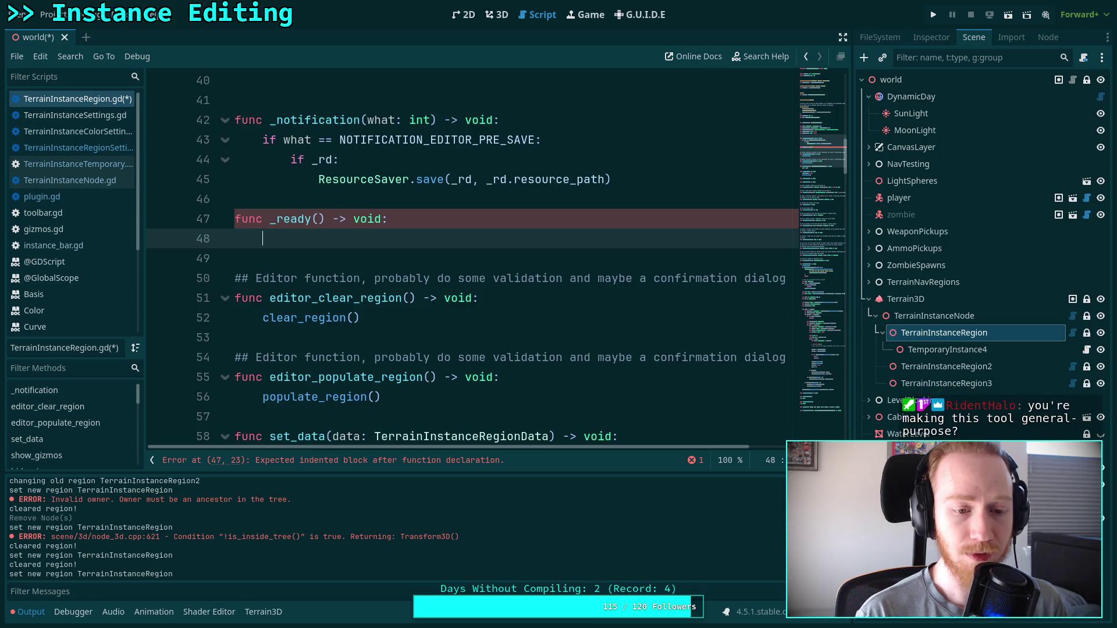
Step: Switch to the 3D terrain and open TerrainInstanceRegion's instance 0 settings and Density Slope curve
click(500, 13)
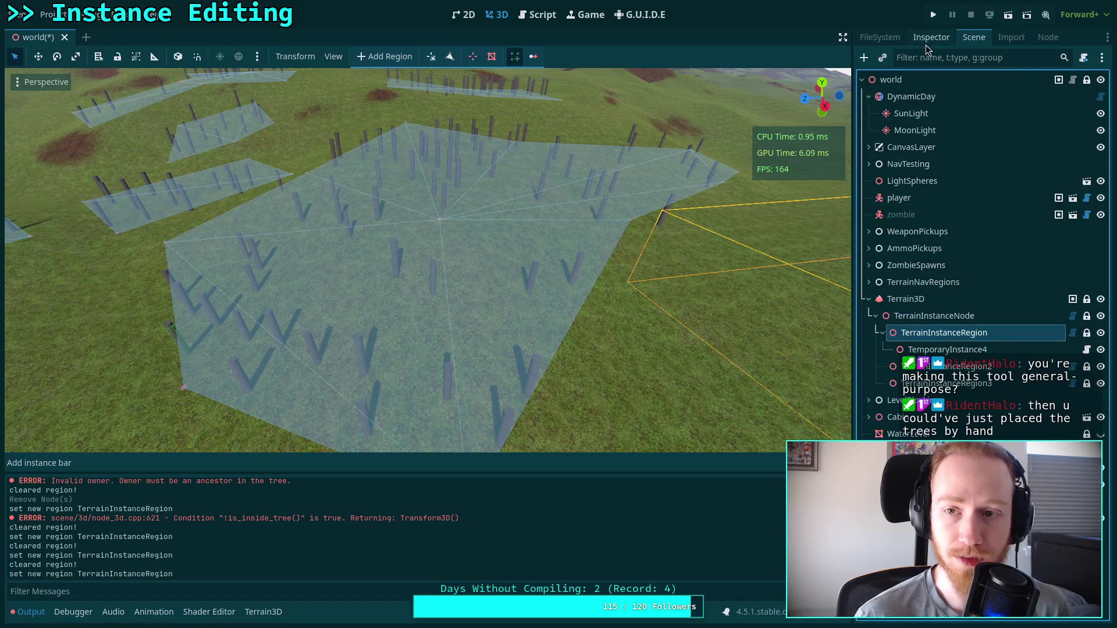
click(929, 39)
click(1024, 230)
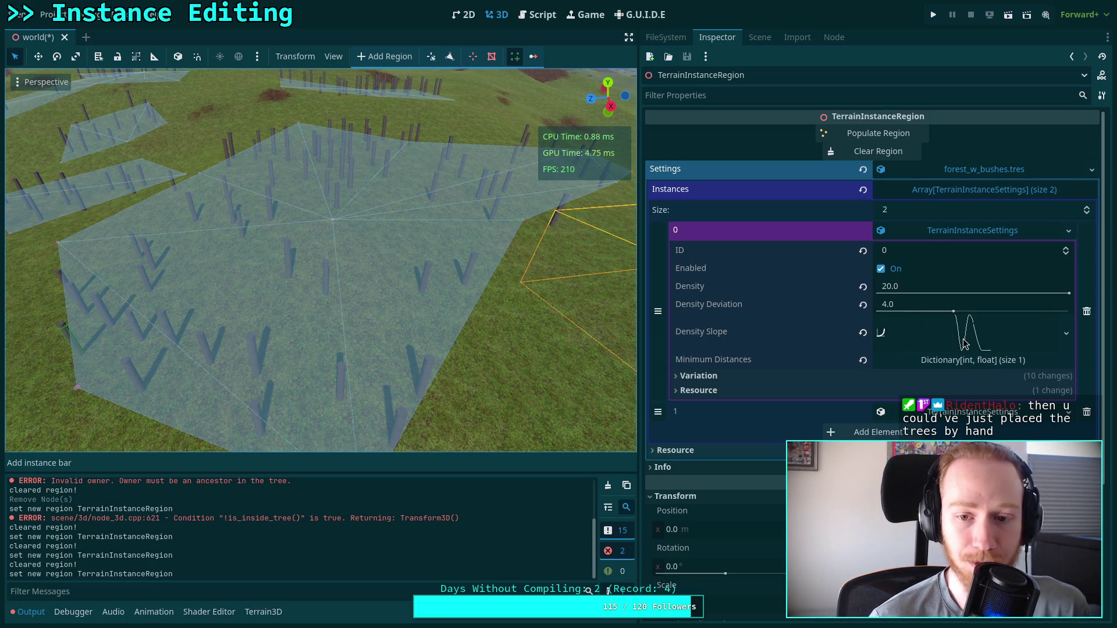
click(957, 334)
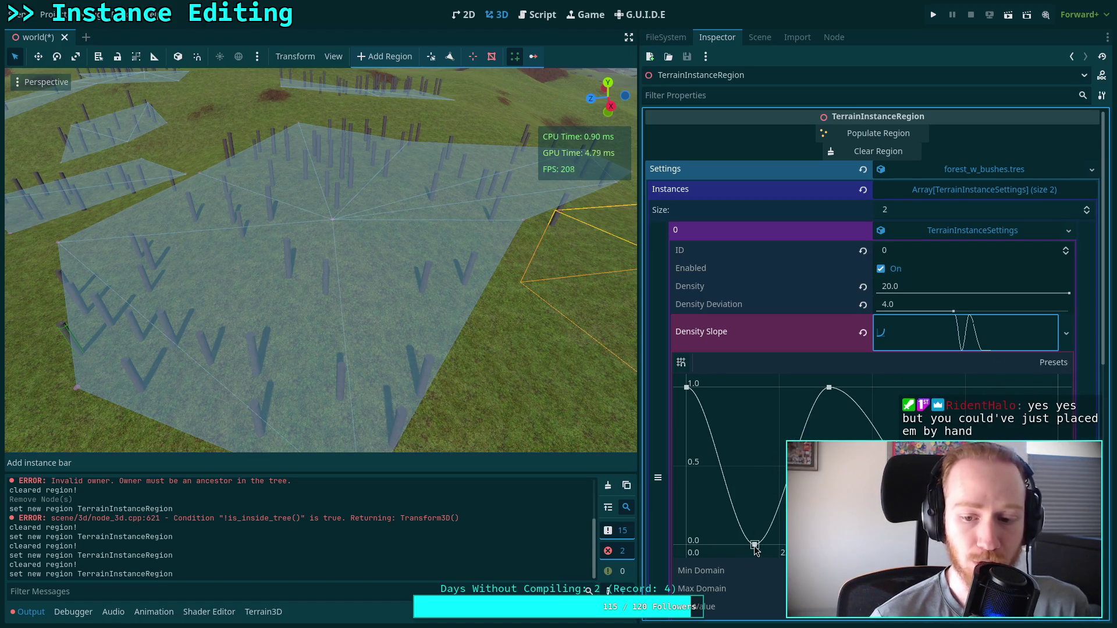
Step: Review instance 0's Density Slope points, collapse the curve and expand its Variation group
scroll(857, 361, down, 2)
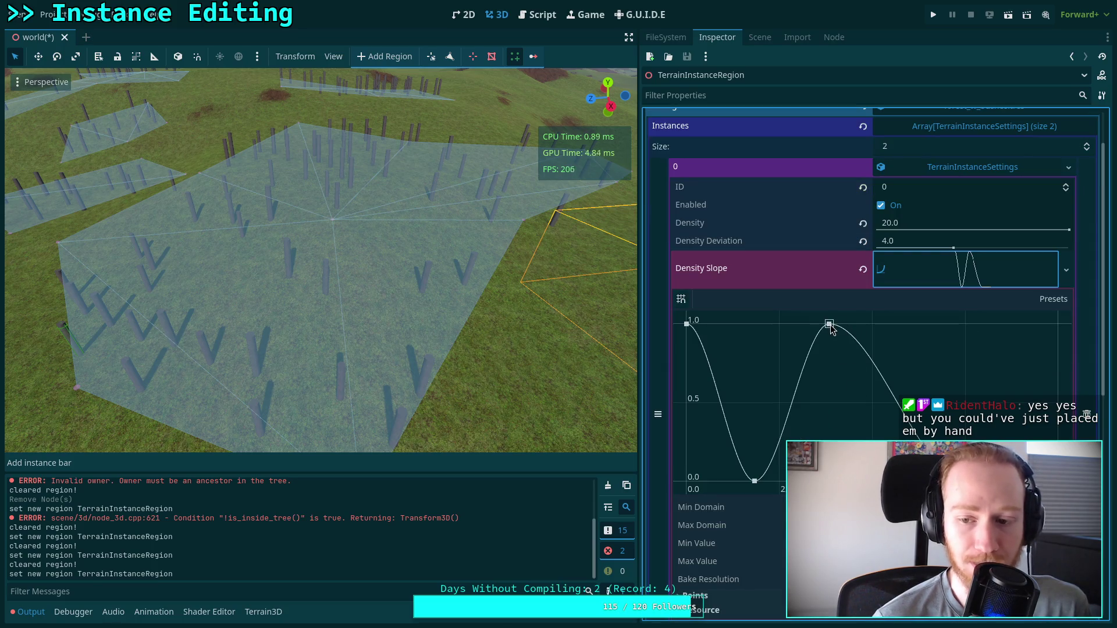
scroll(754, 486, down, 4)
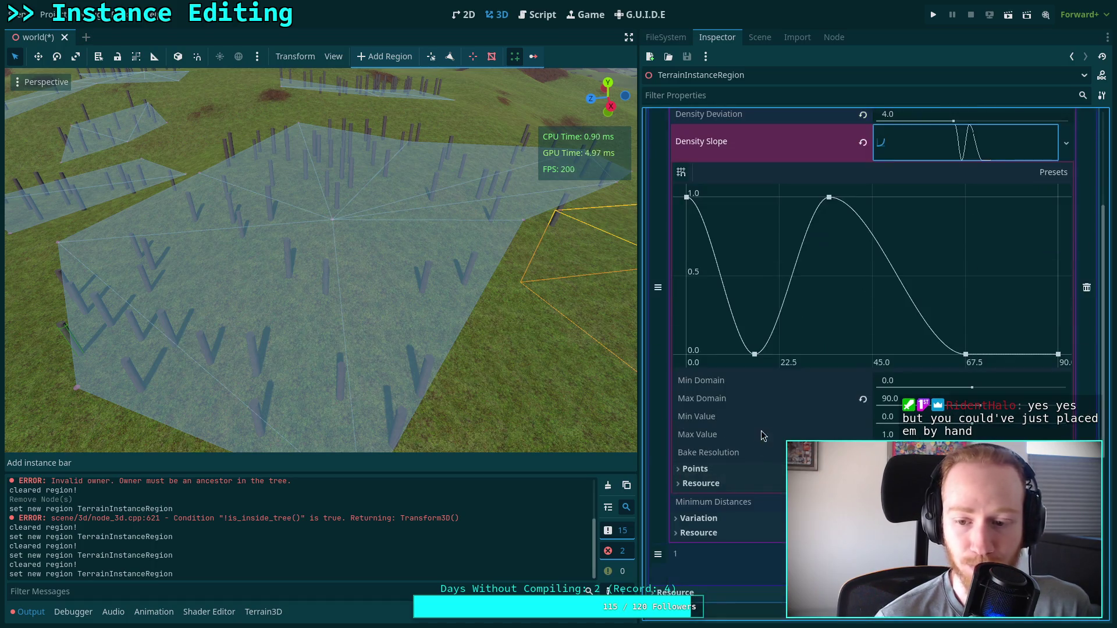
click(759, 468)
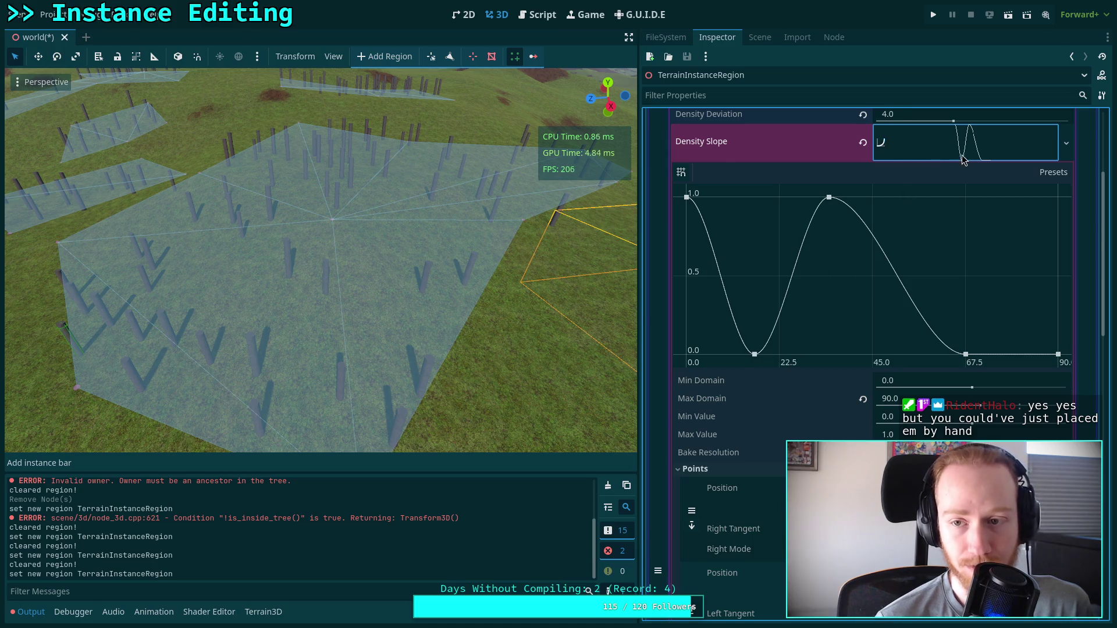
click(963, 156)
click(803, 194)
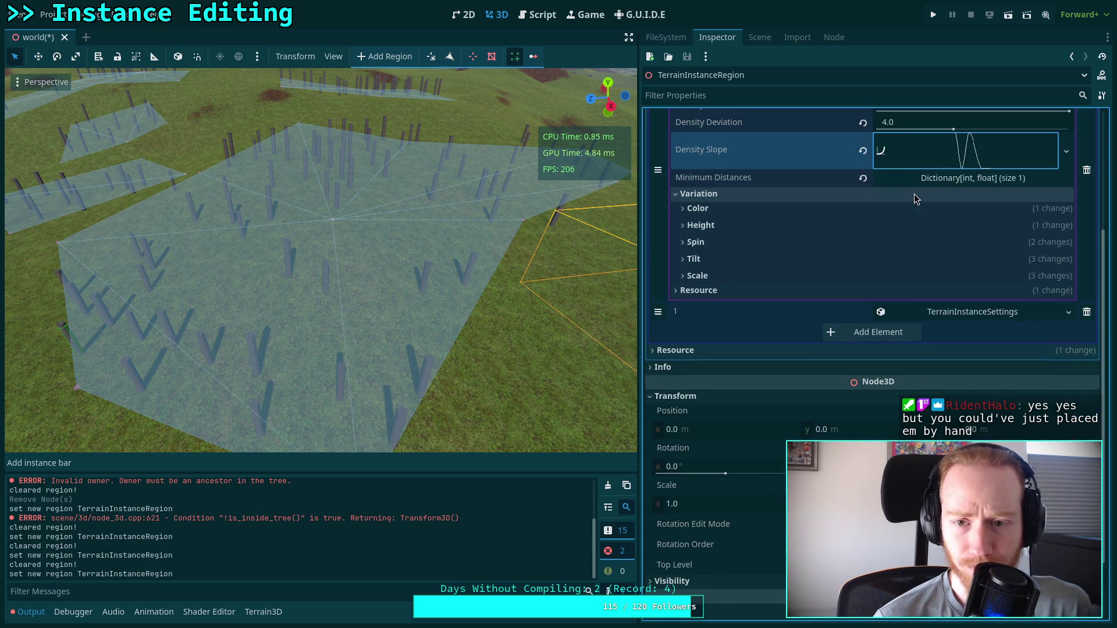
Step: Inspect the first Colors entry's Hue, Lightness and Saturation variations, then collapse the Colors array
click(805, 208)
click(771, 247)
click(976, 225)
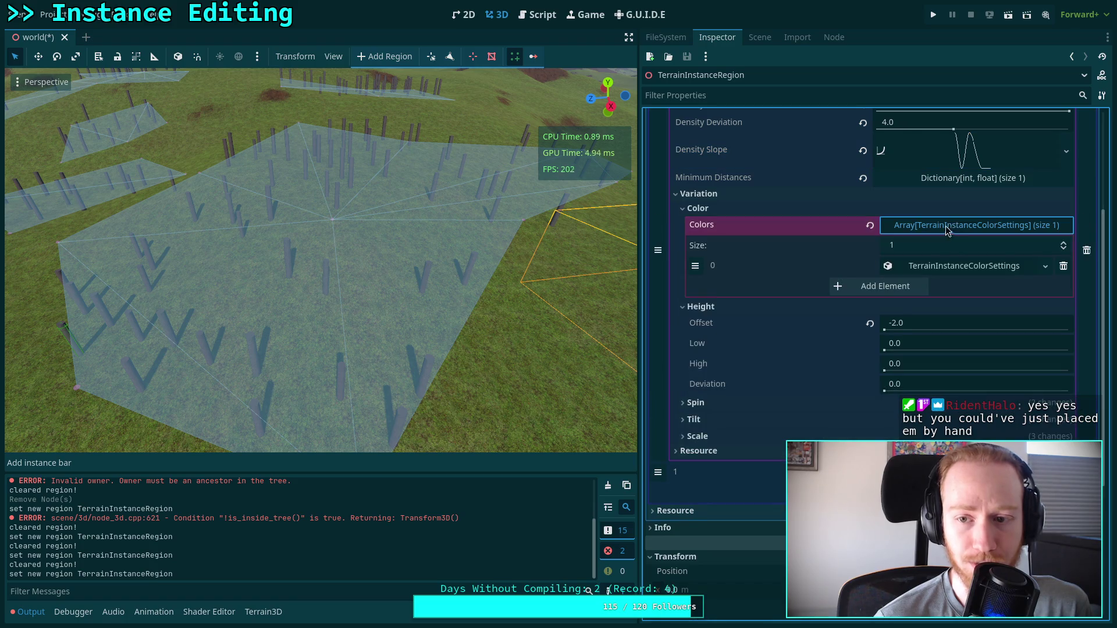
click(963, 266)
click(818, 319)
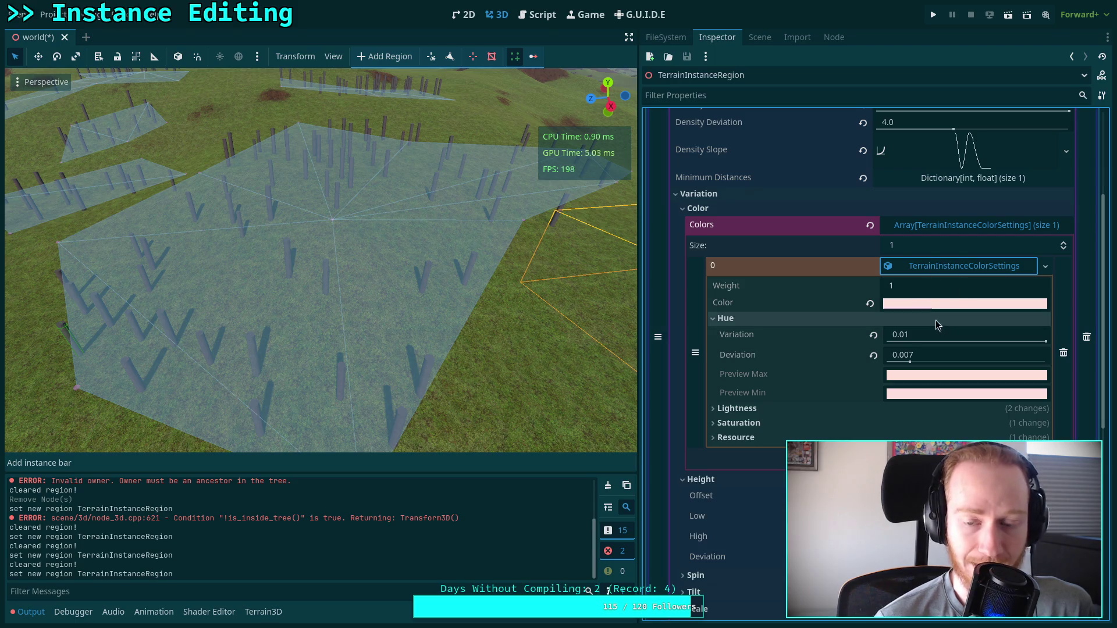
click(785, 409)
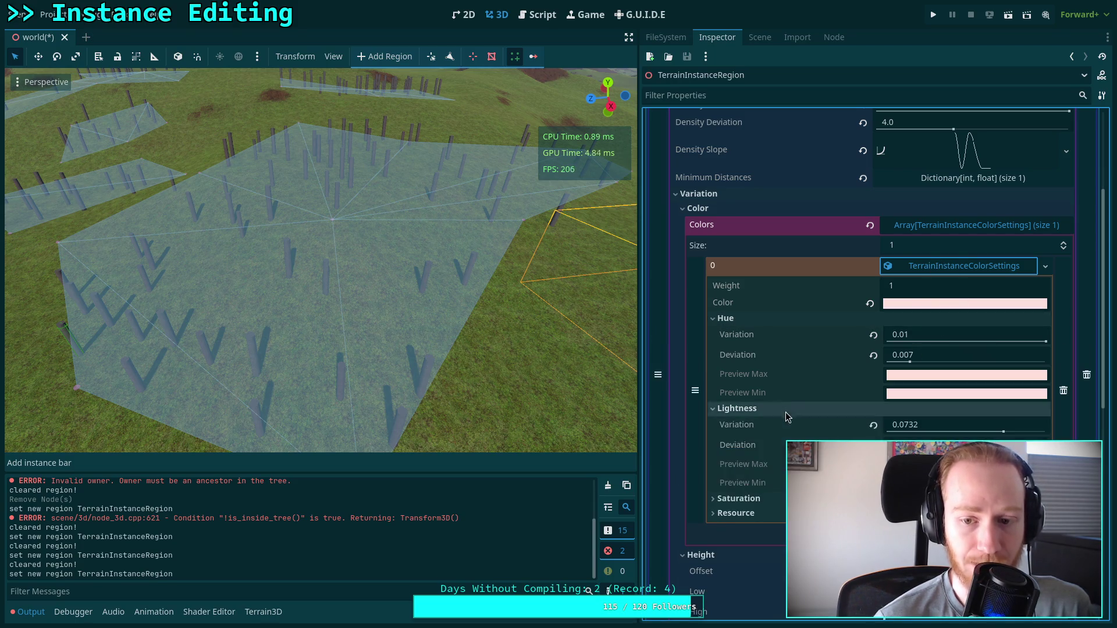
click(780, 503)
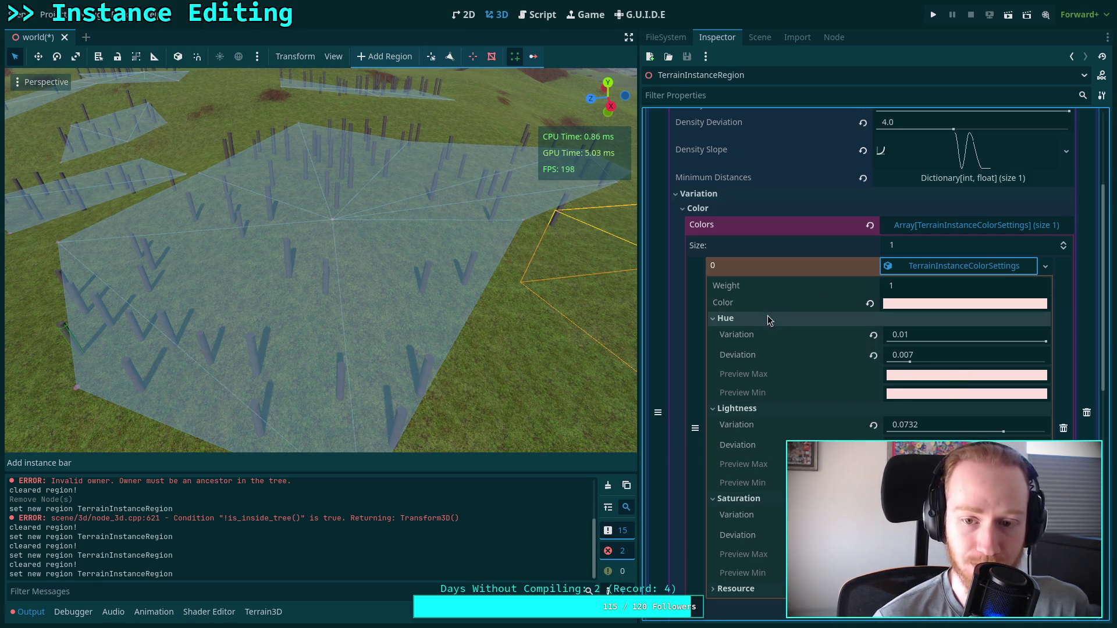
click(963, 270)
click(952, 228)
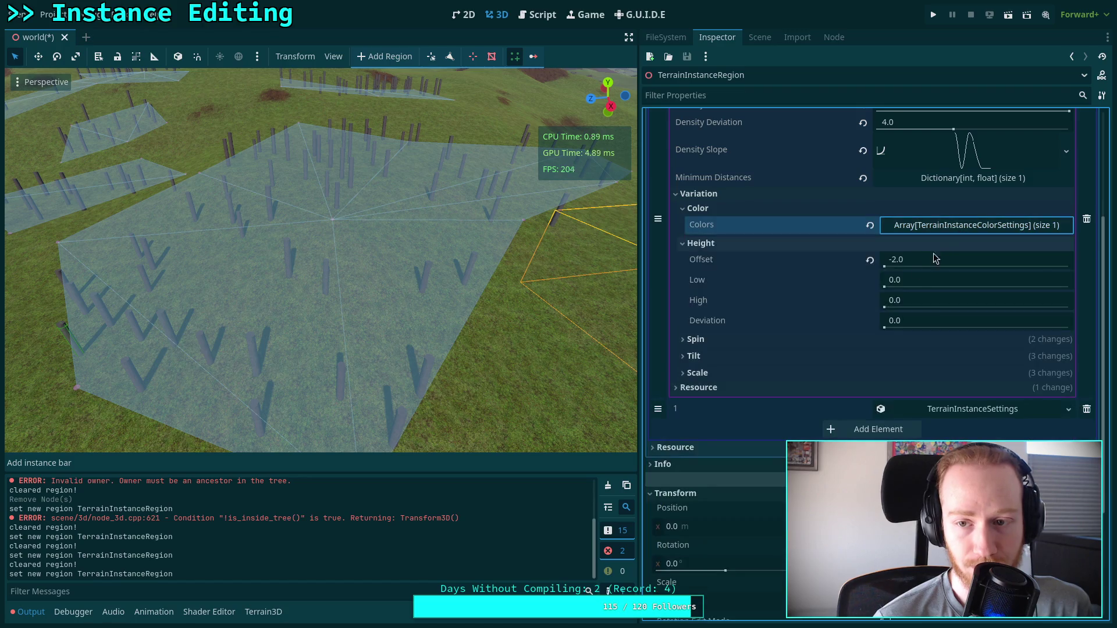
Step: Expand and collapse the Height, Spin, Tilt and Scale variation values in turn
click(724, 344)
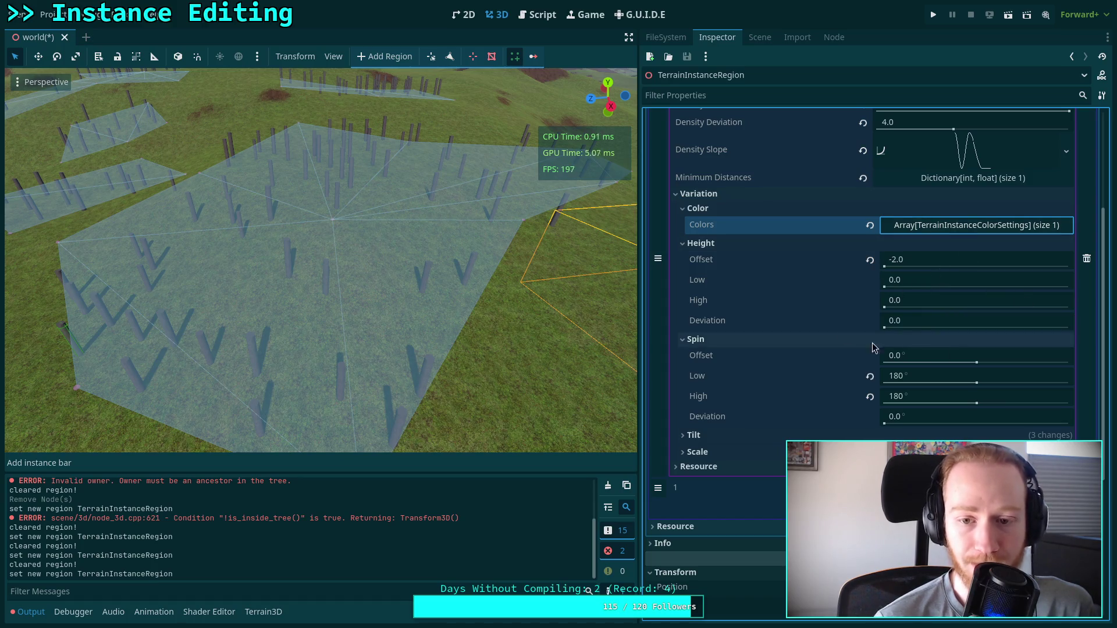
click(785, 242)
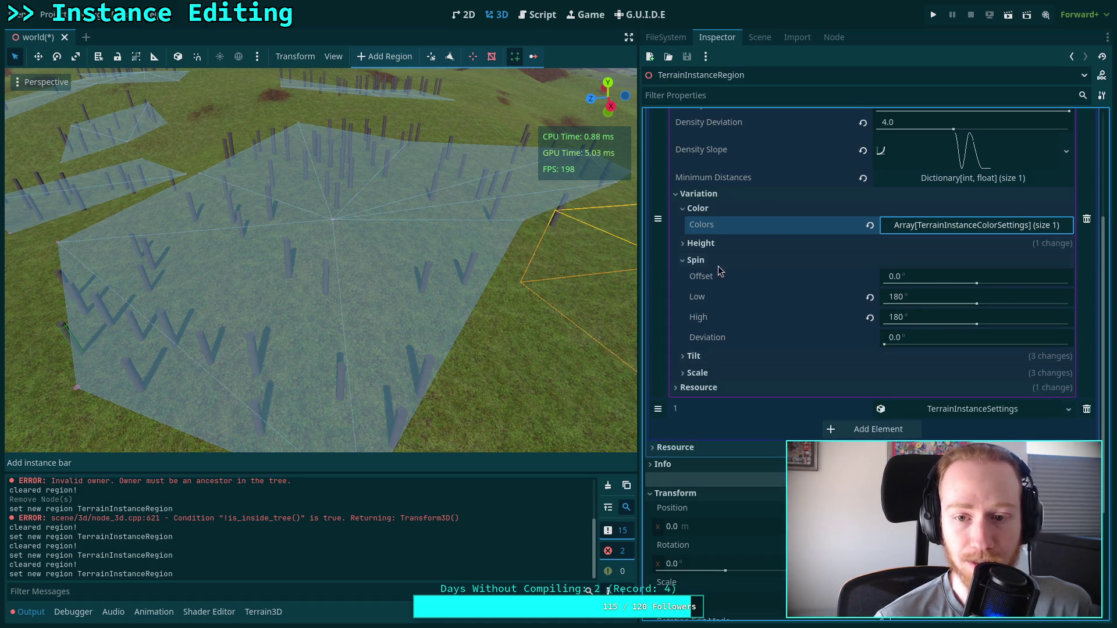
click(718, 262)
click(718, 278)
click(736, 260)
click(735, 260)
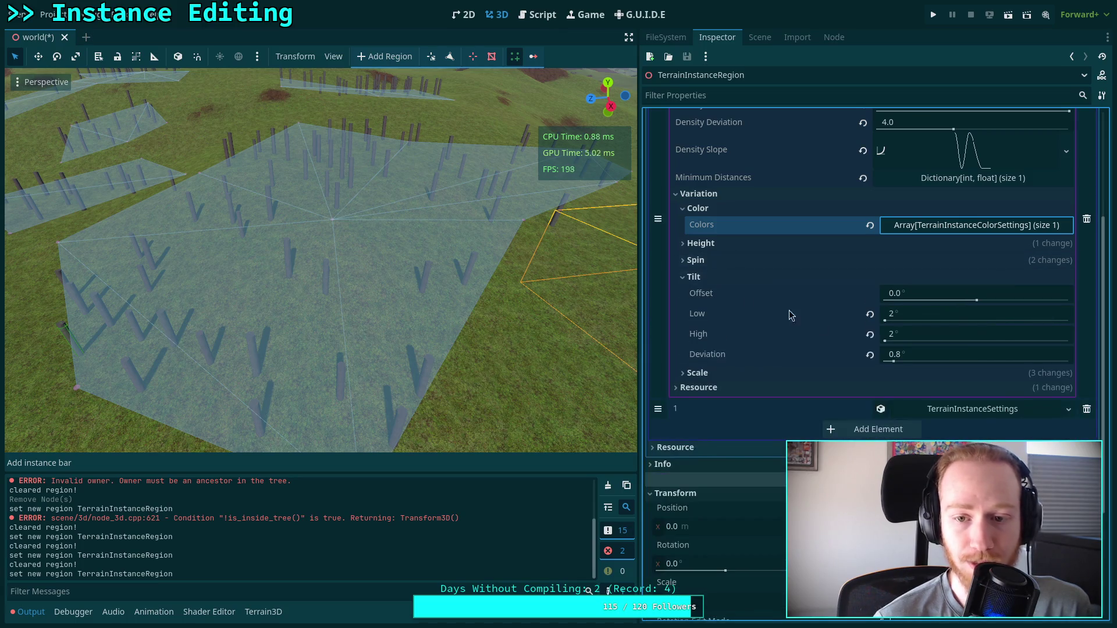
click(724, 278)
click(726, 294)
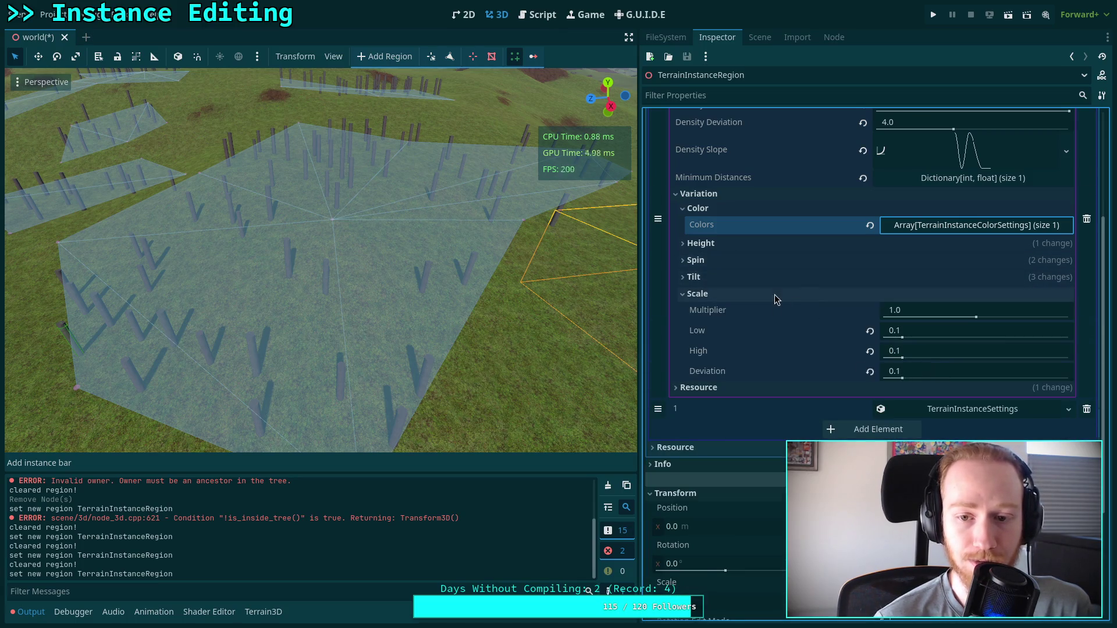
click(774, 294)
scroll(959, 410, up, 3)
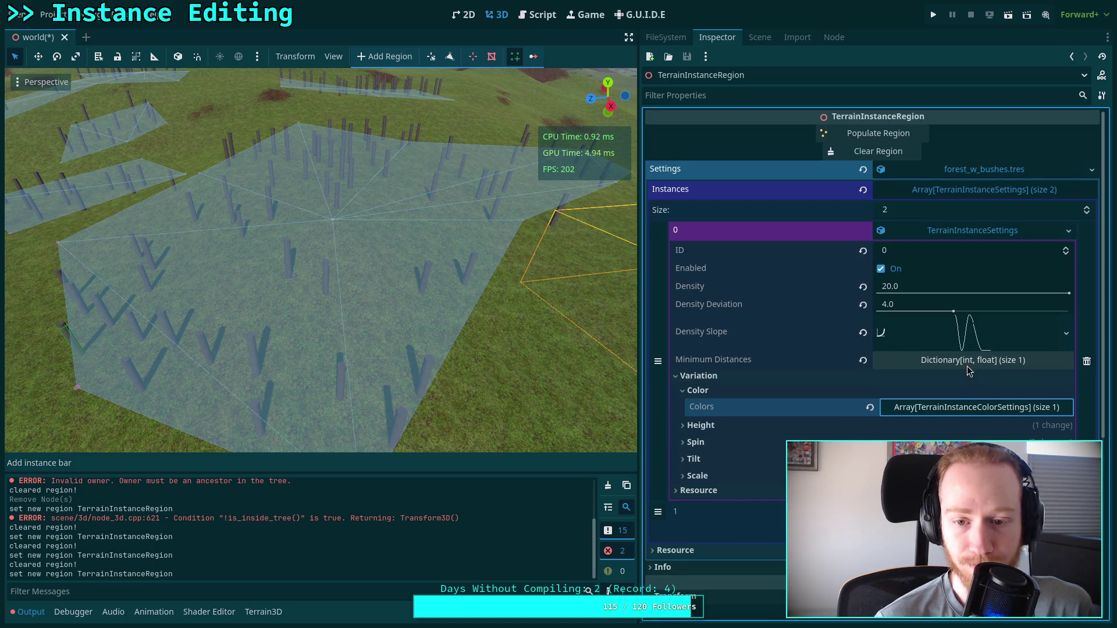
Step: Fold away Variation and instance 0's settings, orbit the terrain and show the Scene tree
click(937, 378)
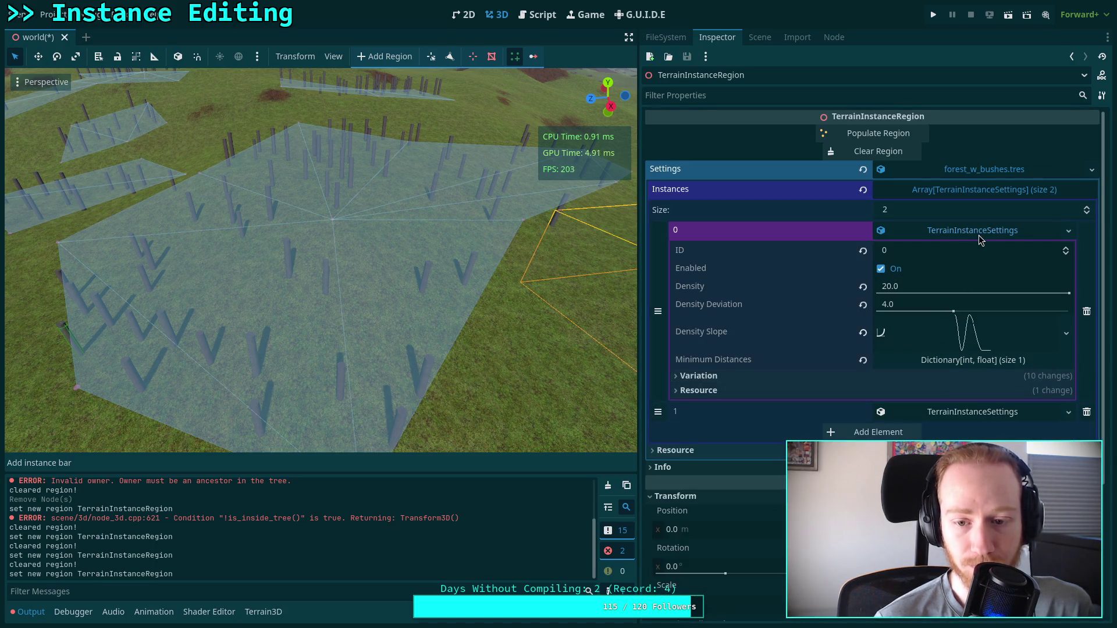
click(979, 233)
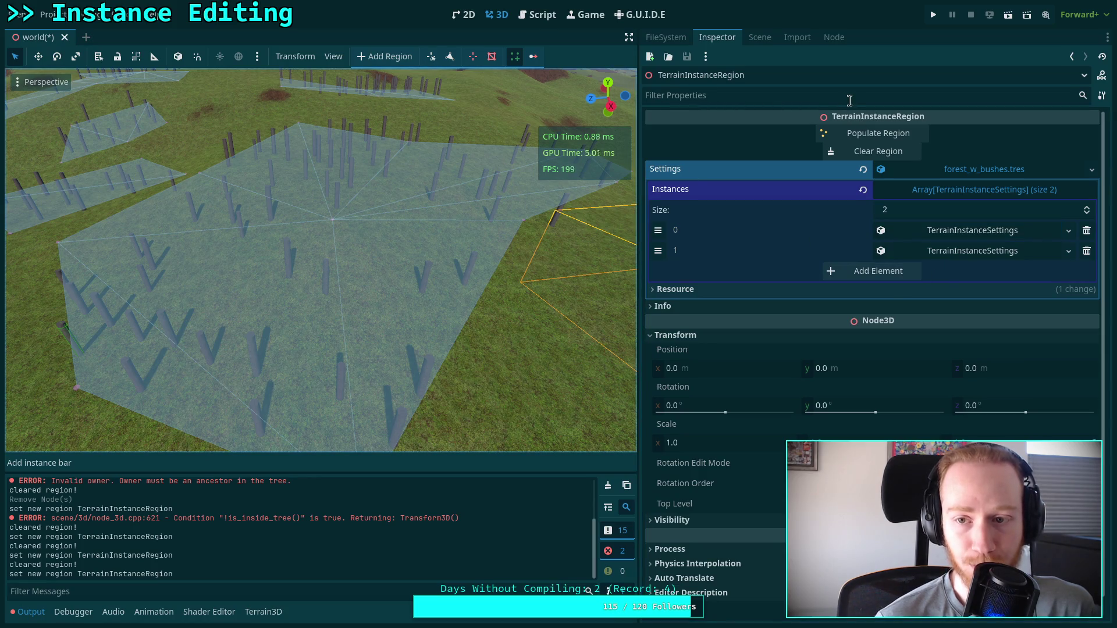
click(959, 231)
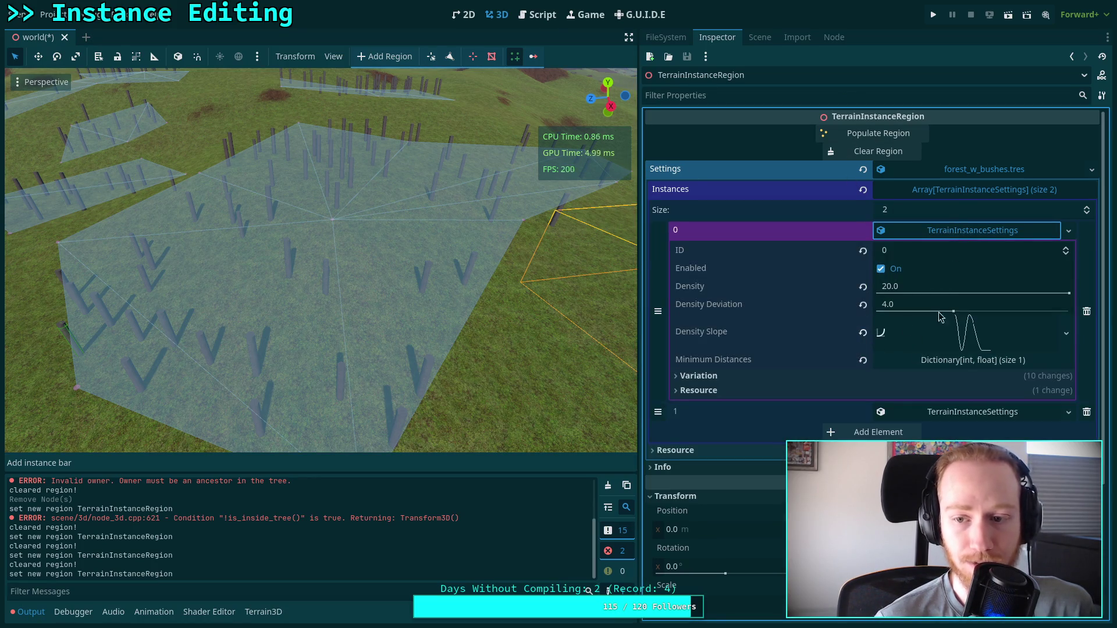
click(965, 230)
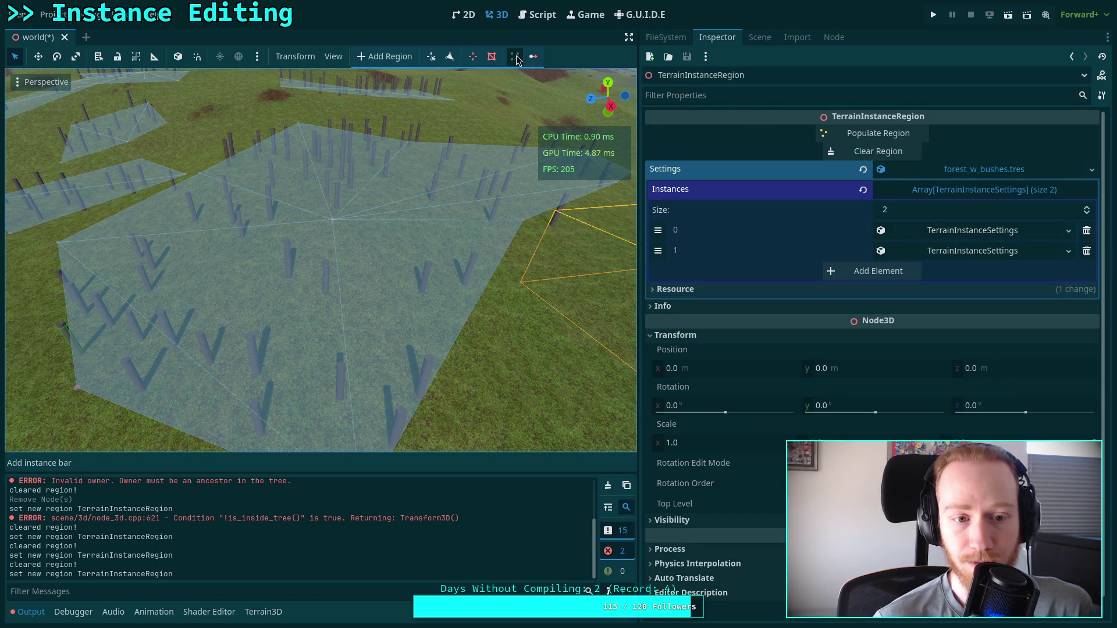
drag(388, 269, 422, 277)
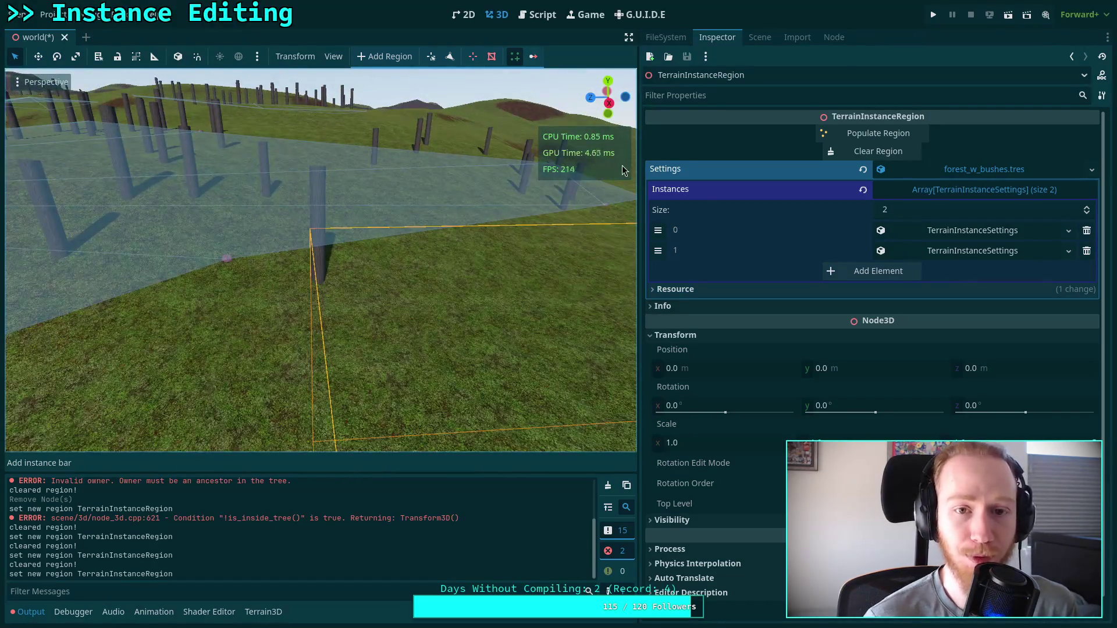
click(759, 37)
Step: Select the TemporaryInstance4 pole, widen the viewport, and move and tilt the pole
click(733, 349)
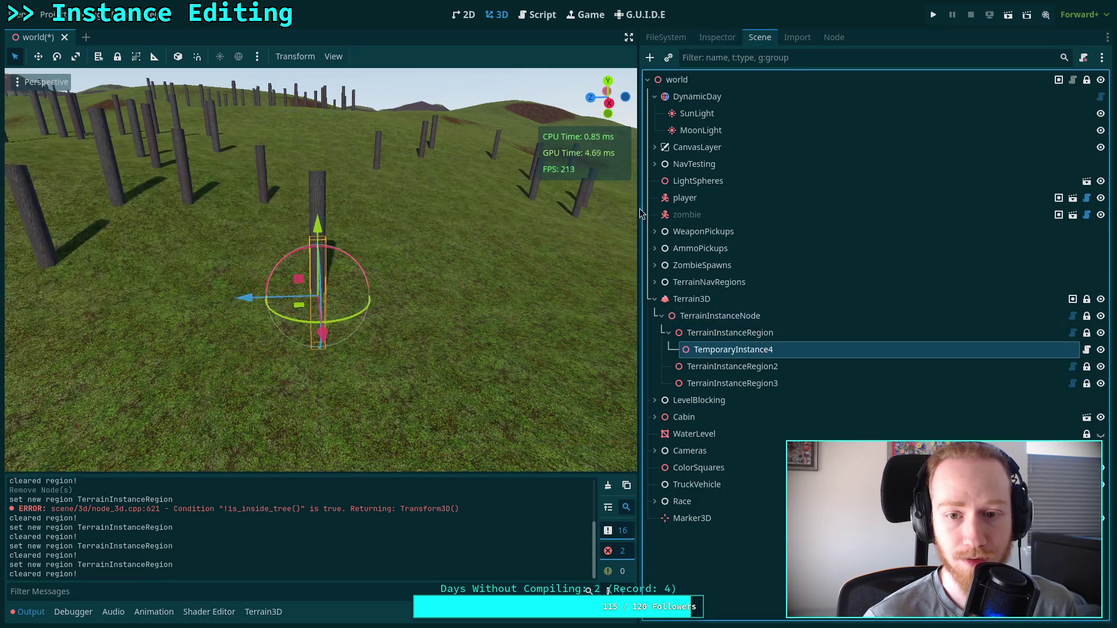
drag(646, 213, 820, 213)
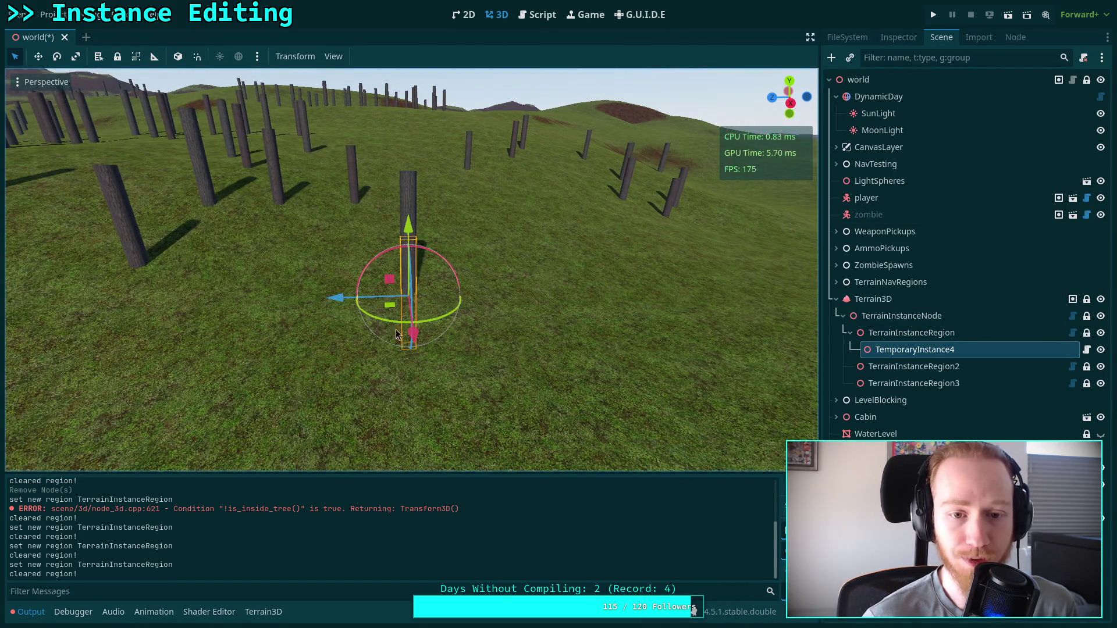
drag(429, 326, 432, 330)
key(g)
key(Return)
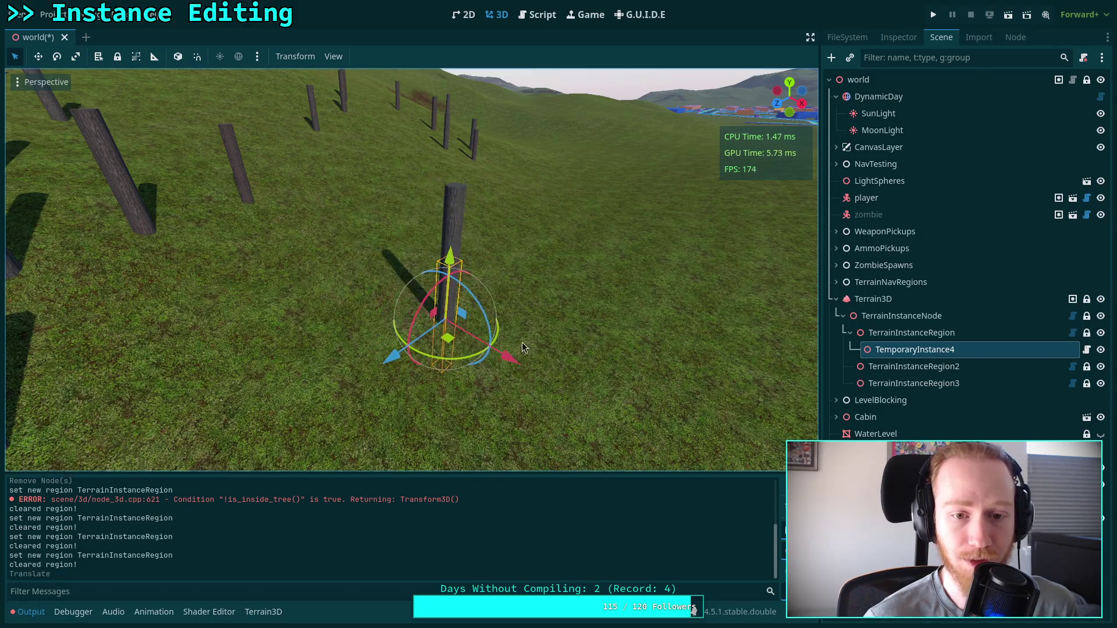
key(r)
key(Return)
key(g)
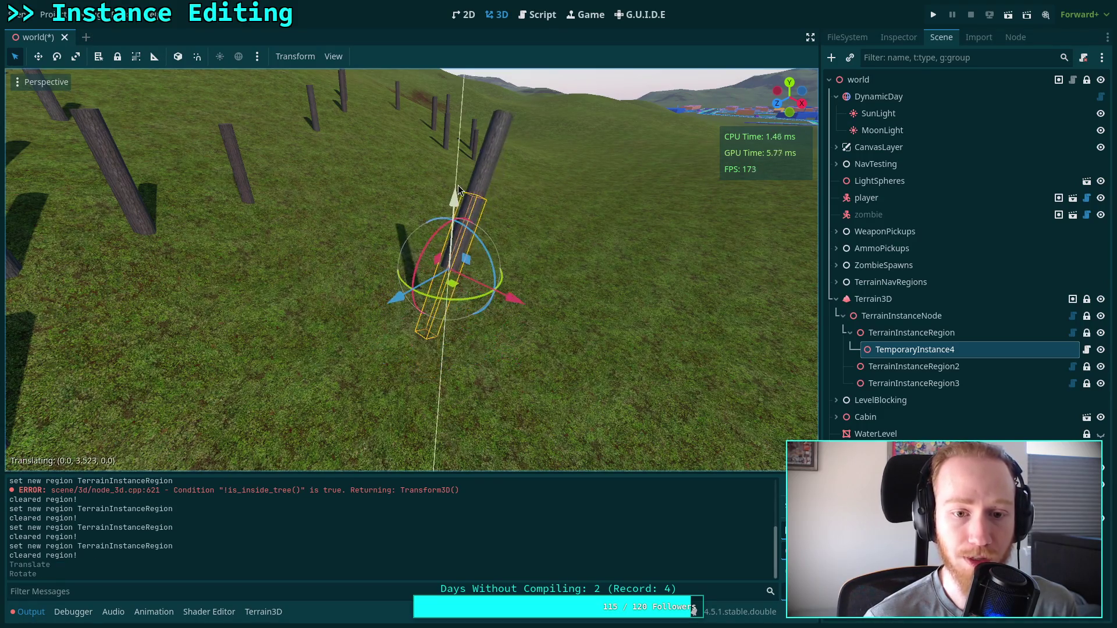
key(Return)
Step: Frame the pole, fly across the pole field, then select TerrainInstanceRegion3
key(f)
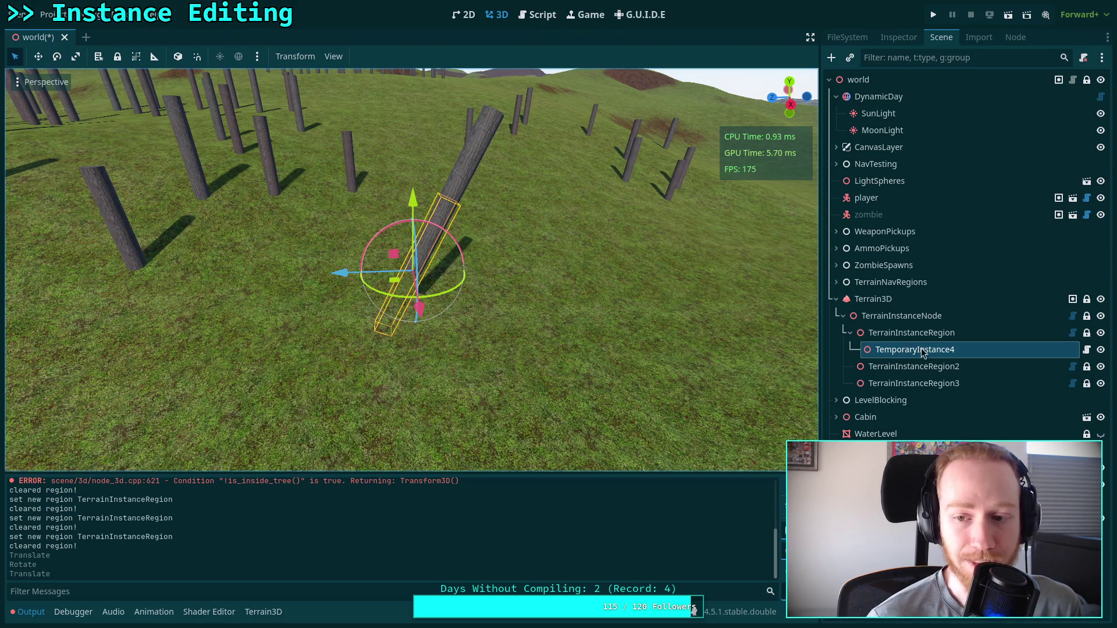
mouse_move(610, 311)
mouse_down()
mouse_move(463, 280)
mouse_move(506, 272)
mouse_up()
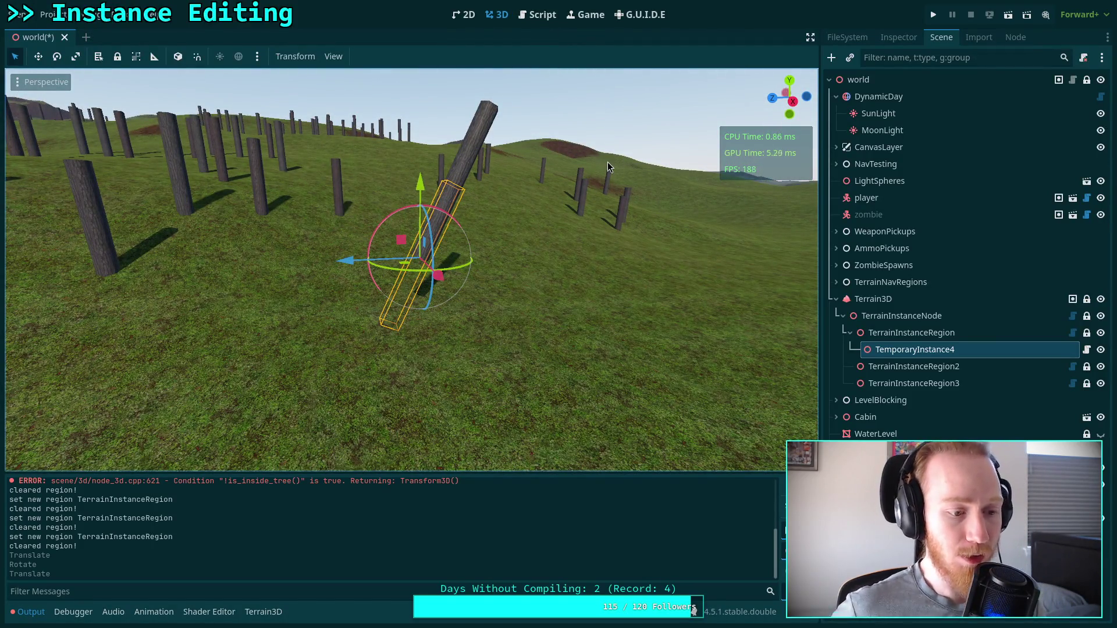
drag(607, 167, 546, 175)
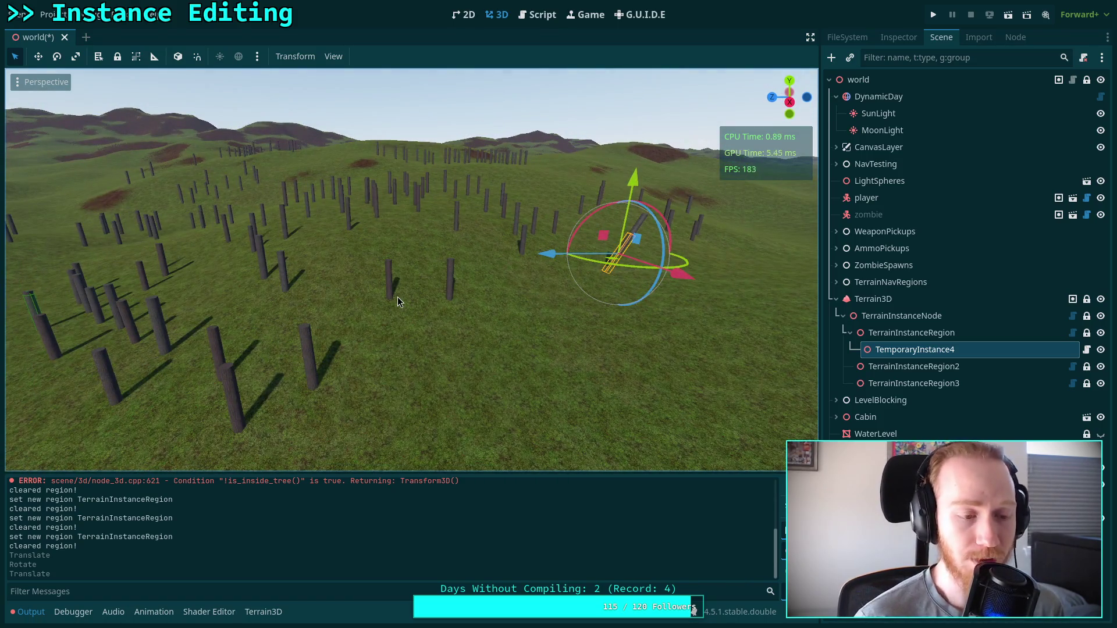
mouse_move(397, 297)
mouse_down()
mouse_move(317, 295)
mouse_move(317, 346)
mouse_up()
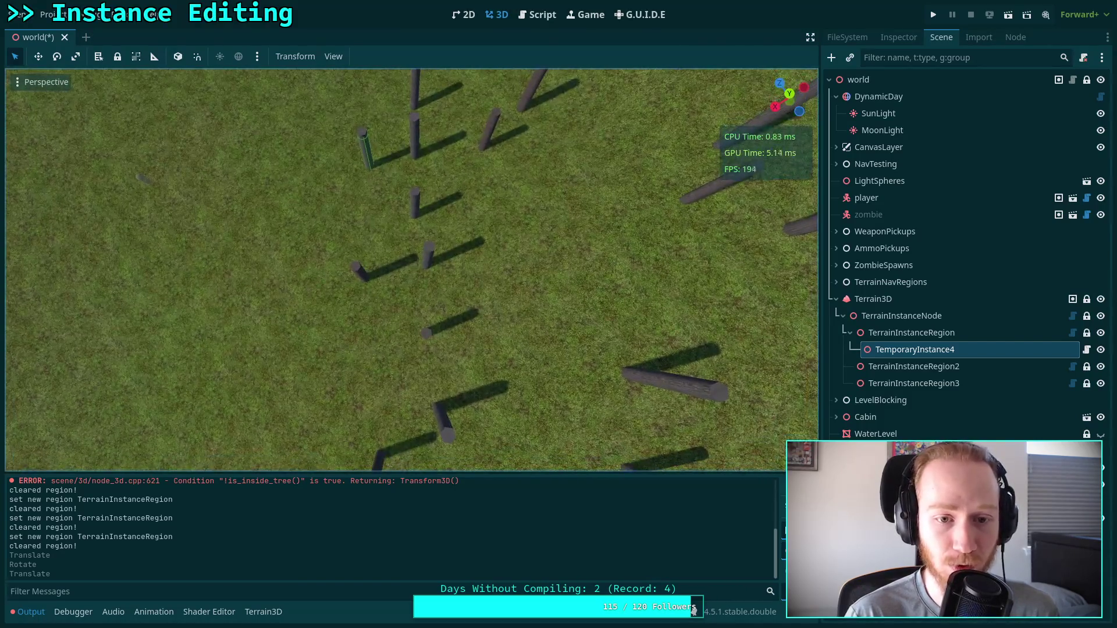
key(f)
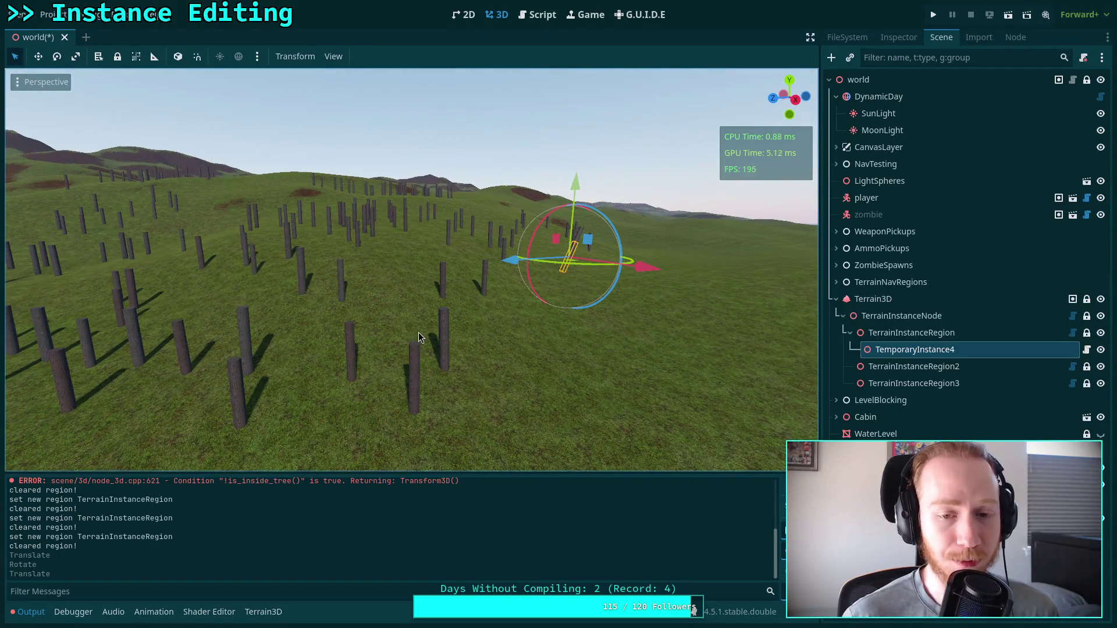
mouse_move(418, 333)
mouse_down()
mouse_move(338, 328)
mouse_move(603, 348)
mouse_up()
key(Down)
key(Down)
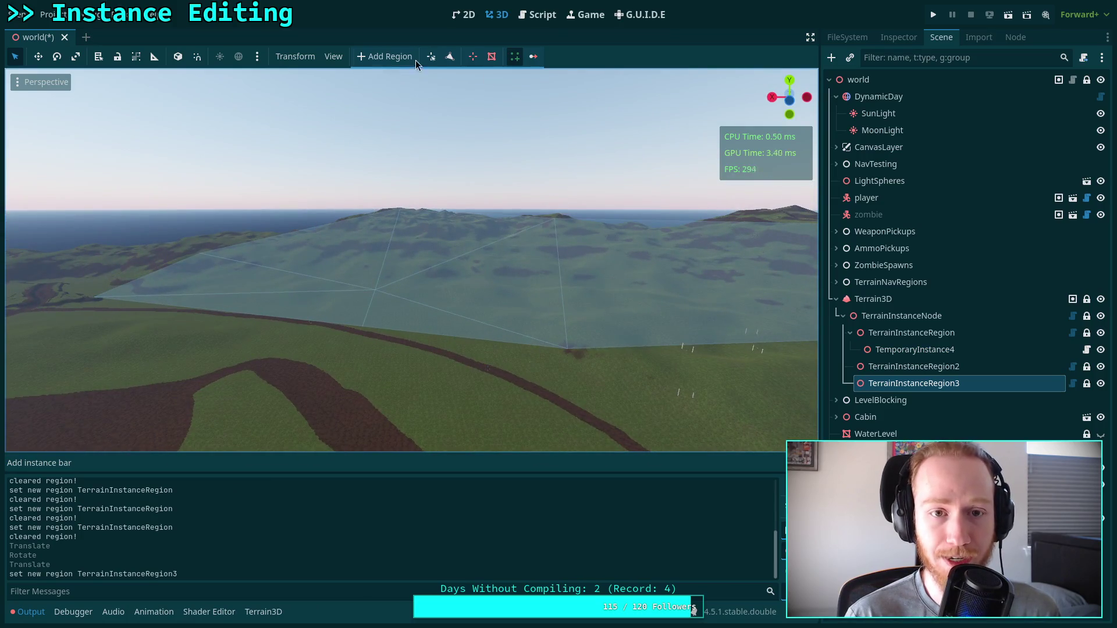
Step: Populate TerrainInstanceRegion3 from its Inspector, filling it with 12212 tree and bush instances
click(901, 39)
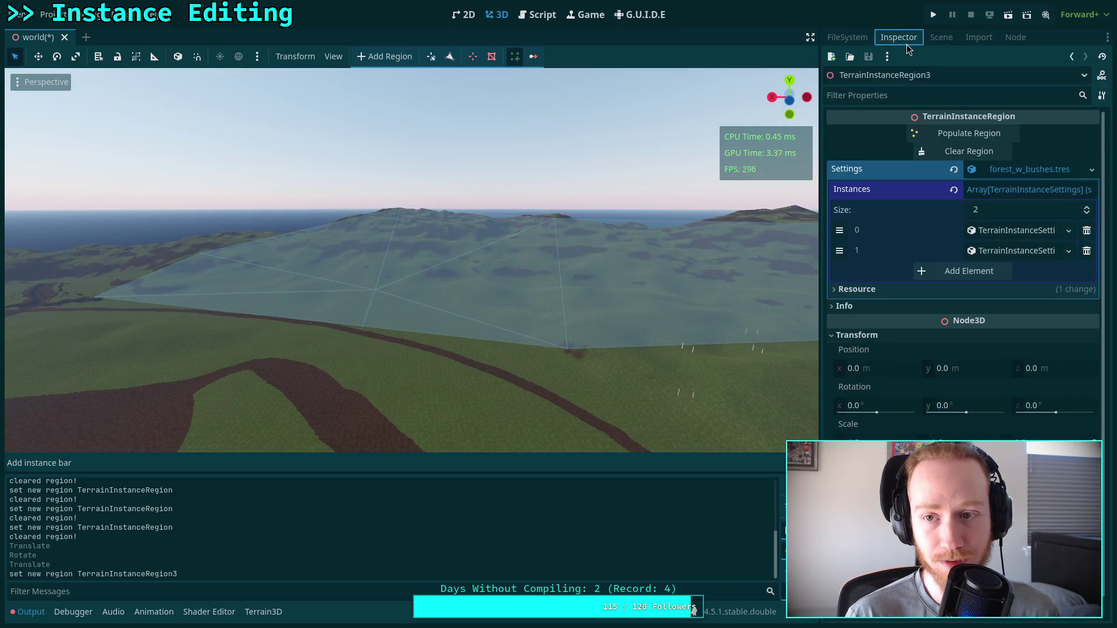
click(964, 135)
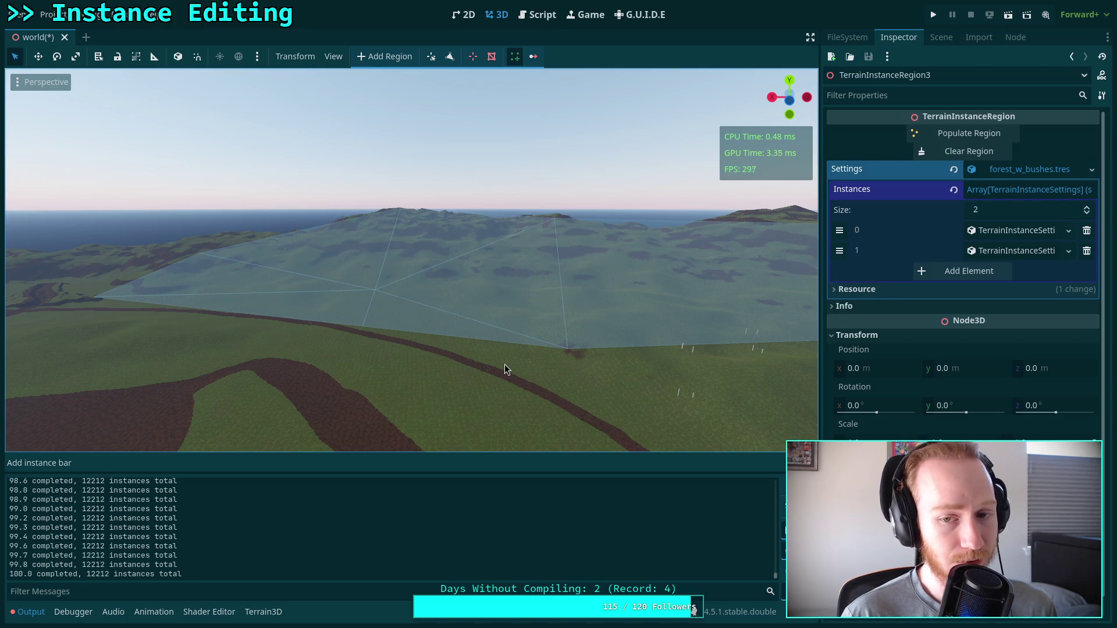
mouse_move(459, 361)
mouse_down()
mouse_move(460, 407)
mouse_move(459, 363)
mouse_up()
click(634, 368)
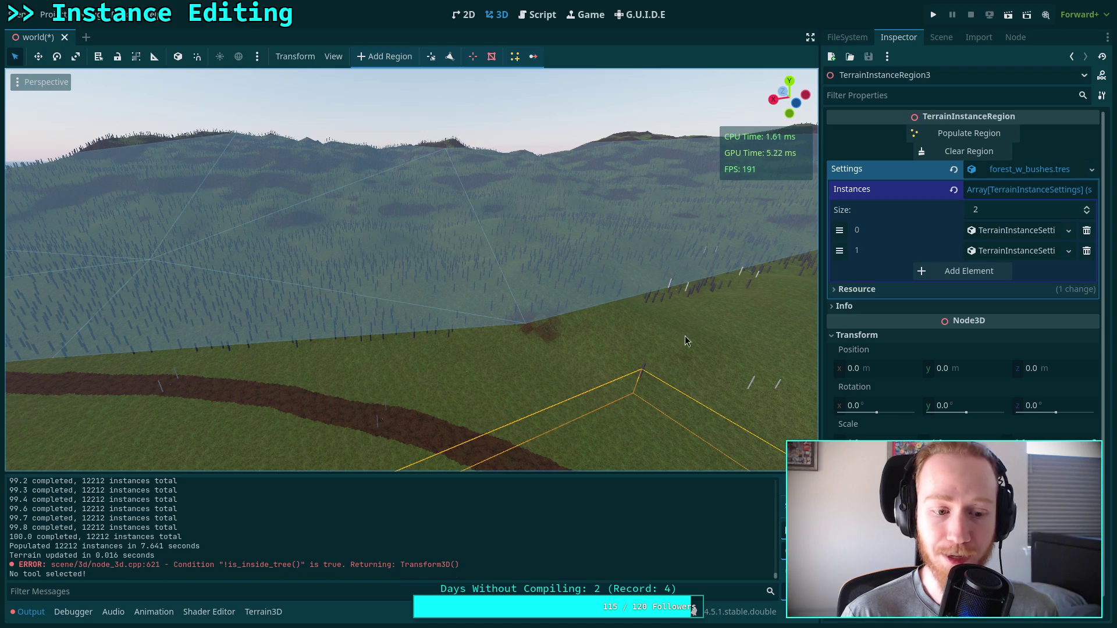
click(941, 37)
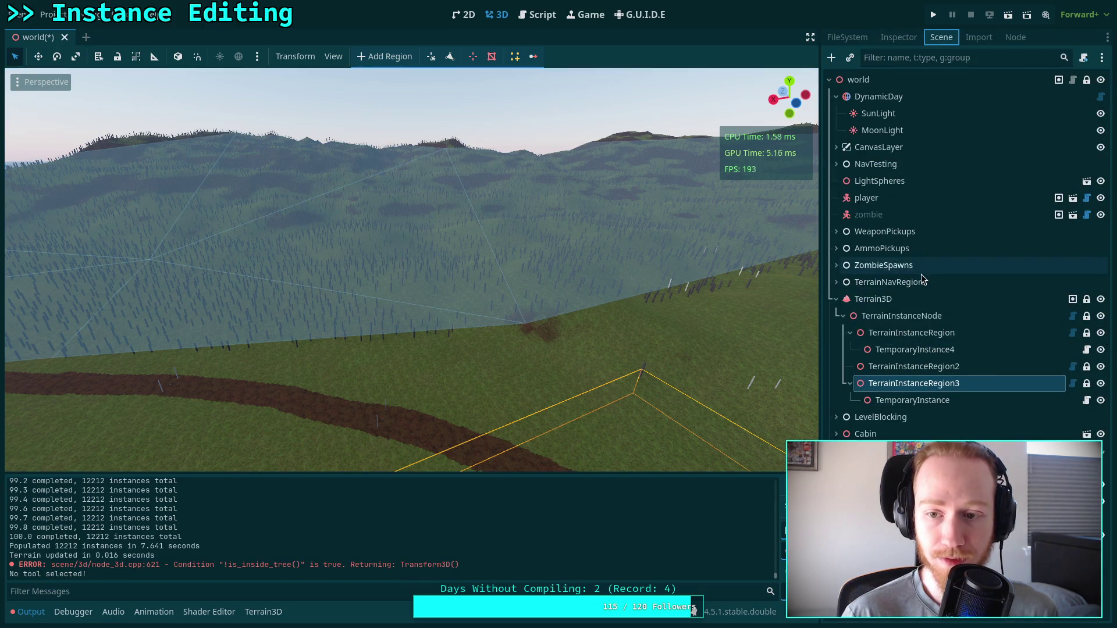
Step: Select ZombieSpawns to clear the region overlay and check the instance count in the log
click(884, 265)
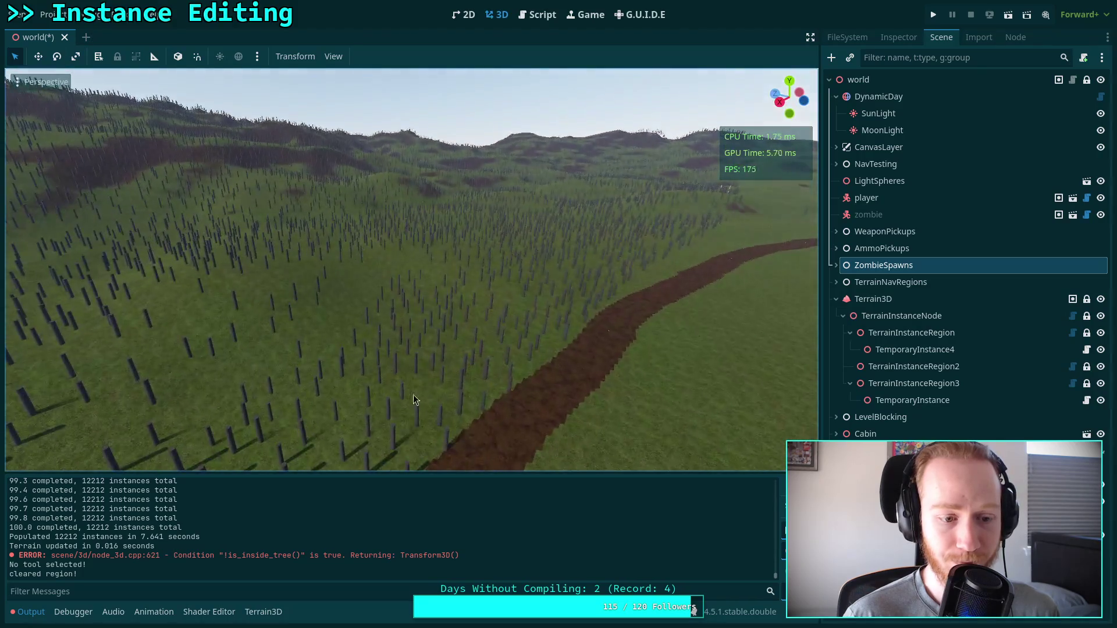
drag(87, 527, 98, 527)
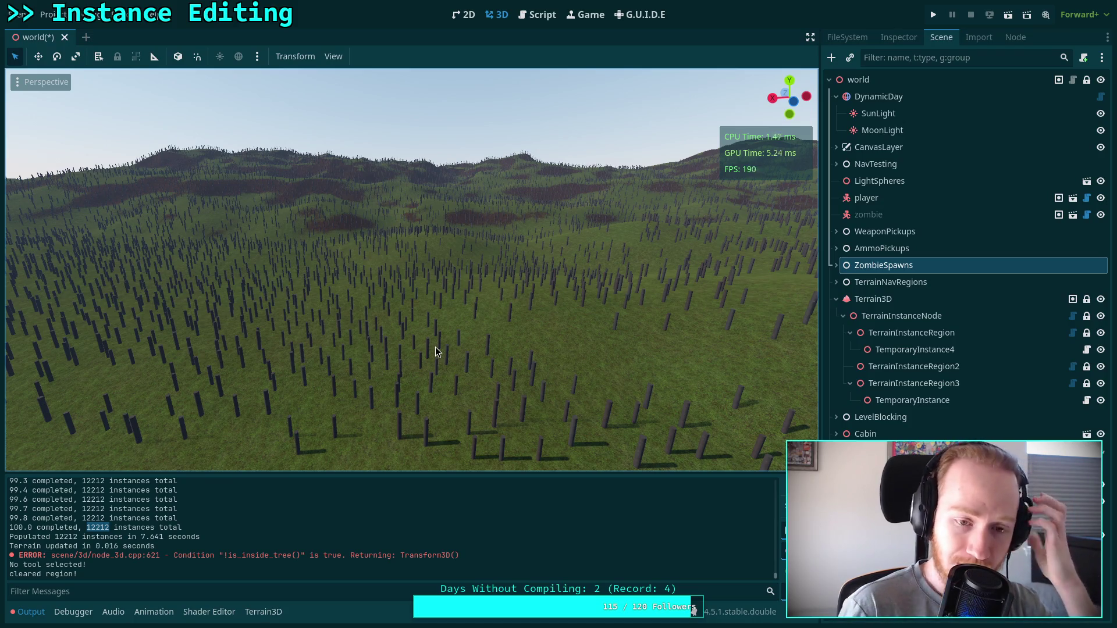
click(898, 36)
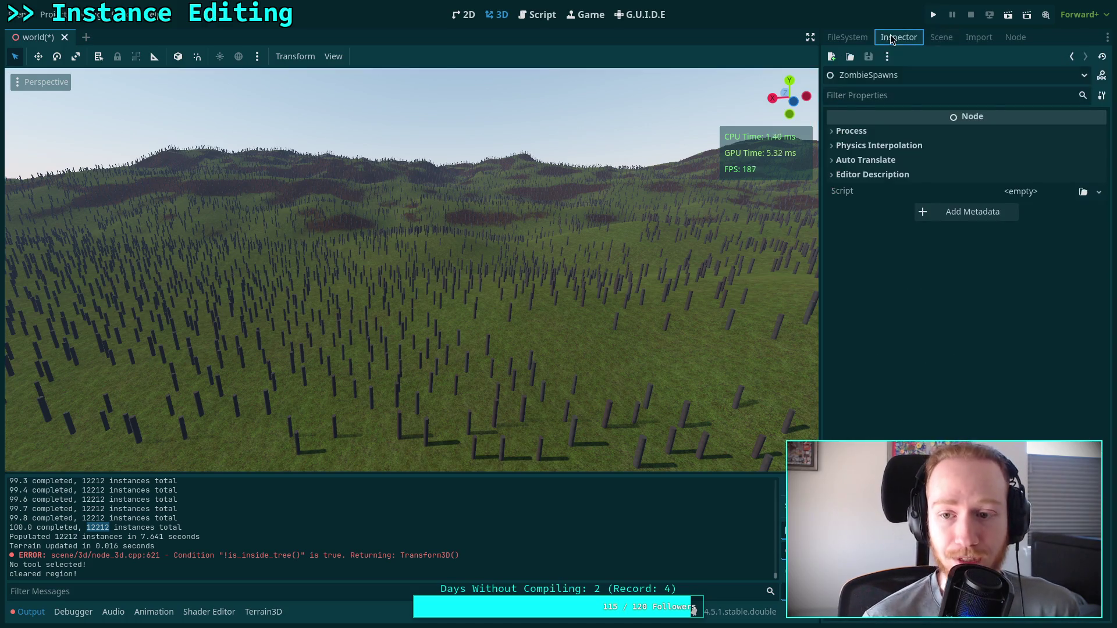
click(941, 37)
Step: Select and frame TerrainInstanceRegion3, then place a new pole, TemporaryInstance2, on the terrain
click(901, 316)
click(912, 333)
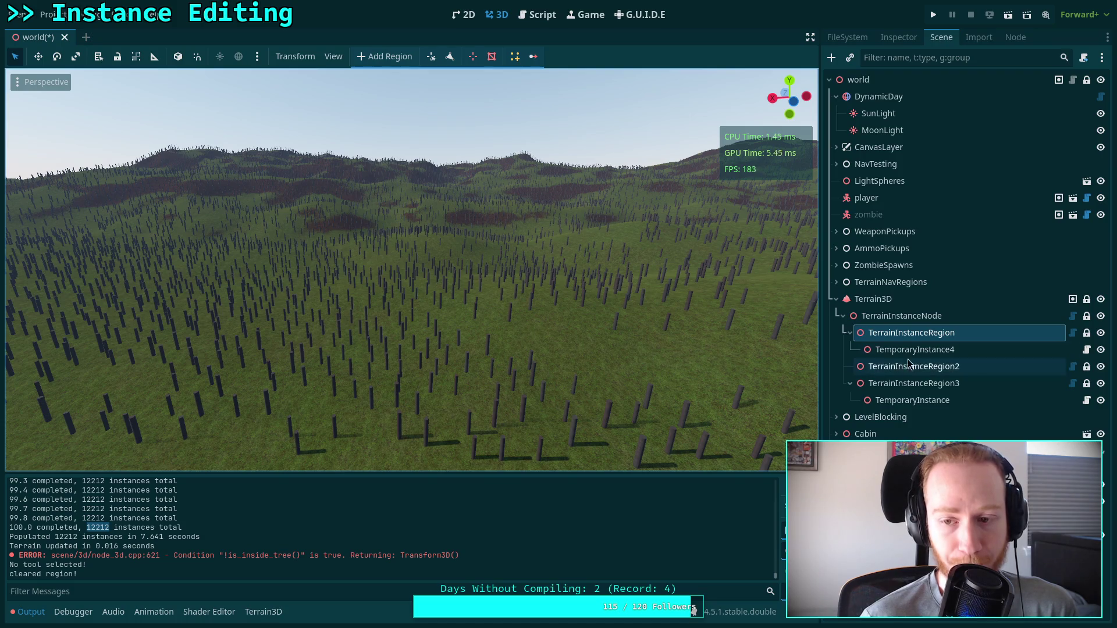
scroll(520, 344, up, 1)
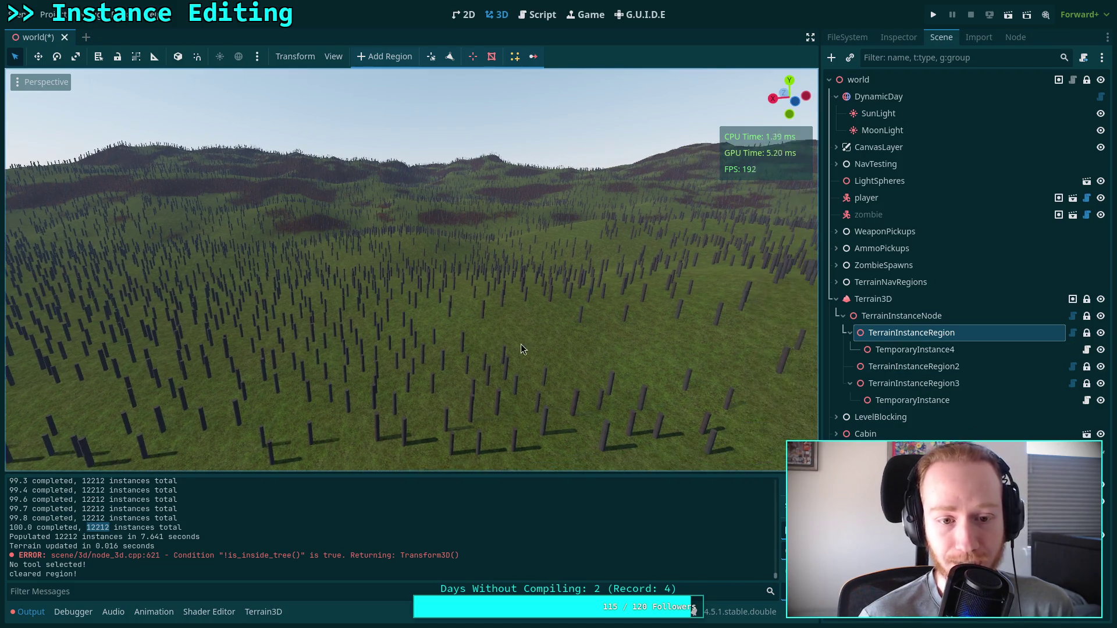
click(908, 383)
key(f)
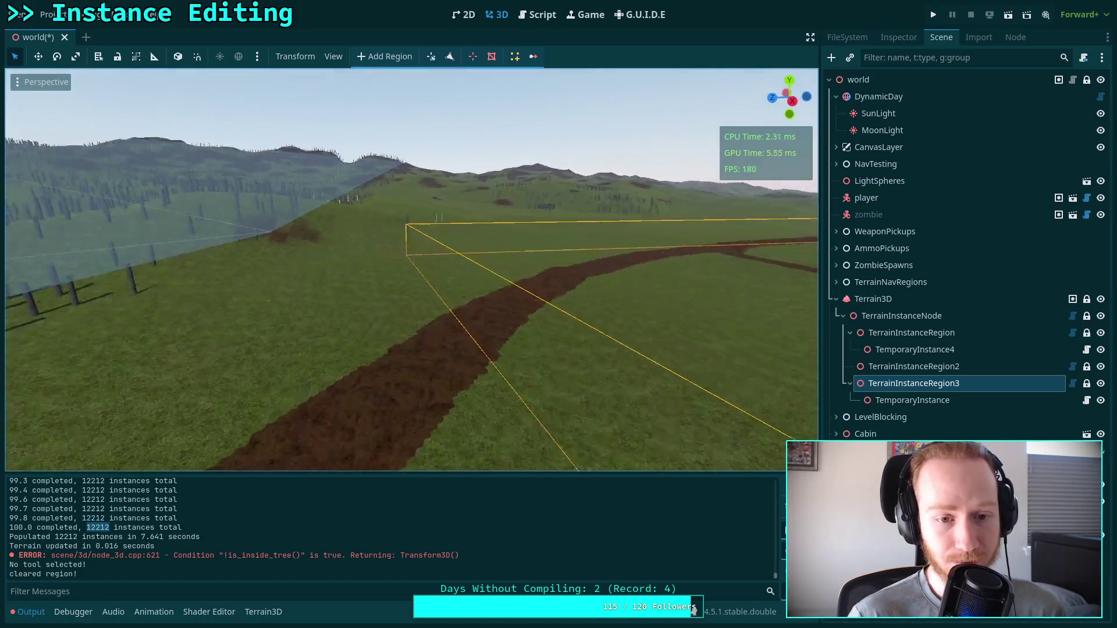
click(514, 56)
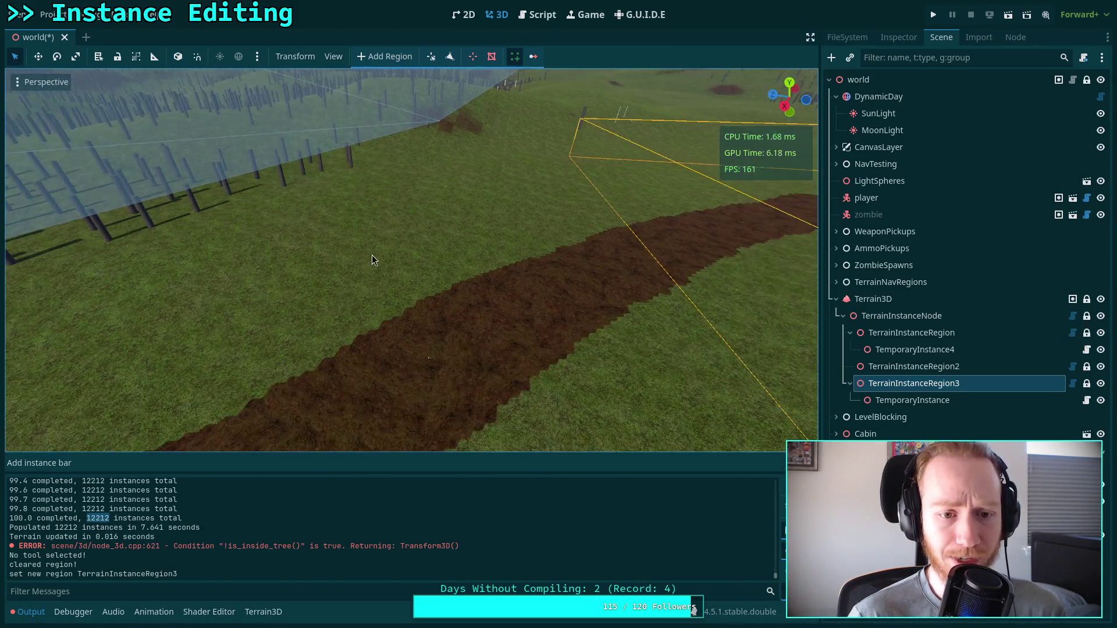
click(379, 301)
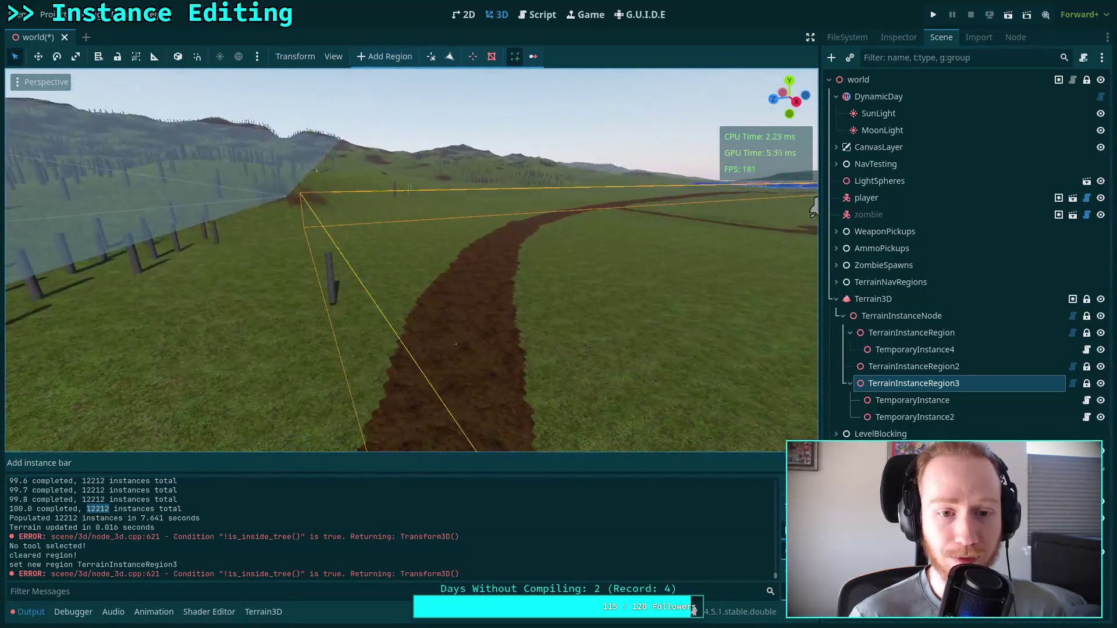
Step: Place a third pole, TemporaryInstance3, and move it vertically with the gizmo
click(422, 261)
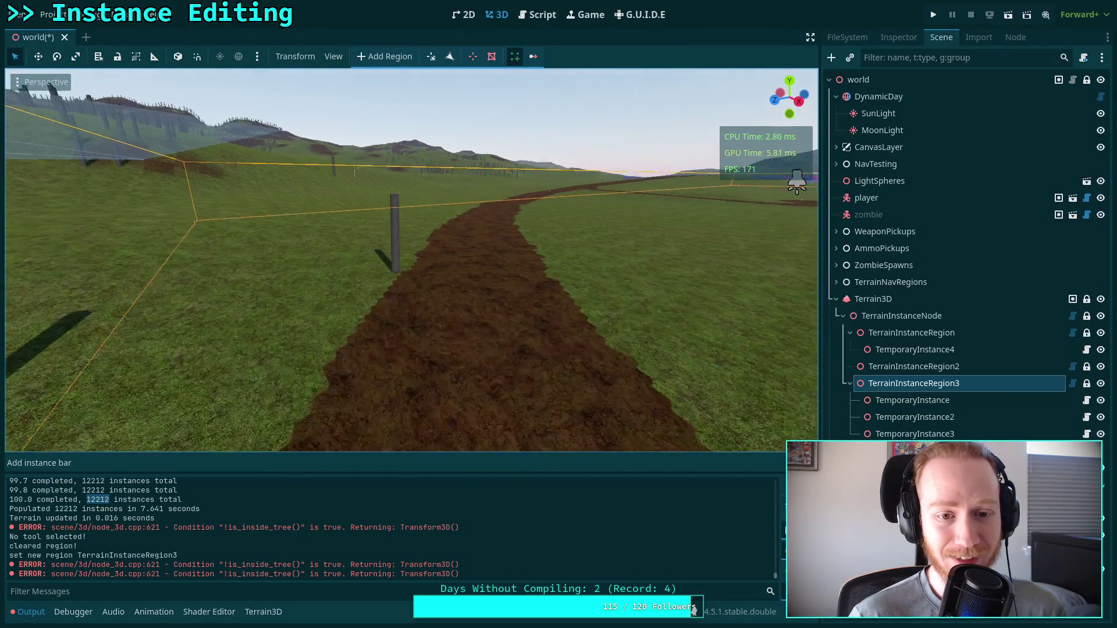
double_click(910, 433)
drag(341, 280, 330, 370)
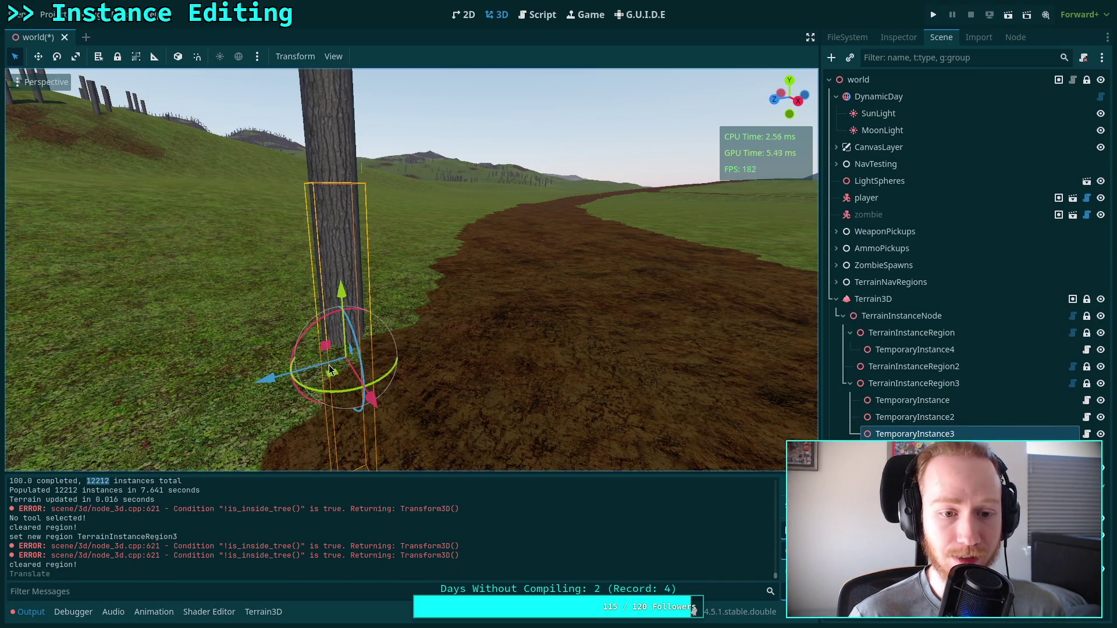
click(334, 379)
scroll(334, 367, down, 8)
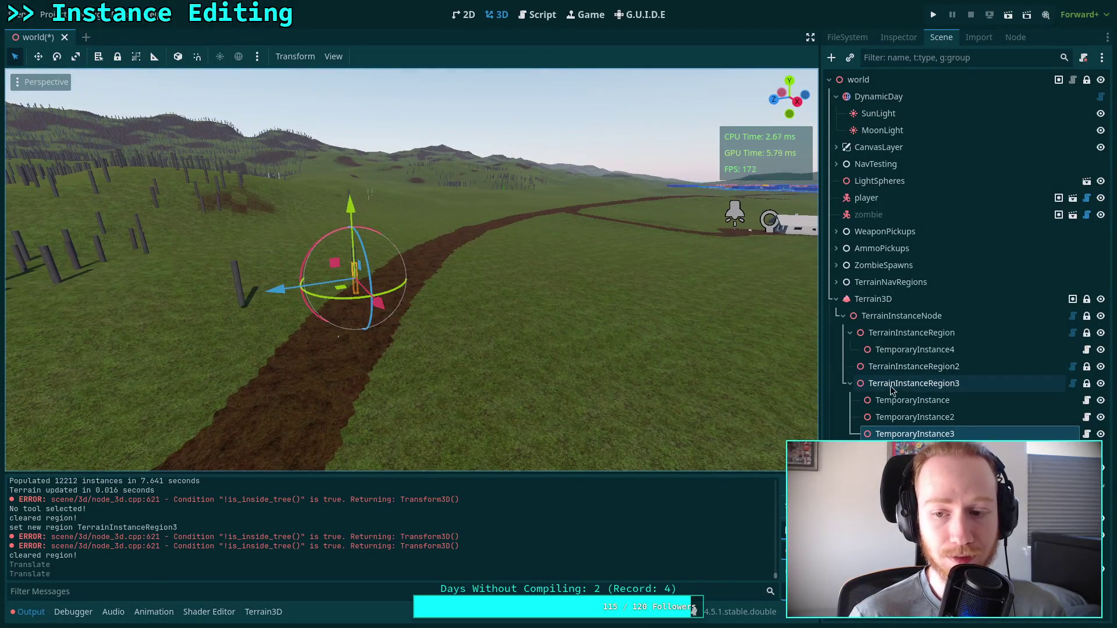
Step: Reselect TerrainInstanceRegion3, turn off its region tool, fly toward the dirt path and select TemporaryInstance4
click(862, 380)
click(533, 57)
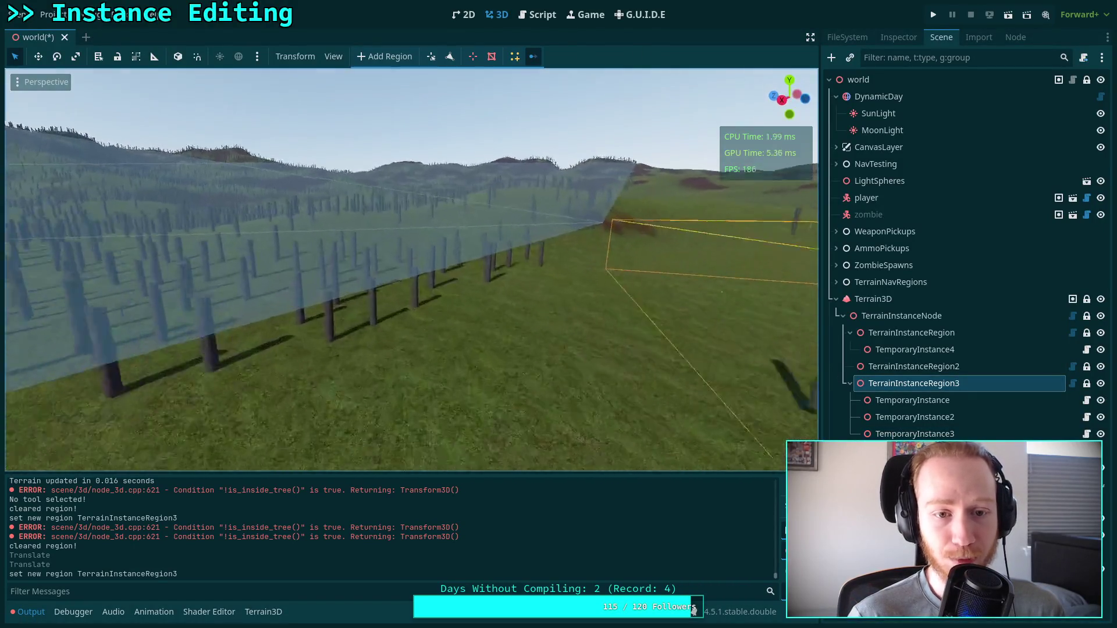
scroll(347, 281, down, 3)
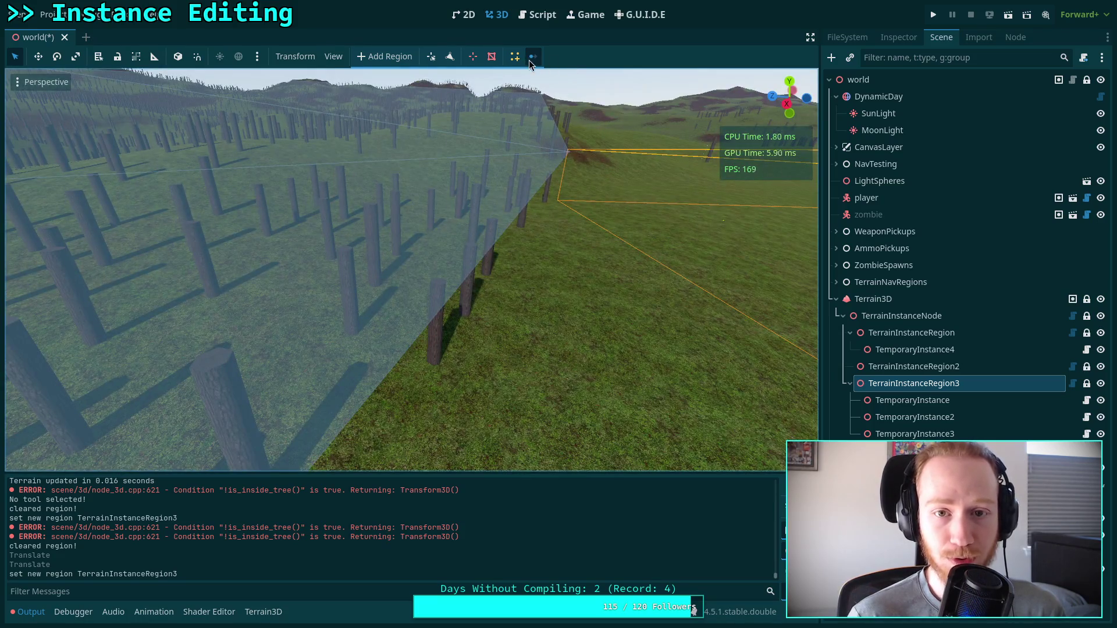
scroll(351, 323, up, 3)
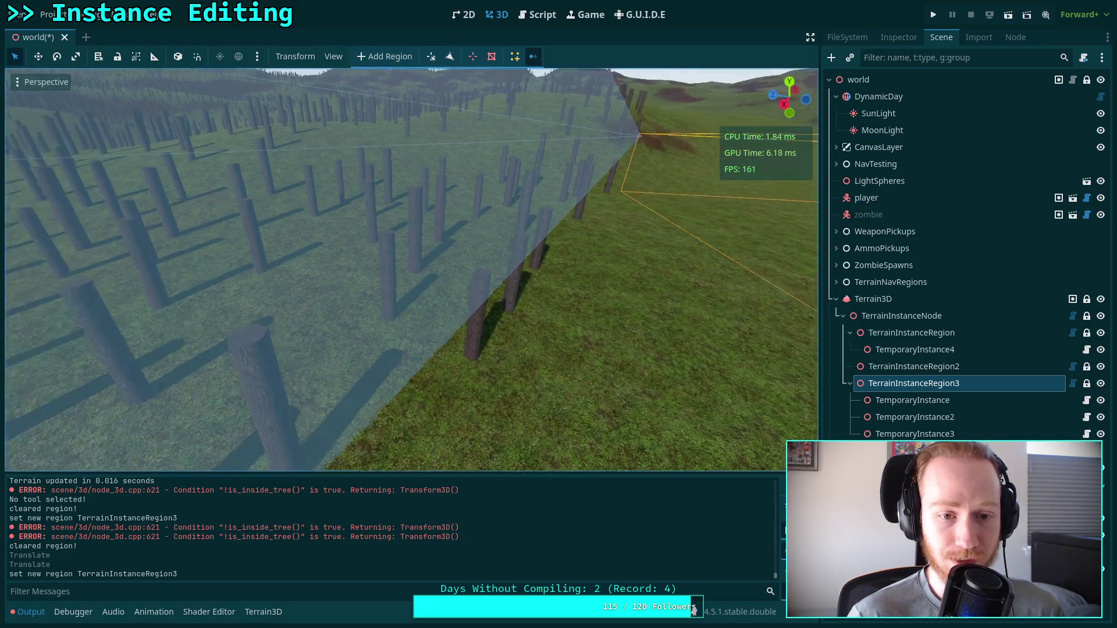
click(521, 345)
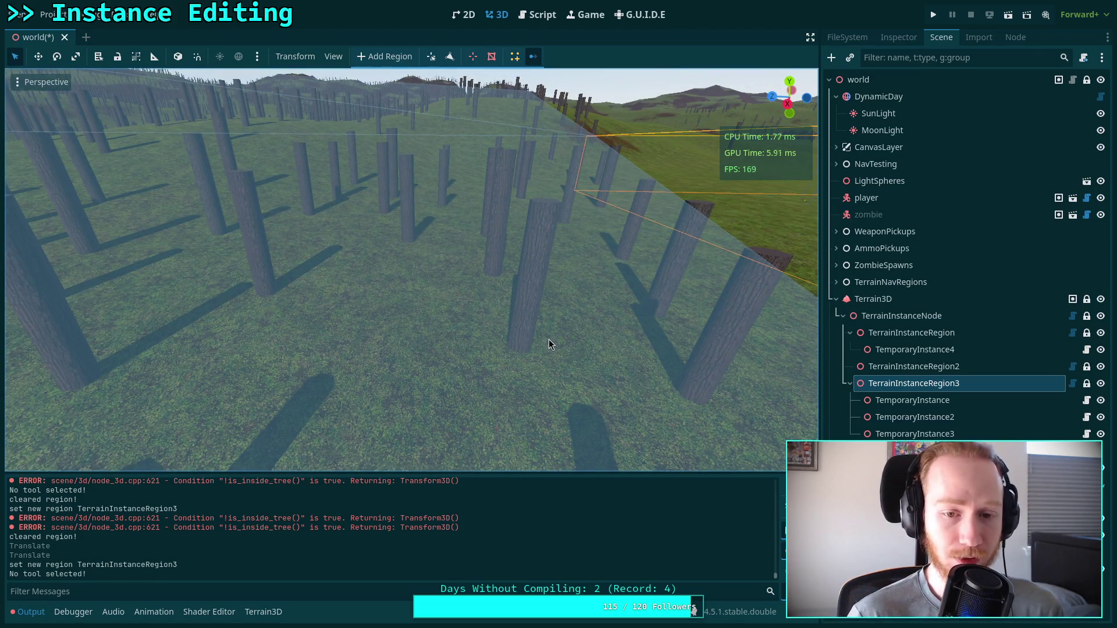
drag(442, 330, 464, 331)
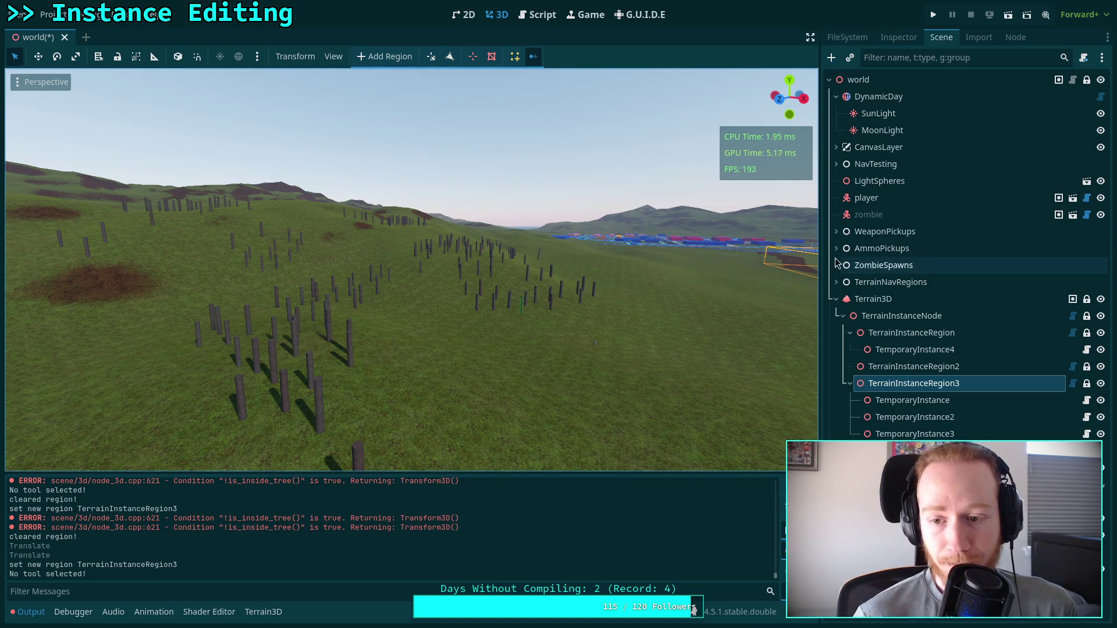
click(943, 350)
Step: Check TemporaryInstance4's properties, then select TerrainInstanceRegion and fly toward the fenced areas
click(899, 37)
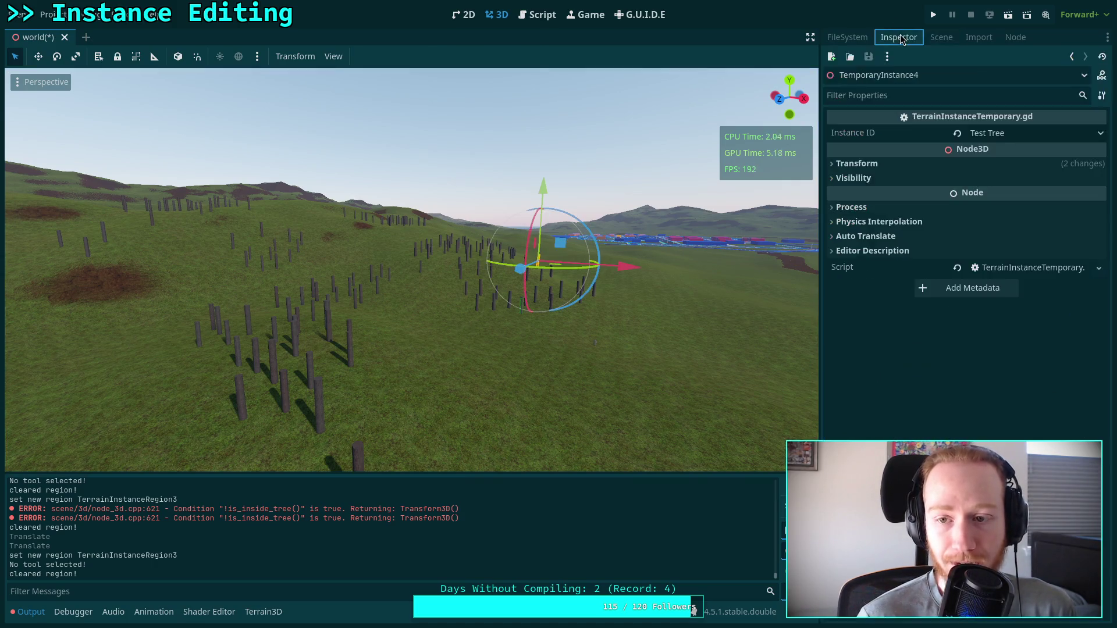
click(938, 38)
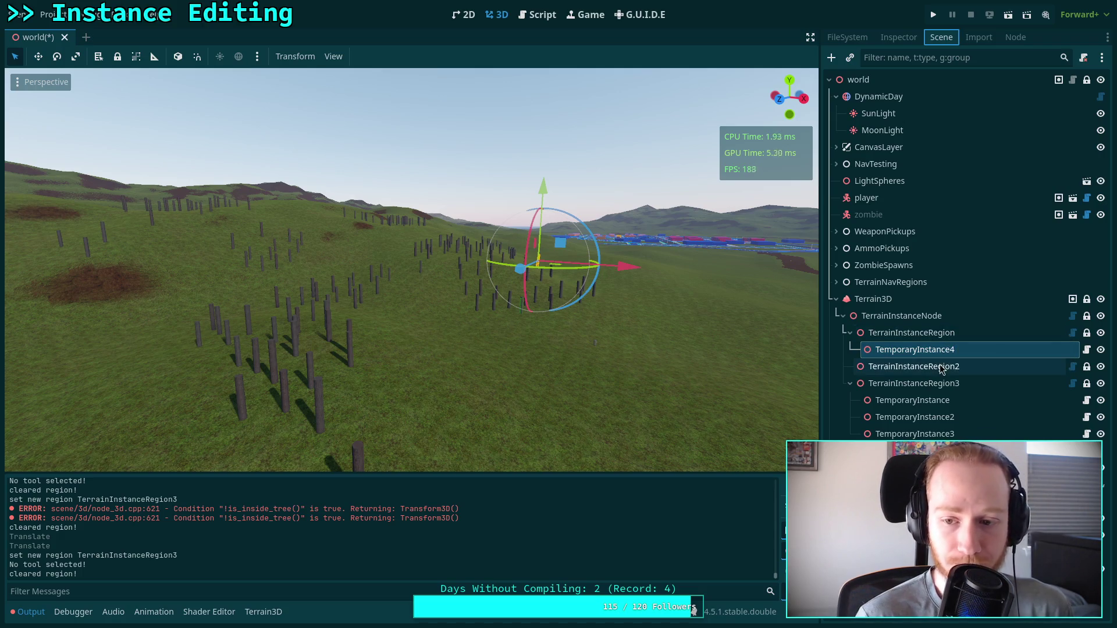
click(942, 339)
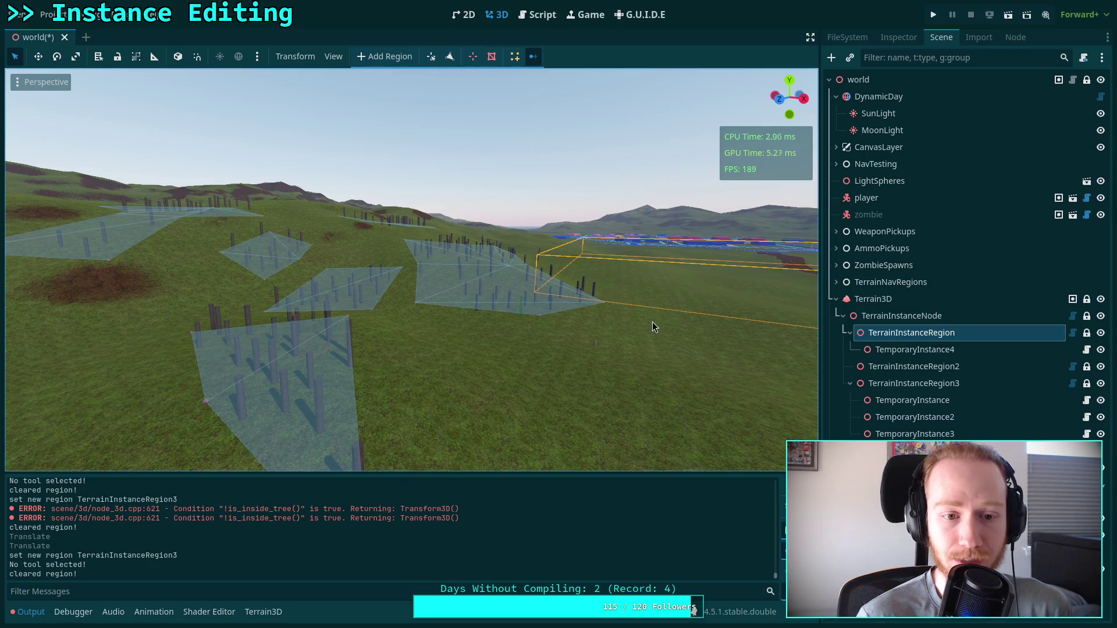
key(w)
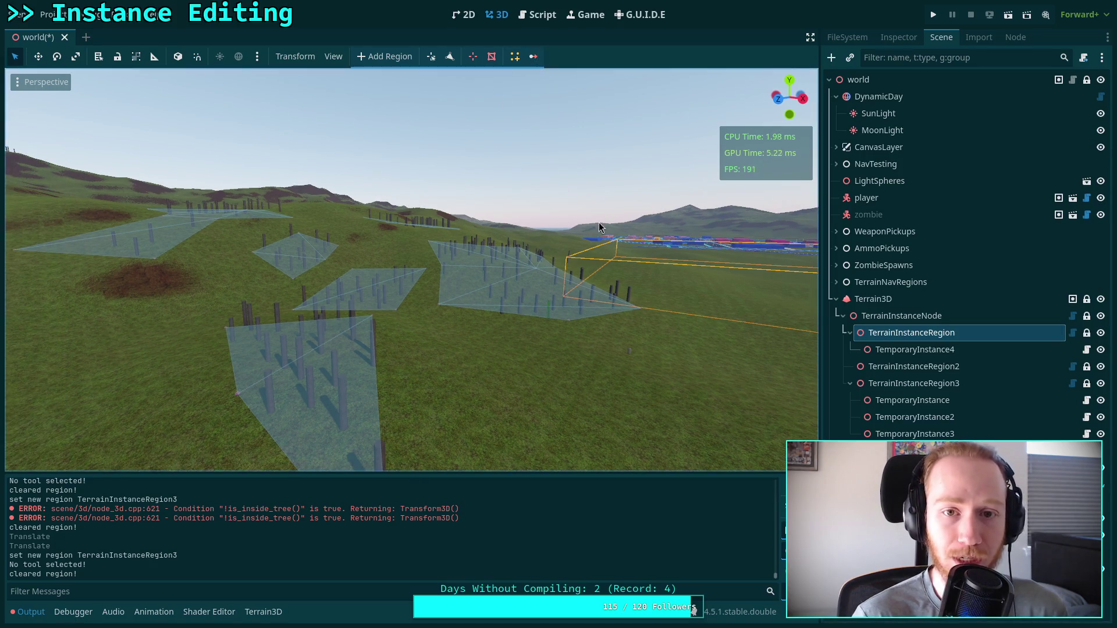
key(w)
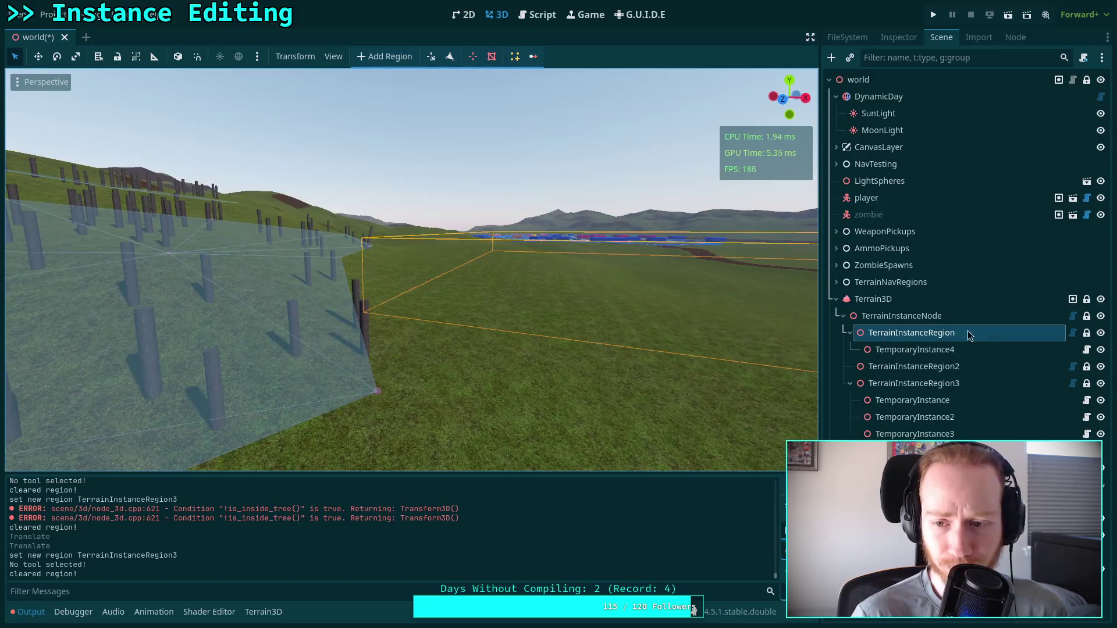
click(899, 37)
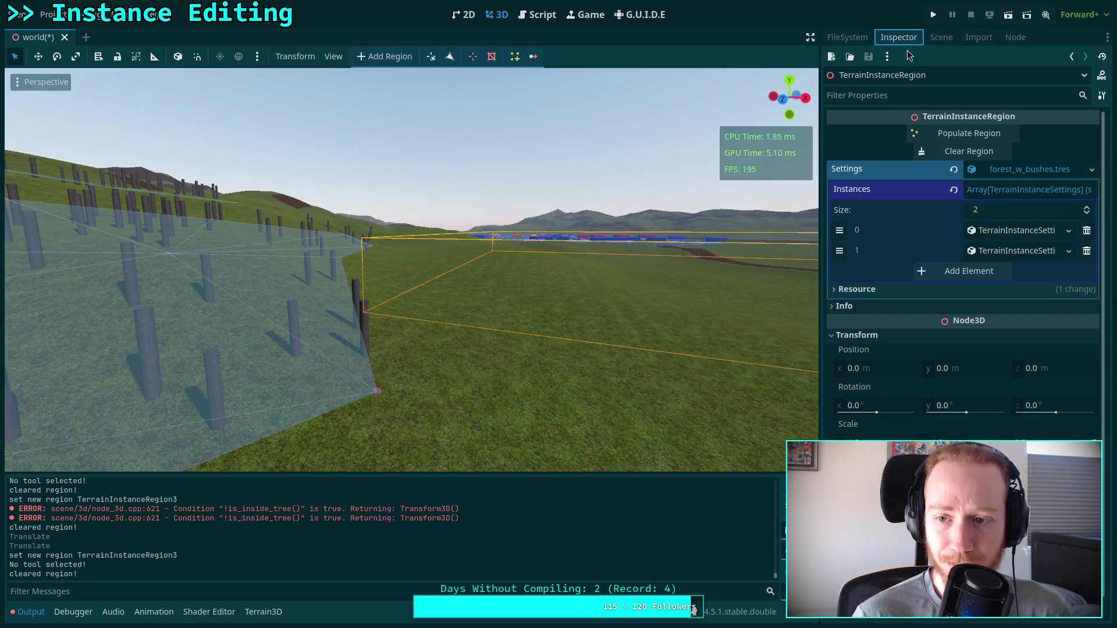
Step: Expand instance 0's Variation settings down to the first Colors entry
click(1008, 233)
click(1000, 360)
click(1009, 372)
click(1008, 375)
click(934, 414)
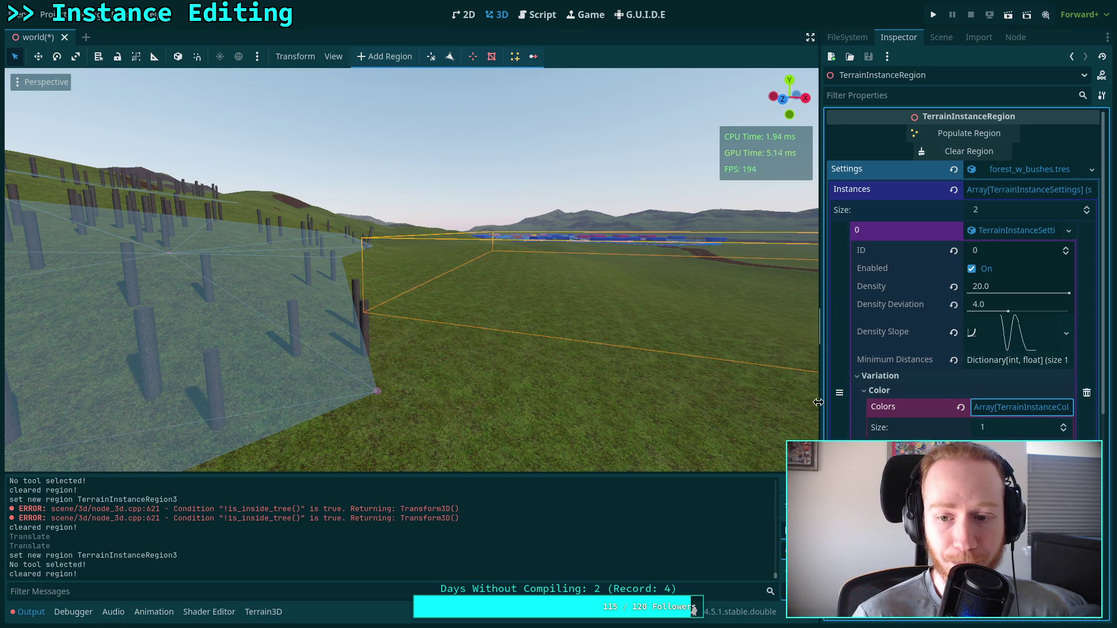
drag(819, 402, 674, 402)
click(809, 447)
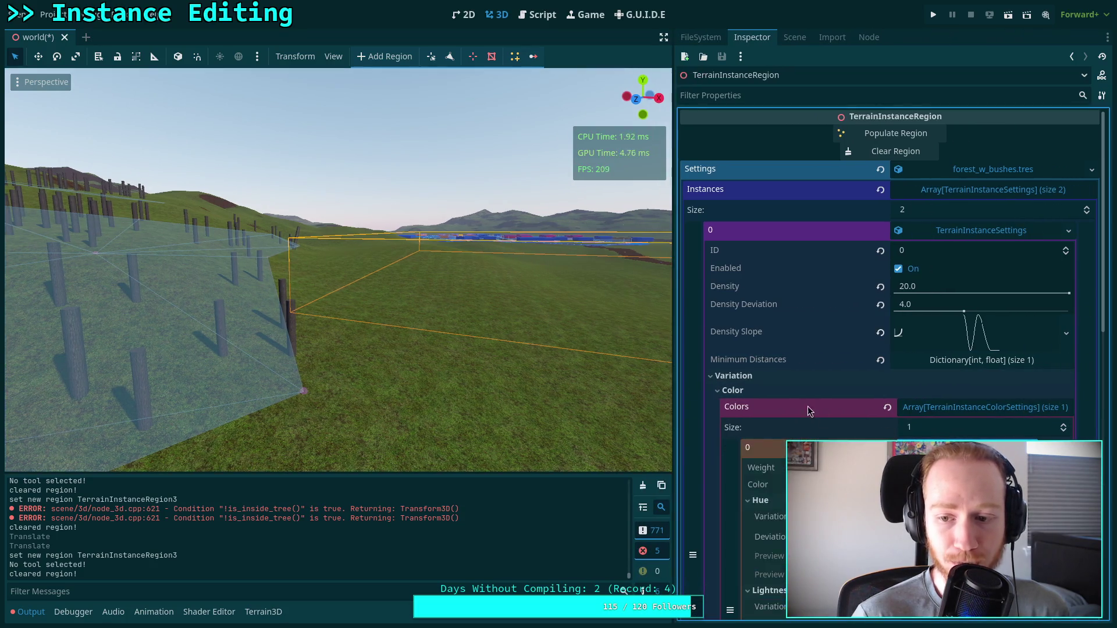
scroll(823, 323, down, 5)
drag(410, 323, 349, 349)
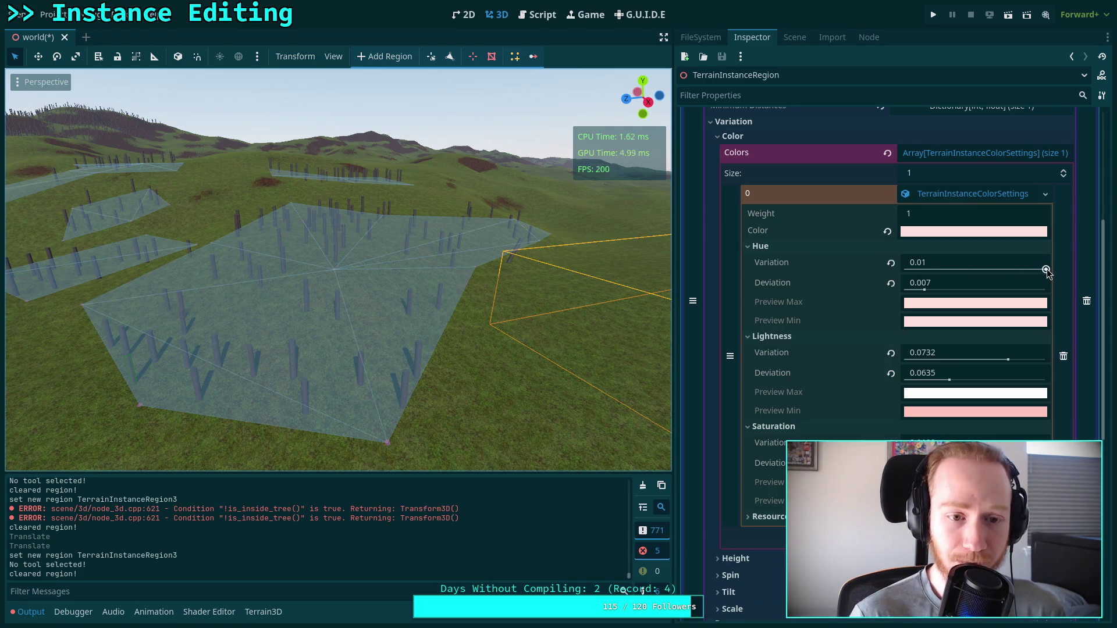
Step: Set the Hue Variation to 0.0026, then raise it to 0.0055, viewing the posts
drag(1046, 269, 941, 270)
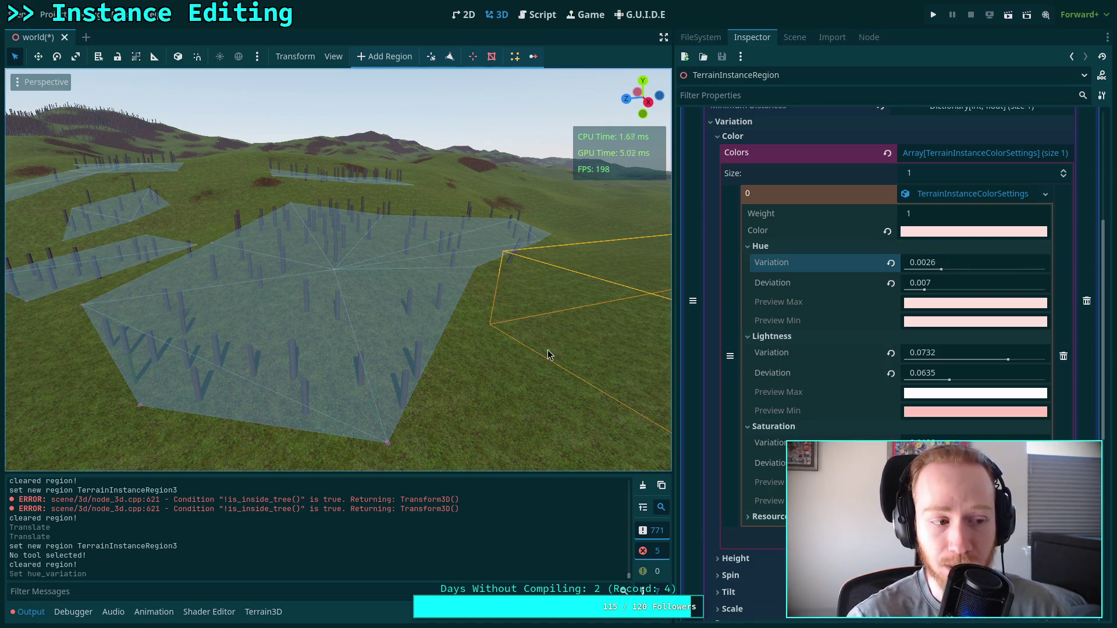
drag(492, 313, 474, 320)
click(28, 612)
drag(337, 464, 291, 419)
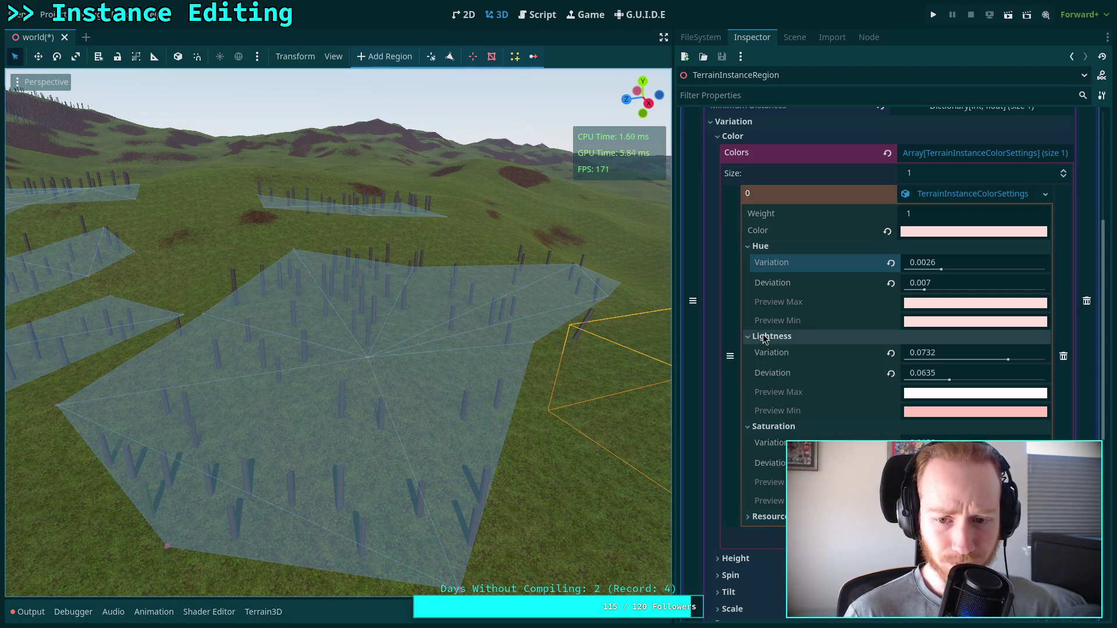
drag(942, 271, 963, 272)
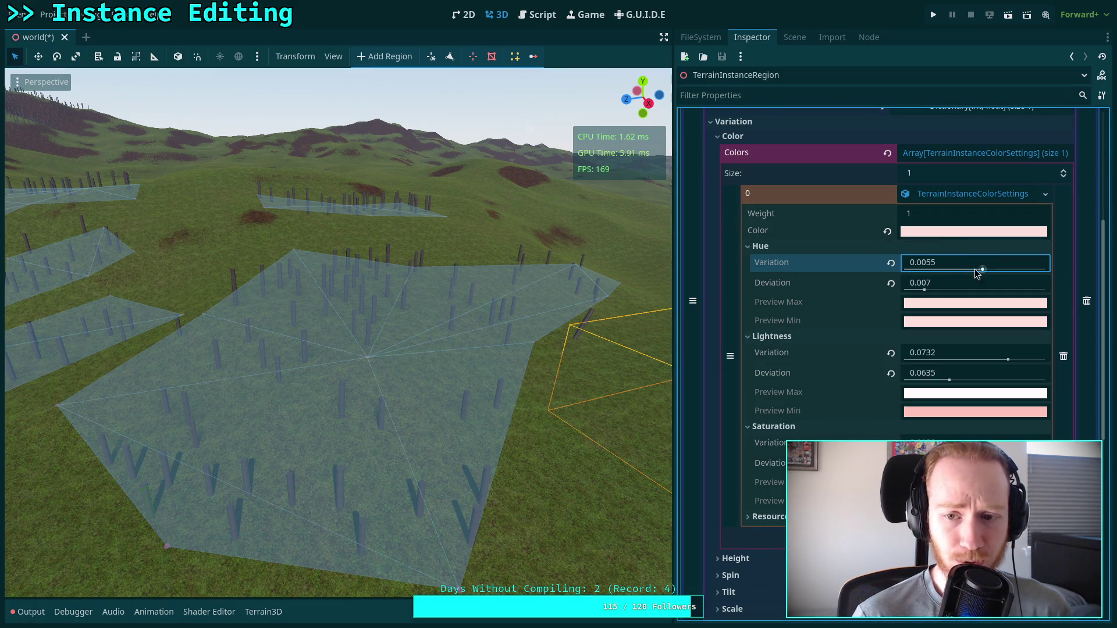
scroll(399, 381, up, 3)
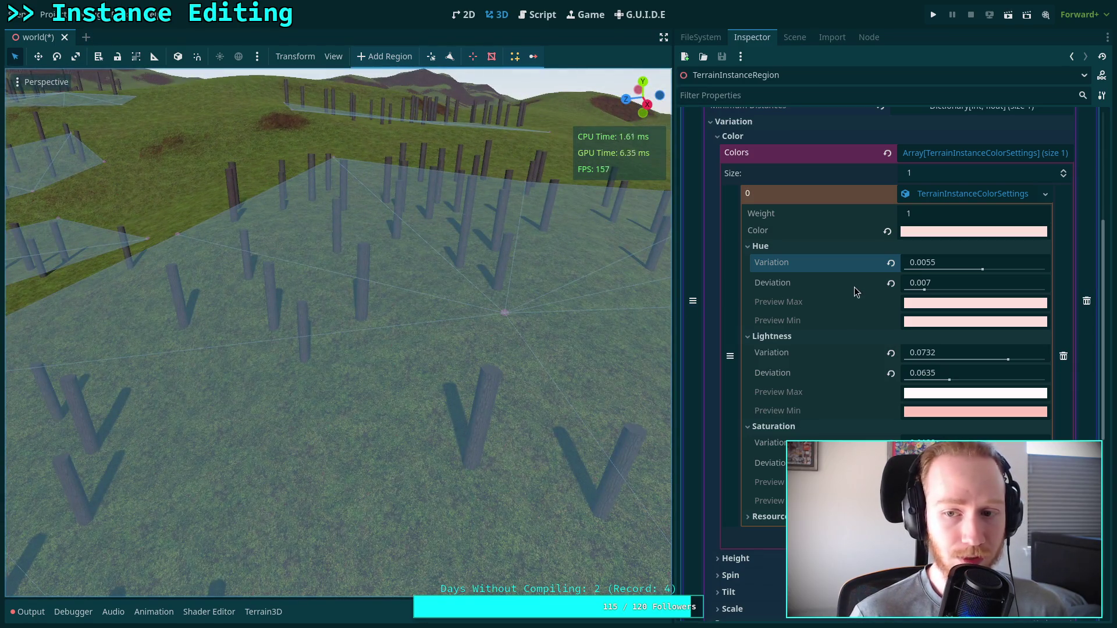
mouse_move(855, 291)
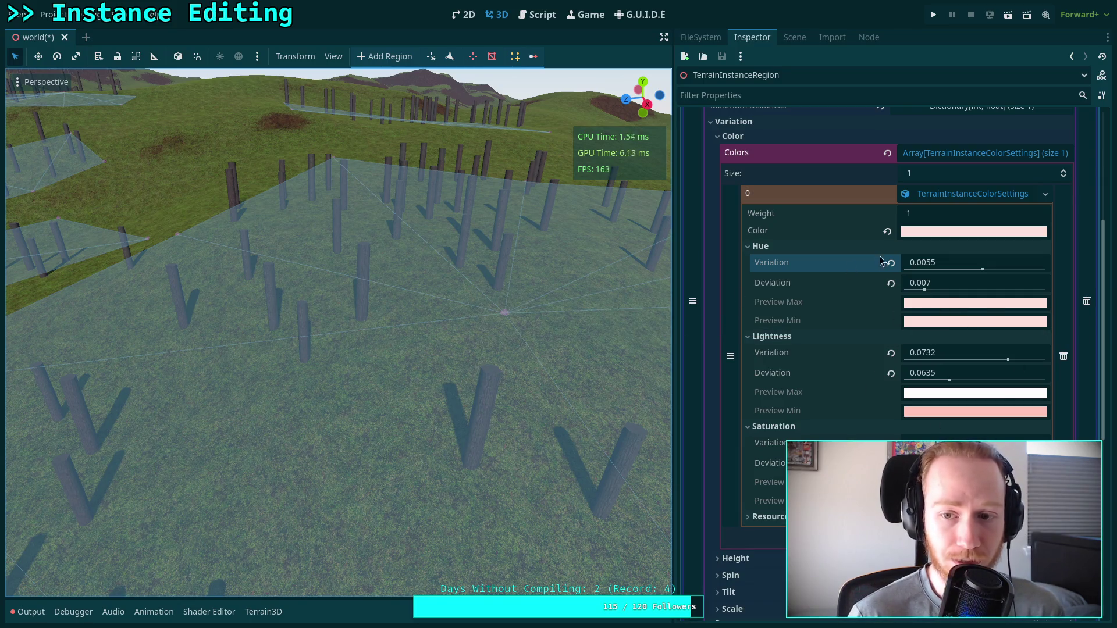
drag(448, 325, 343, 275)
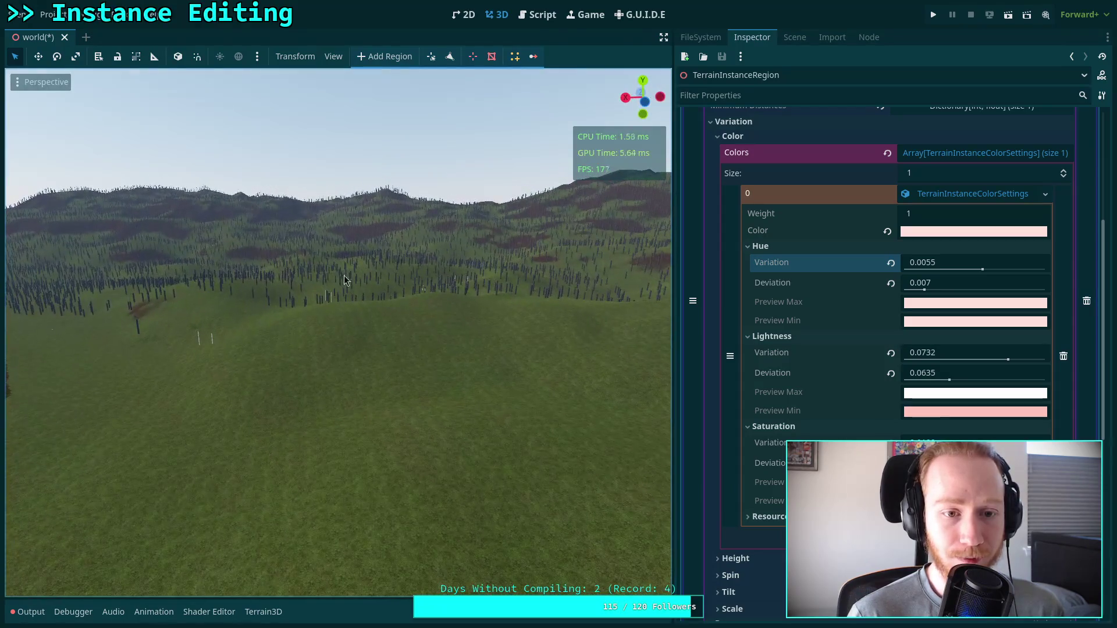
drag(242, 242, 242, 242)
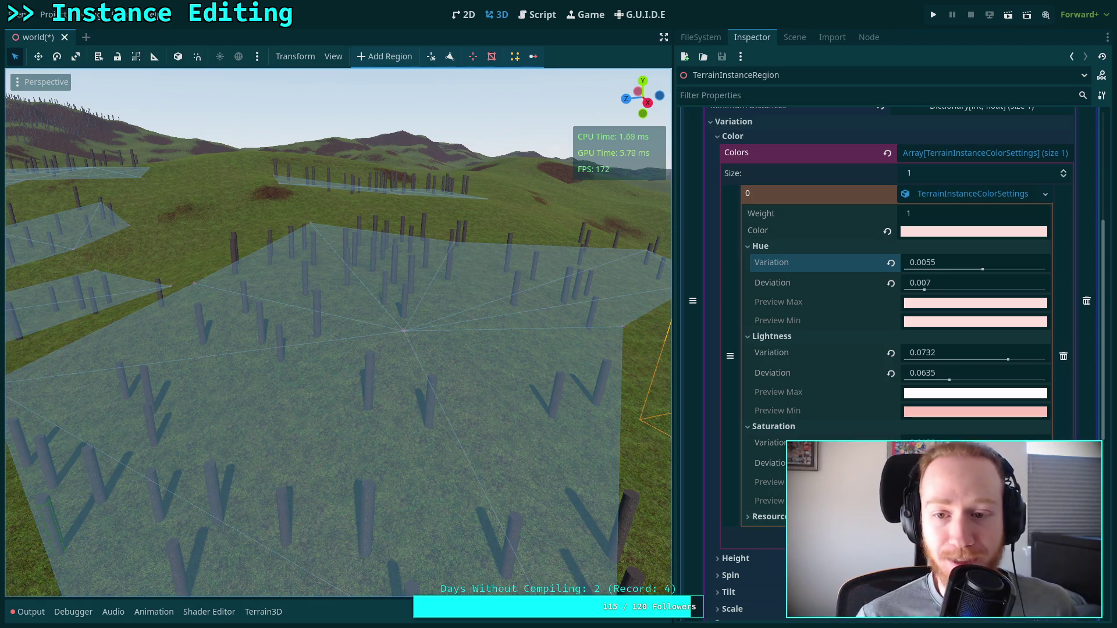
right_click(448, 343)
drag(509, 361, 508, 347)
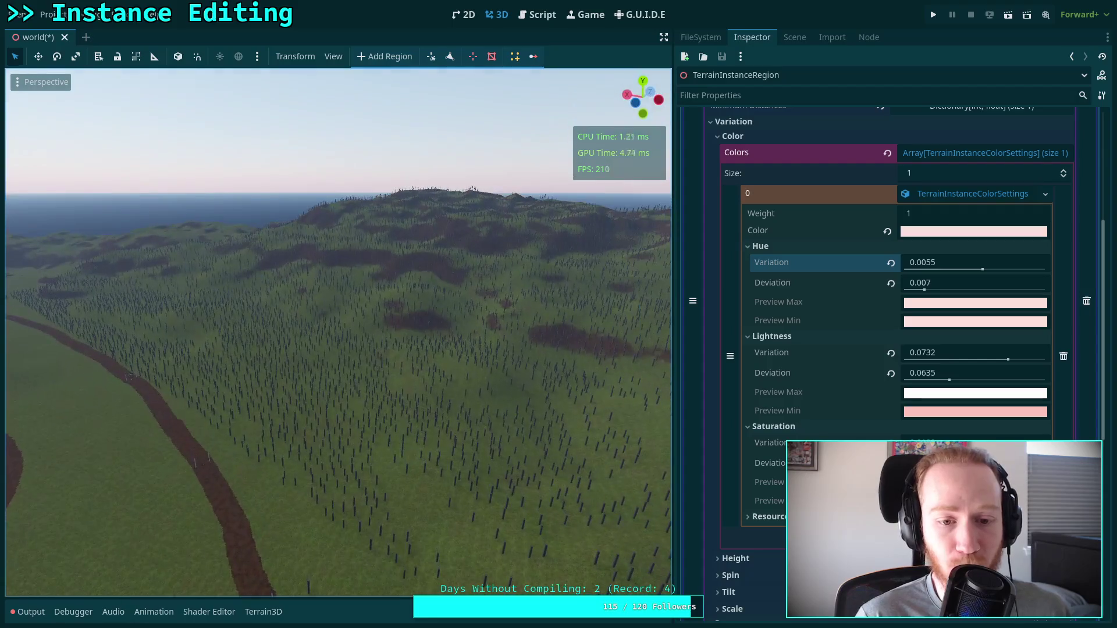
drag(675, 328, 932, 332)
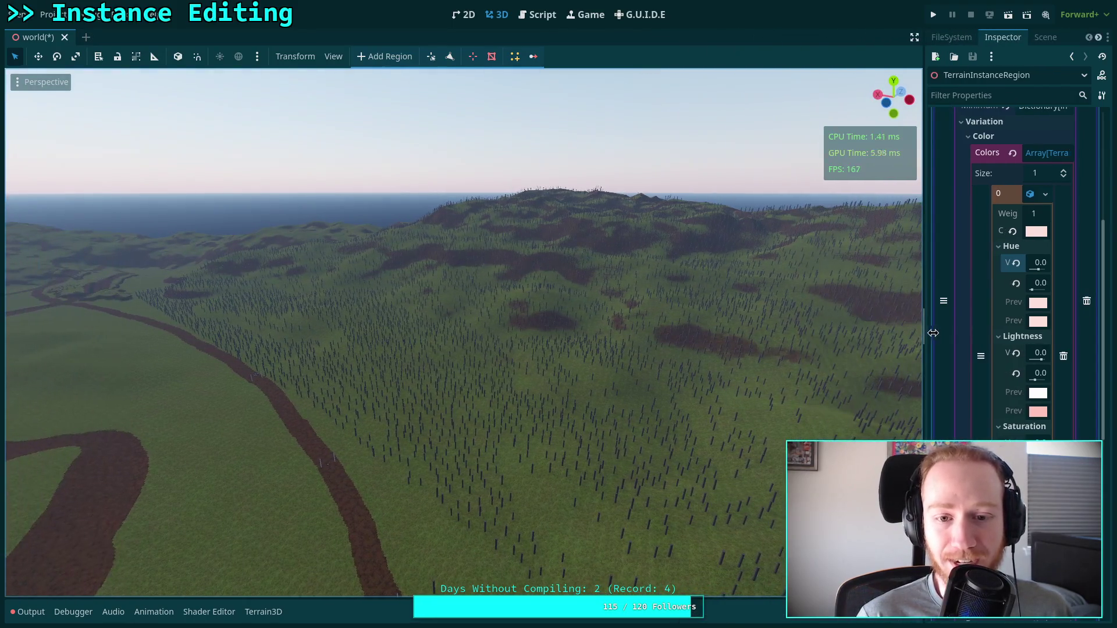
drag(537, 347, 537, 347)
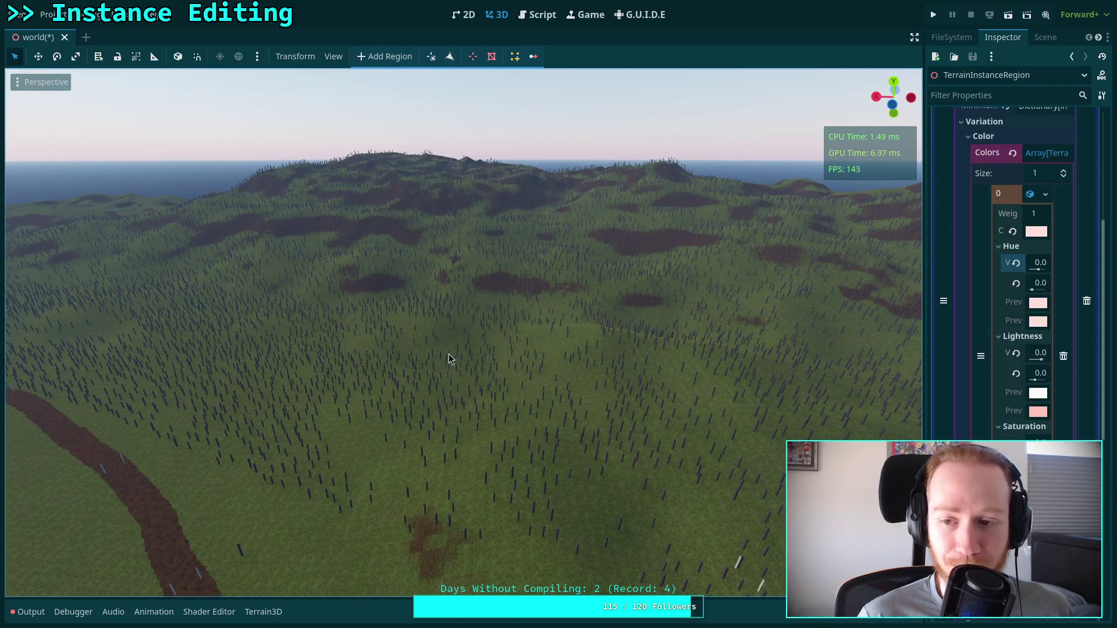
drag(924, 338, 631, 348)
drag(420, 363, 421, 363)
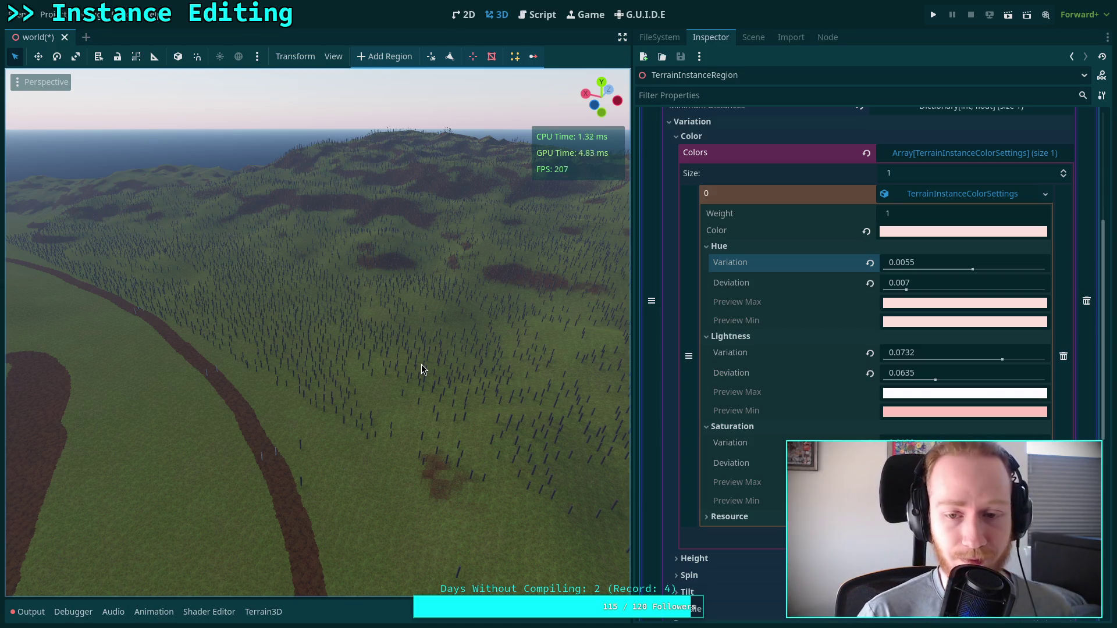
Step: Widen the 3D view and freelook down among the trees, then back out over the tree field
drag(633, 300, 718, 300)
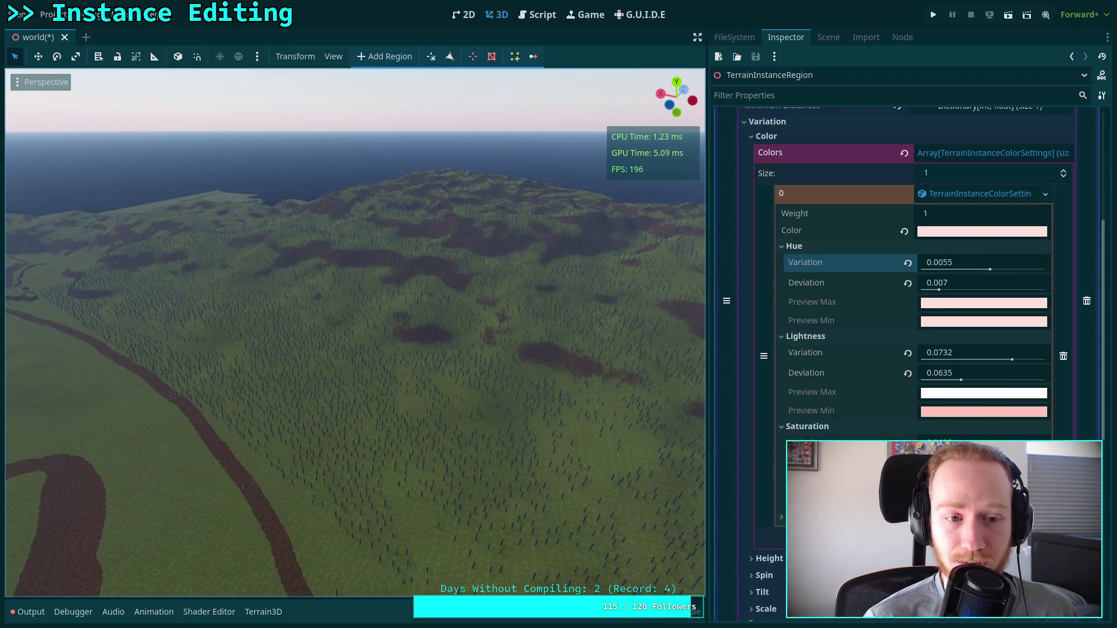
key(s)
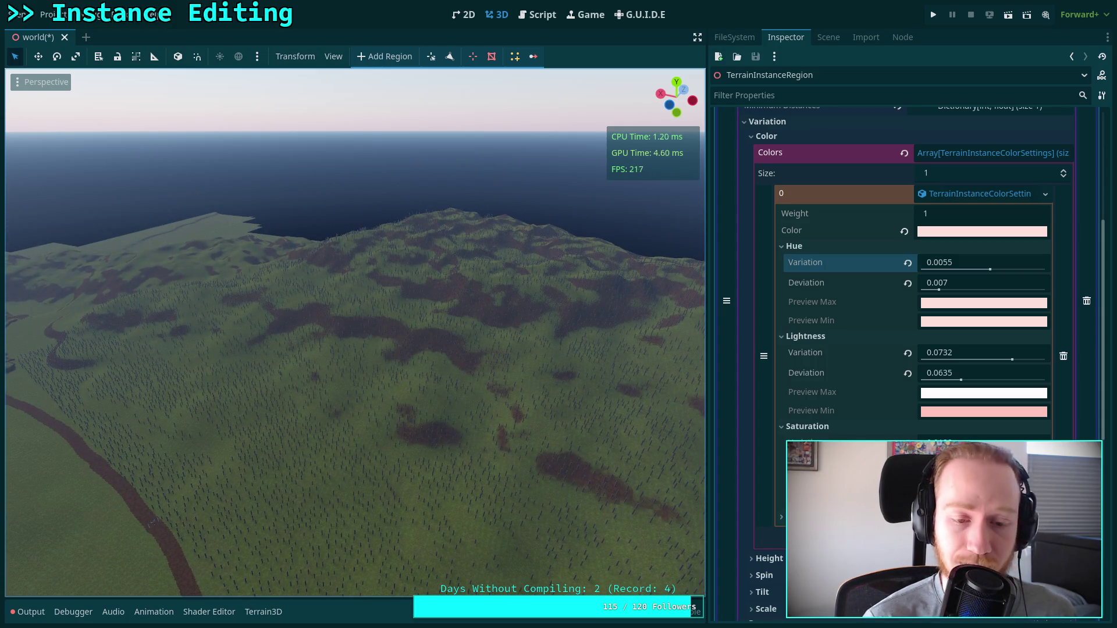
key(w)
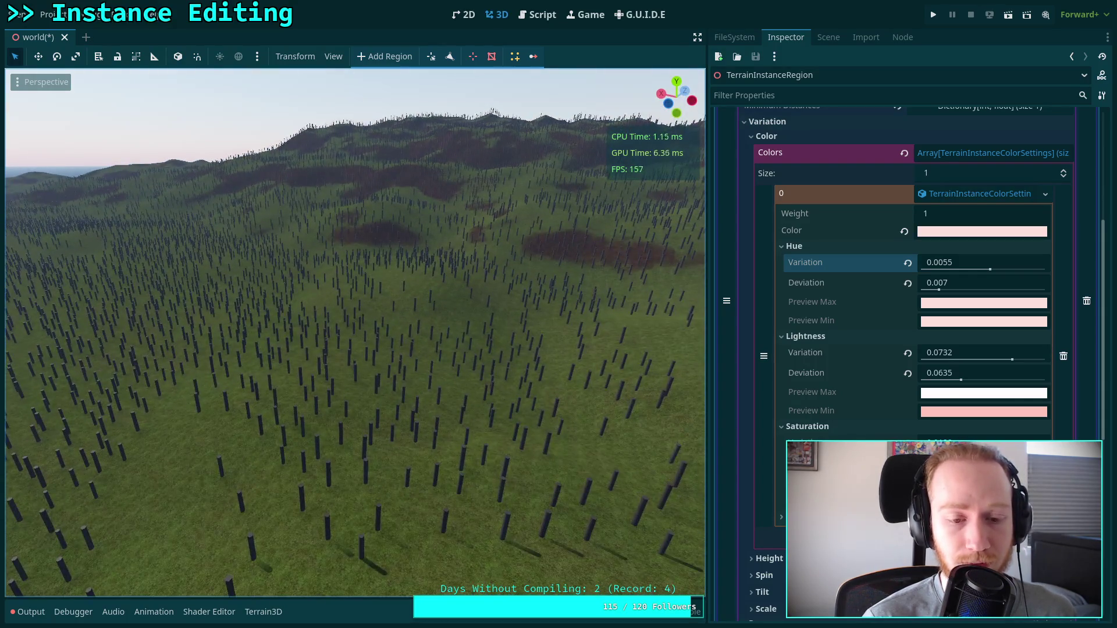
key(w)
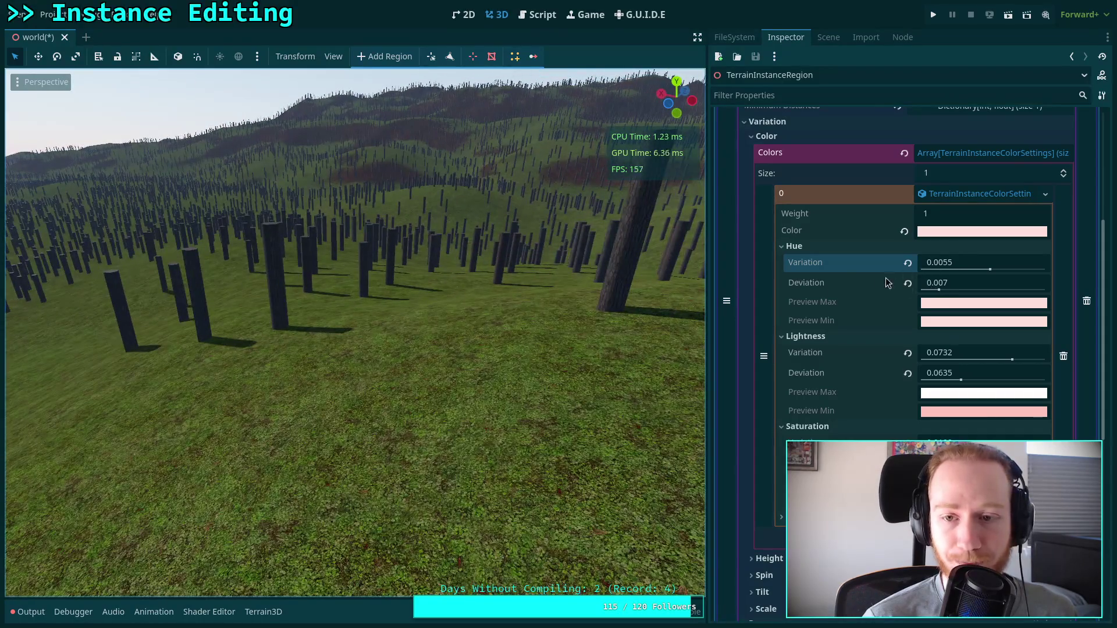
scroll(886, 282, up, 5)
mouse_move(862, 283)
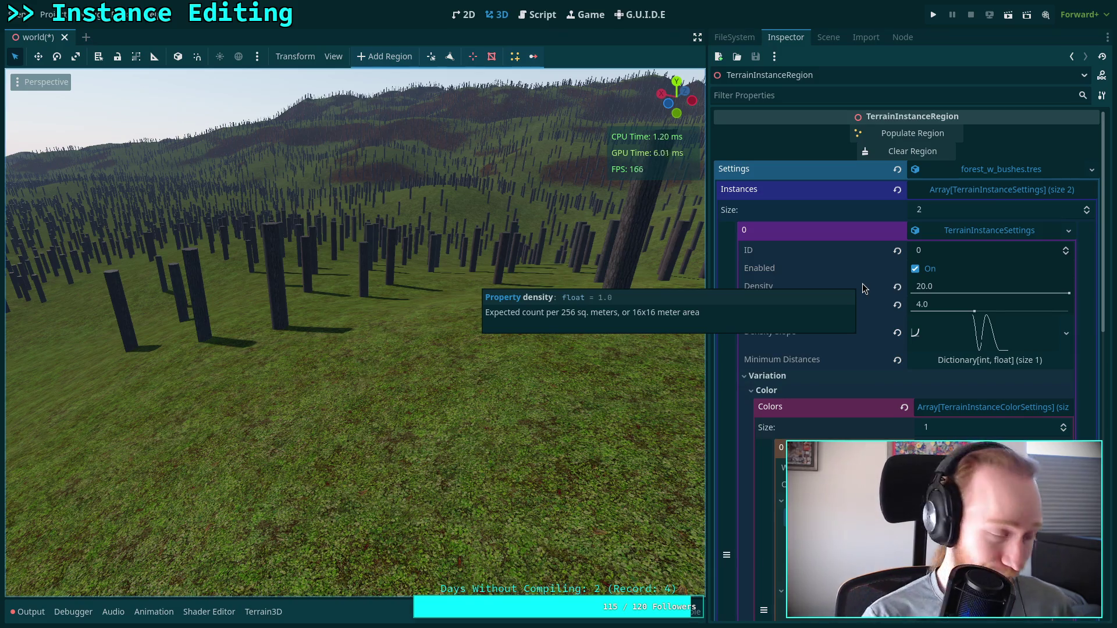
key(s)
key(s)
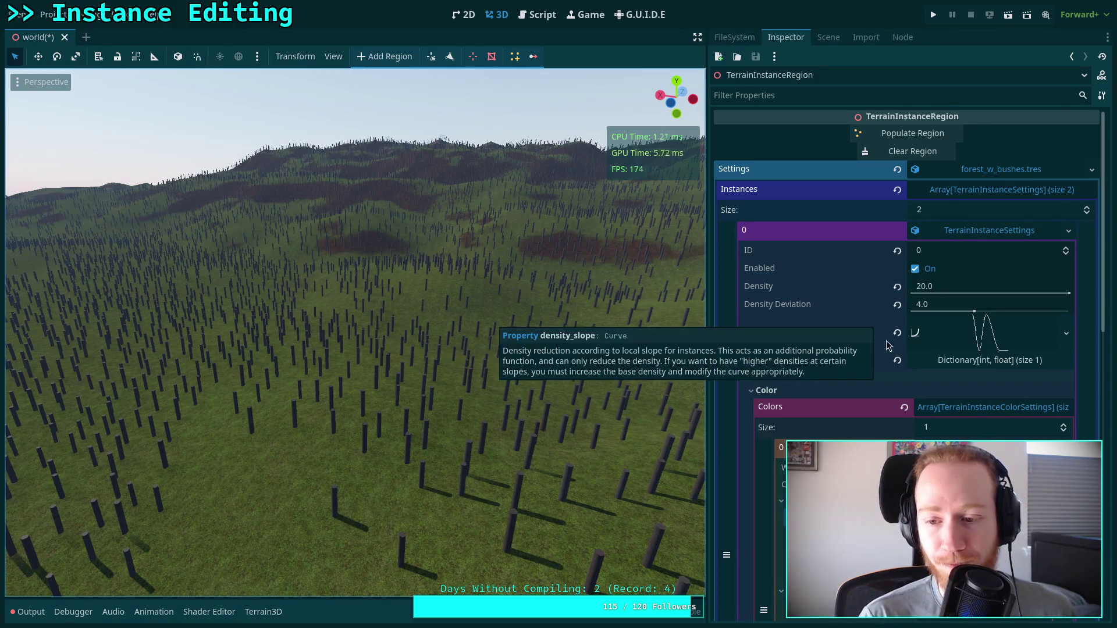
key(s)
key(s)
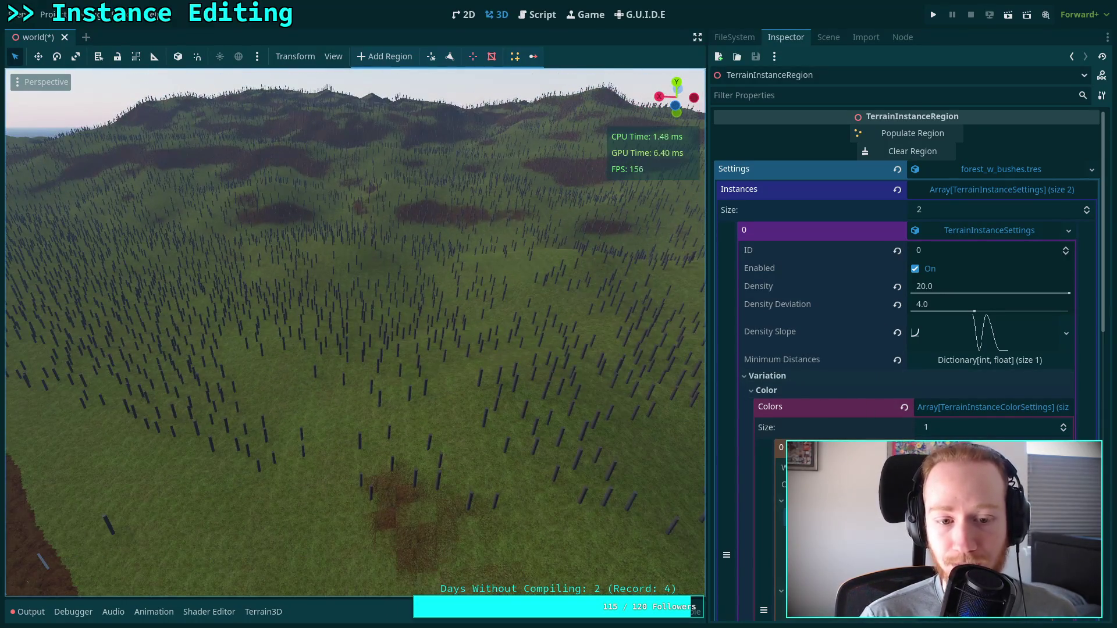
key(s)
Step: Fly among the tree trunks, then lift the camera high over the hilly terrain toward the horizon
click(832, 37)
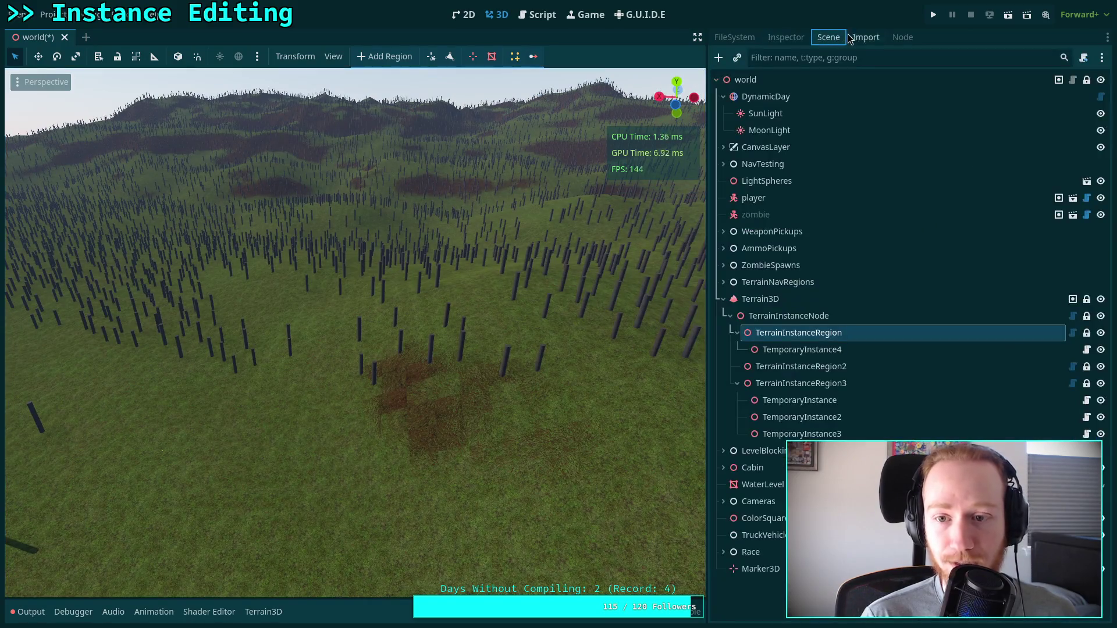
click(795, 38)
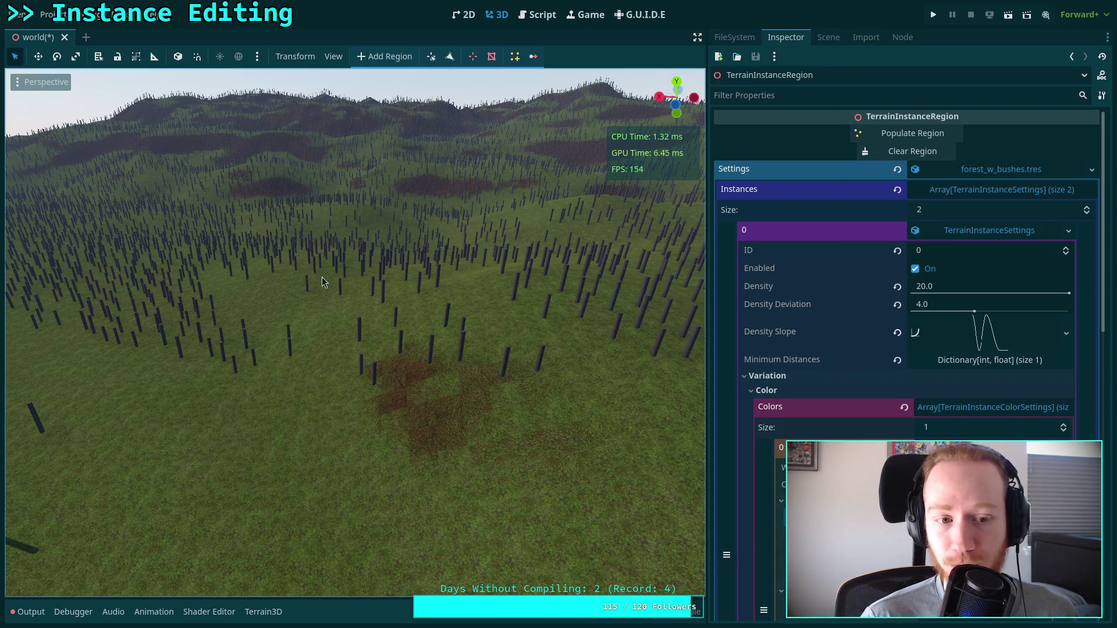
key(w)
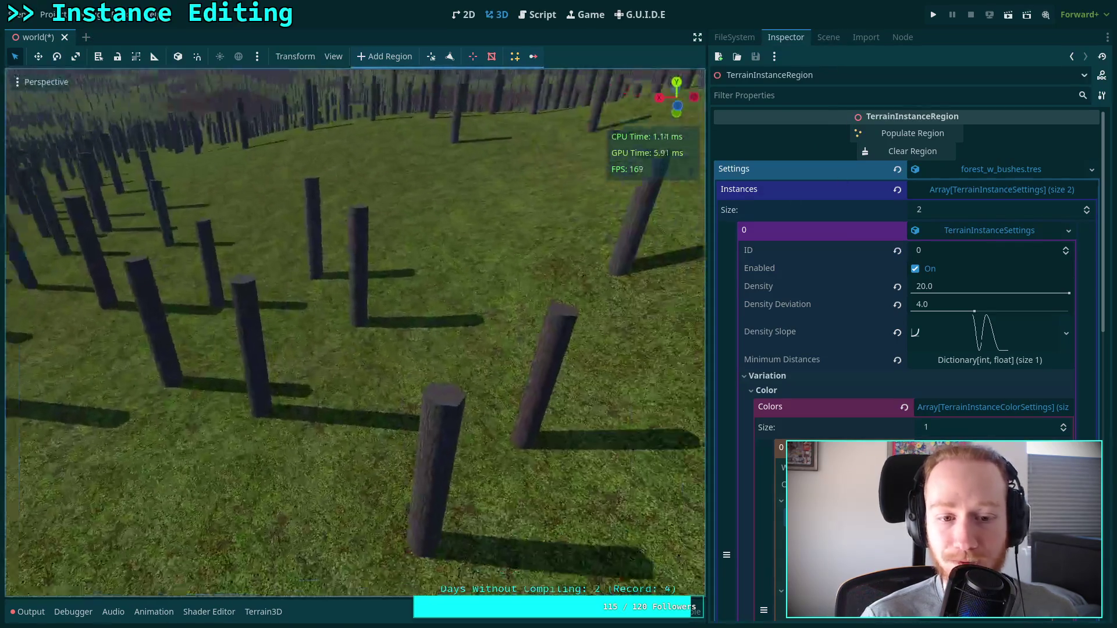
drag(352, 267, 352, 232)
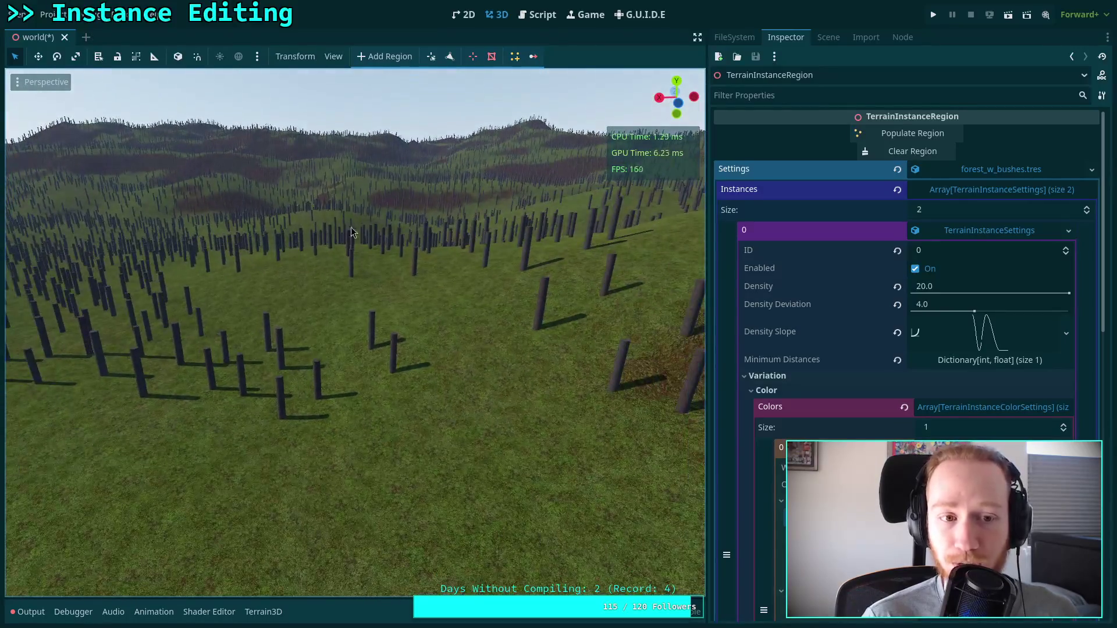
key(s)
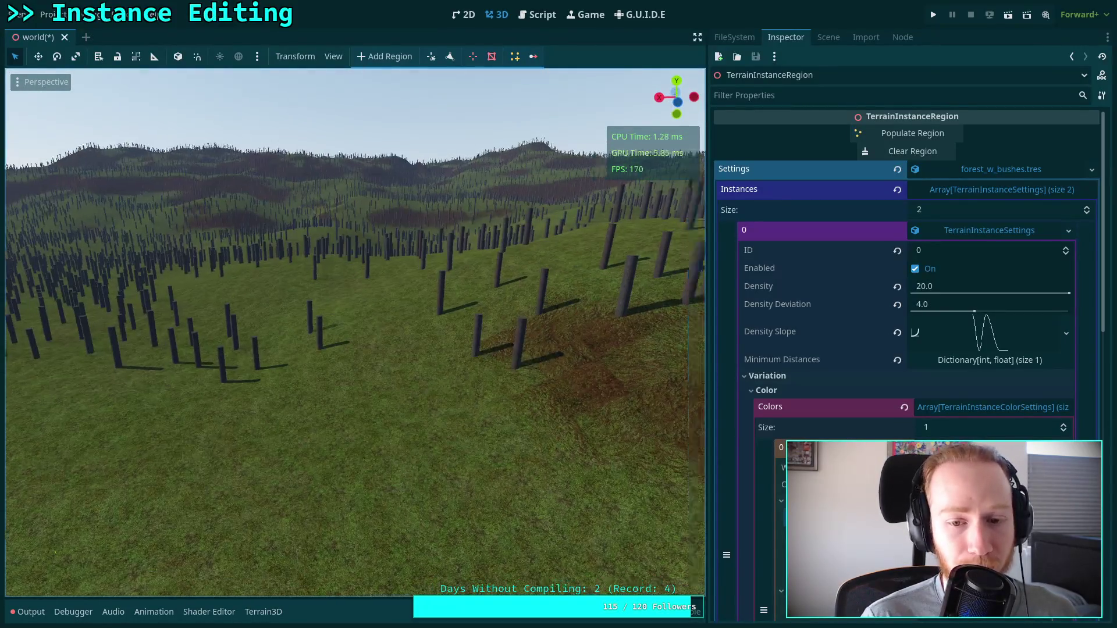
key(w)
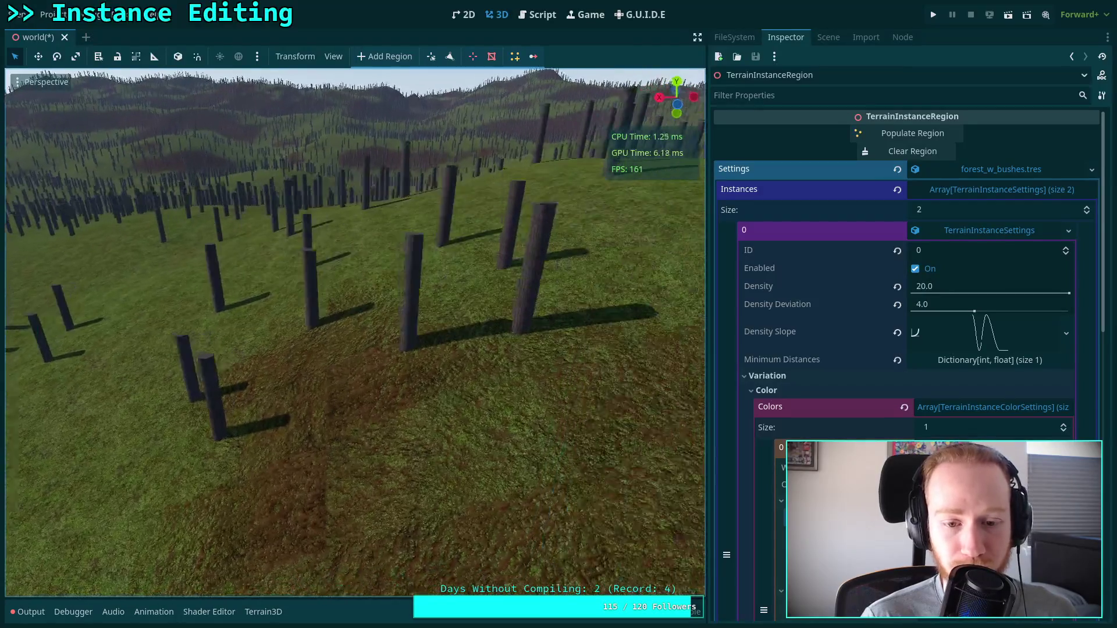
key(e)
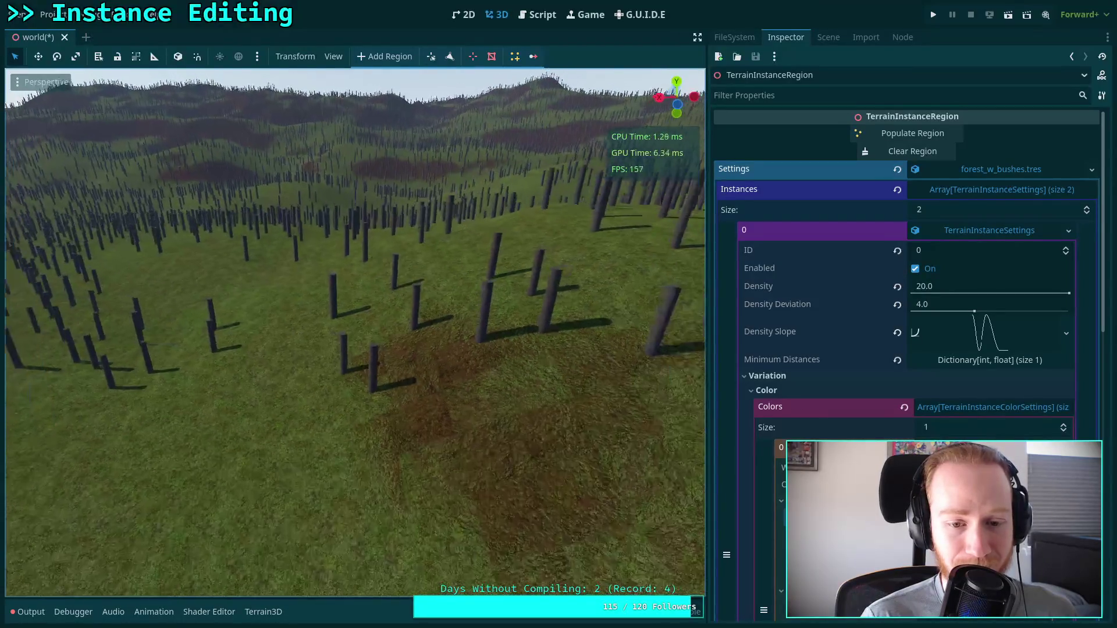
key(e)
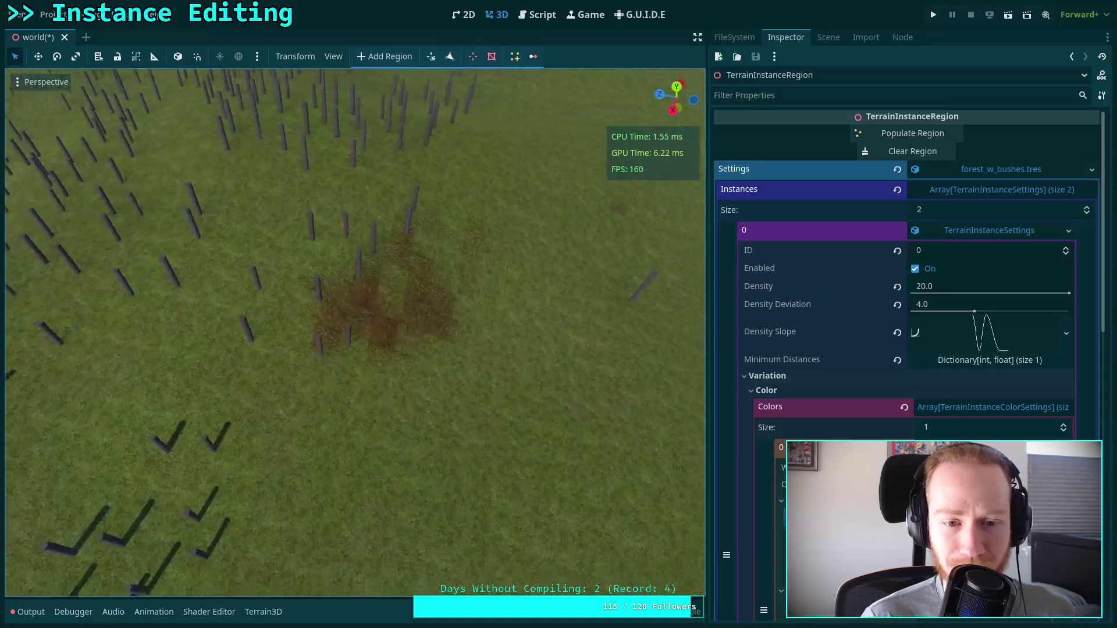
key(e)
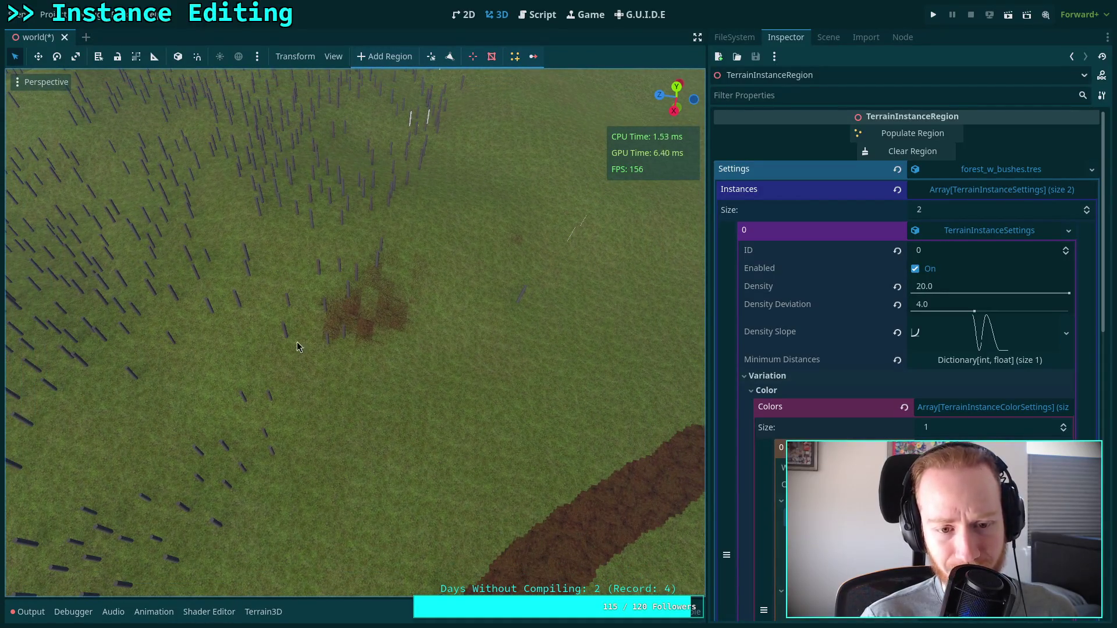
key(q)
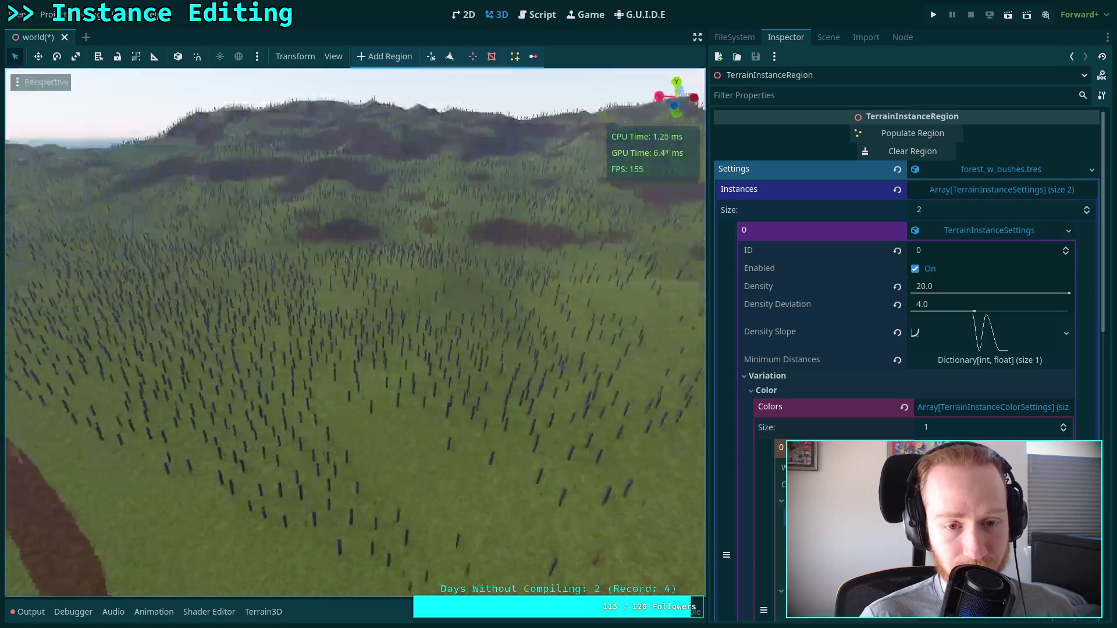
key(e)
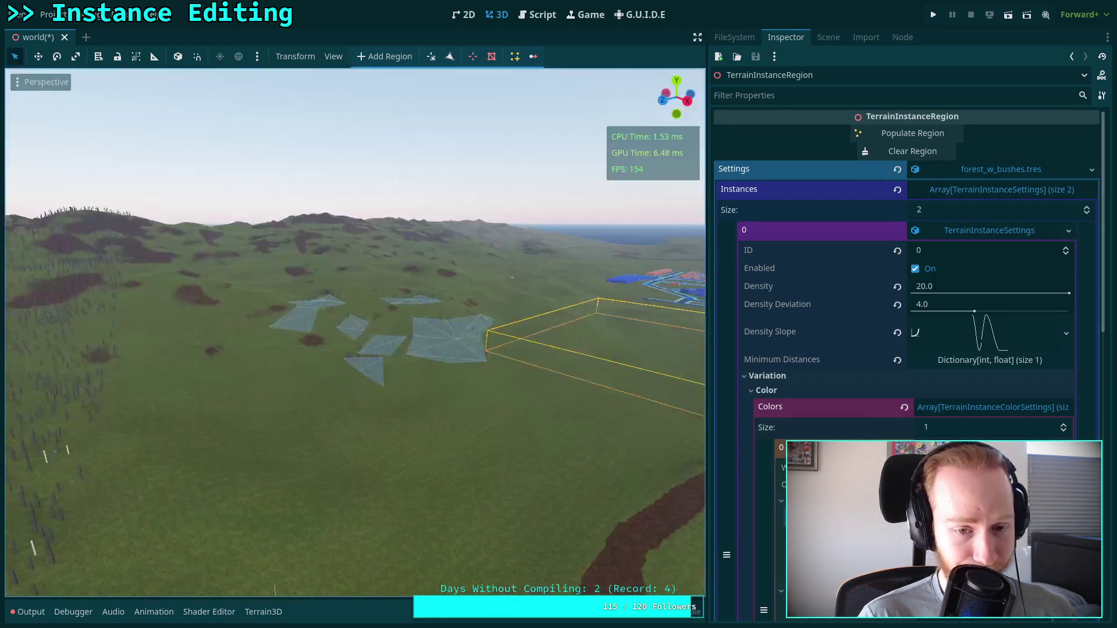
click(814, 37)
Step: Switch to the script editor and browse TerrainInstanceNode.gd and TerrainInstanceTemporary.gd
click(734, 37)
click(538, 15)
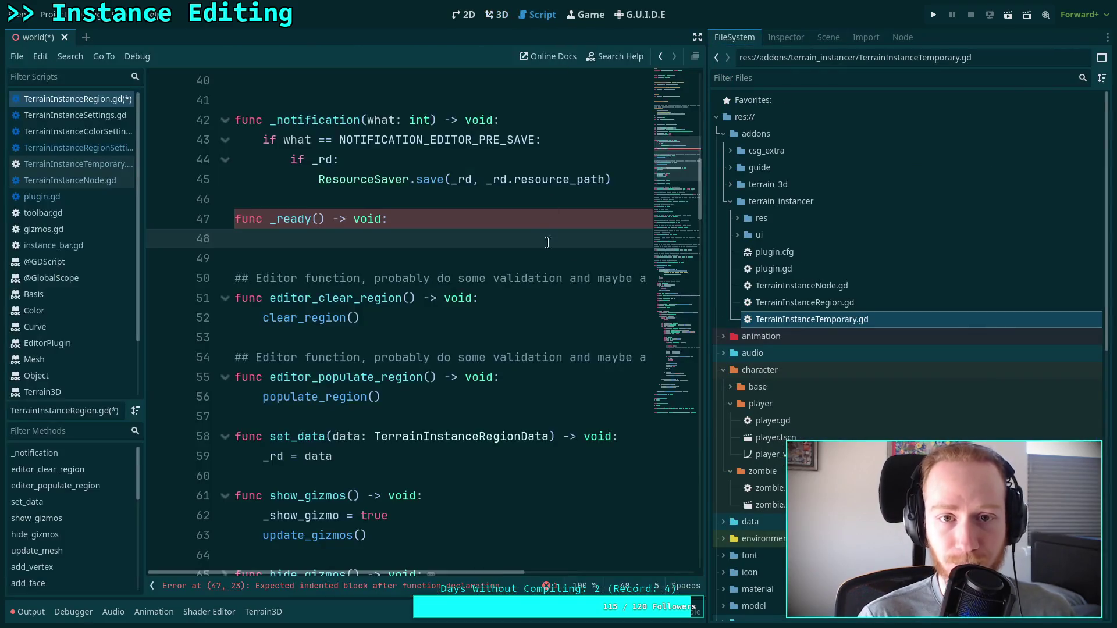
scroll(538, 292, up, 2)
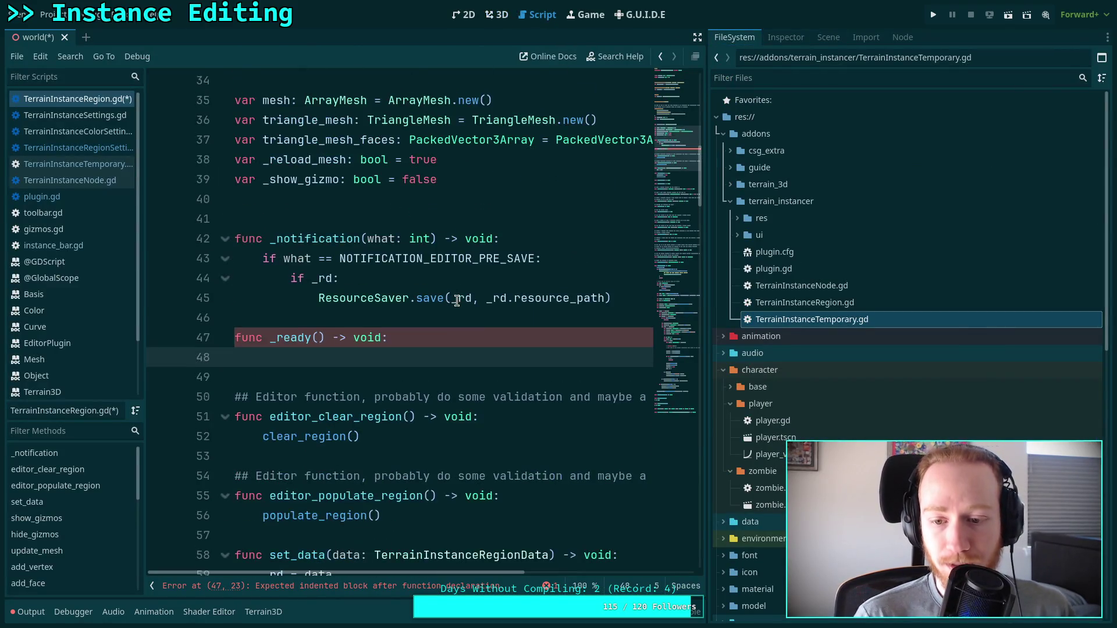
drag(707, 298, 780, 298)
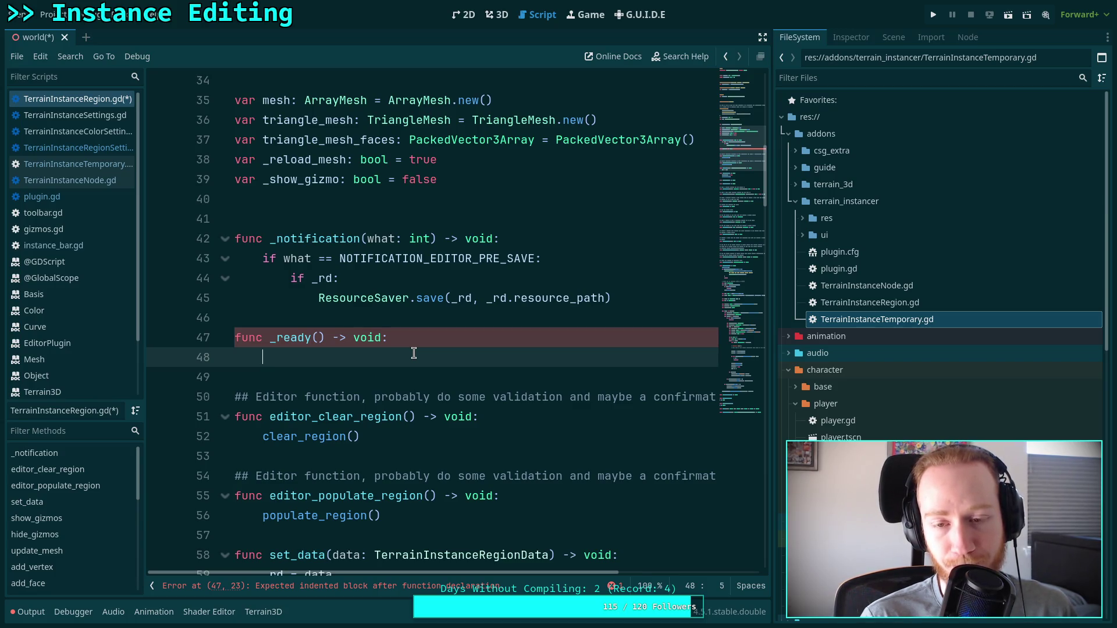
scroll(414, 353, up, 4)
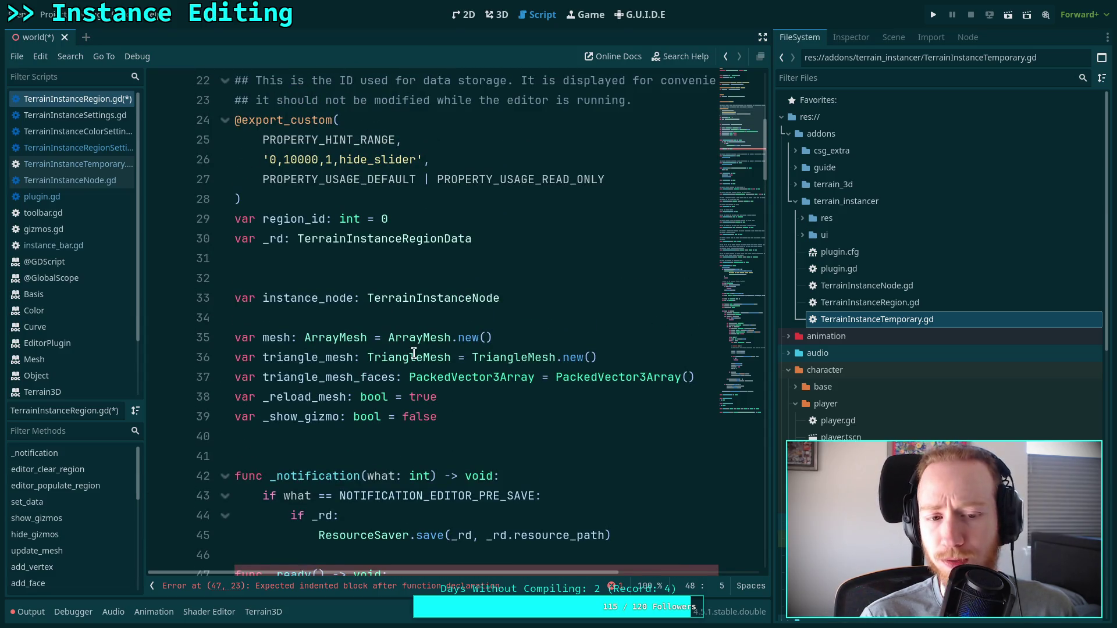
click(111, 180)
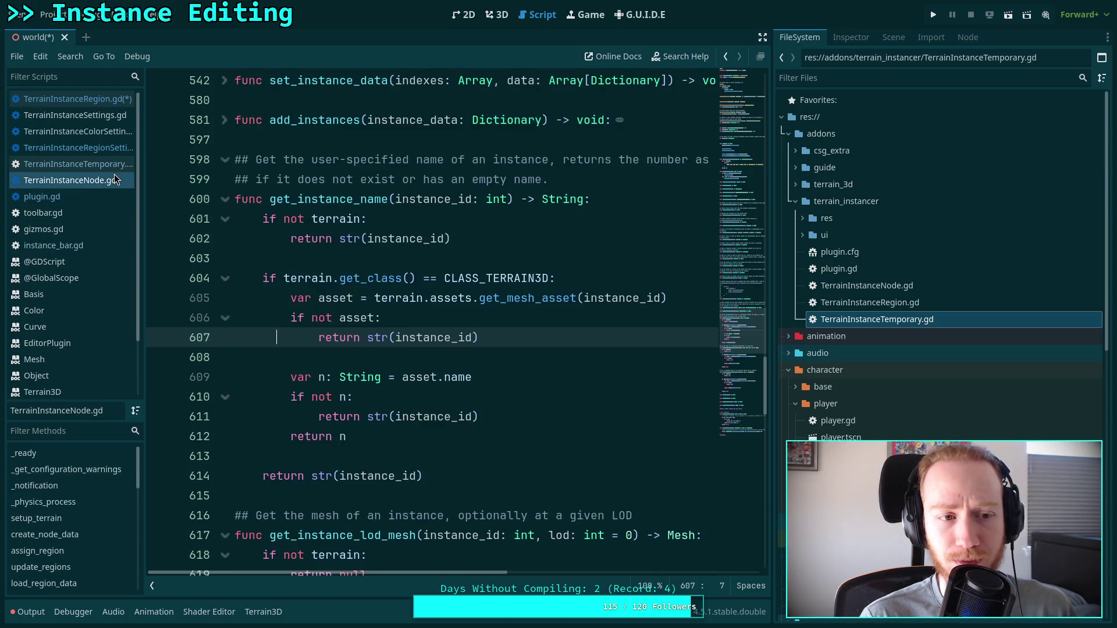
click(124, 166)
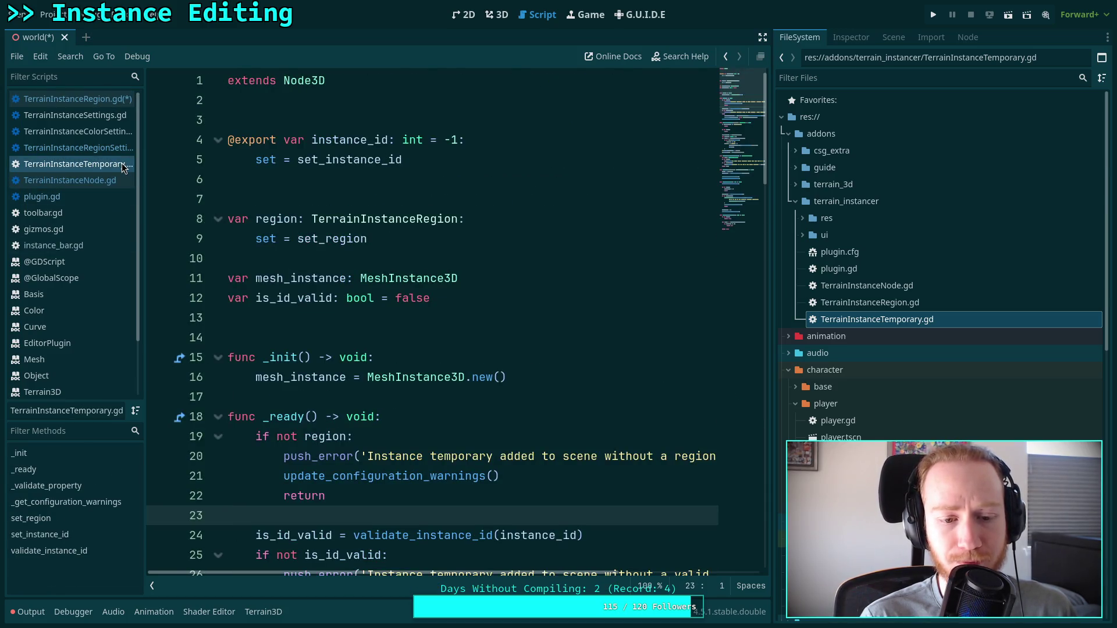
Step: Close the TerrainInstanceRegionSettings script
click(114, 148)
click(110, 132)
click(108, 149)
right_click(108, 149)
click(116, 152)
Step: Close the TerrainInstanceSettings.gd script
click(99, 116)
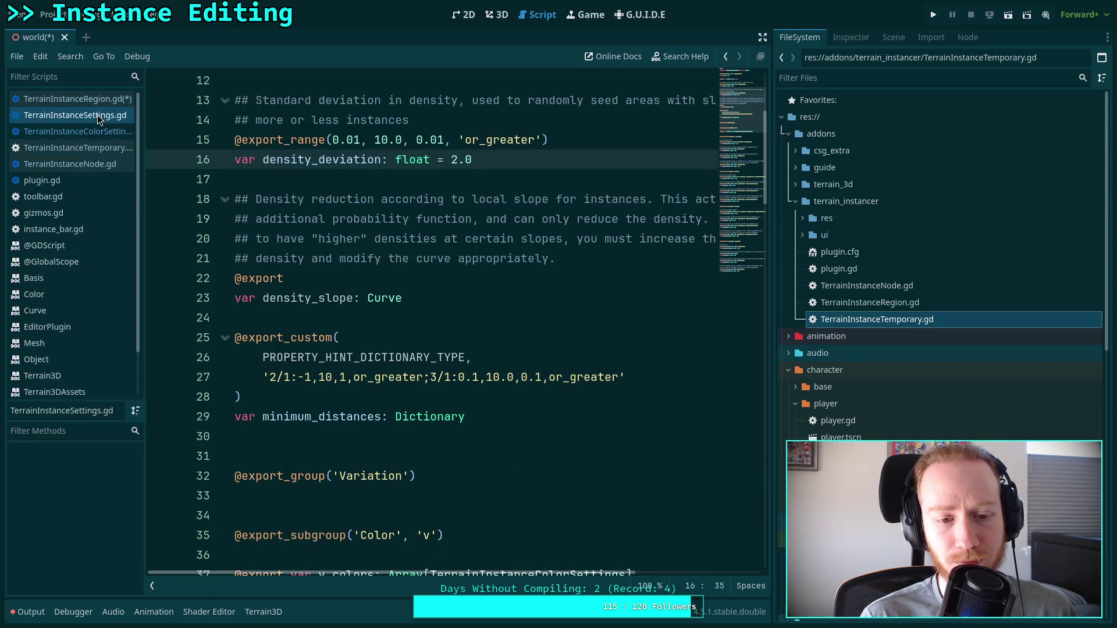
click(101, 100)
click(100, 115)
right_click(100, 115)
click(116, 155)
Step: Return to TerrainInstanceRegion.gd and scroll to the empty _ready function at line 47
click(100, 103)
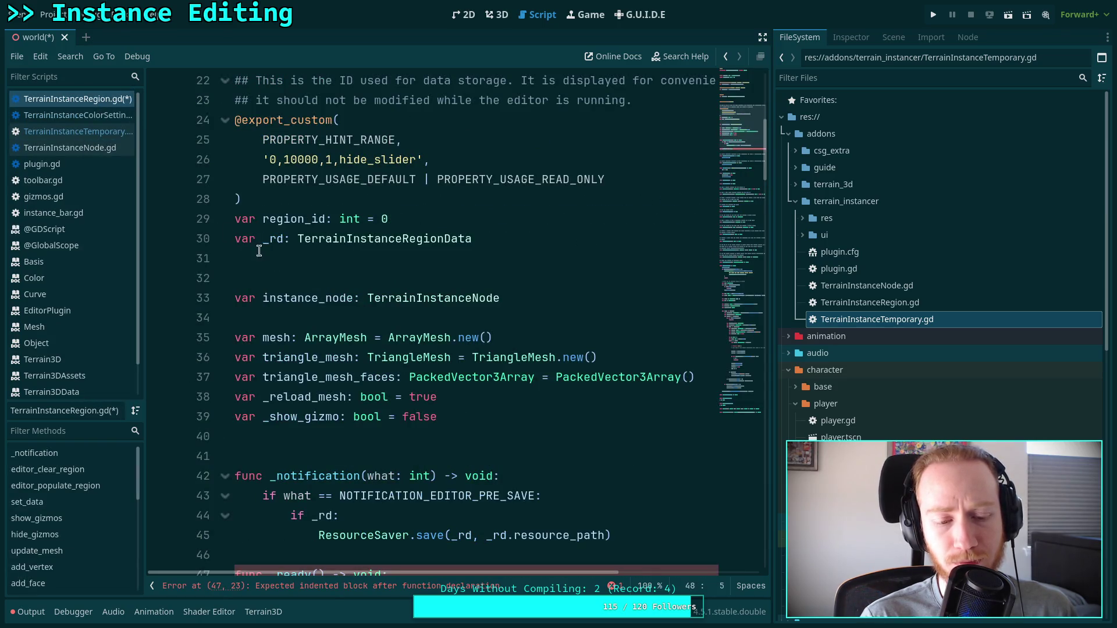
scroll(352, 308, down, 4)
scroll(341, 364, down, 3)
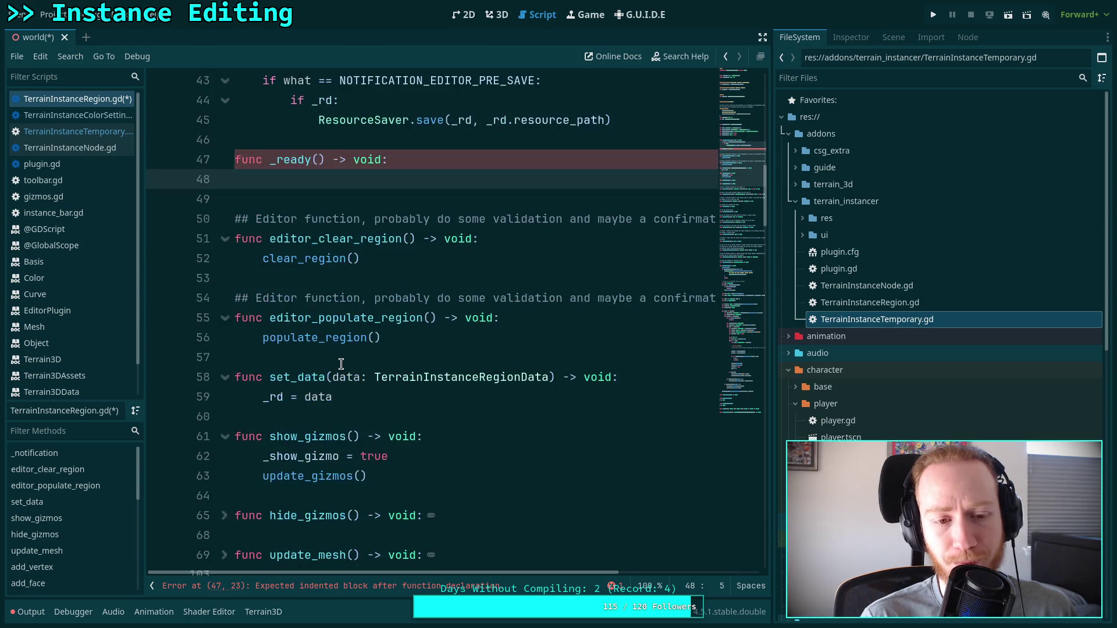
scroll(341, 364, down, 3)
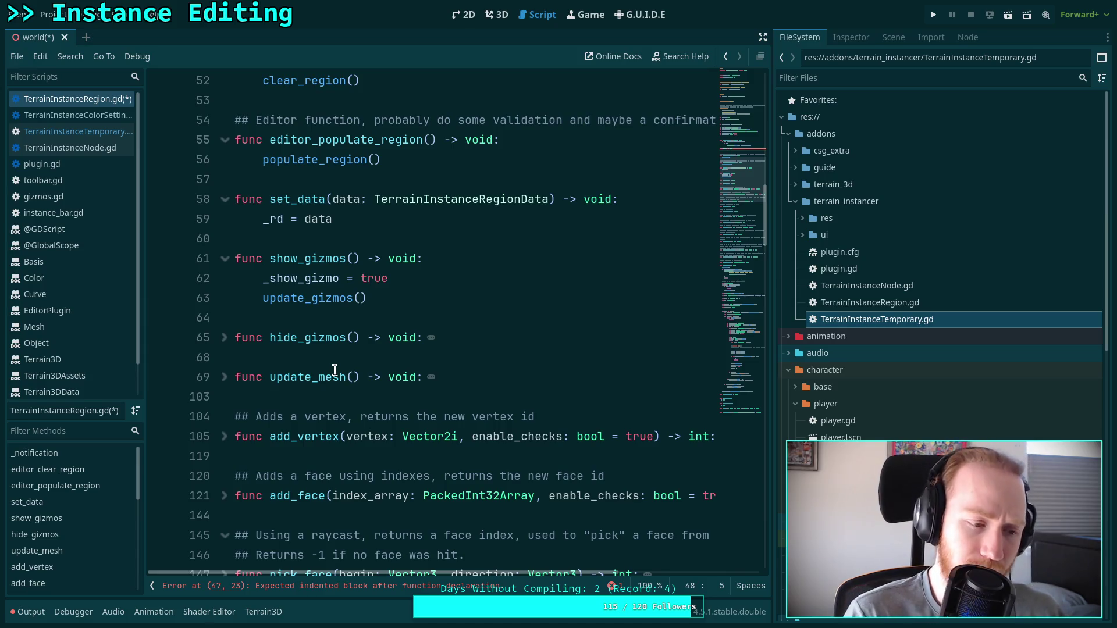
scroll(335, 370, up, 5)
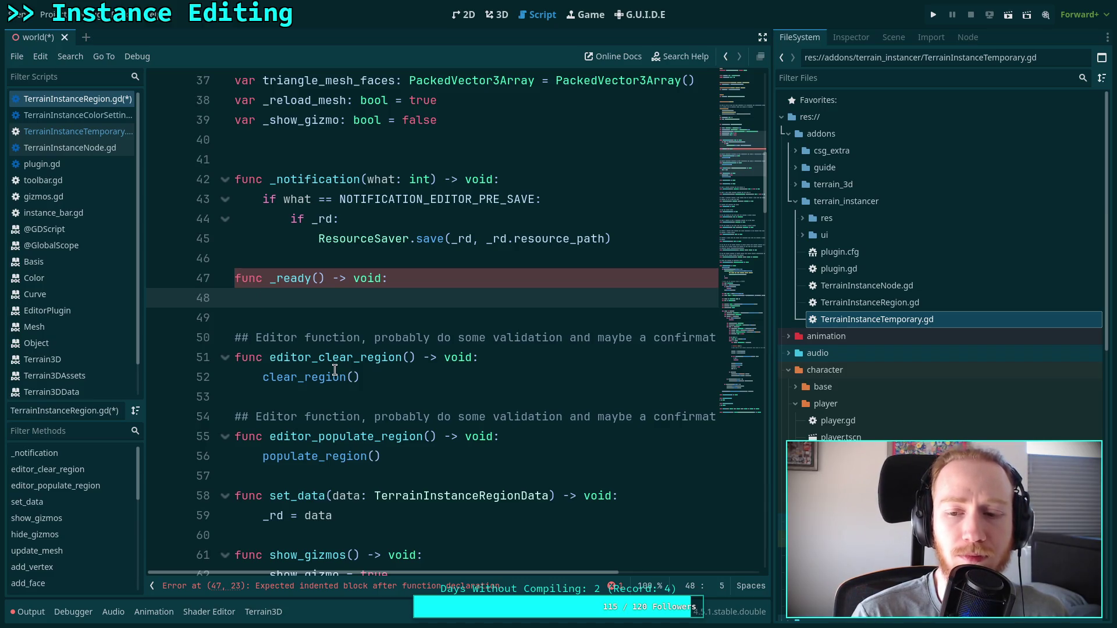
Step: Glance at the 3D view, then type and erase test words 'aabb' and 'custom' on line 48
click(496, 15)
scroll(388, 332, up, 5)
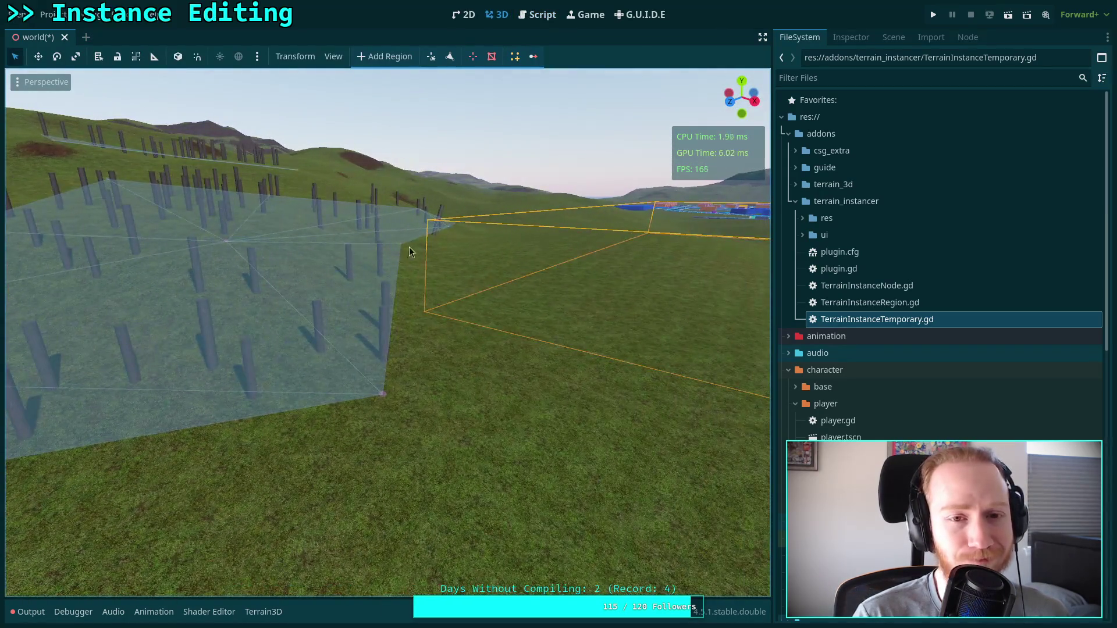
click(537, 15)
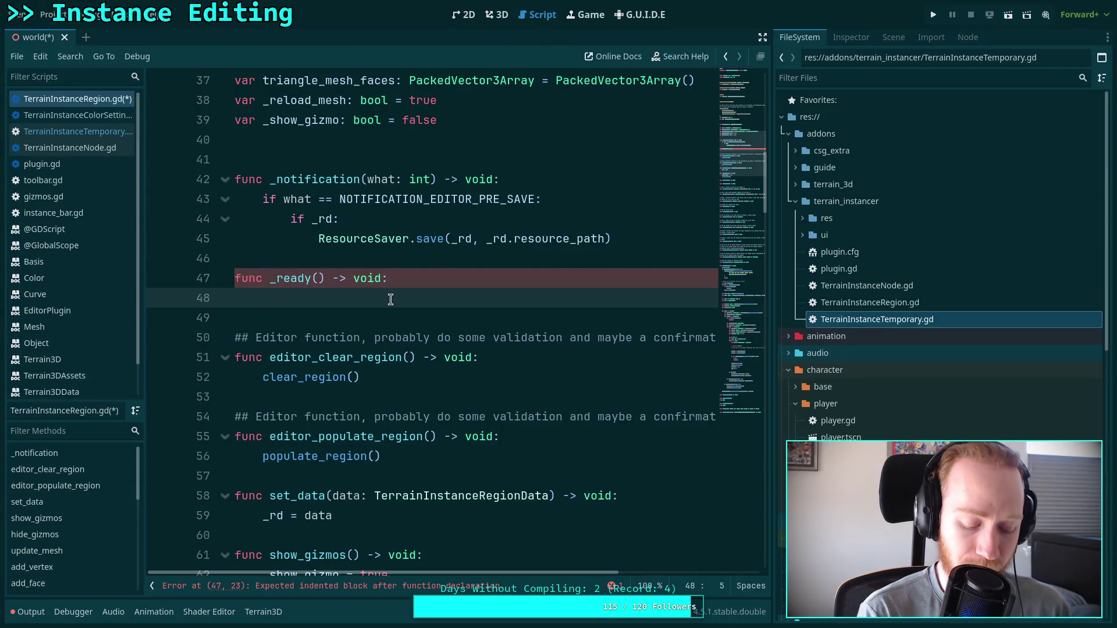
text(aabb)
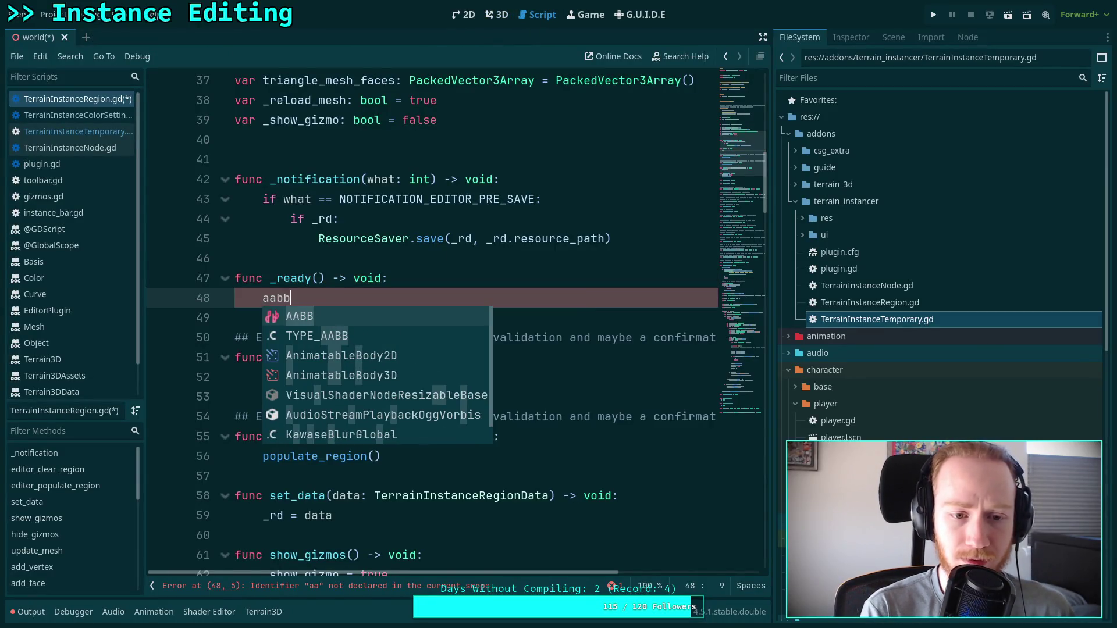
key(Down)
key(Down)
key(Down)
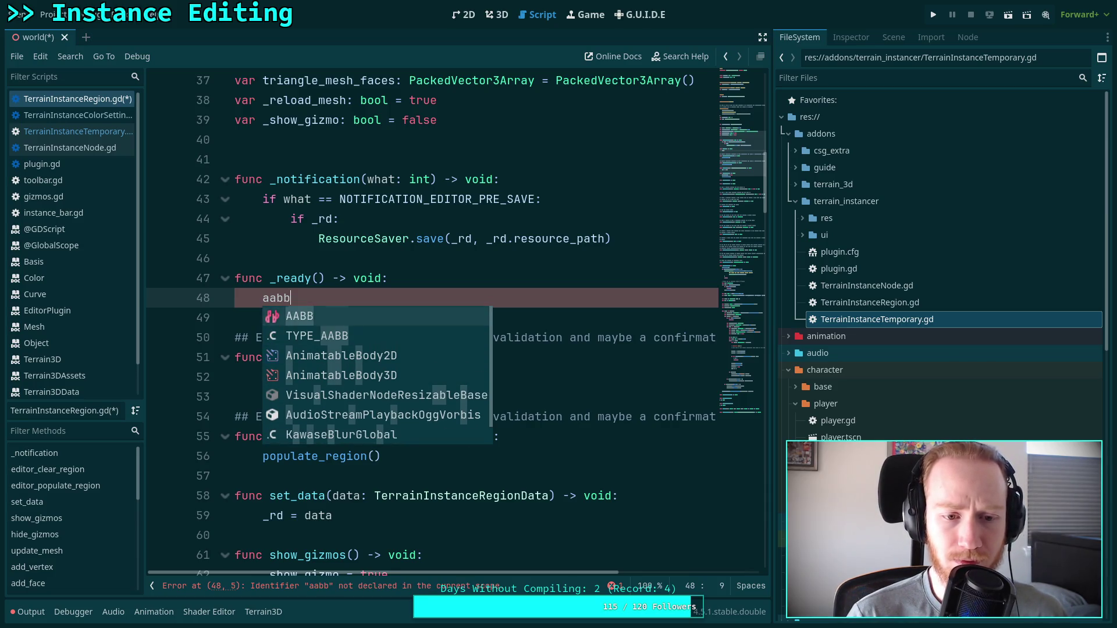
key(BackSpace)
key(BackSpace)
key(BackSpace)
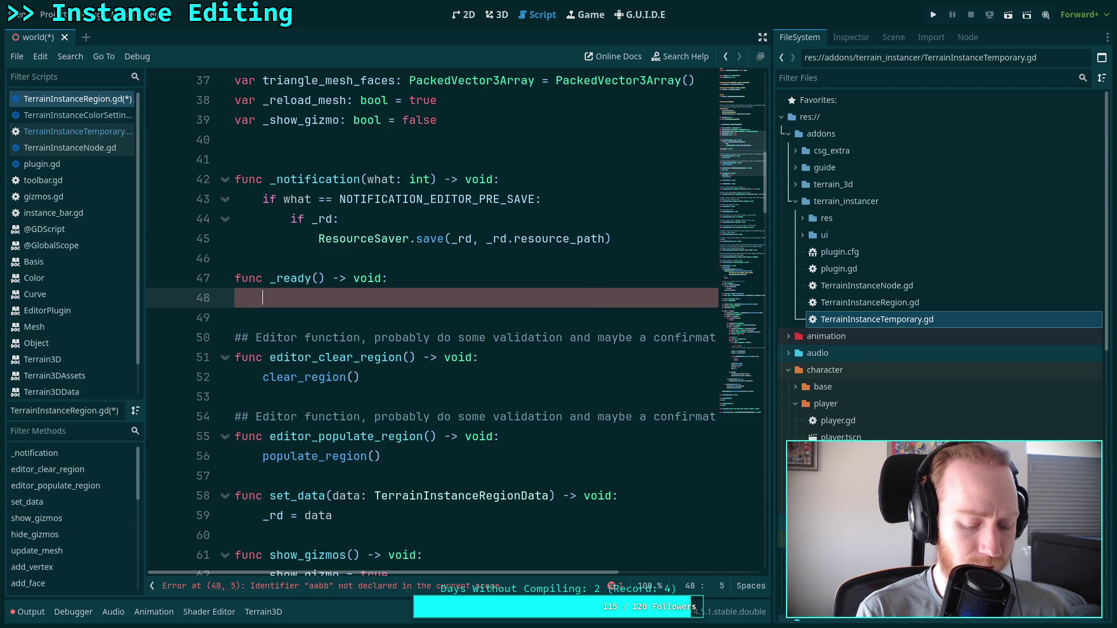
text(custom)
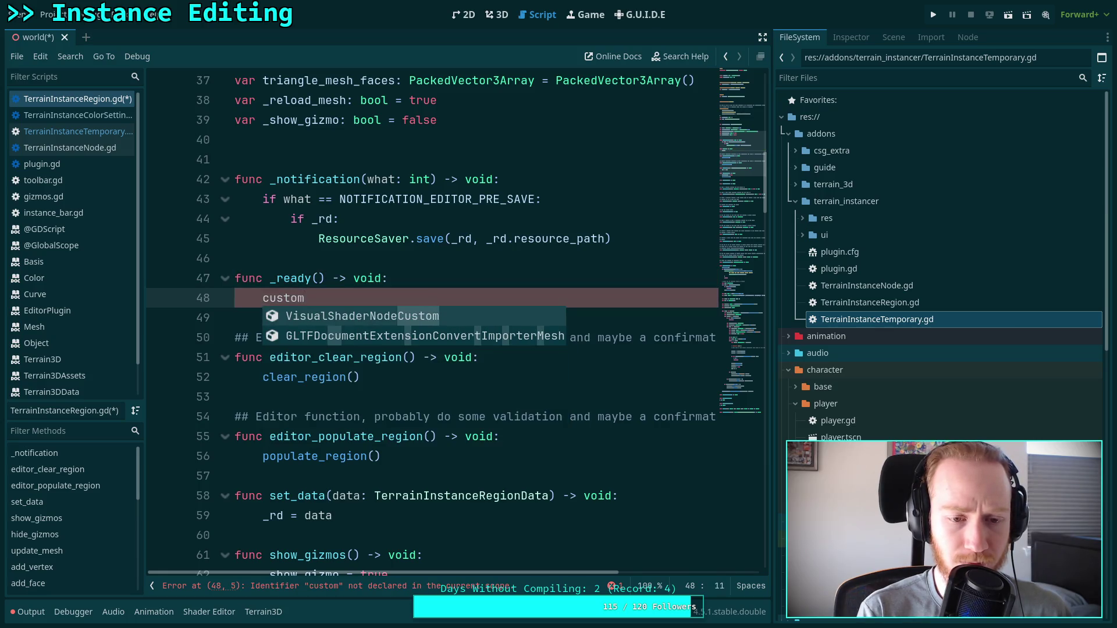
key(BackSpace)
key(BackSpace)
key(BackSpace)
key(BackSpace)
Step: Look up the Node3D symbol to show its class documentation
scroll(535, 105, up, 12)
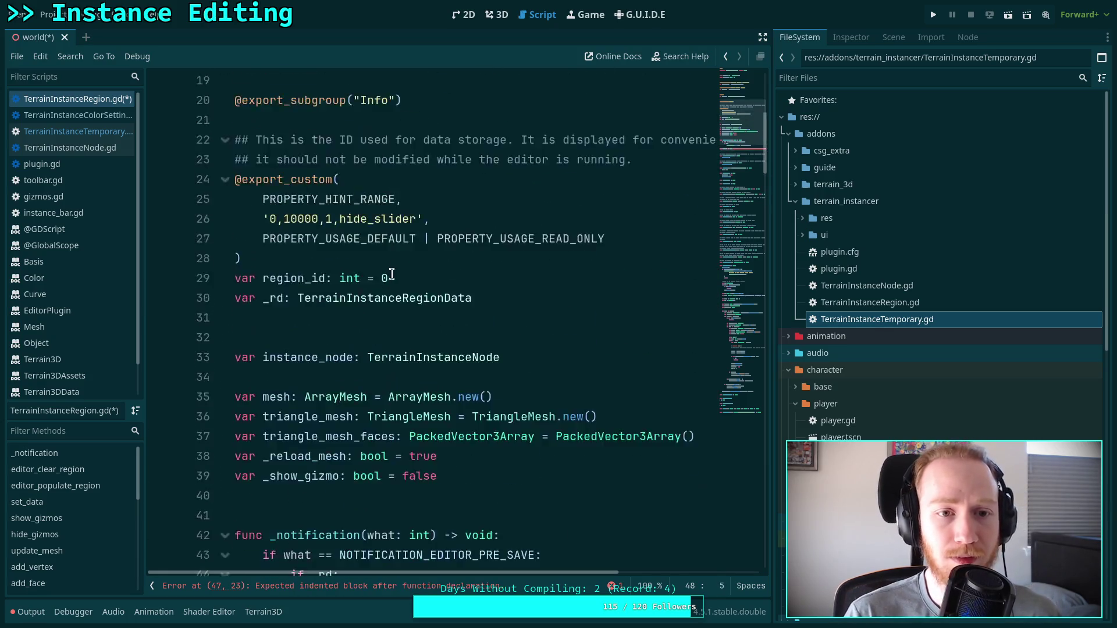
right_click(534, 105)
click(563, 309)
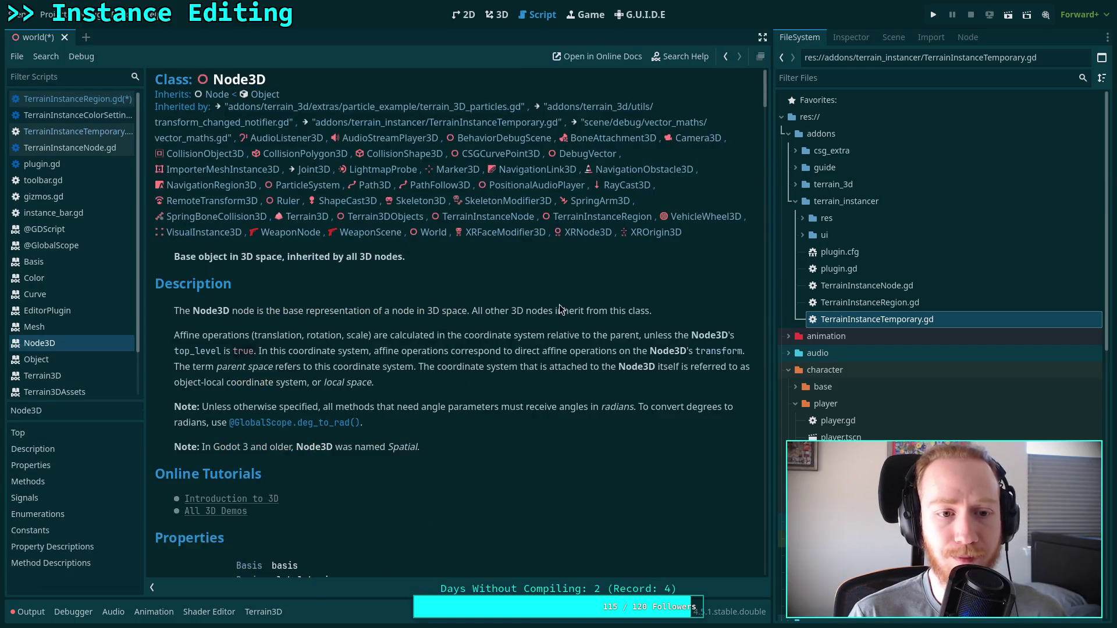
Step: Scroll through the Node3D class reference
scroll(411, 307, down, 6)
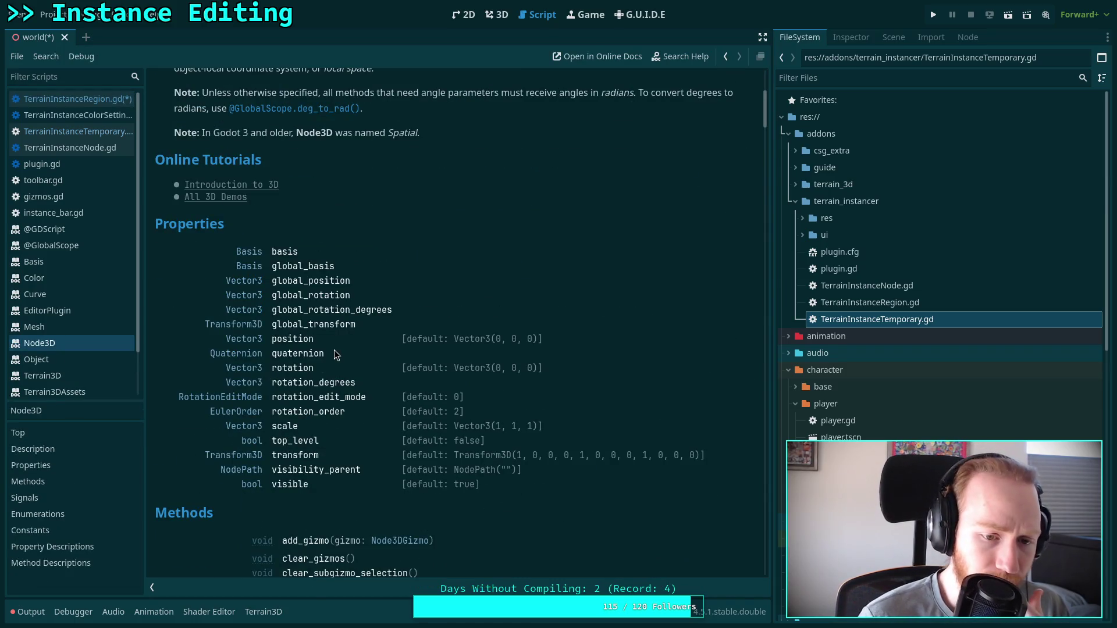
scroll(336, 354, down, 4)
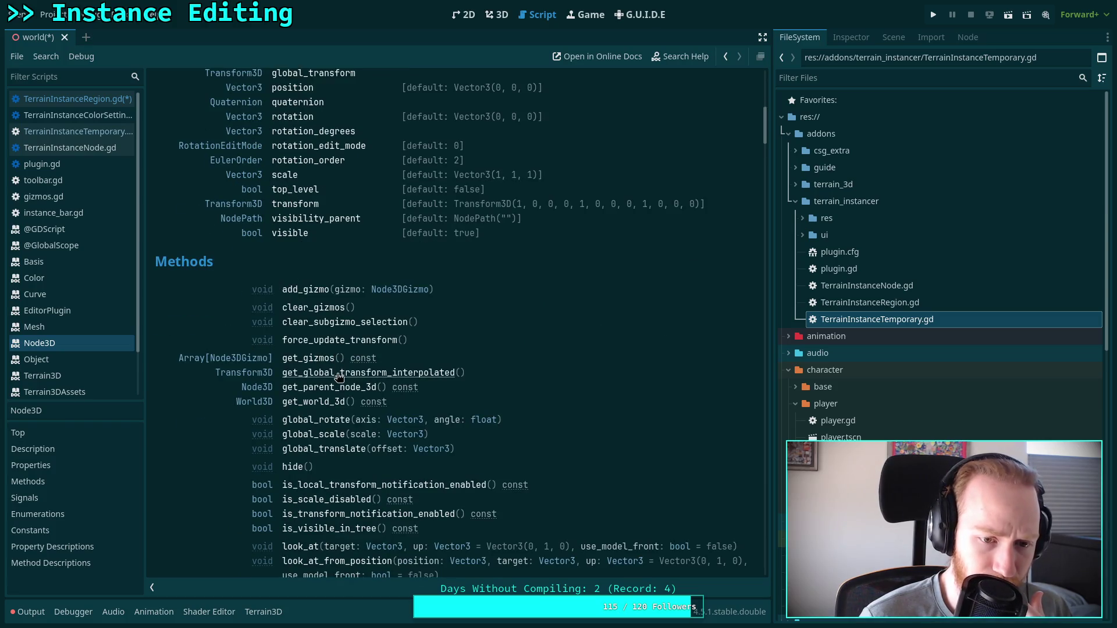
scroll(336, 377, down, 2)
scroll(336, 377, down, 6)
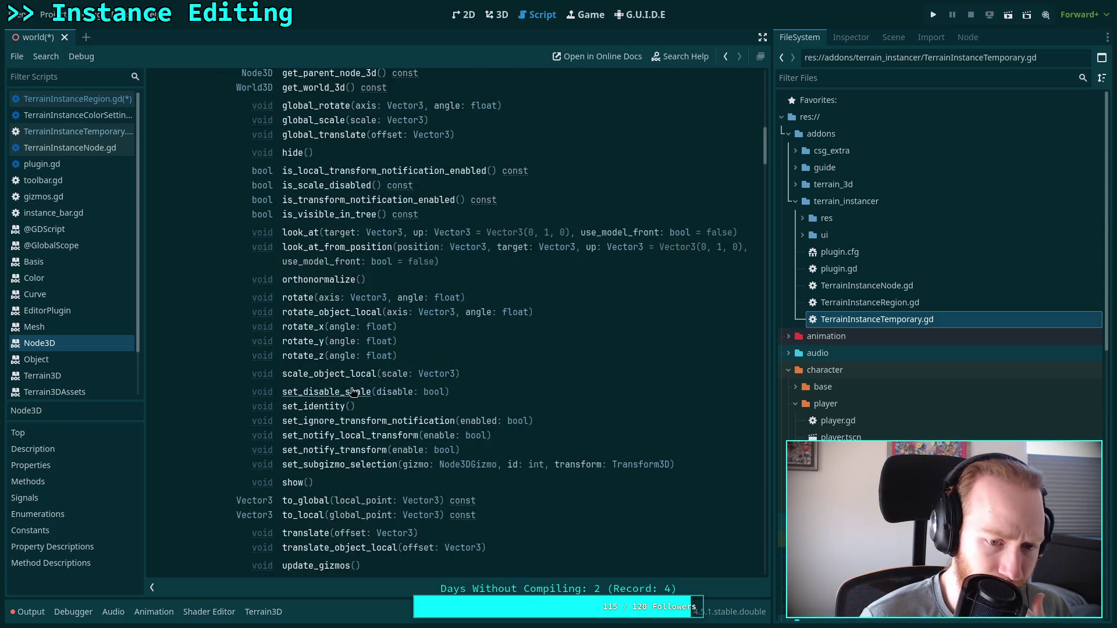
scroll(352, 389, down, 2)
scroll(353, 388, up, 2)
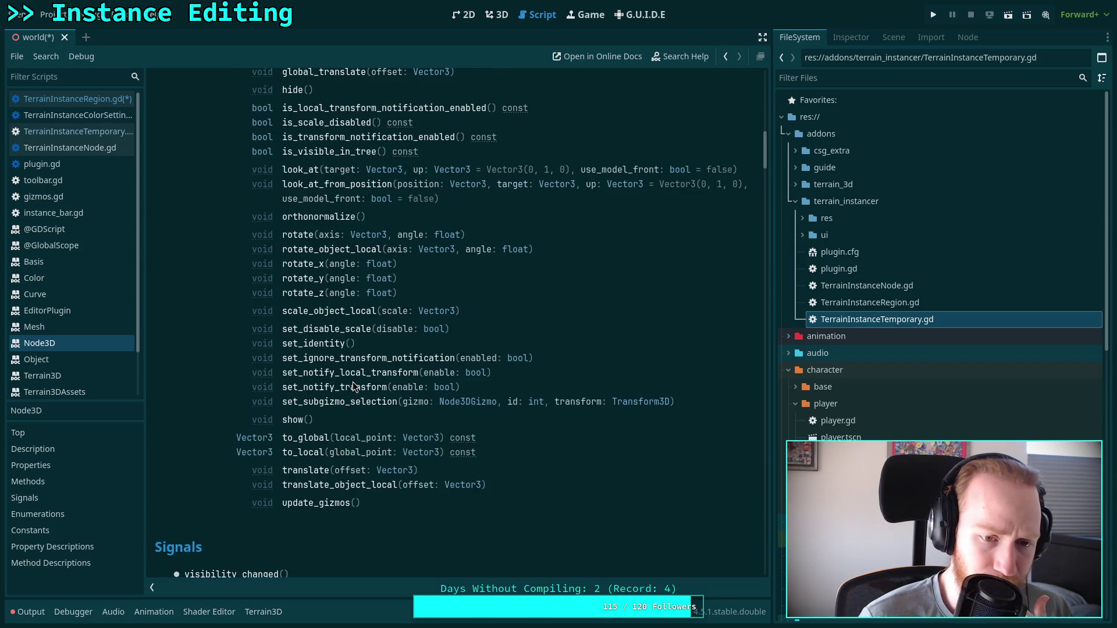
scroll(353, 387, up, 2)
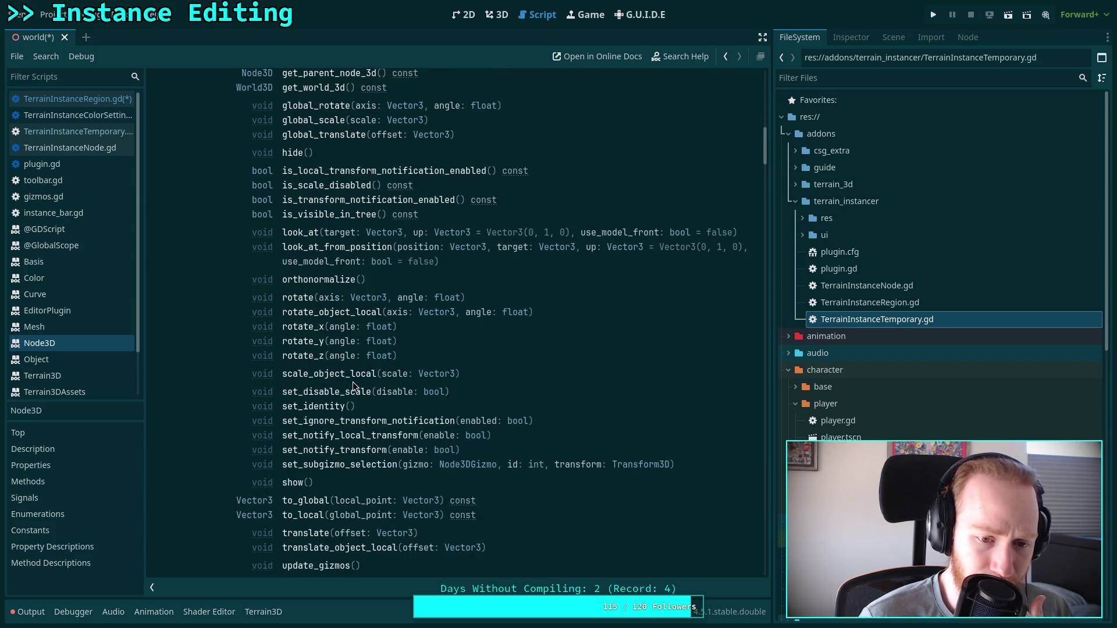
scroll(354, 387, up, 8)
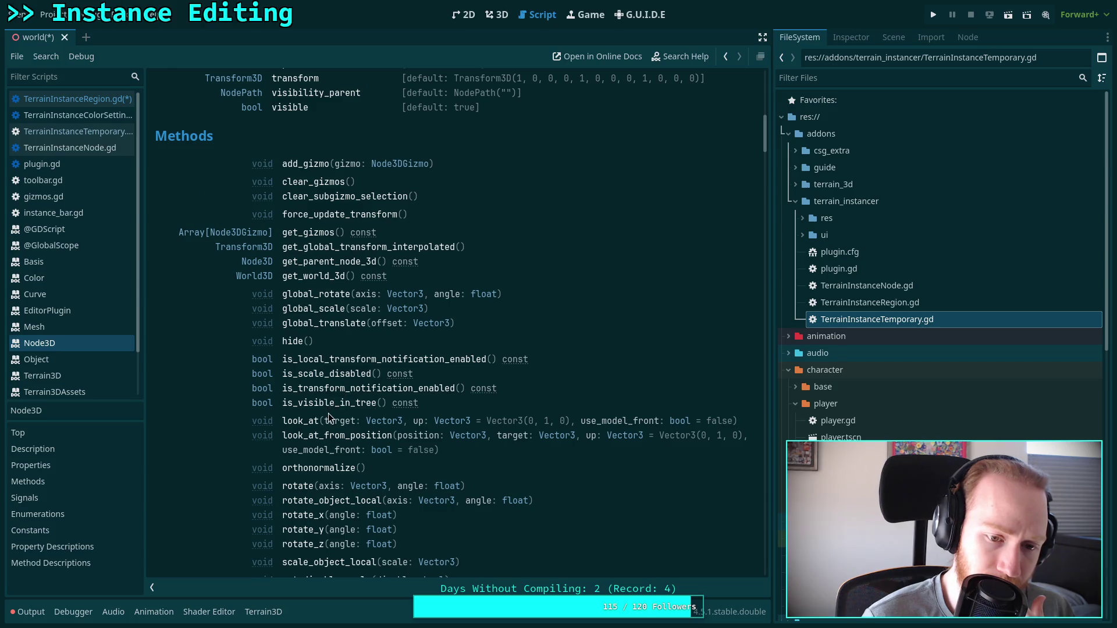
scroll(361, 409, down, 4)
scroll(362, 410, down, 4)
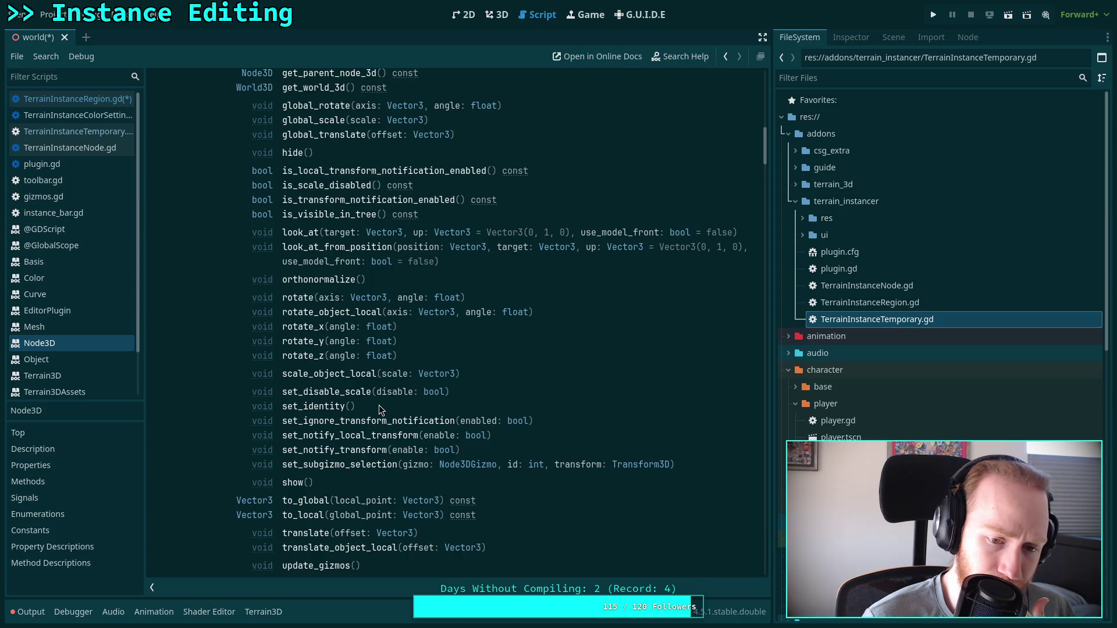
scroll(379, 409, down, 2)
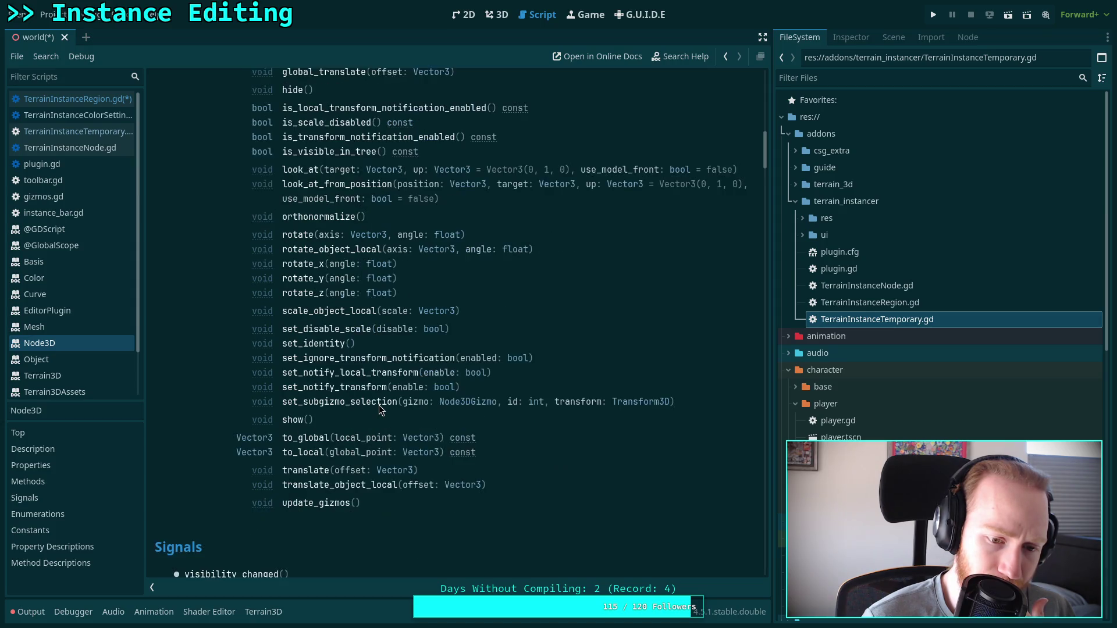
scroll(379, 410, up, 20)
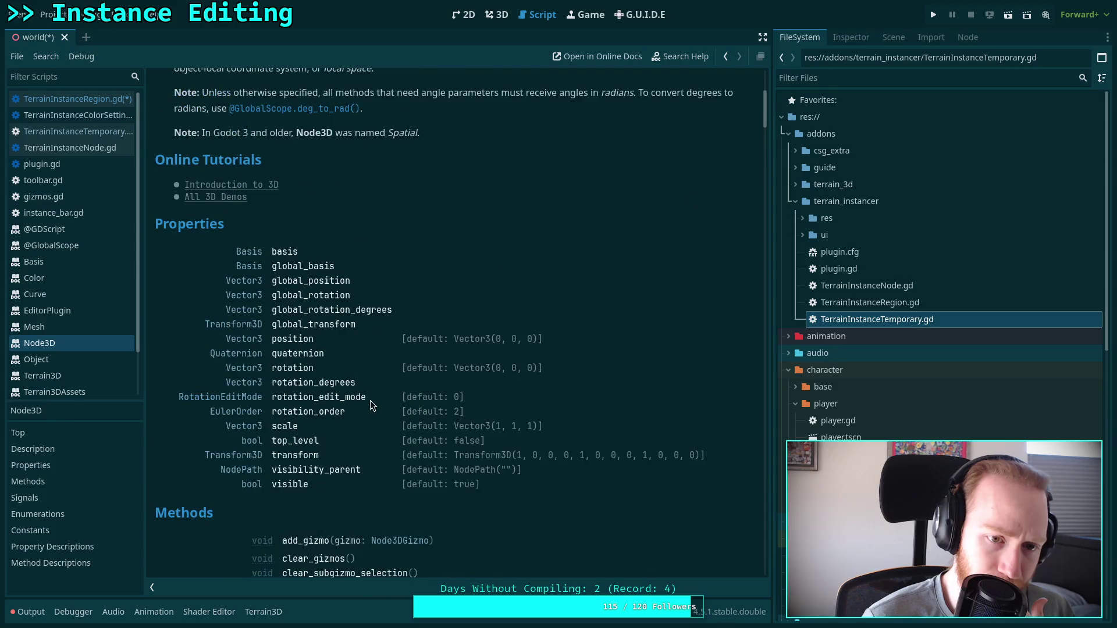
Step: Open the Terrain3D class documentation, then switch to the browser with the repository
scroll(324, 315, up, 10)
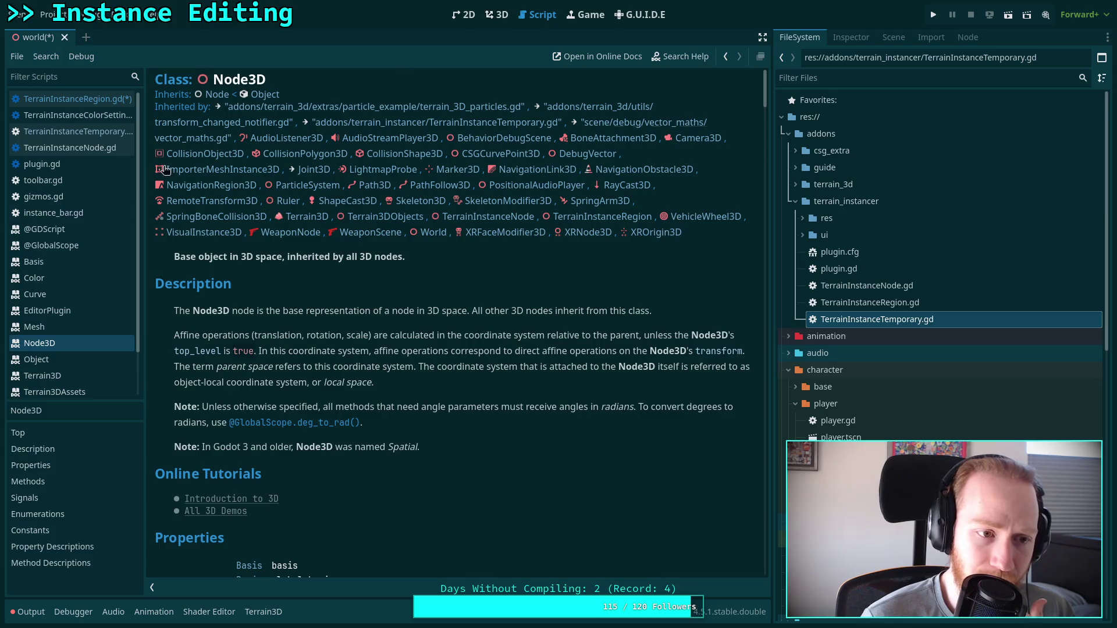
click(80, 377)
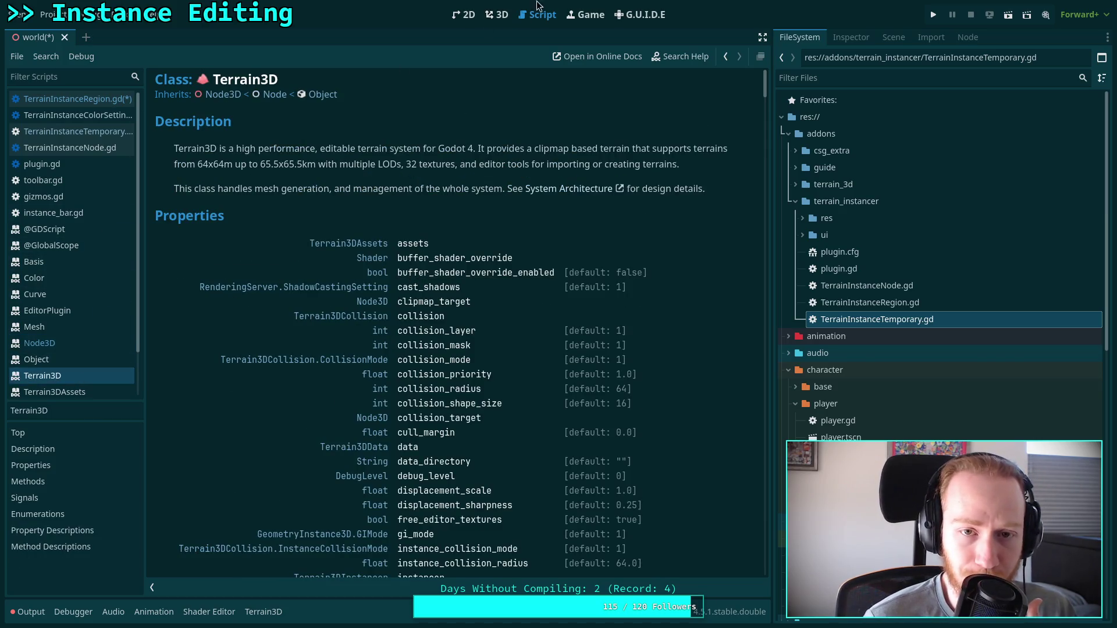
key(alt+Tab)
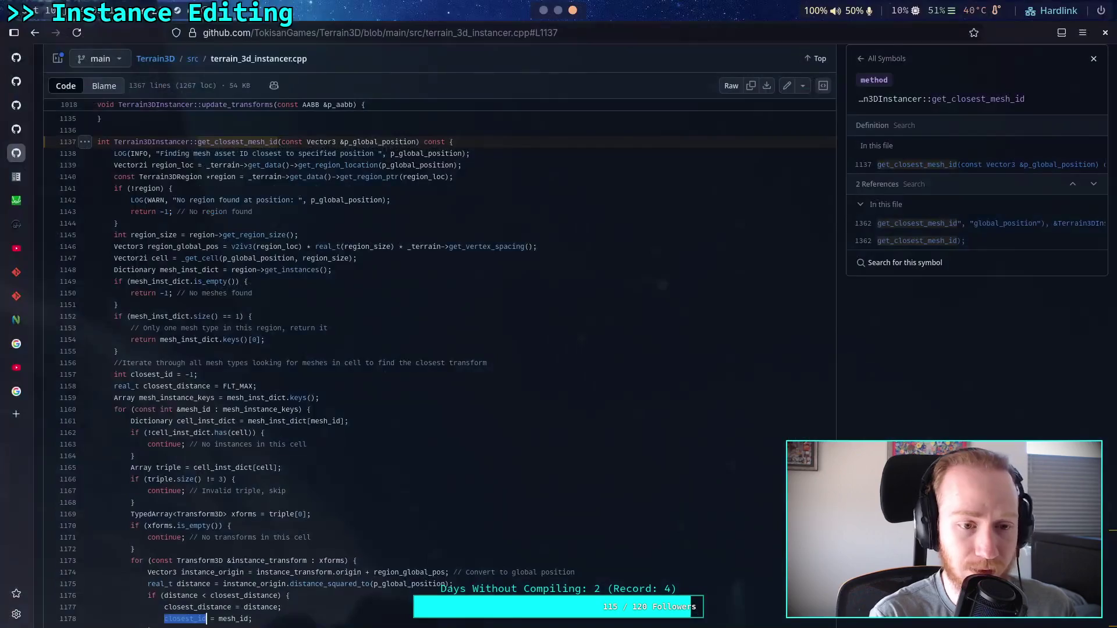
Step: Open terrain_3d.cpp from the src folder and start reading its code
click(192, 59)
click(95, 368)
scroll(377, 386, down, 5)
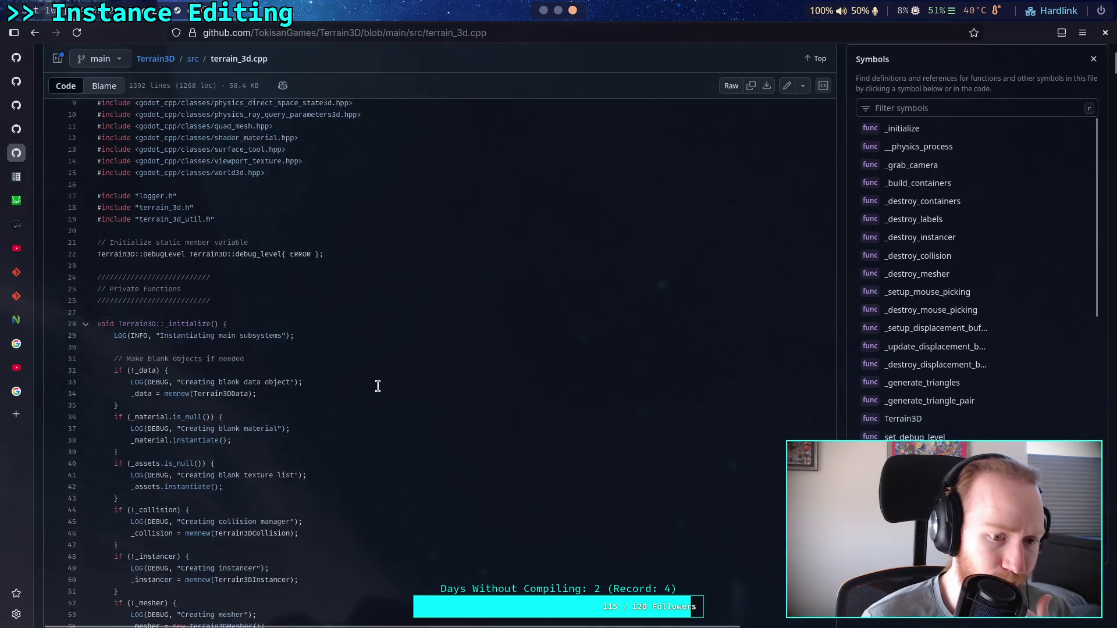
scroll(377, 386, down, 5)
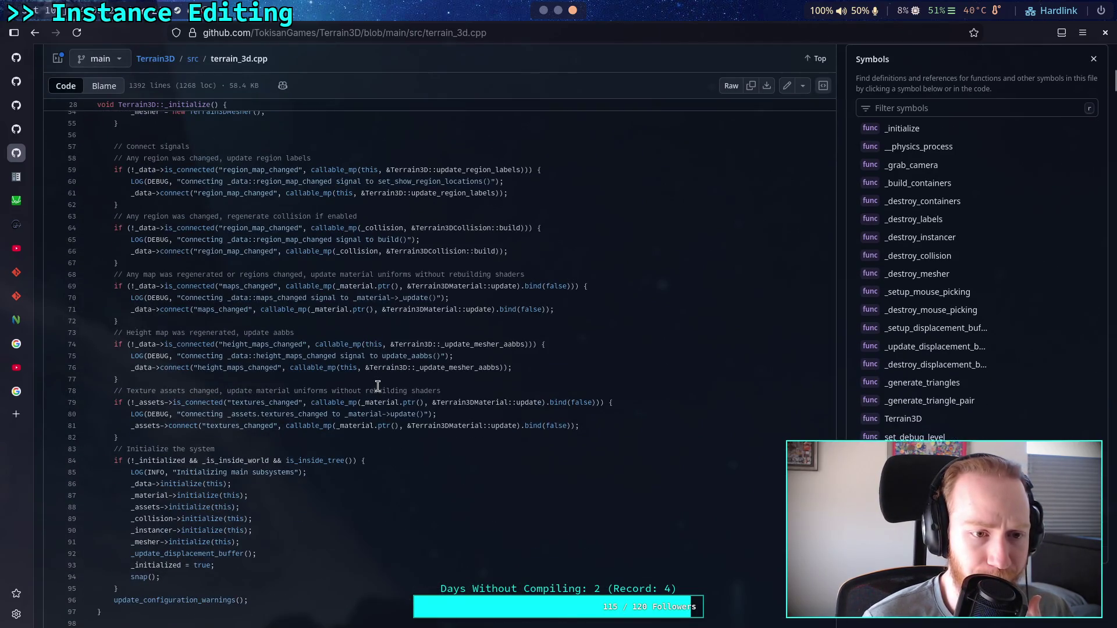
scroll(378, 386, down, 5)
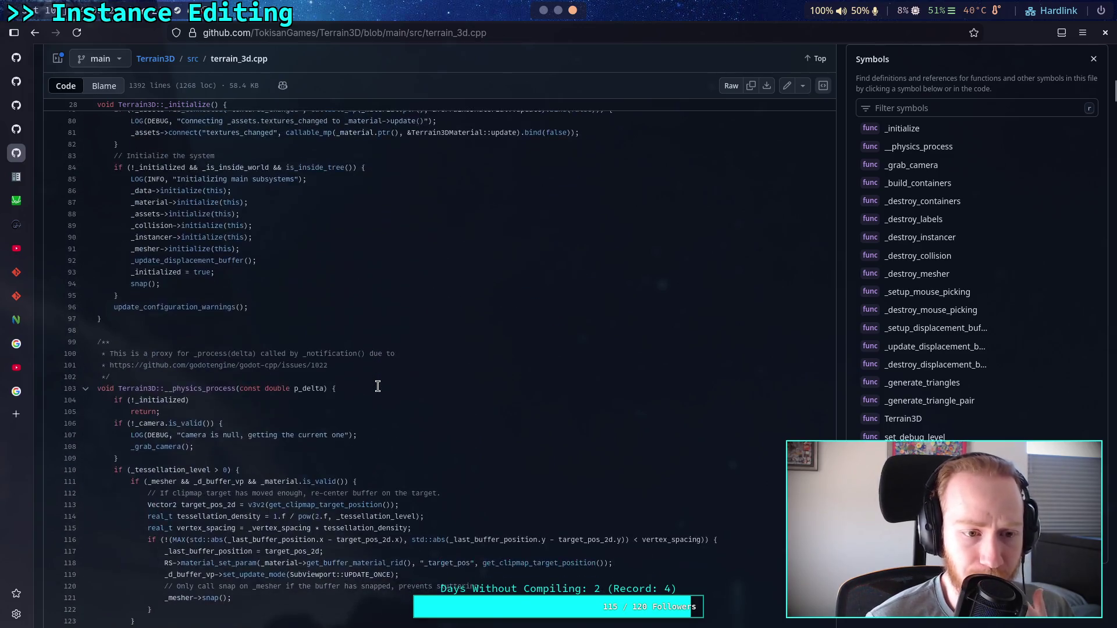
scroll(377, 386, down, 10)
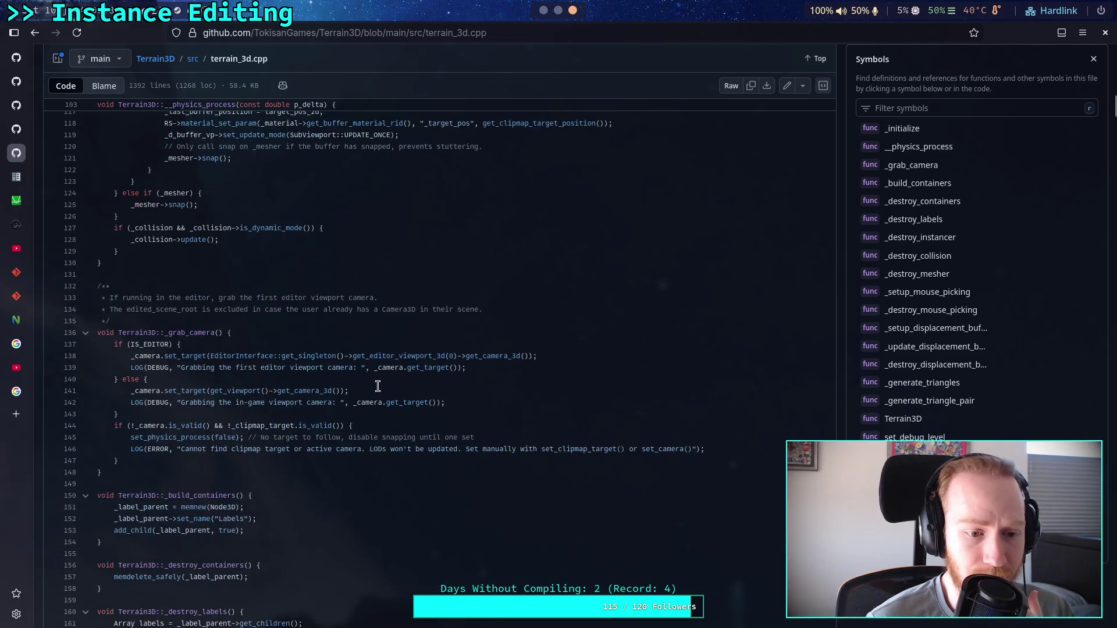
scroll(377, 386, down, 10)
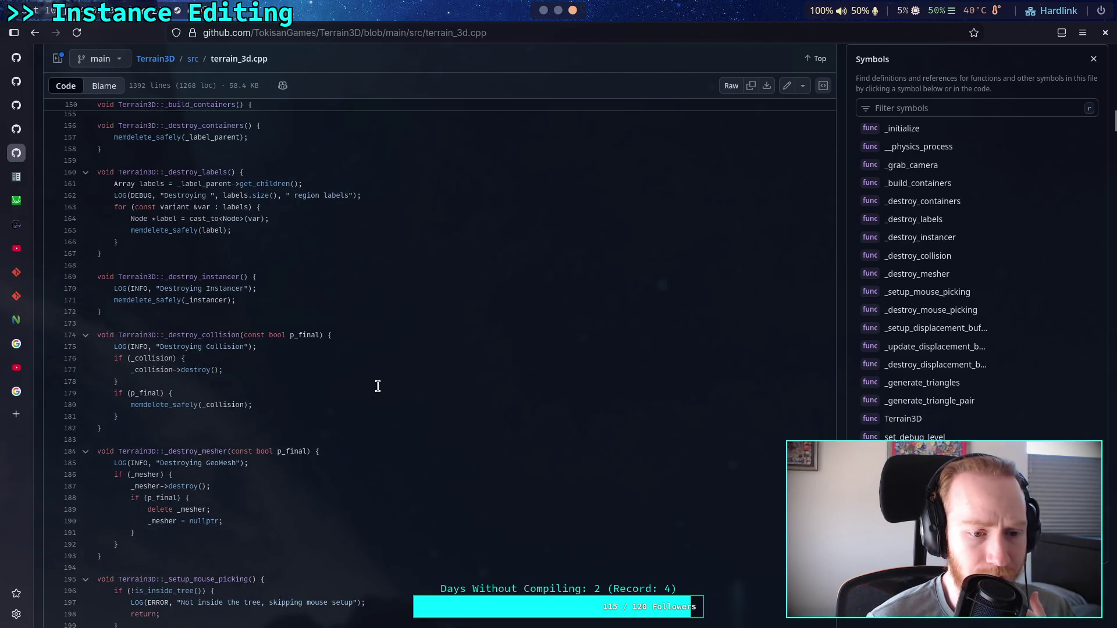
scroll(377, 386, down, 14)
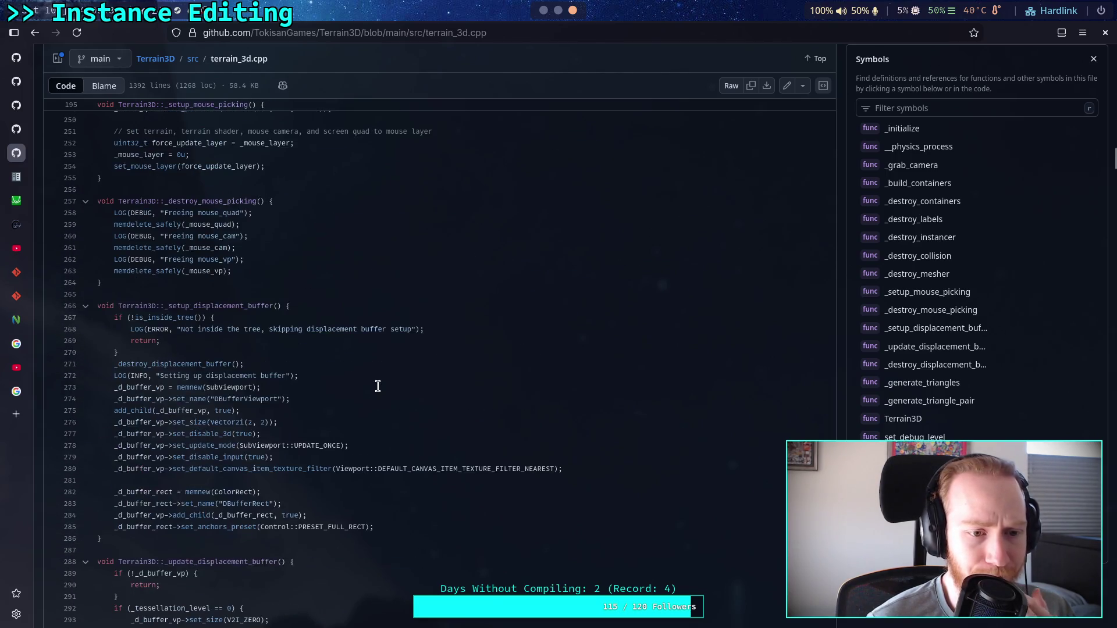
scroll(377, 387, down, 9)
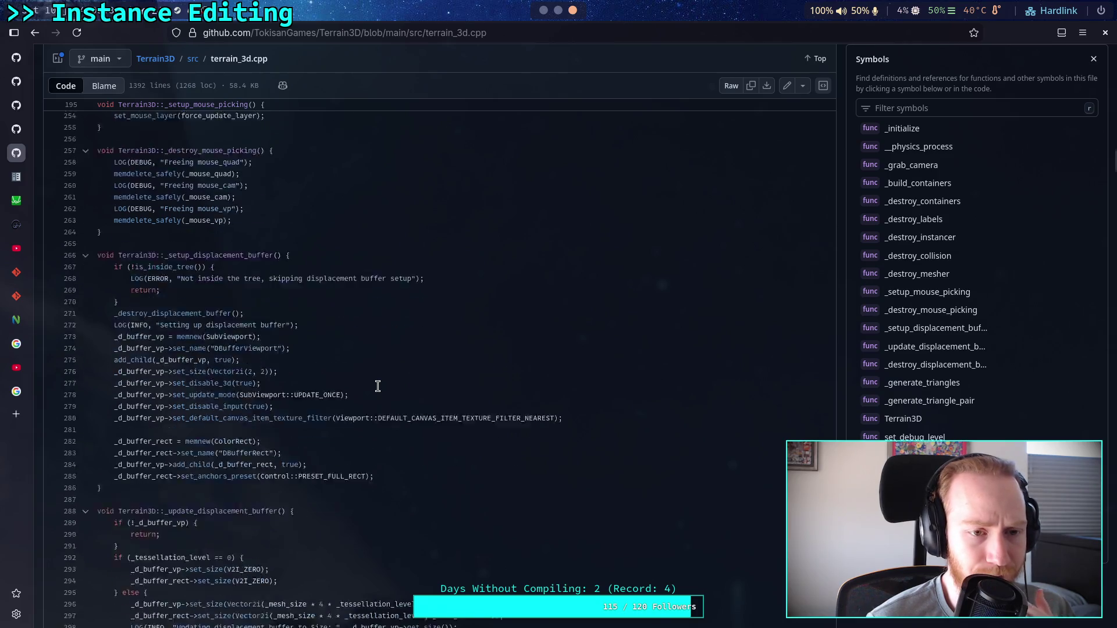
scroll(378, 387, down, 6)
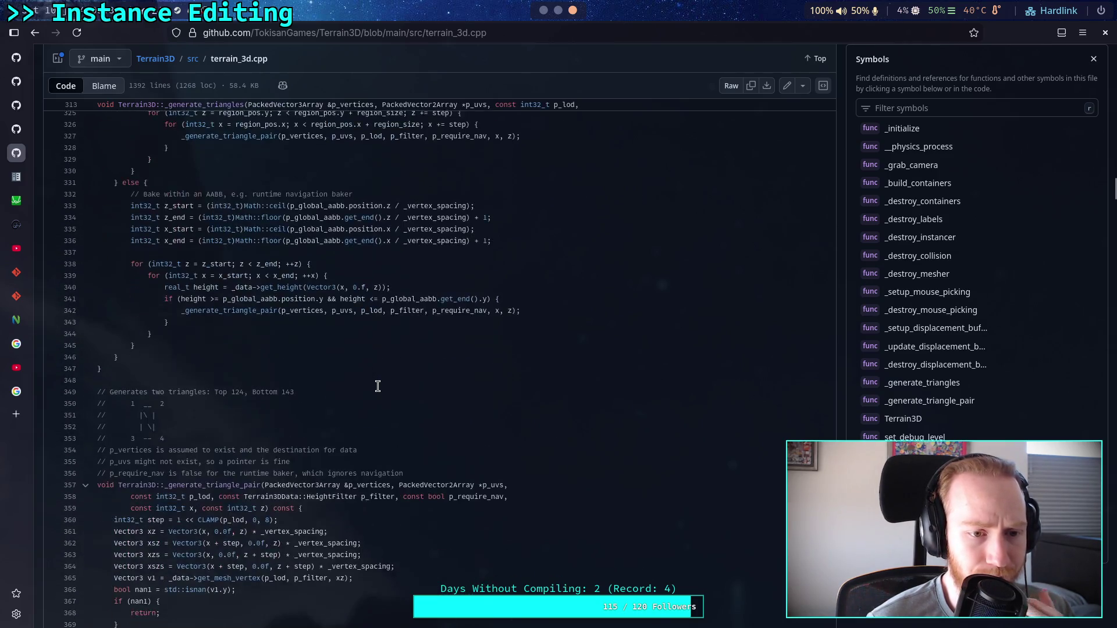
scroll(377, 386, down, 20)
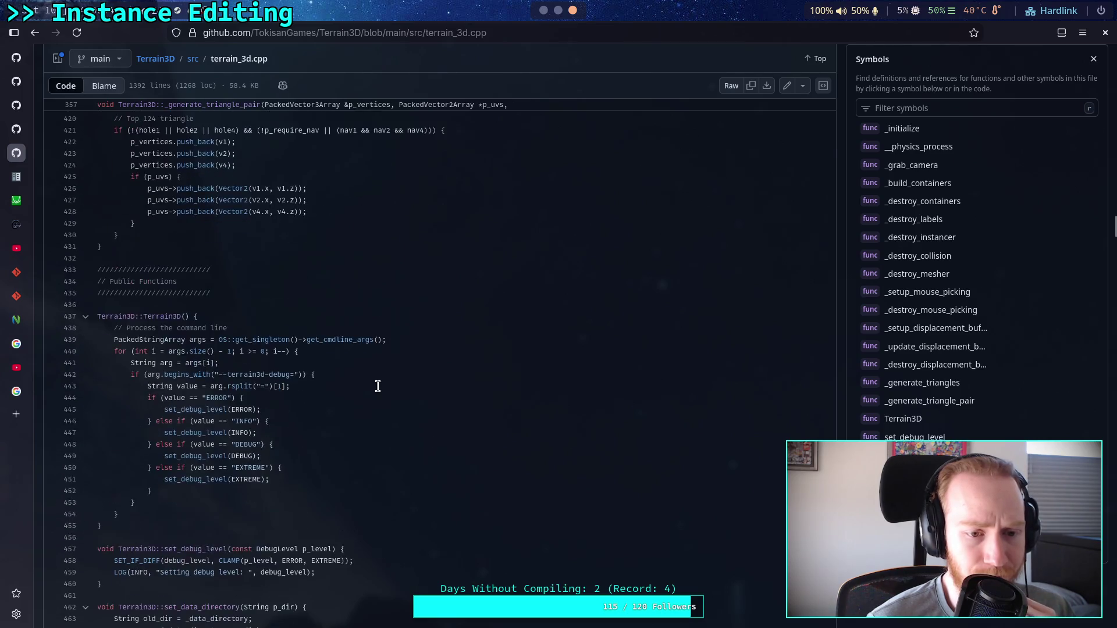
scroll(378, 386, up, 1)
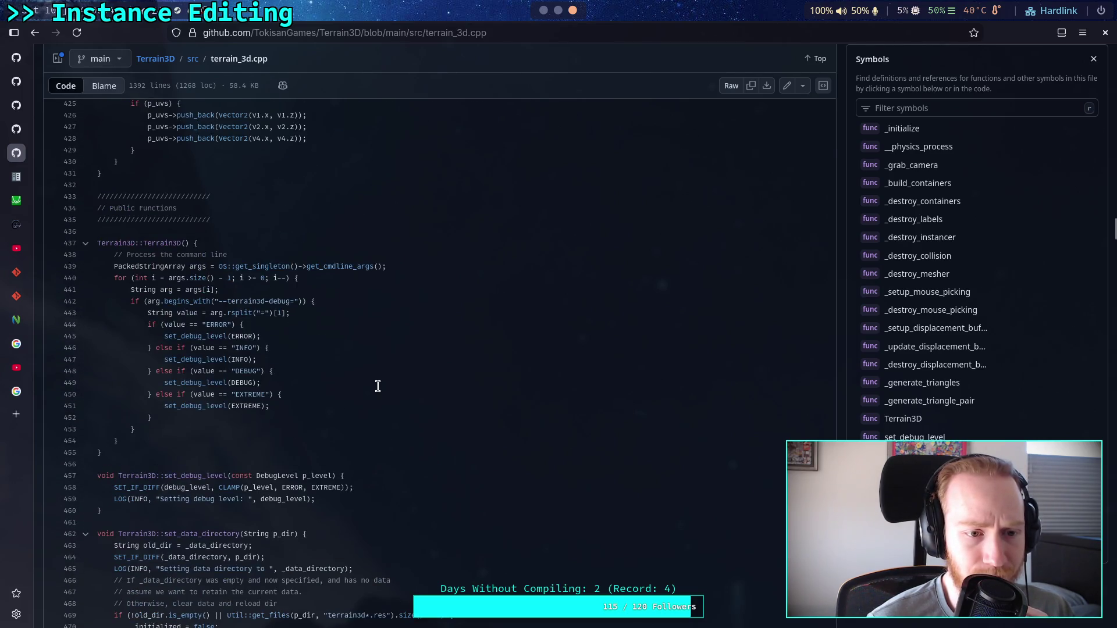
Step: Read further down terrain_3d.cpp to the _notification function's ENTER_WORLD and ENTER_TREE cases
scroll(378, 386, down, 4)
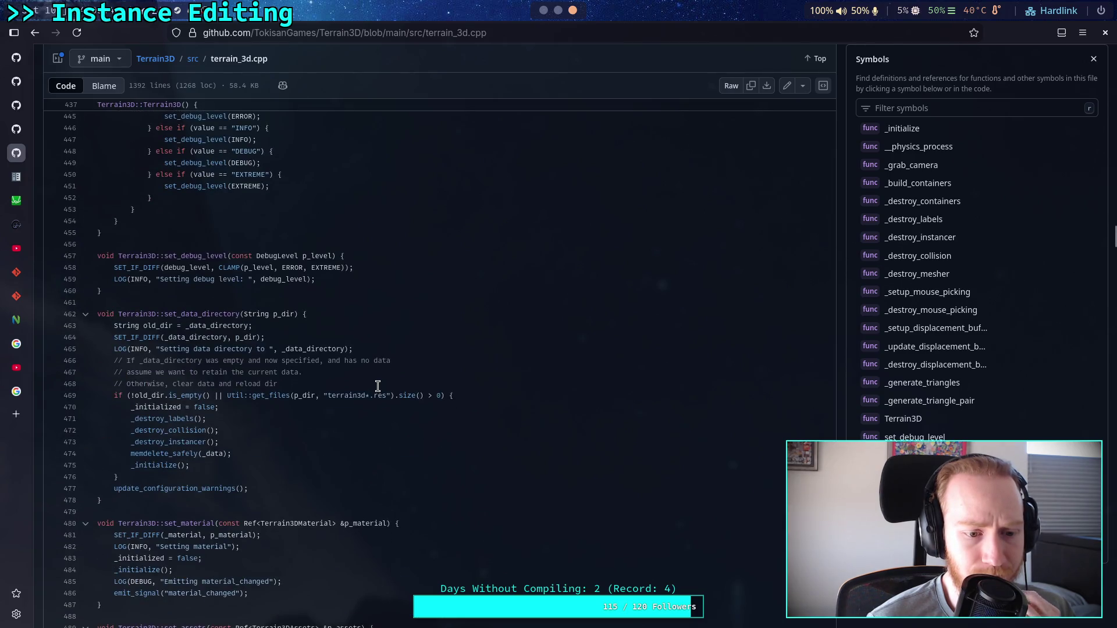
scroll(378, 387, down, 4)
scroll(377, 387, down, 5)
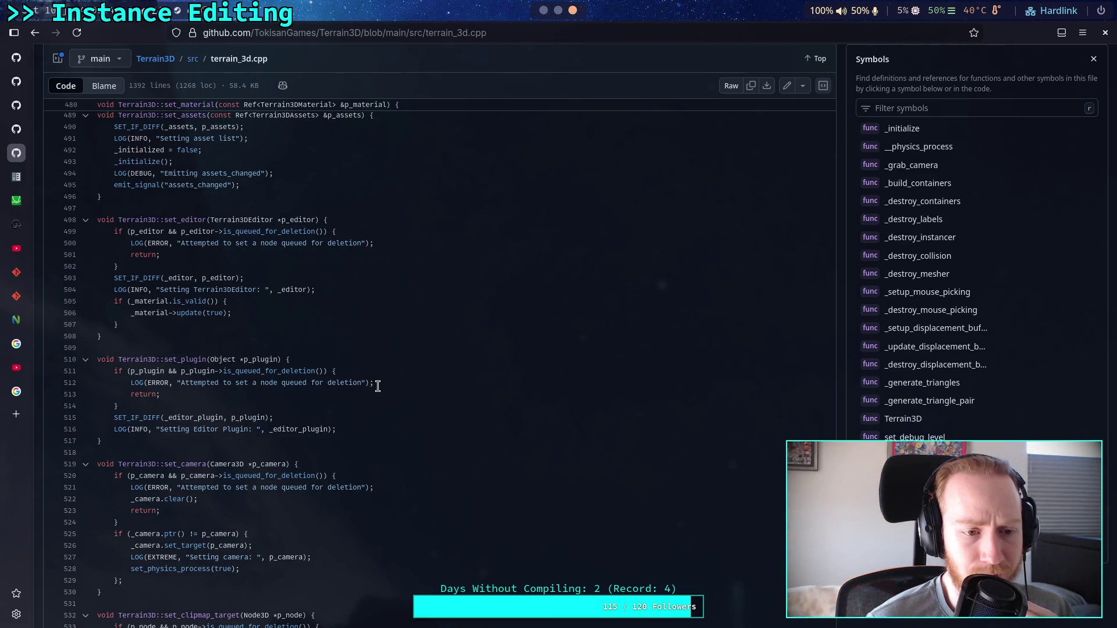
scroll(377, 387, down, 4)
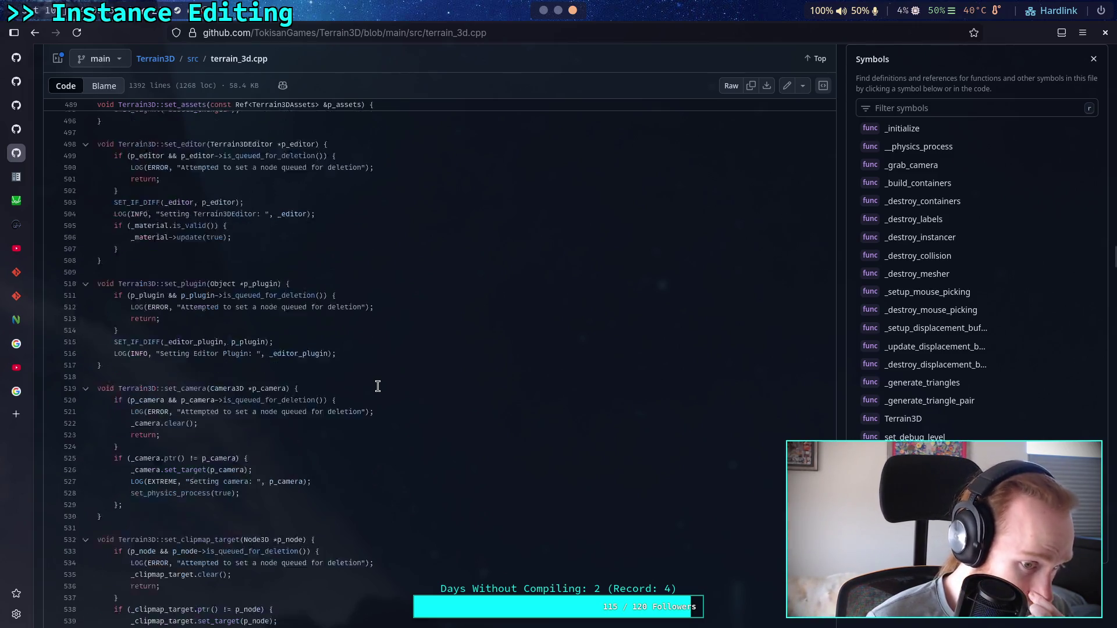
scroll(378, 386, down, 5)
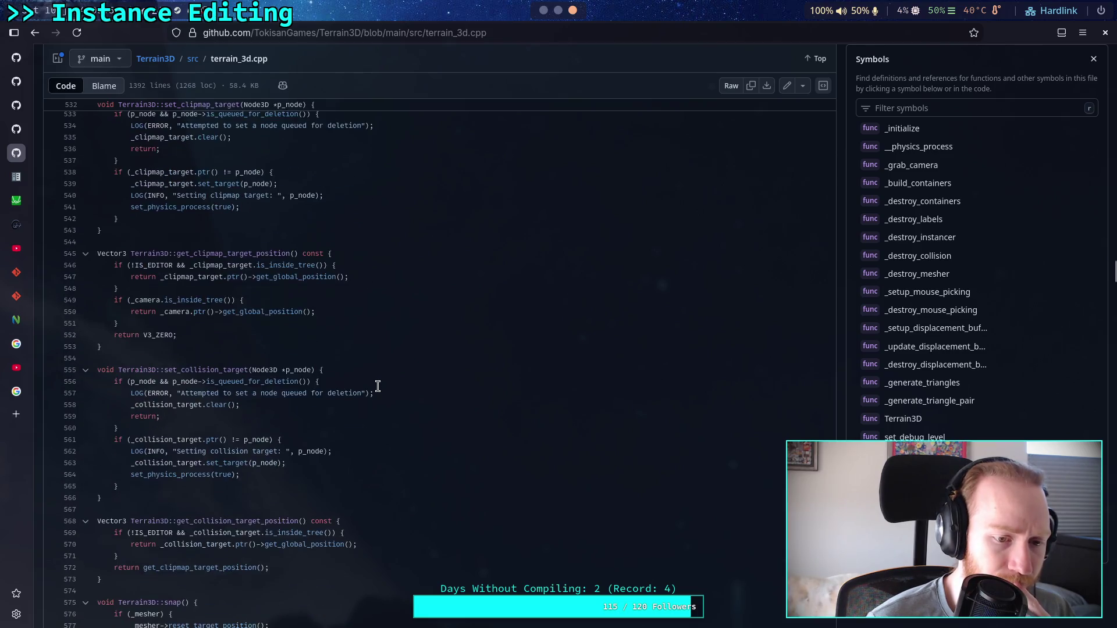
scroll(378, 386, down, 5)
scroll(377, 386, down, 10)
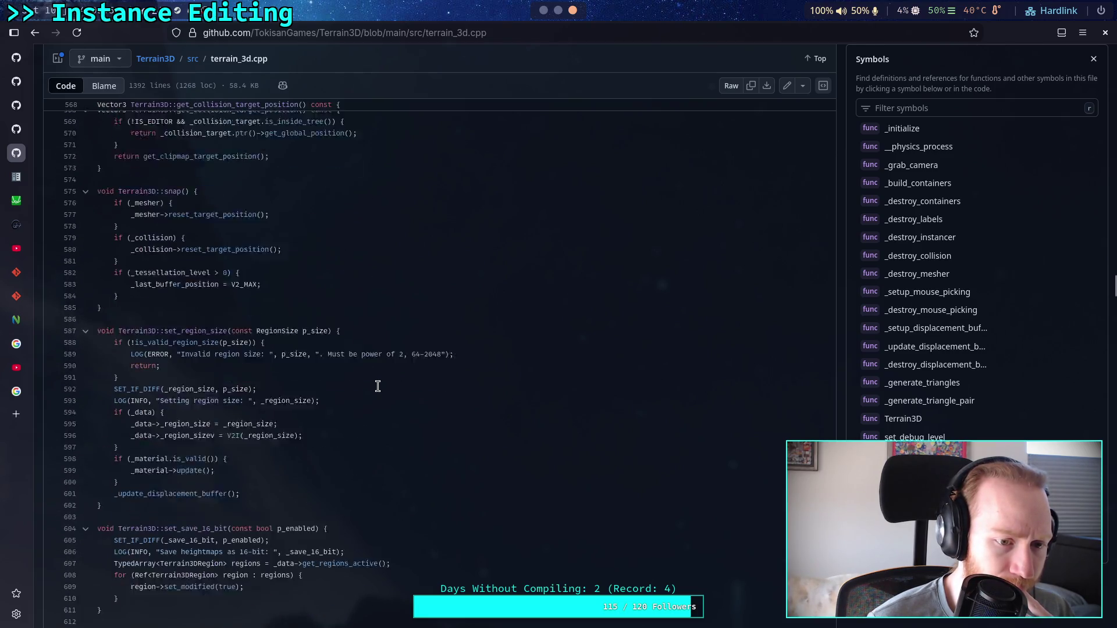
scroll(378, 387, down, 4)
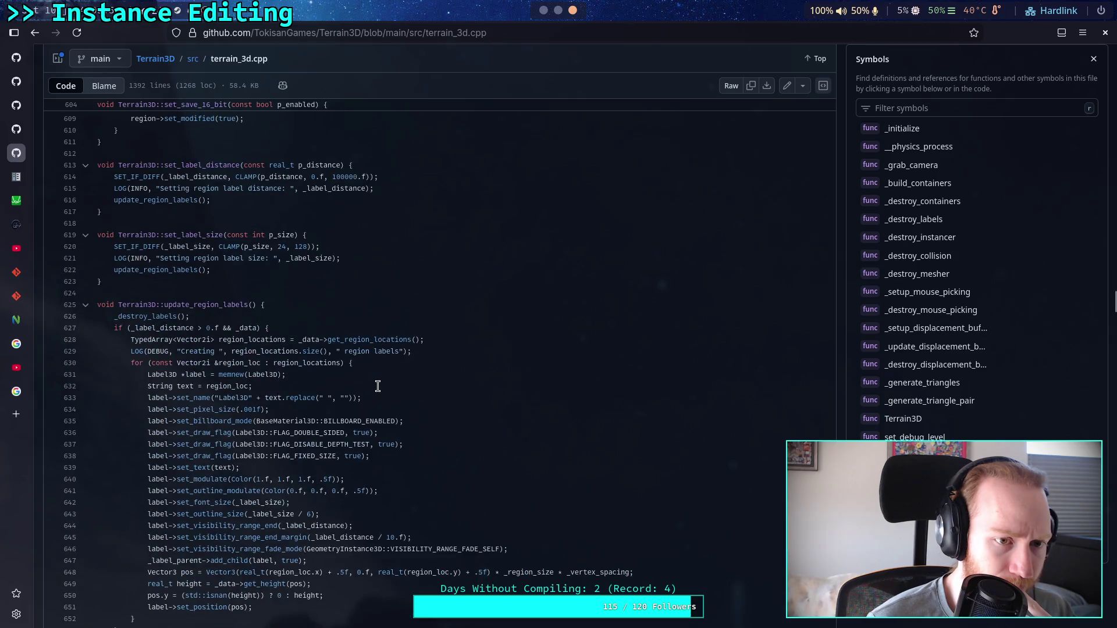
scroll(377, 386, down, 18)
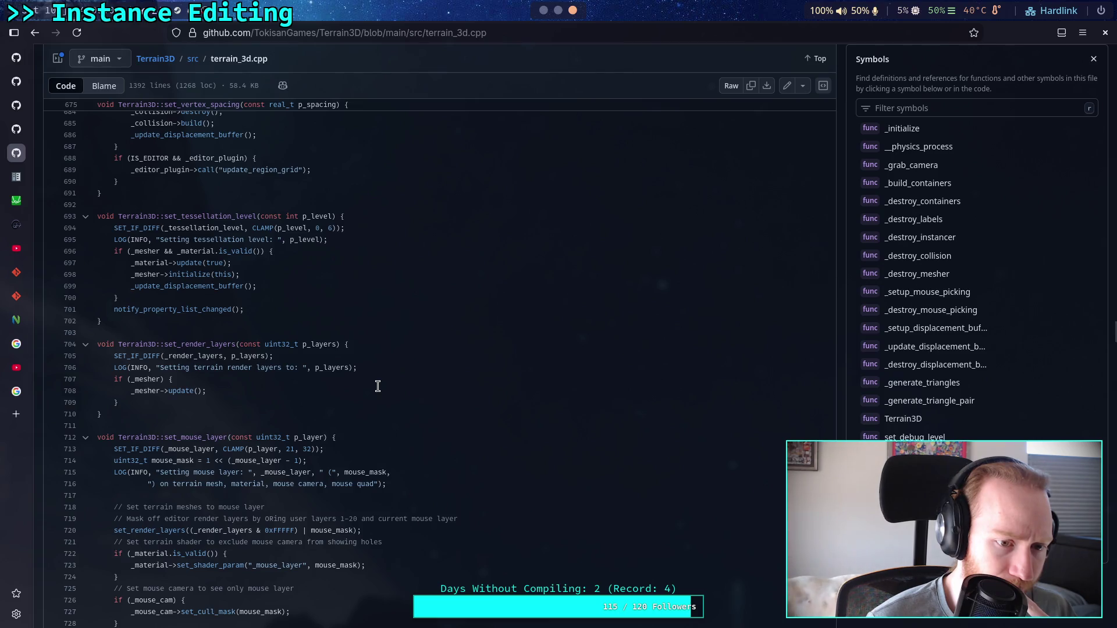
scroll(377, 386, down, 5)
scroll(377, 386, down, 5)
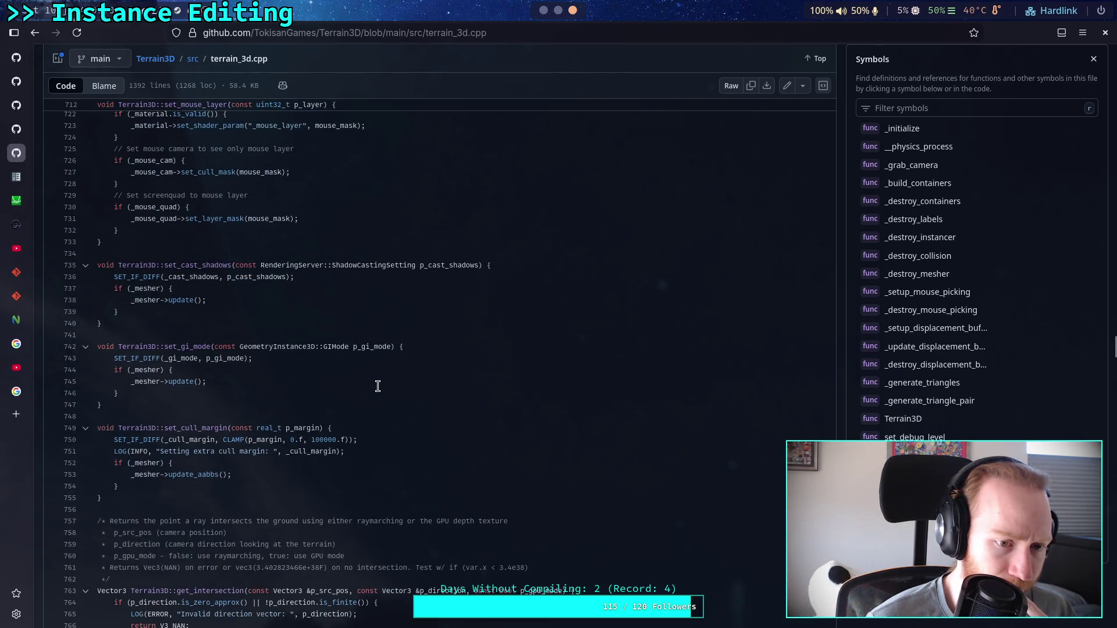
scroll(377, 386, down, 8)
scroll(378, 386, up, 3)
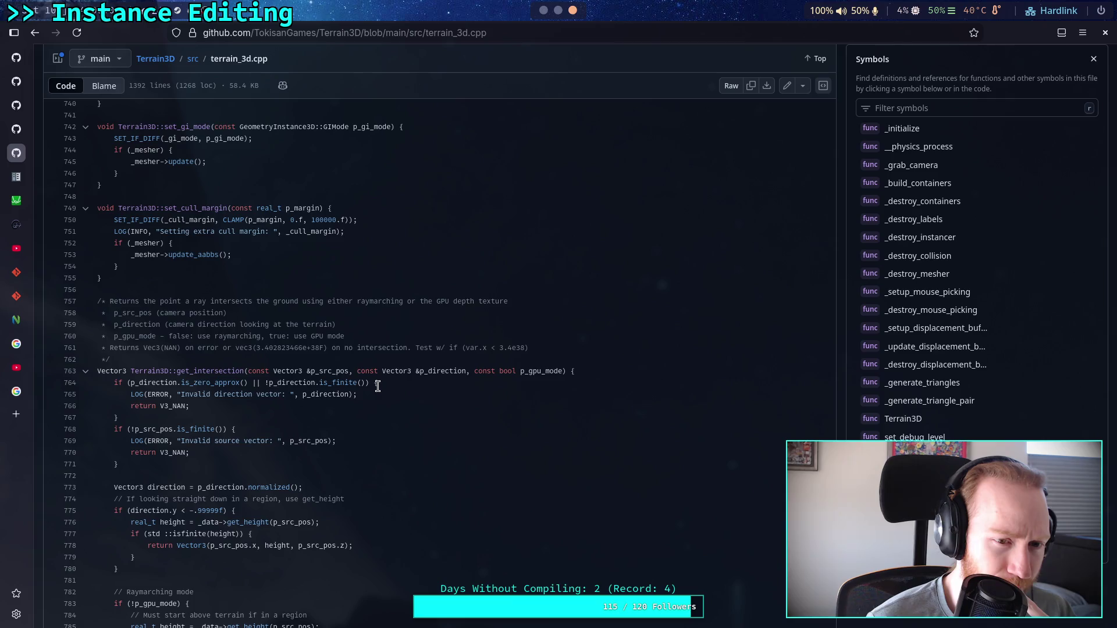
scroll(377, 386, down, 6)
scroll(377, 386, down, 20)
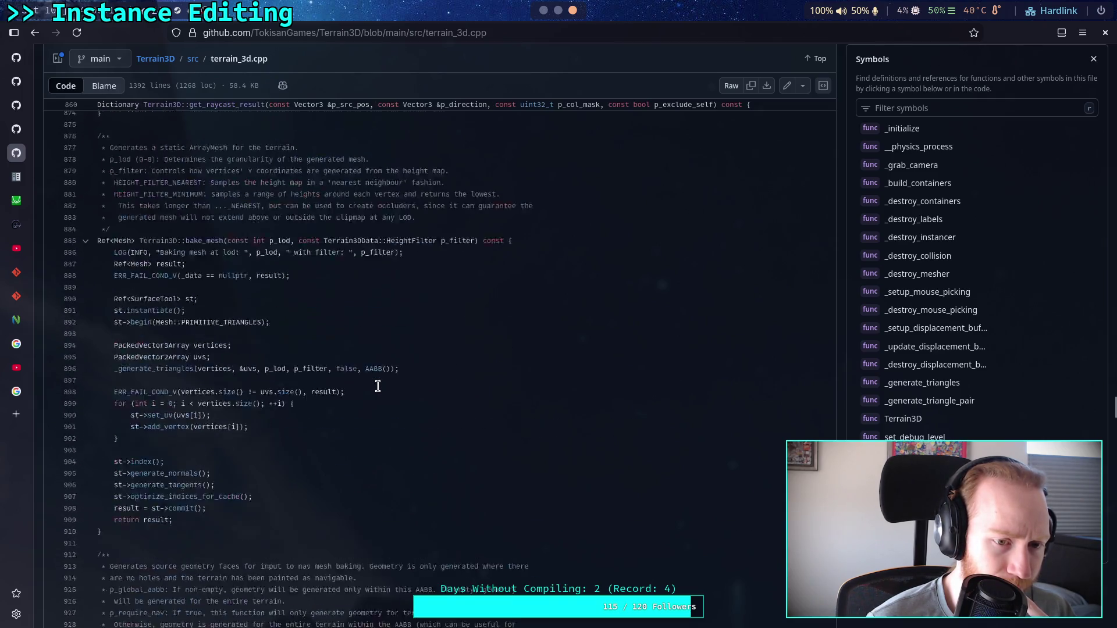
scroll(378, 386, down, 6)
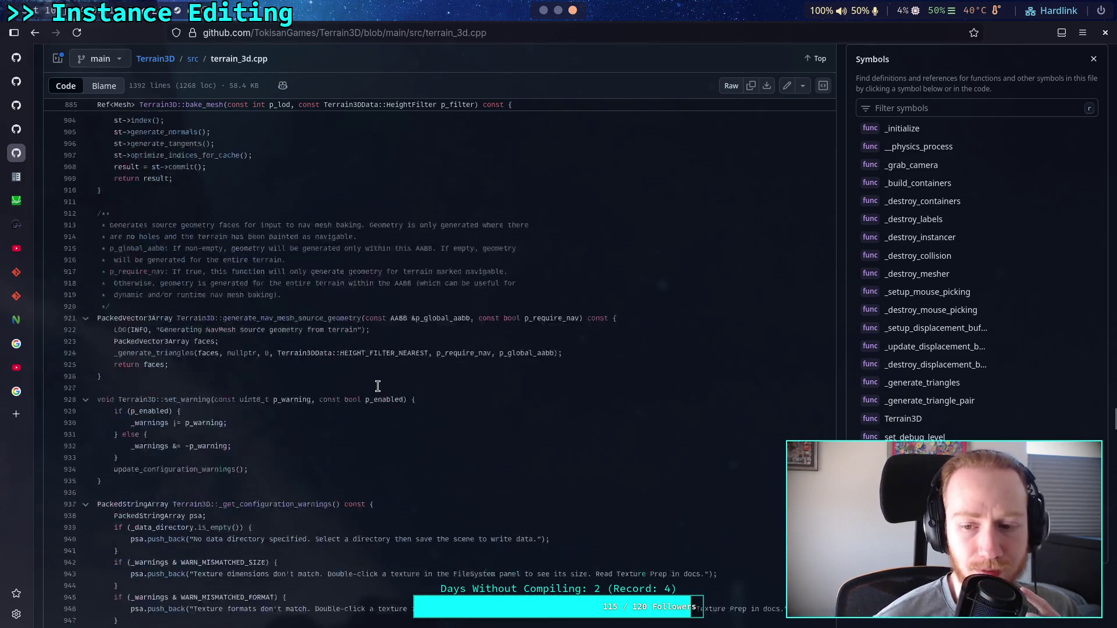
scroll(378, 386, down, 2)
scroll(381, 385, down, 3)
scroll(383, 385, down, 5)
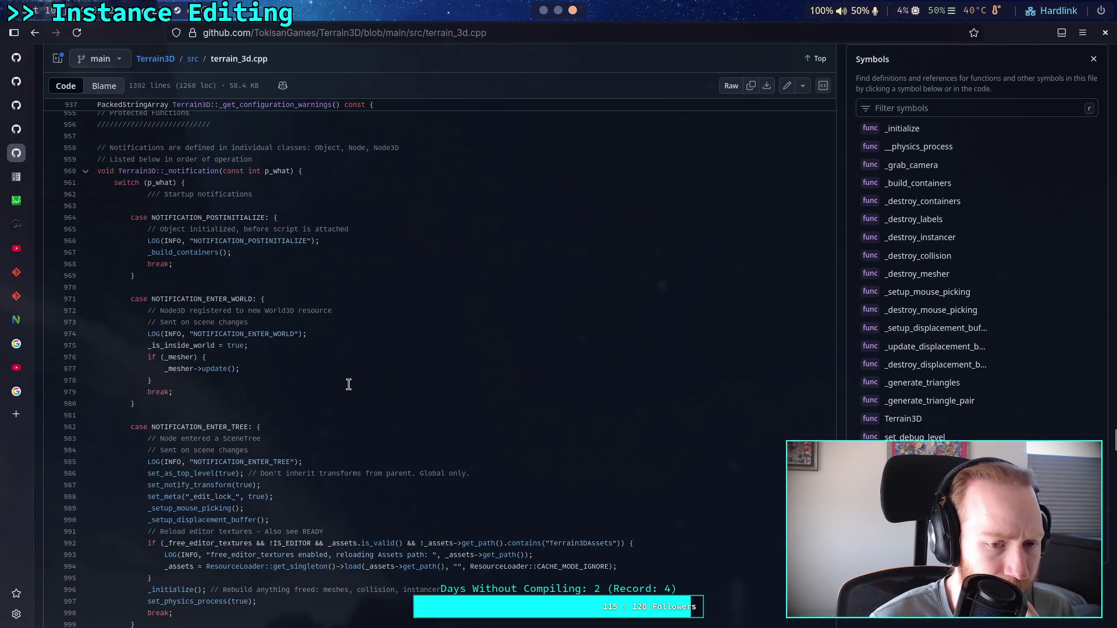
scroll(345, 383, down, 2)
scroll(344, 384, down, 2)
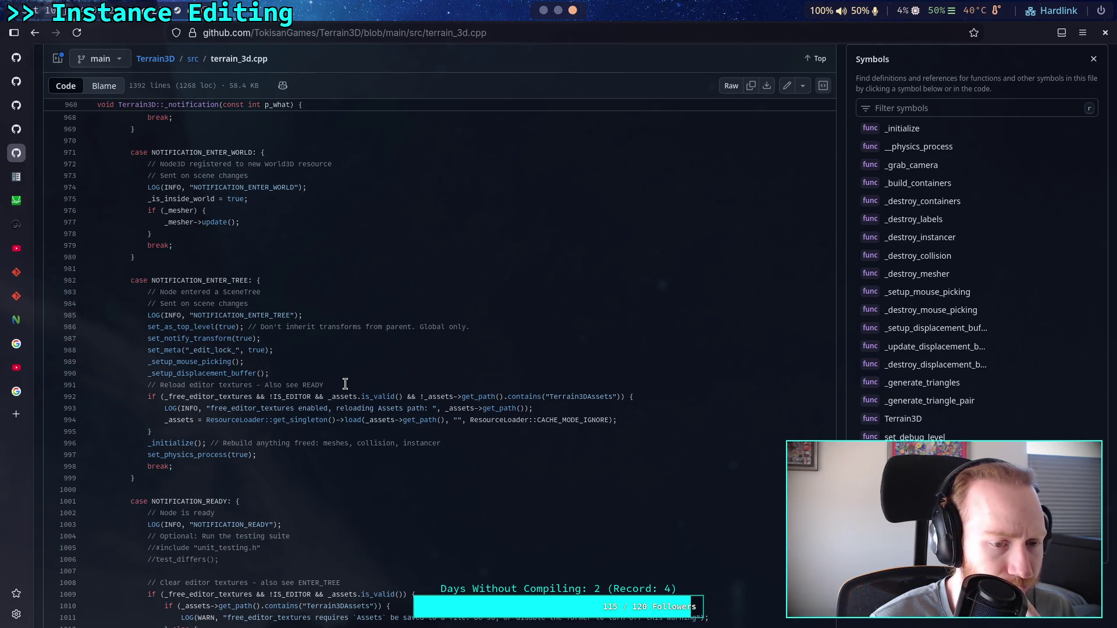
scroll(345, 384, down, 2)
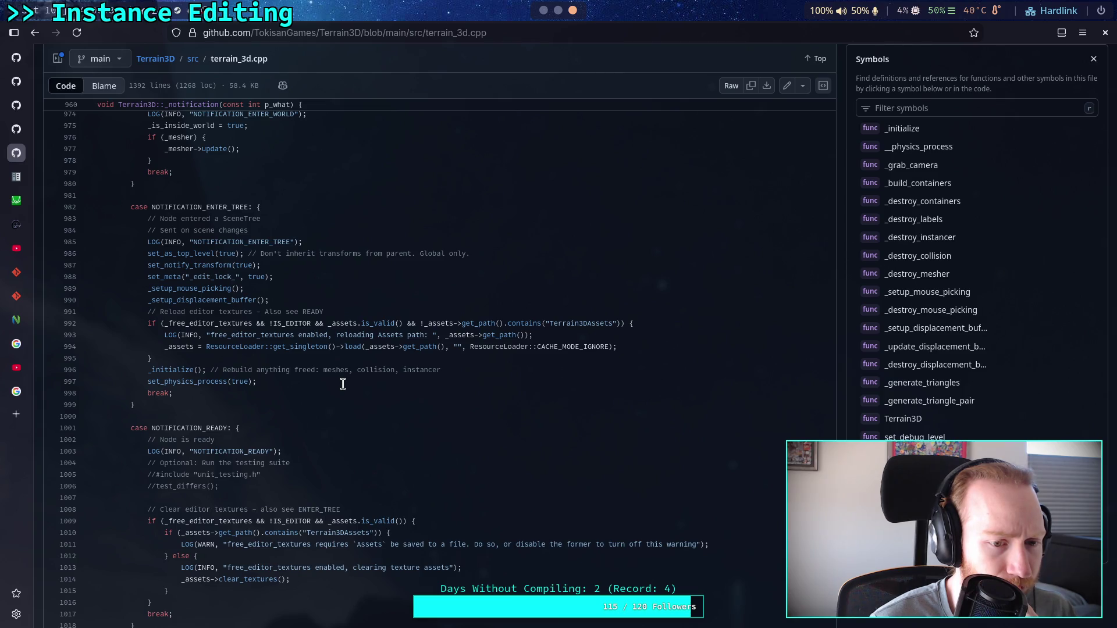
scroll(343, 384, down, 4)
scroll(342, 384, down, 2)
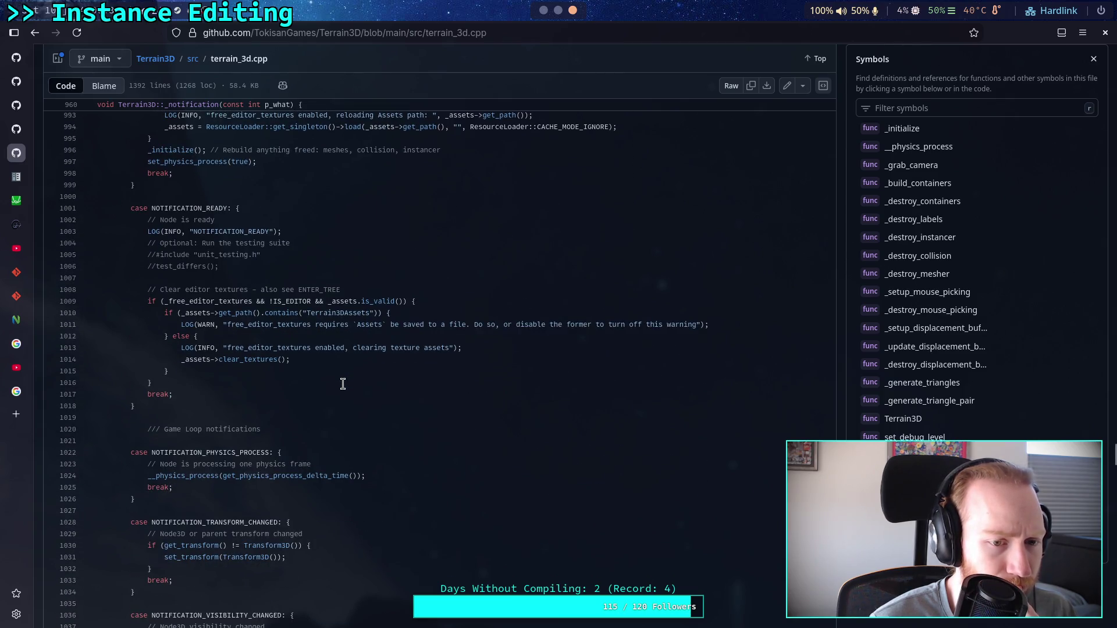
scroll(342, 384, down, 6)
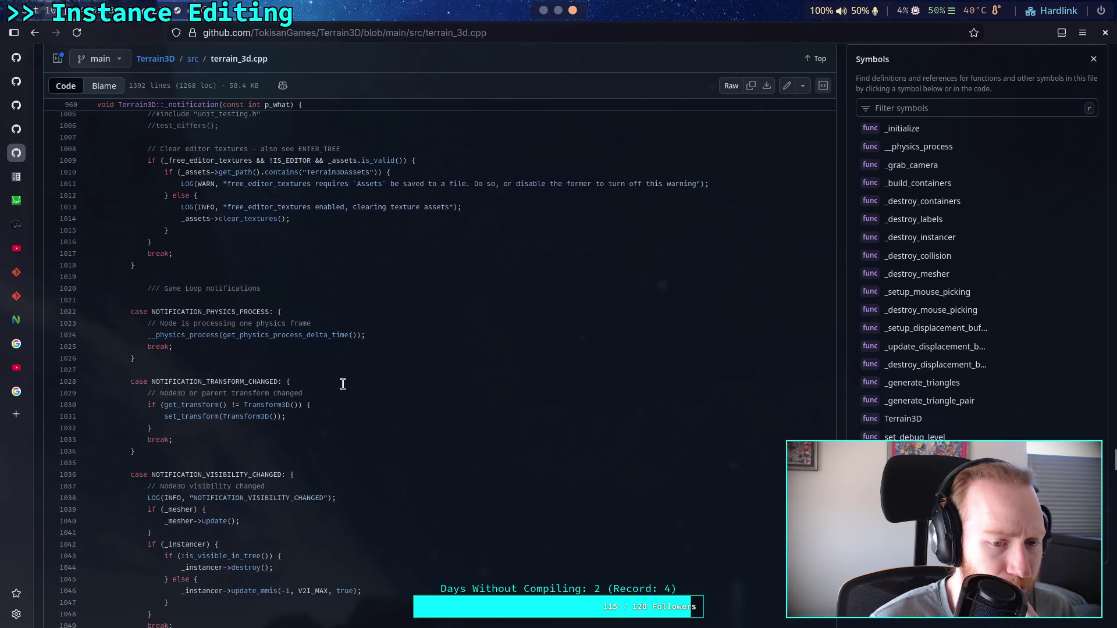
scroll(342, 384, down, 4)
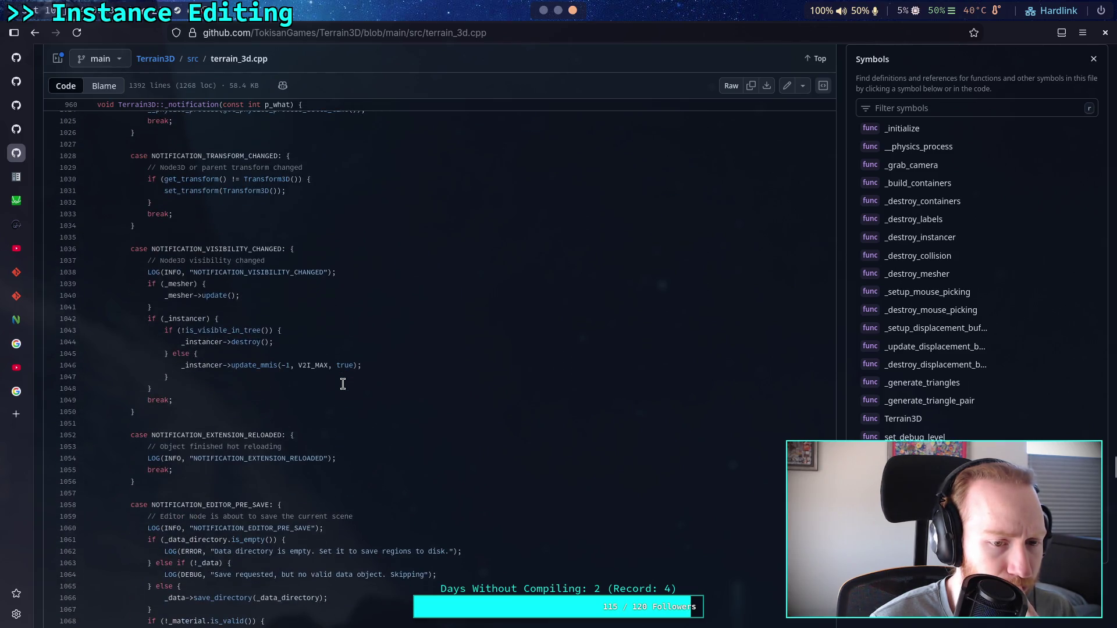
scroll(343, 384, down, 8)
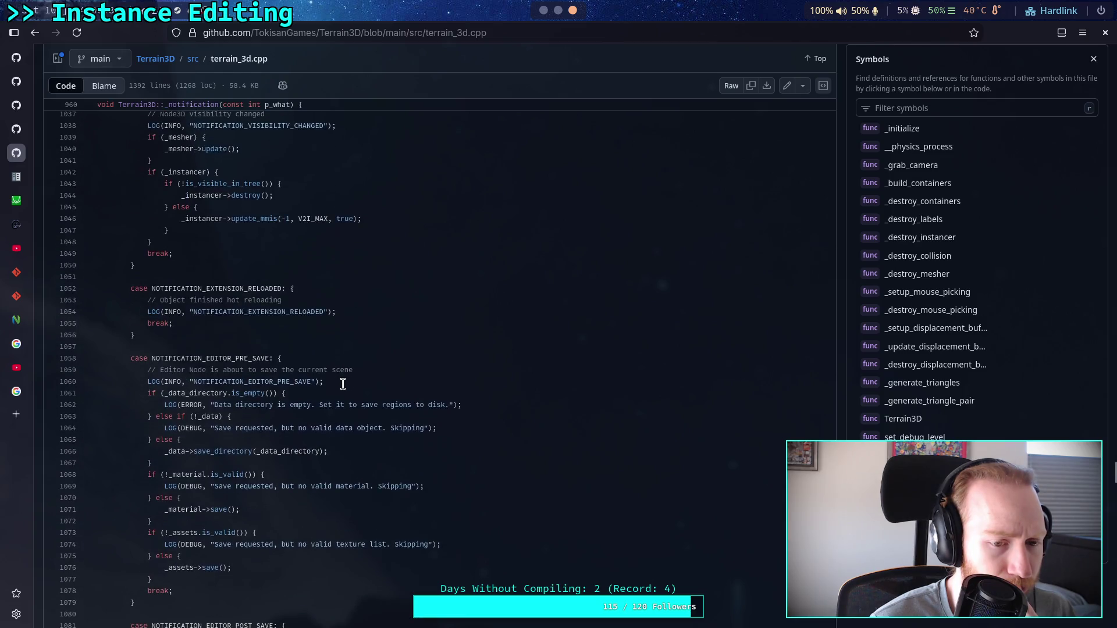
scroll(342, 384, down, 11)
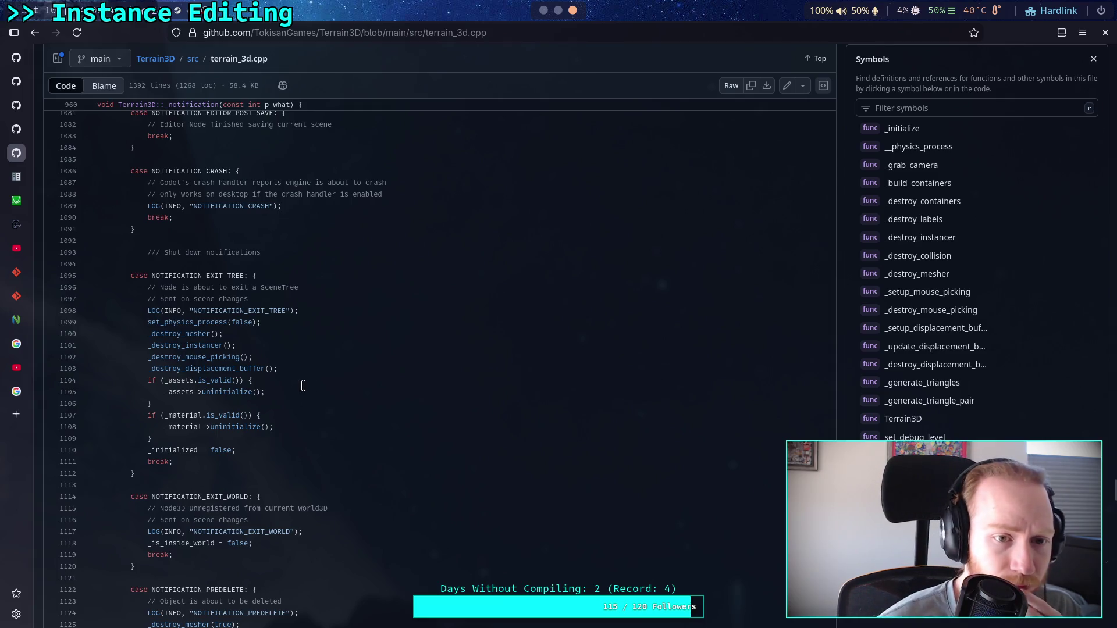
scroll(299, 384, down, 2)
scroll(299, 384, down, 6)
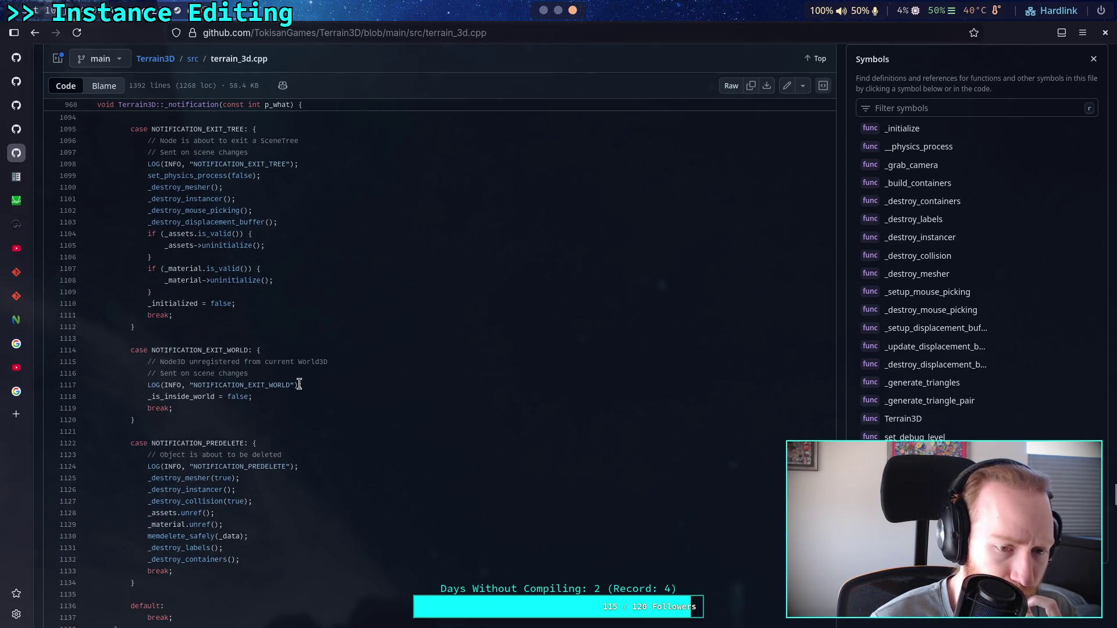
scroll(299, 384, down, 2)
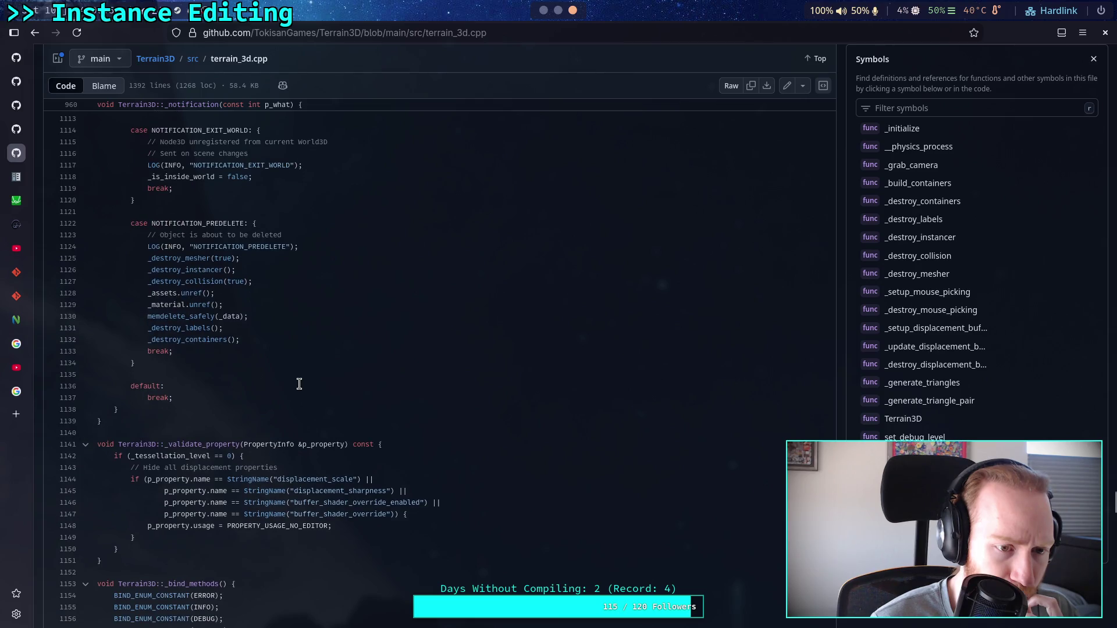
scroll(299, 384, down, 15)
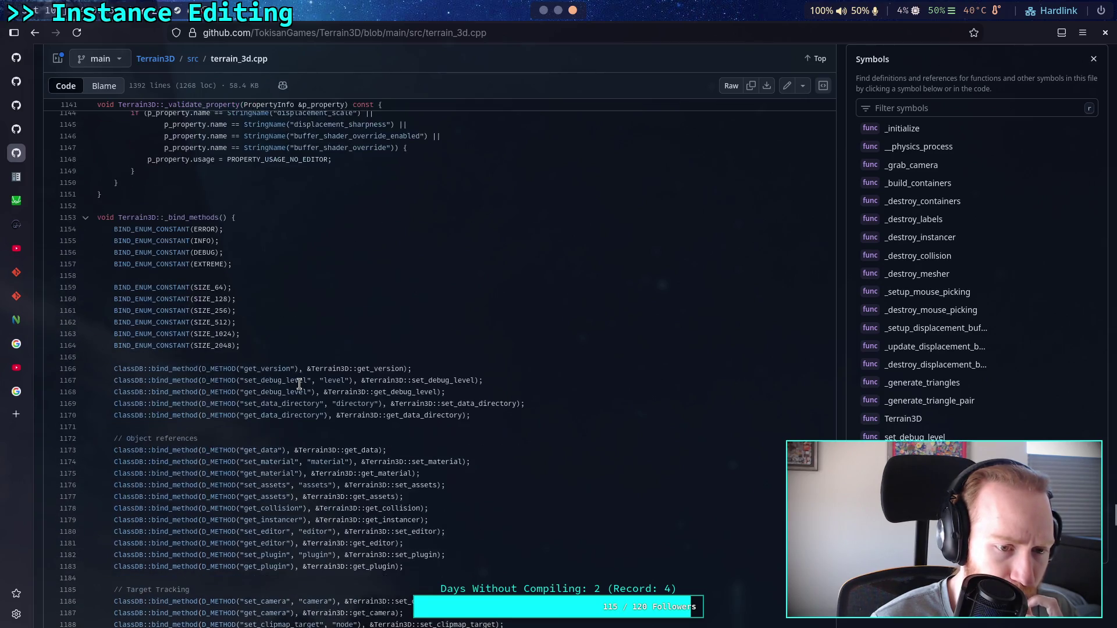
scroll(299, 383, down, 20)
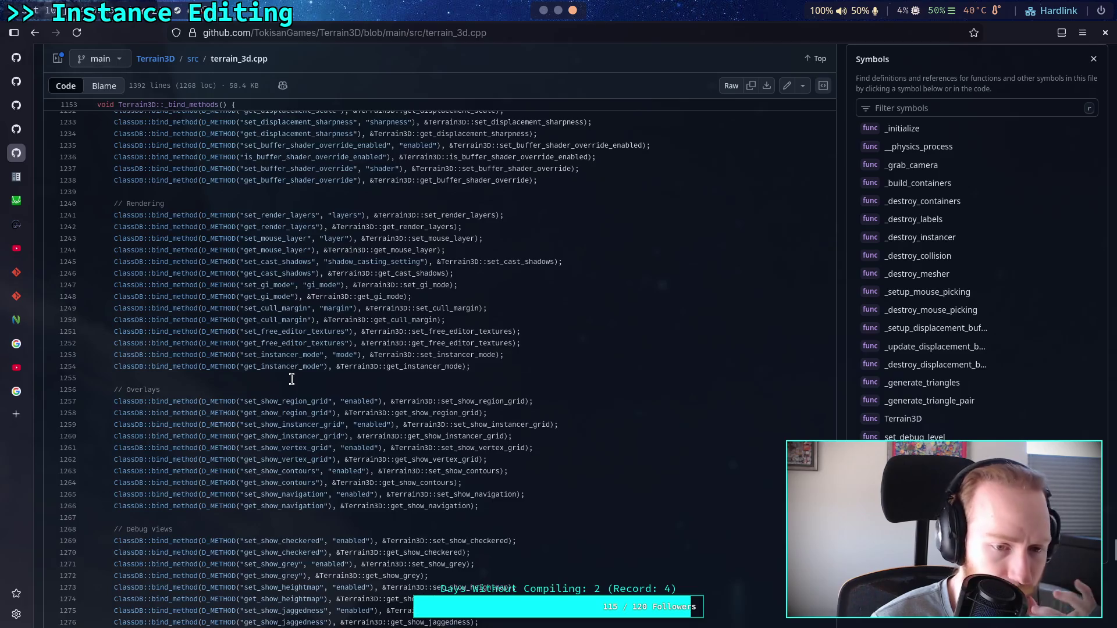
scroll(292, 379, down, 15)
scroll(292, 378, up, 18)
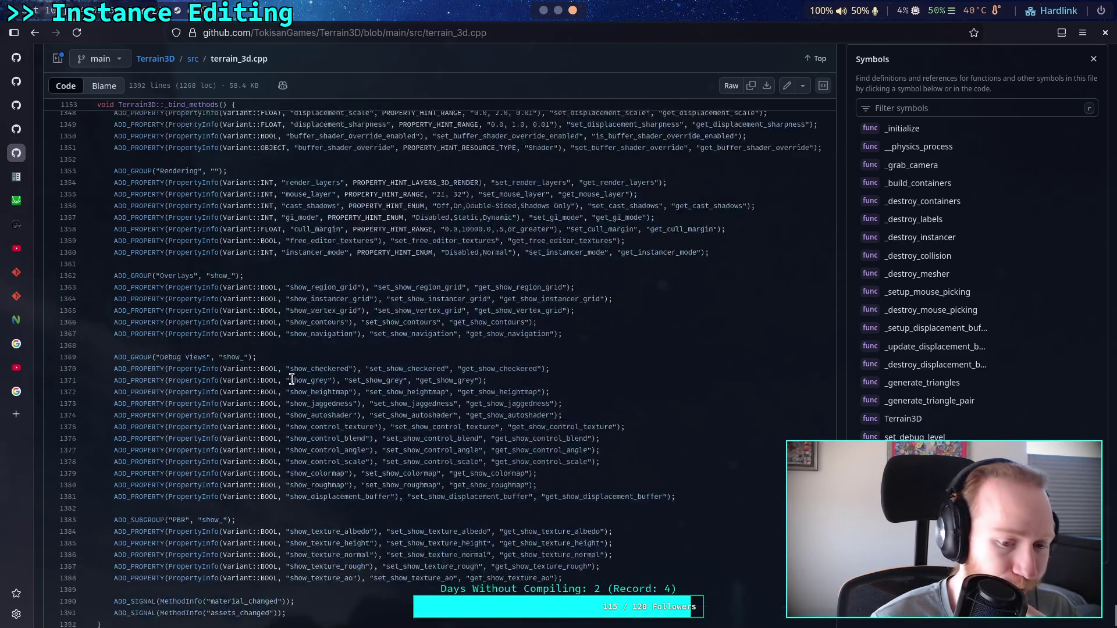
scroll(292, 378, up, 15)
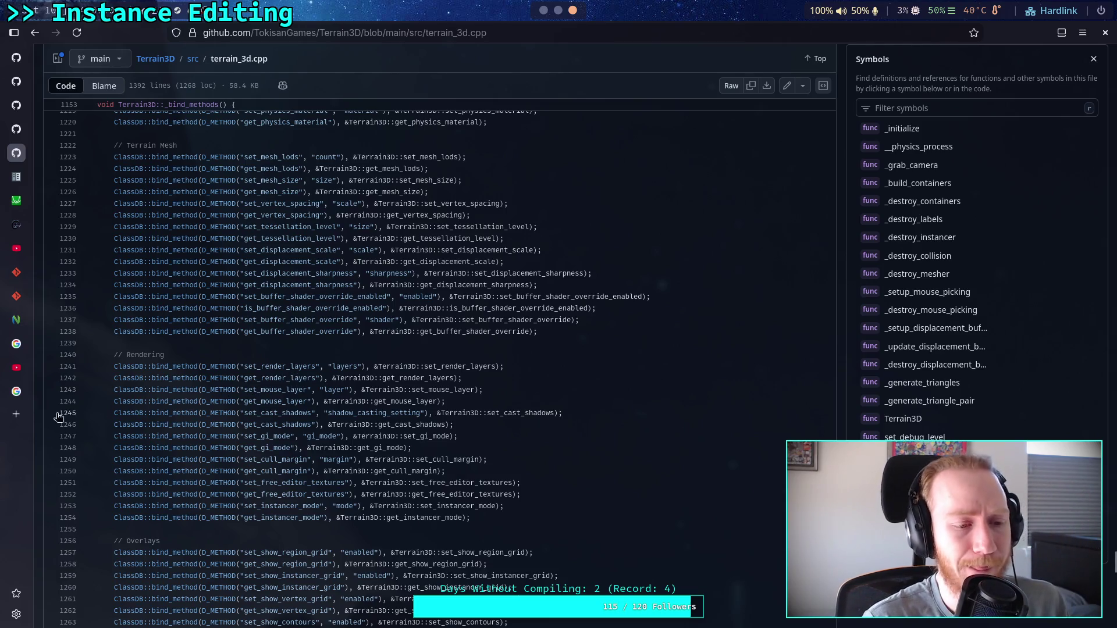
click(18, 415)
text(godot hide)
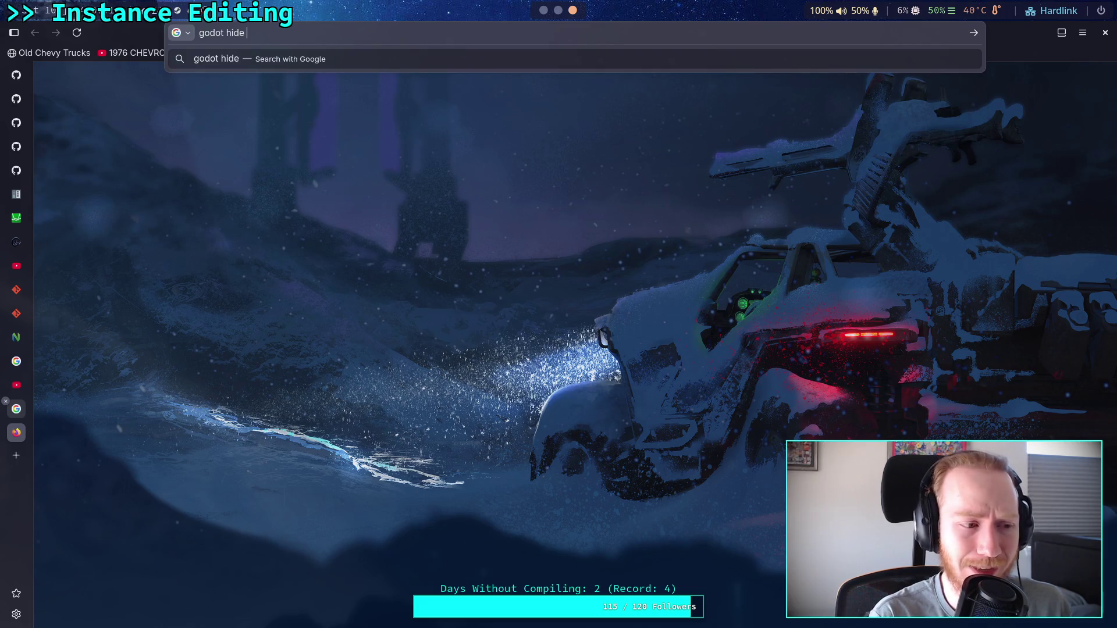
text( bounding bo)
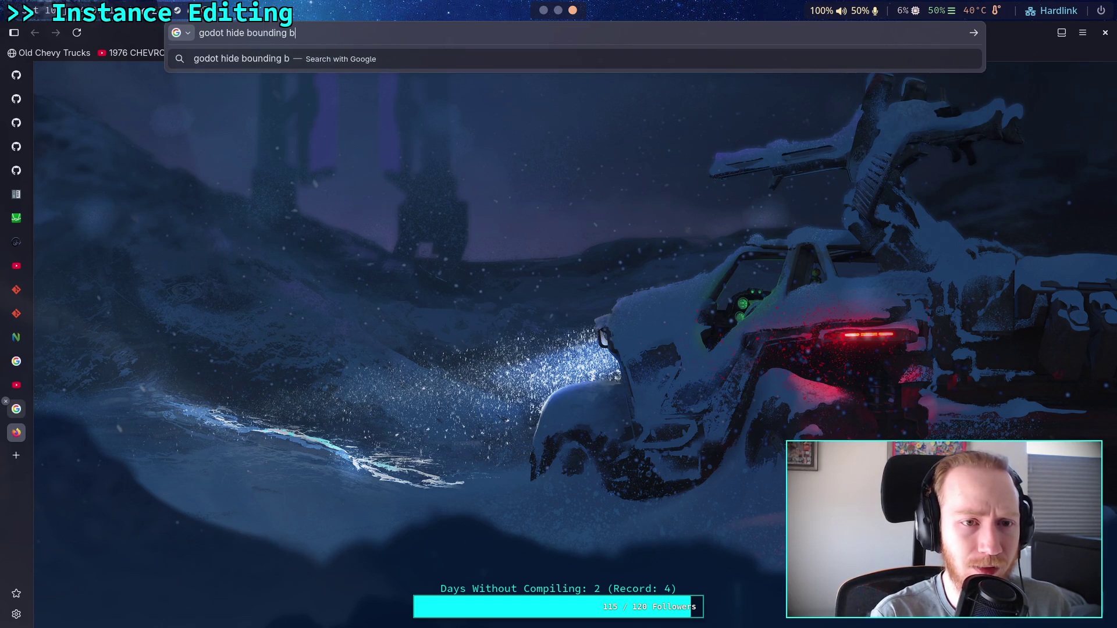
text(x for node)
key(Return)
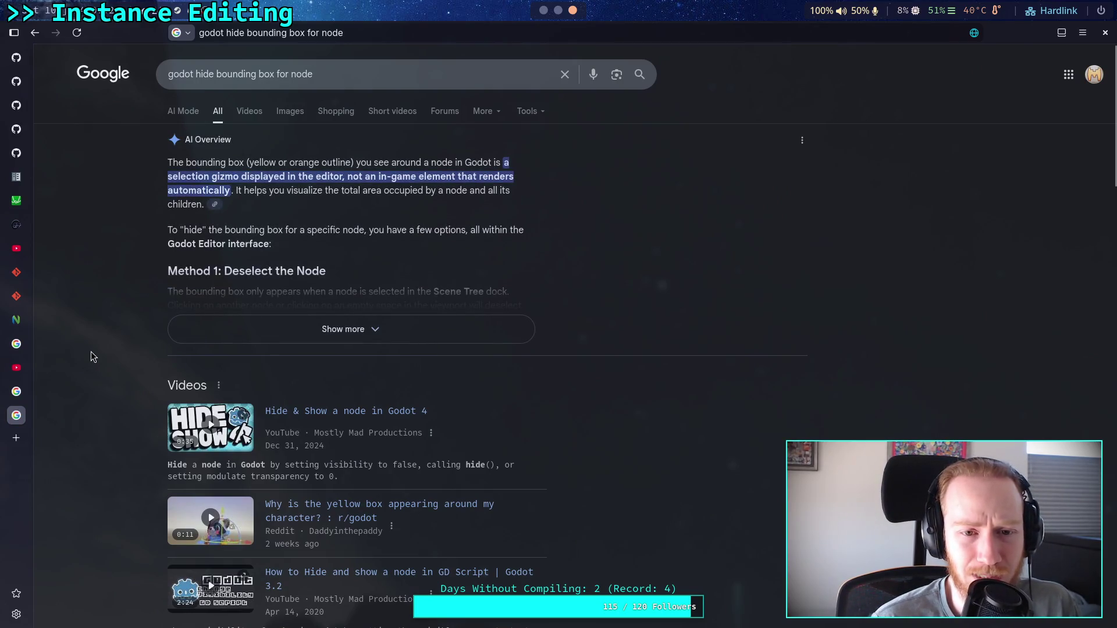
scroll(91, 351, down, 8)
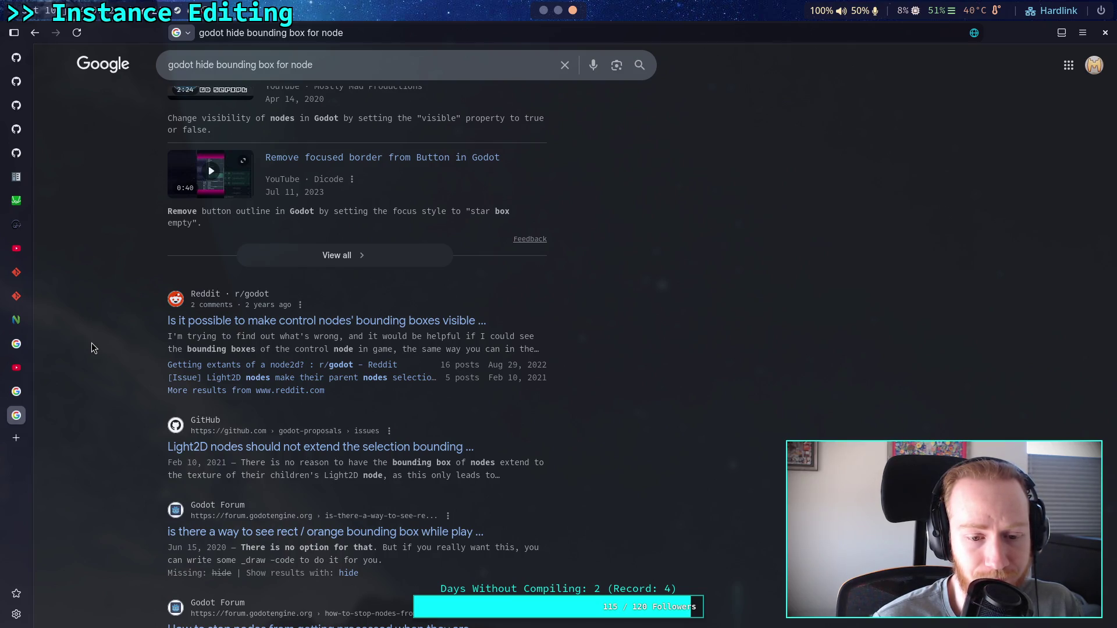
scroll(92, 344, down, 1)
scroll(92, 343, down, 2)
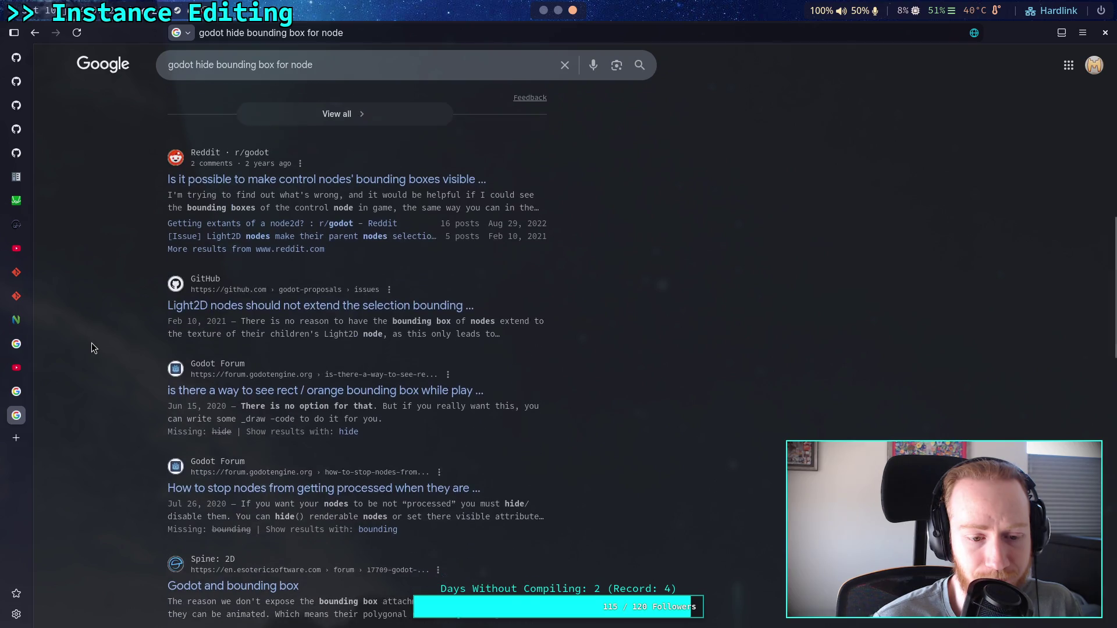
scroll(92, 348, down, 6)
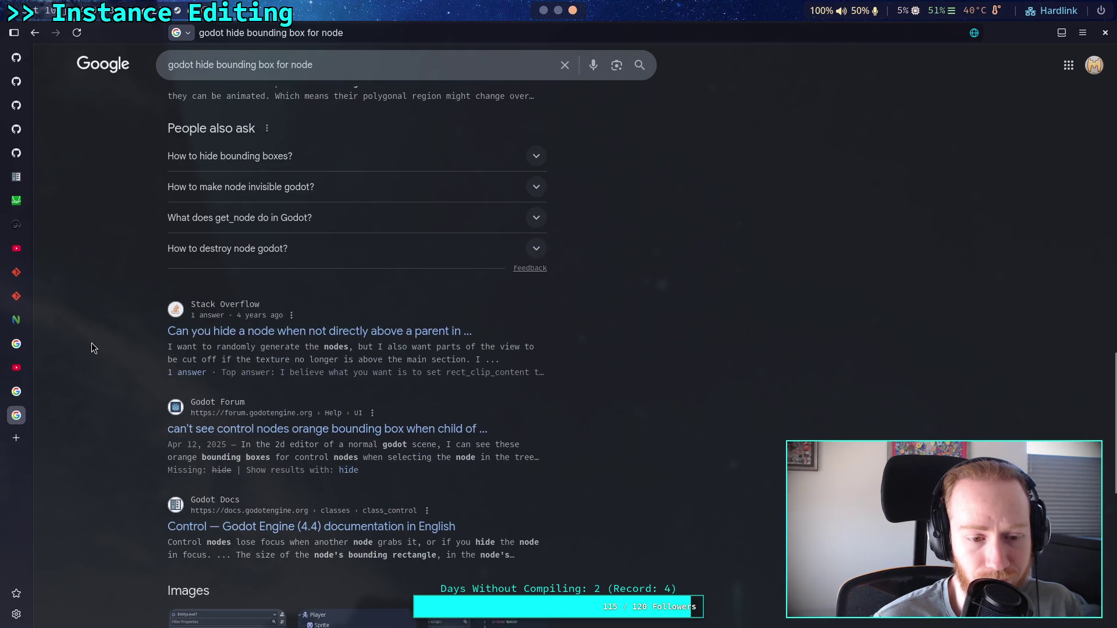
middle_click(16, 415)
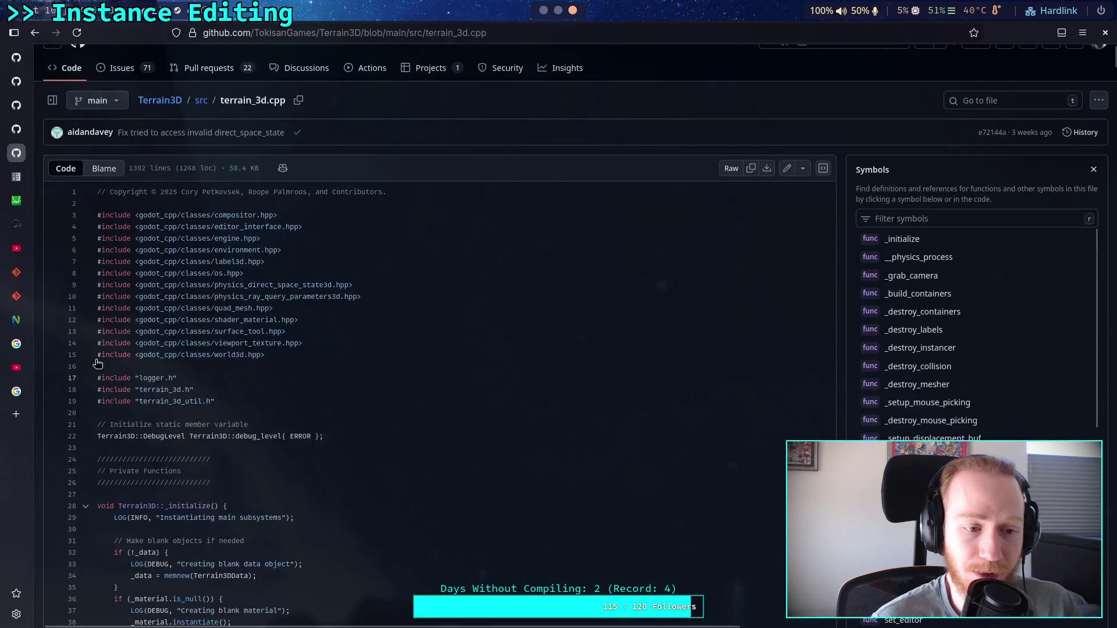
Step: Delete the empty _ready() stub at lines 46–48 of TerrainInstanceRegion.gd and save
key(alt+Tab)
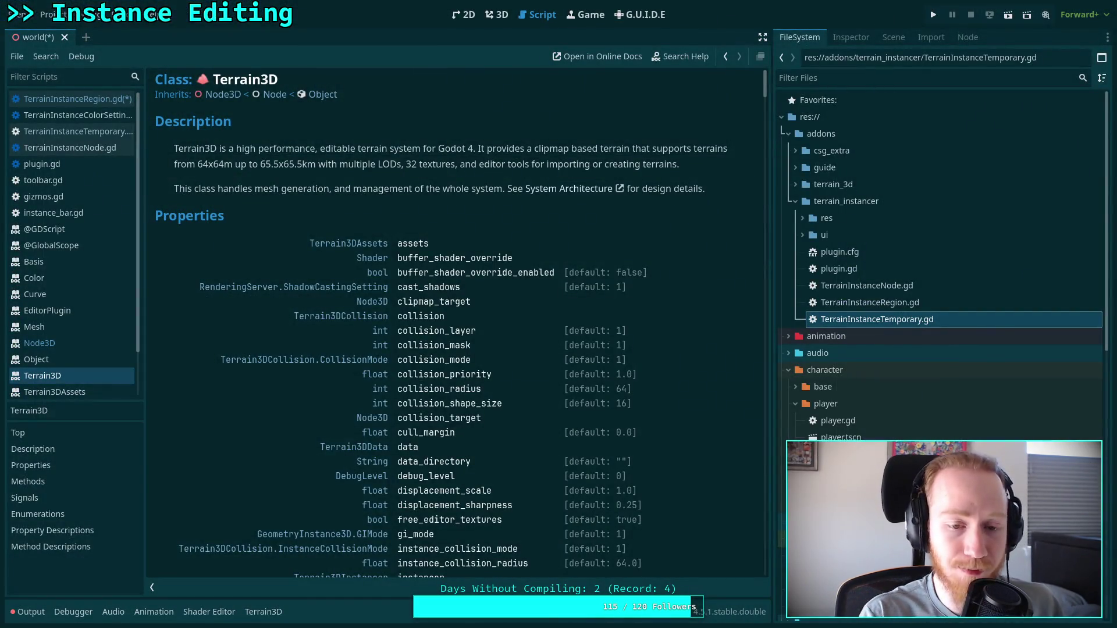
click(70, 99)
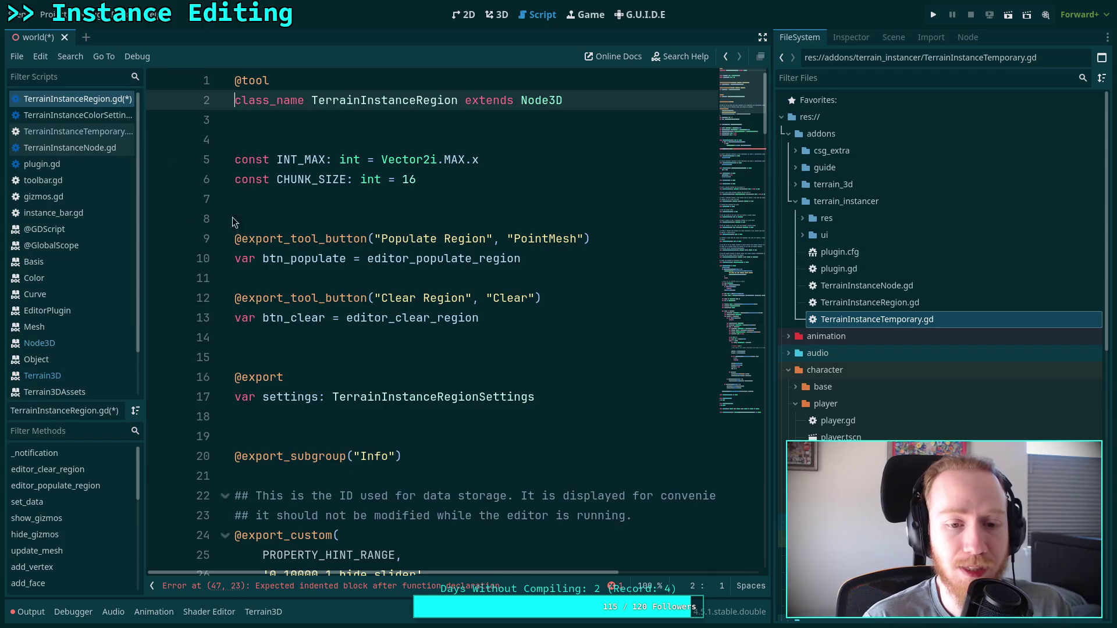
scroll(434, 333, down, 7)
scroll(435, 333, down, 5)
drag(435, 296, 218, 254)
key(BackSpace)
key(BackSpace)
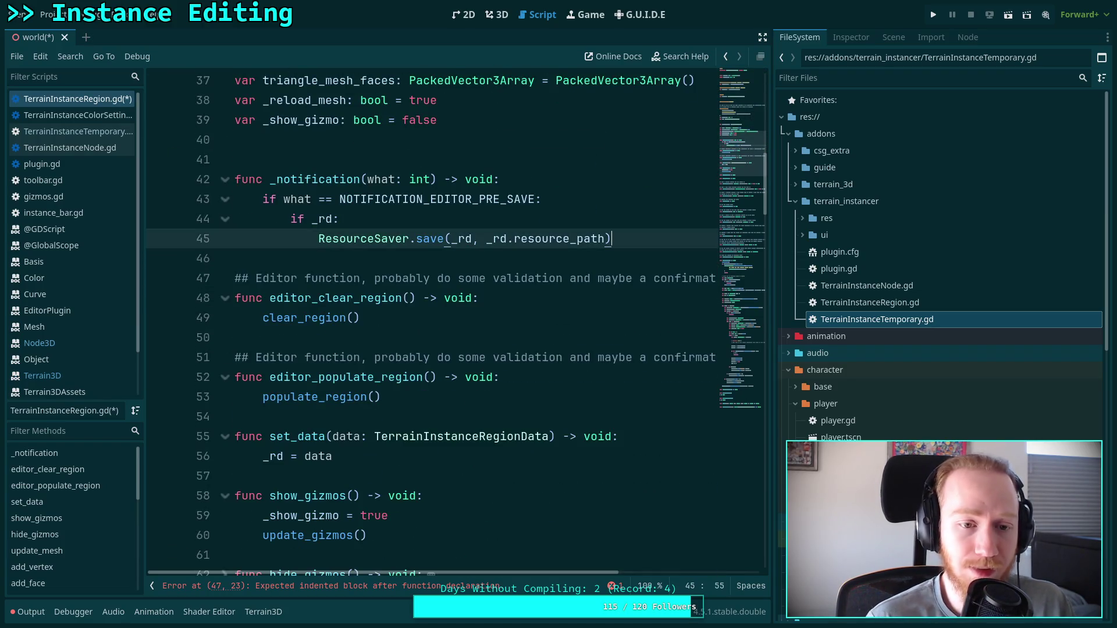
key(ctrl+s)
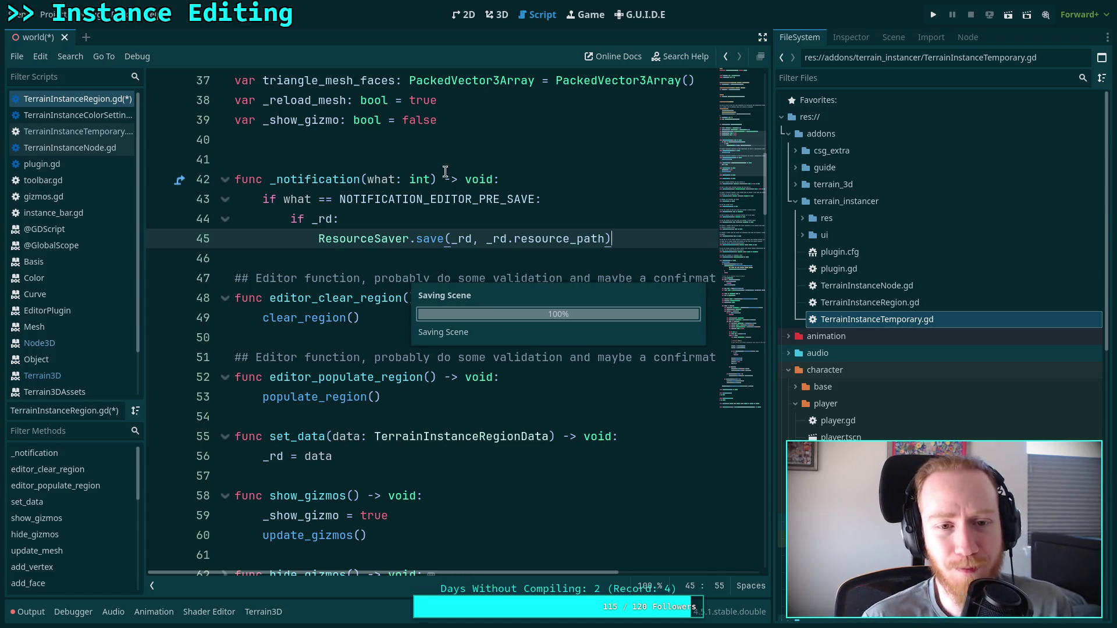
Step: Open TerrainInstanceNode.gd, showing its get_instance_name function
click(403, 325)
click(377, 337)
click(496, 14)
click(538, 14)
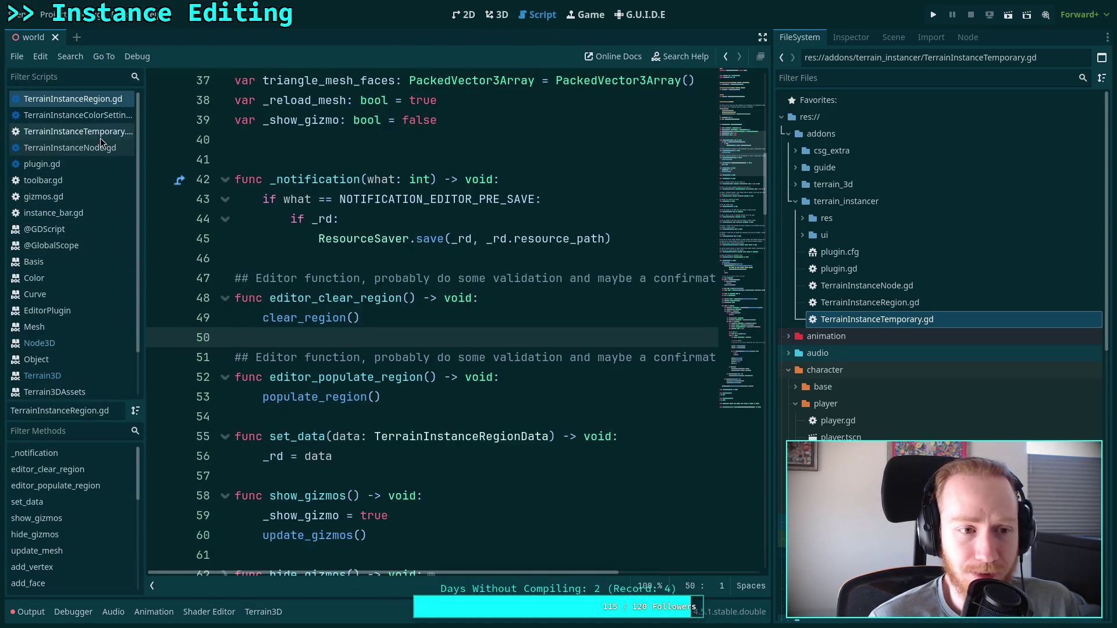
click(88, 151)
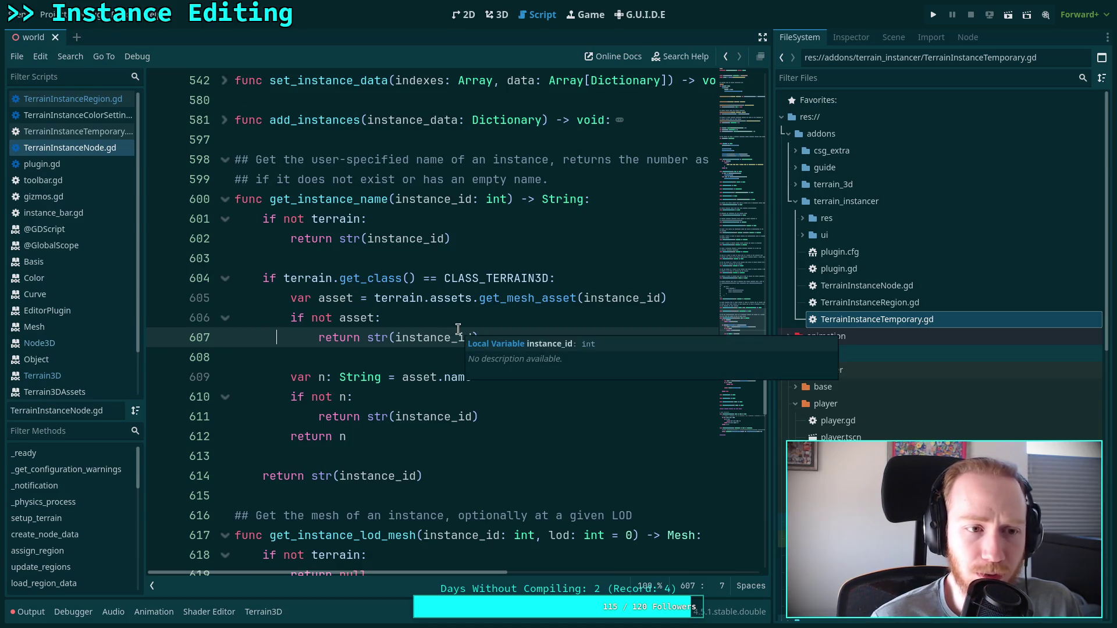
Step: Switch to plugin.gd and jump to _enter_tree, where the toolbar and instance bar are created
key(alt+Left)
scroll(478, 373, down, 10)
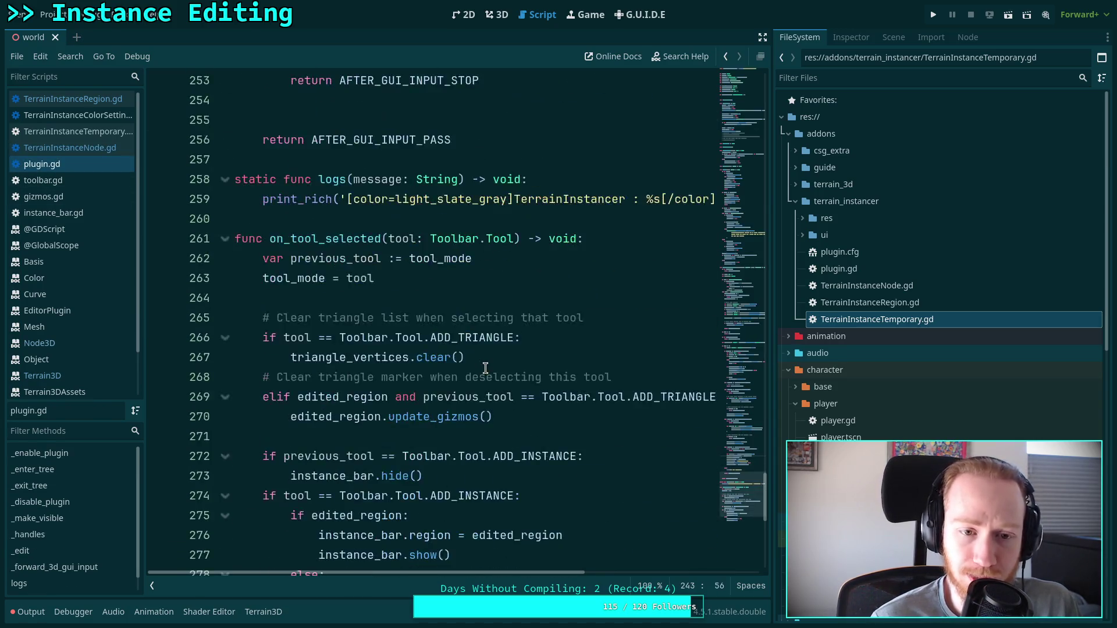
drag(733, 532, 732, 121)
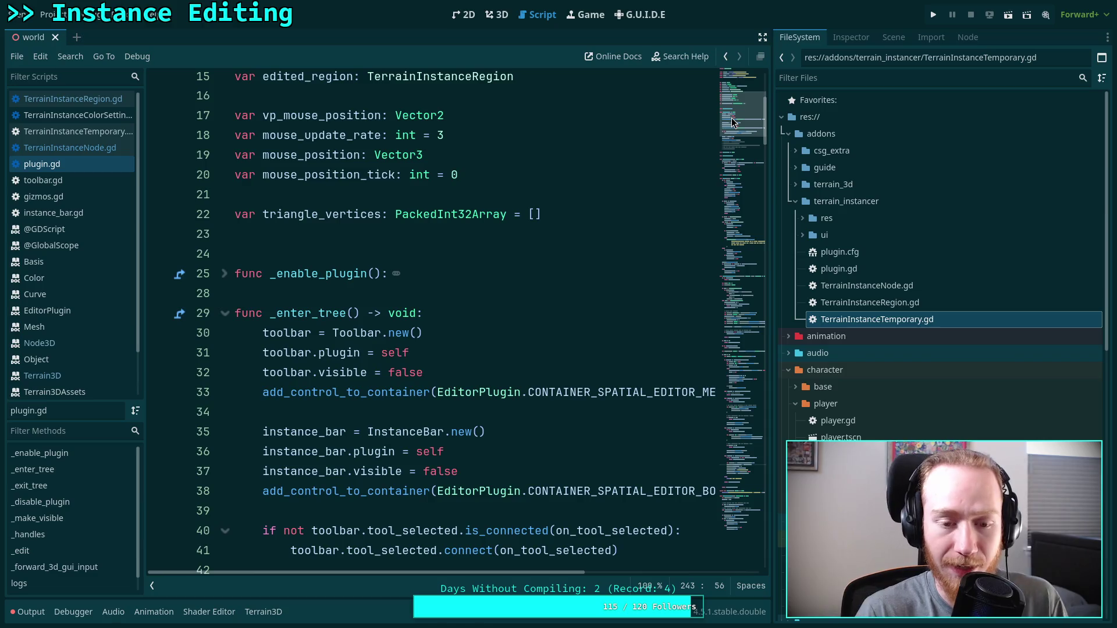
click(598, 419)
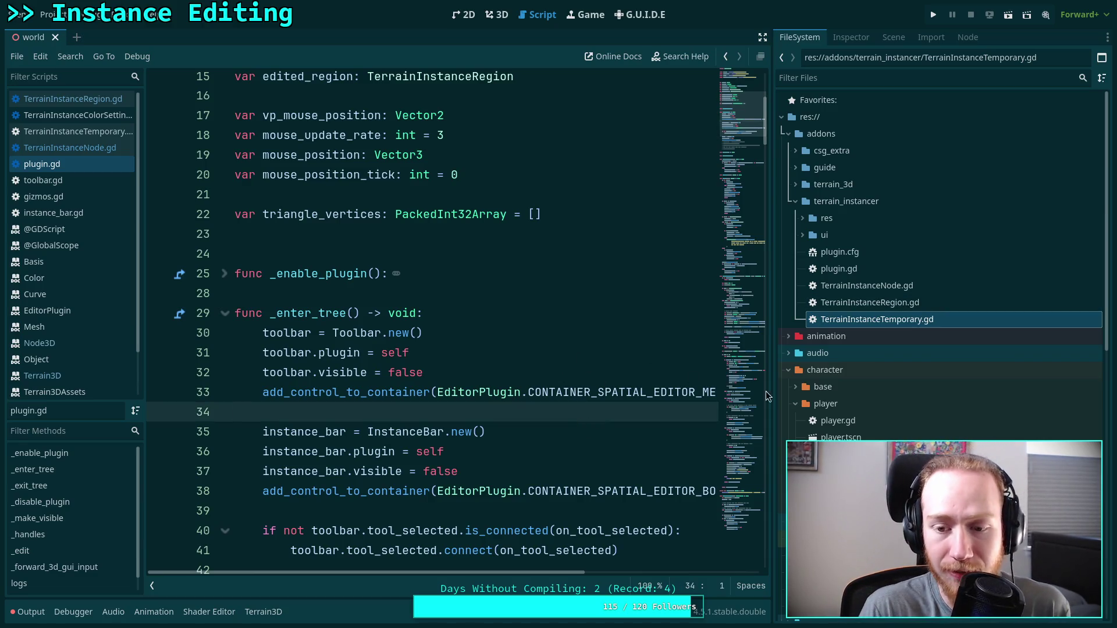
drag(772, 385, 791, 387)
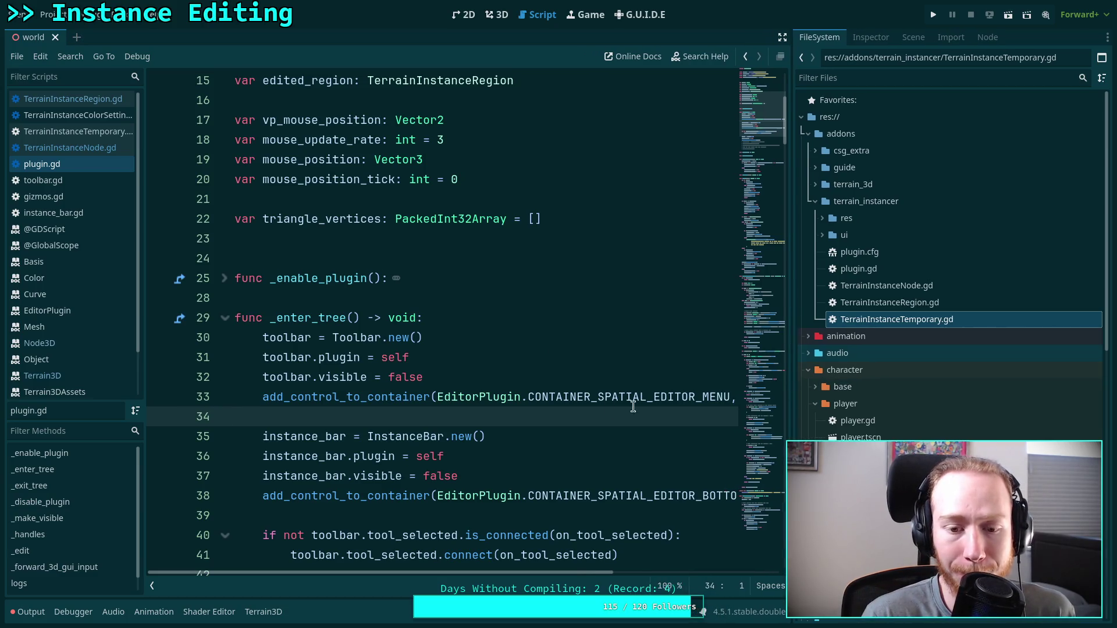
scroll(559, 415, down, 2)
scroll(559, 415, down, 3)
click(473, 224)
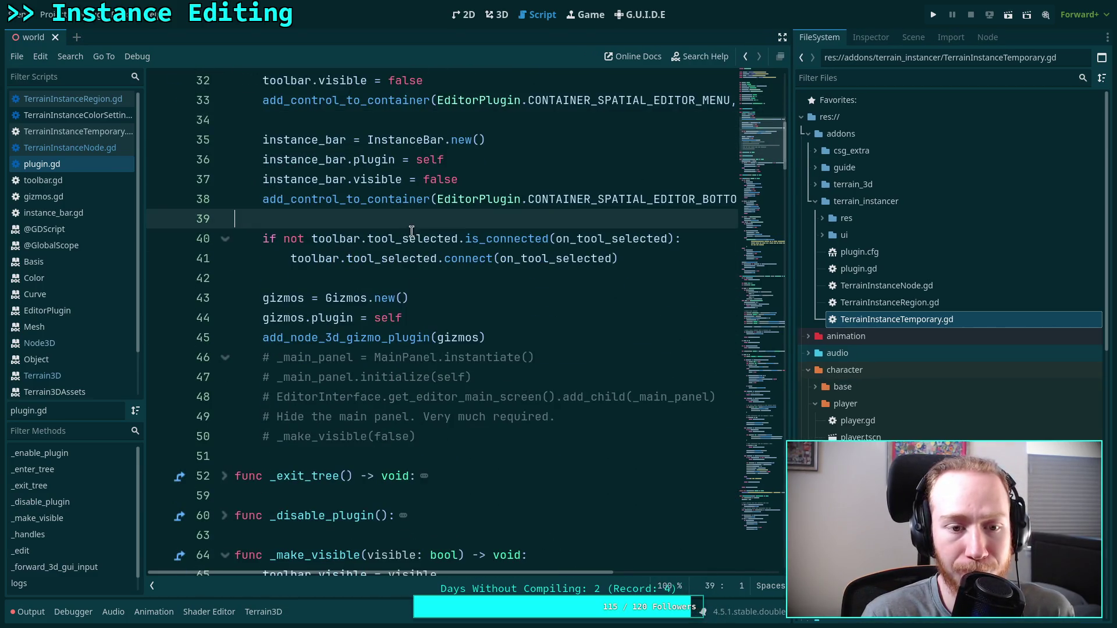
scroll(472, 262, up, 3)
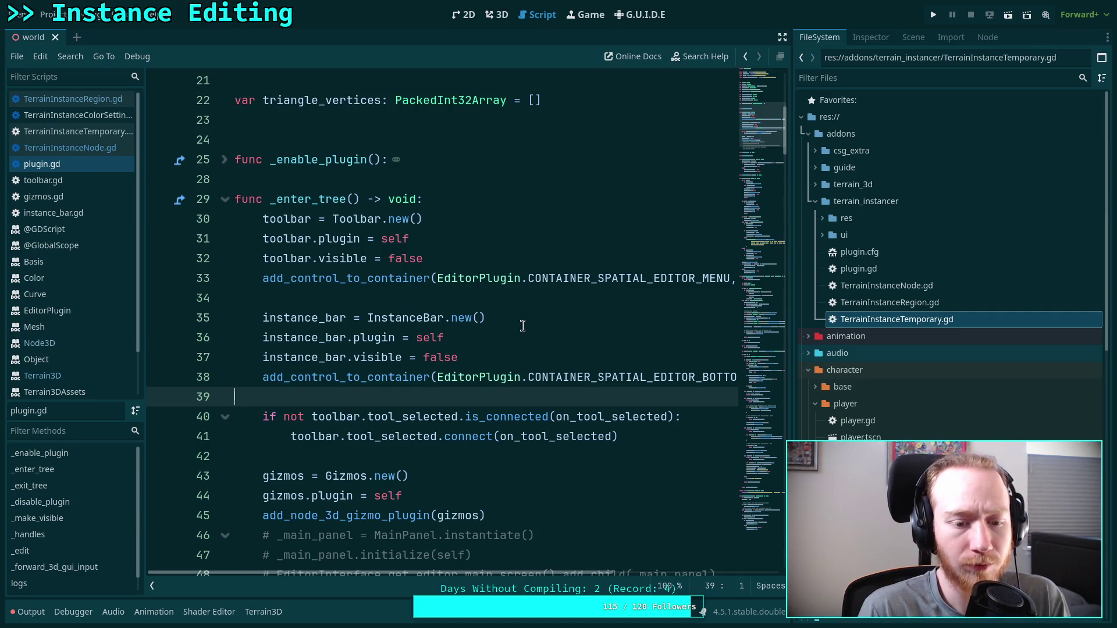
scroll(522, 326, down, 2)
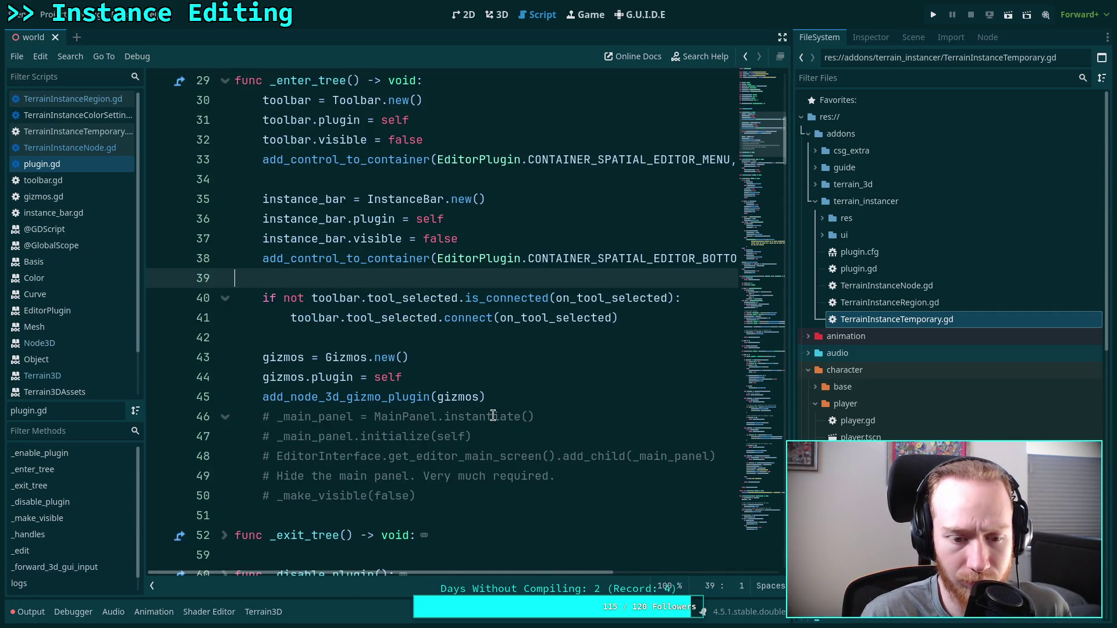
scroll(494, 415, up, 2)
scroll(493, 415, down, 2)
scroll(492, 416, up, 2)
scroll(493, 415, down, 1)
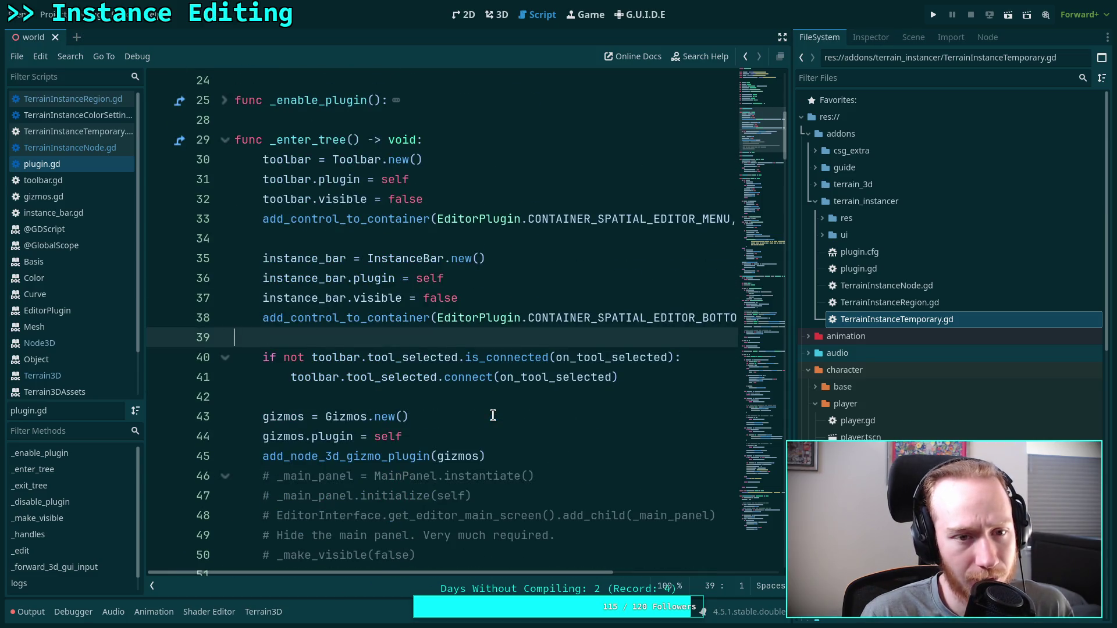
scroll(493, 415, up, 8)
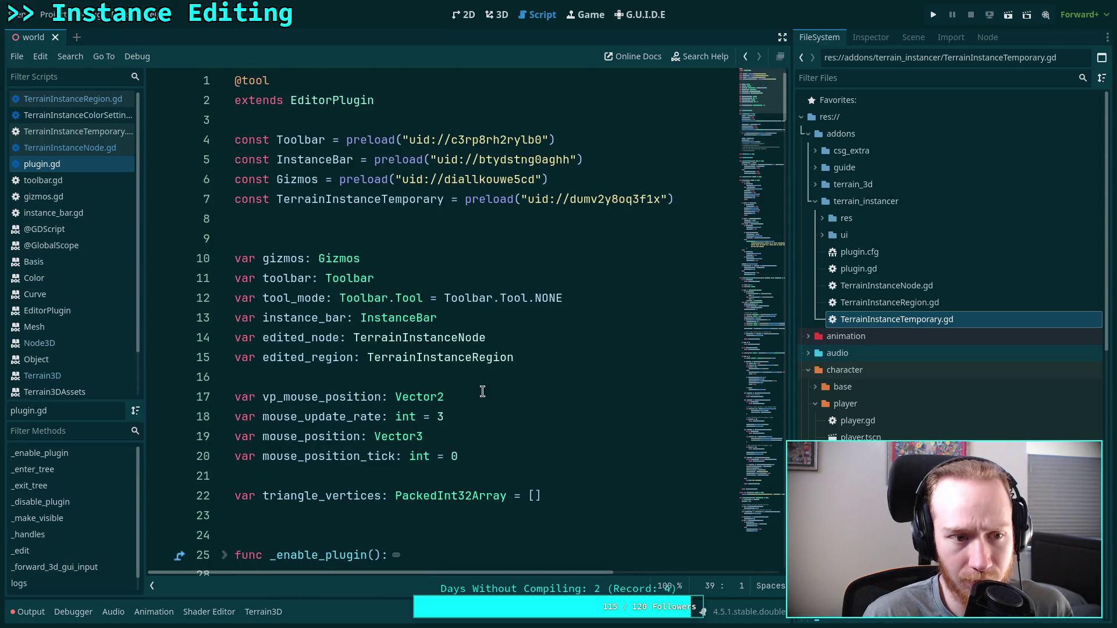
double_click(328, 339)
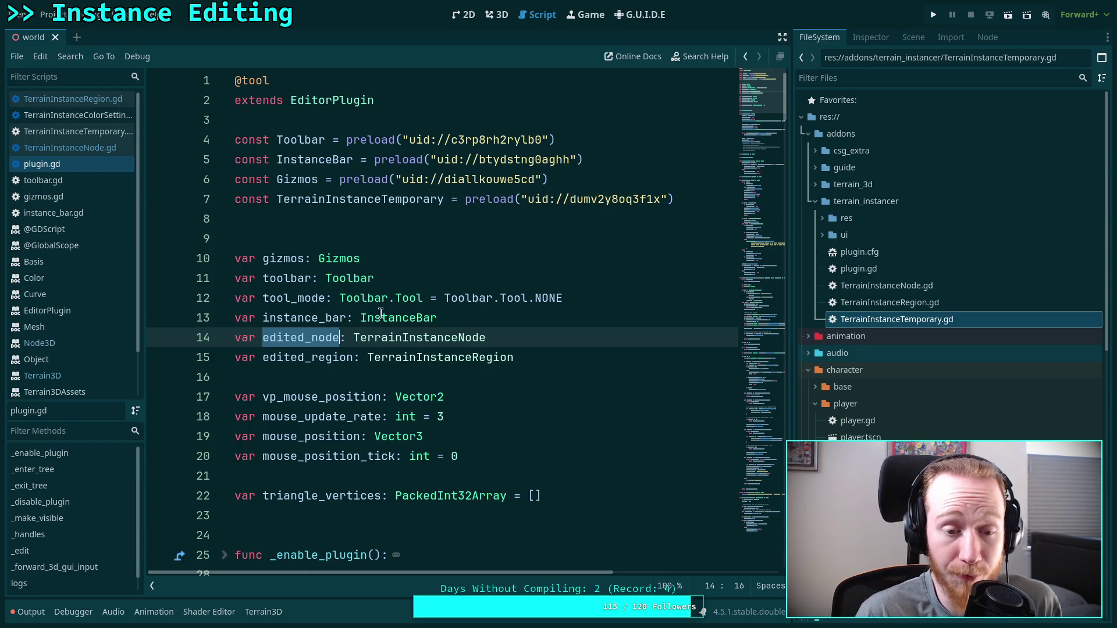
Step: Open TerrainInstanceNode.gd, then instance_bar.gd from the script list
click(113, 149)
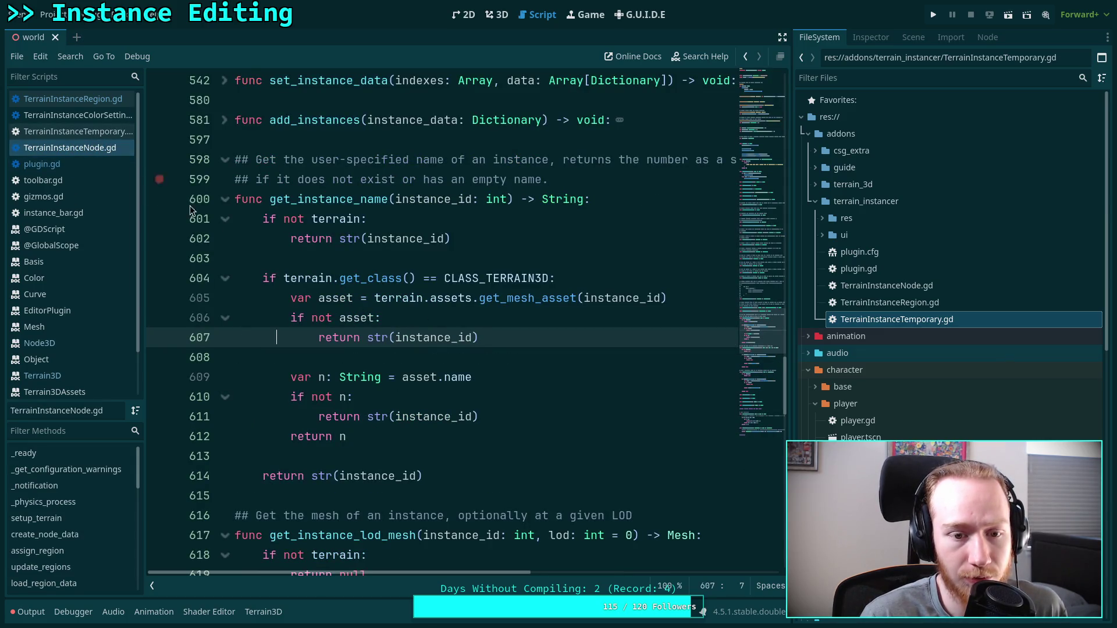
scroll(422, 354, up, 1)
scroll(426, 354, up, 4)
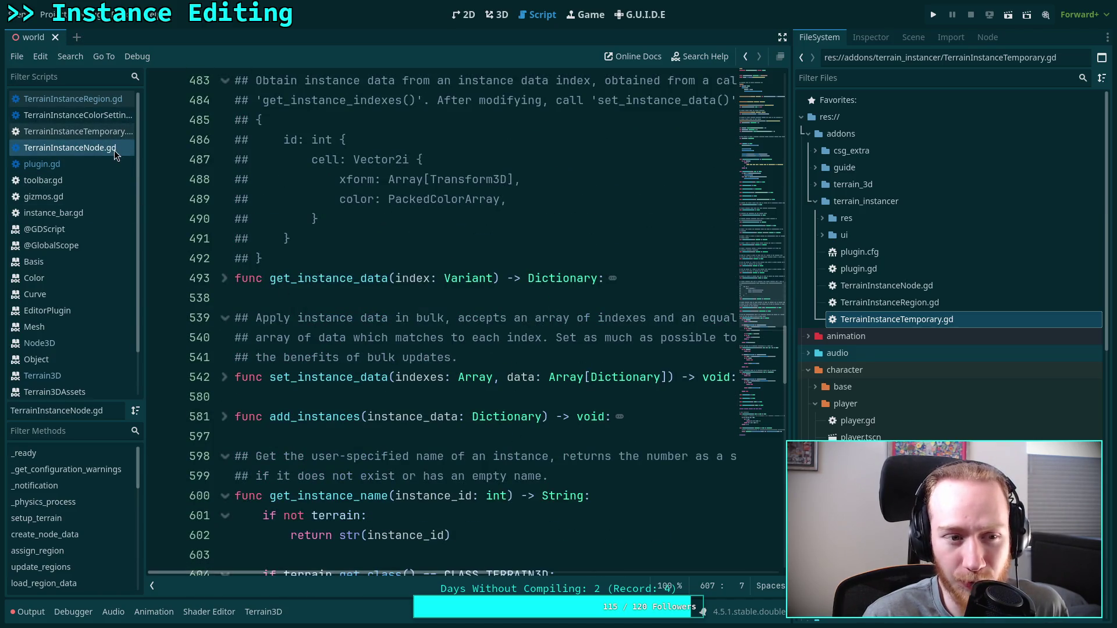
click(90, 215)
scroll(269, 262, down, 4)
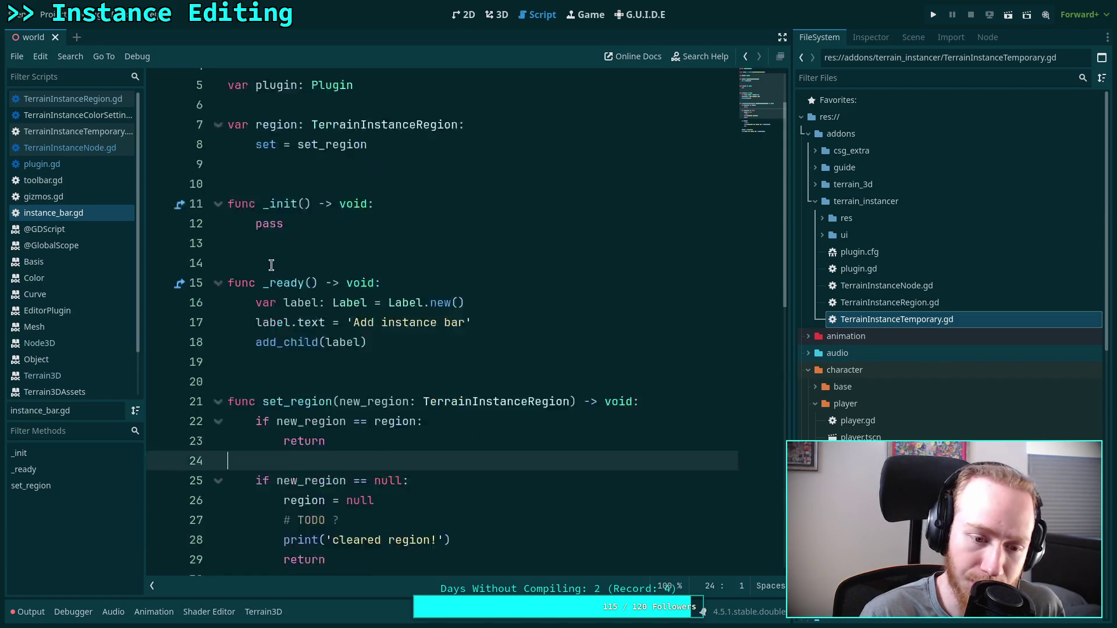
scroll(267, 253, up, 3)
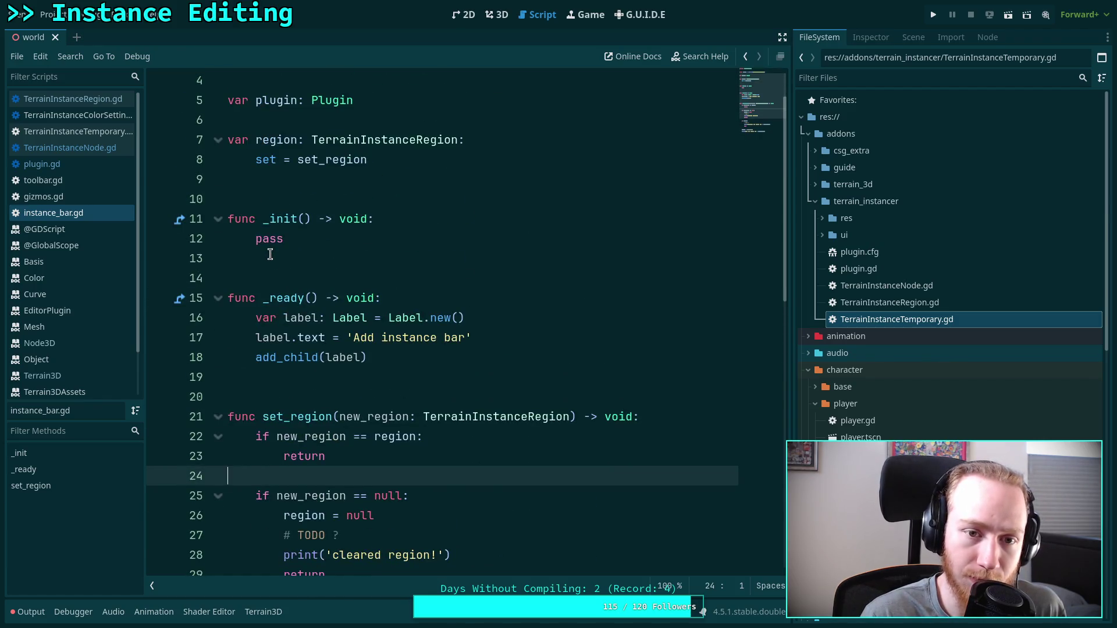
scroll(270, 254, up, 1)
Step: Insert a blank line at line 19 after the _ready function in instance_bar.gd
click(271, 204)
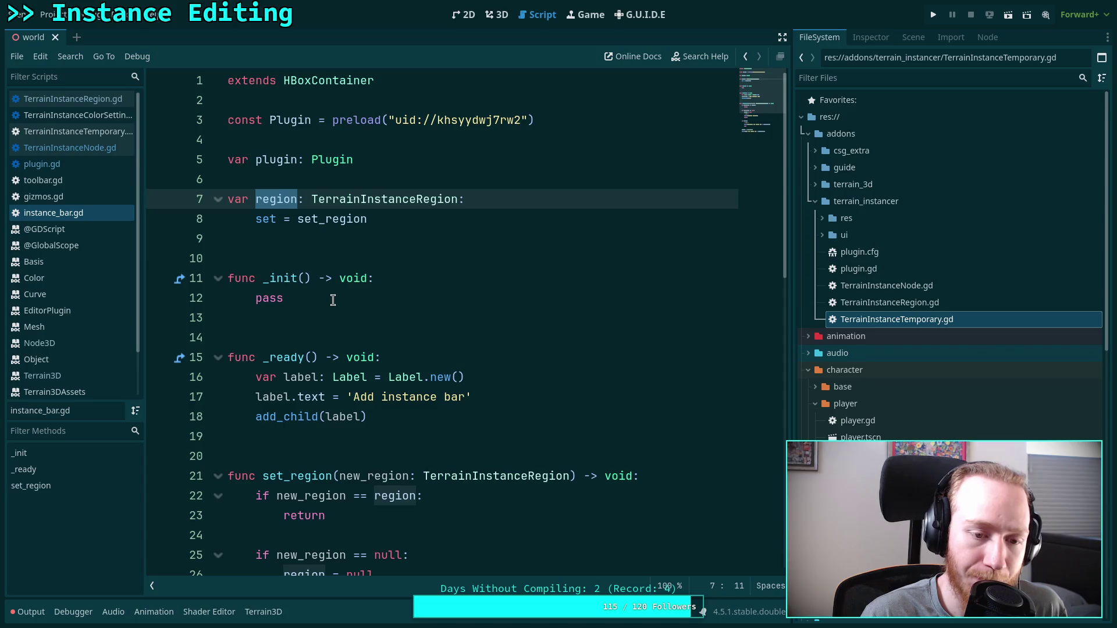
click(318, 334)
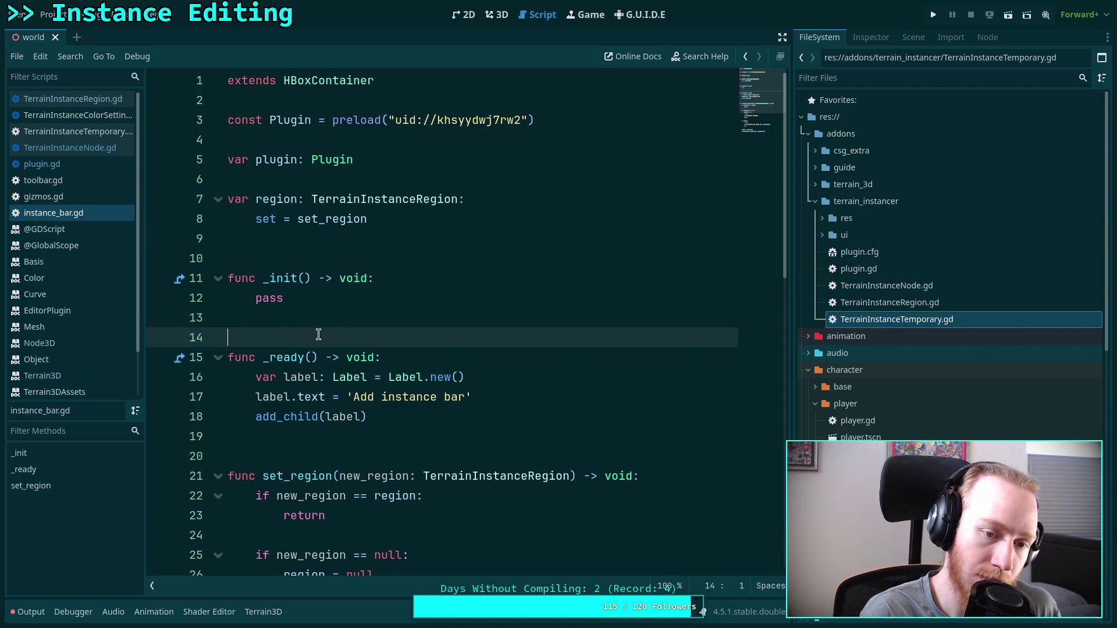
click(403, 440)
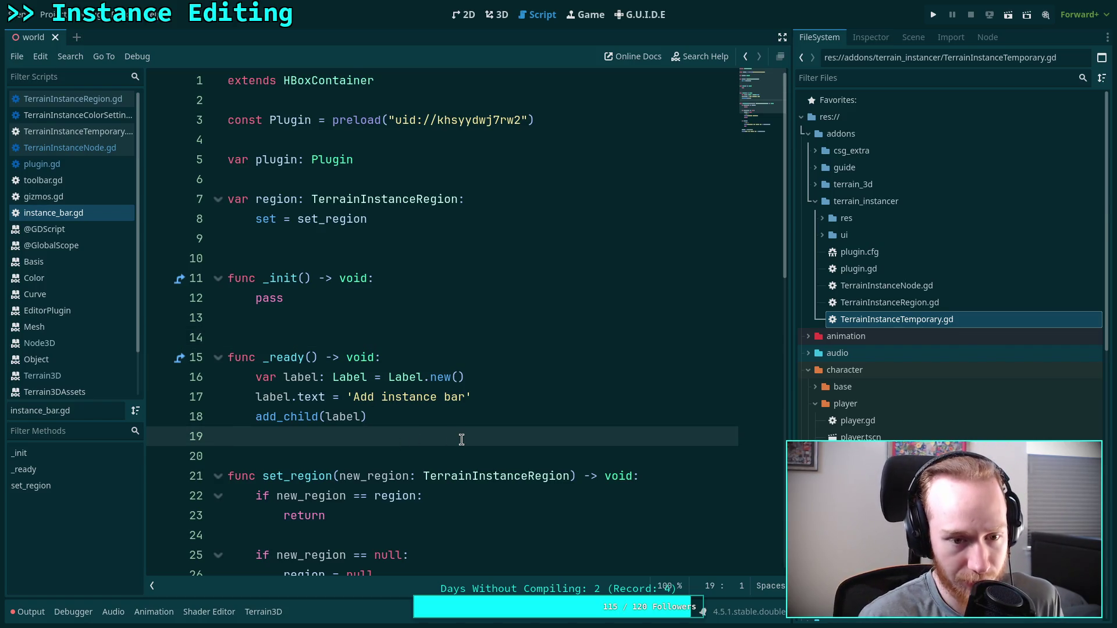
key(Return)
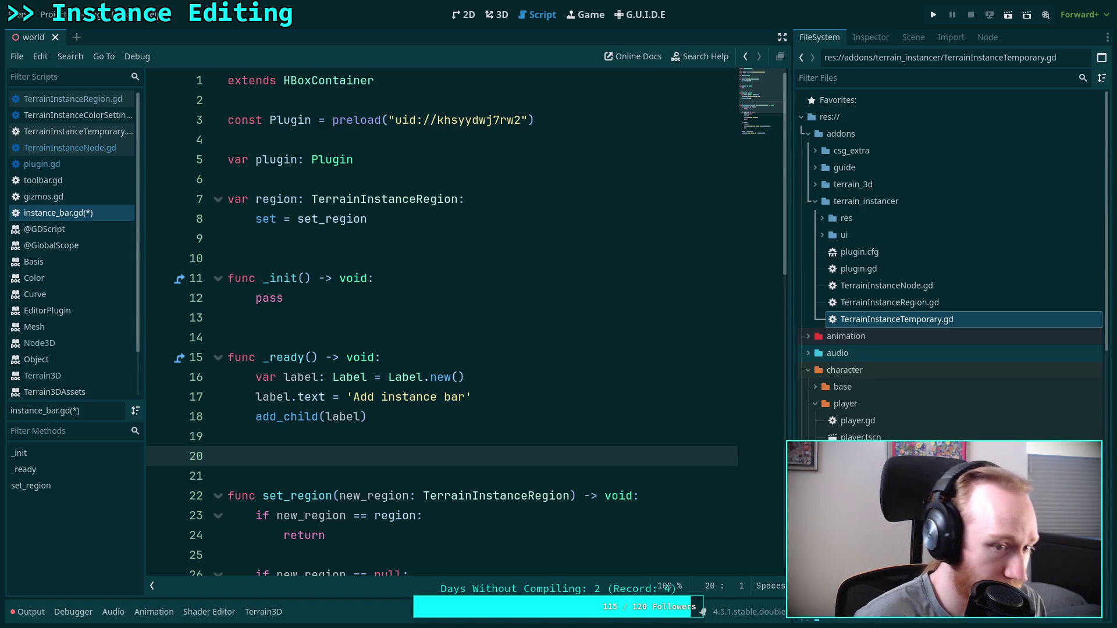
click(79, 197)
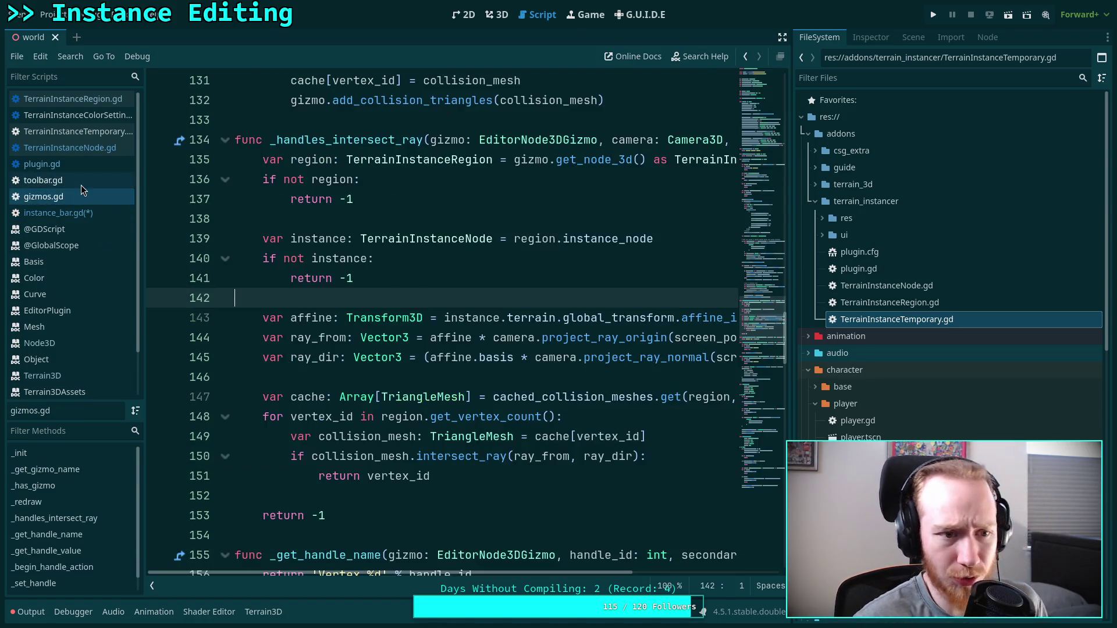
Step: Skim toolbar.gd and gizmos.gd, then go back to plugin.gd's preload constants
click(82, 181)
scroll(188, 271, up, 15)
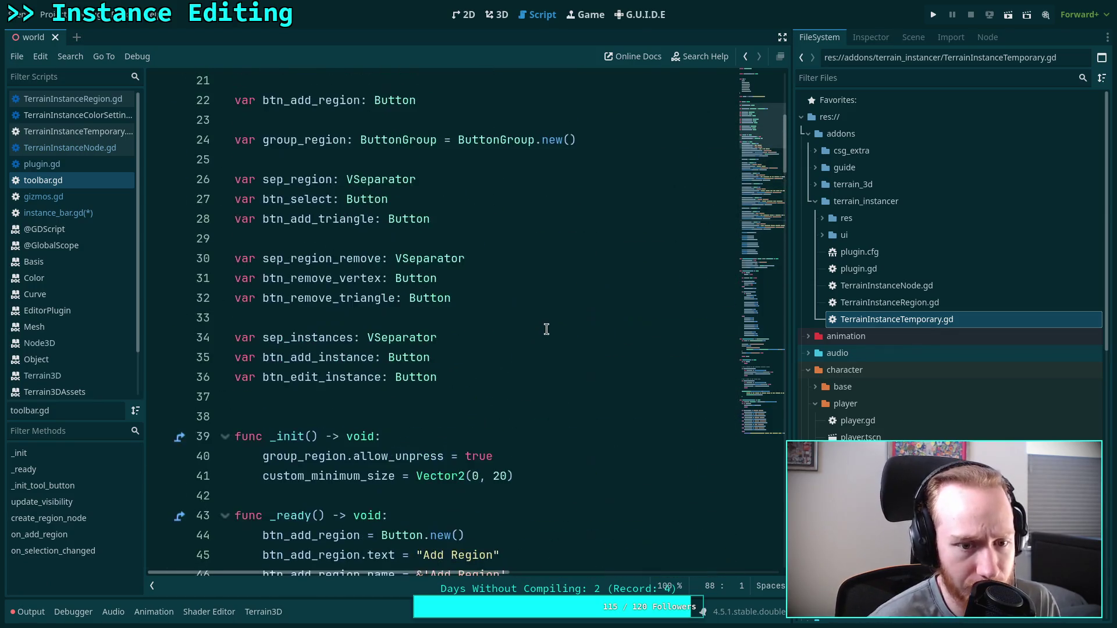
scroll(698, 266, down, 20)
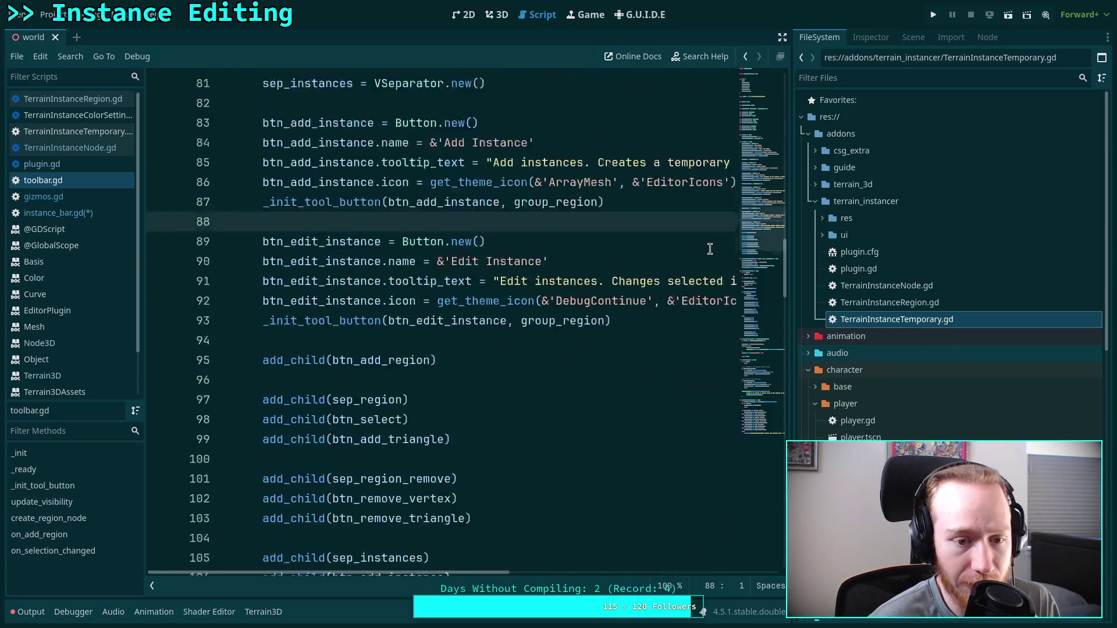
scroll(709, 249, down, 3)
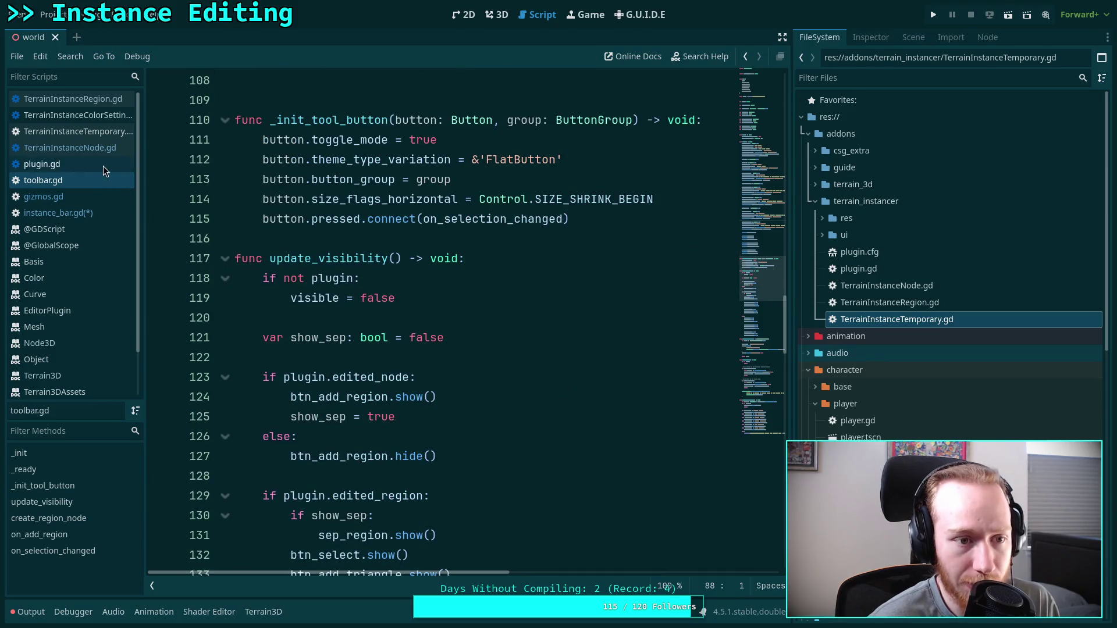
click(82, 201)
scroll(650, 413, up, 18)
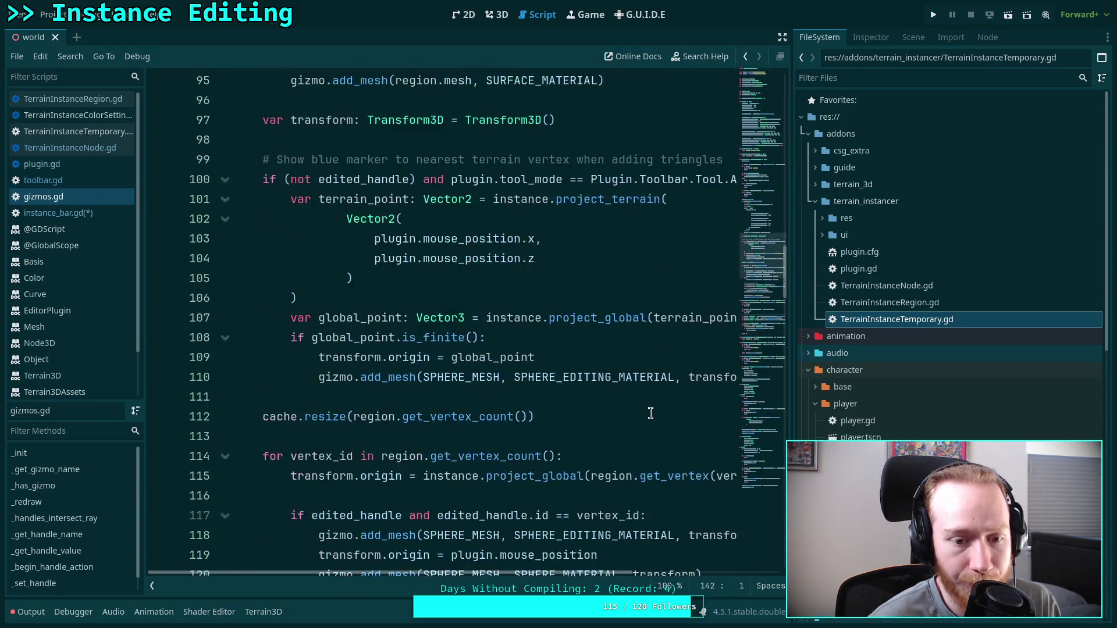
scroll(650, 413, up, 14)
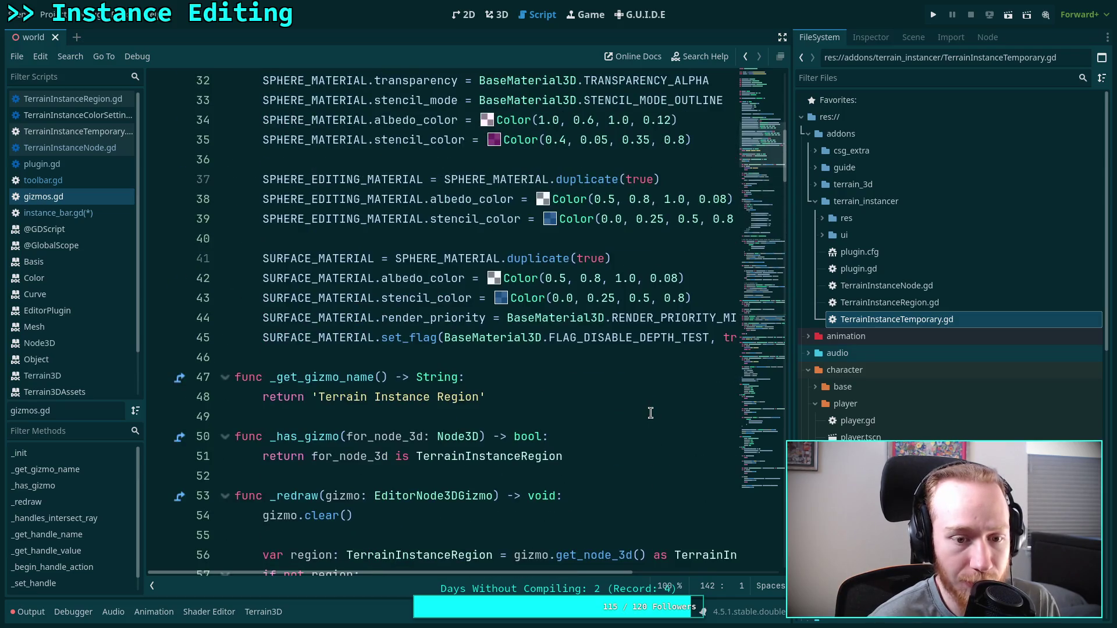
scroll(650, 413, up, 9)
scroll(651, 413, down, 12)
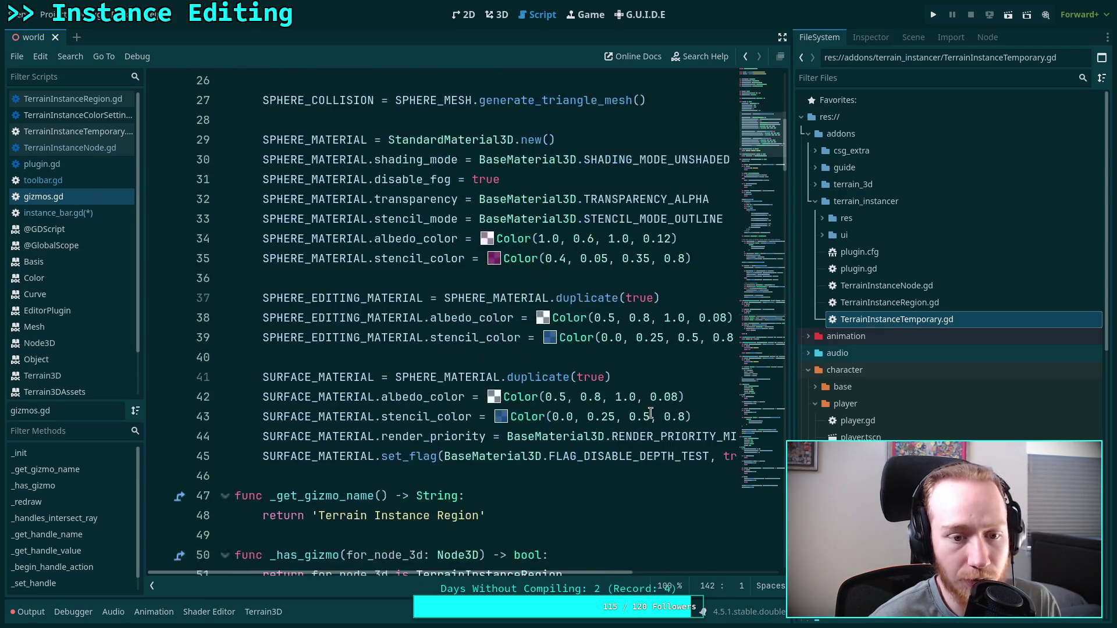
scroll(651, 413, down, 2)
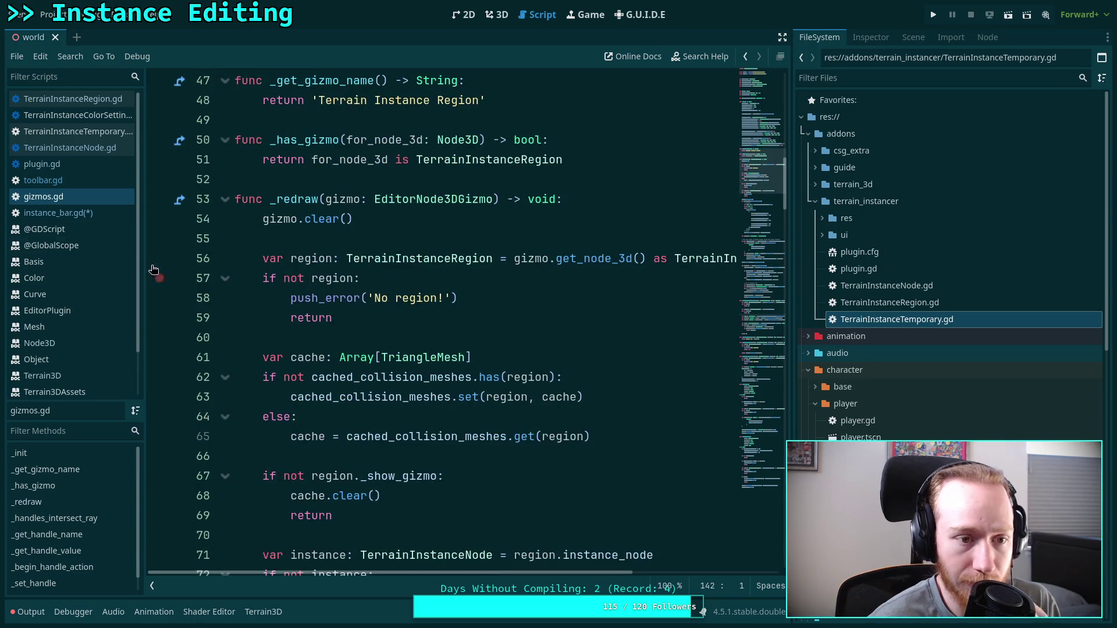
click(79, 158)
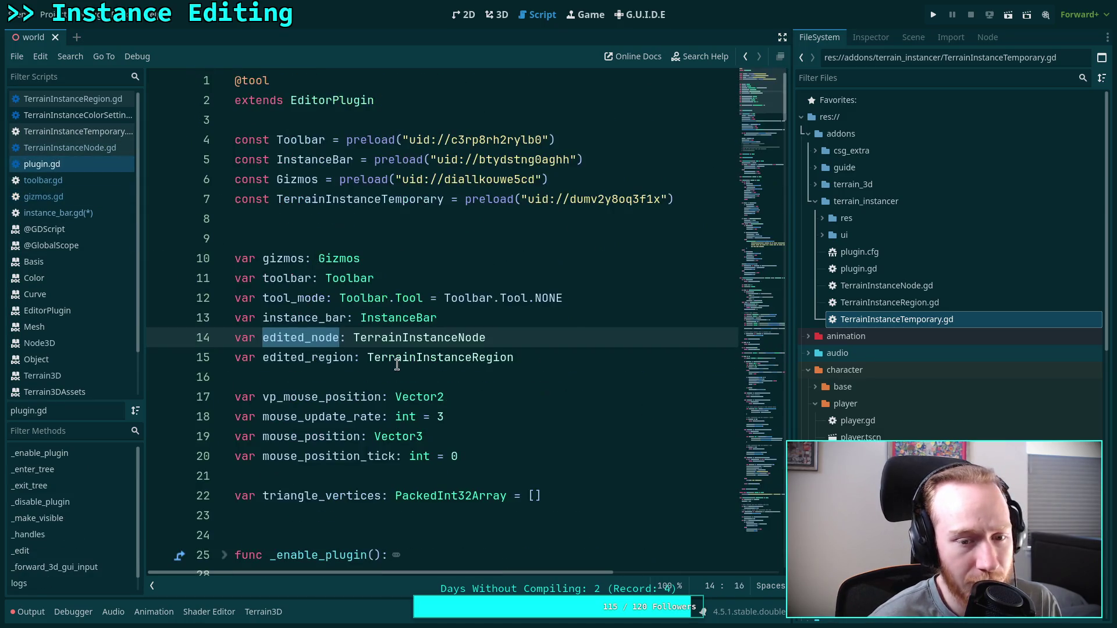
scroll(428, 361, down, 13)
scroll(428, 361, down, 6)
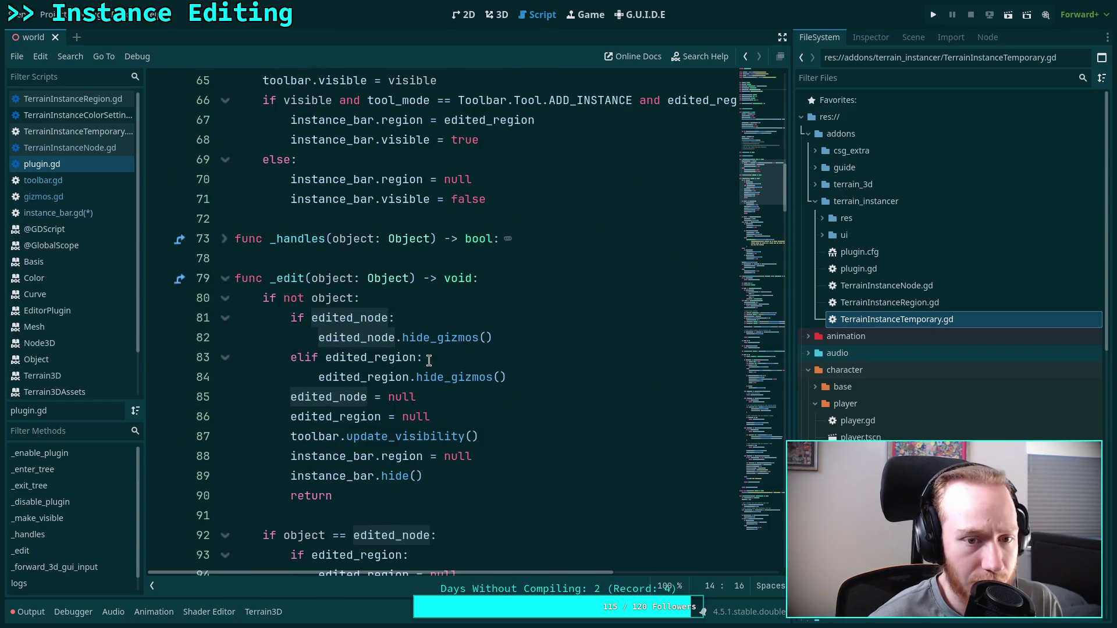
scroll(429, 361, down, 20)
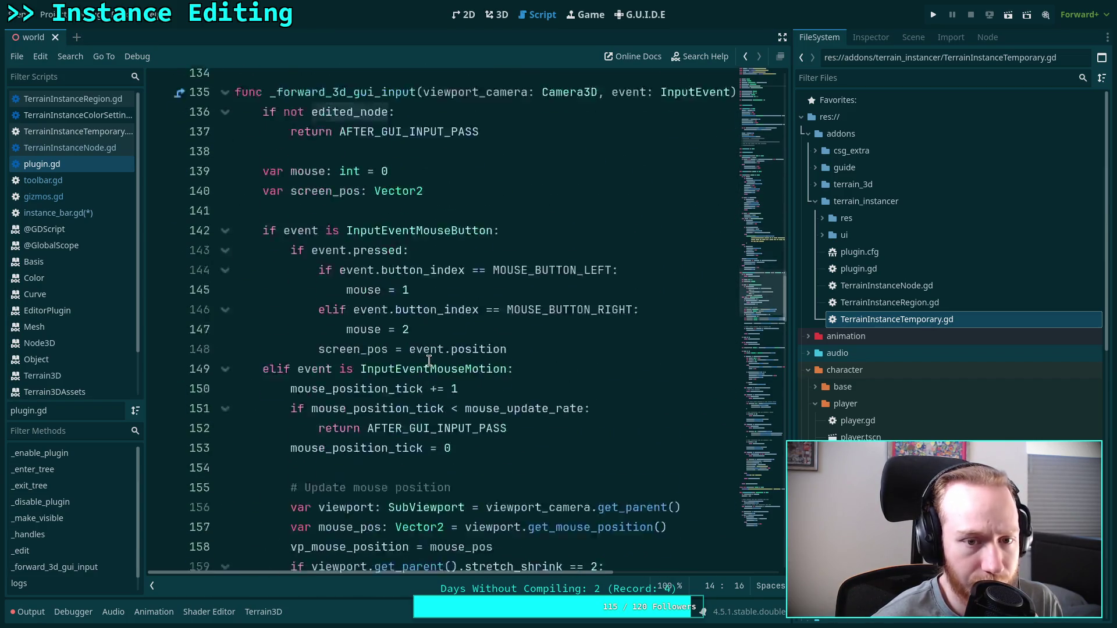
scroll(429, 361, down, 9)
scroll(429, 360, up, 6)
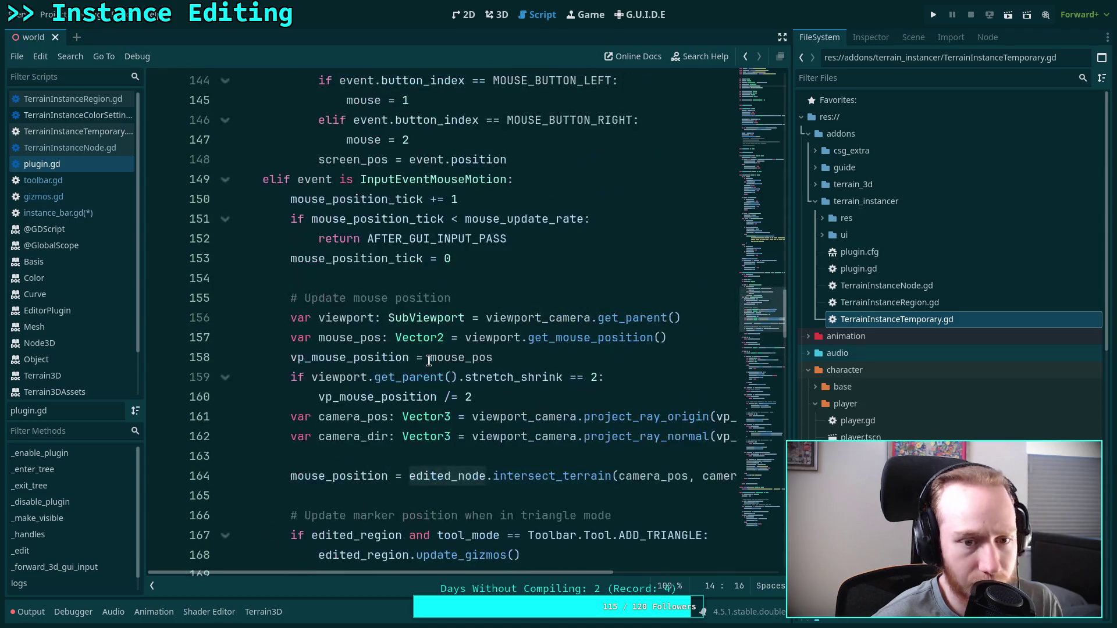
scroll(428, 361, down, 4)
double_click(508, 317)
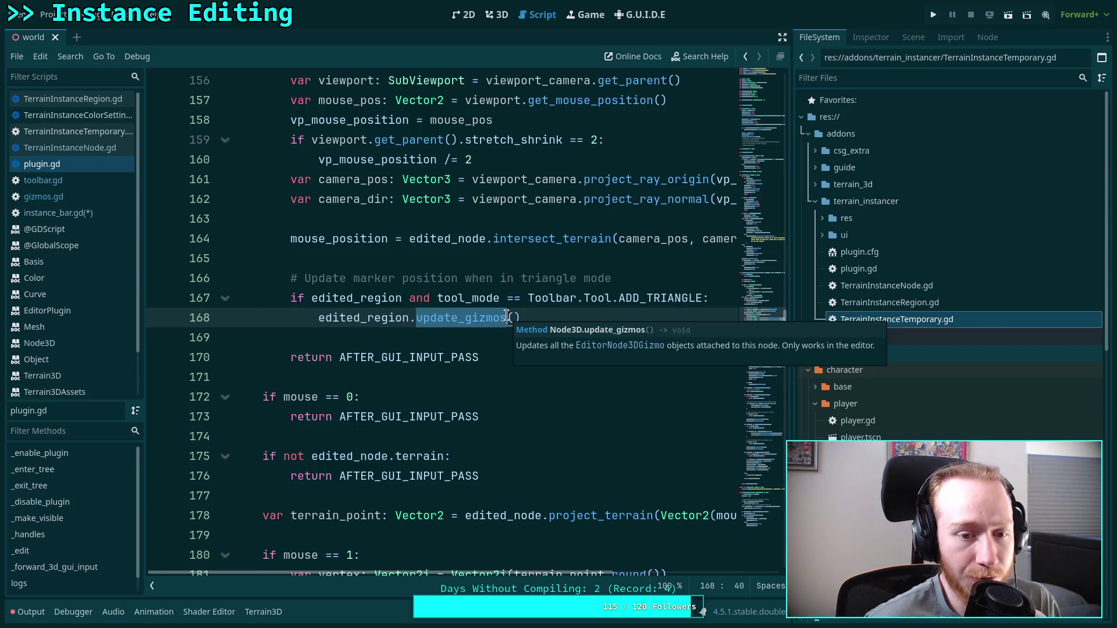
click(433, 337)
click(570, 326)
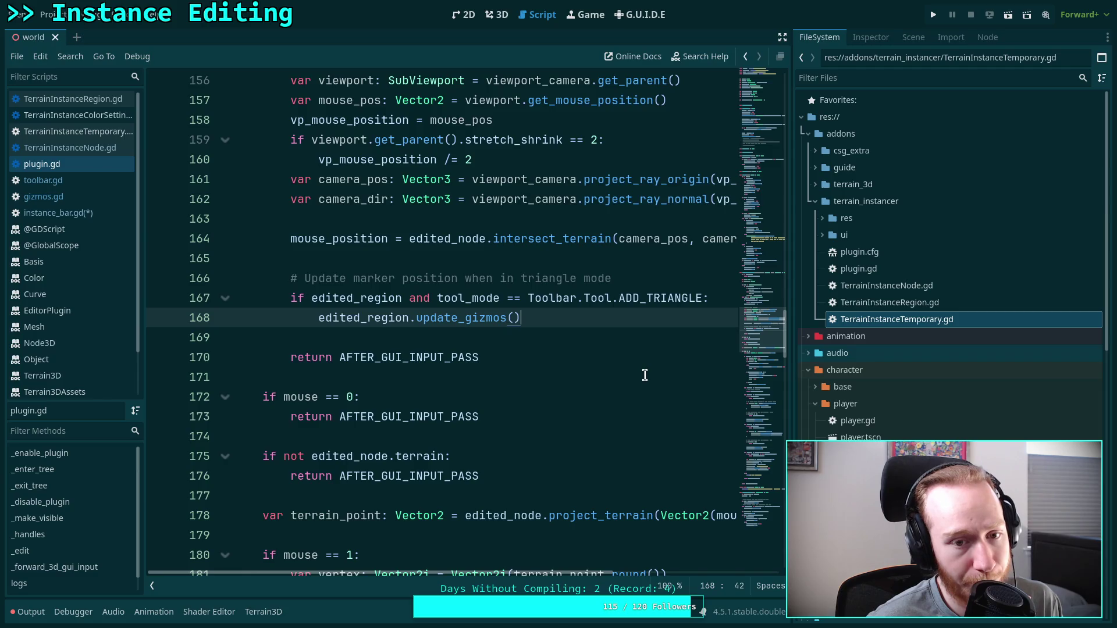
scroll(645, 375, up, 2)
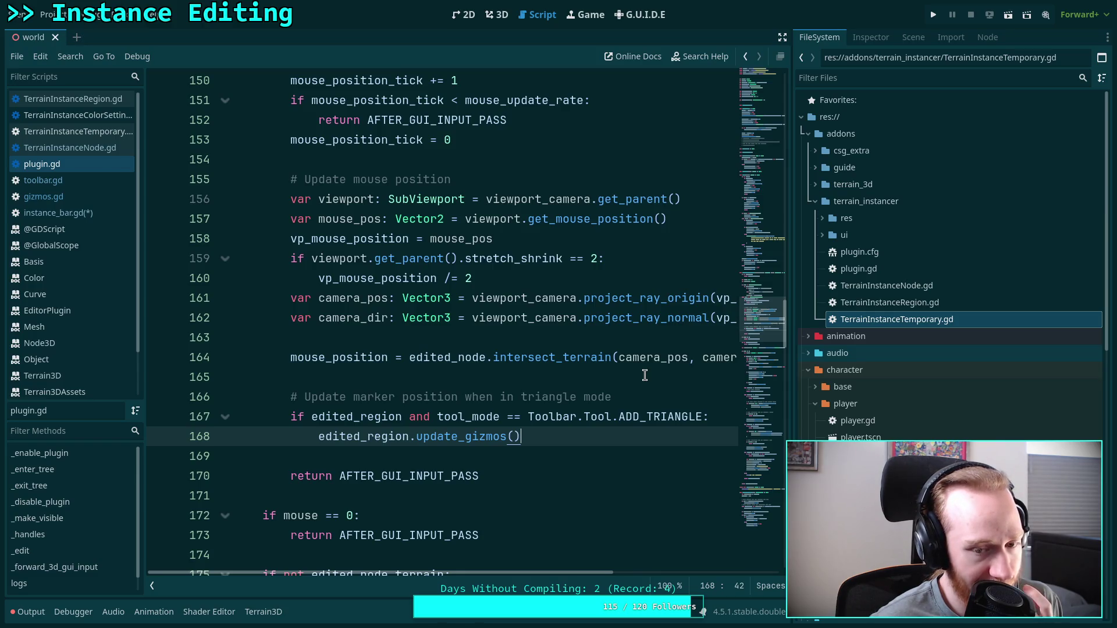
scroll(644, 375, down, 4)
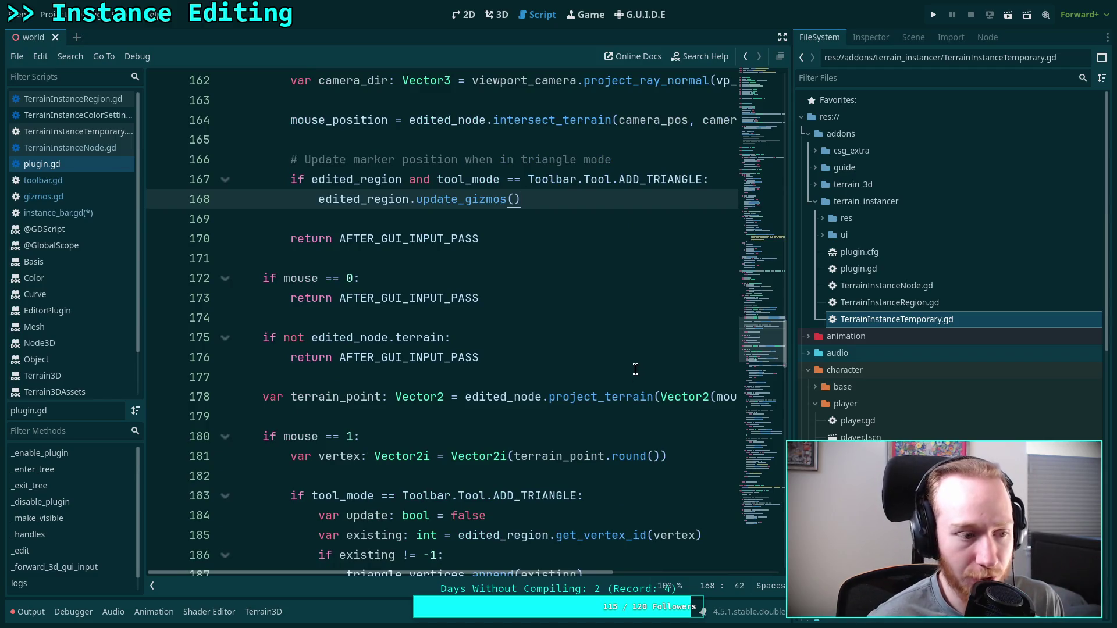
scroll(629, 381, up, 20)
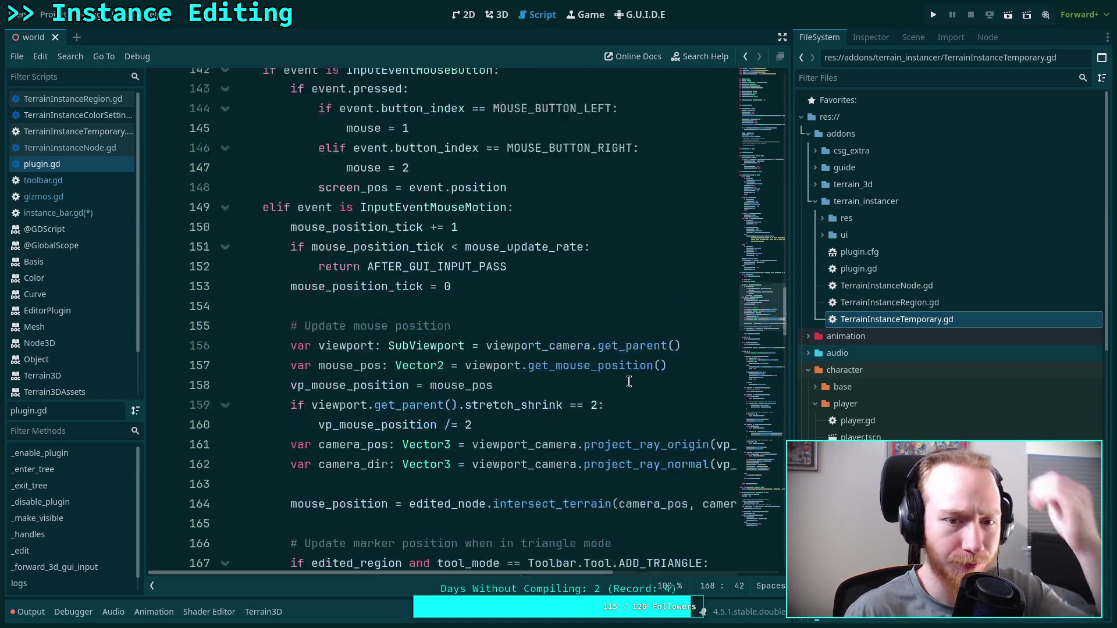
scroll(565, 360, up, 20)
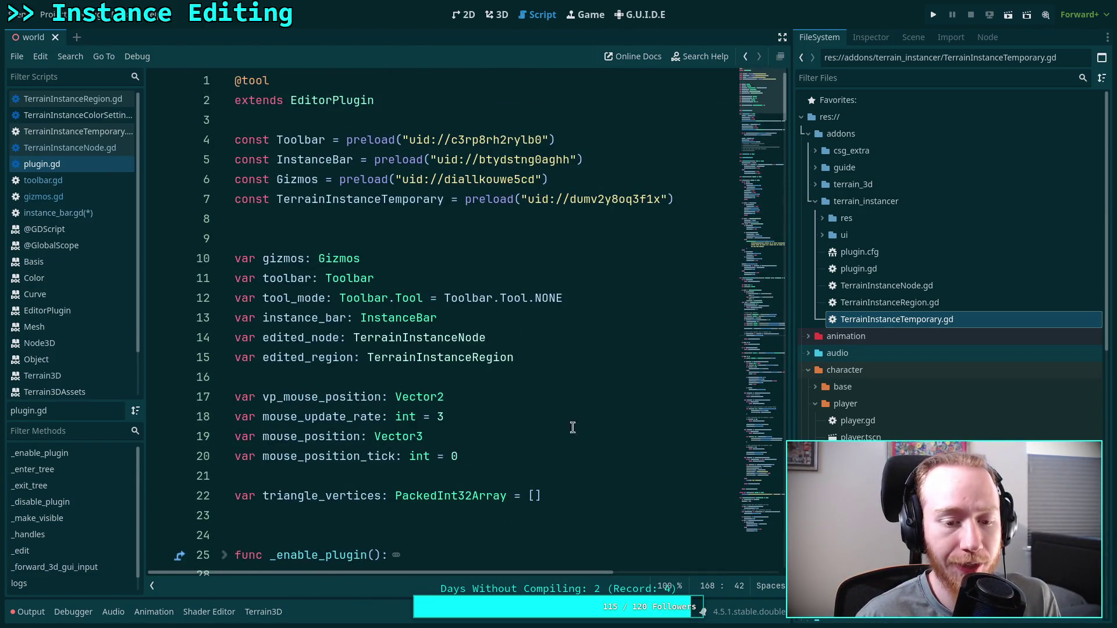
click(622, 361)
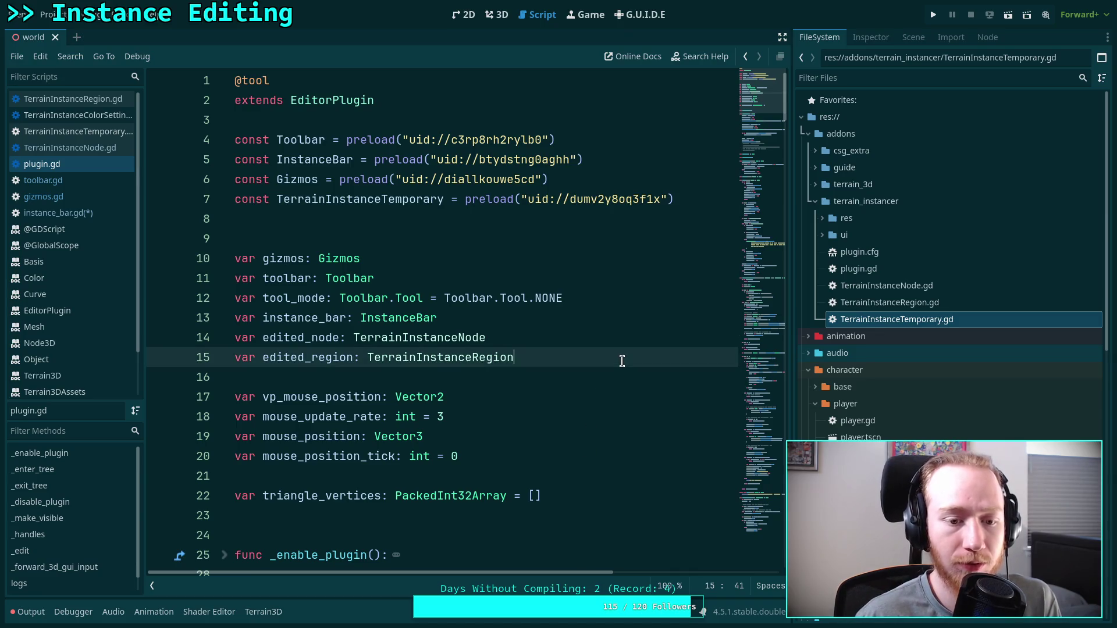
Step: Declare 'var instance_preview: MeshInstance3D' on a new line 16 of plugin.gd
key(Return)
text(var)
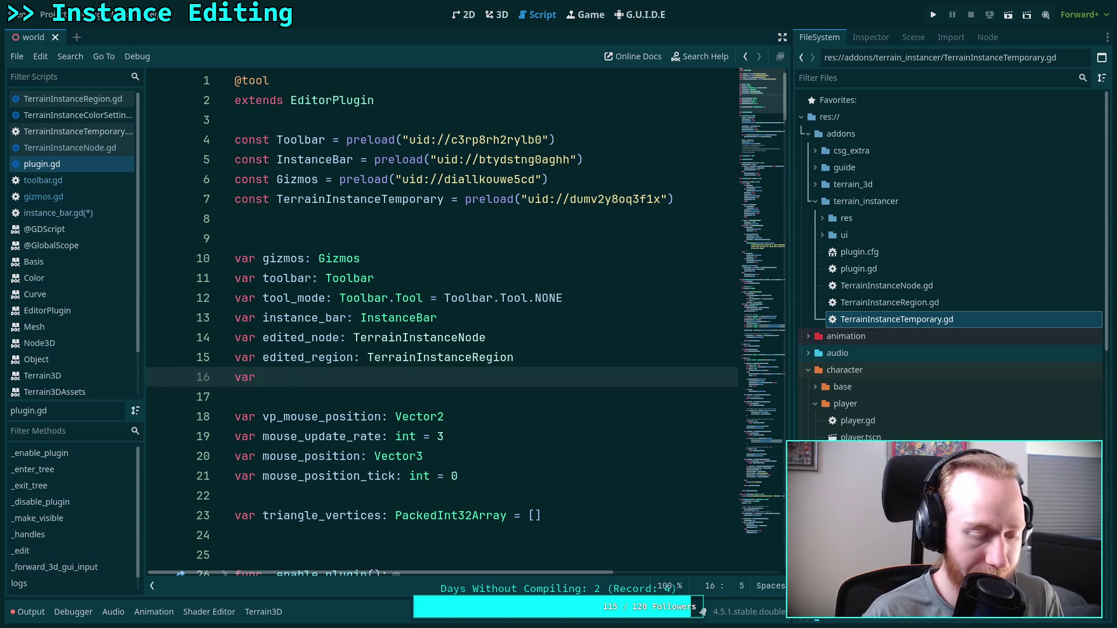
text(stance-p)
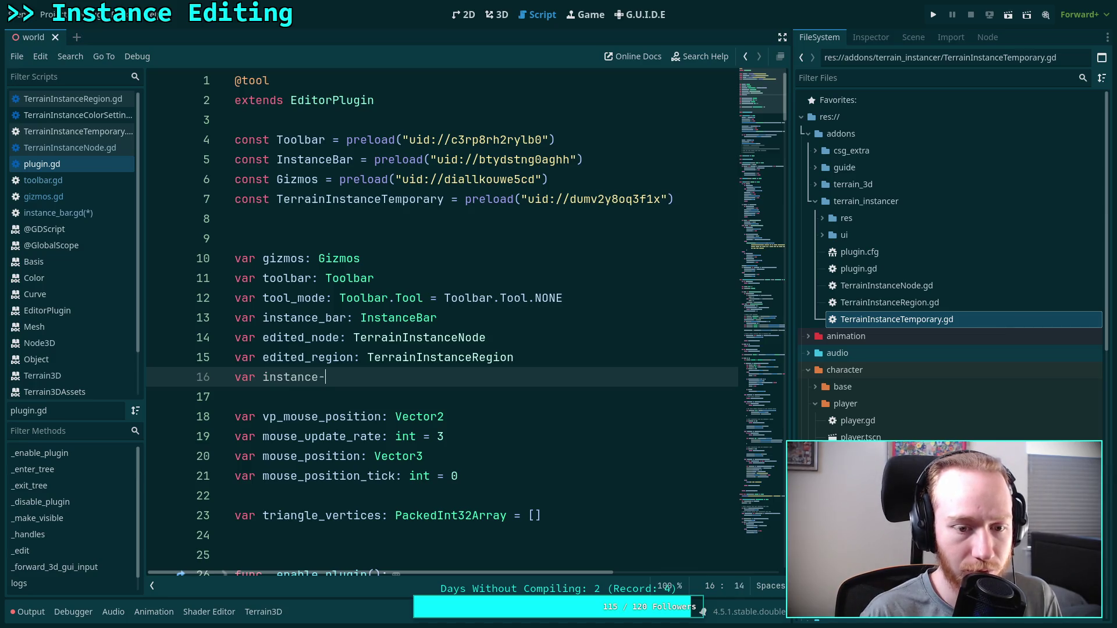
text(pre)
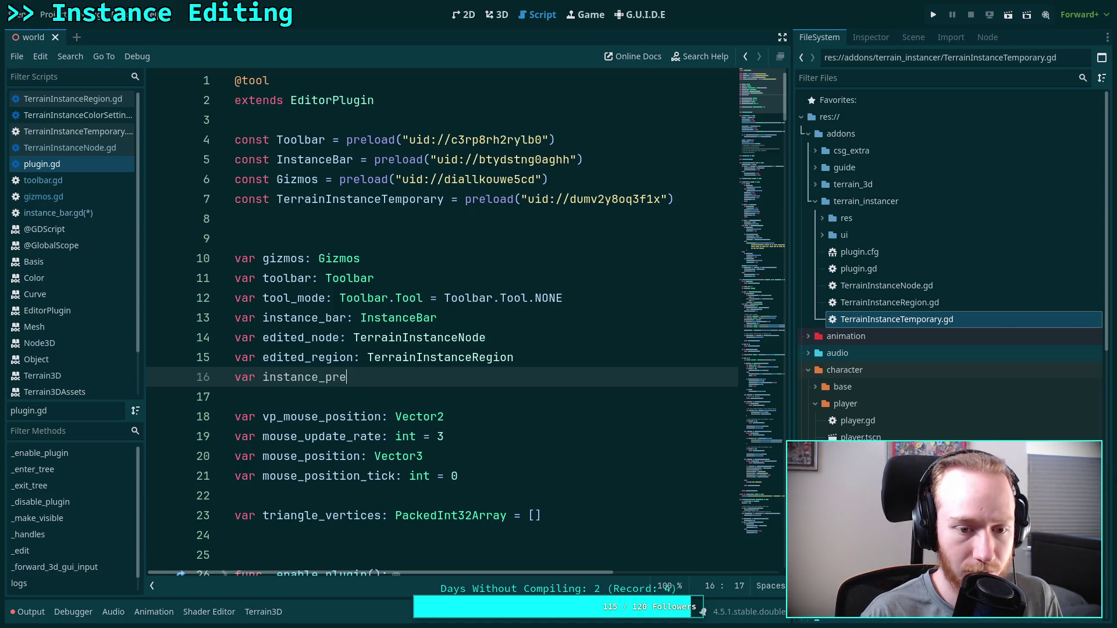
text(ew: MeshInst)
key(Return)
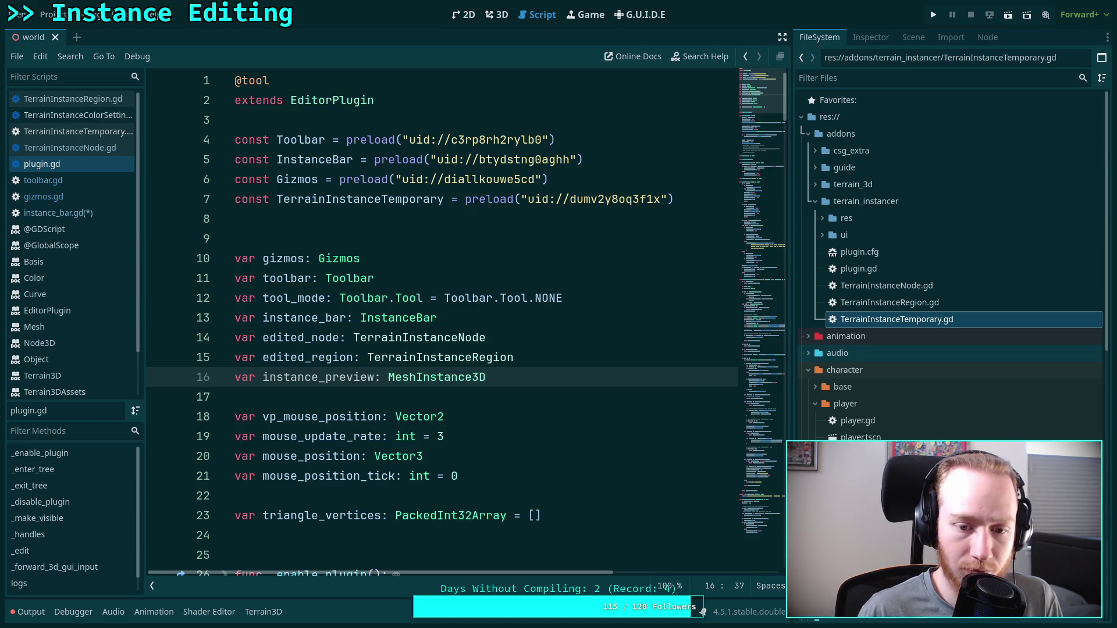
Step: Inspect the _enable_plugin function by unfolding and refolding it
scroll(560, 361, down, 7)
scroll(559, 360, up, 4)
scroll(518, 349, down, 2)
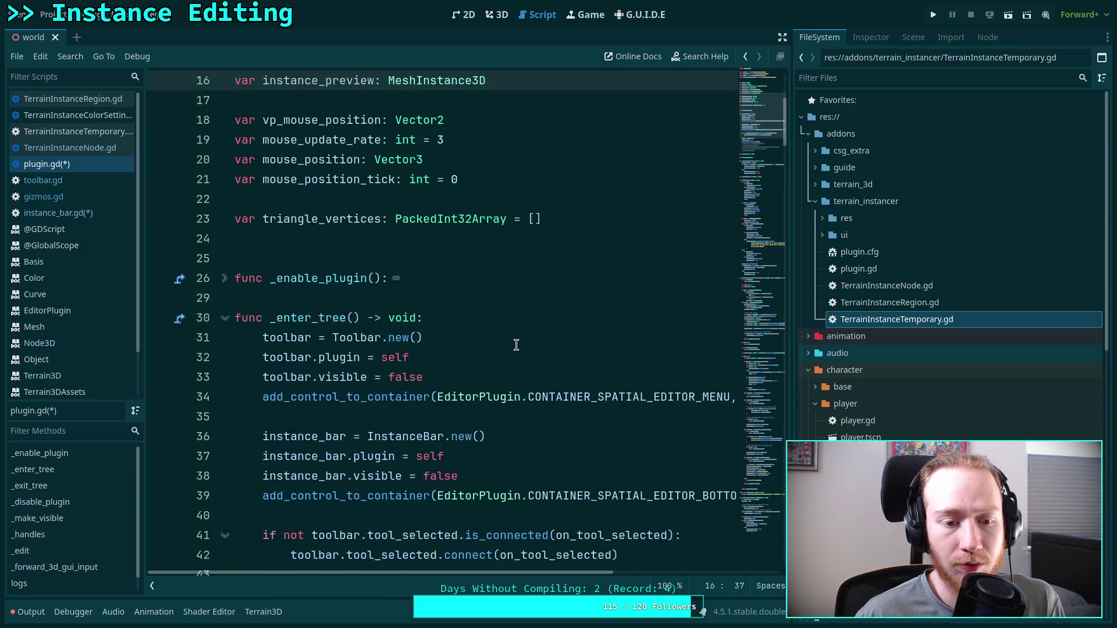
scroll(399, 330, down, 1)
click(226, 219)
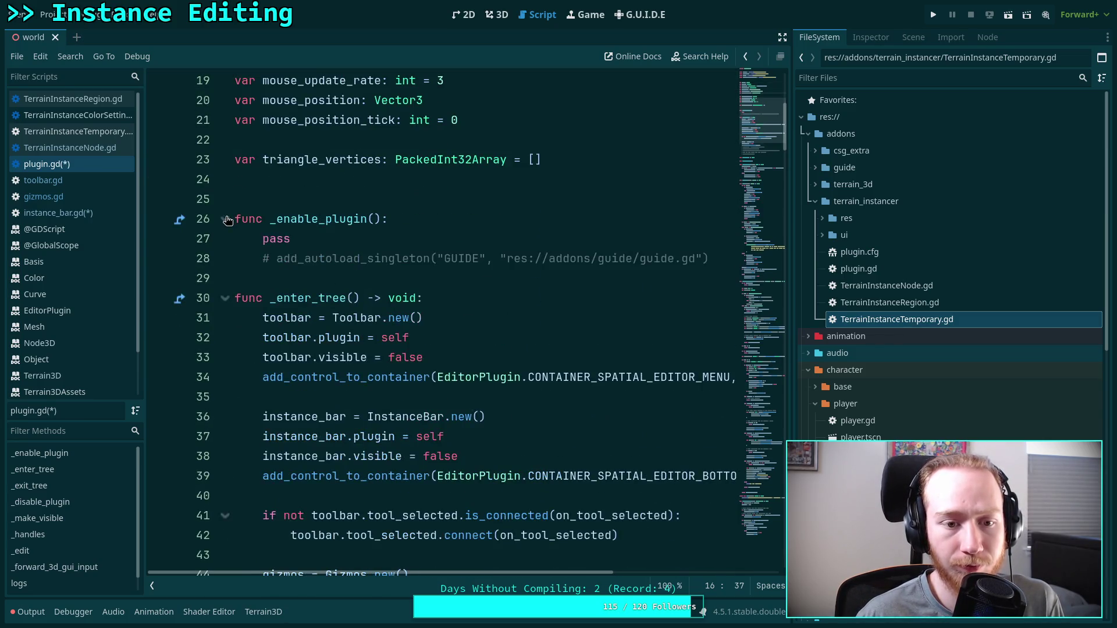
click(226, 219)
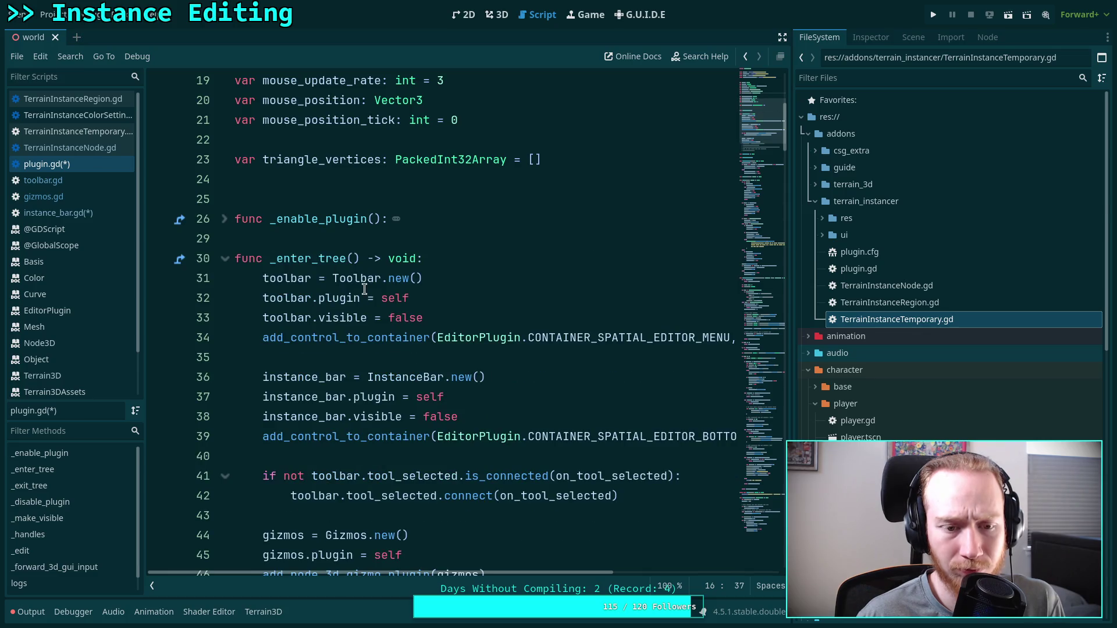
Step: Delete the commented-out main-panel lines in _enter_tree
scroll(451, 323, down, 1)
scroll(450, 322, down, 1)
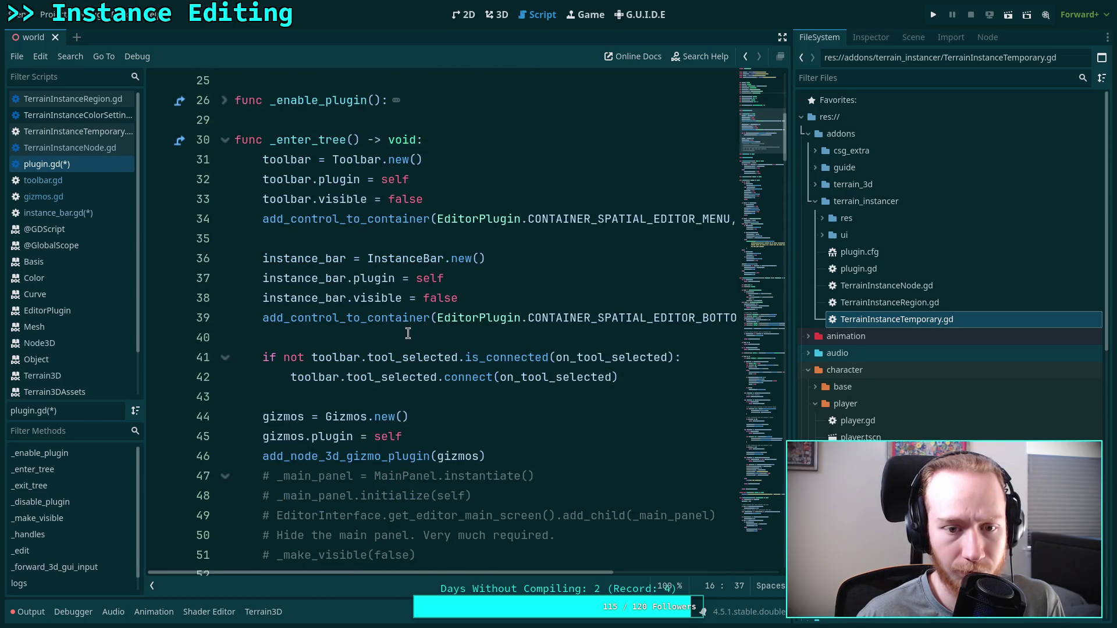
scroll(453, 349, down, 2)
scroll(512, 389, up, 2)
scroll(523, 403, down, 2)
click(534, 440)
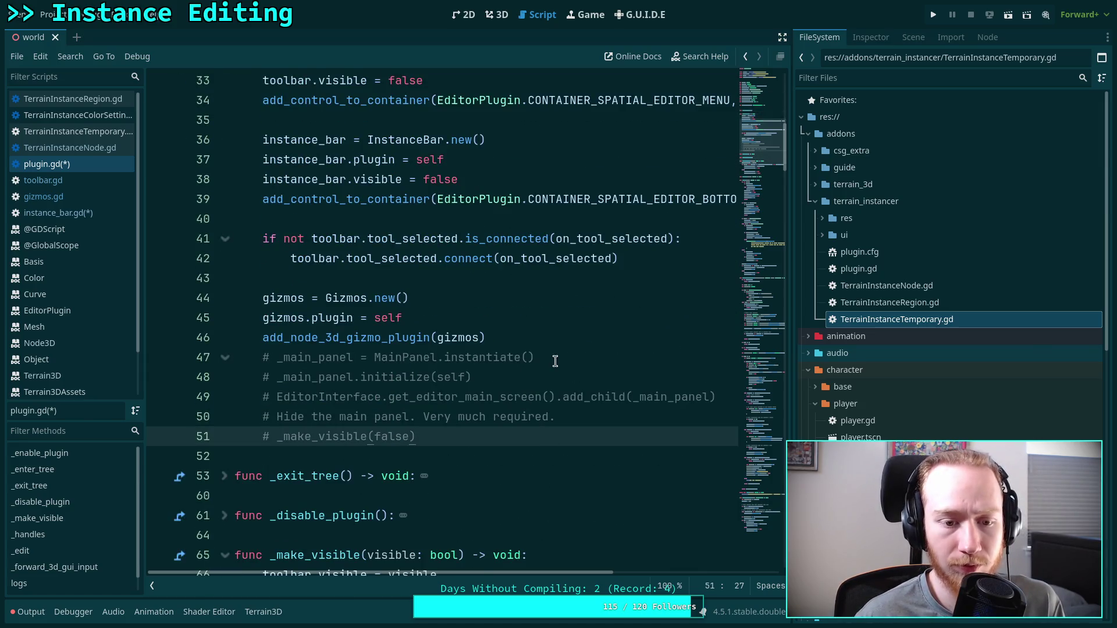
drag(471, 429, 164, 359)
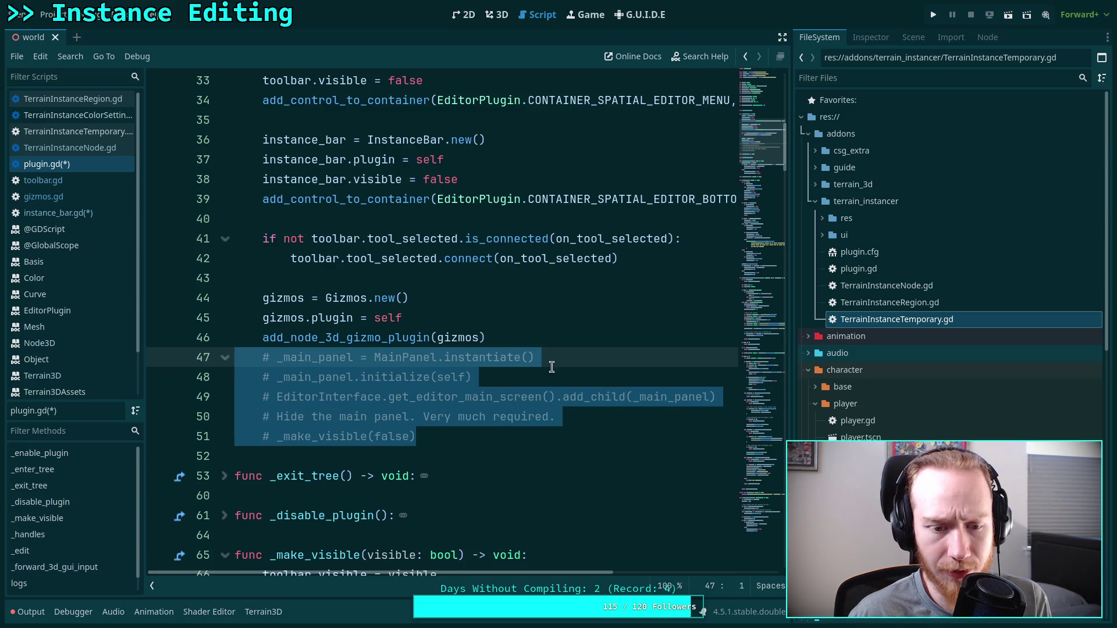
key(BackSpace)
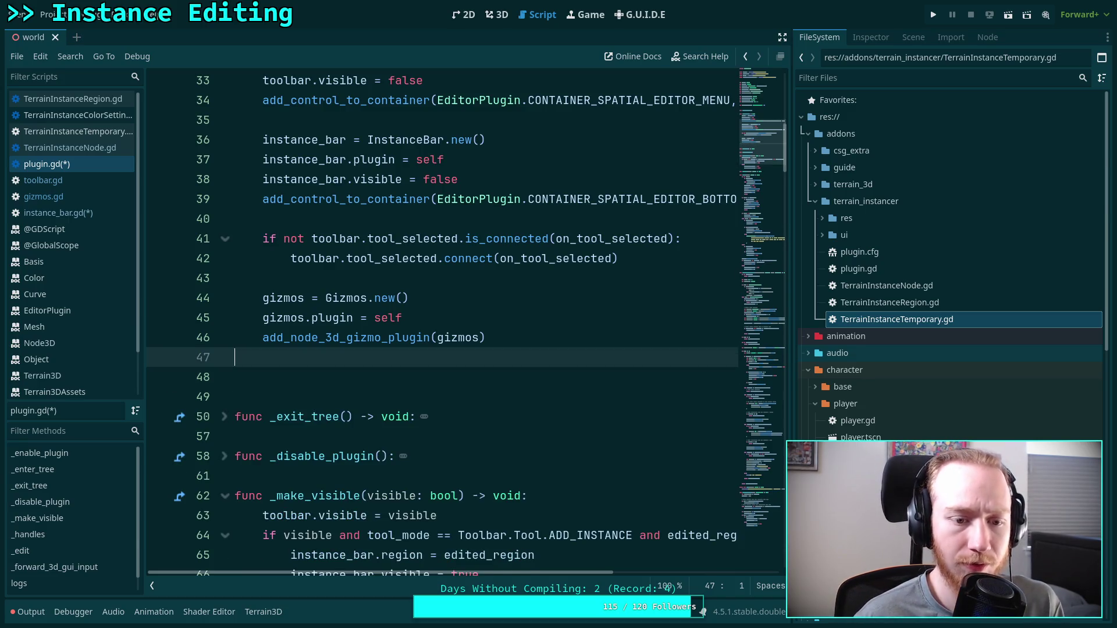
Step: Add 'instance_preview = MeshInstance3D.new()' in _enter_tree and save the script
key(Return)
key(Return)
key(Up)
text(instance_preview = MeshIn)
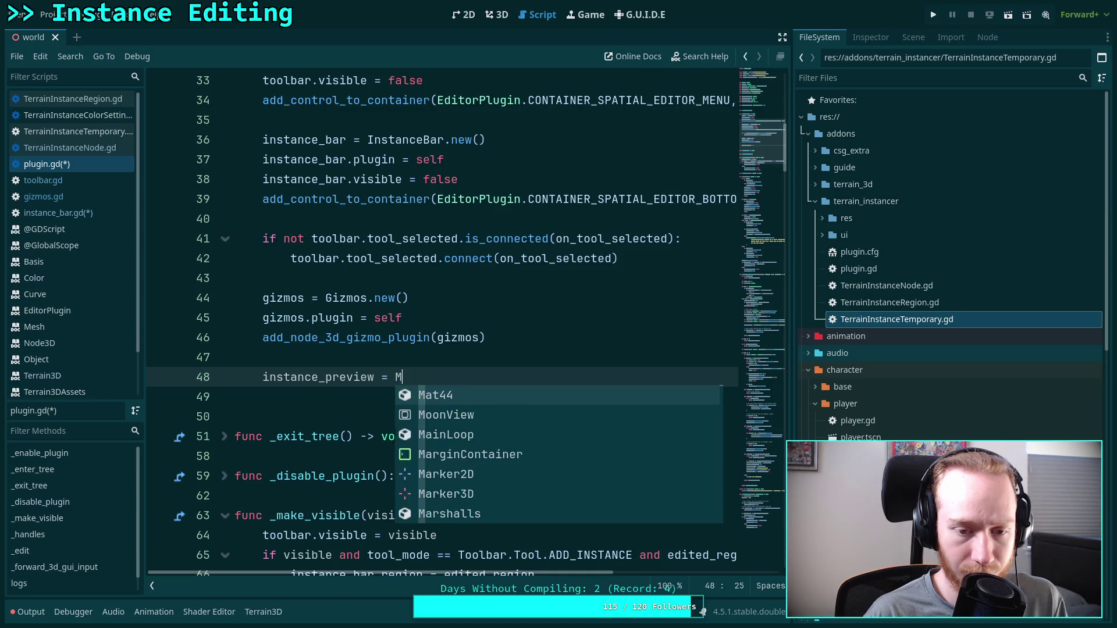
key(Return)
text(.new)
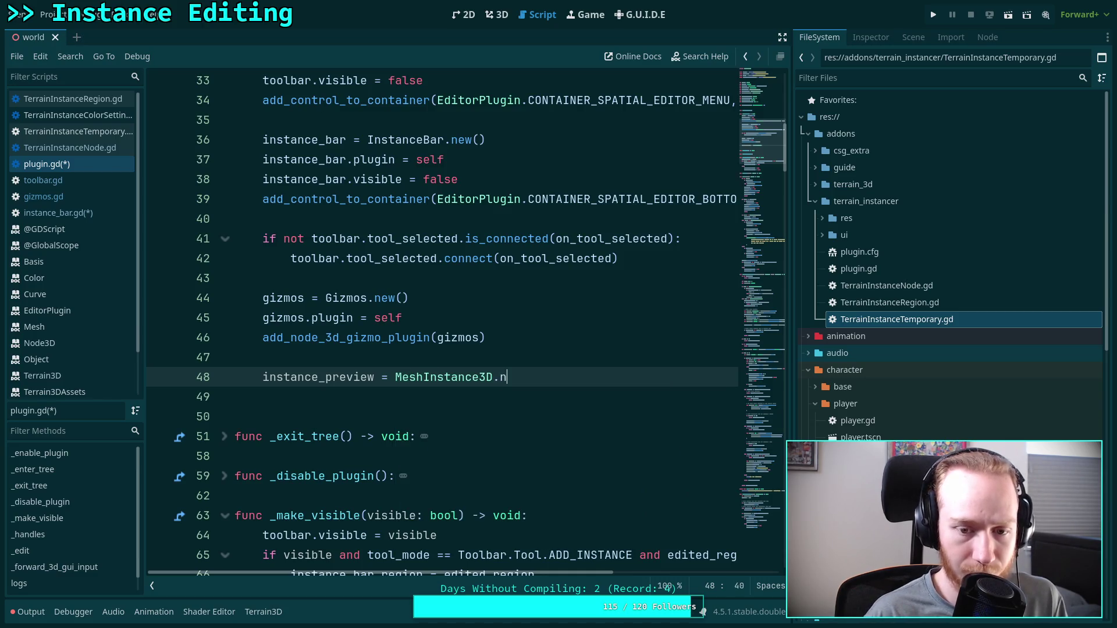
text(())
key(ctrl+s)
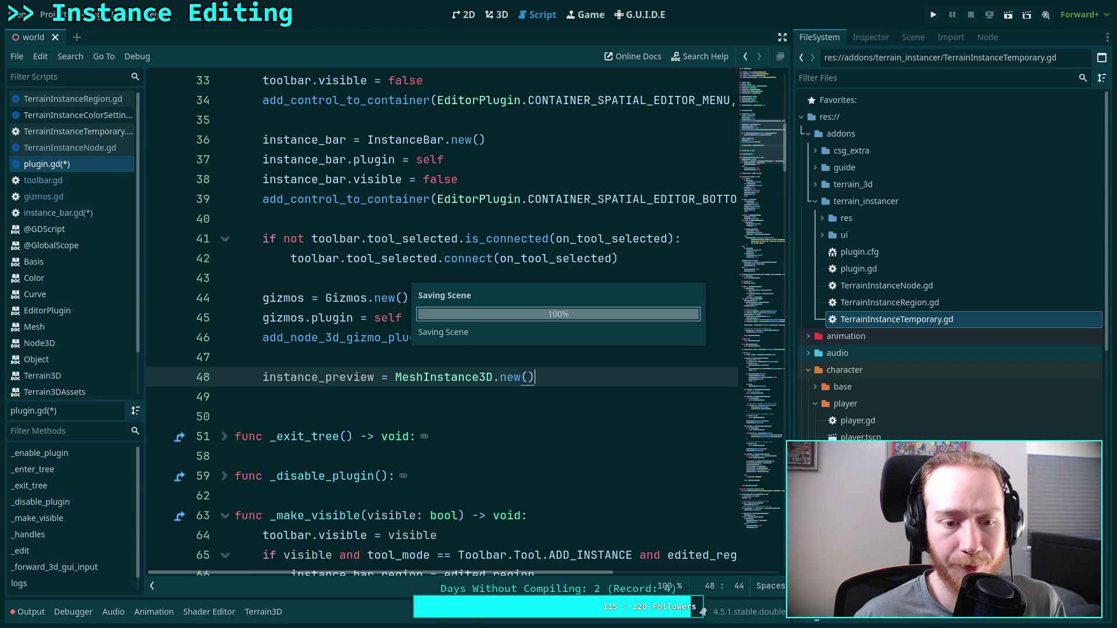
Step: Add instance_preview.queue_free() to _exit_tree after the gizmo removal line
key(Down)
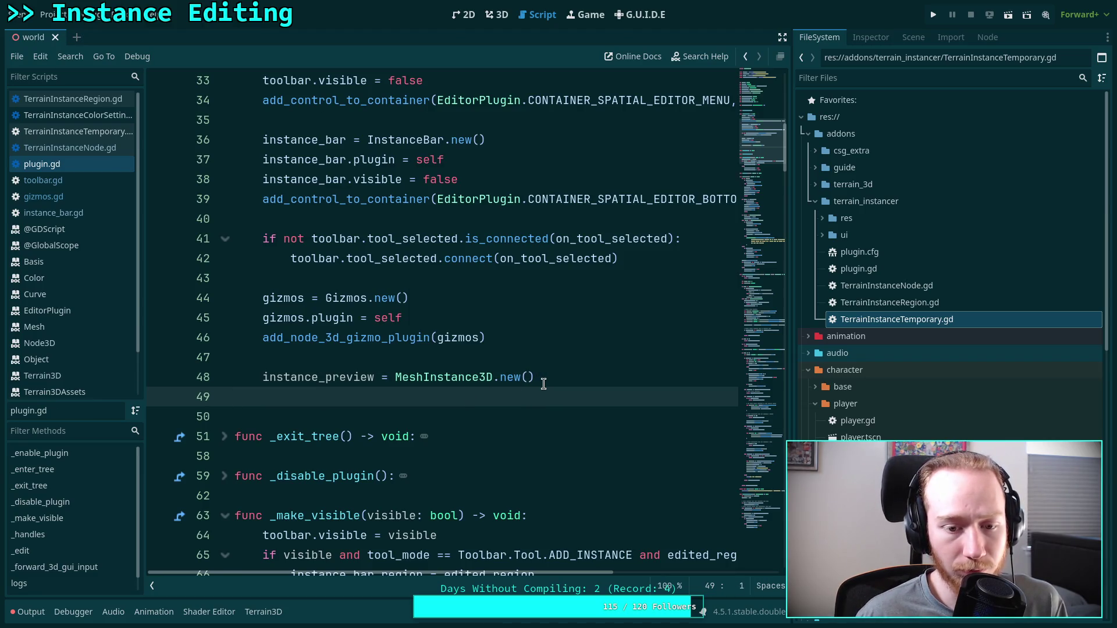
scroll(544, 384, down, 5)
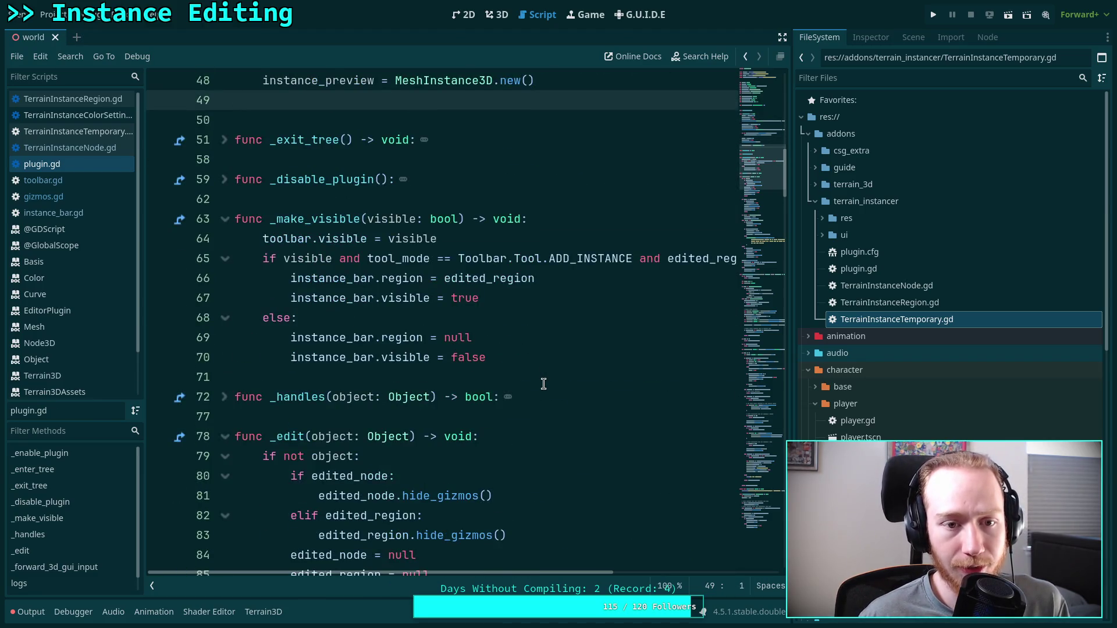
click(225, 139)
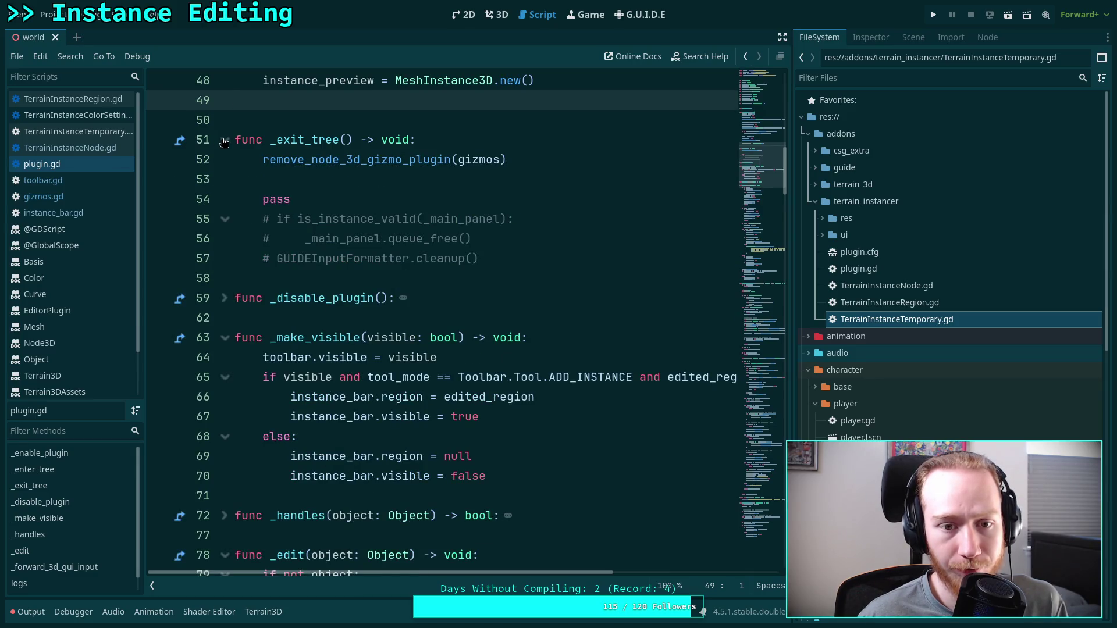
scroll(552, 344, up, 2)
scroll(552, 344, up, 2)
click(561, 396)
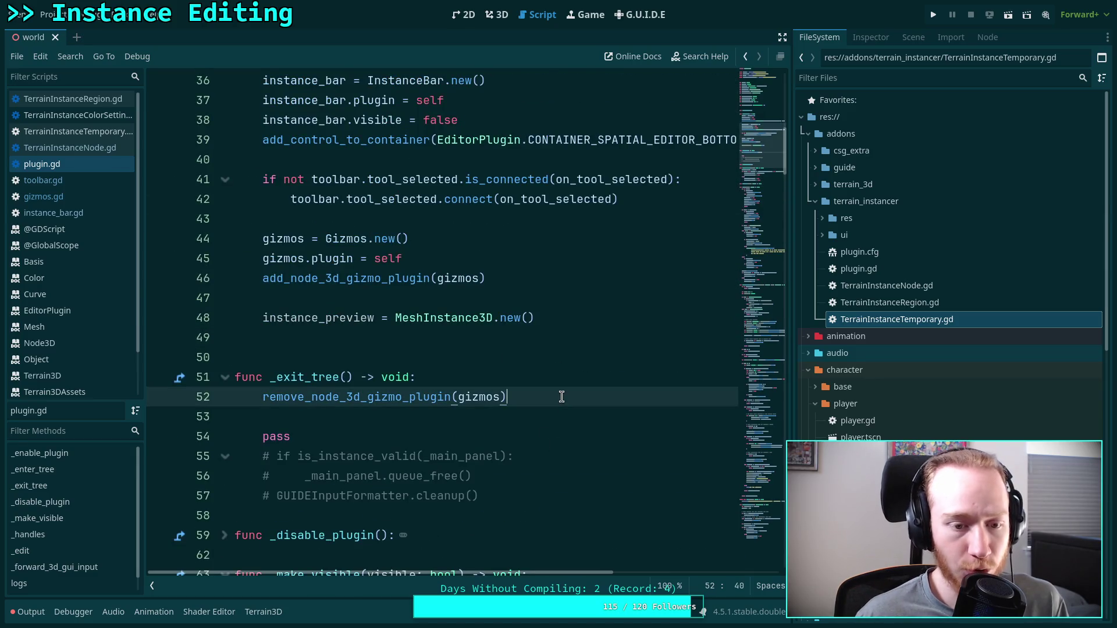
key(Return)
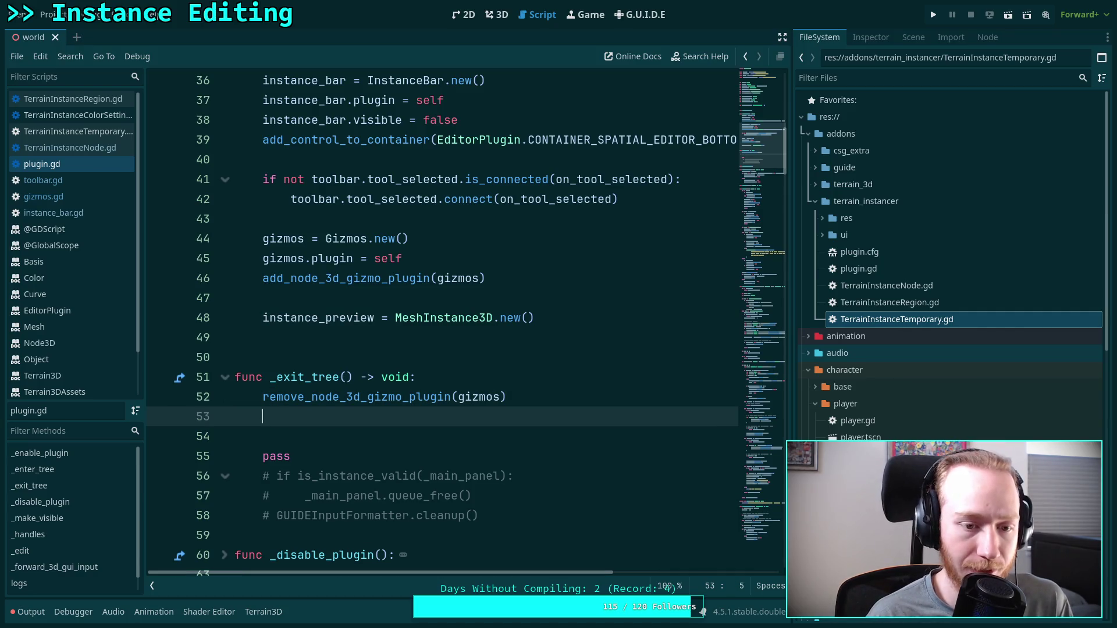
text(instance_p)
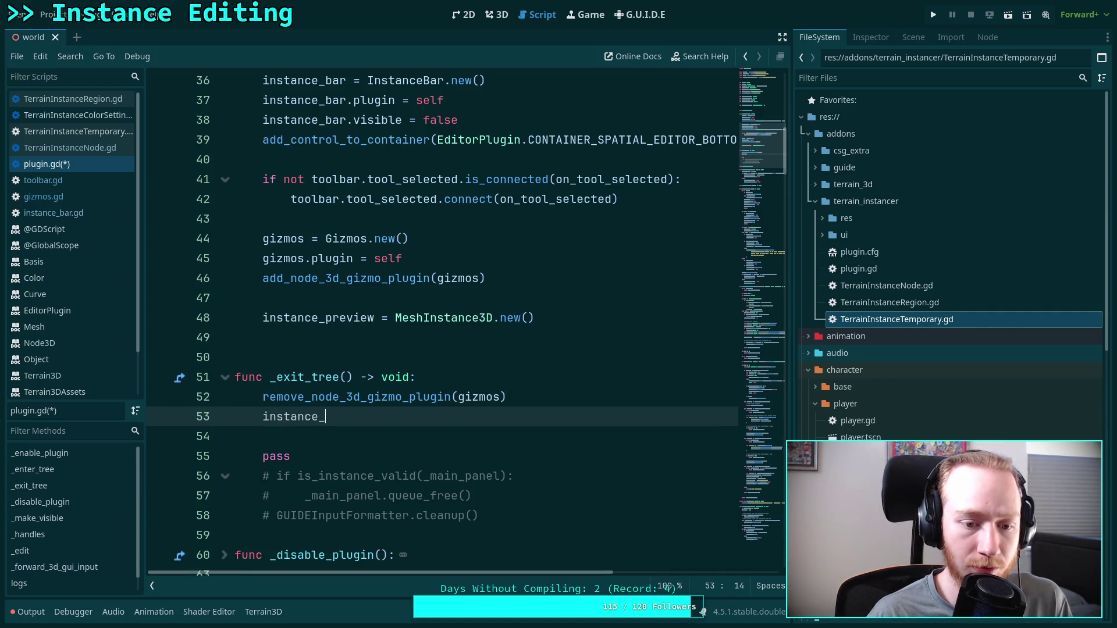
key(Return)
text(.qu)
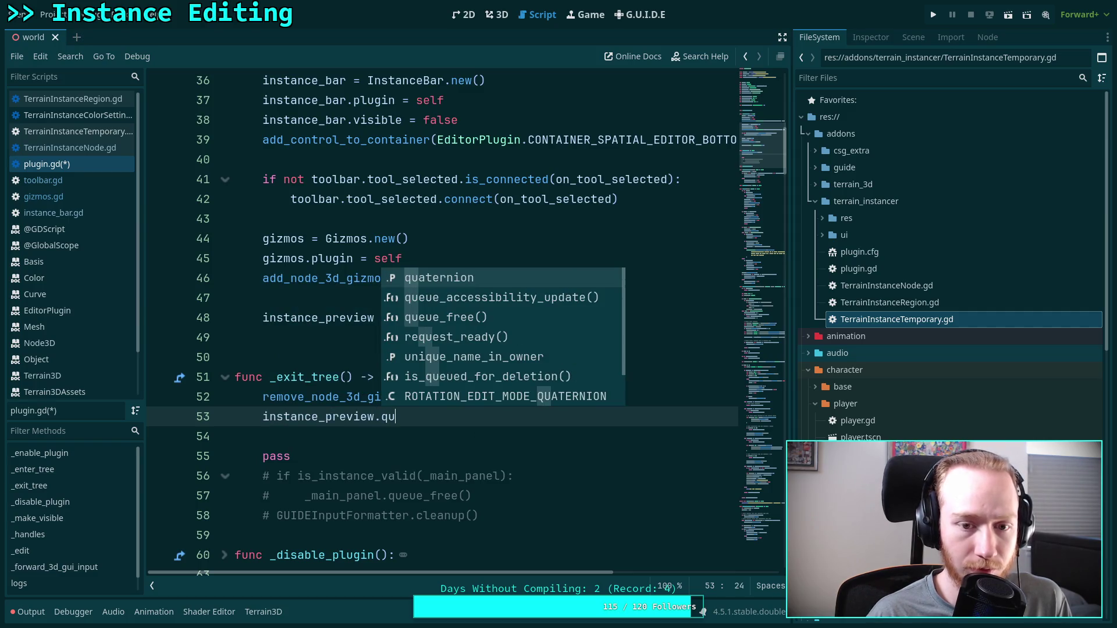
key(Down)
key(Down)
key(Return)
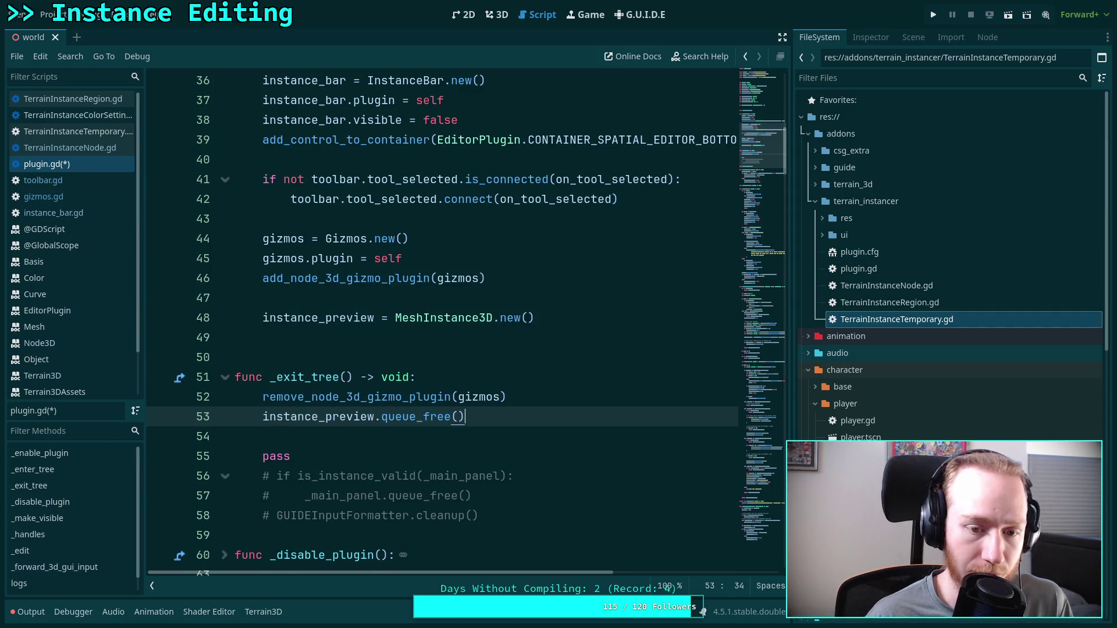
Step: Add instance_preview = null below the queue_free call and save
key(Return)
text(instance_pr)
key(Return)
text(.)
key(BackSpace)
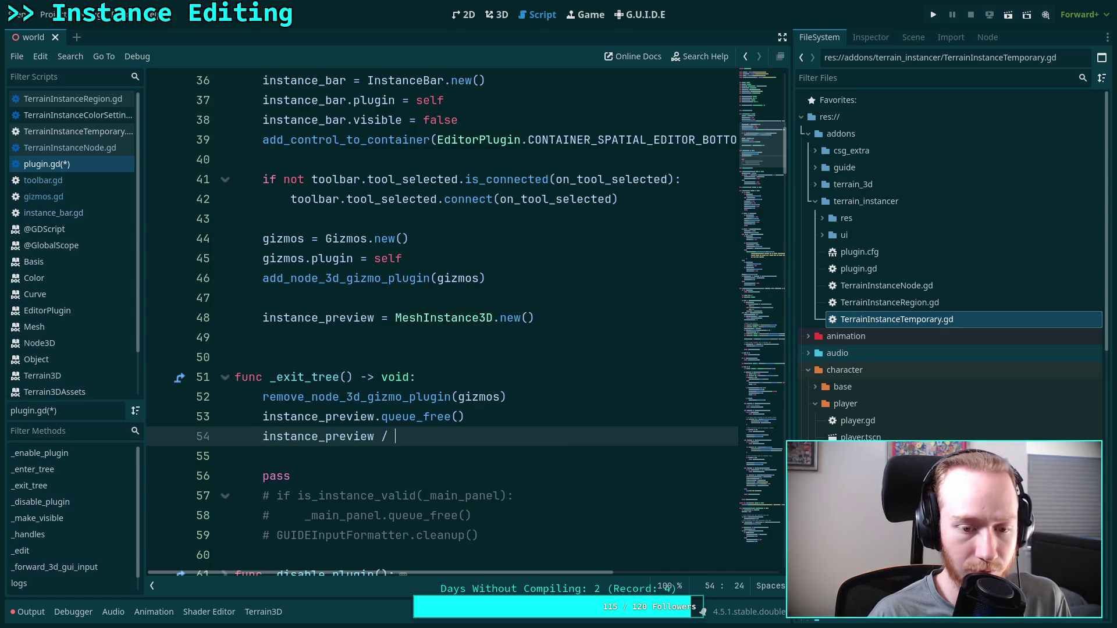
text(null)
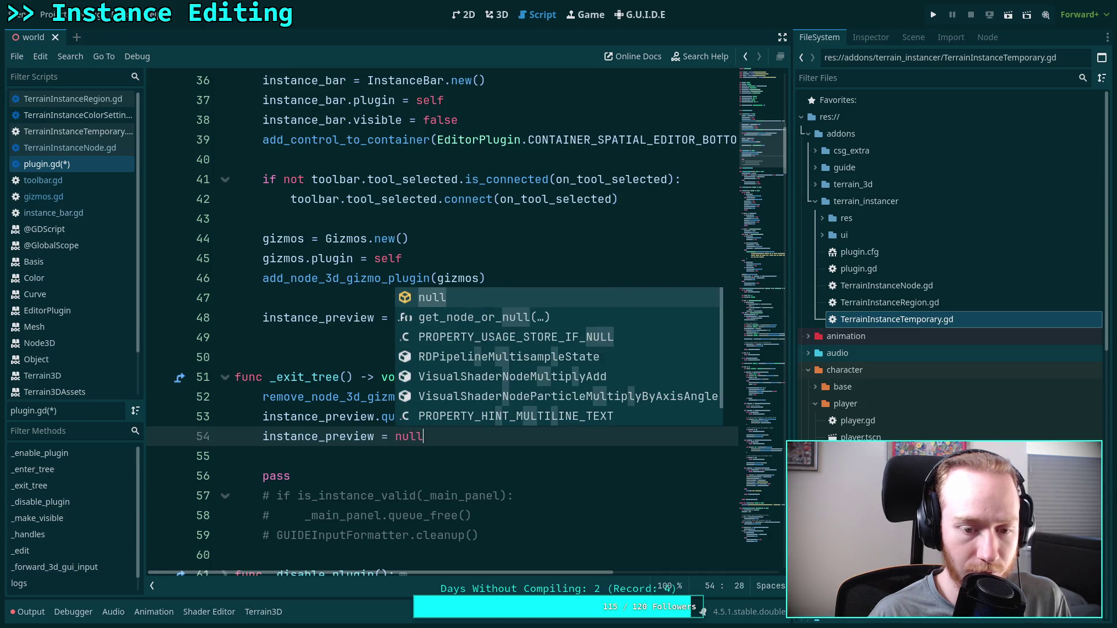
key(ctrl+s)
Step: Delete the leftover pass and commented cleanup lines from _exit_tree and save plugin.gd
click(379, 482)
drag(520, 529, 519, 464)
key(BackSpace)
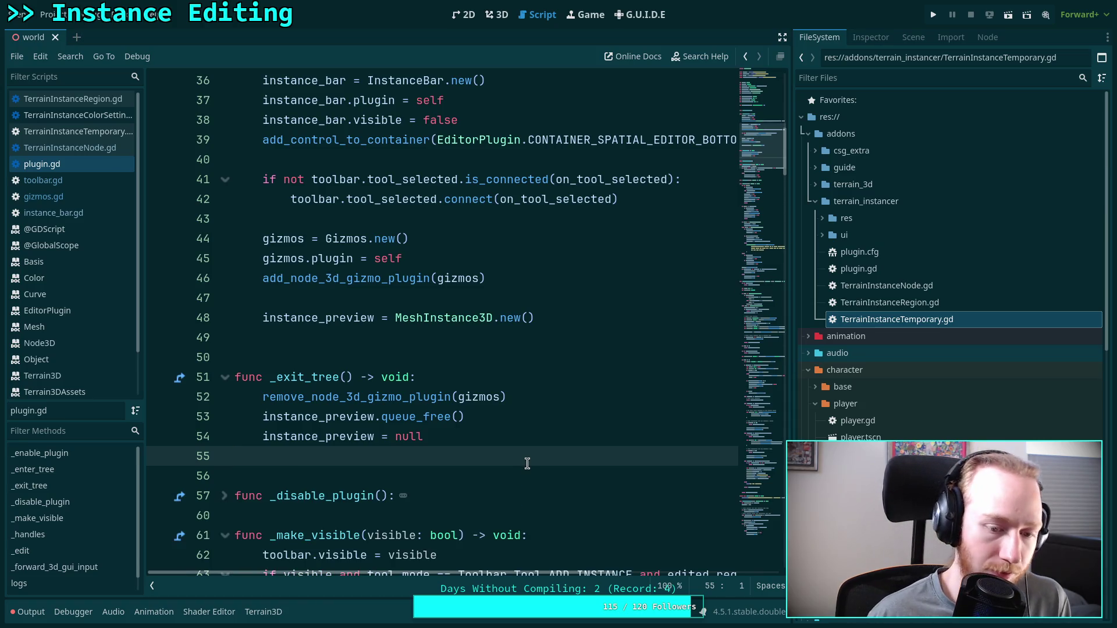
key(BackSpace)
key(ctrl+s)
key(Return)
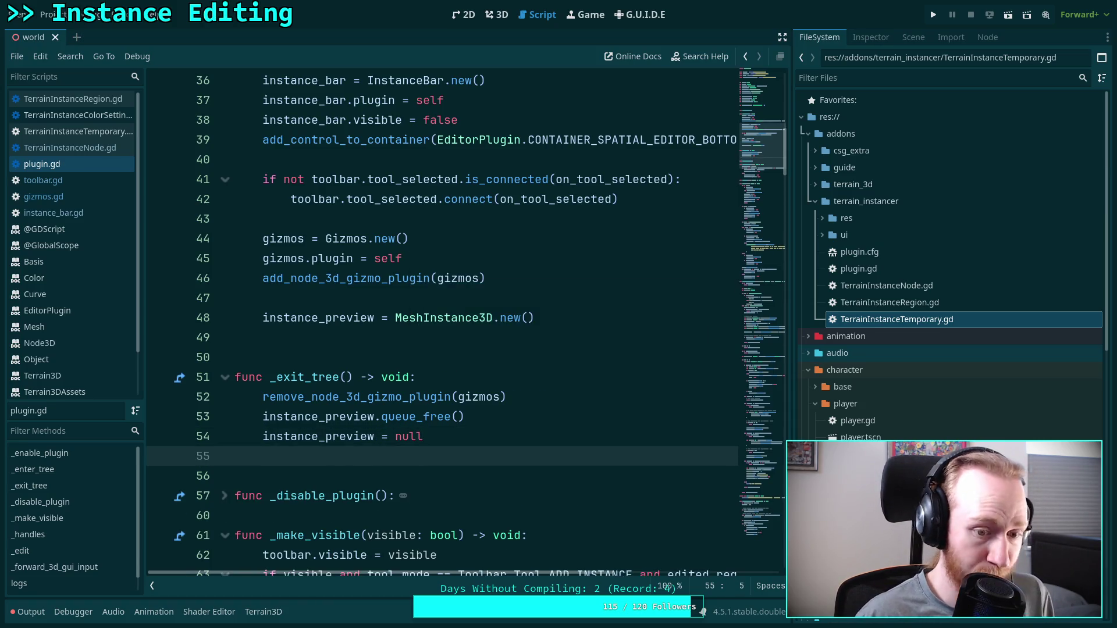
key(ctrl+s)
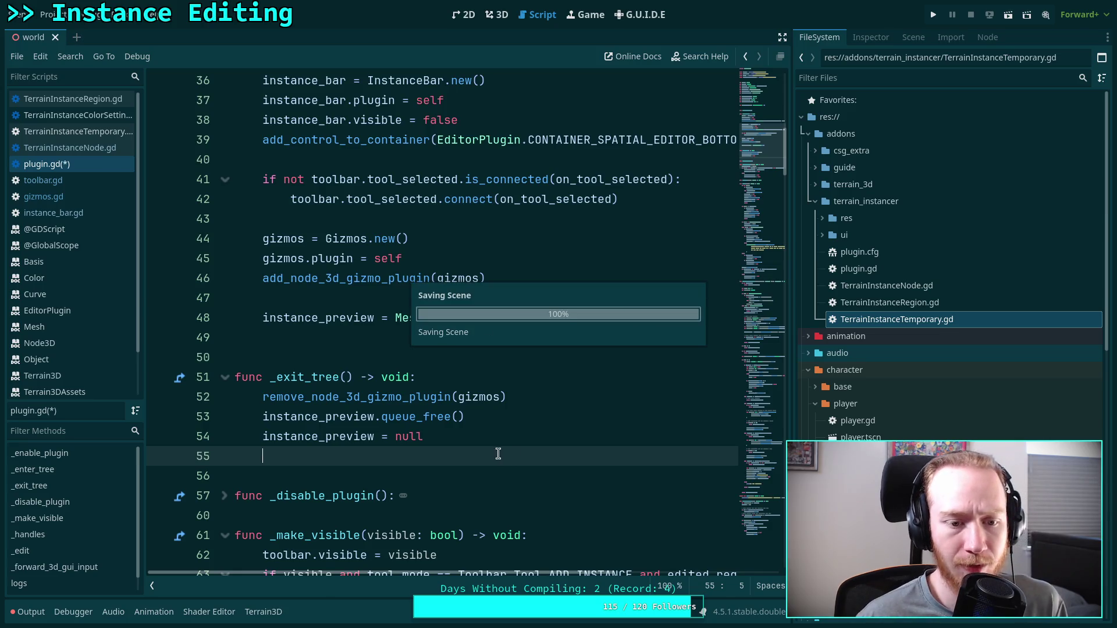
scroll(482, 443, up, 6)
Step: Delete the commented autoload line from _enable_plugin, leaving just pass
click(297, 298)
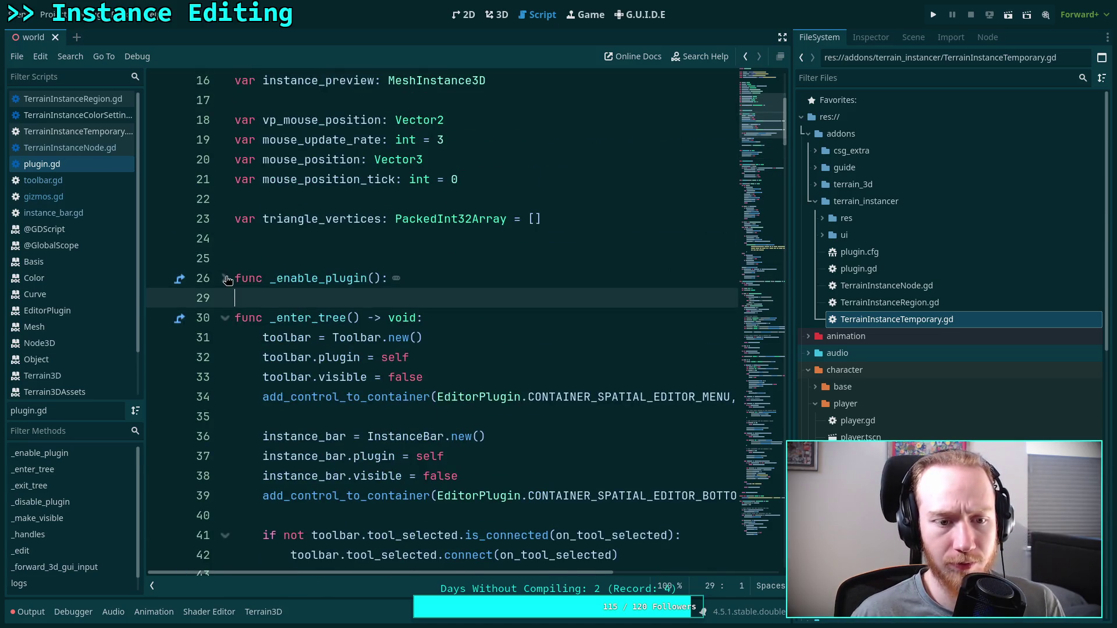
click(226, 278)
click(226, 278)
scroll(322, 347, down, 2)
click(225, 160)
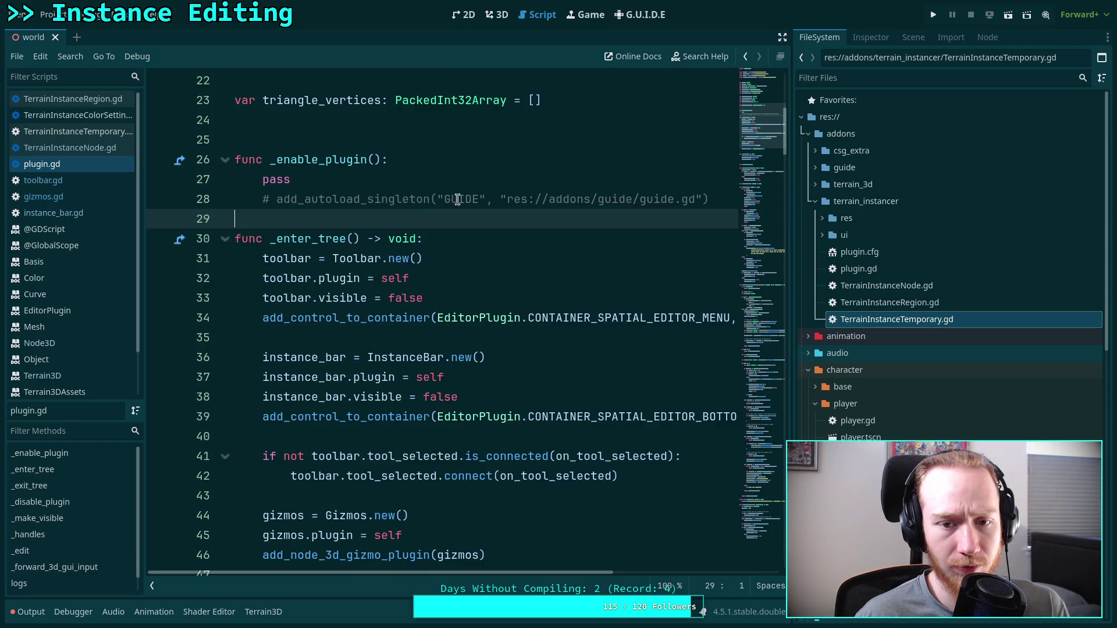
click(260, 205)
key(ctrl+shift+k)
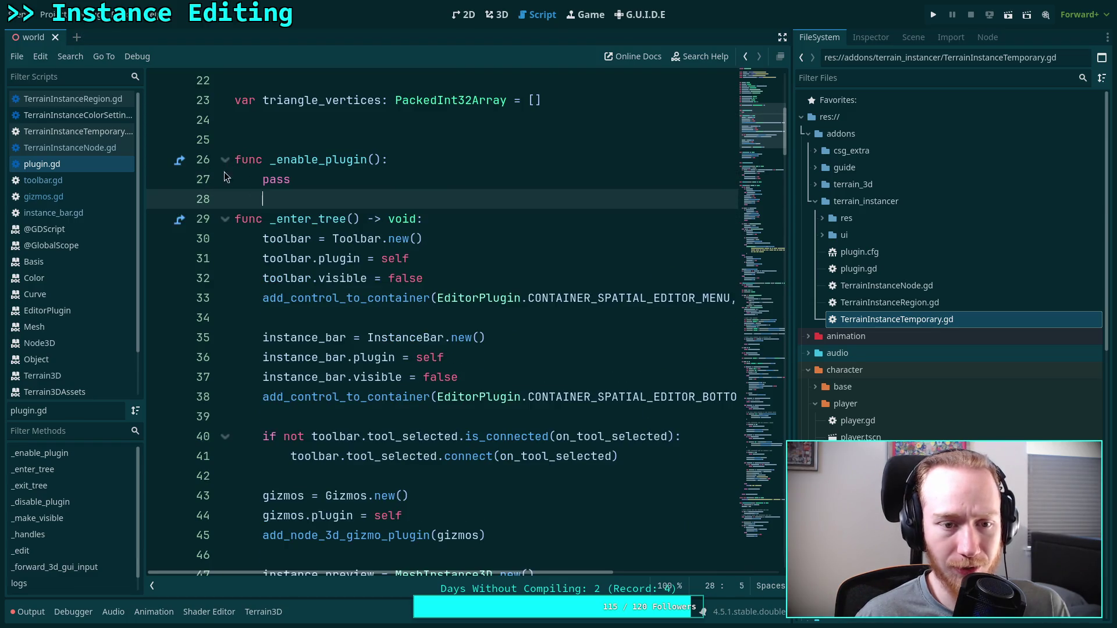
click(224, 160)
Step: Remove the blank line after instance_preview = null and _disable_plugin's commented line, then save
scroll(228, 195, down, 4)
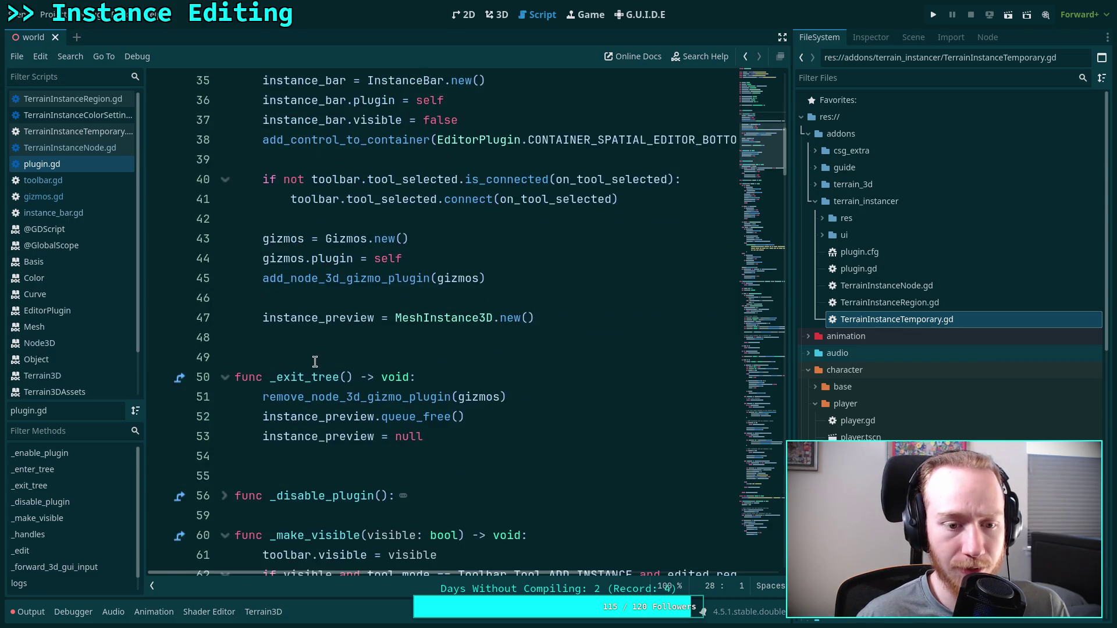
click(367, 442)
key(BackSpace)
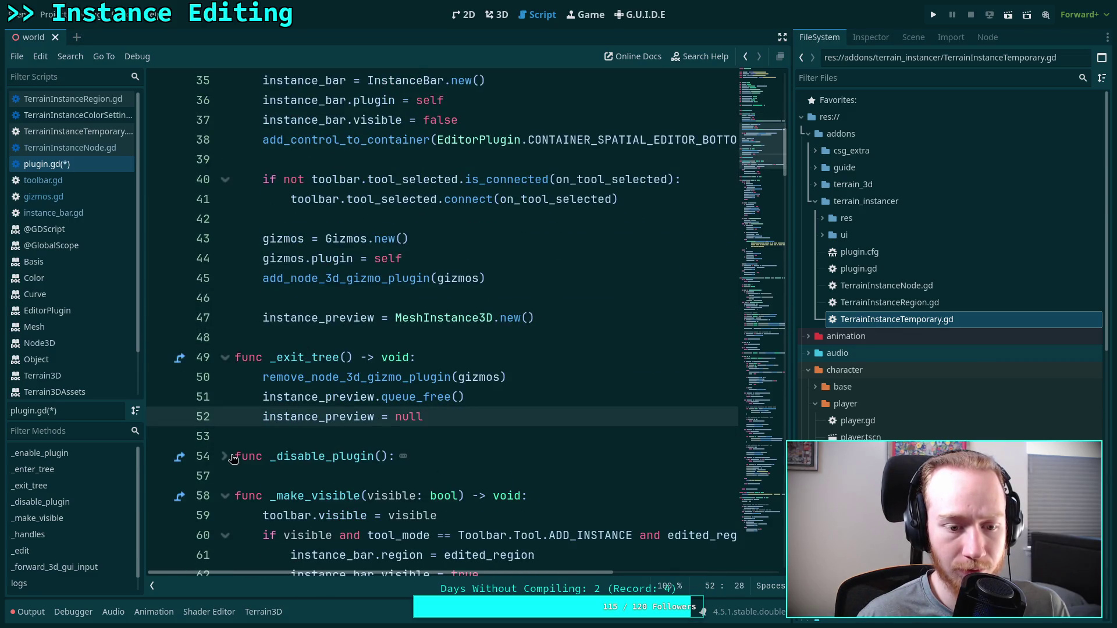
click(225, 456)
scroll(233, 456, down, 2)
click(513, 372)
key(ctrl+shift+k)
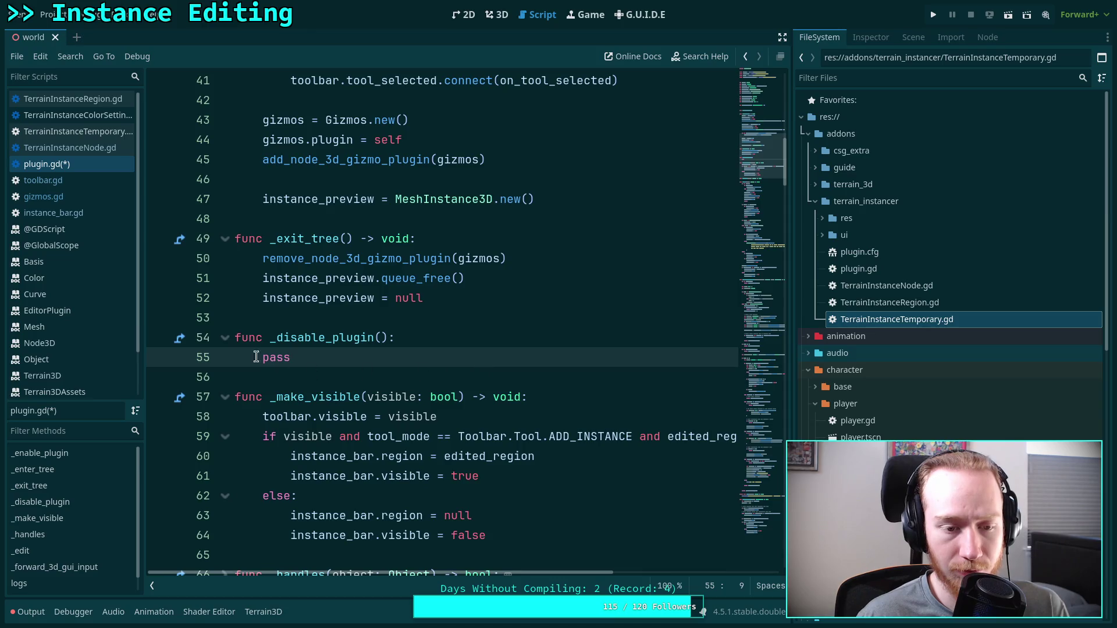
scroll(261, 346, down, 5)
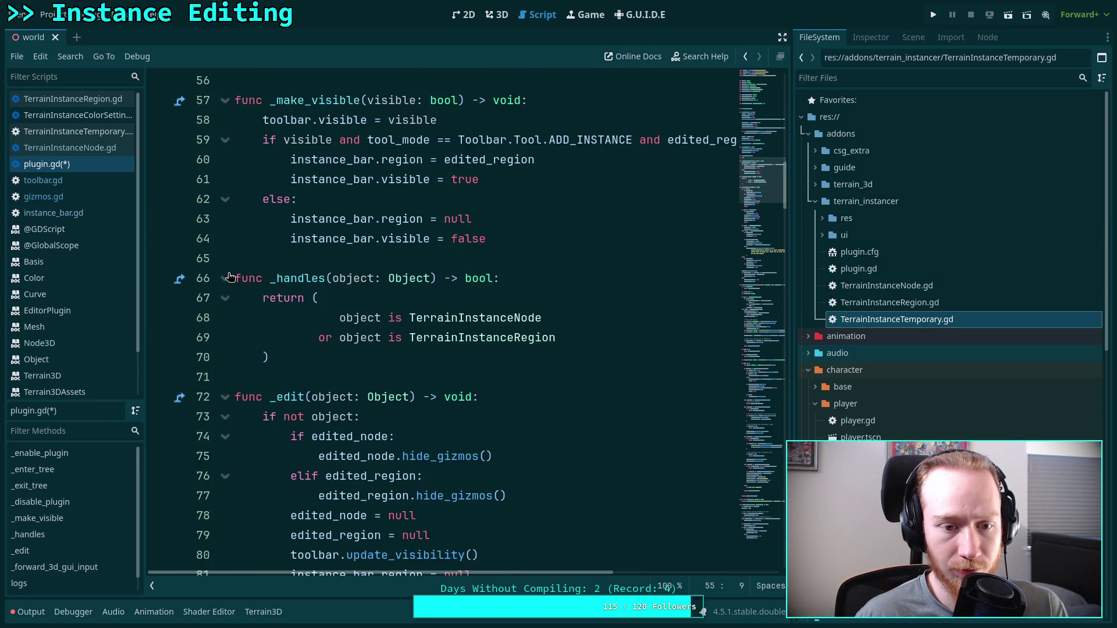
click(225, 278)
click(263, 256)
key(ctrl+s)
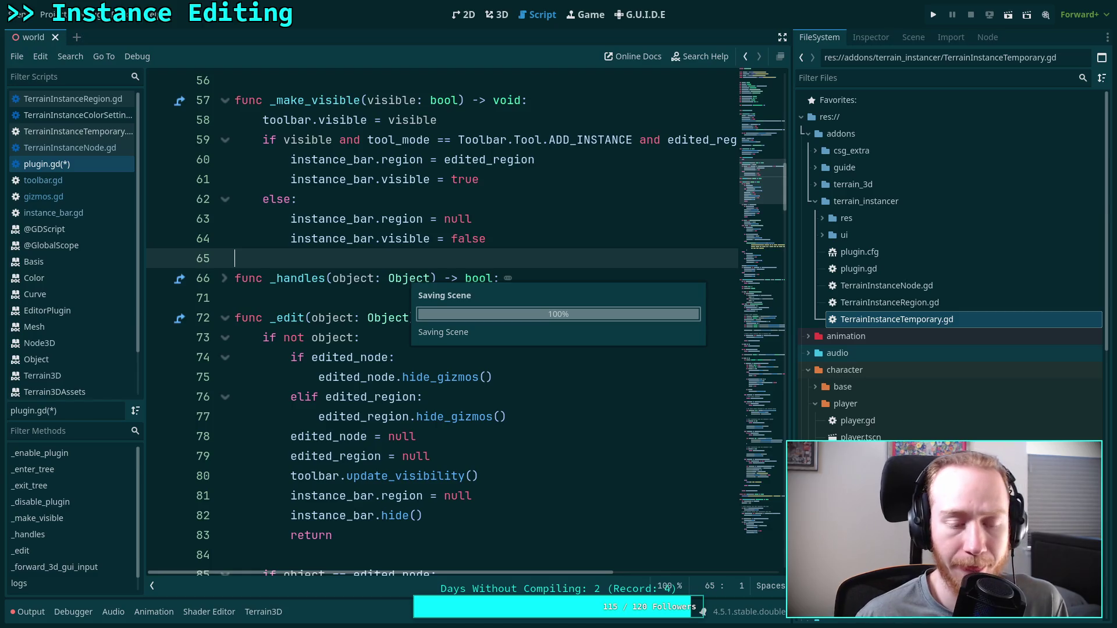
Step: Insert blank lines after edited_region.update_gizmos() in the ADD_TRIANGLE branch of _forward_3d_gui_input
scroll(377, 378, down, 18)
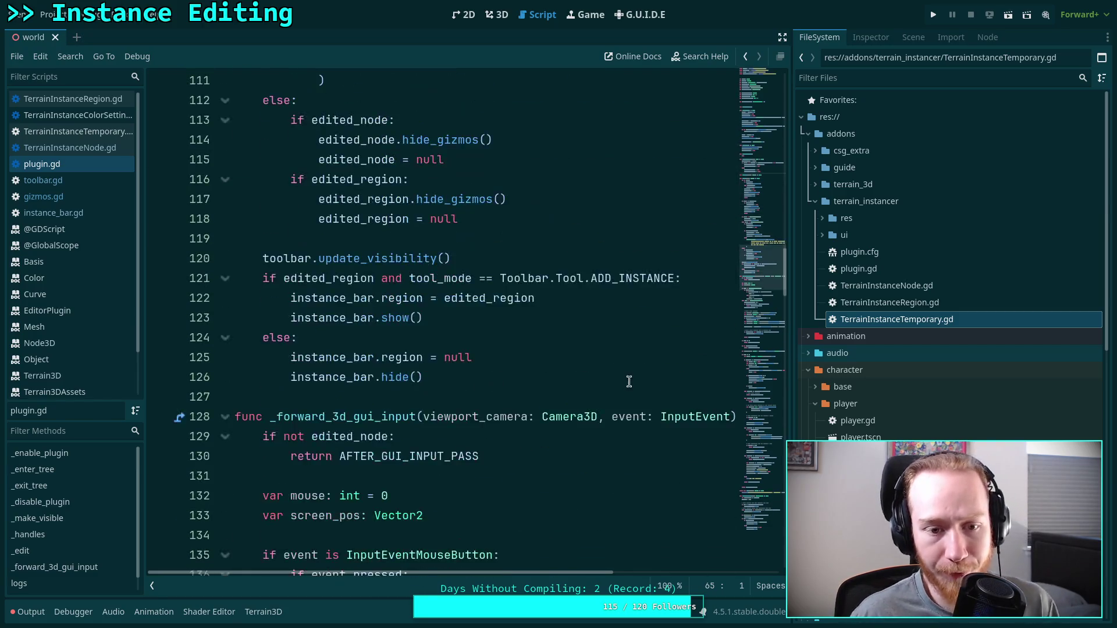
scroll(628, 381, down, 7)
scroll(636, 382, down, 17)
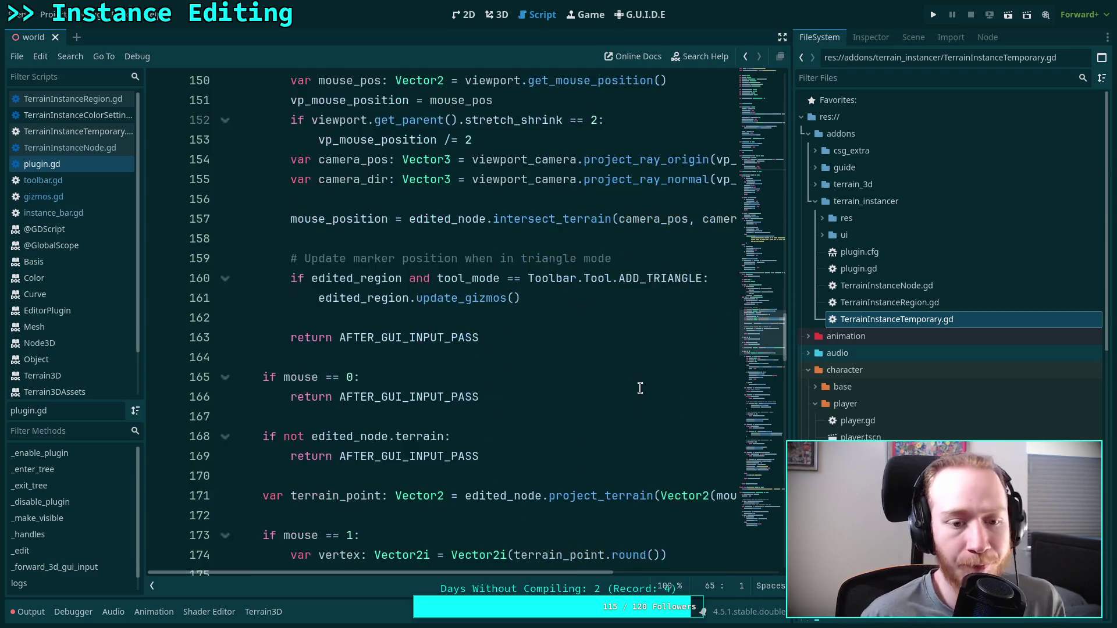
scroll(631, 373, down, 1)
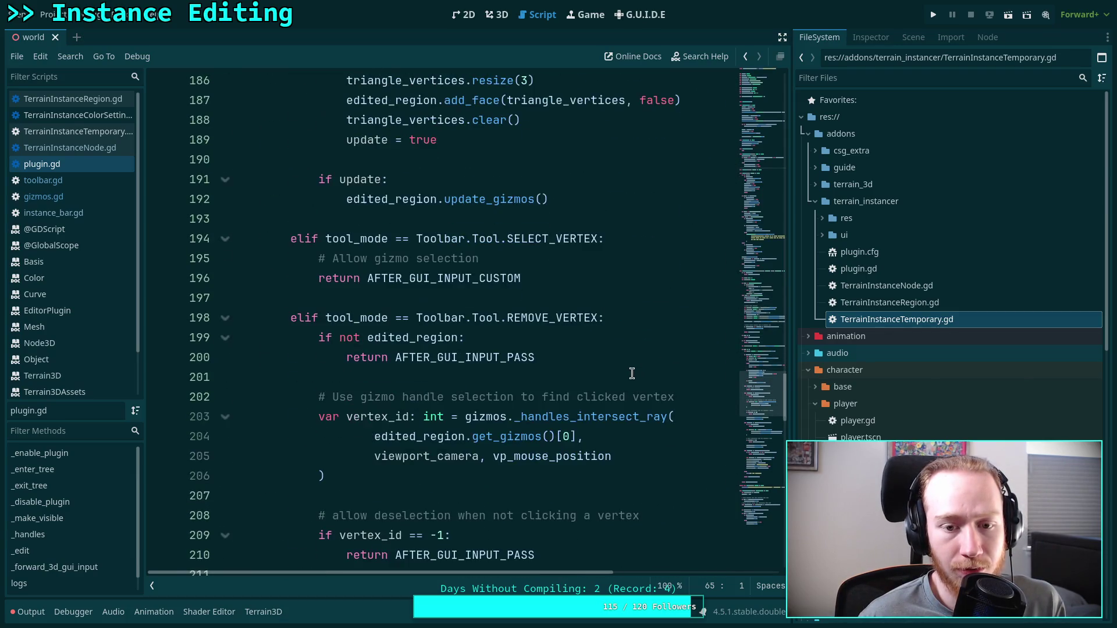
scroll(632, 374, down, 1)
scroll(632, 373, up, 11)
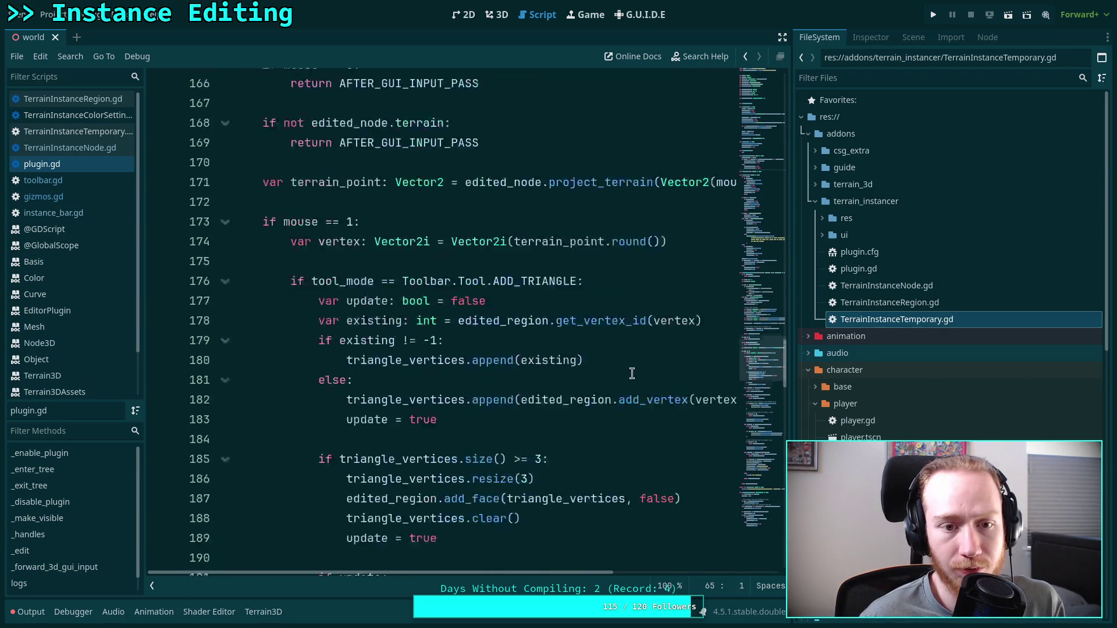
scroll(631, 374, up, 3)
click(569, 357)
scroll(569, 356, up, 3)
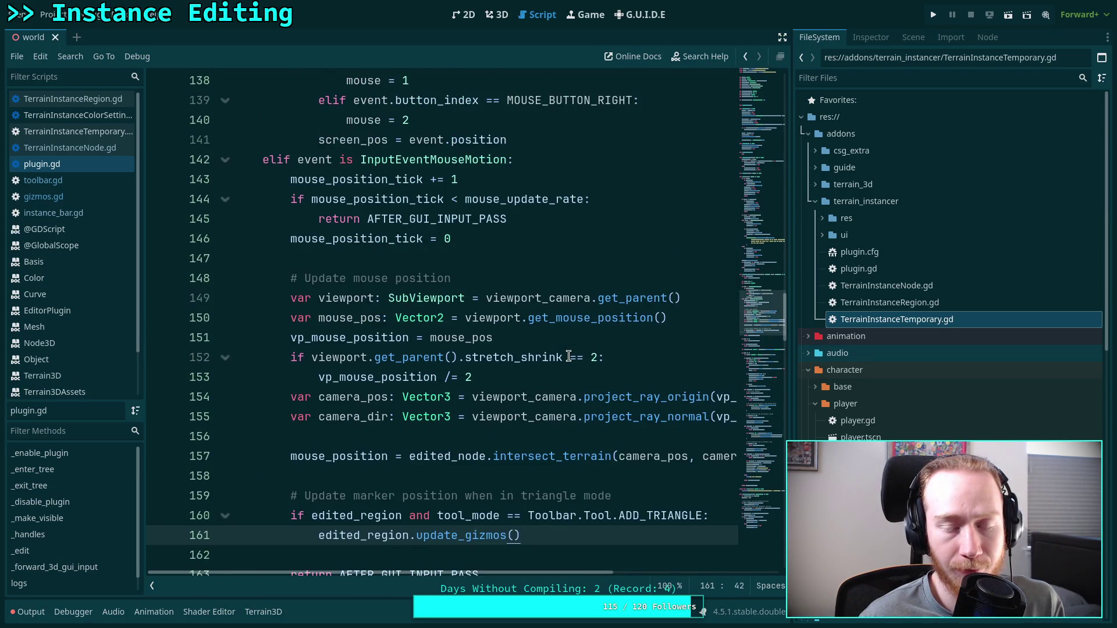
scroll(569, 357, down, 2)
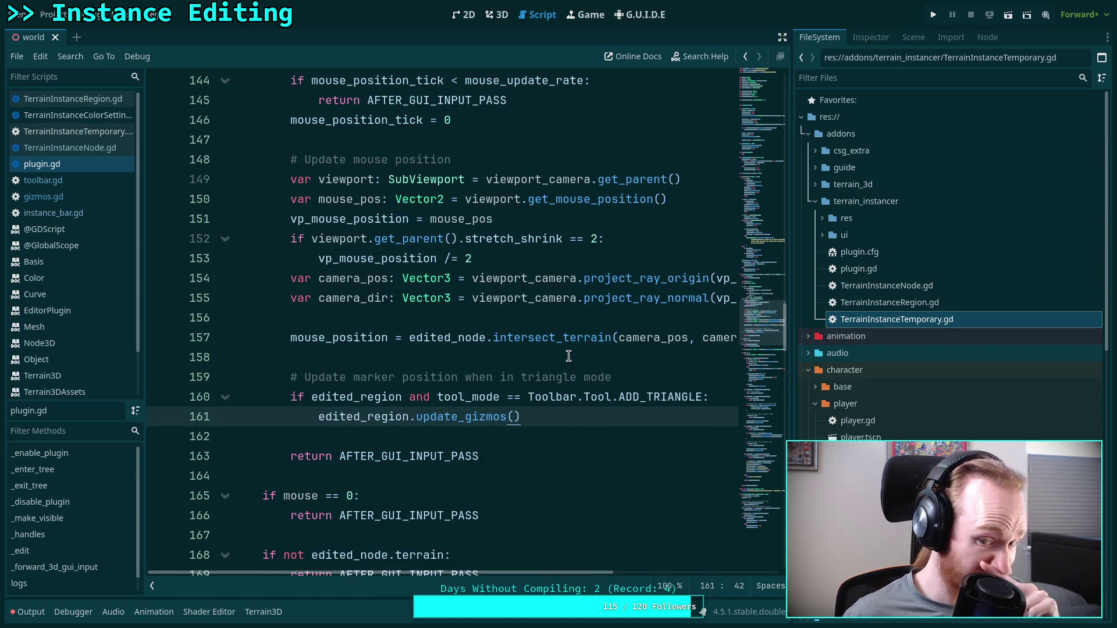
key(Return)
key(Return)
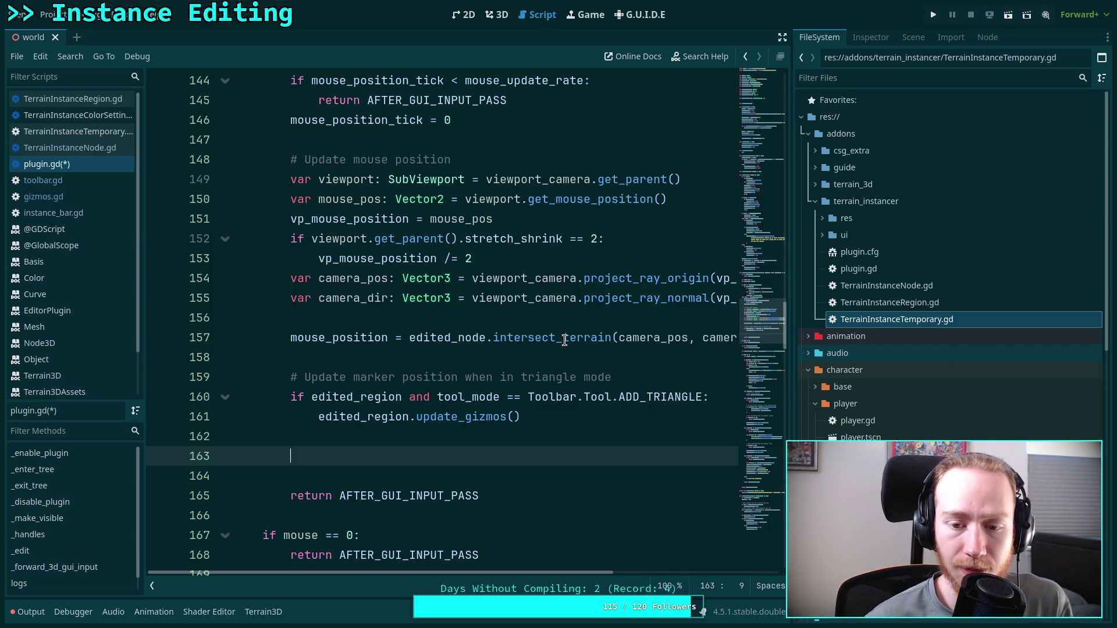
mouse_move(563, 341)
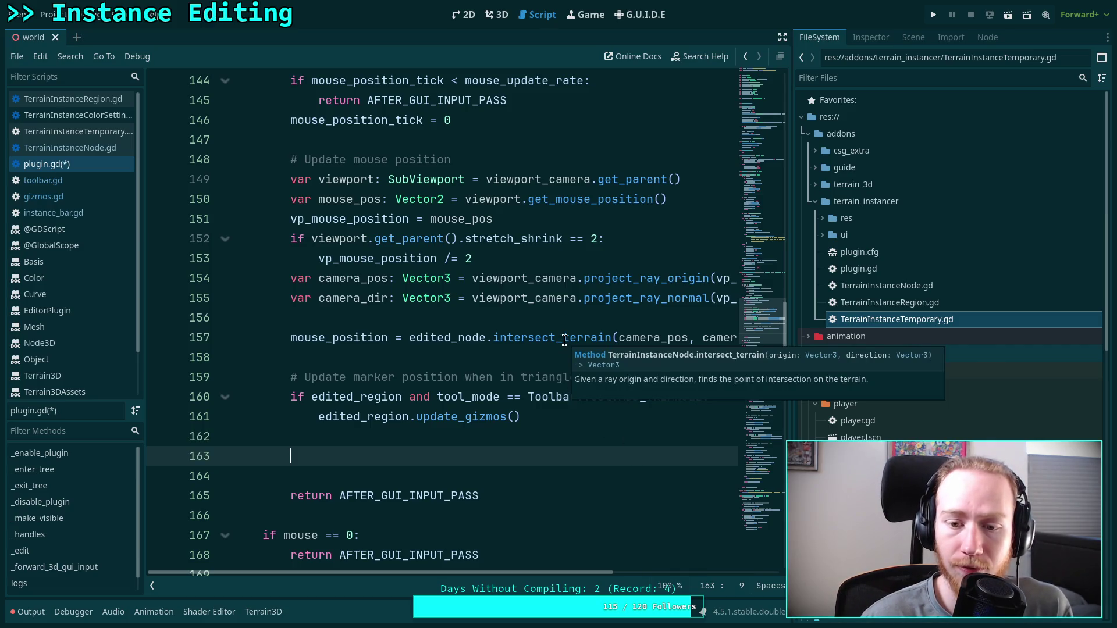
Step: Append 'Returns a non-finite vector when it doesn't intersect terrain' to intersect_terrain's doc comment and save
right_click(564, 340)
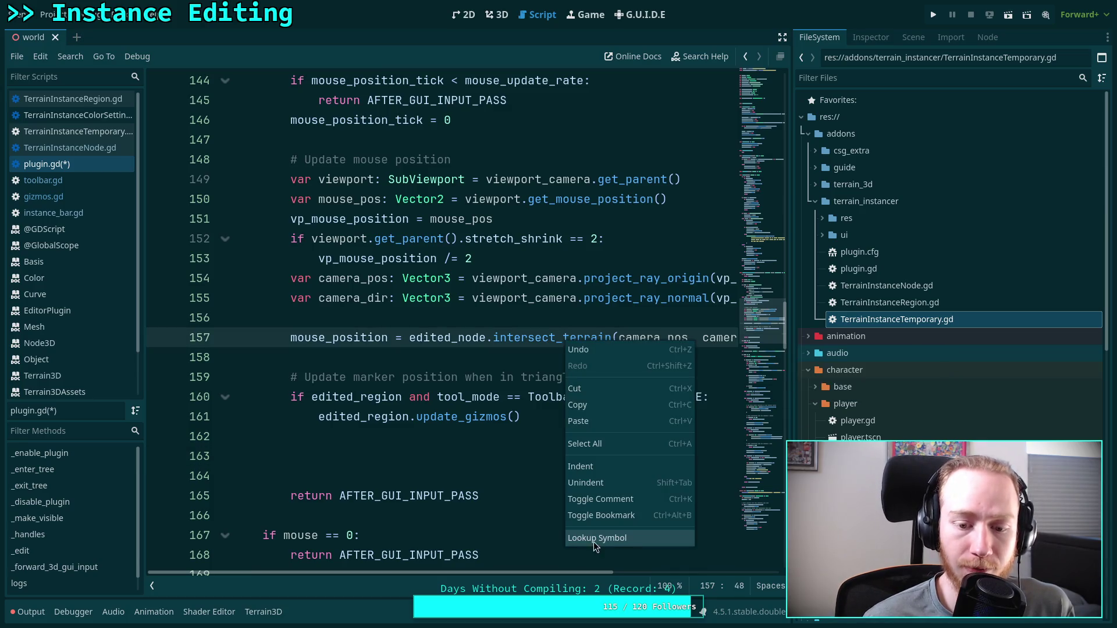
click(593, 539)
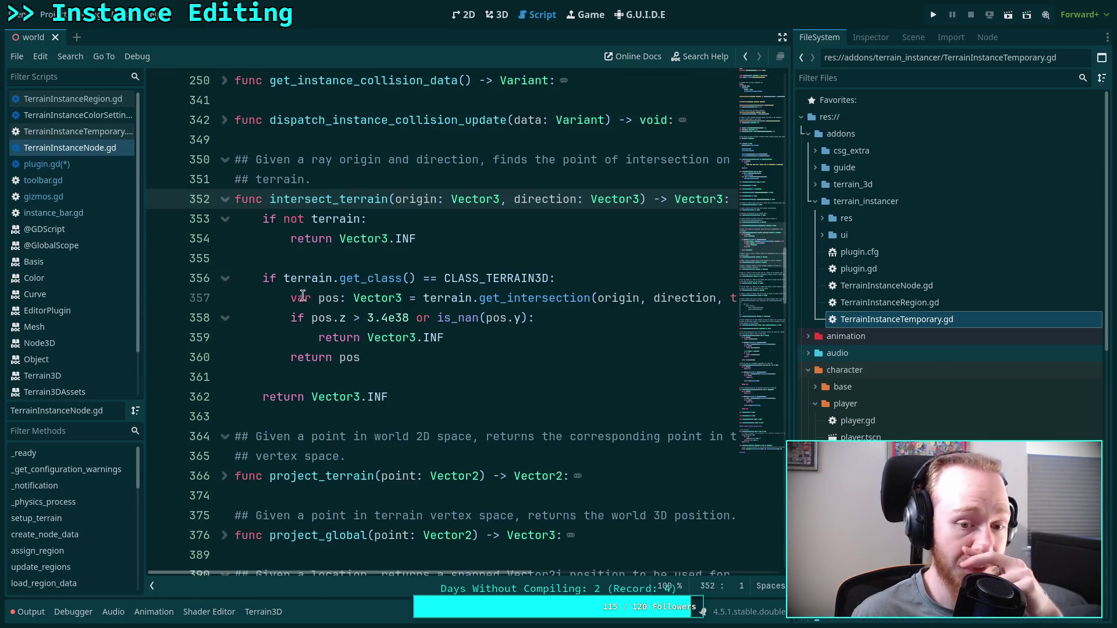
click(424, 180)
text(Returns a )
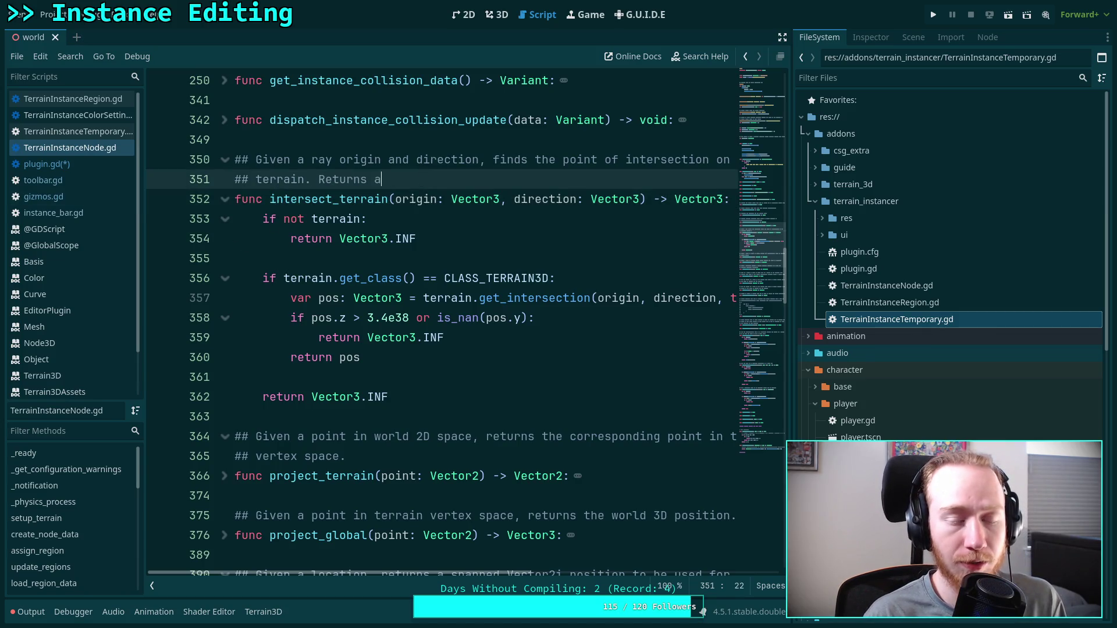
text(non-f)
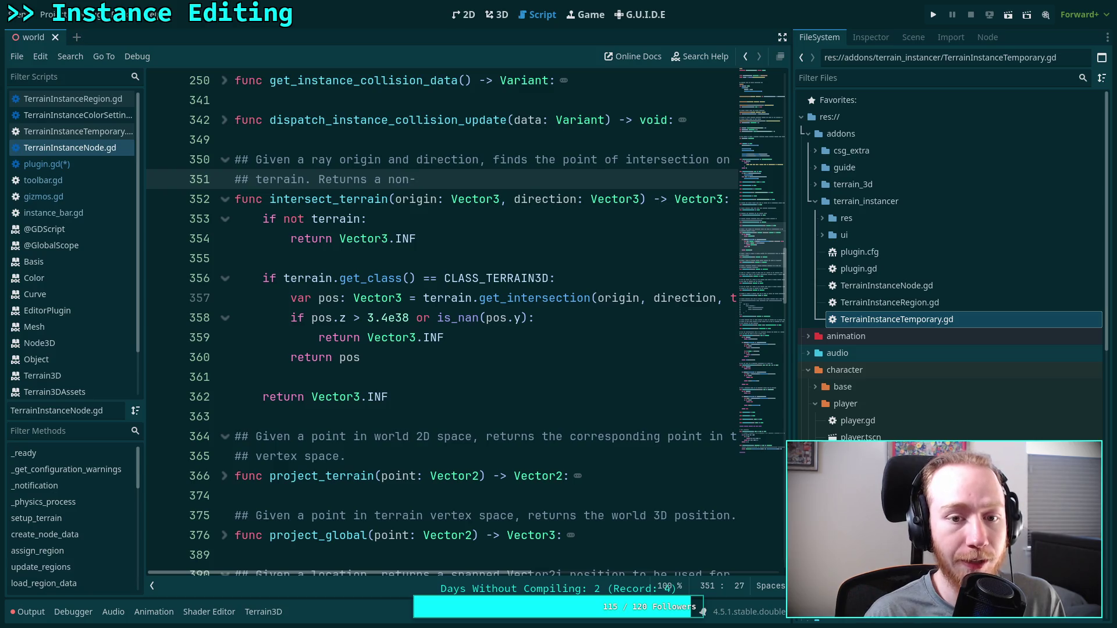
text(inite vector whi)
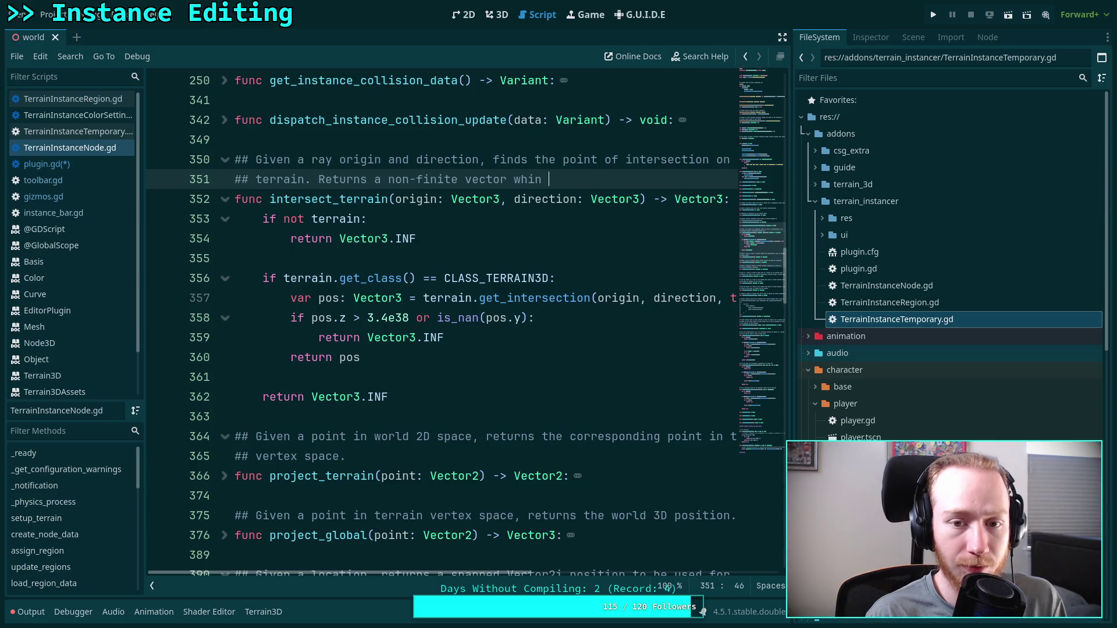
key(BackSpace)
text(en it doesn't )
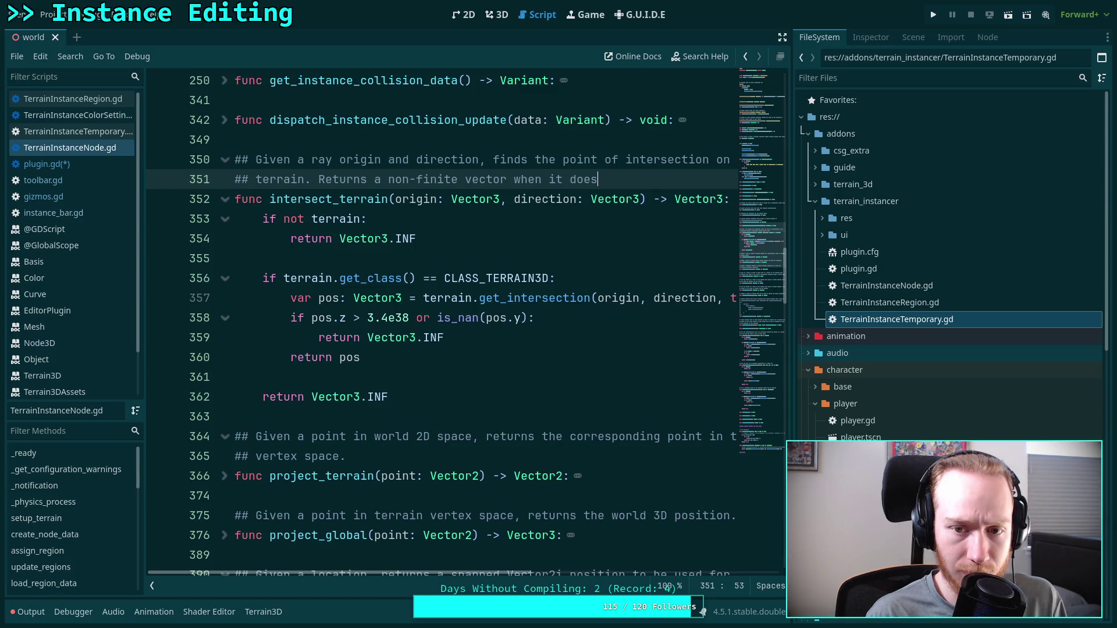
text(intersect t)
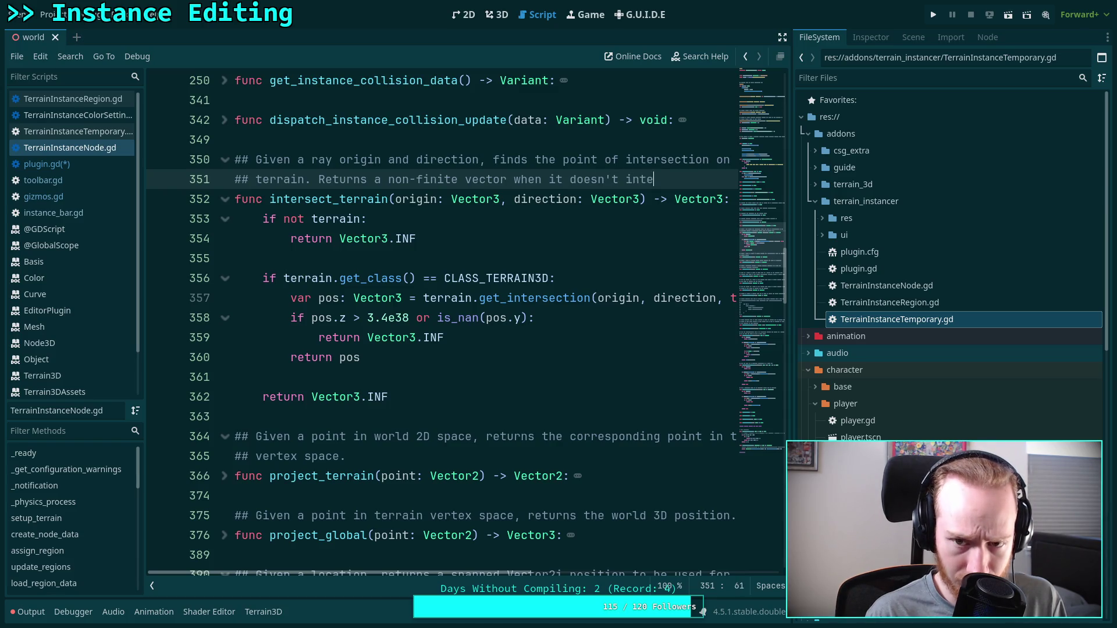
text(errain)
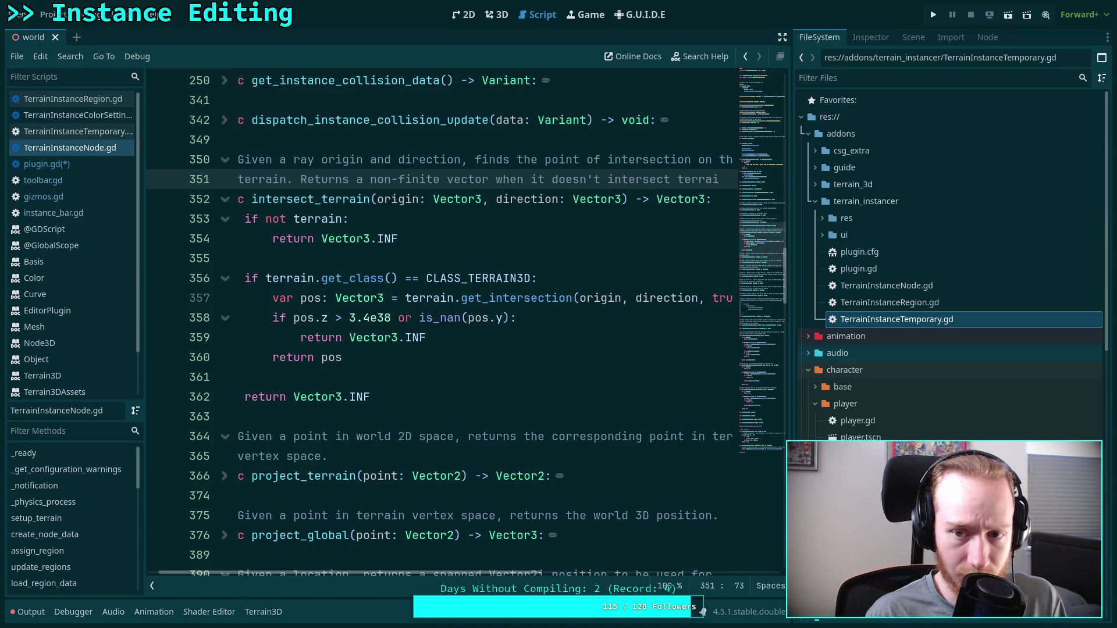
key(ctrl+s)
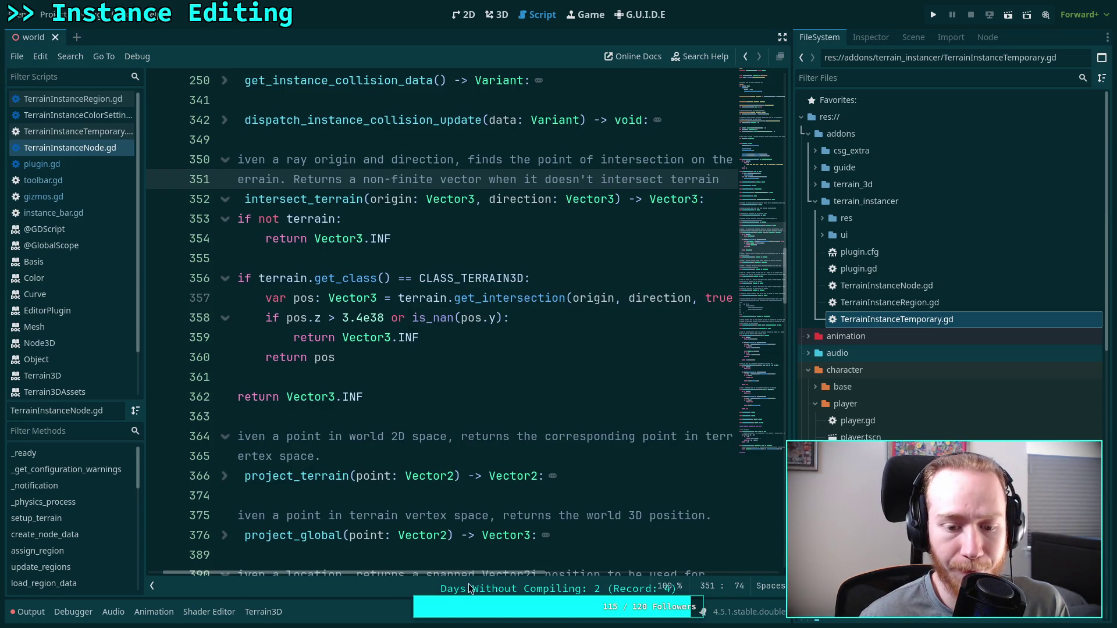
Step: Switch back to plugin.gd in the script list
scroll(324, 570, left, 2)
click(107, 99)
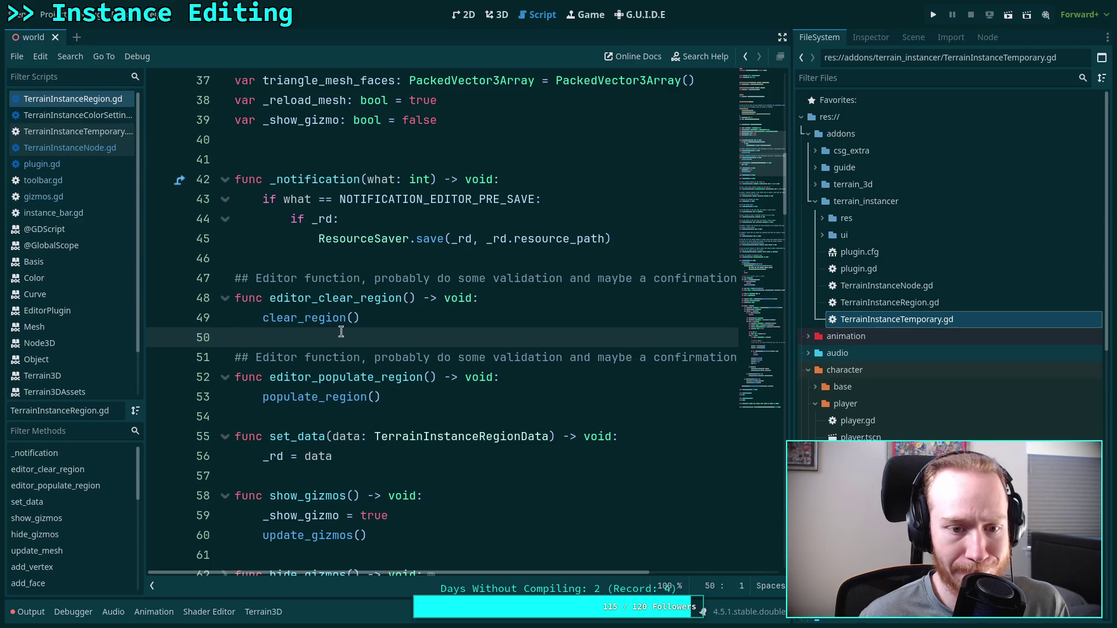
scroll(512, 339, down, 2)
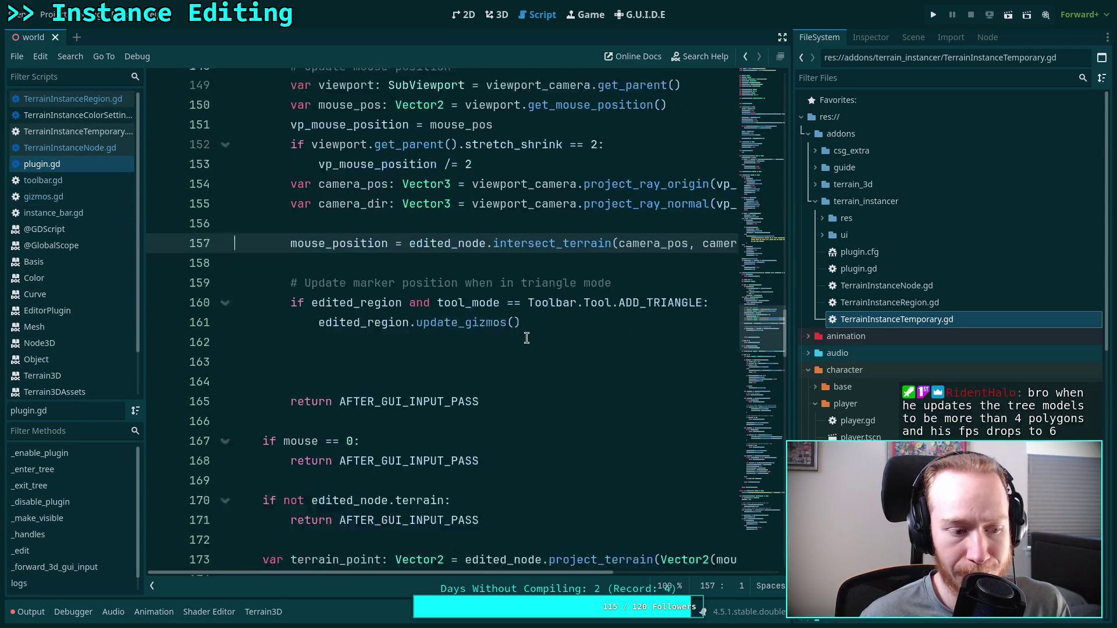
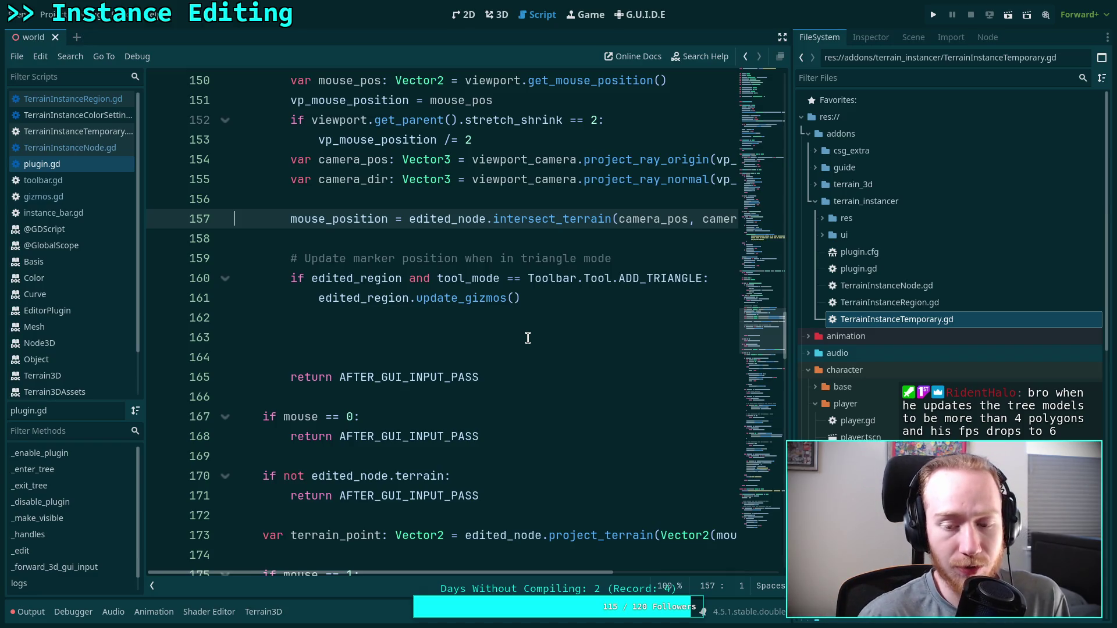
Step: Add the comment '# Update instance preview location' and an if edited_region and tool_mode == ADD_INSTANCE check
click(505, 317)
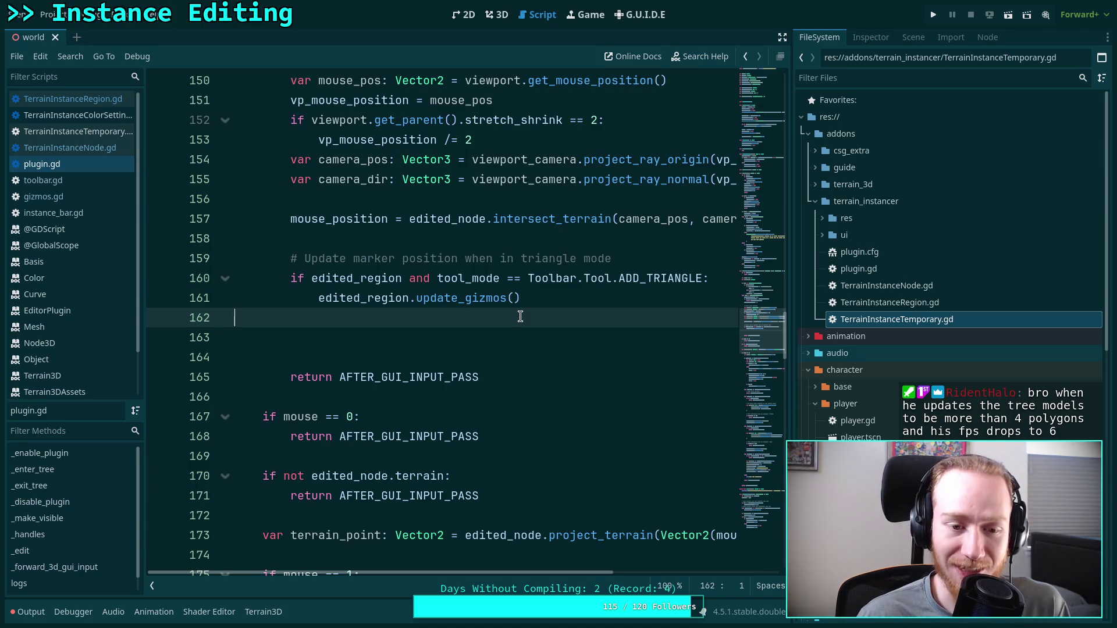
key(Down)
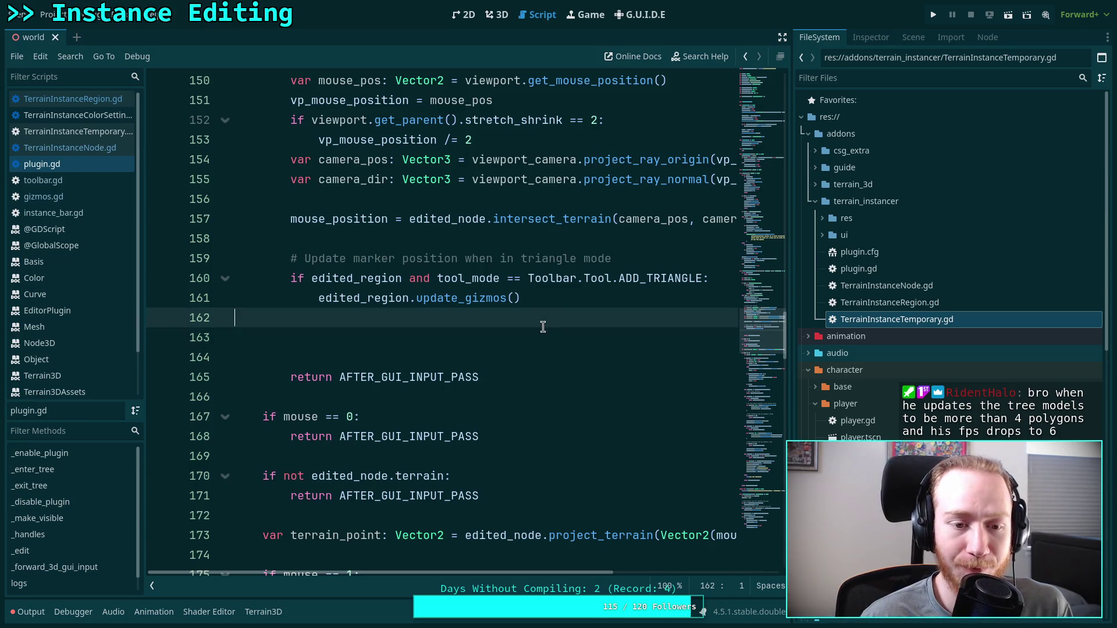
scroll(543, 337, up, 1)
key(Tab)
key(Tab)
text(# Update in)
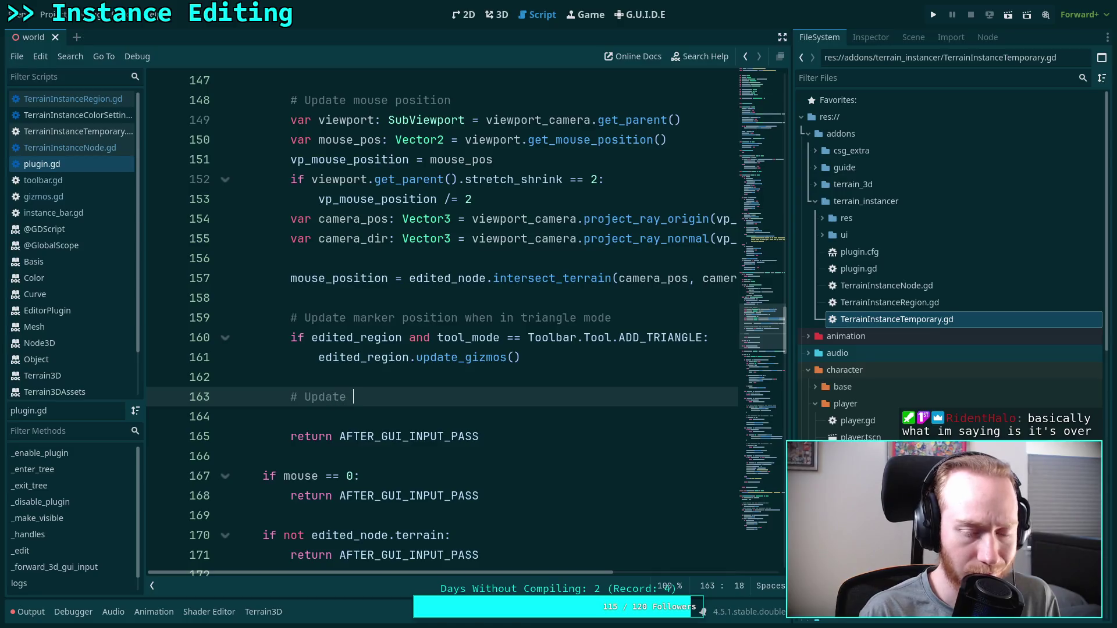
text(stance preview l)
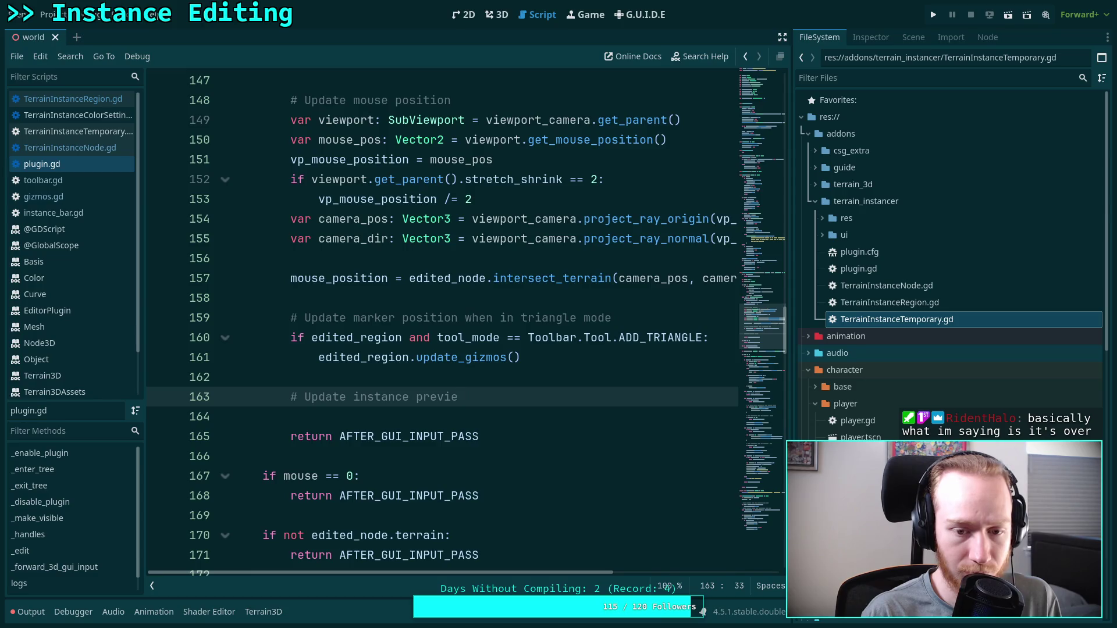
text(ocation)
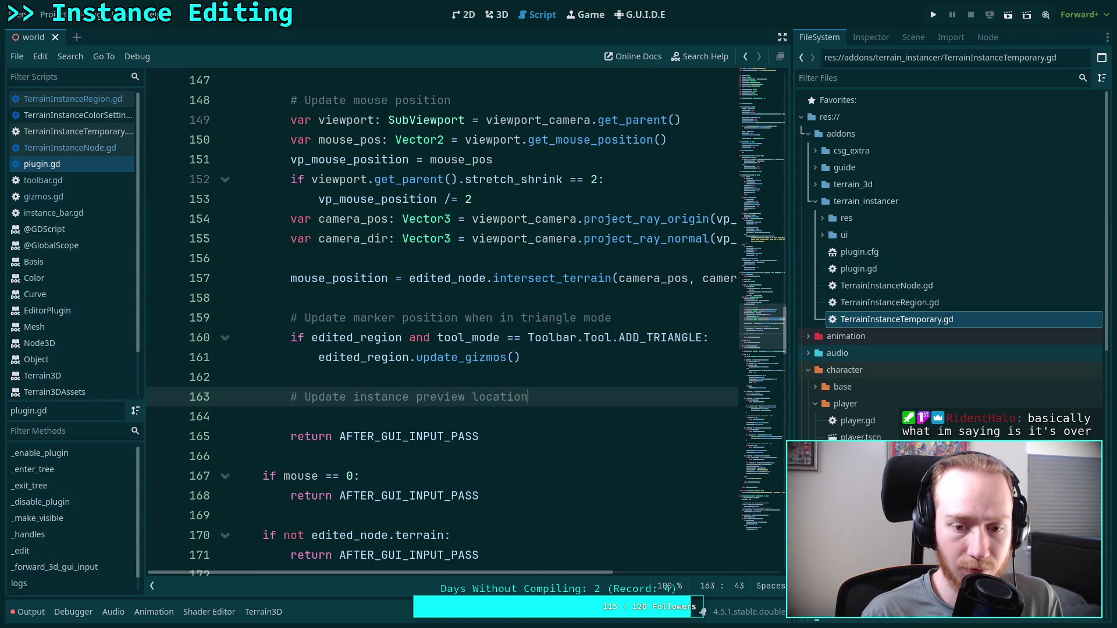
key(Return)
text(if ed)
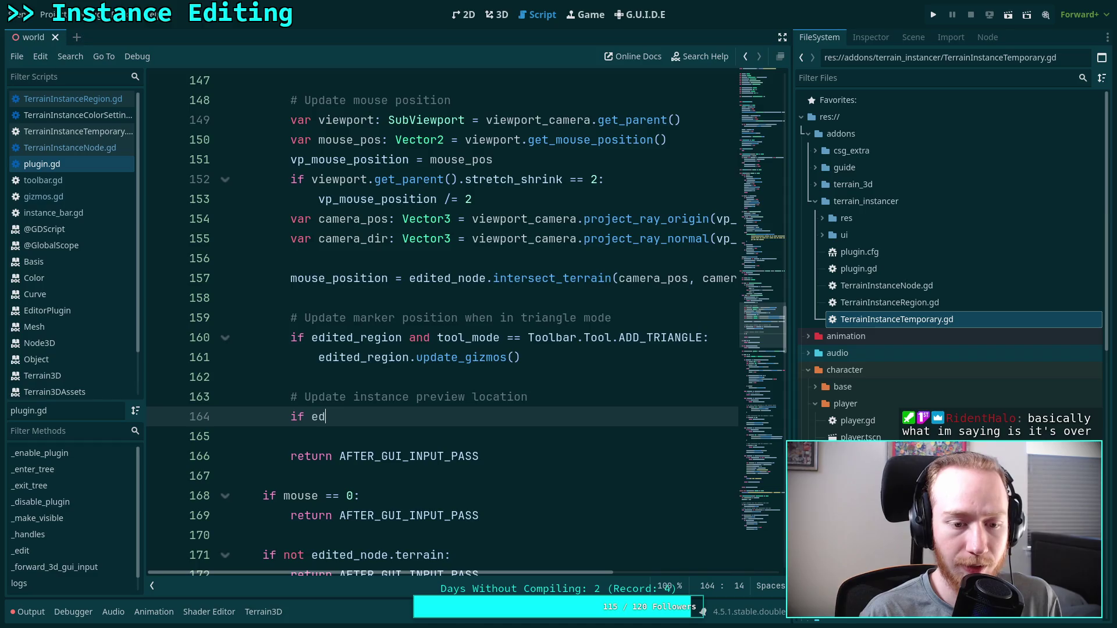
key(Down)
key(Return)
text(and tool)
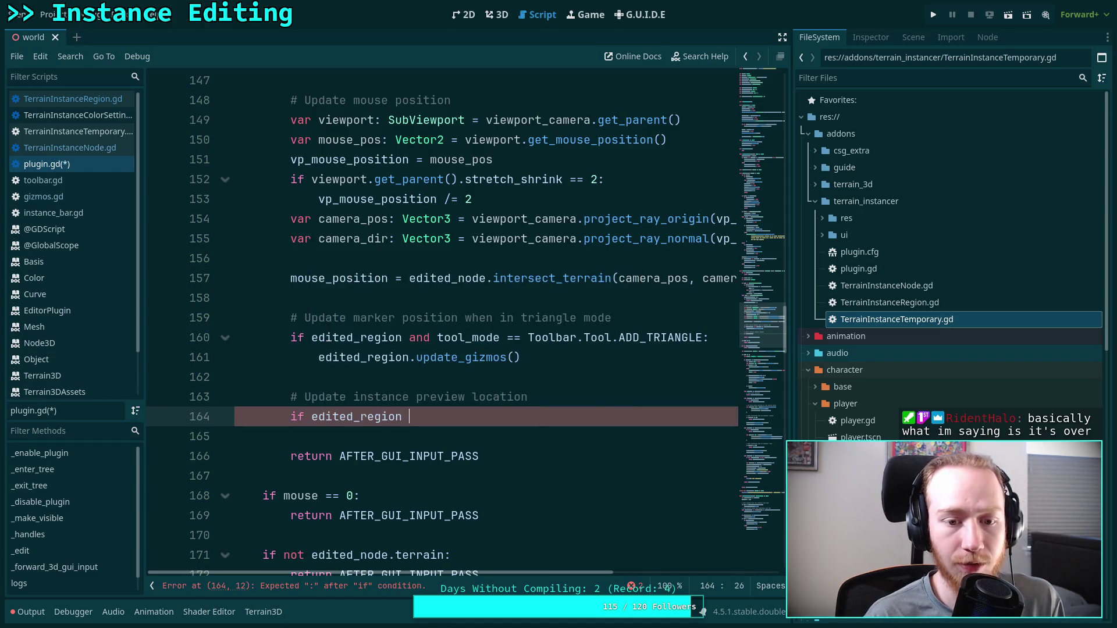
text(_)
key(Return)
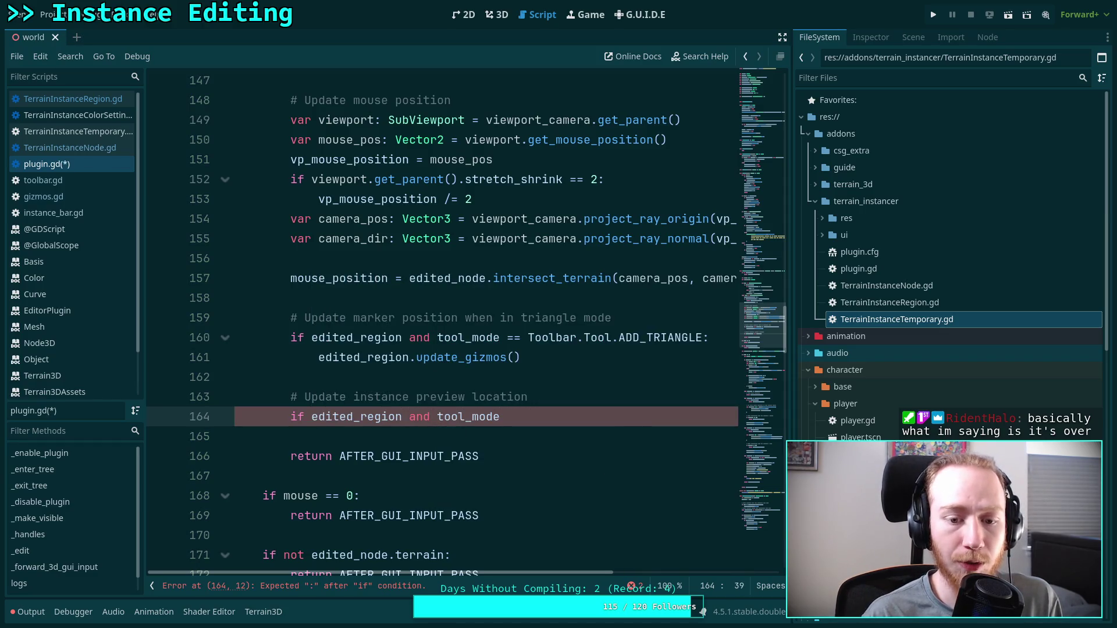
key(BackSpace)
key(BackSpace)
text(=/)
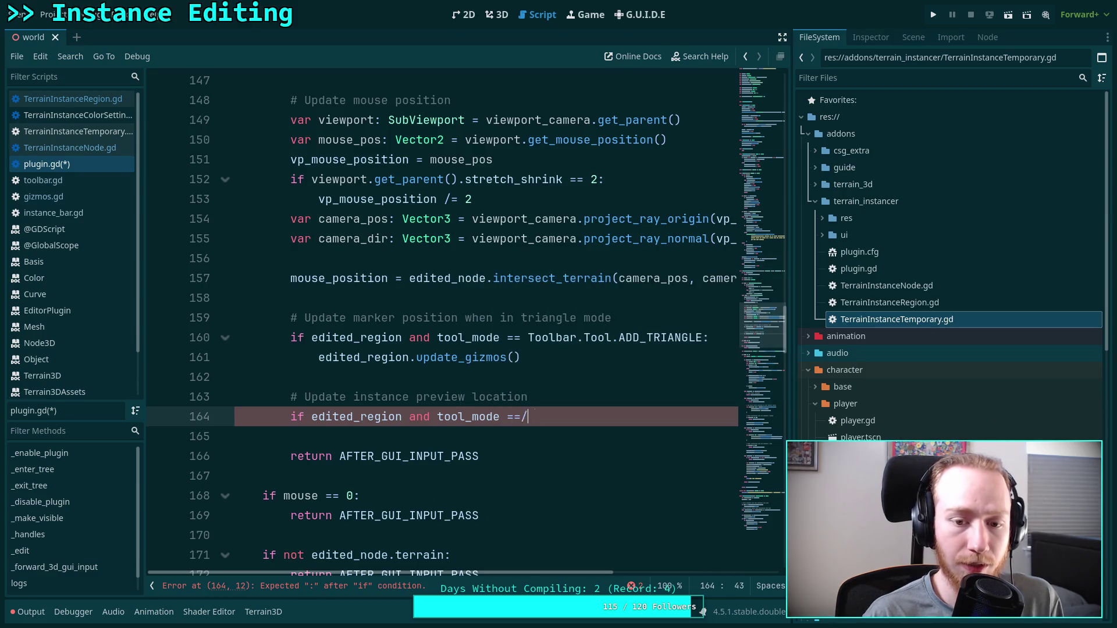
text(Tool)
key(Return)
text(.T)
key(Return)
text(.)
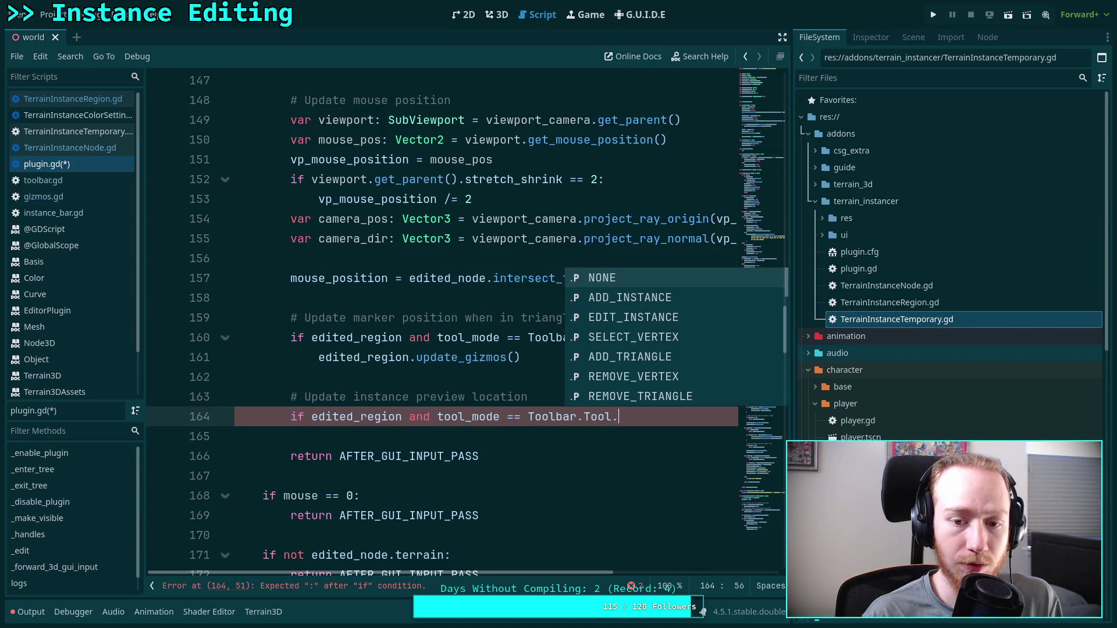
key(Down)
key(Return)
text(:)
key(Return)
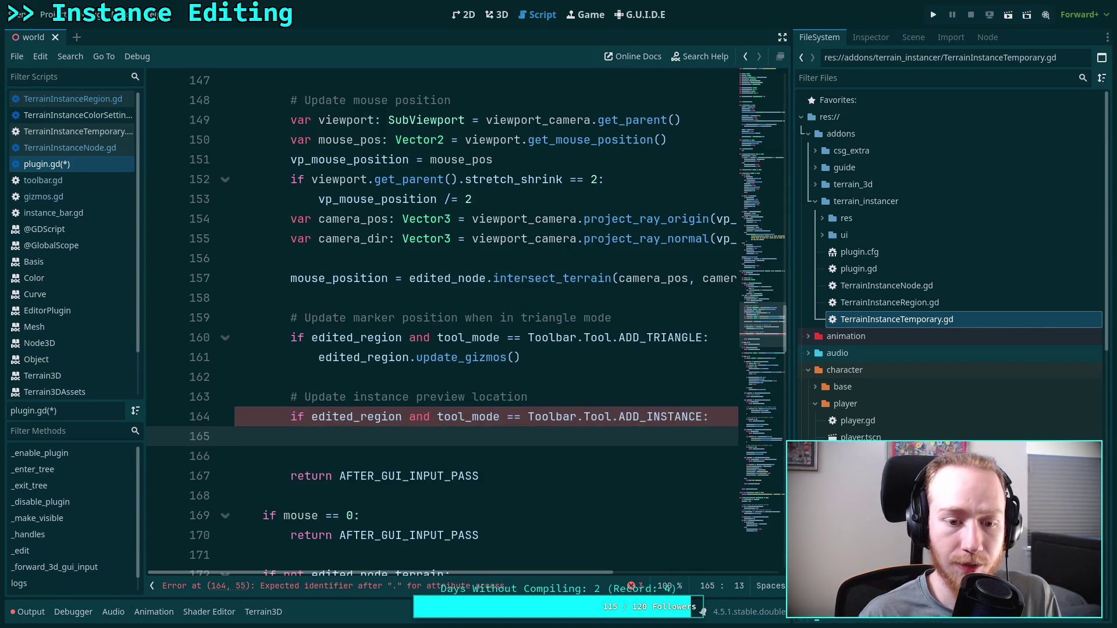
Step: Inside it, set instance_preview.global_position = mouse_position when mouse_position.is_finite()
text(if mous)
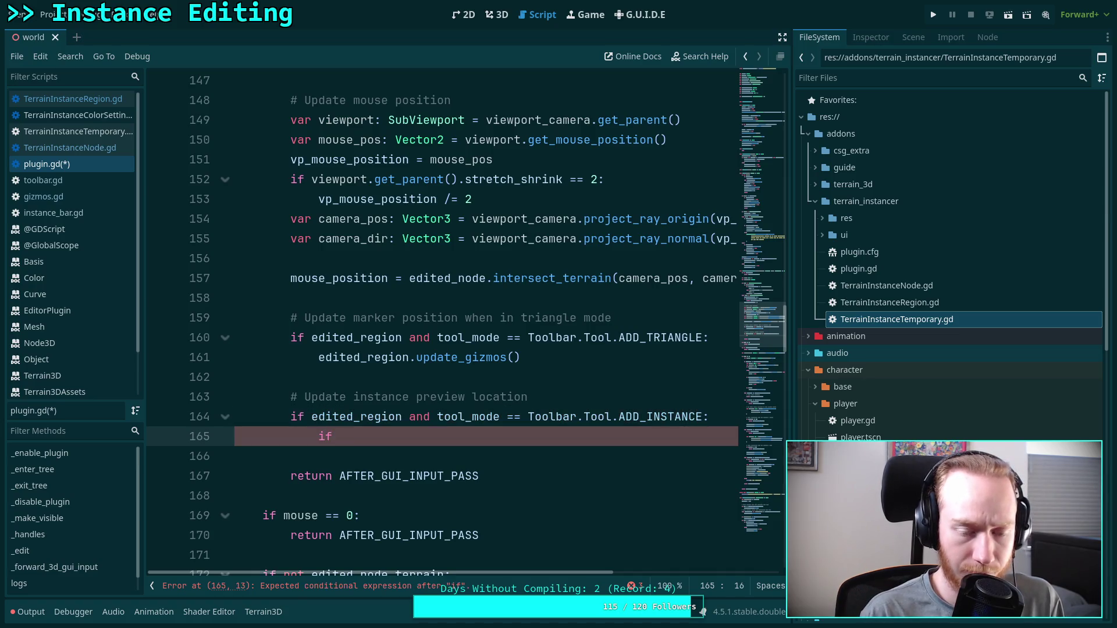
key(Return)
text(.is)
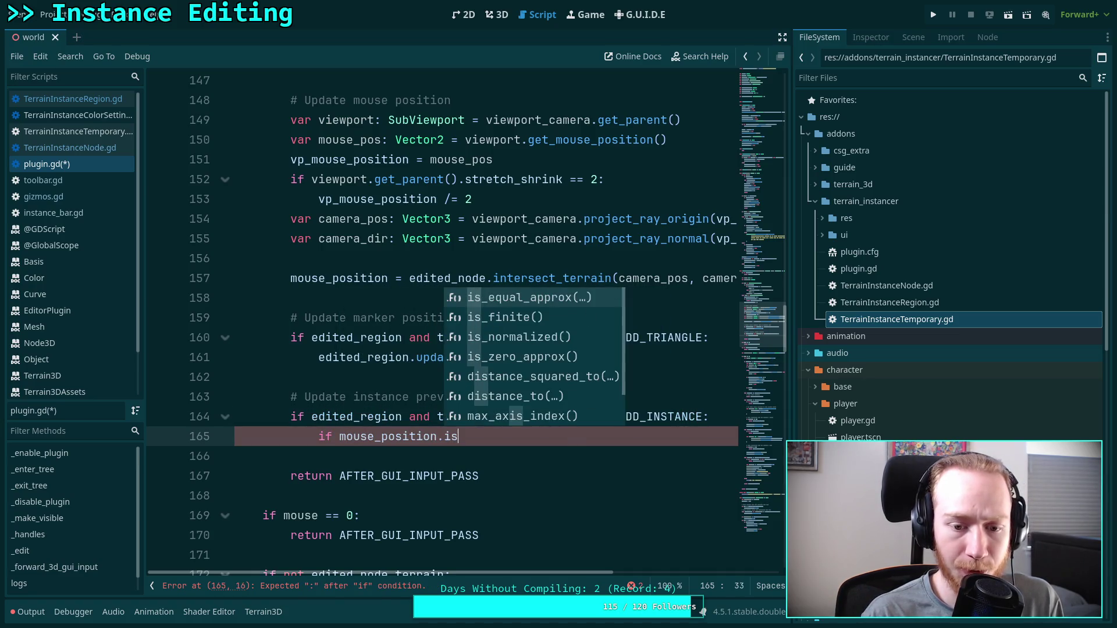
text(_f)
key(Return)
text(:)
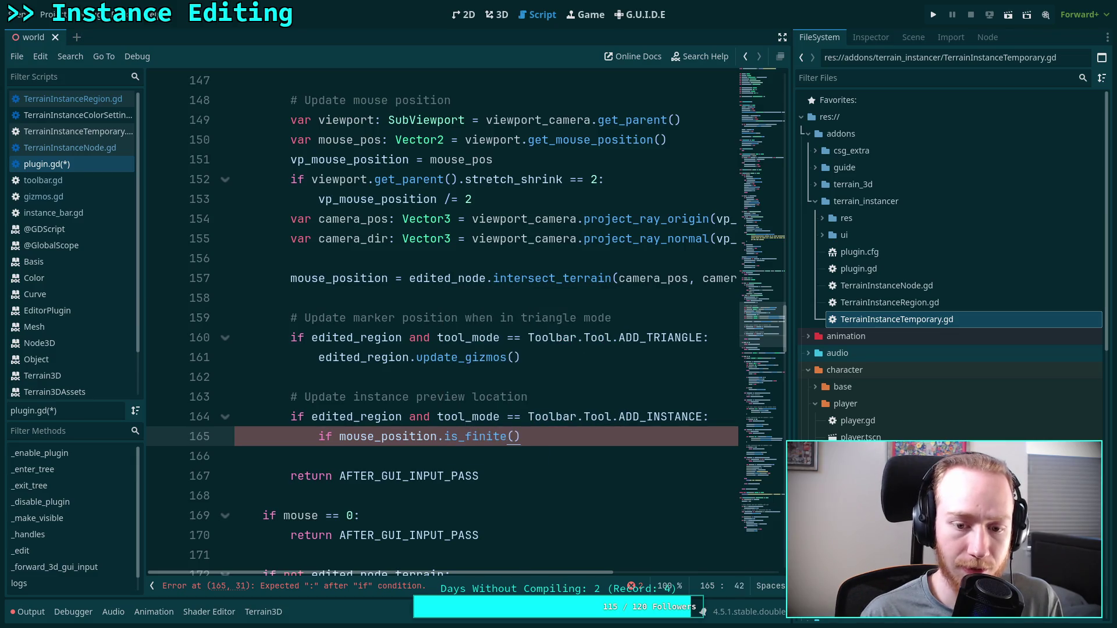
key(Return)
text(inst)
key(Down)
key(Return)
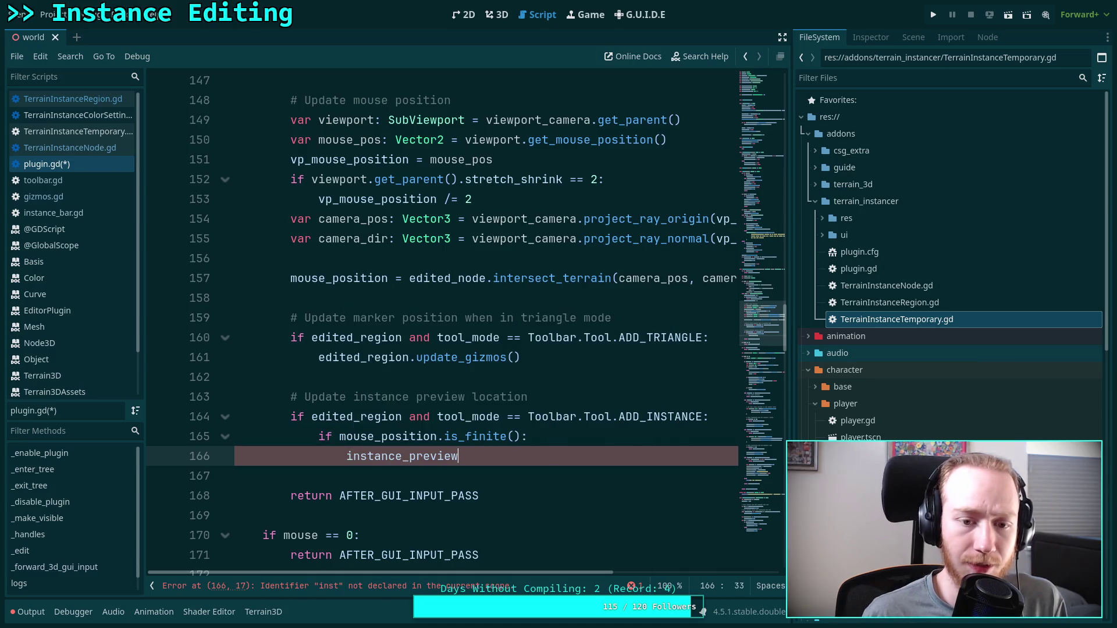
text(.gl)
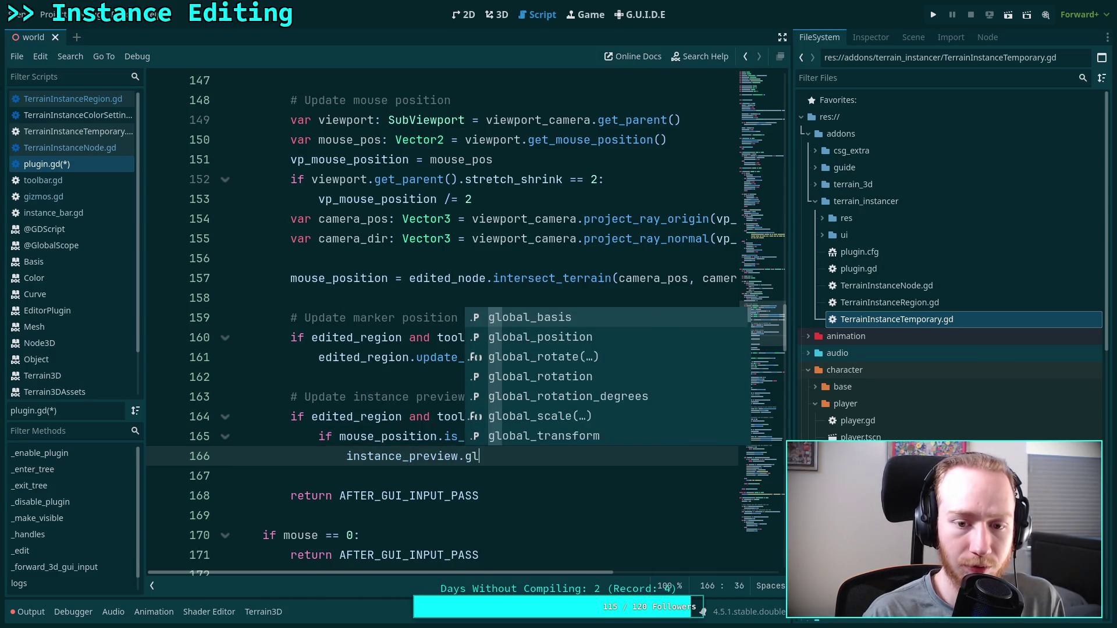
key(Down)
key(Return)
text(= mous)
key(Return)
key(Return)
key(BackSpace)
text(ed)
key(BackSpace)
key(BackSpace)
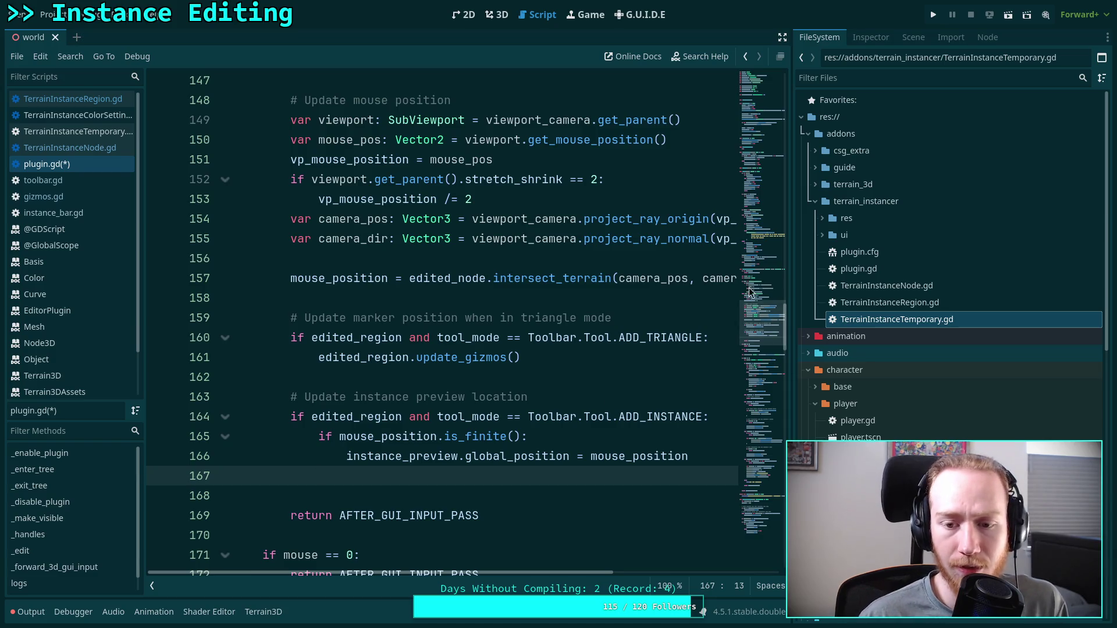
scroll(412, 408, down, 20)
Step: Add instance_preview.show() after instance_bar.show() and instance_preview.hide() in the else branch
click(541, 379)
key(Return)
text(instance_preview.show()
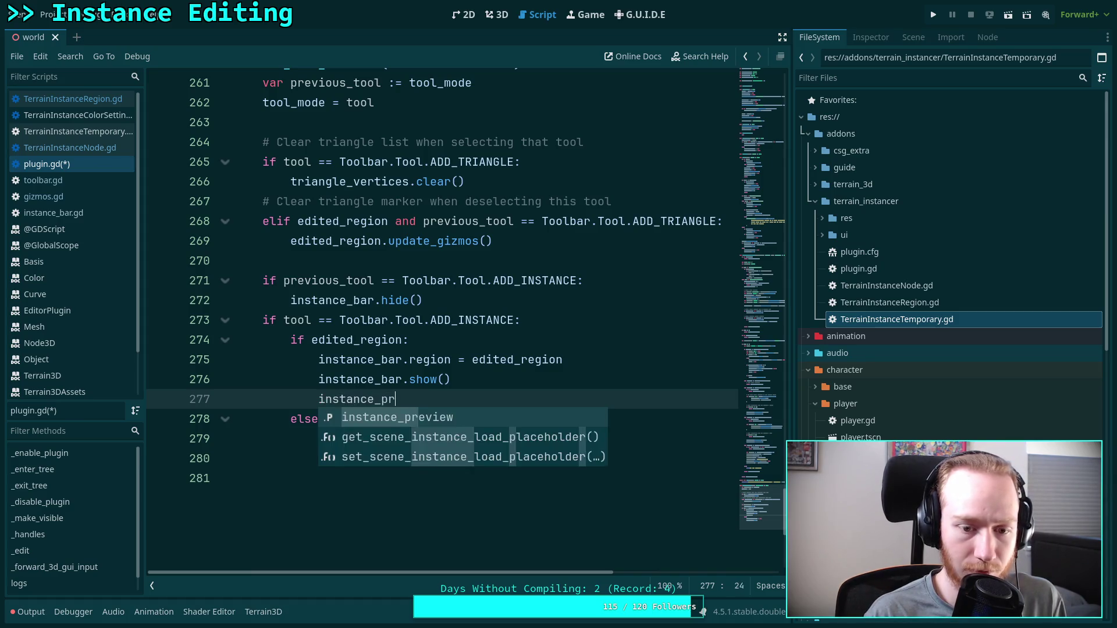
key(Escape)
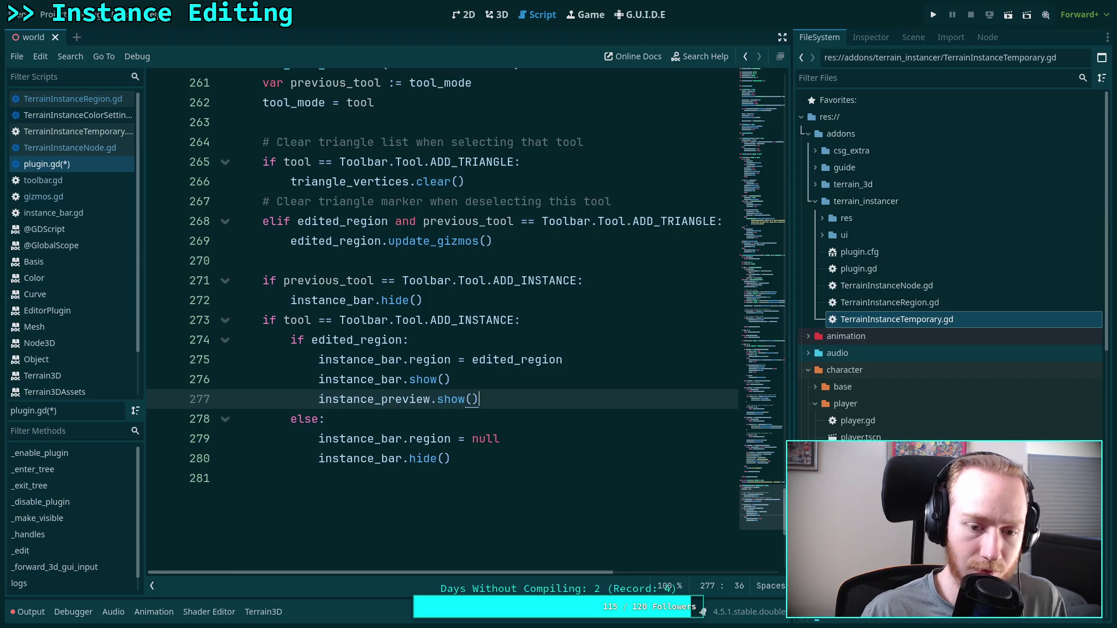
click(450, 458)
key(Return)
text(instante)
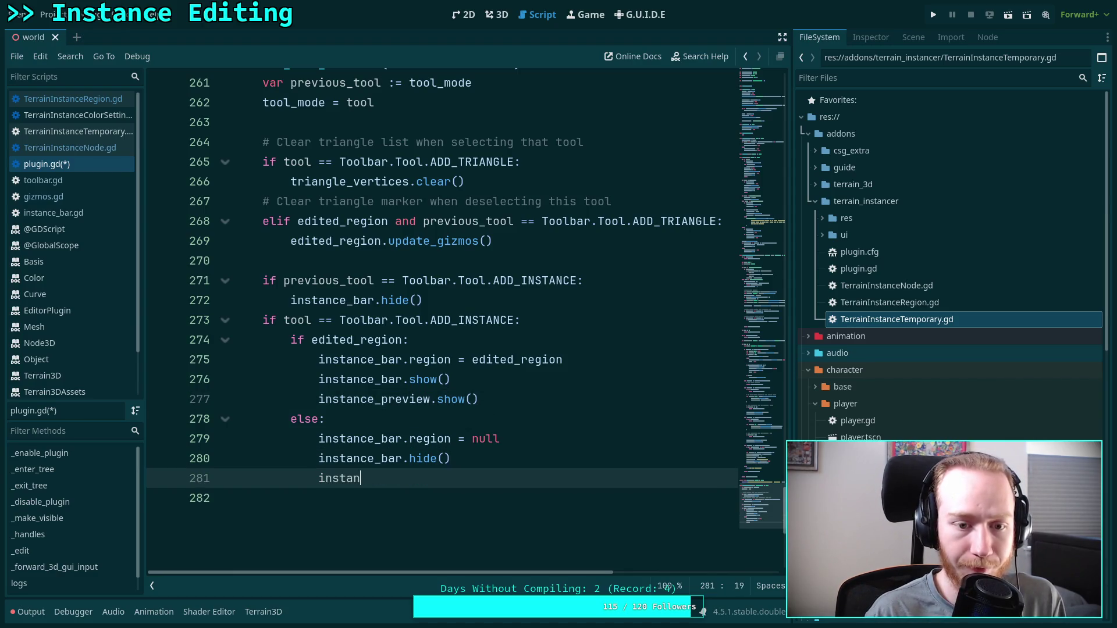
key(BackSpace)
key(BackSpace)
text(ce)
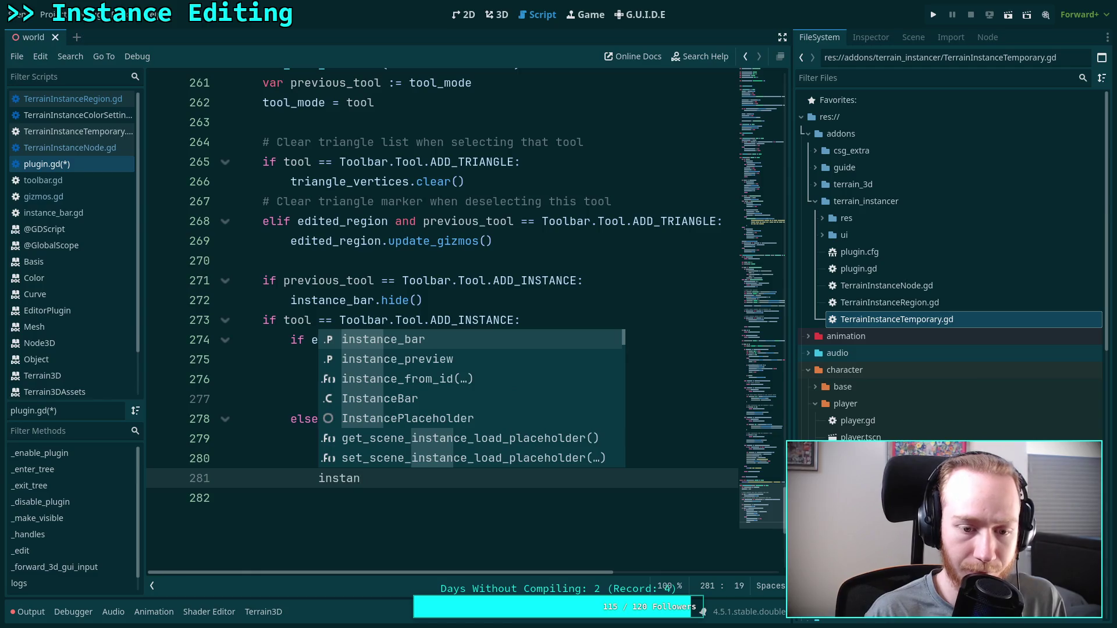
key(Down)
key(Return)
text(.hide)
key(Return)
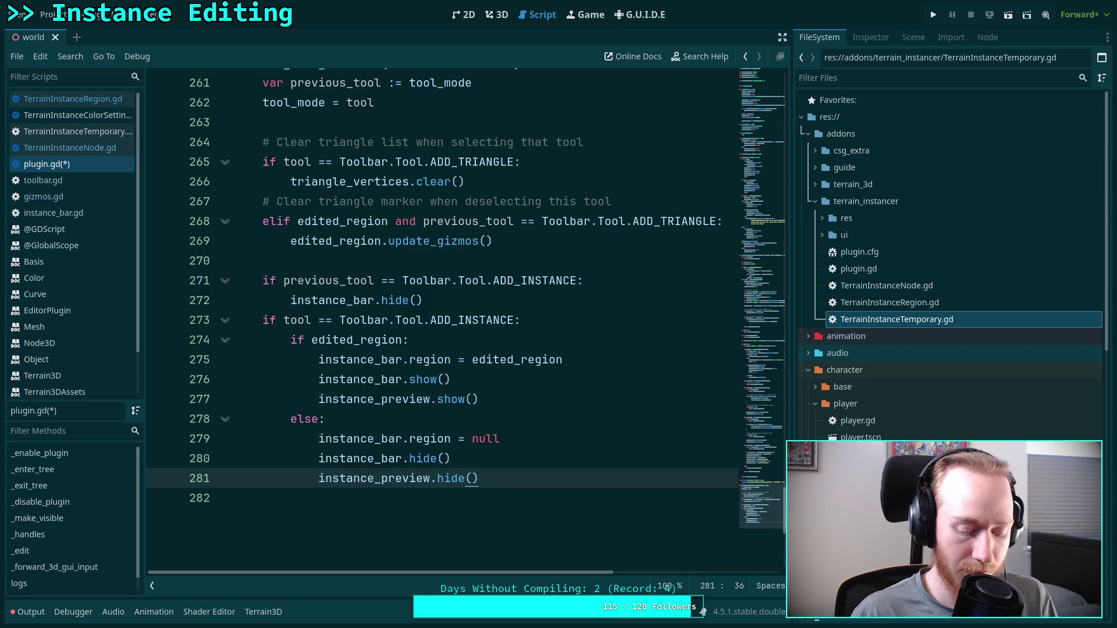
Step: Copy the instance_preview.hide() call into the previous-tool branch below instance_bar.hide(), and save plugin.gd
key(ctrl+c)
click(483, 300)
key(ctrl+v)
key(Up)
key(BackSpace)
key(shift+Tab)
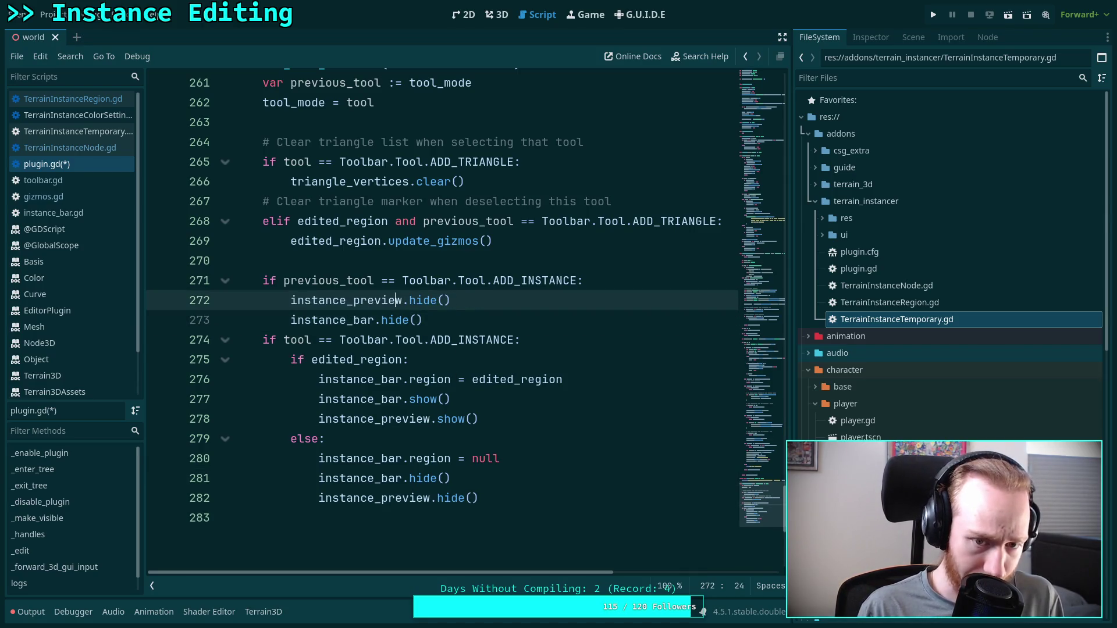
key(alt+Down)
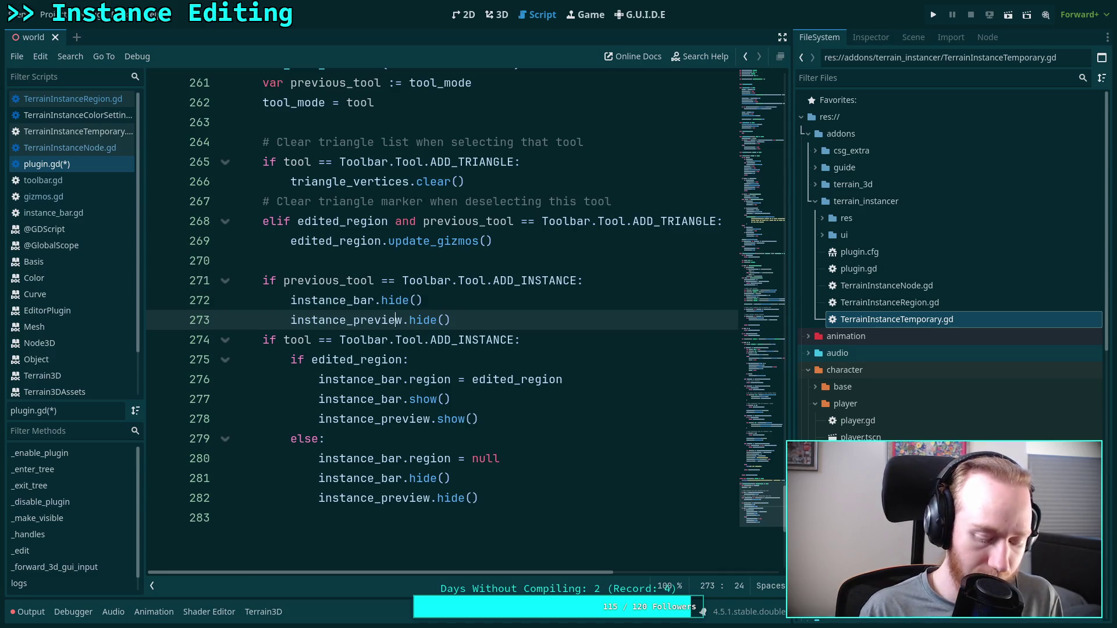
key(ctrl+s)
click(486, 340)
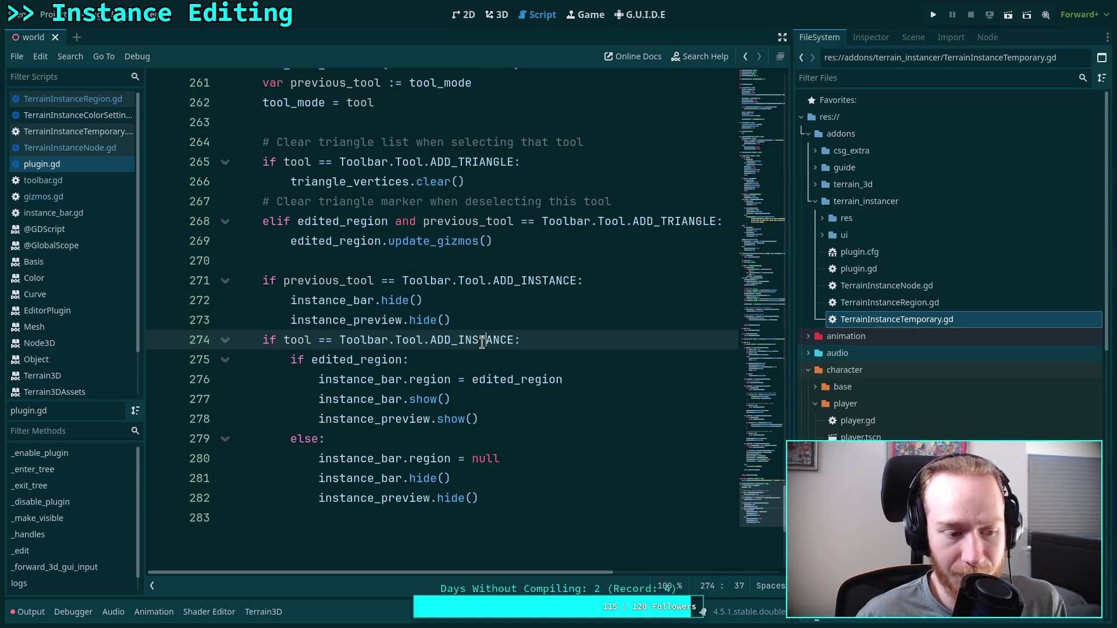
click(503, 319)
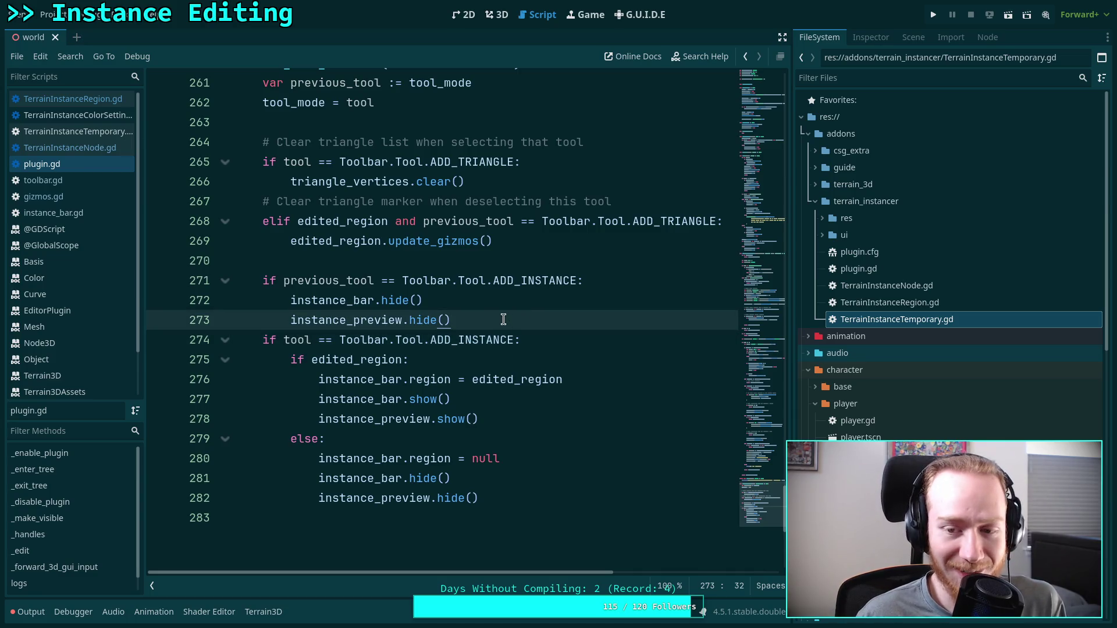
click(494, 266)
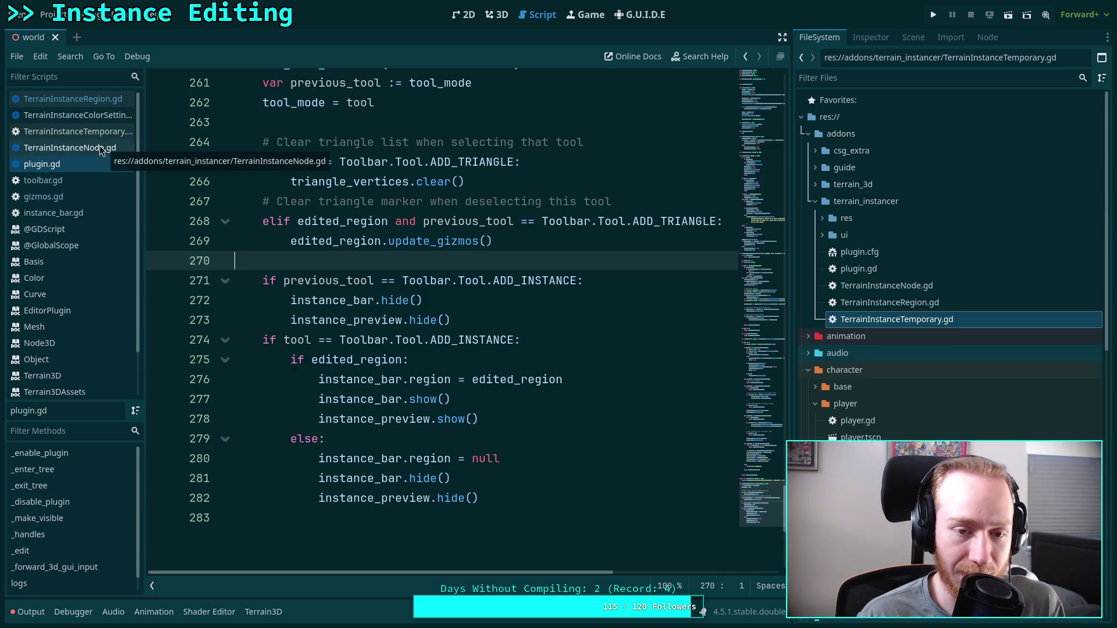
Step: Browse the TerrainInstanceRegion, Temporary, Node and ColorSettings scripts
click(121, 102)
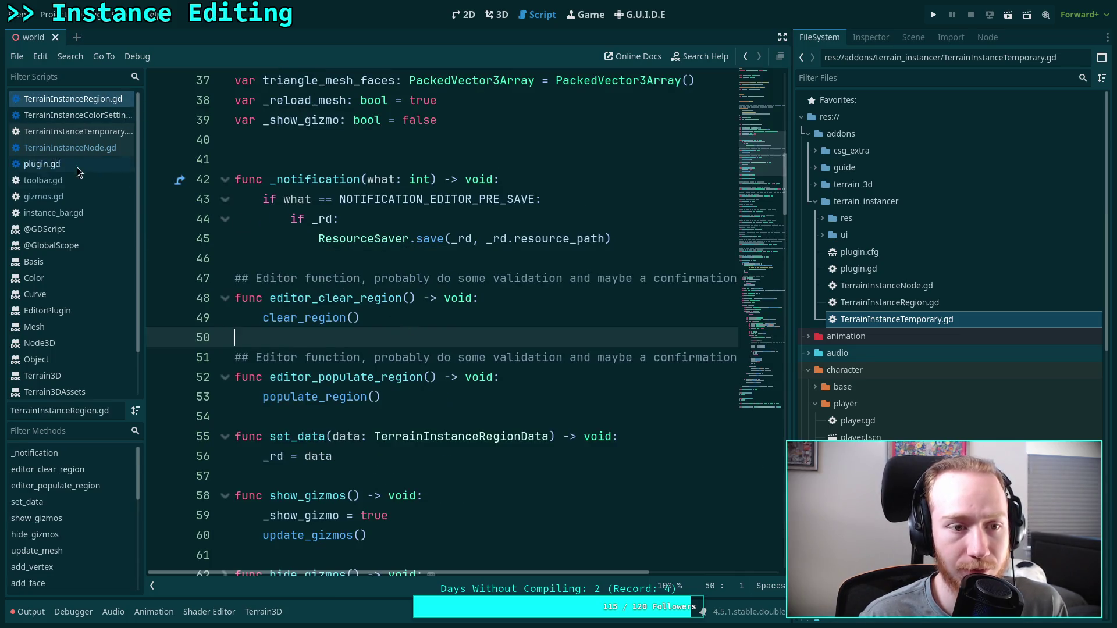
click(93, 133)
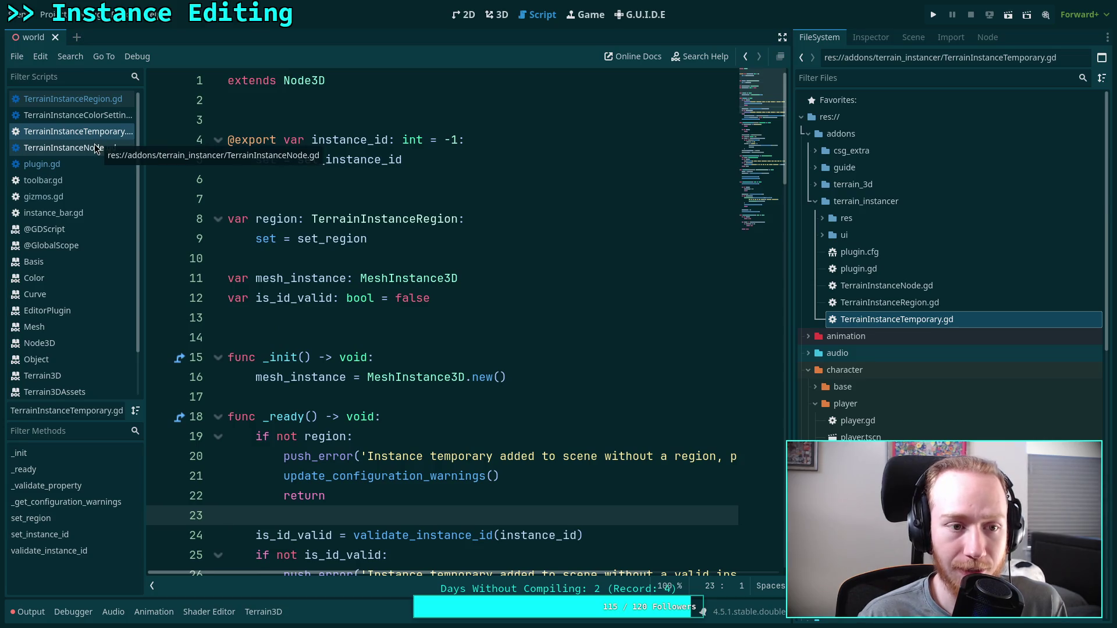
click(100, 148)
scroll(277, 299, down, 9)
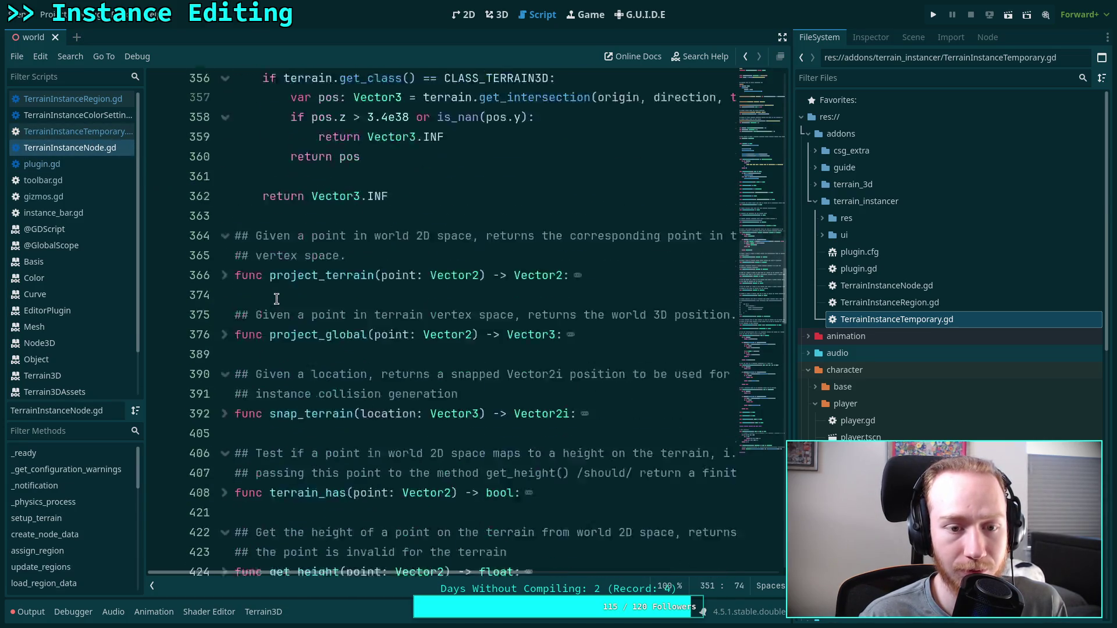
scroll(277, 299, down, 5)
click(110, 125)
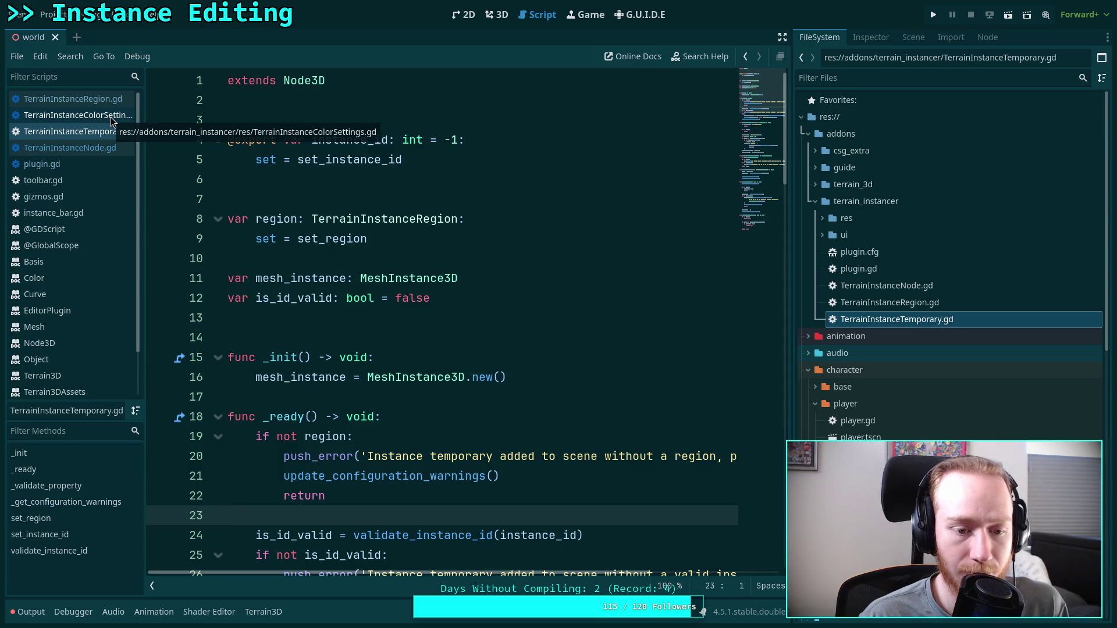
scroll(407, 320, down, 5)
click(67, 100)
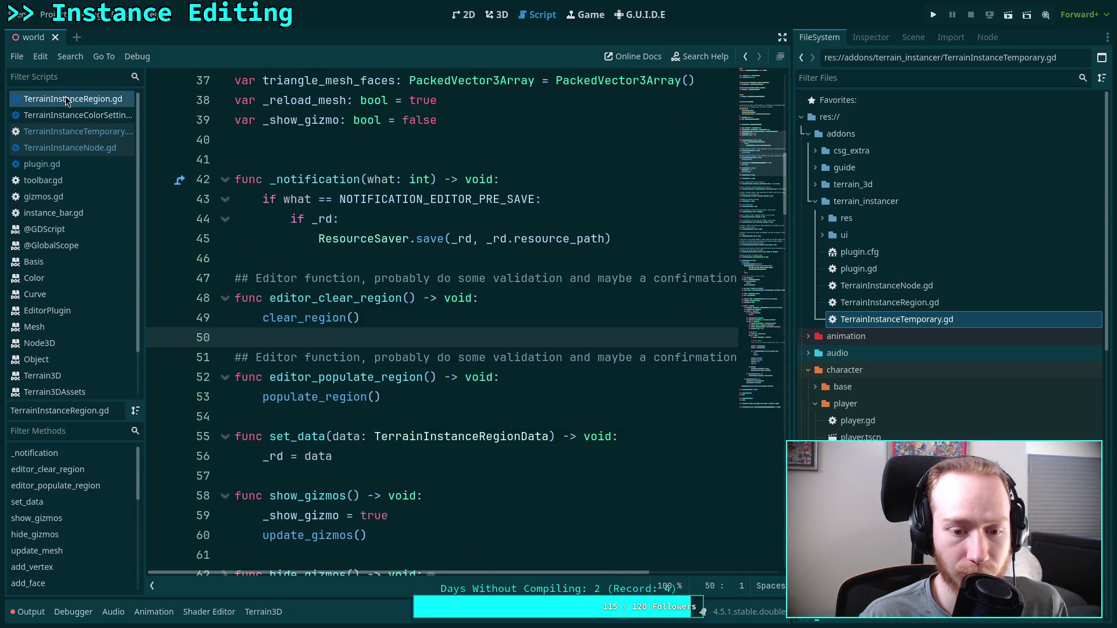
click(73, 115)
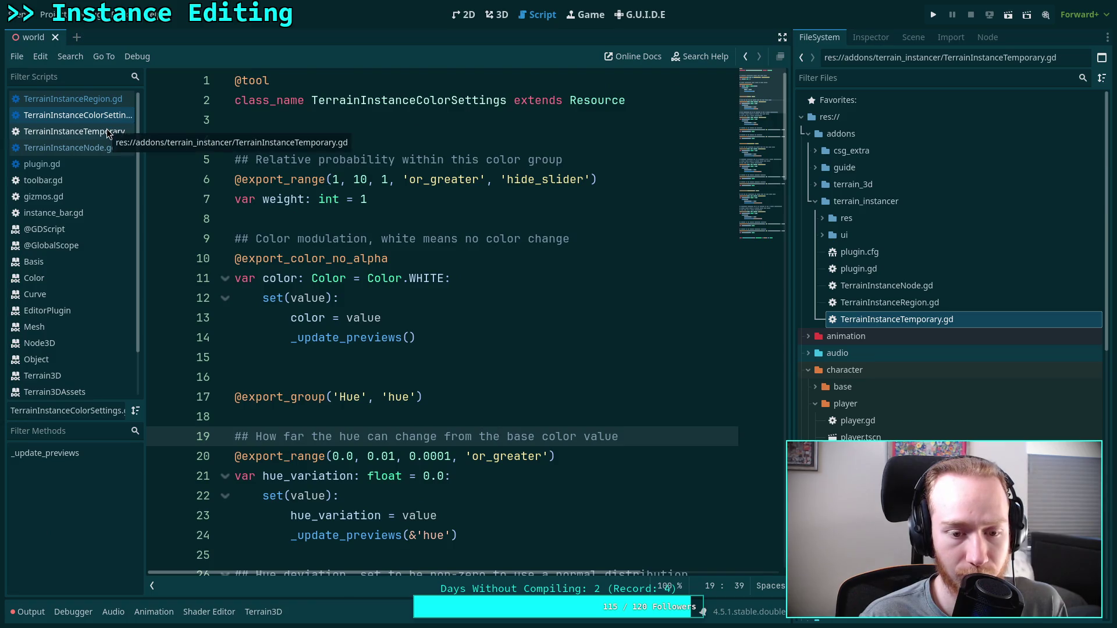
click(108, 132)
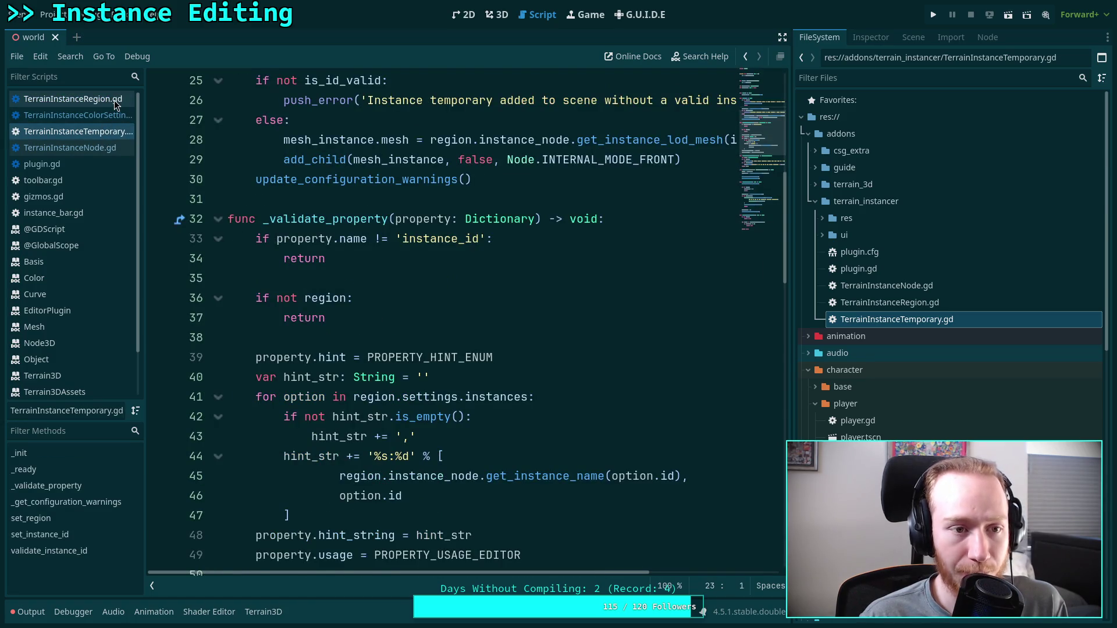
click(115, 100)
Step: Return to plugin.gd and place the caret under the instance preview position update
click(89, 152)
click(90, 164)
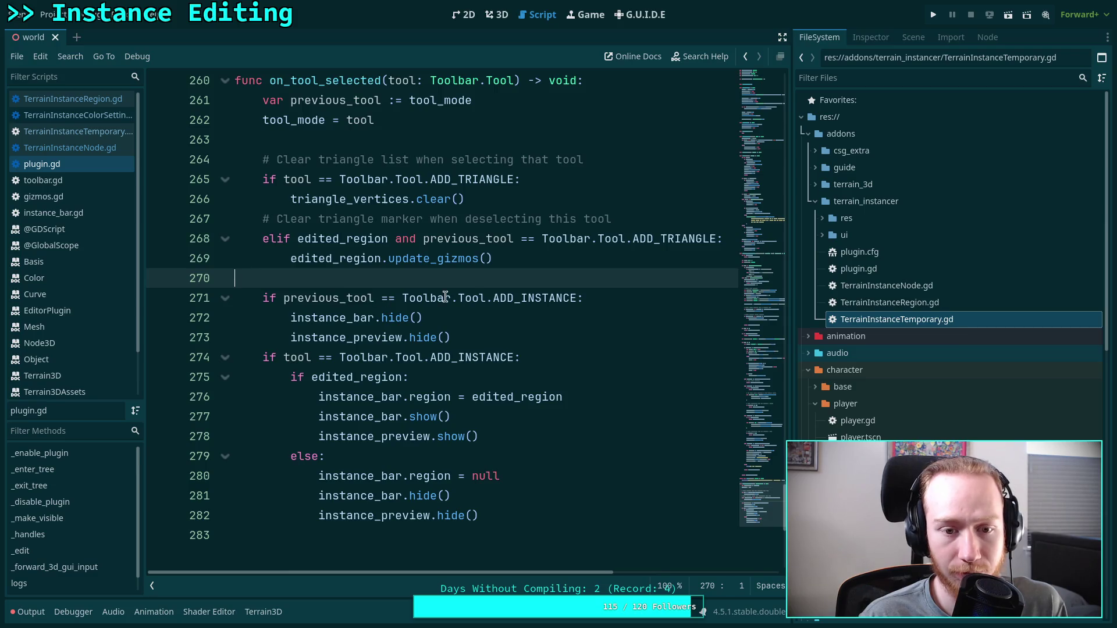
scroll(473, 291, up, 20)
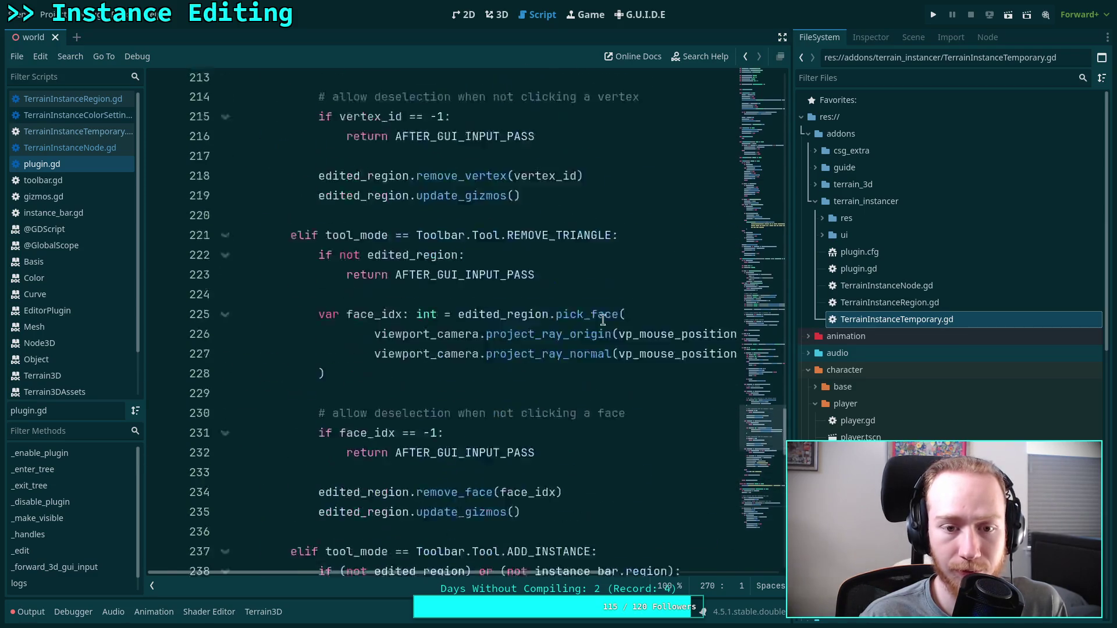
scroll(629, 325, up, 15)
scroll(563, 317, down, 4)
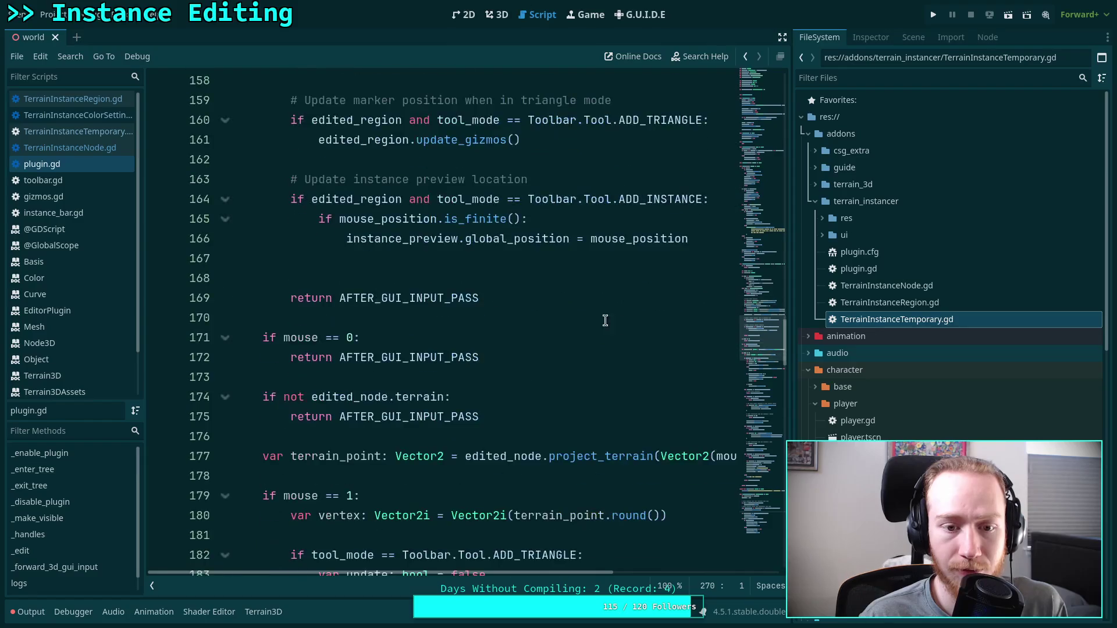
scroll(536, 330, up, 1)
click(569, 317)
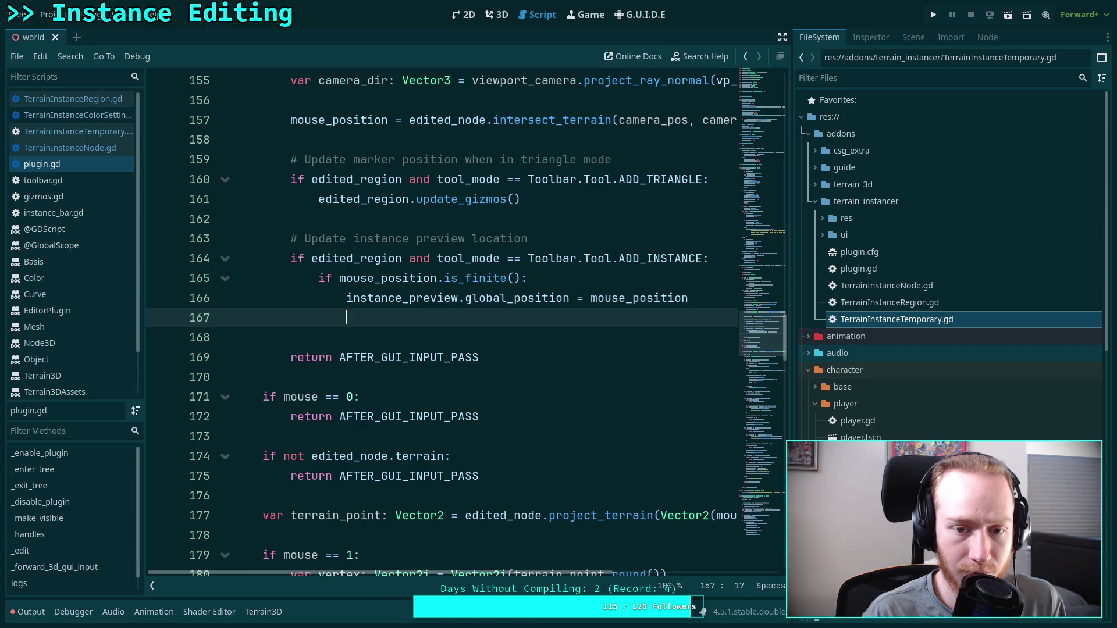
Step: Add instance_preview.show() after the position update, with an else branch calling instance_preview.hide(), and save
text(instance_p)
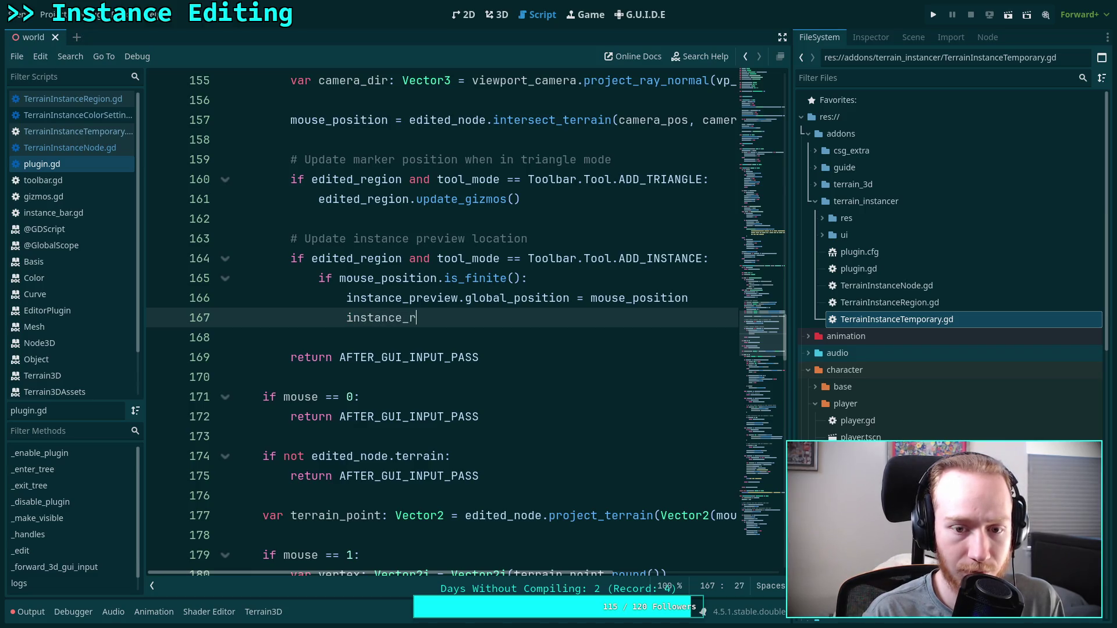
text(review.sho)
key(Return)
key(Return)
text(ell)
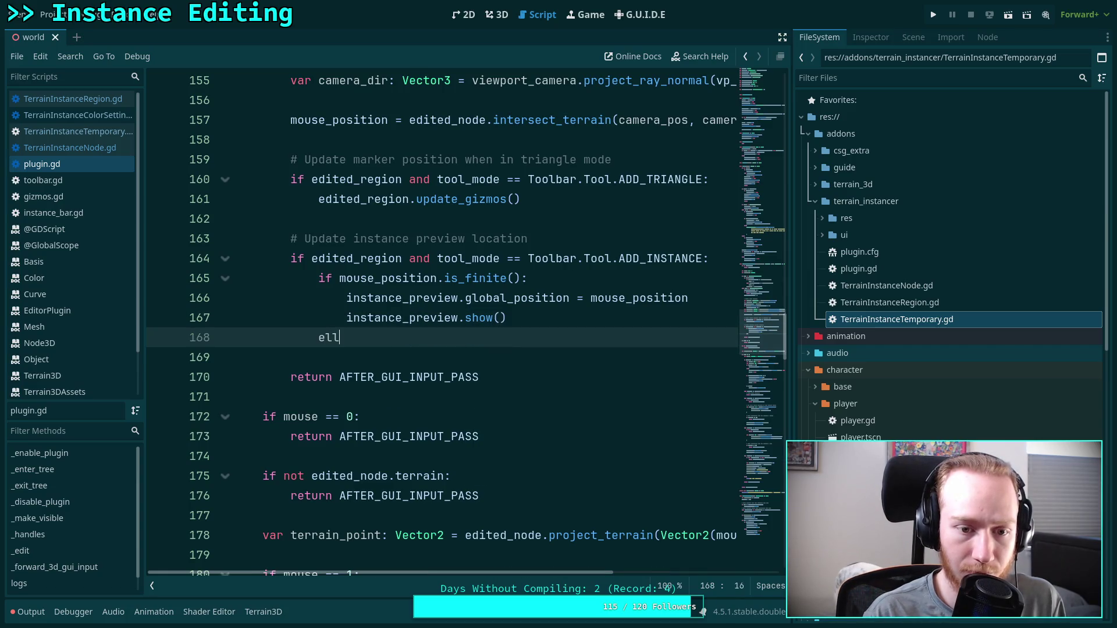
key(BackSpace)
text(se:)
key(Return)
text(instance_pre)
key(Return)
text(.hide)
key(Return)
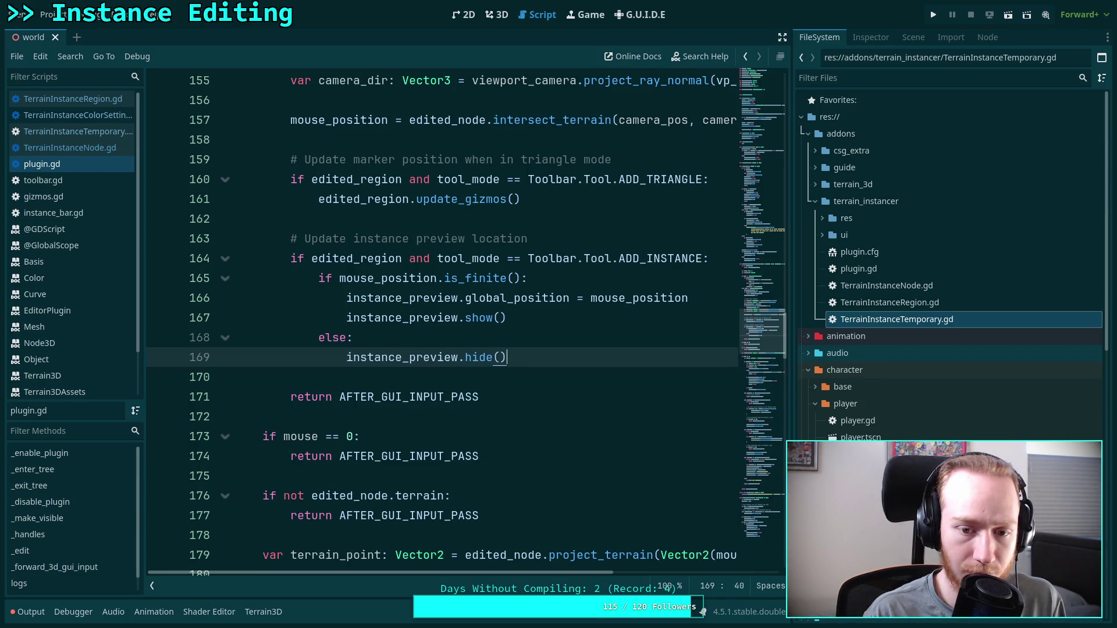
key(ctrl+s)
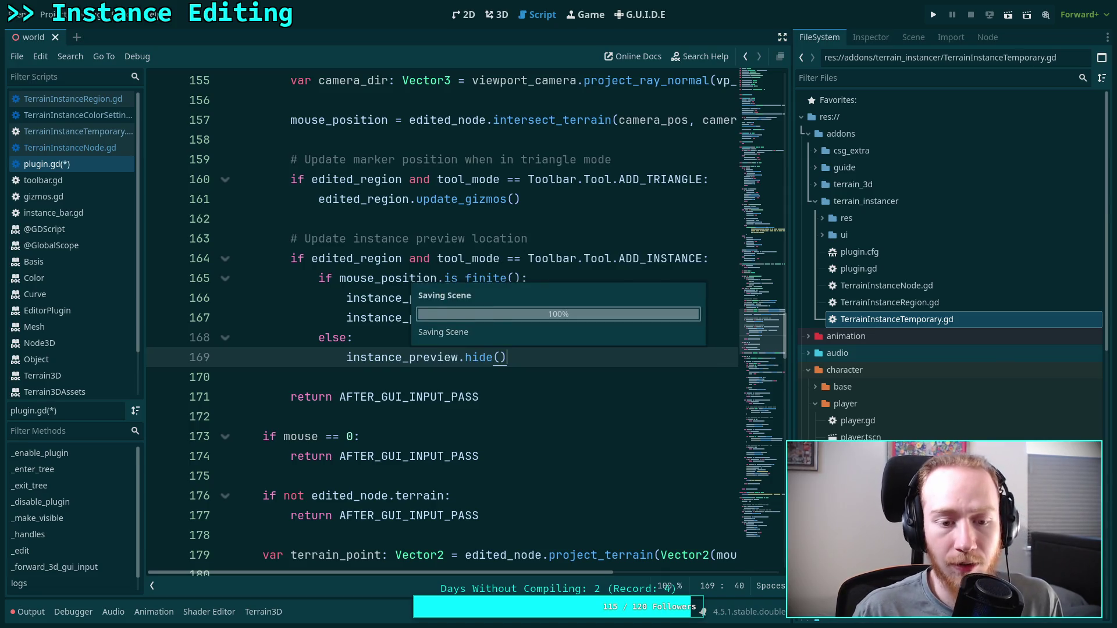
Step: Add instance_preview.mesh = edited_region.instance_node.get_instance_lod_mesh(0) and save the script
scroll(488, 326, down, 4)
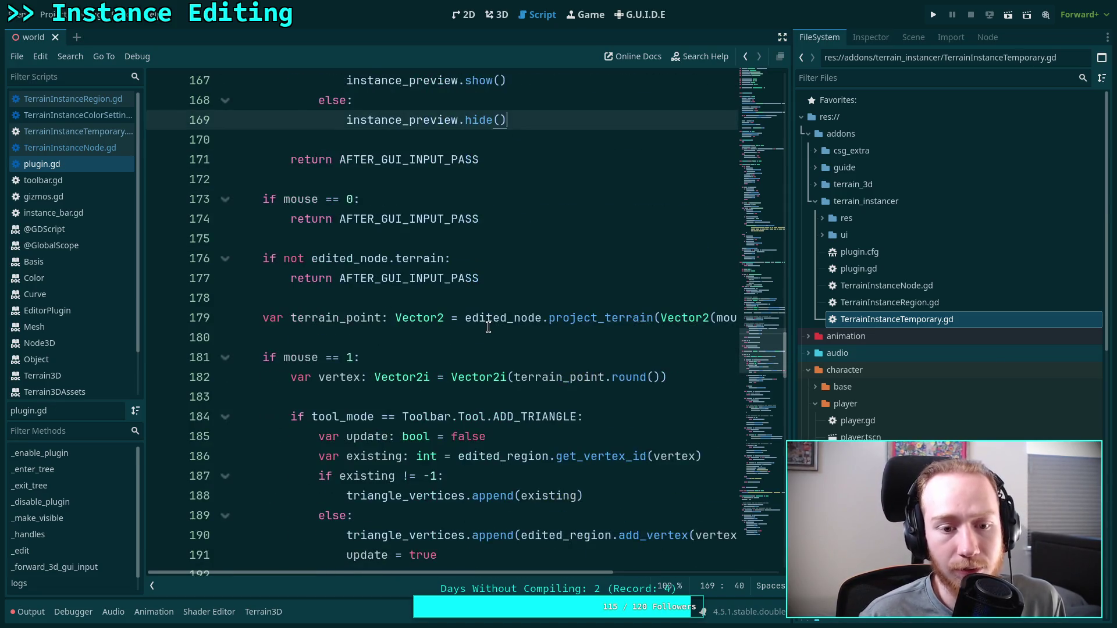
scroll(488, 327, down, 10)
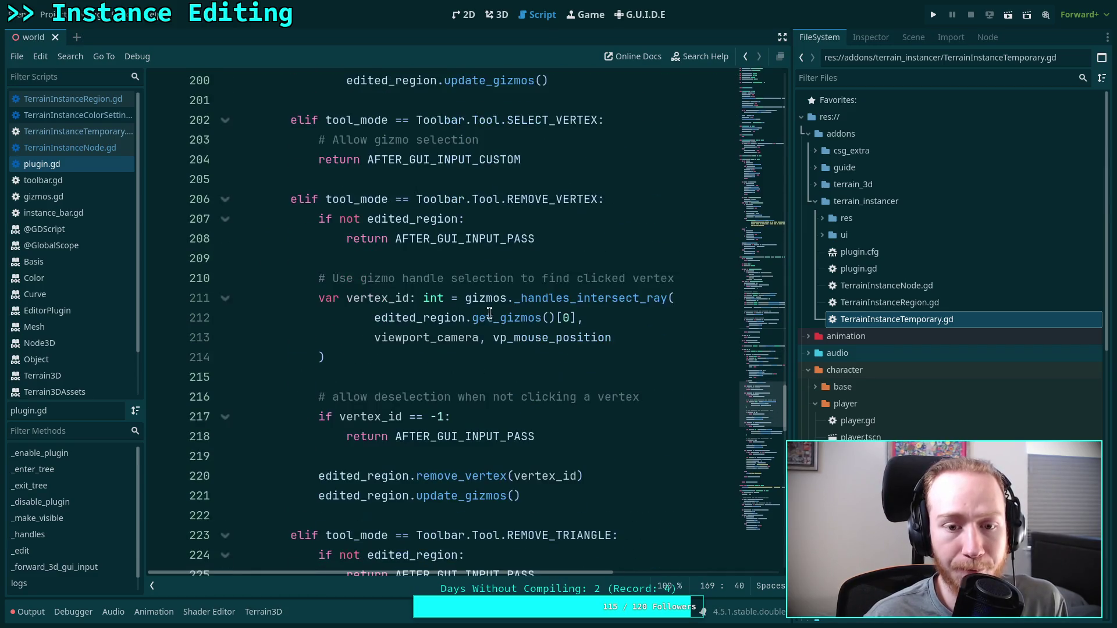
scroll(497, 301, down, 20)
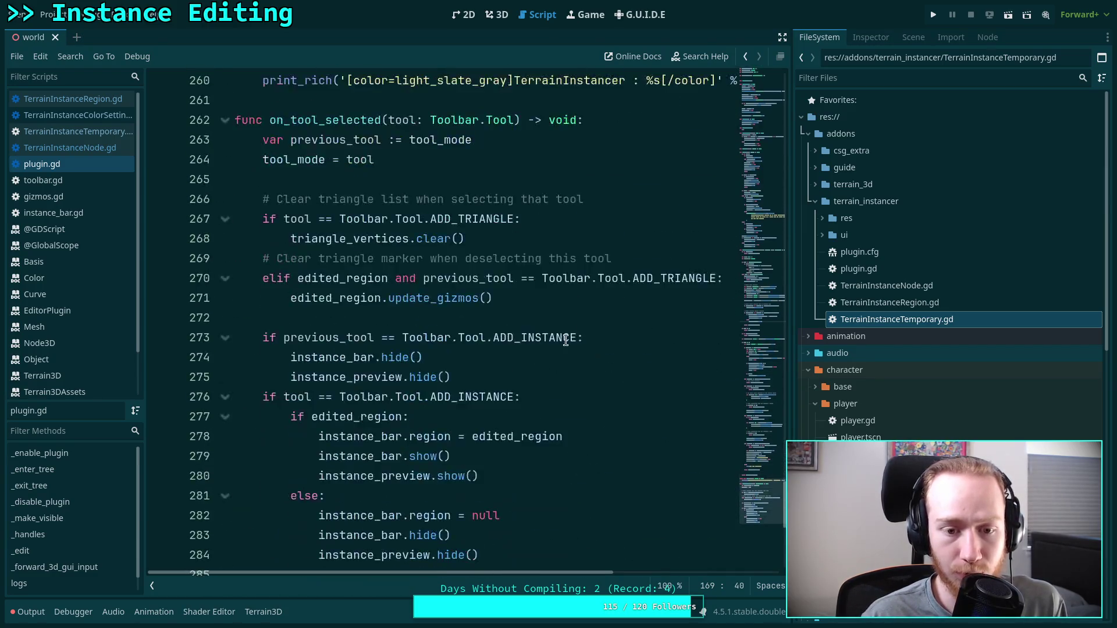
scroll(553, 338, up, 3)
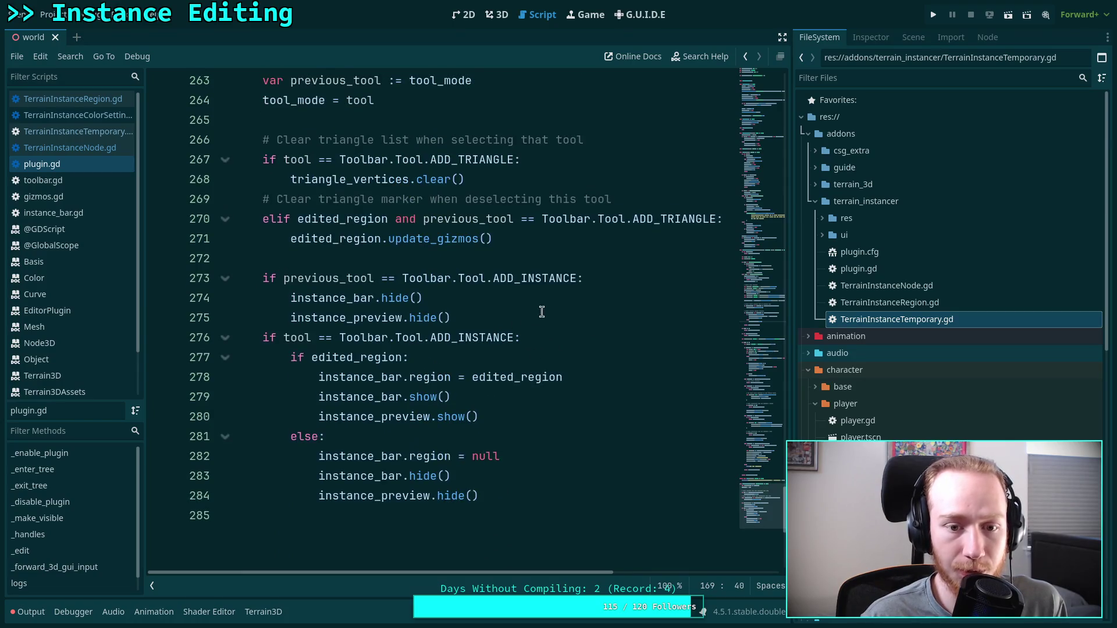
click(606, 385)
click(578, 417)
key(Return)
text(instance)
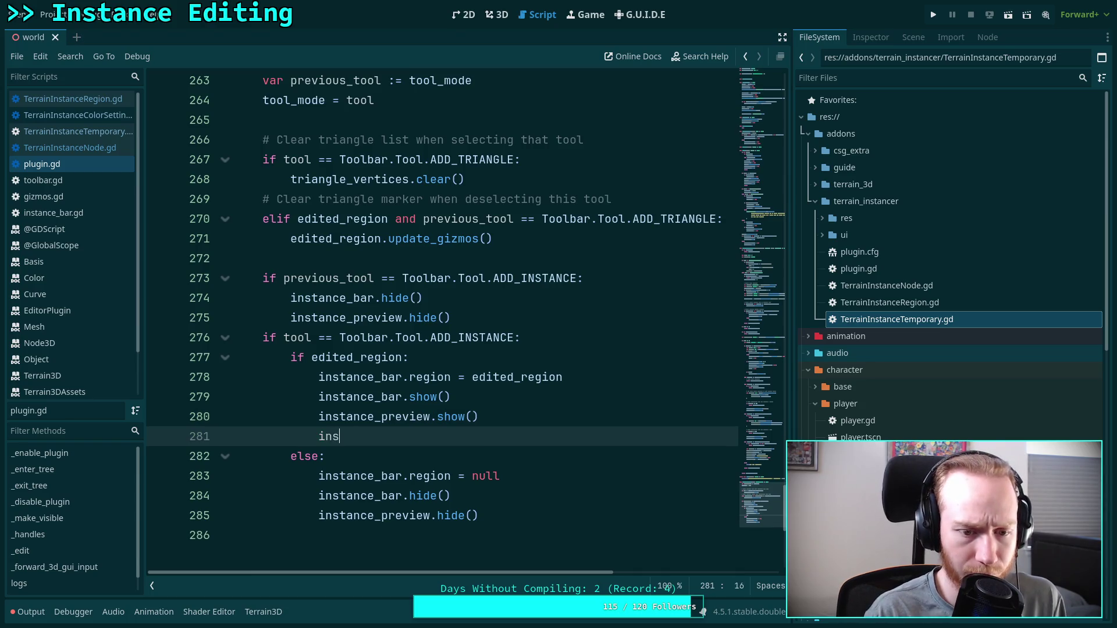
text(_preview.)
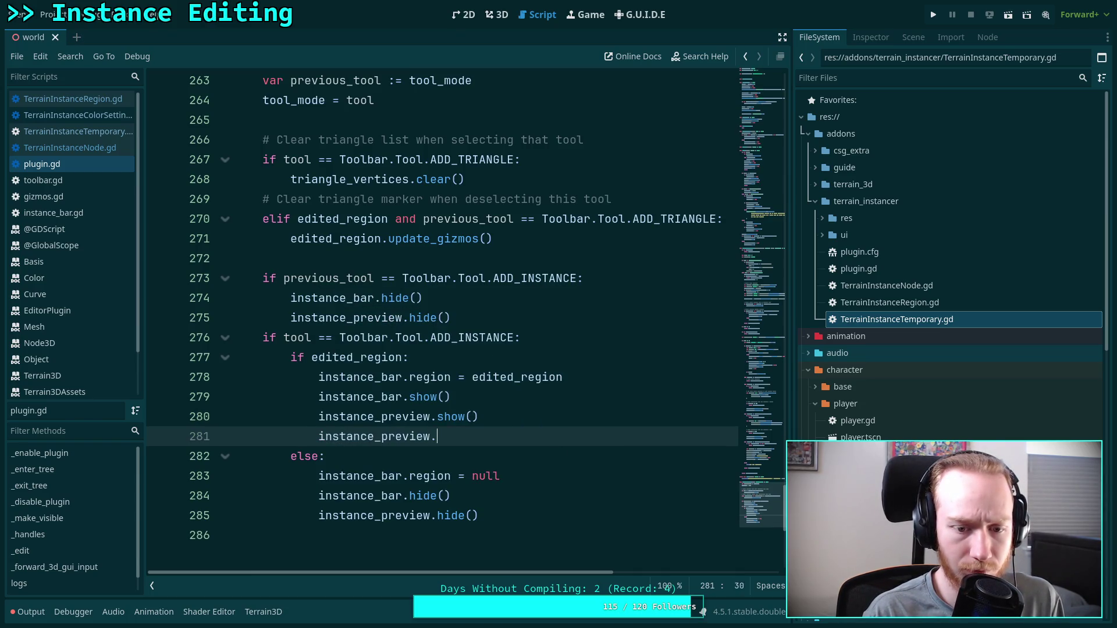
text(mesh)
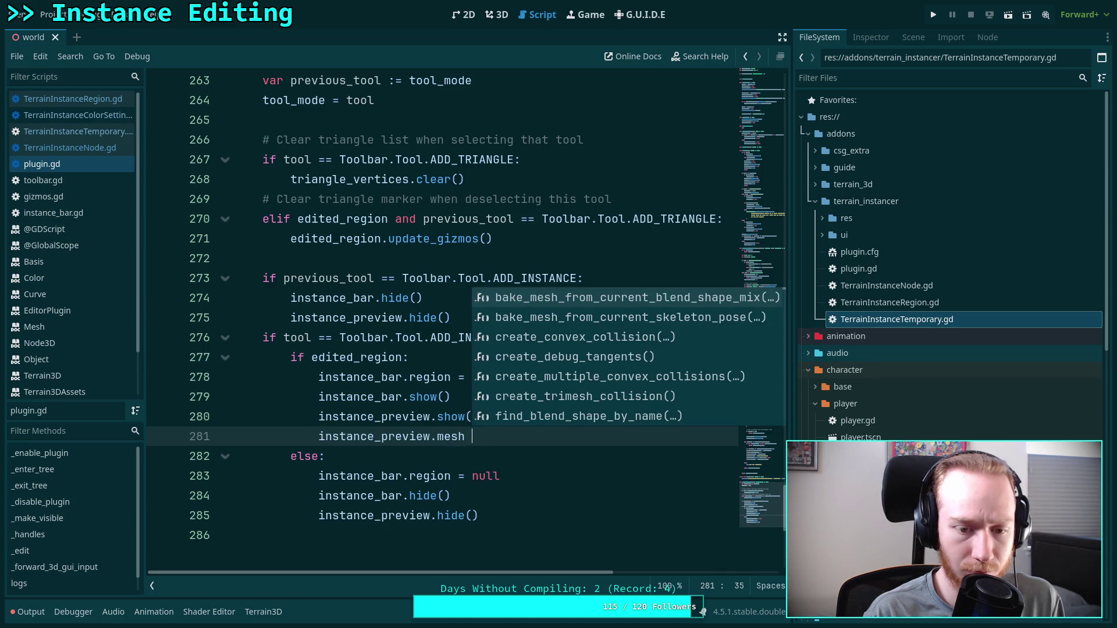
text( = )
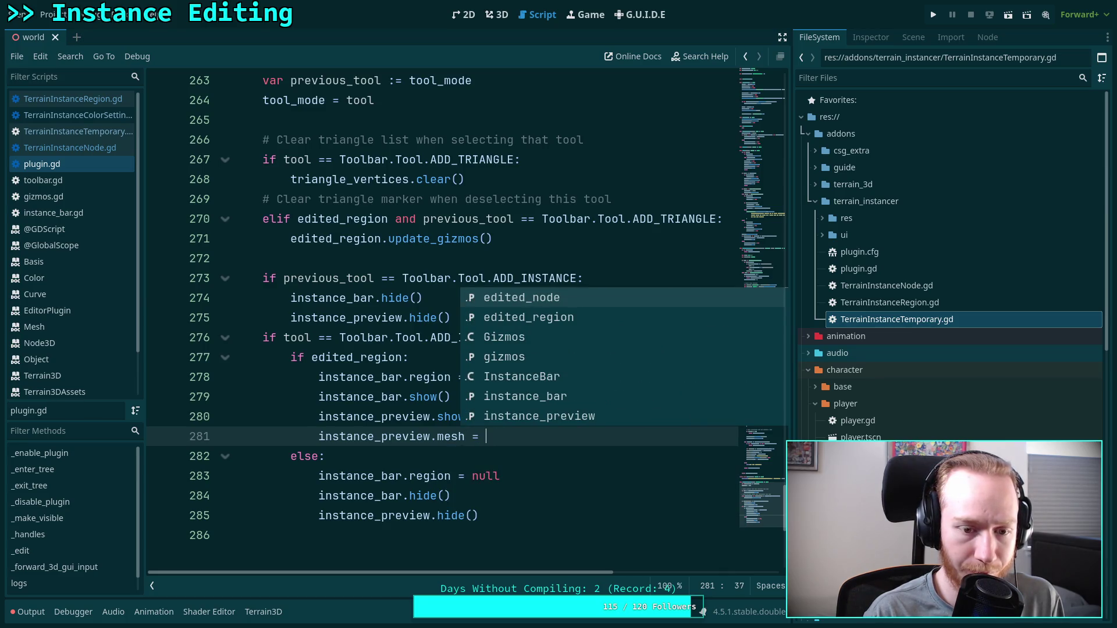
text(edited)
text(_region.)
text(instance_node.ge)
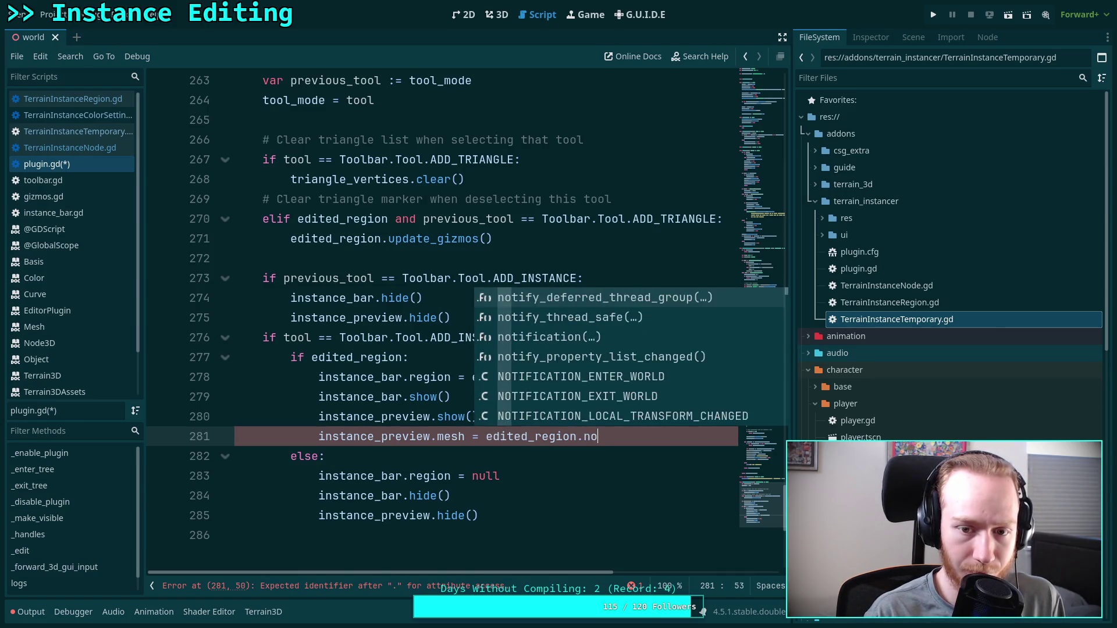
text(t_)
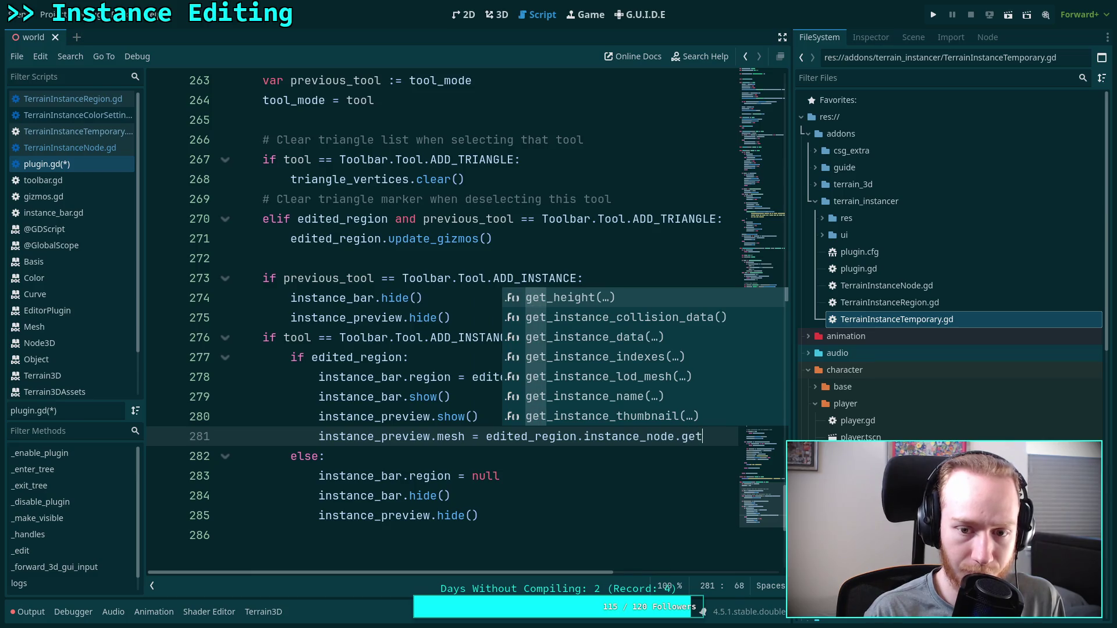
key(Down)
key(Down)
key(Down)
key(Return)
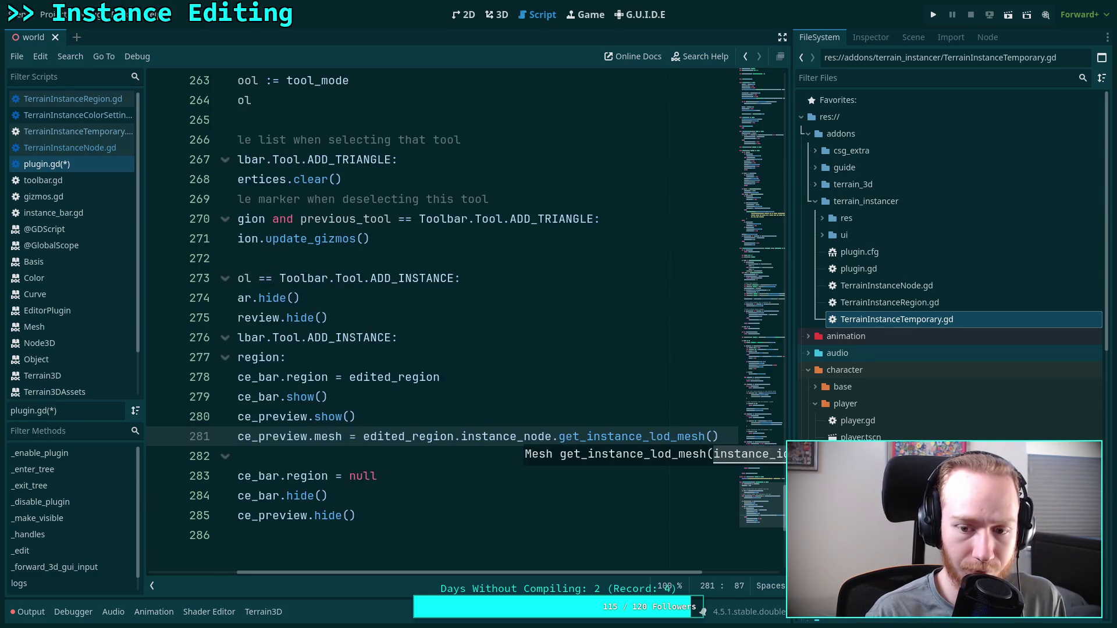
text(0,)
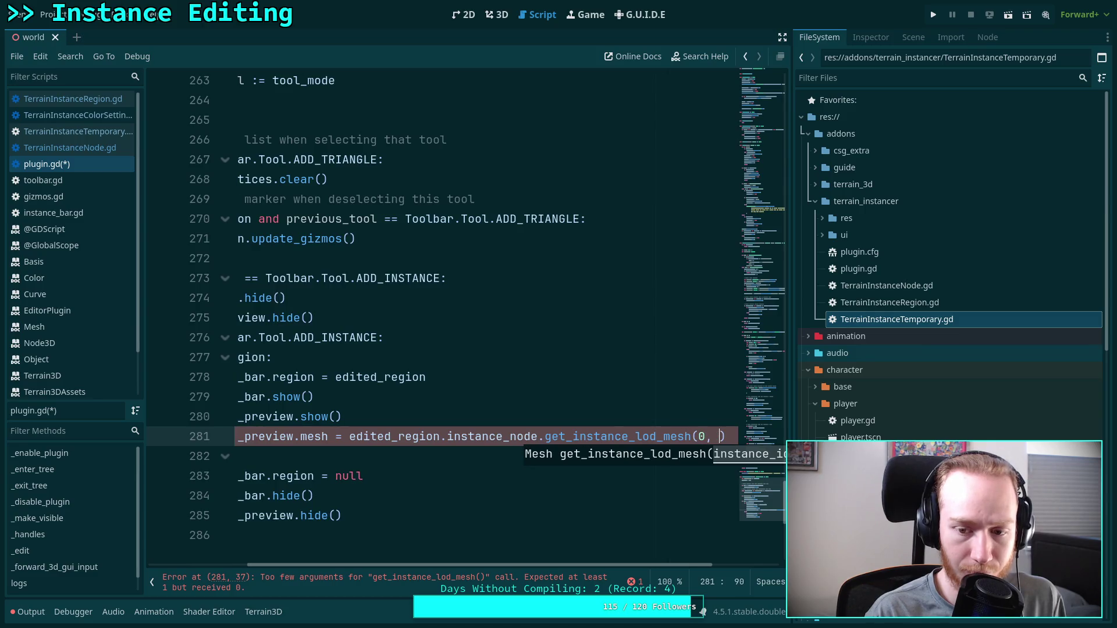
key(BackSpace)
key(ctrl+s)
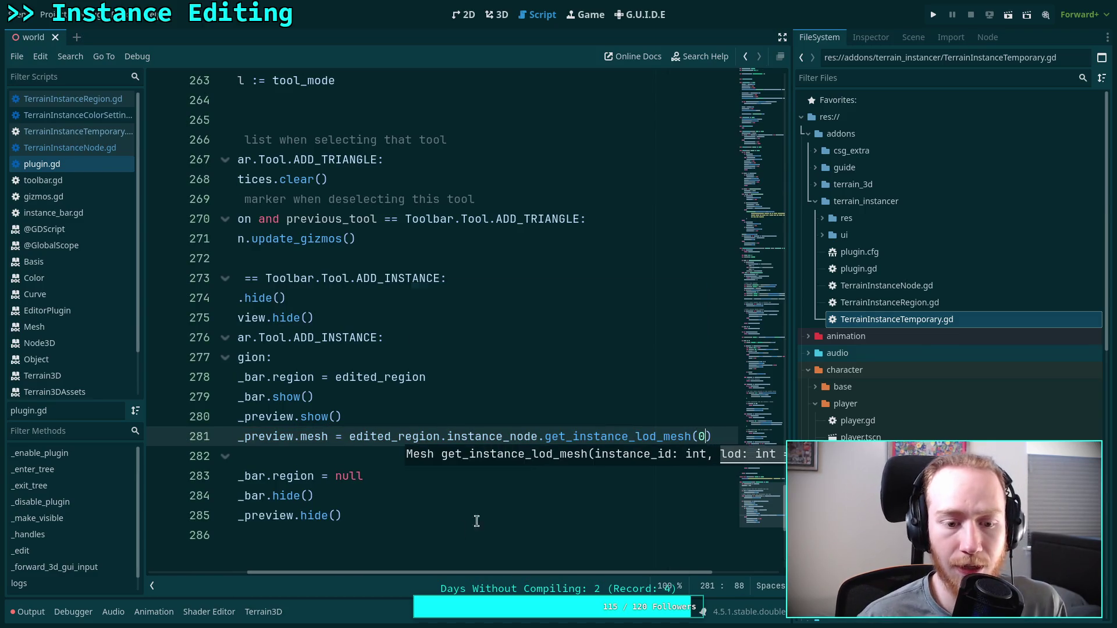
drag(476, 571, 378, 571)
click(354, 436)
key(ctrl+s)
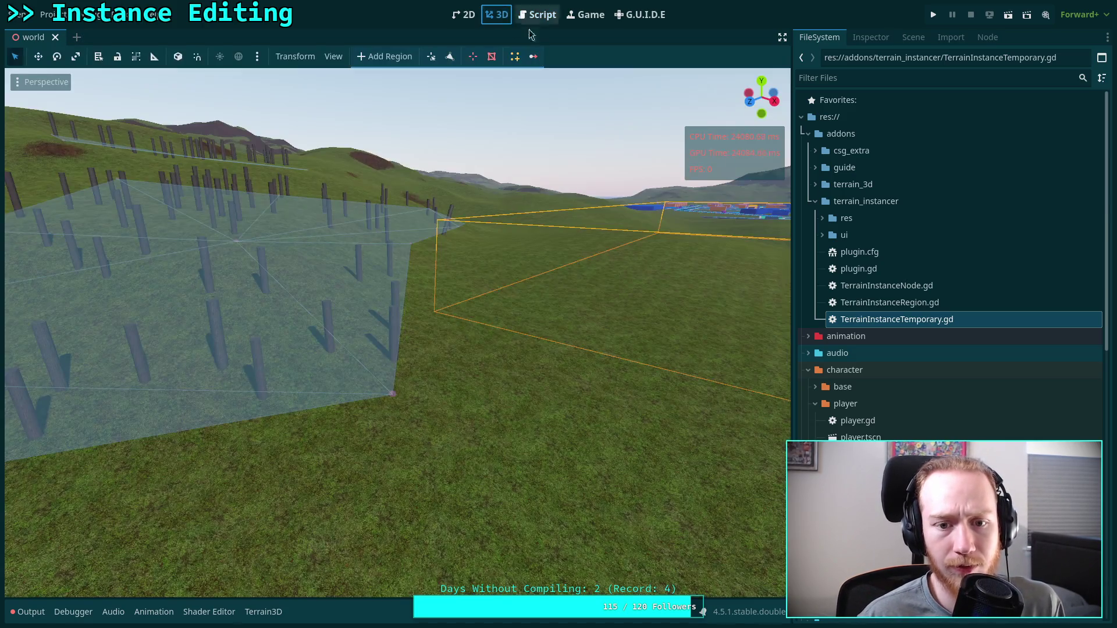
click(497, 14)
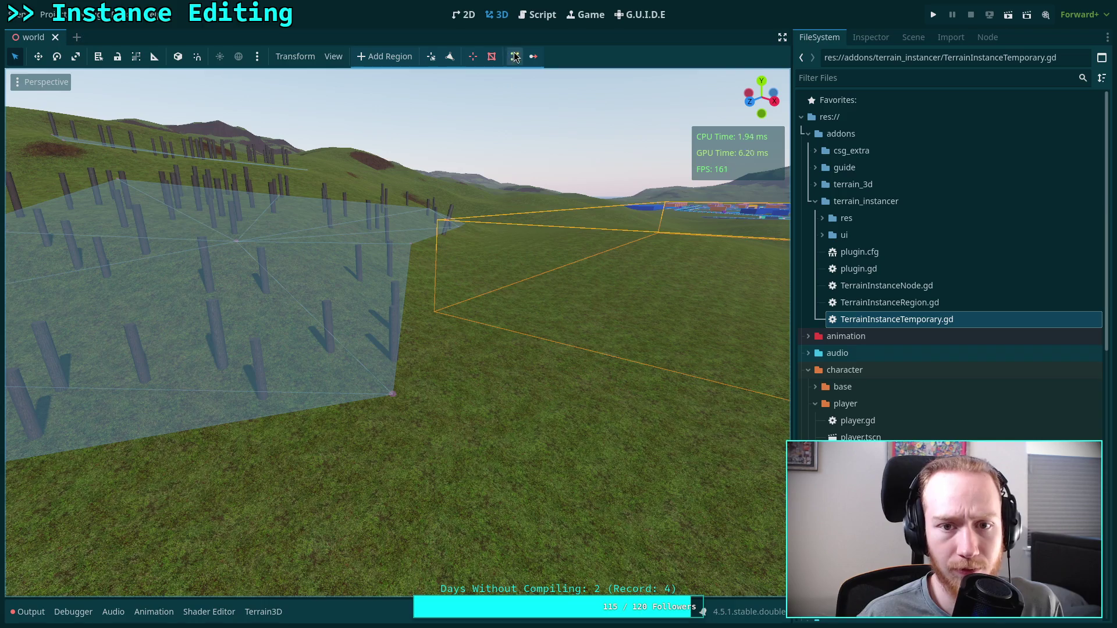
Step: Reload the Terrain Instancer plugin by toggling it off and on in Project Settings > Plugins
click(51, 15)
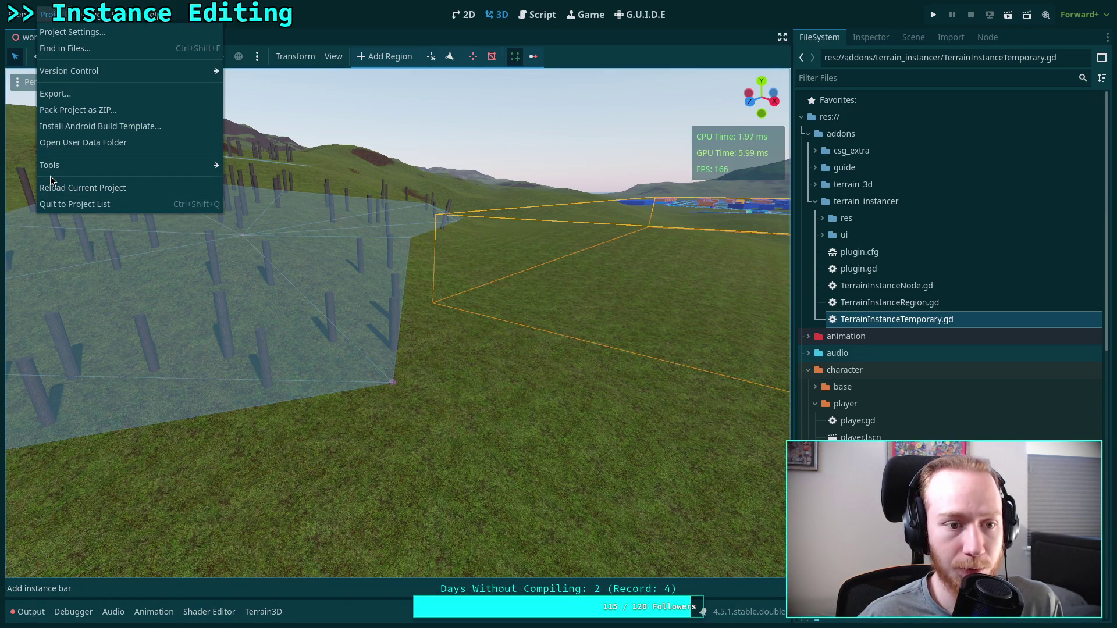
click(68, 34)
click(239, 221)
click(239, 221)
click(557, 492)
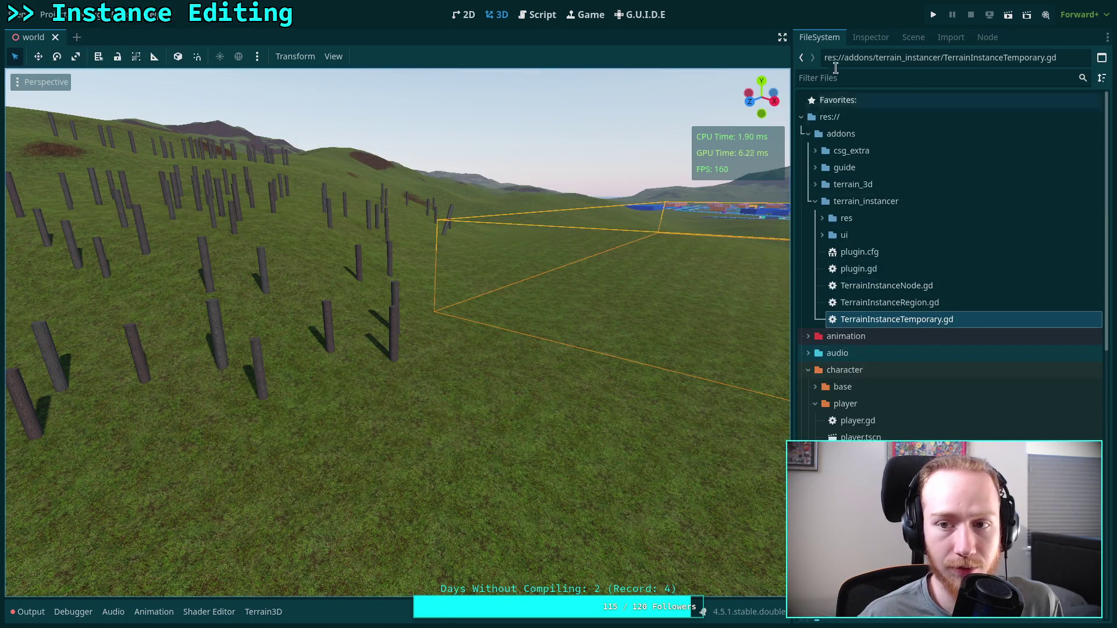
Step: Select TerrainInstanceRegion, enable Add Instance, and check the Output log for errors
click(913, 37)
click(845, 299)
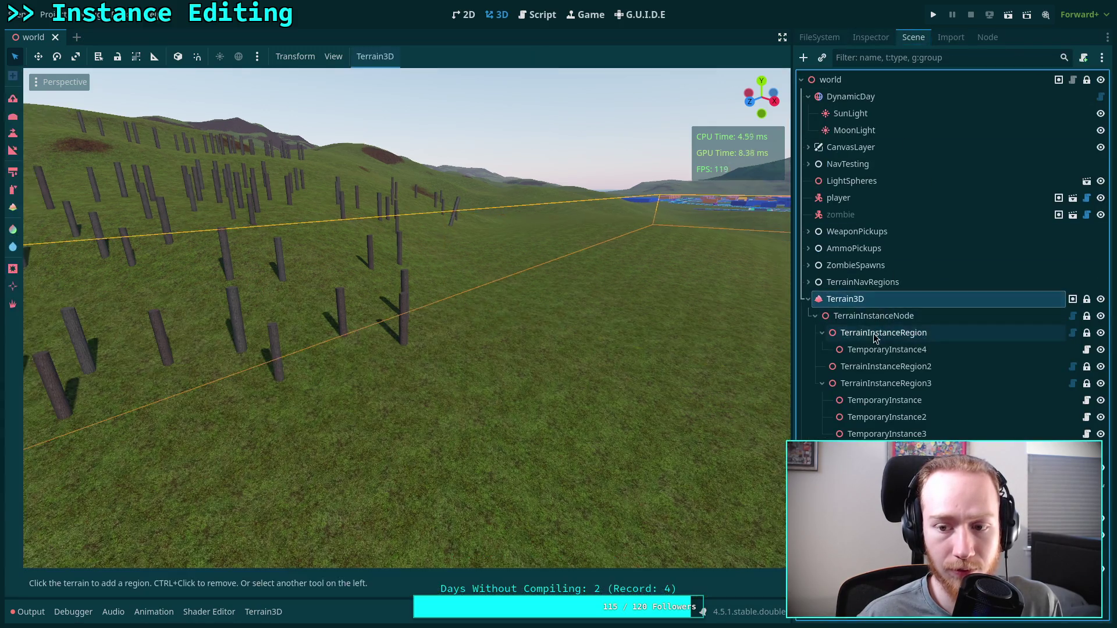
click(884, 333)
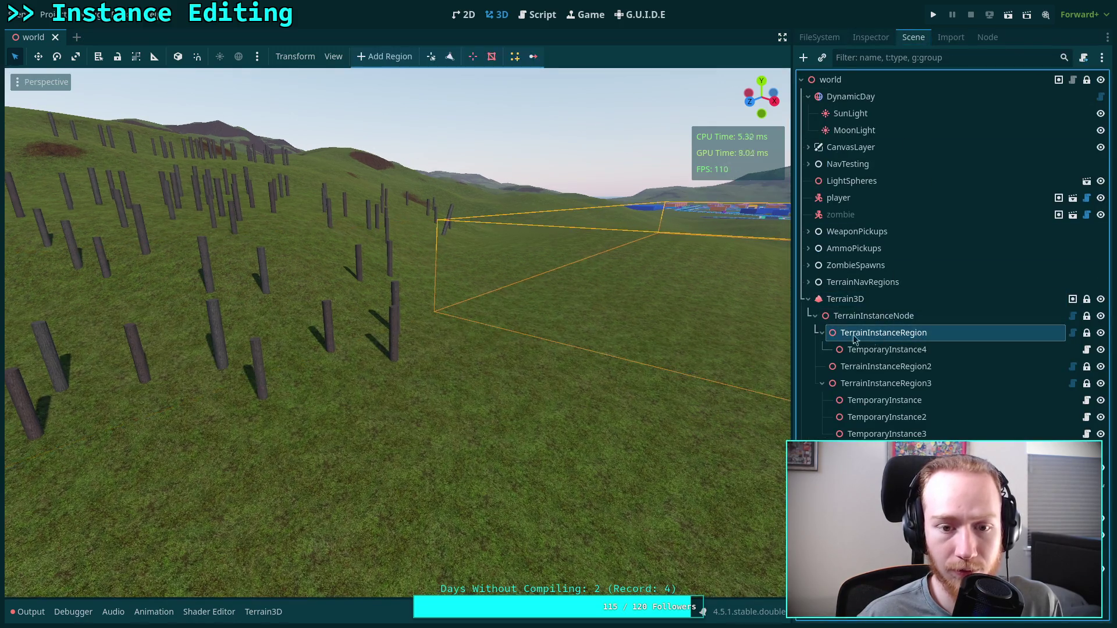
click(513, 60)
click(30, 612)
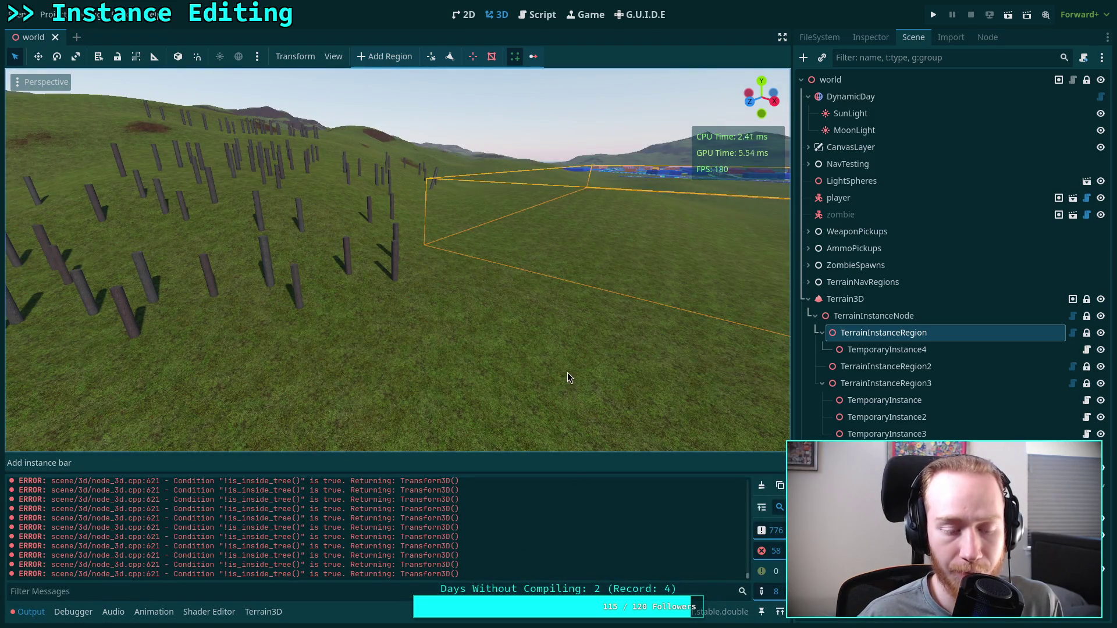
click(536, 15)
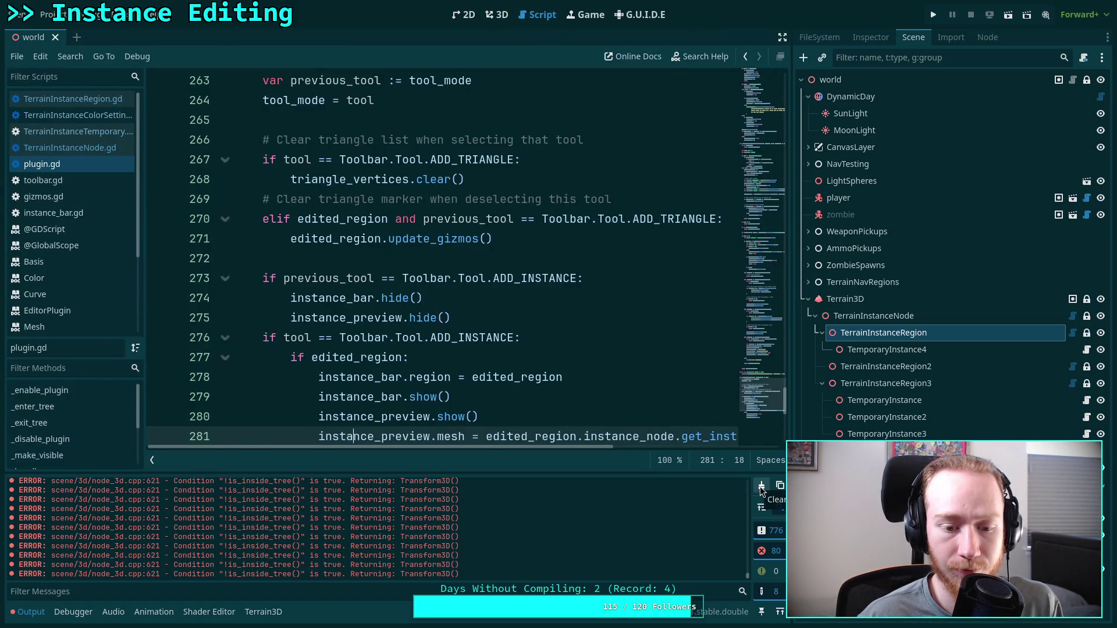
Step: Clear the node_3d errors from Output and review the _enter_tree code around line 47
click(761, 488)
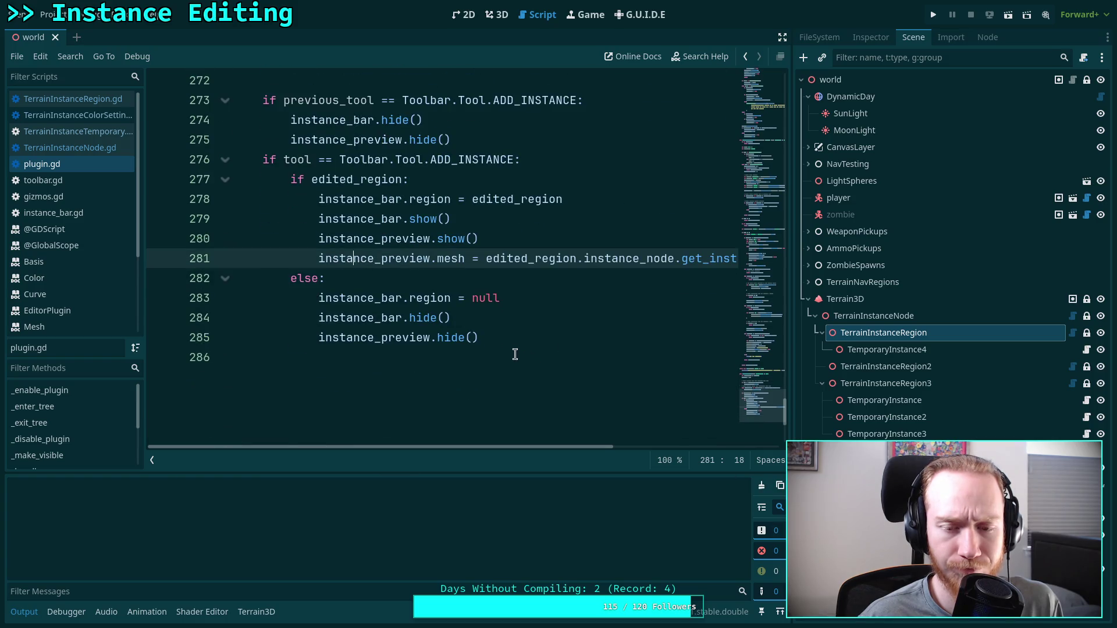
scroll(515, 345, up, 2)
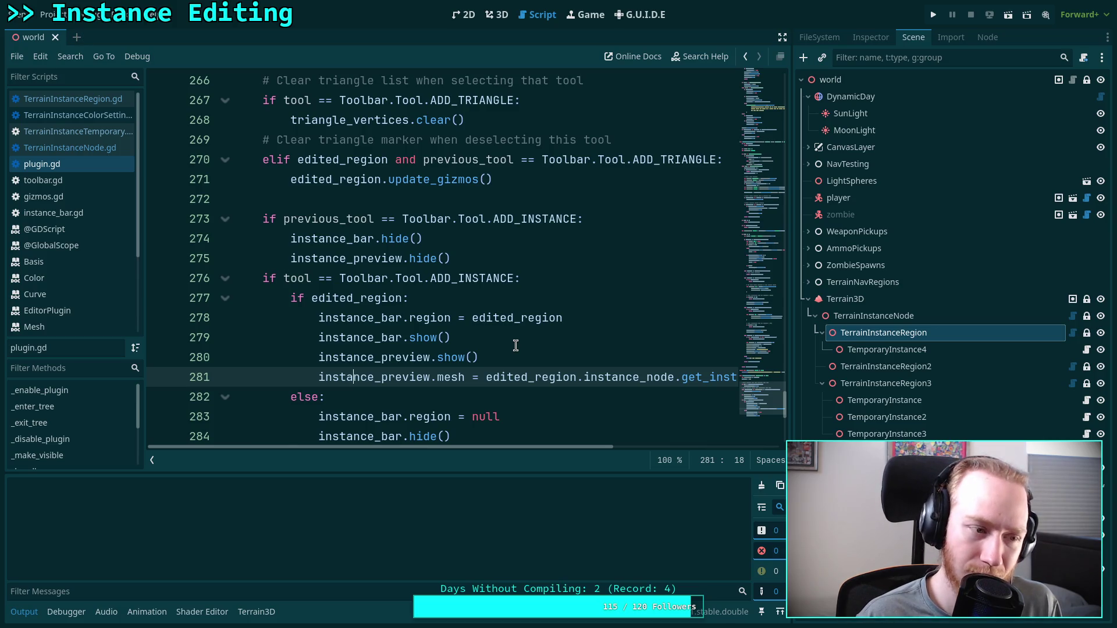
drag(763, 375, 774, 117)
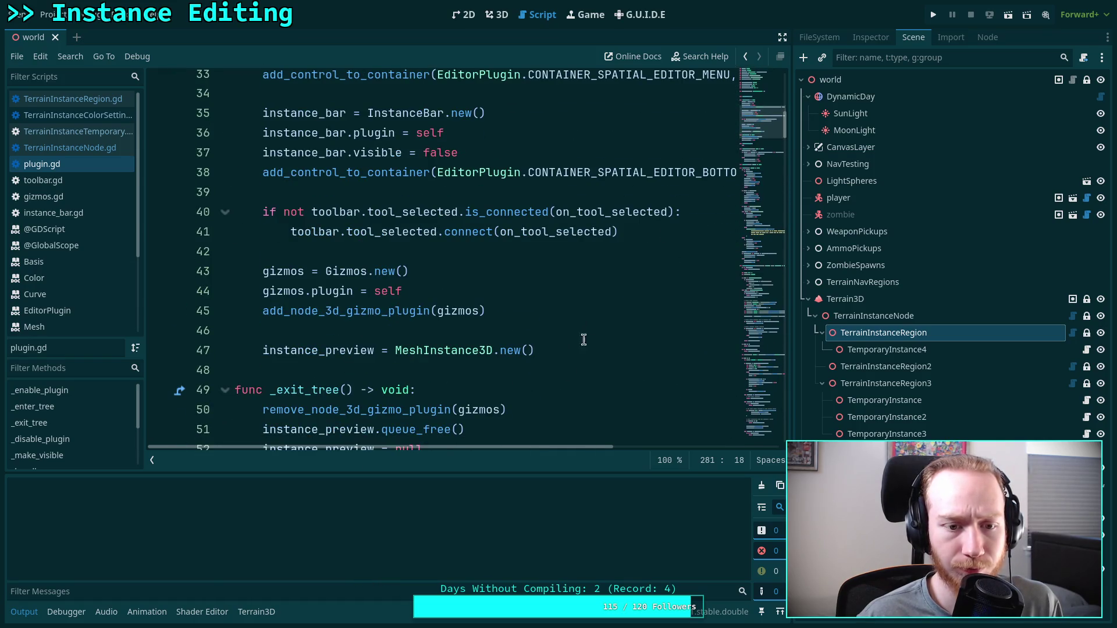
click(603, 352)
key(Return)
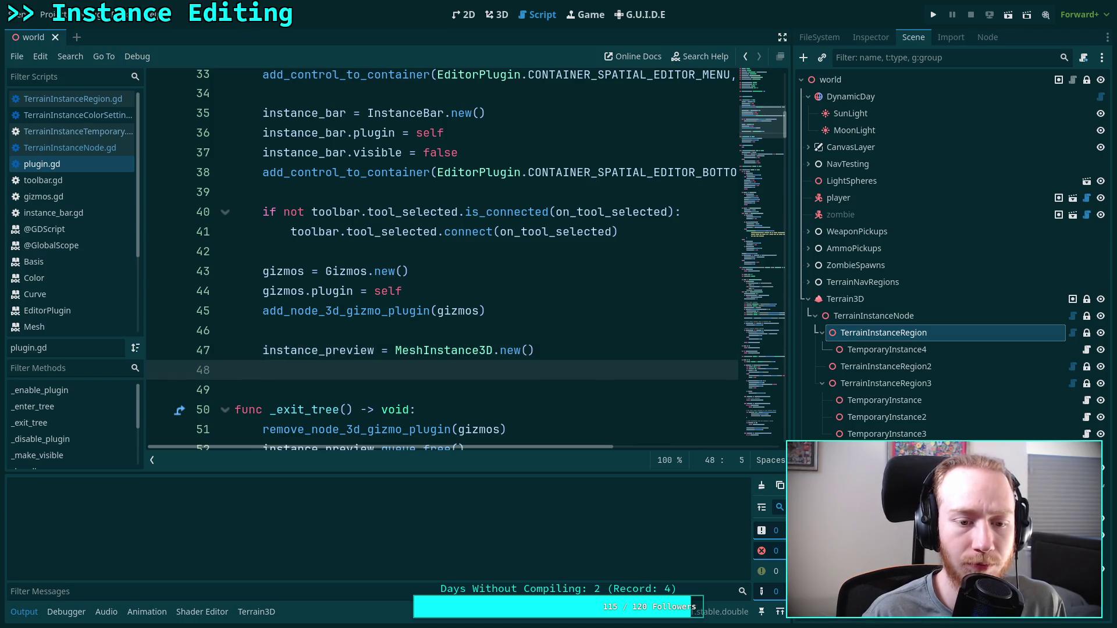
key(BackSpace)
Step: Review _make_visible and _edit, placing the caret at the end of line 82
scroll(534, 280, down, 2)
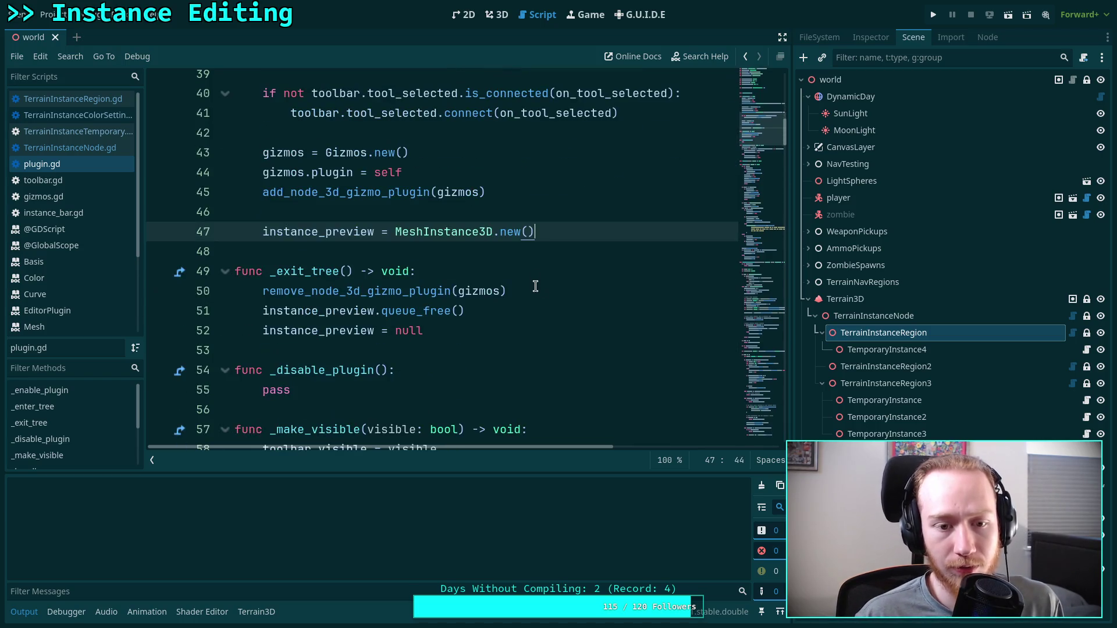
scroll(536, 298, down, 1)
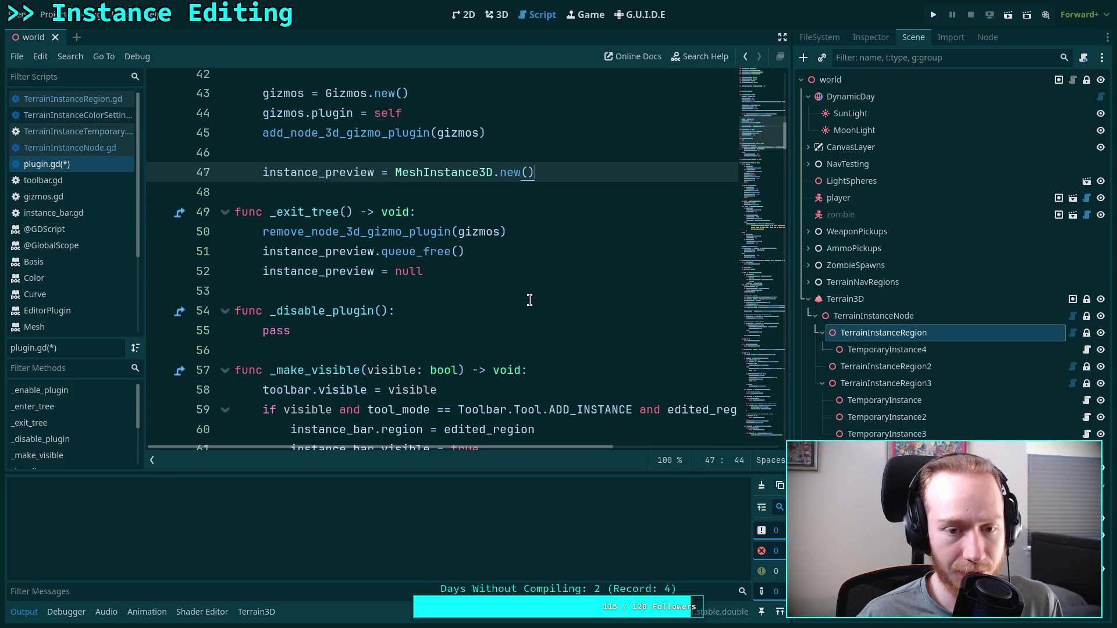
scroll(524, 294, down, 8)
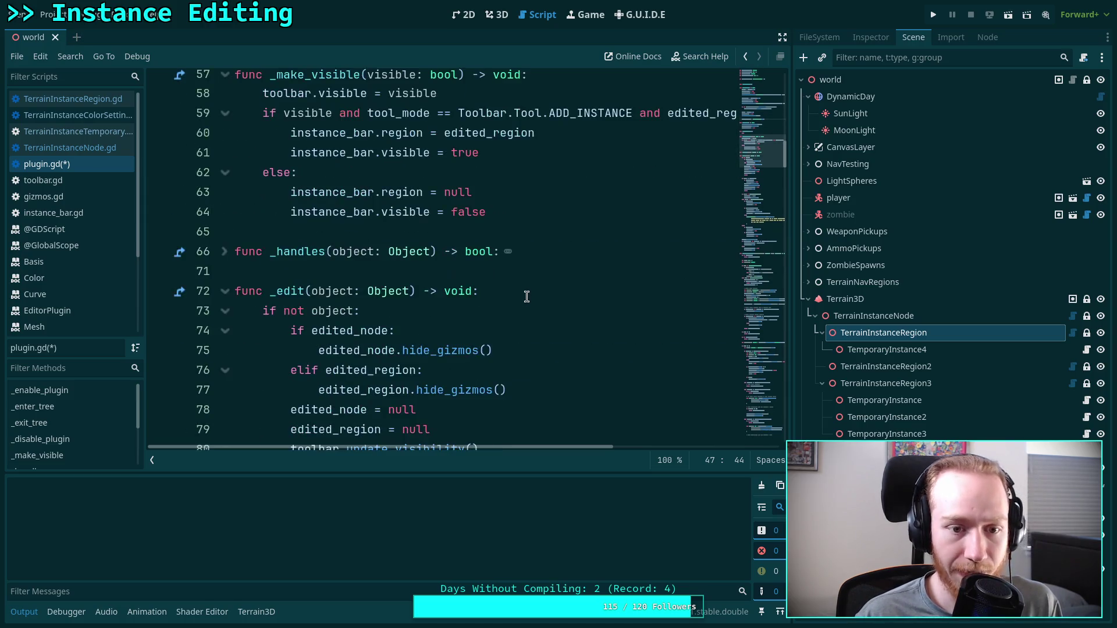
scroll(518, 290, down, 1)
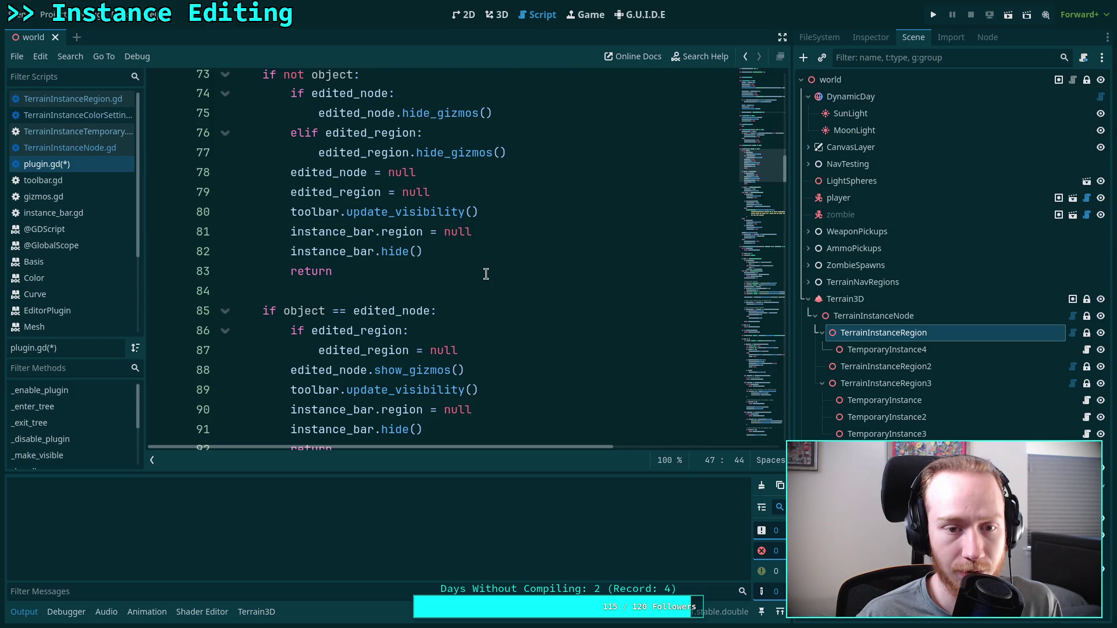
scroll(485, 274, up, 1)
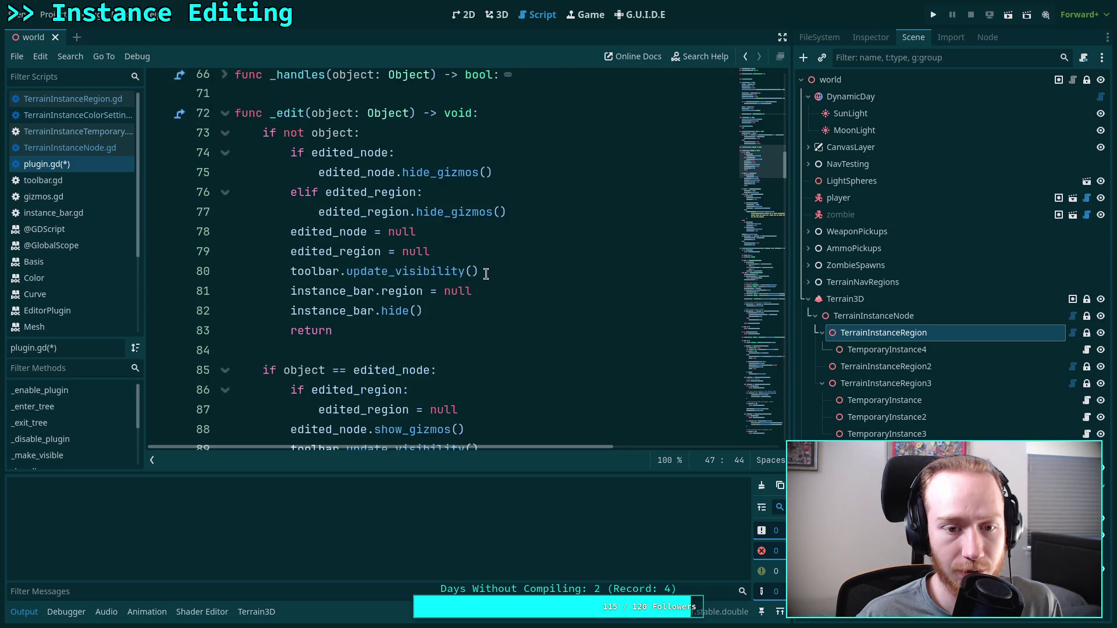
click(460, 303)
Step: Add instance_preview.hide() right after instance_bar.hide() on line 83
key(Return)
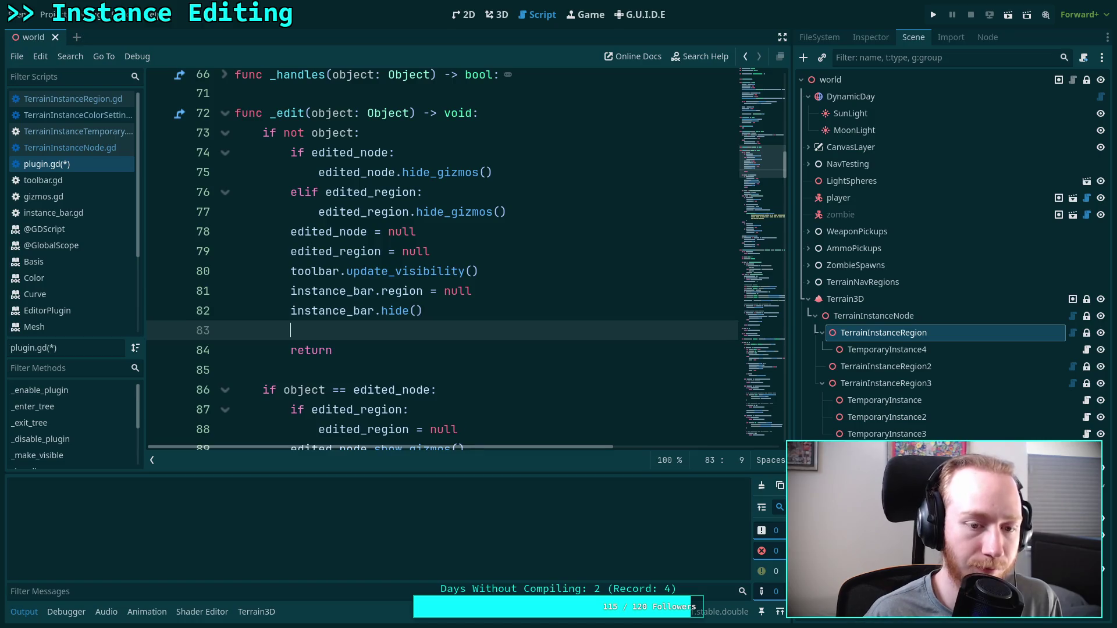
text(instance_pr)
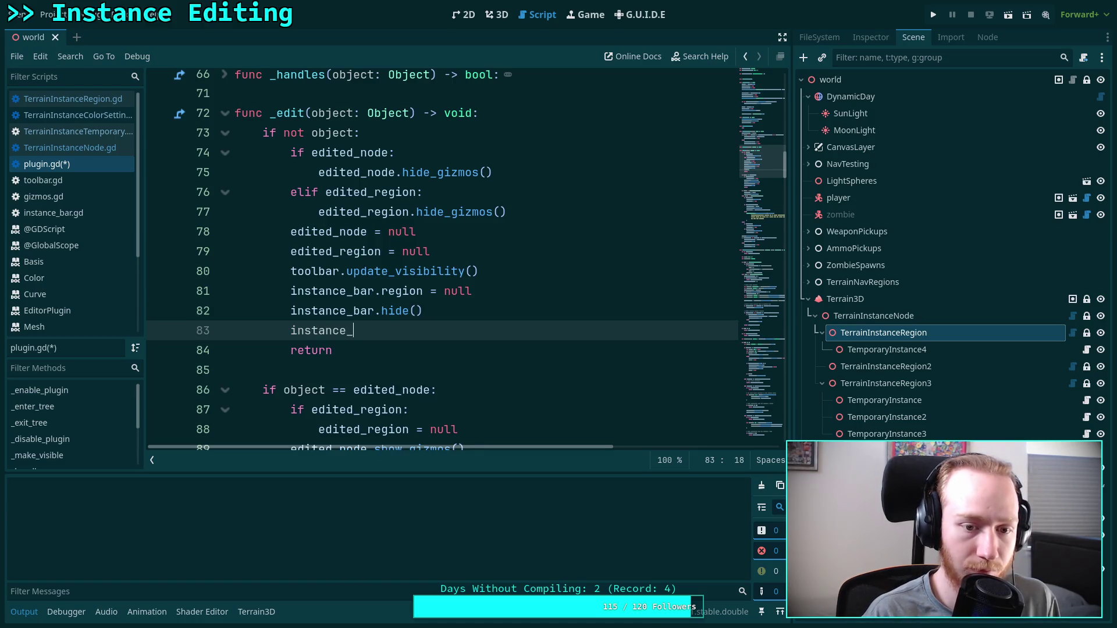
key(Return)
text(.)
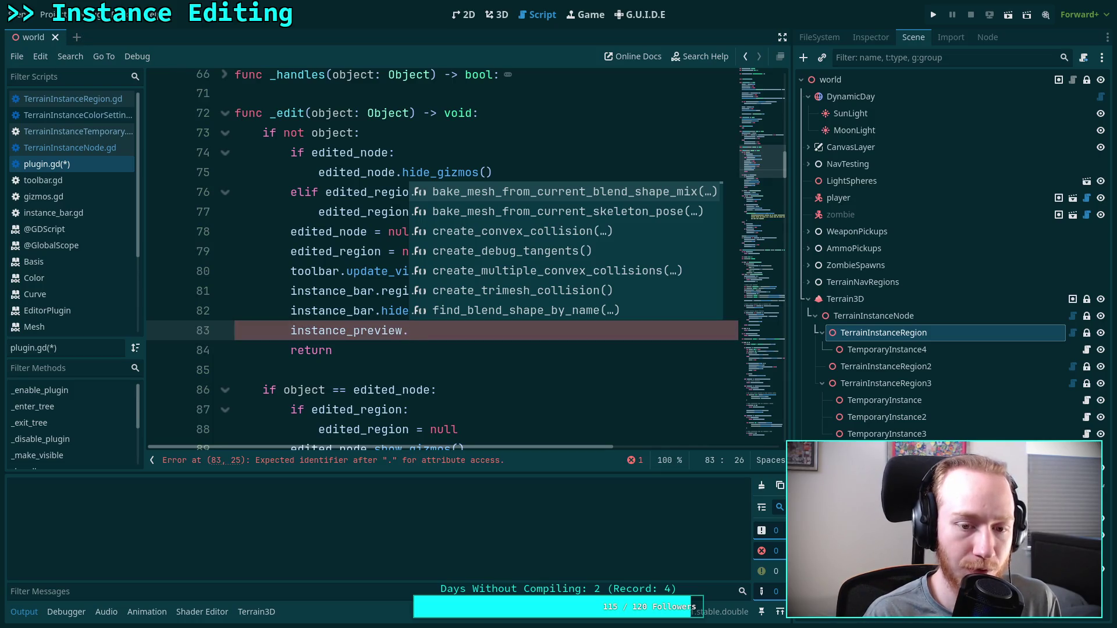
text(hide)
key(Return)
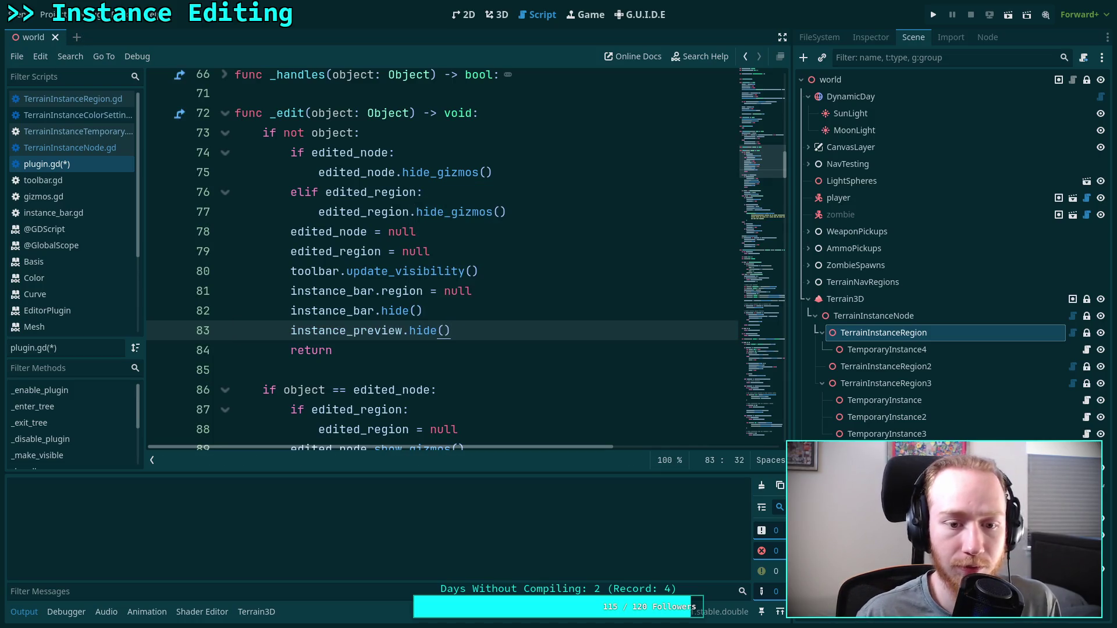
Step: Add instance_preview.hide() on line 93 under the second instance_bar.hide()
scroll(461, 325, down, 3)
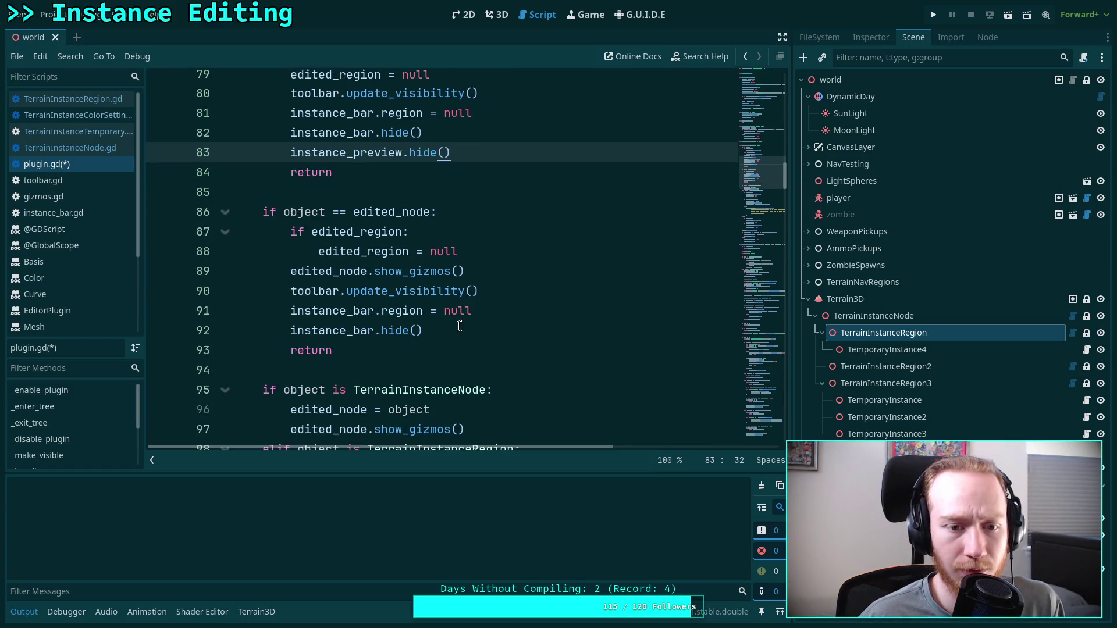
click(490, 334)
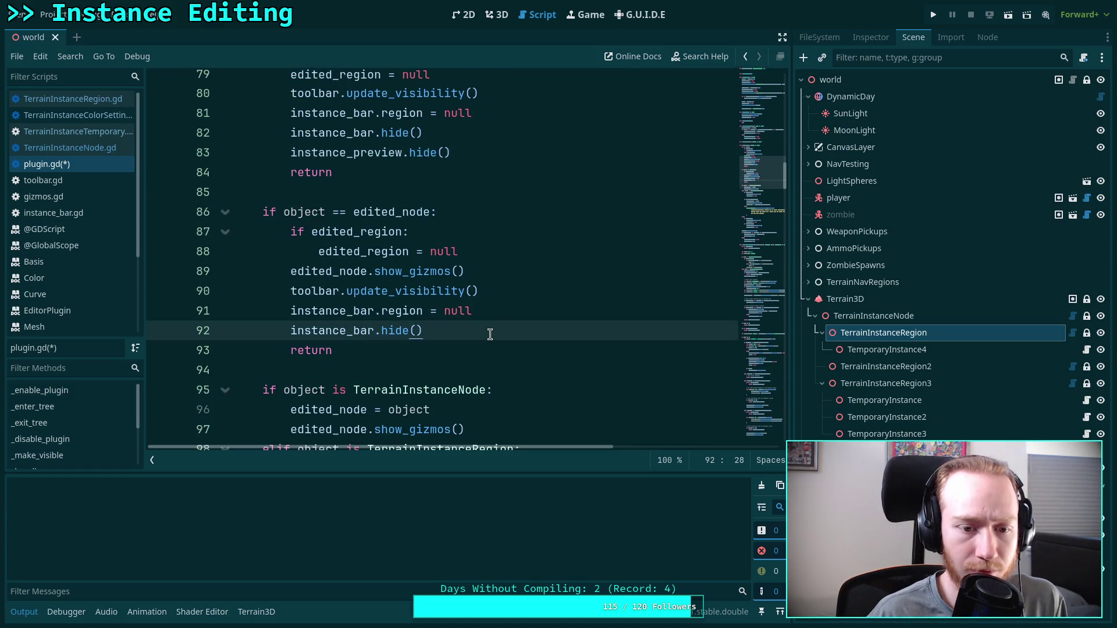
key(Return)
text(instance)
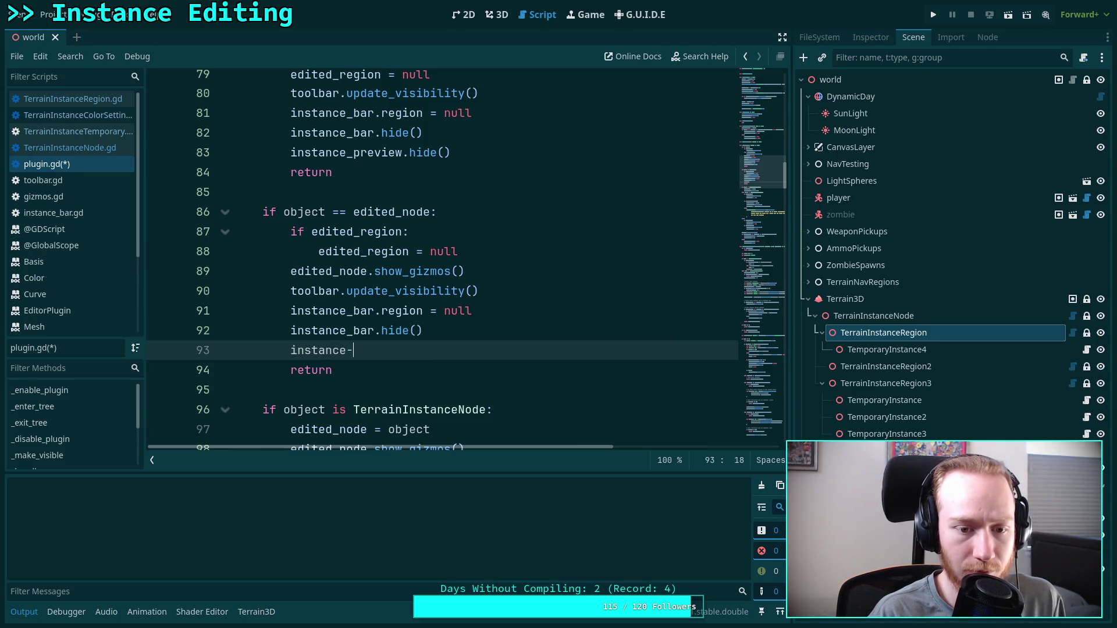
text(_preview.hi)
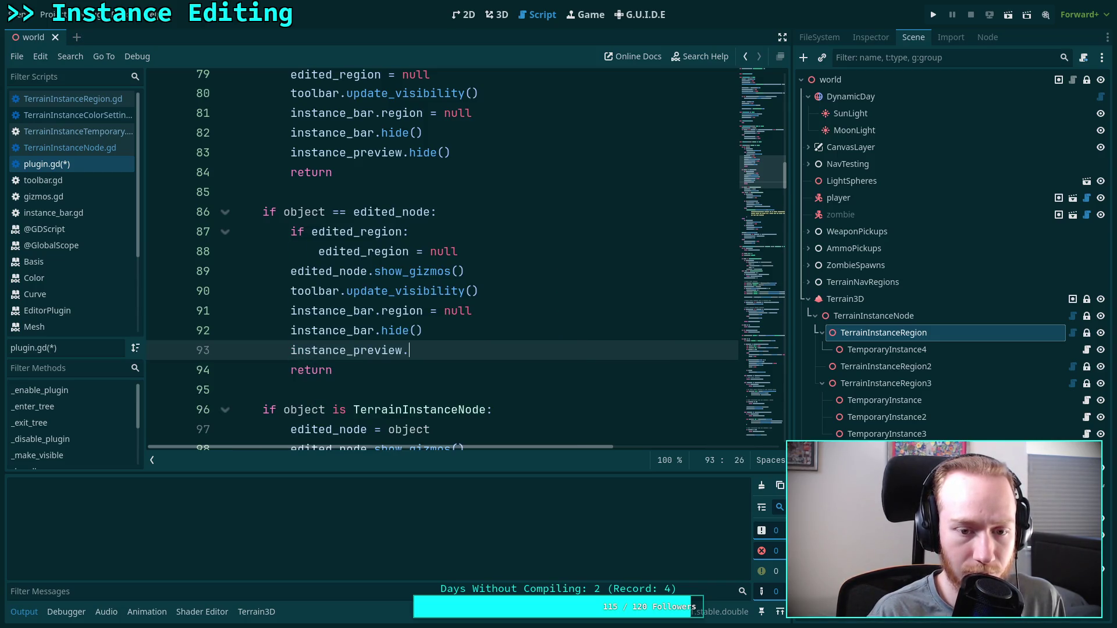
key(Return)
scroll(465, 300, down, 3)
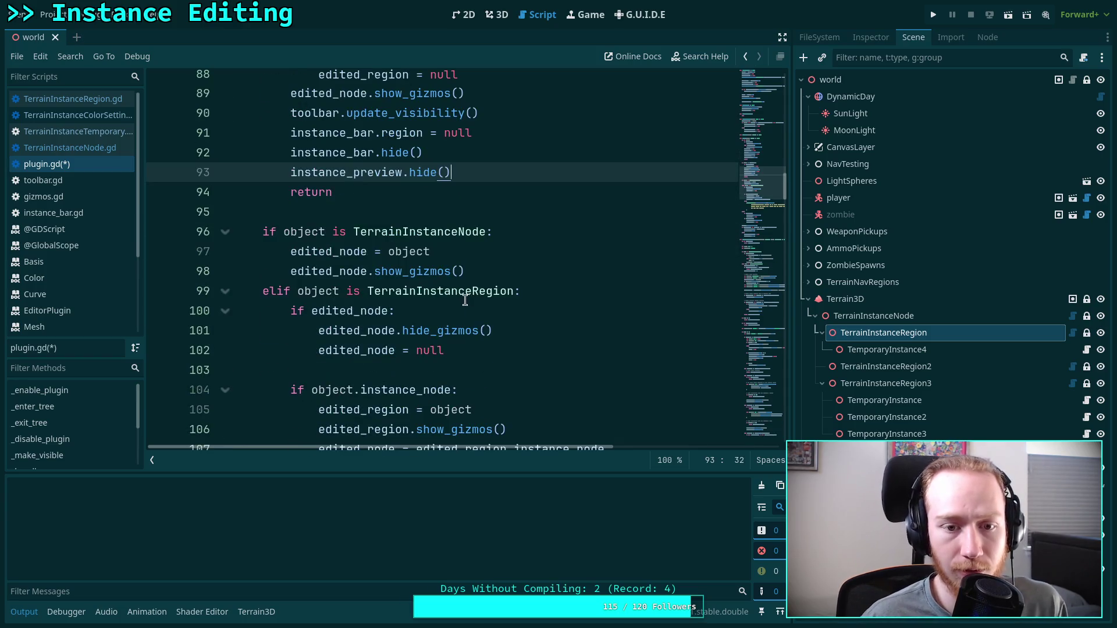
scroll(457, 271, down, 2)
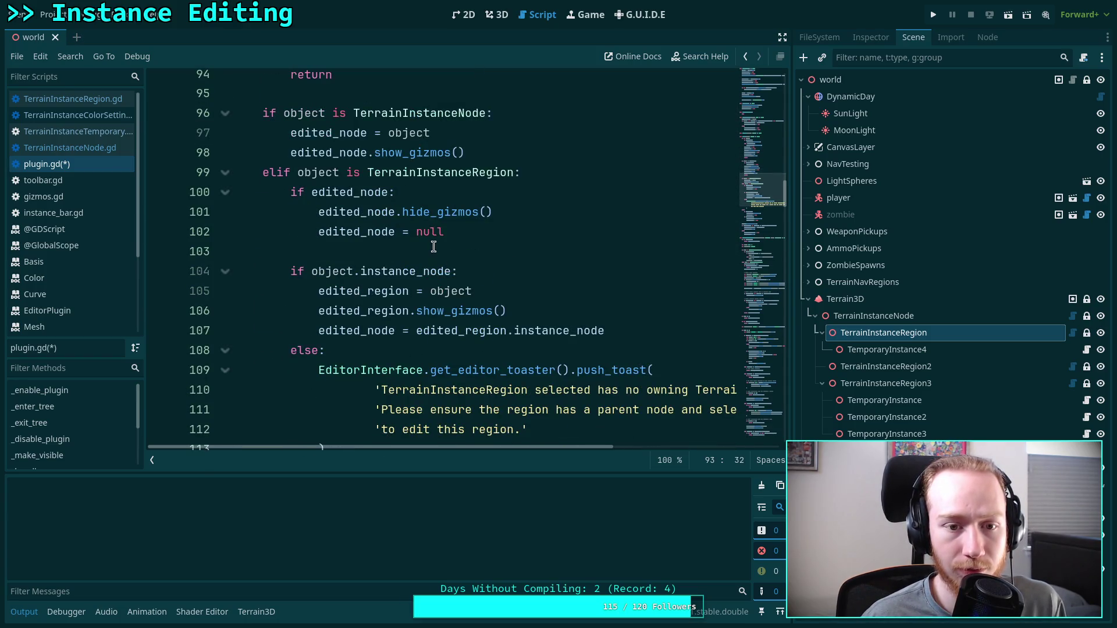
scroll(434, 248, up, 2)
scroll(434, 248, down, 5)
scroll(434, 248, down, 4)
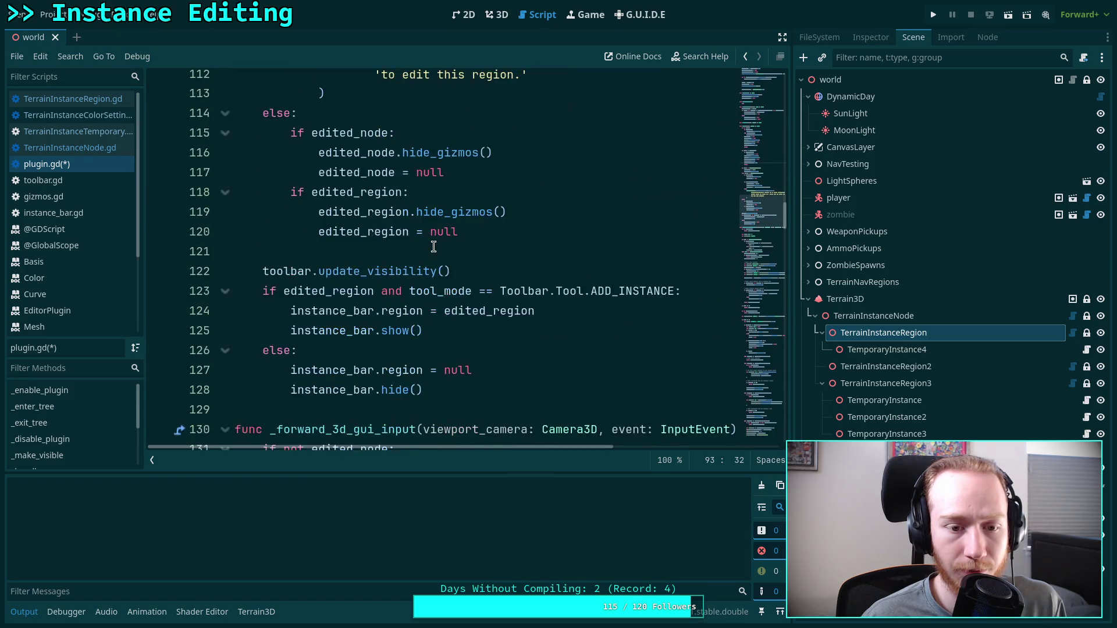
click(499, 330)
Step: Write instance_preview.get_parent() on a new line after instance_bar.show()
click(519, 271)
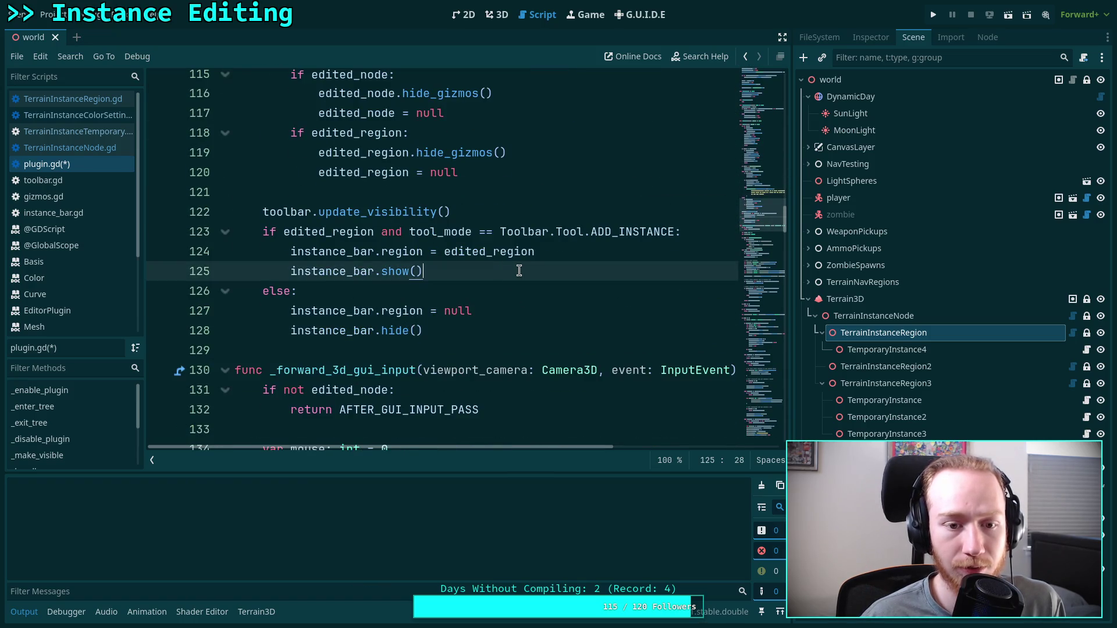
key(Return)
text(instane)
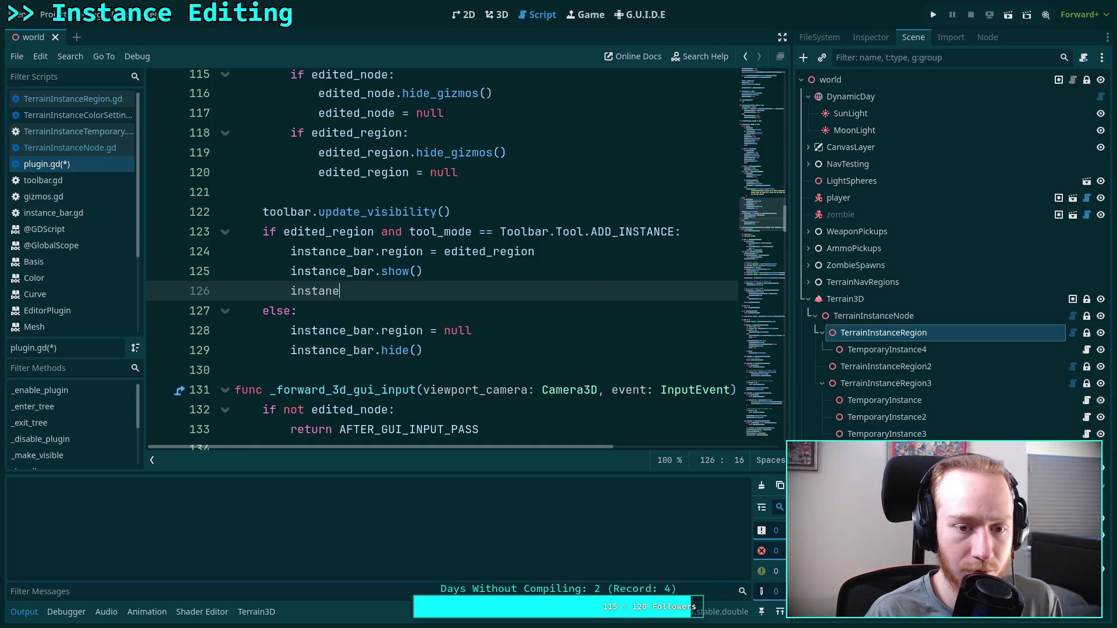
text(ce_preview.)
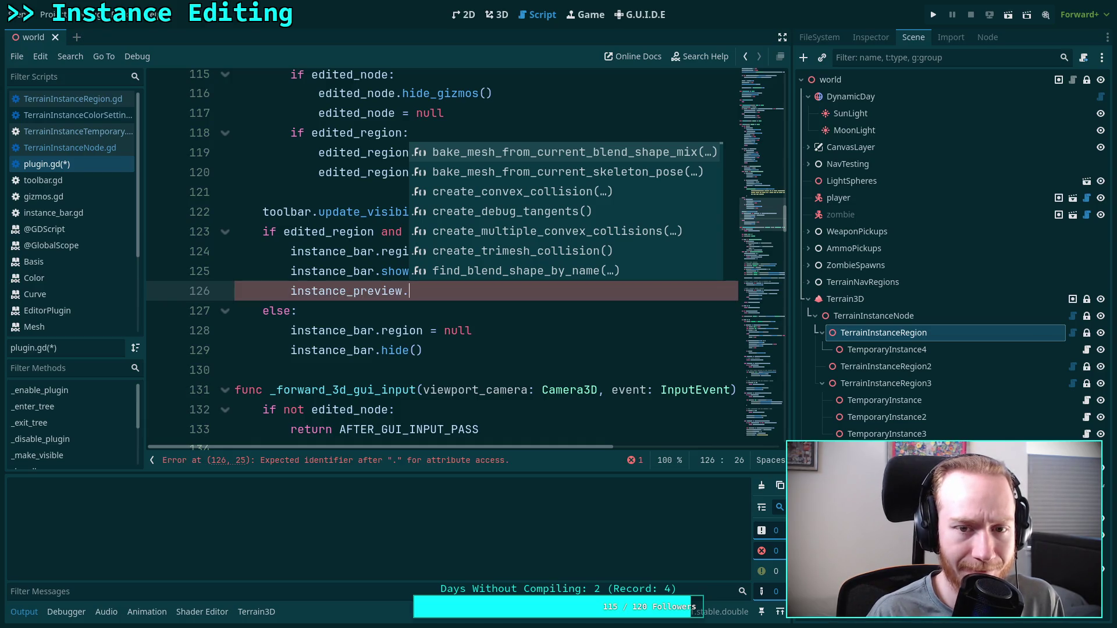
text(po)
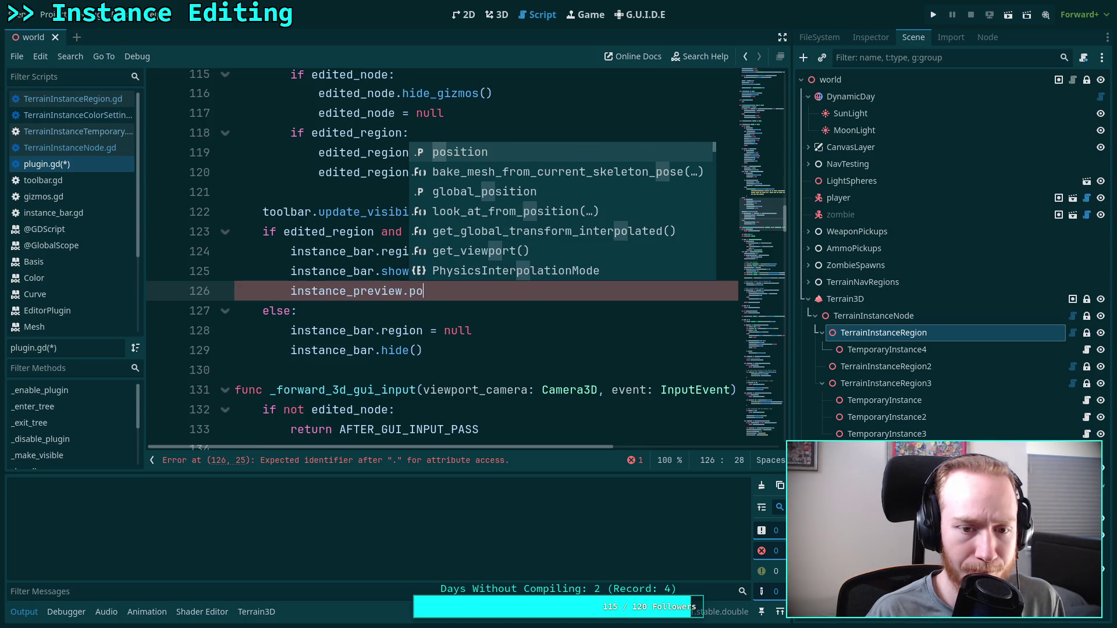
key(BackSpace)
key(BackSpace)
key(BackSpace)
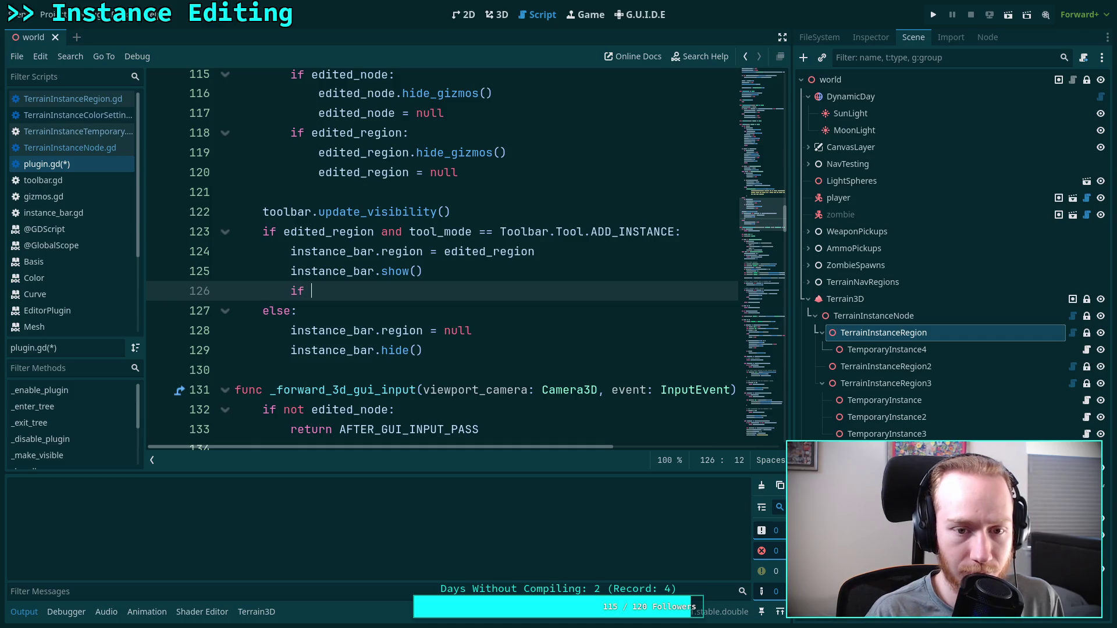
text(stance_pr)
key(Return)
text(.par)
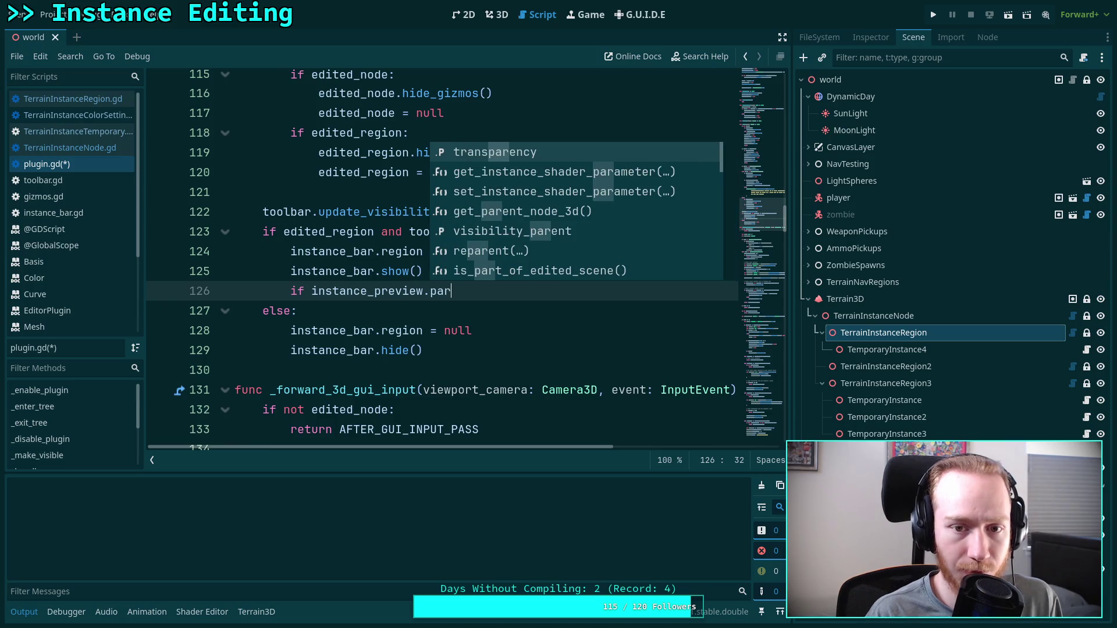
text(ent)
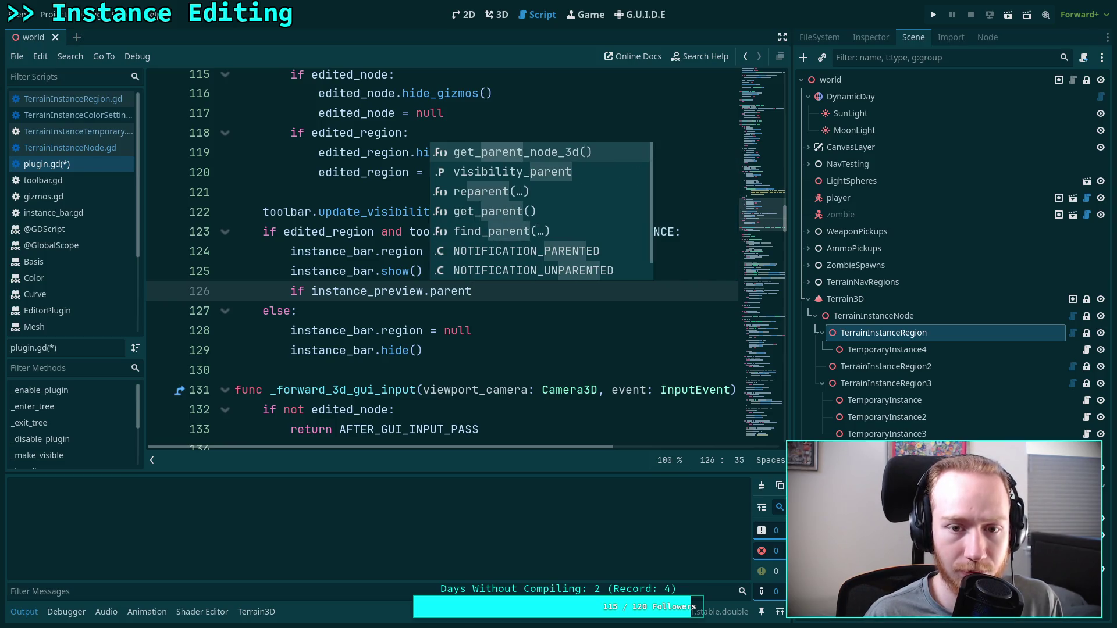
key(Down)
key(Down)
key(Down)
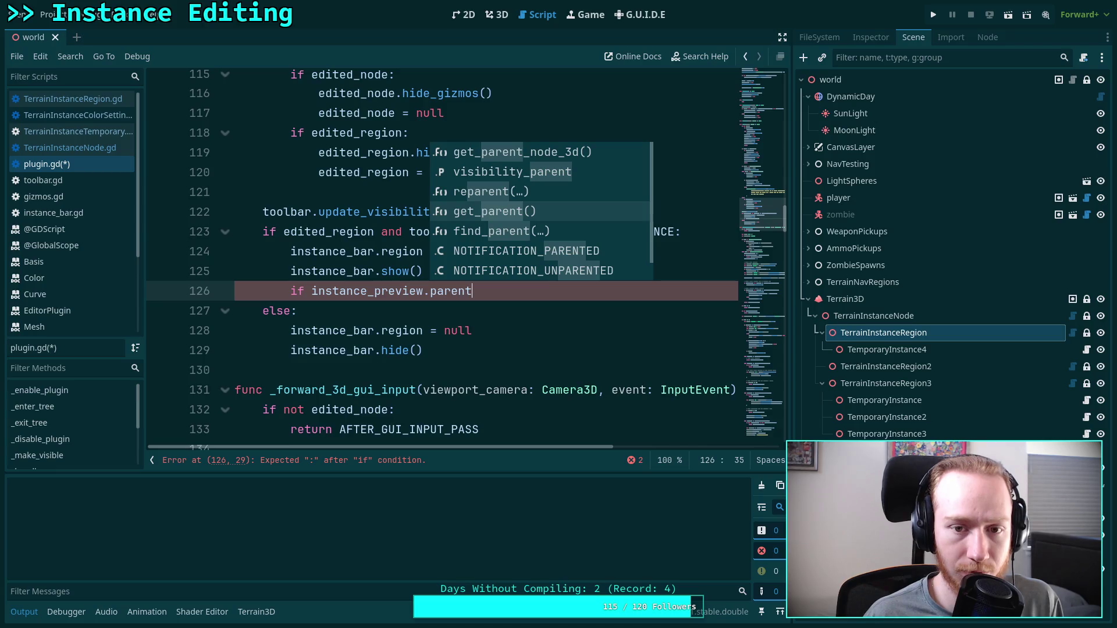
key(Up)
key(Up)
key(Up)
key(Down)
key(Down)
key(Down)
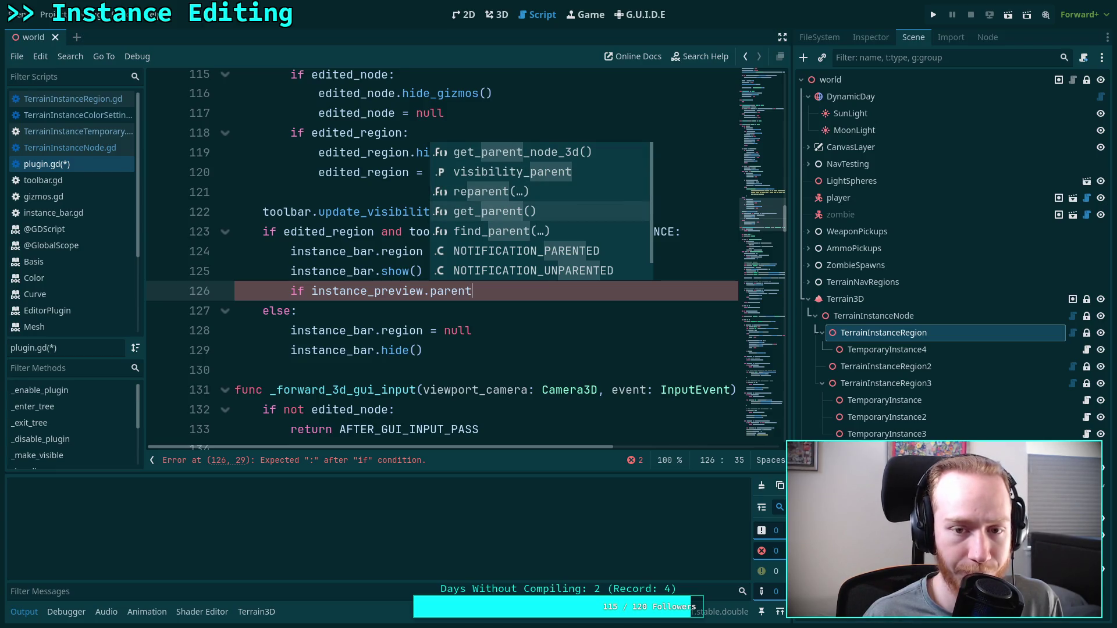
key(Return)
Step: Turn it into var preview_parent: Node3D = instance_preview.get_parent_node_3d()
click(288, 291)
key(Delete)
key(Delete)
text(var )
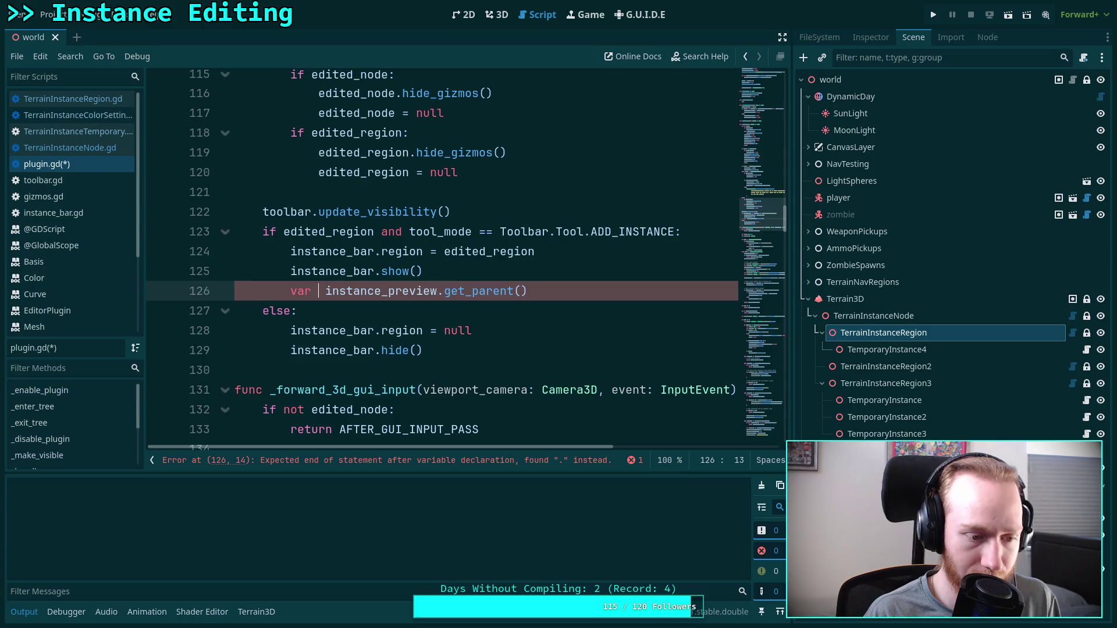
text(preview)
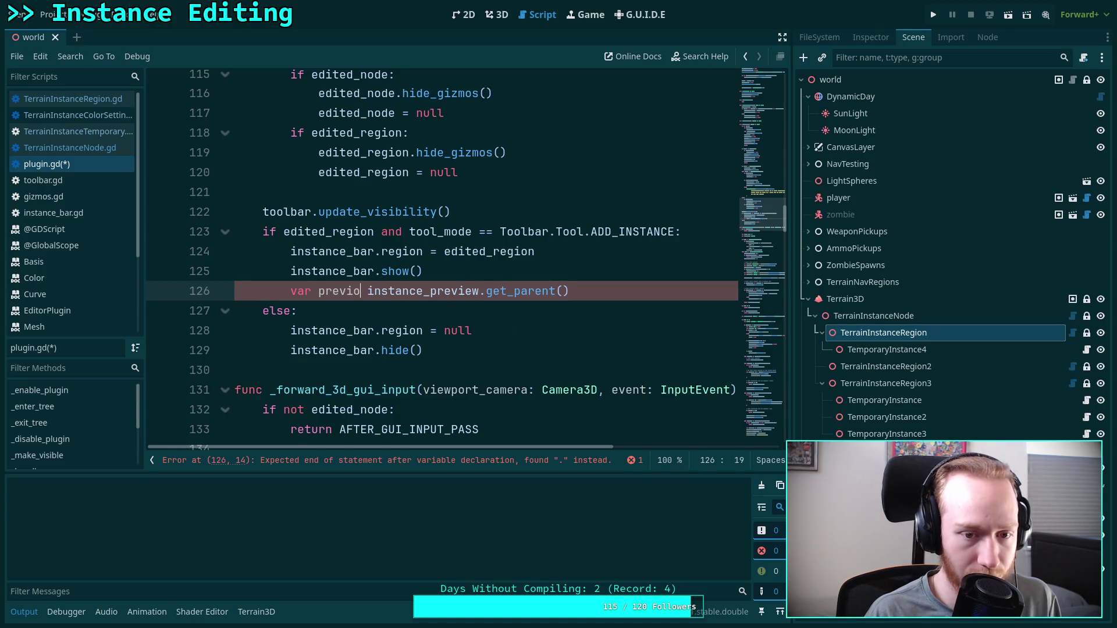
text(_parent)
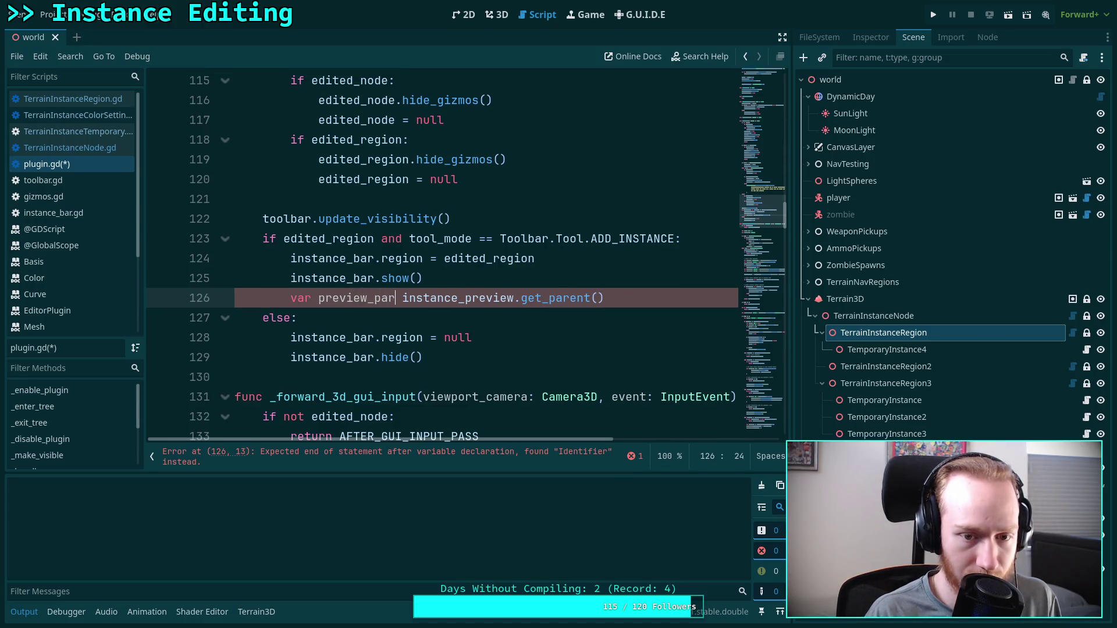
text(: Node)
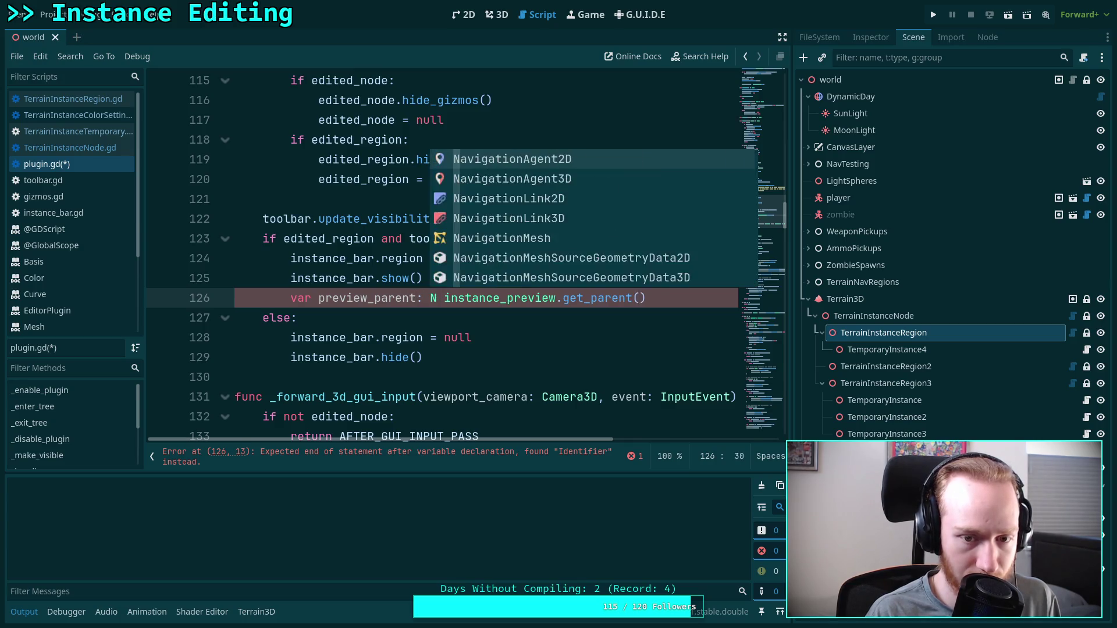
text(3D)
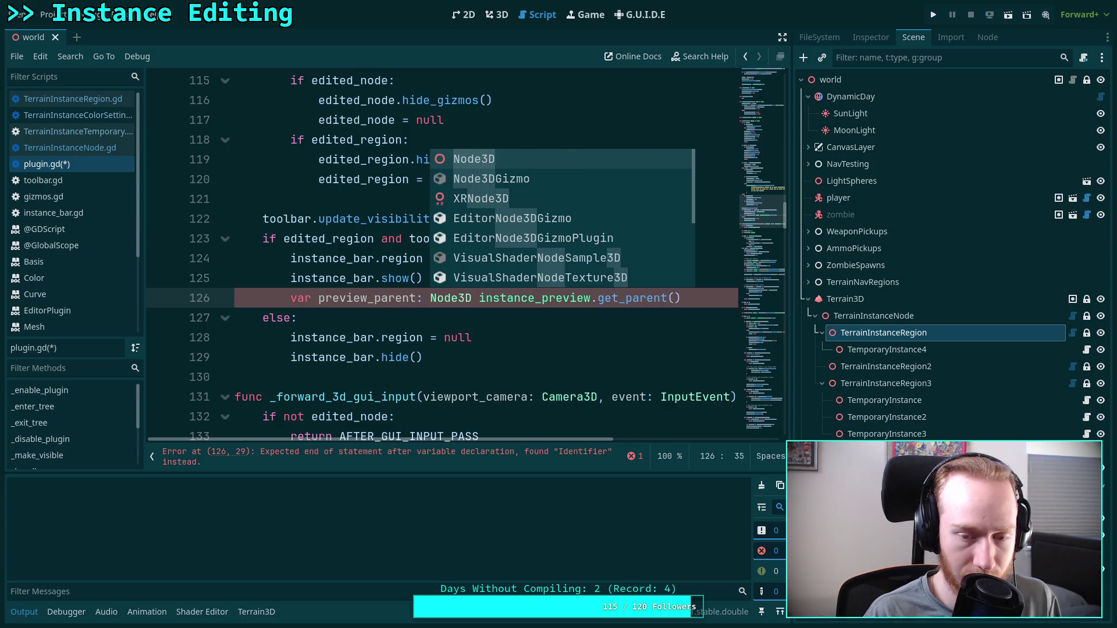
text( =)
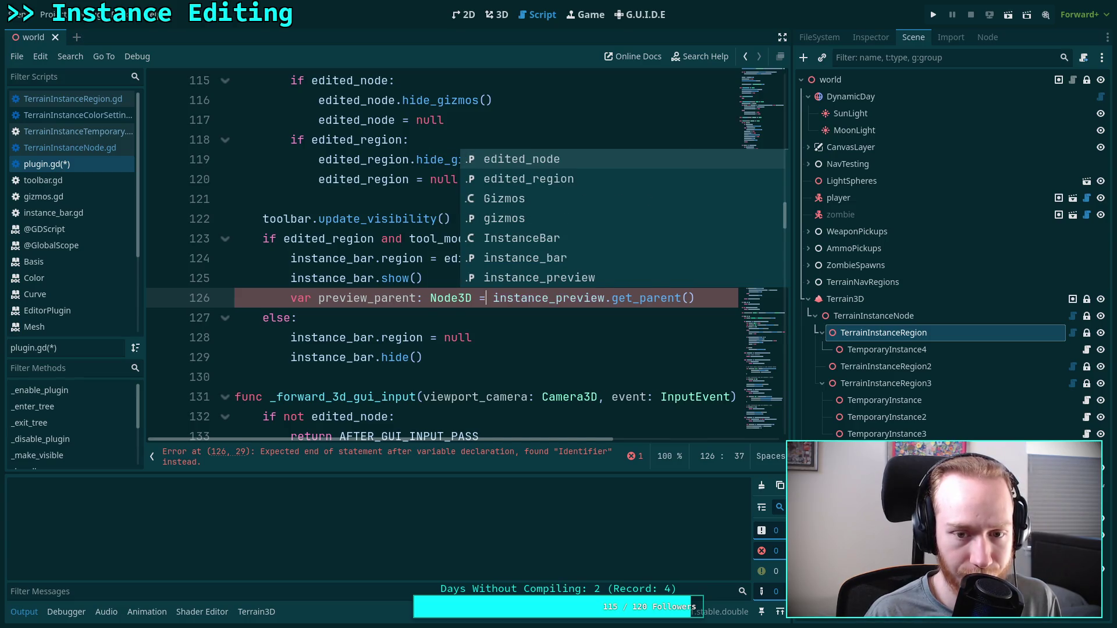
click(677, 298)
text(_)
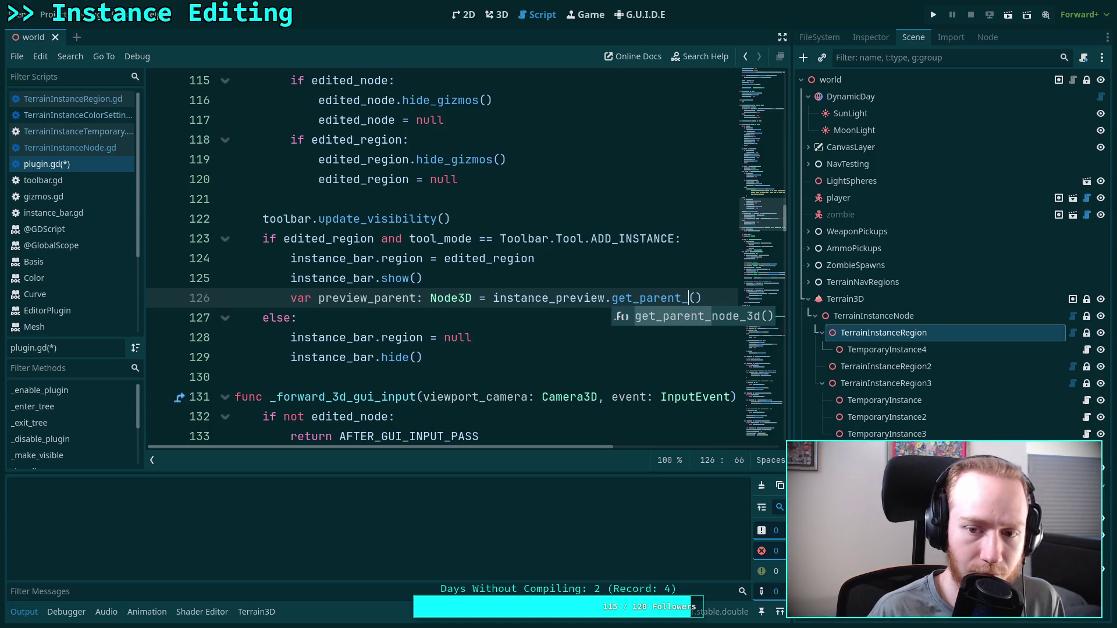
key(Return)
key(Return)
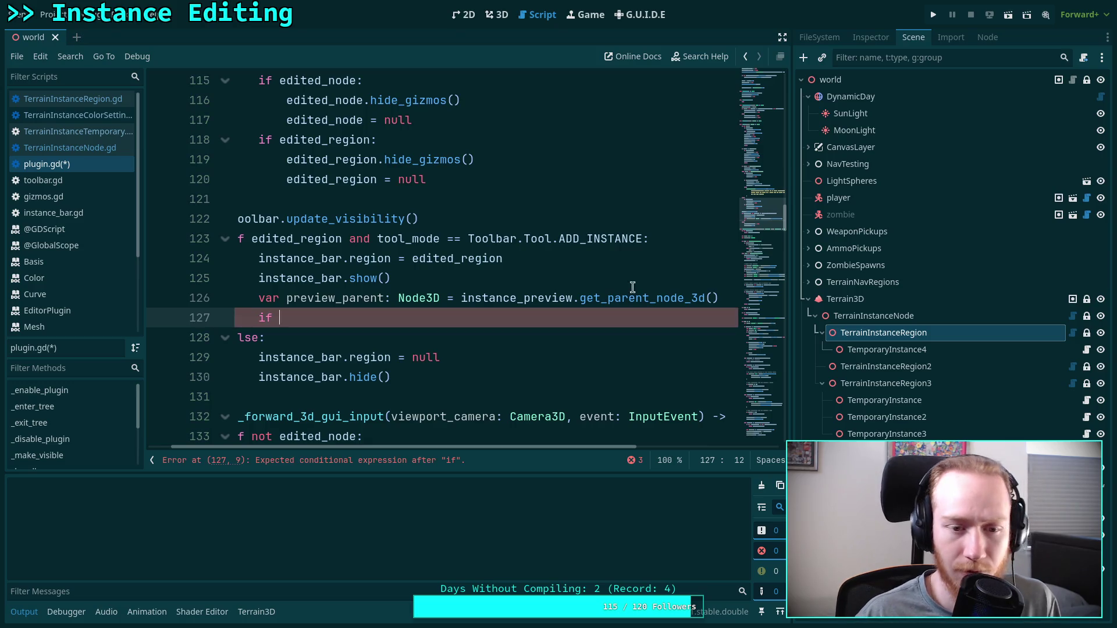
click(427, 297)
key(Delete)
key(Delete)
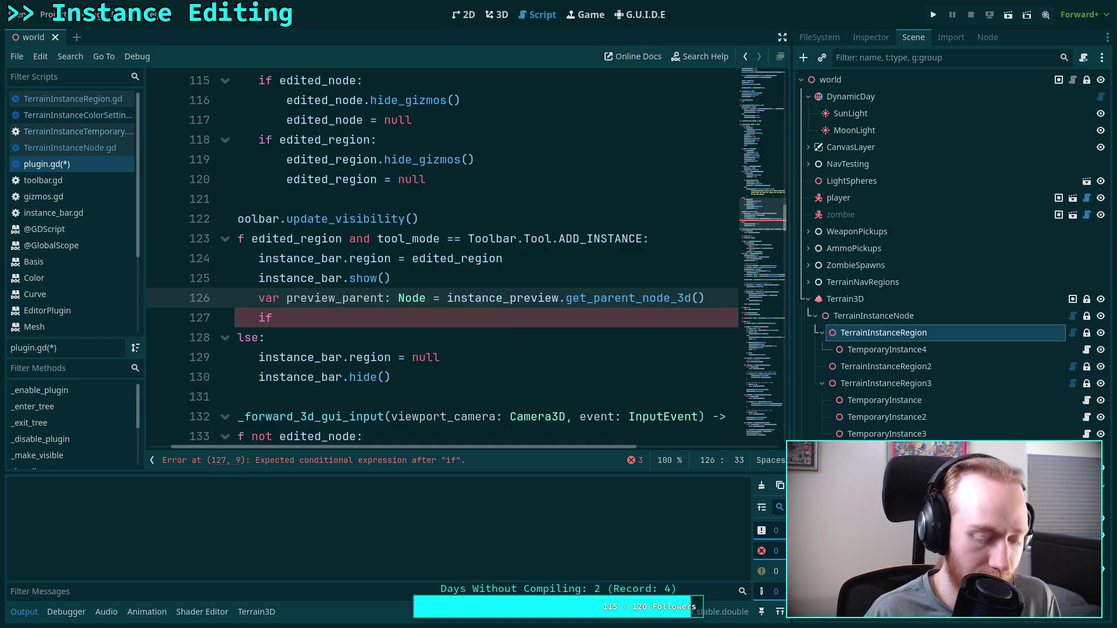
text(3D)
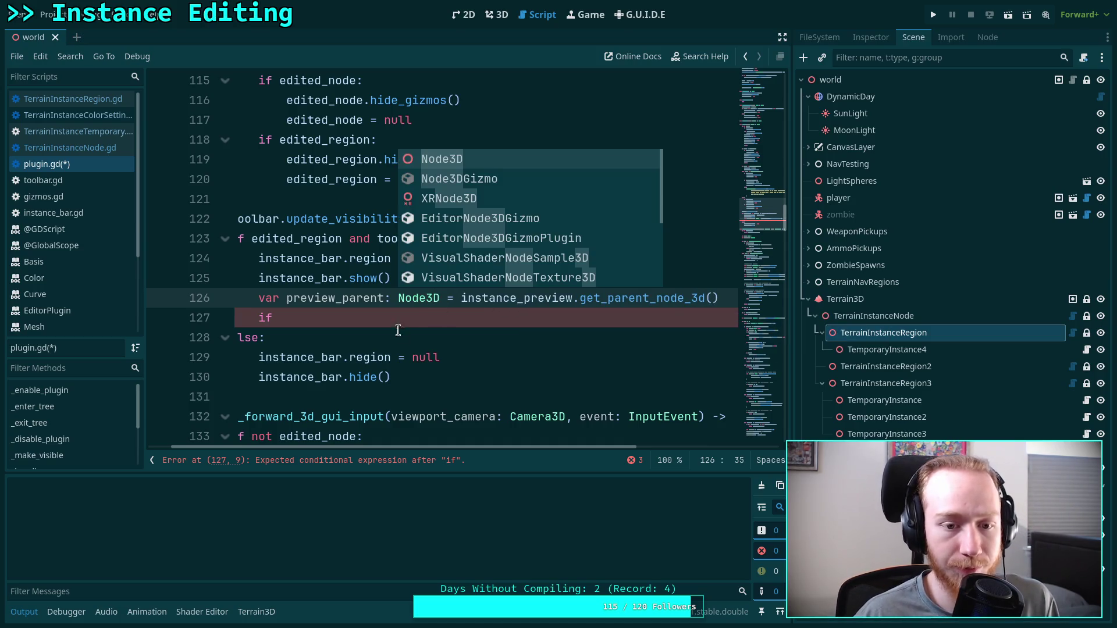
Step: Add if preview_parent: preview_parent.remove_child(instance_preview) below the declaration
click(418, 314)
text(pr)
key(Return)
text(:)
key(Return)
text(pre)
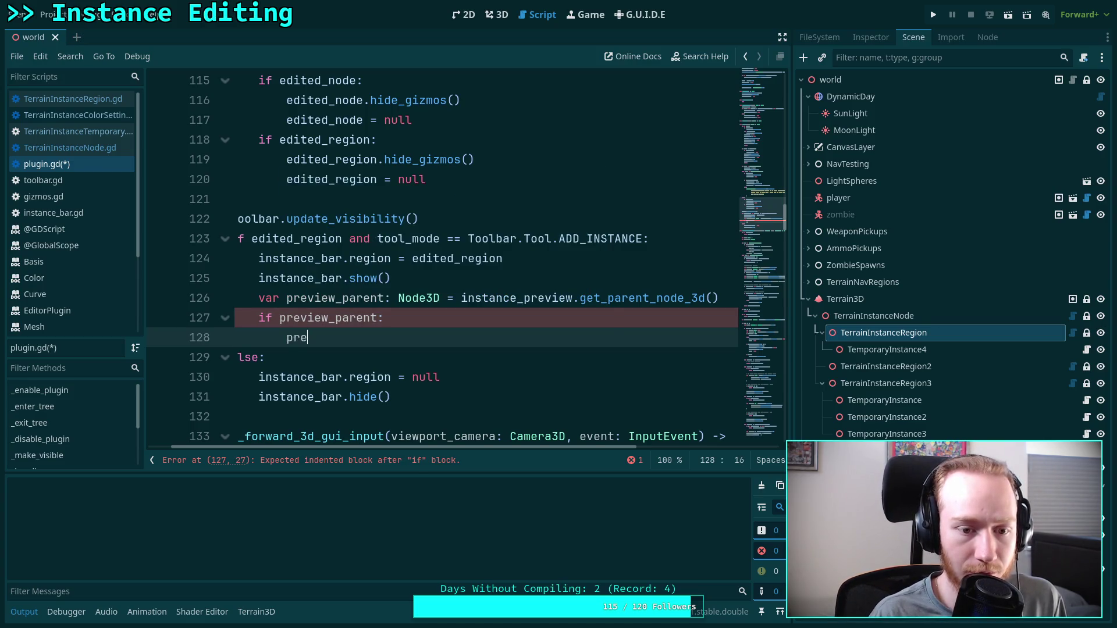
key(Return)
text(.rem)
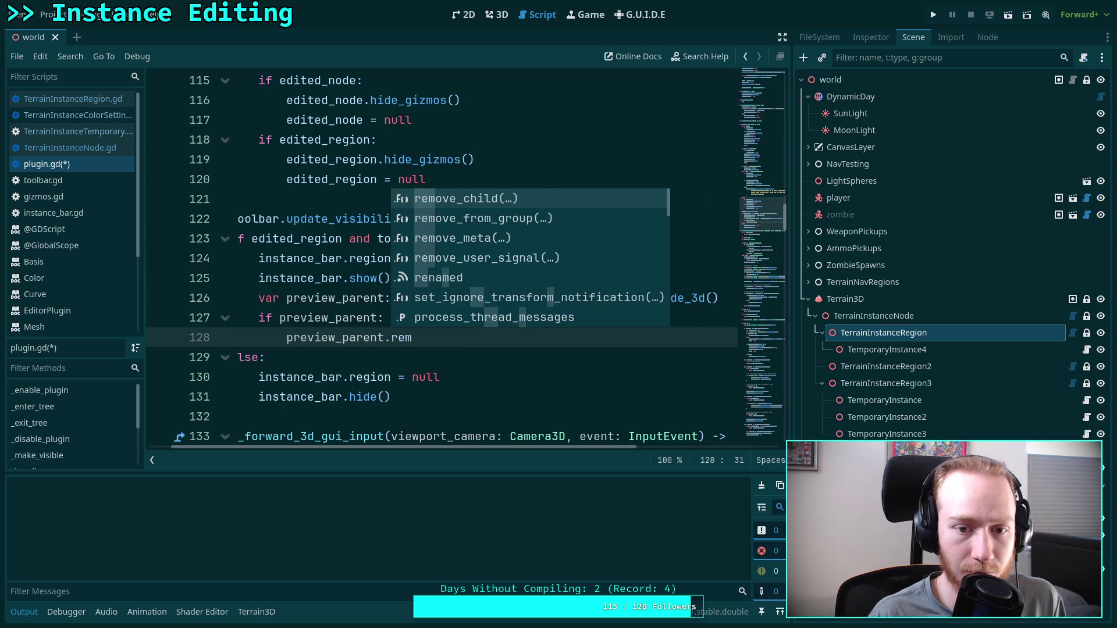
key(Return)
text(instance_pr)
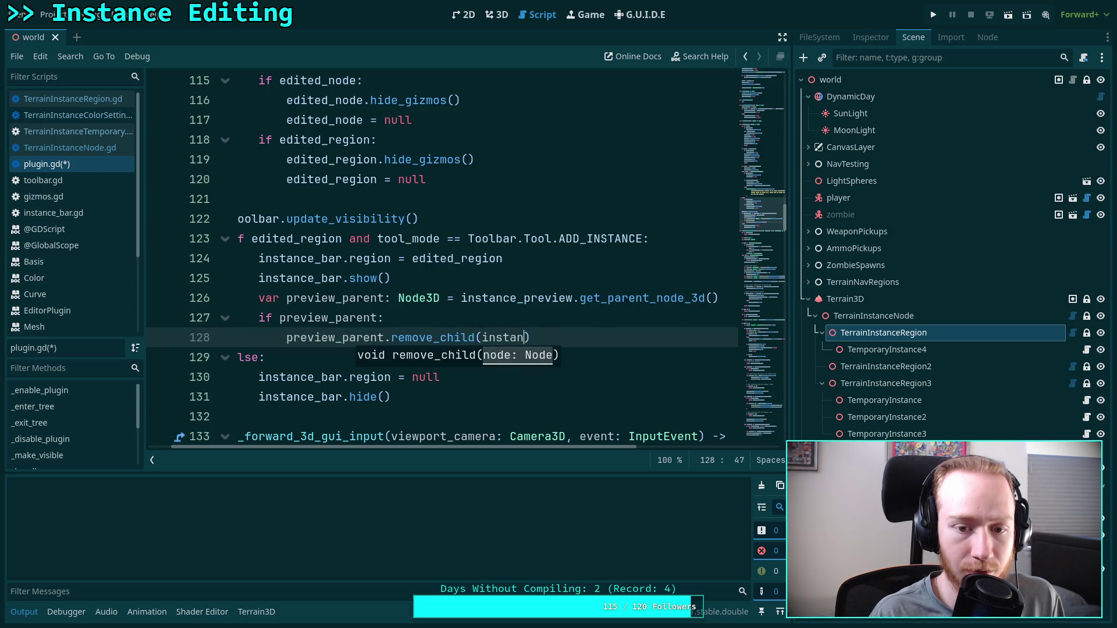
key(Return)
key(End)
key(Return)
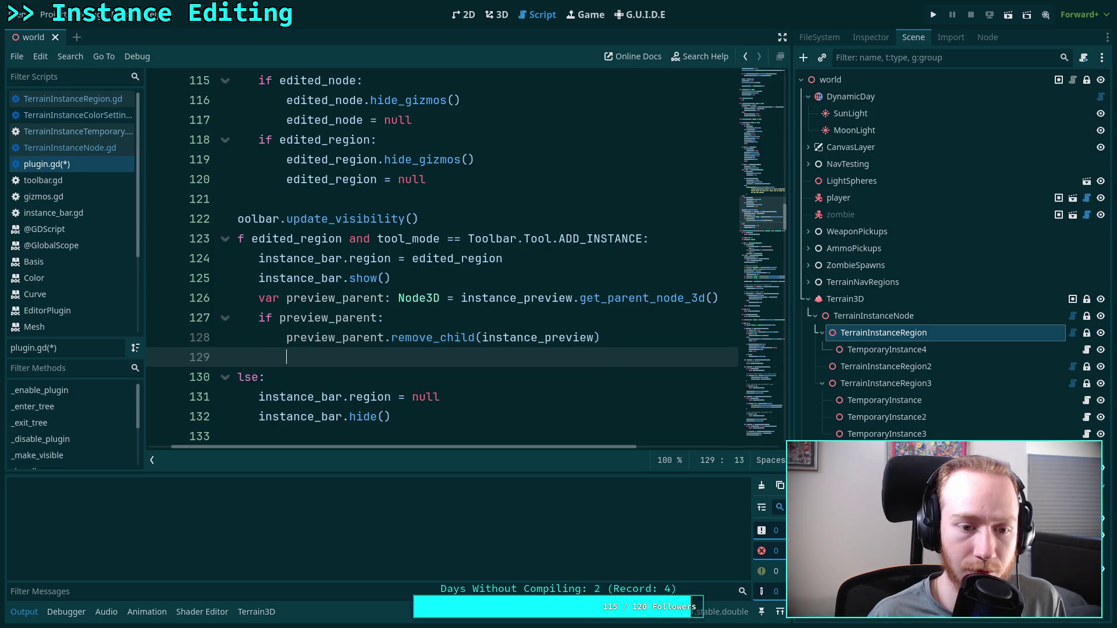
scroll(416, 445, left, 2)
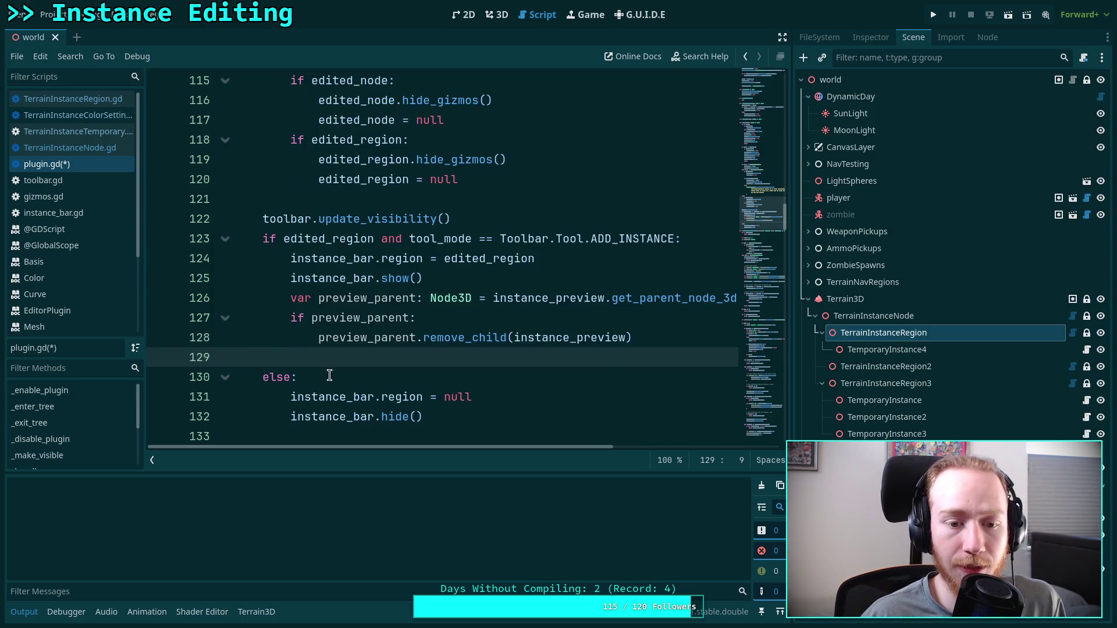
Step: Add edited_region.add_child(instance_preview, false, INTERNAL_MODE_FRONT) and restore the else: line
text(edit)
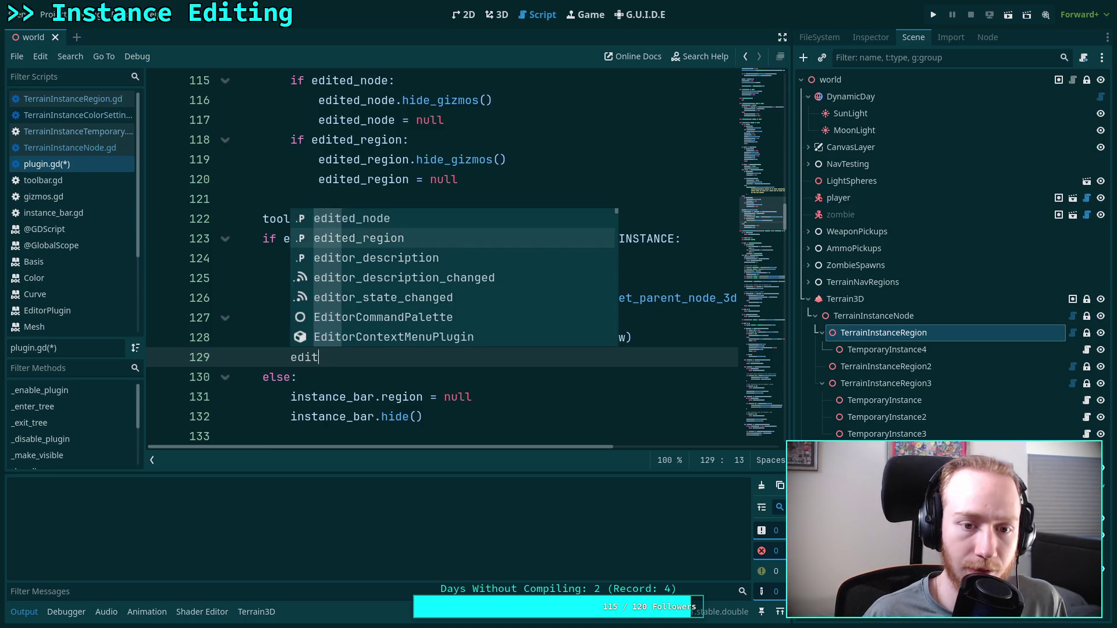
key(Return)
text(.add_)
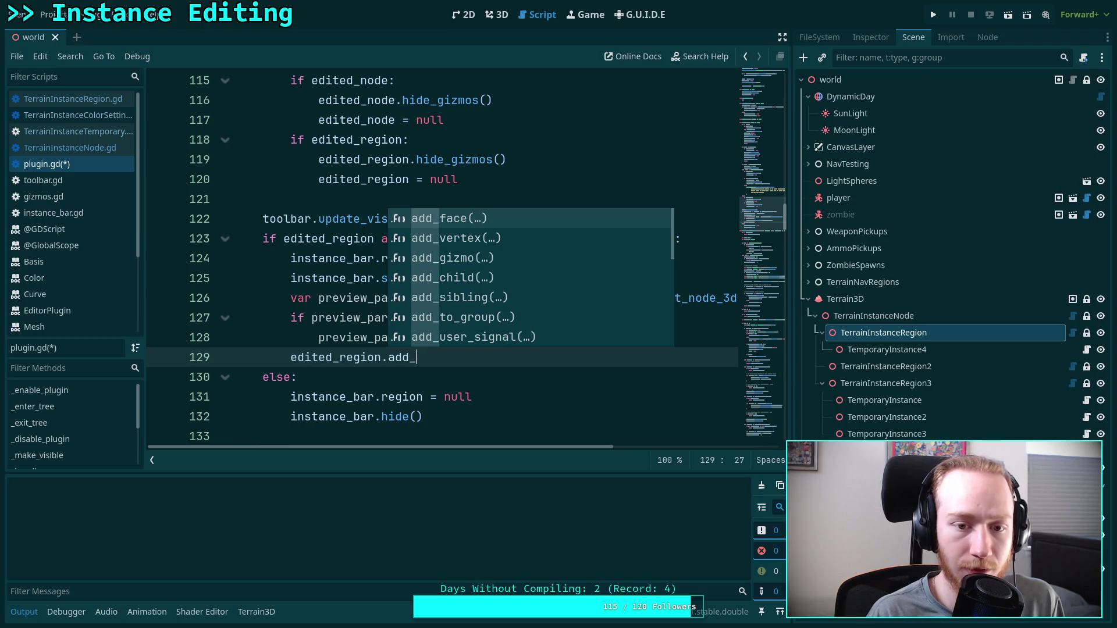
text(ch)
key(Return)
text(p)
key(BackSpace)
text(inst)
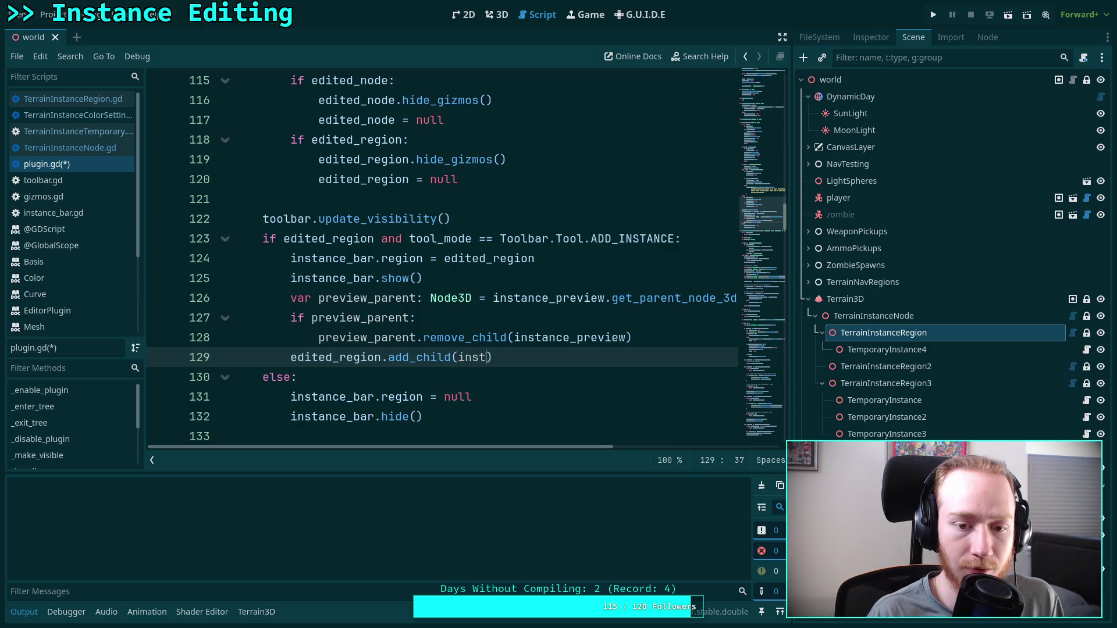
key(Down)
key(Return)
text(, false,)
key(Down)
key(Down)
key(Return)
key(Return)
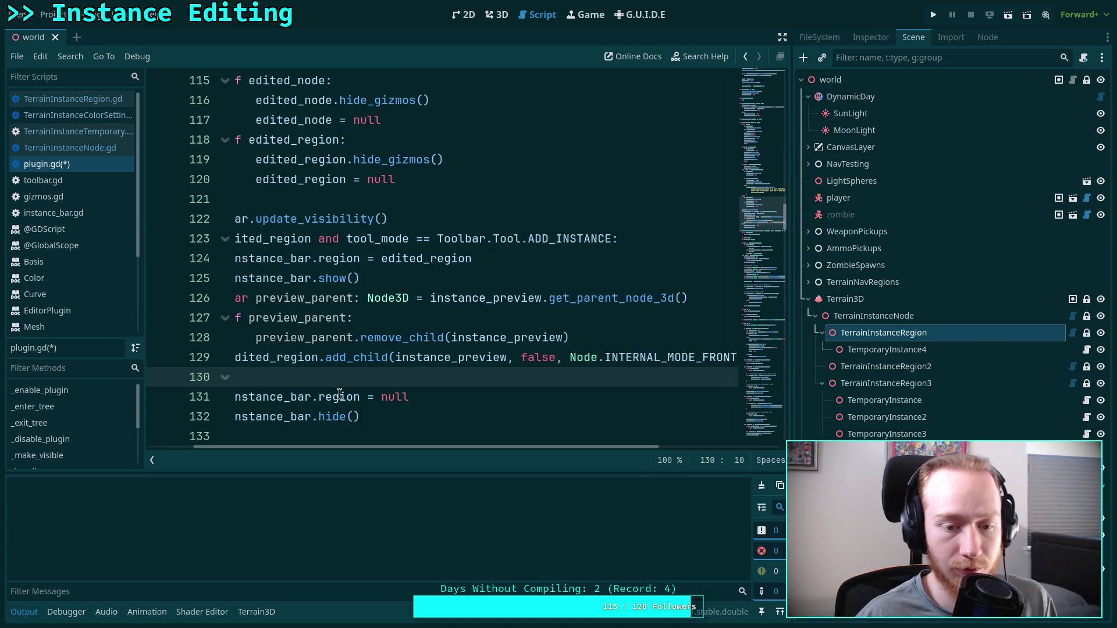
key(BackSpace)
text(else:)
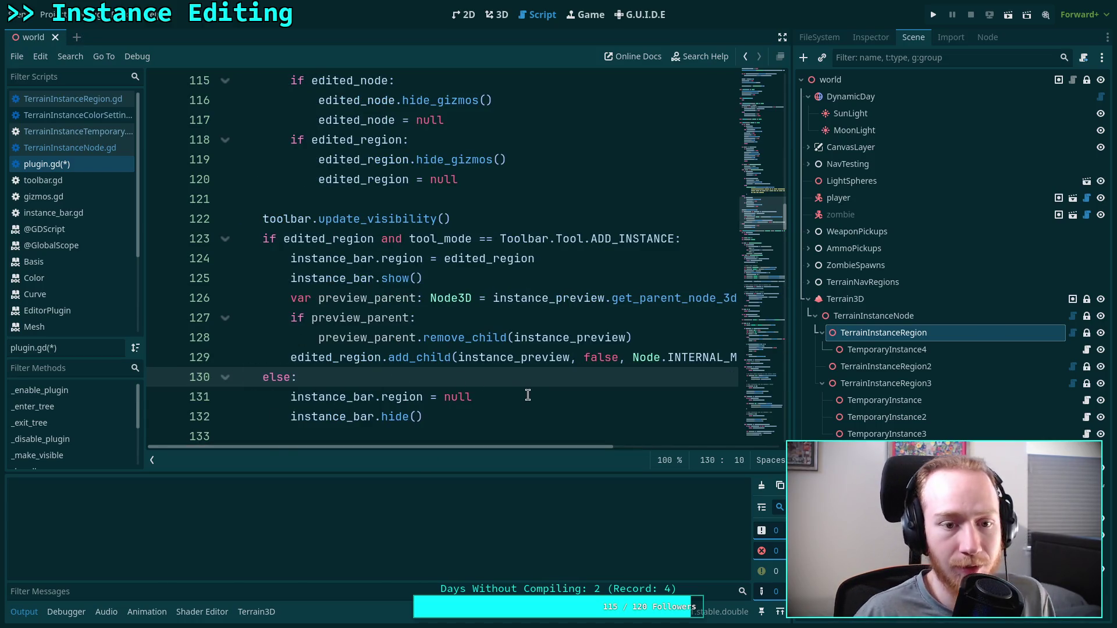
Step: Paste the preview_parent removal block into the else branch, then delete it again
click(527, 396)
key(Return)
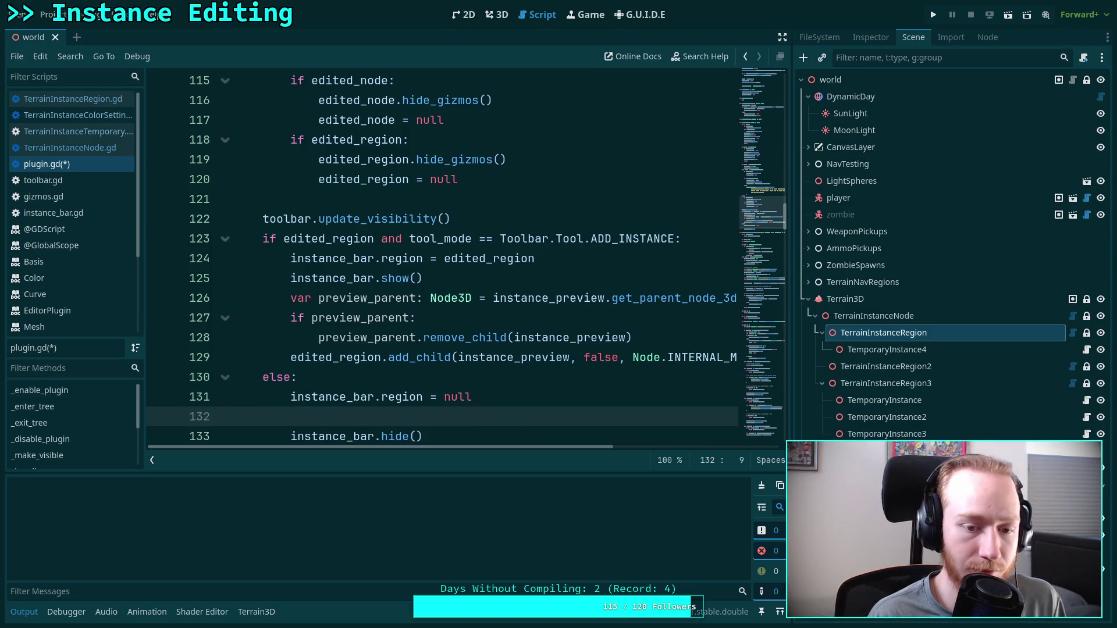
key(BackSpace)
key(BackSpace)
scroll(539, 384, down, 1)
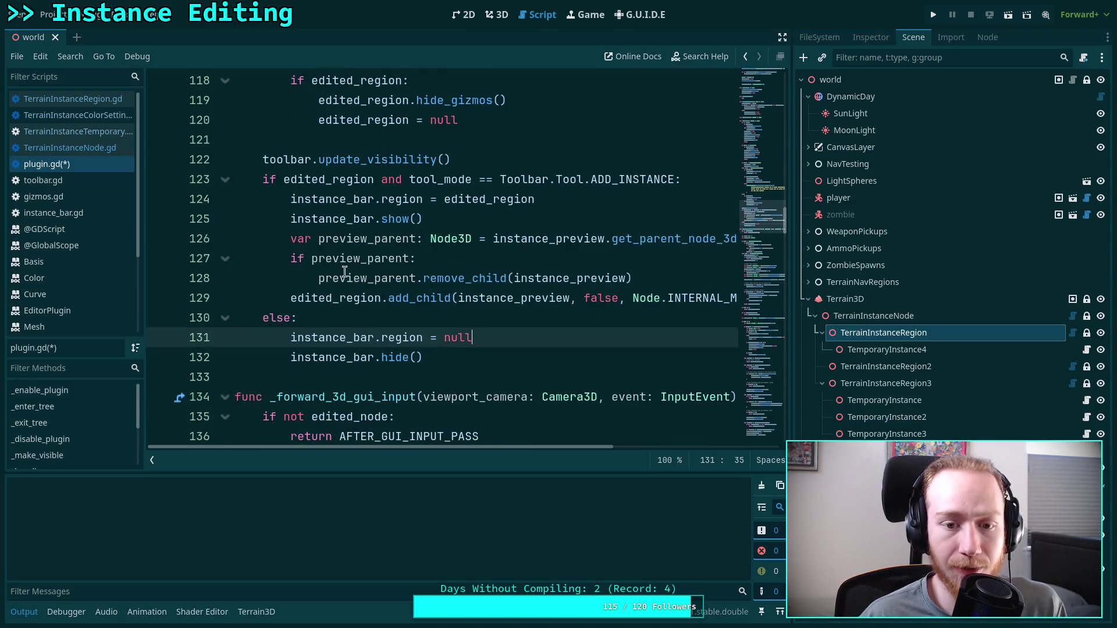
drag(290, 238, 685, 272)
key(ctrl+c)
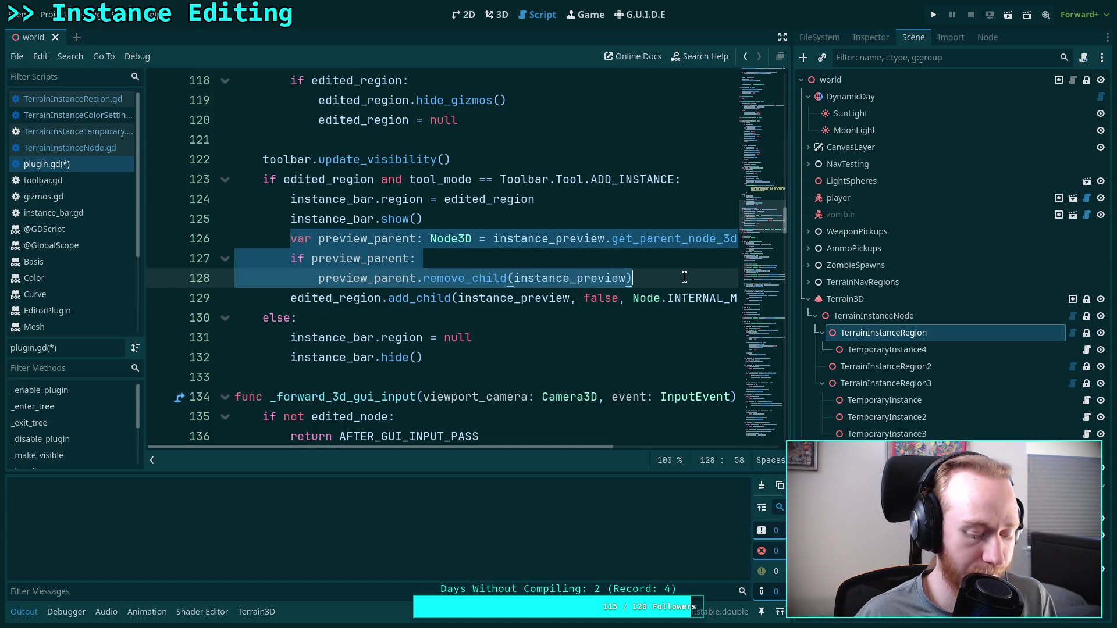
click(368, 318)
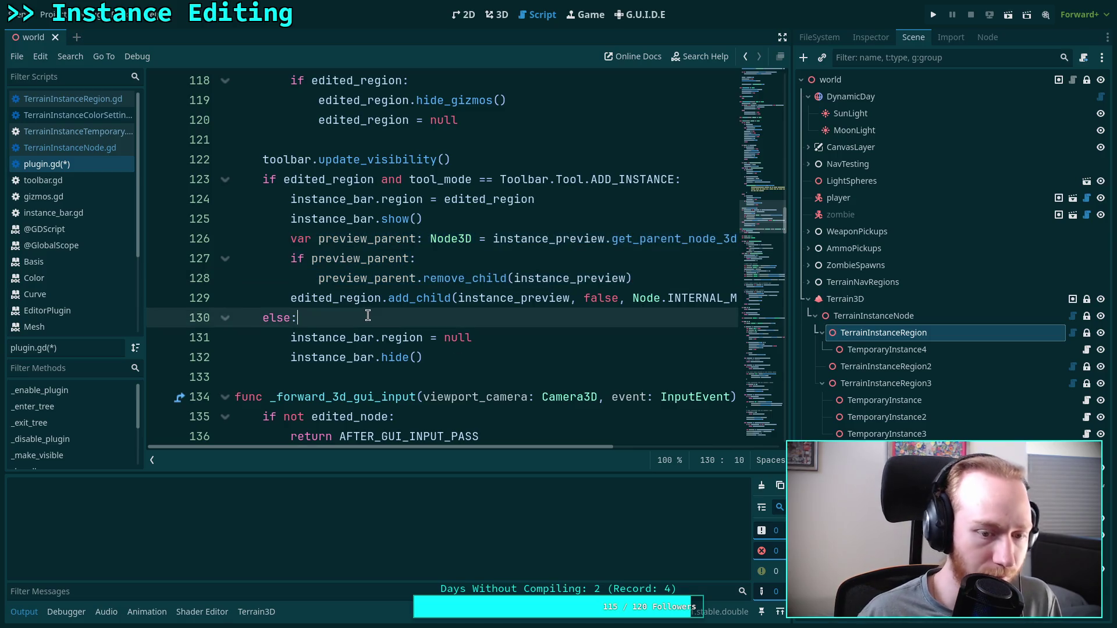
key(Return)
key(ctrl+v)
scroll(376, 297, down, 1)
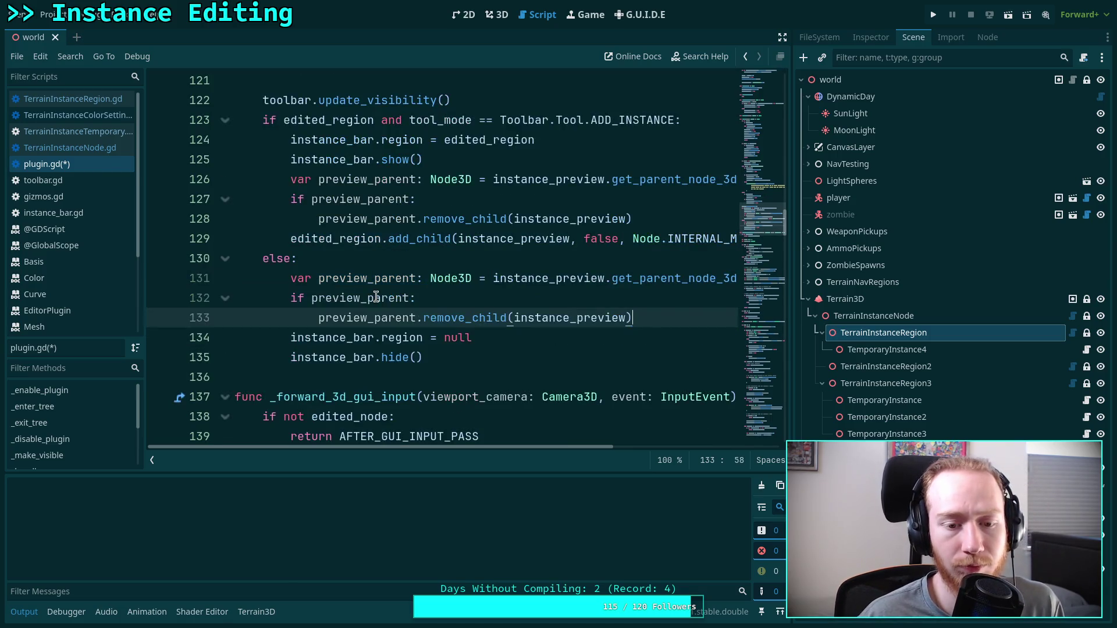
scroll(443, 321, up, 1)
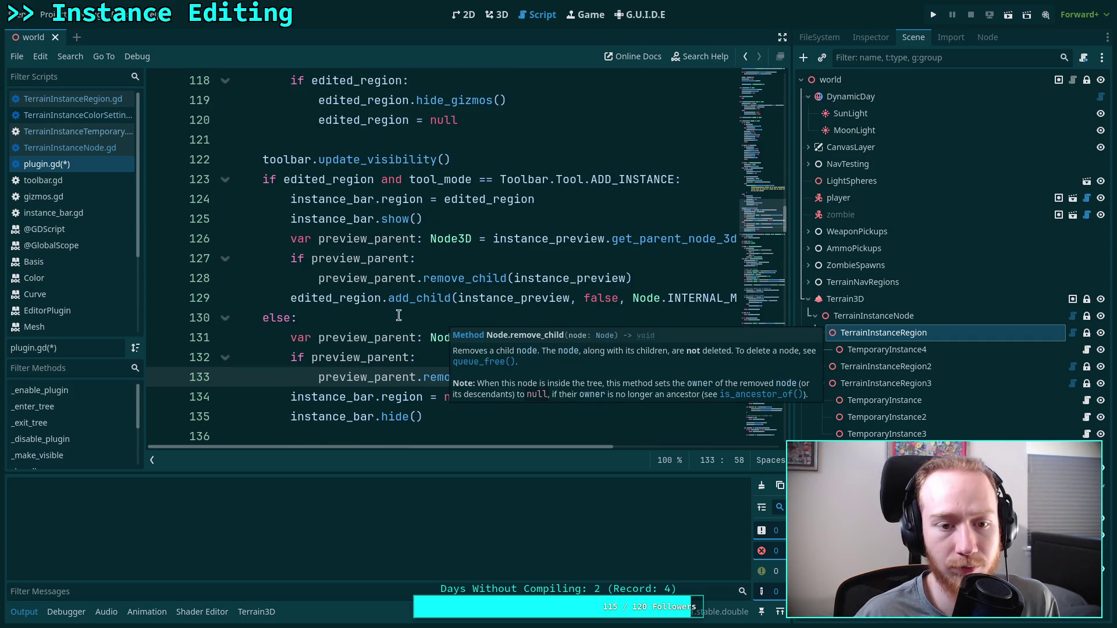
click(354, 305)
click(642, 376)
drag(642, 376, 298, 317)
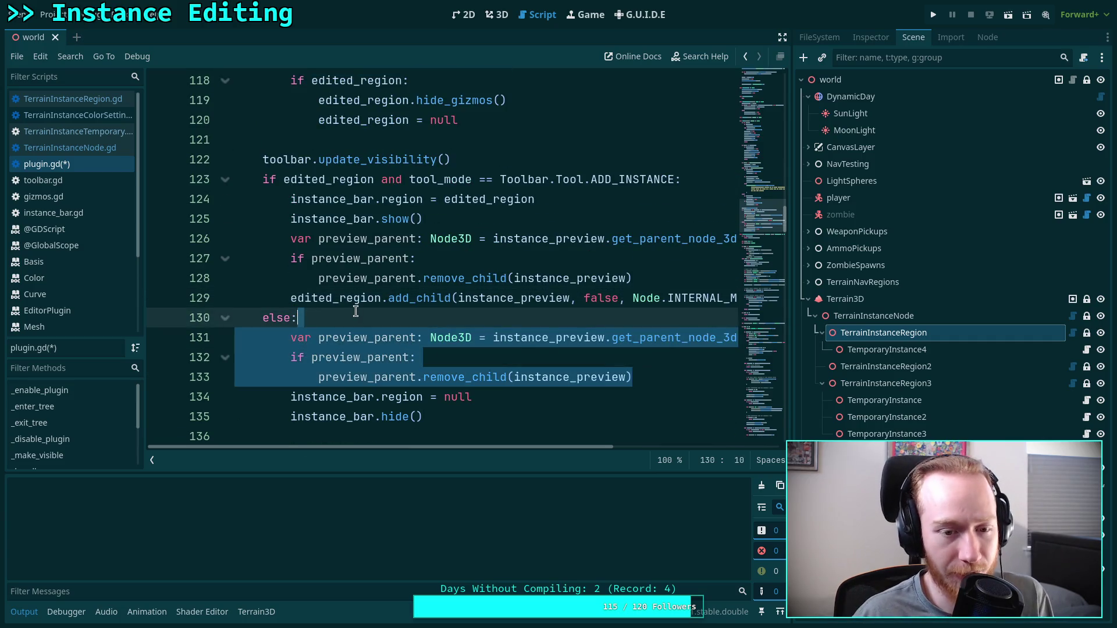
key(BackSpace)
Step: Add instance_preview.hide() under instance_bar.hide(), drop the stray line, and save plugin.gd
click(519, 364)
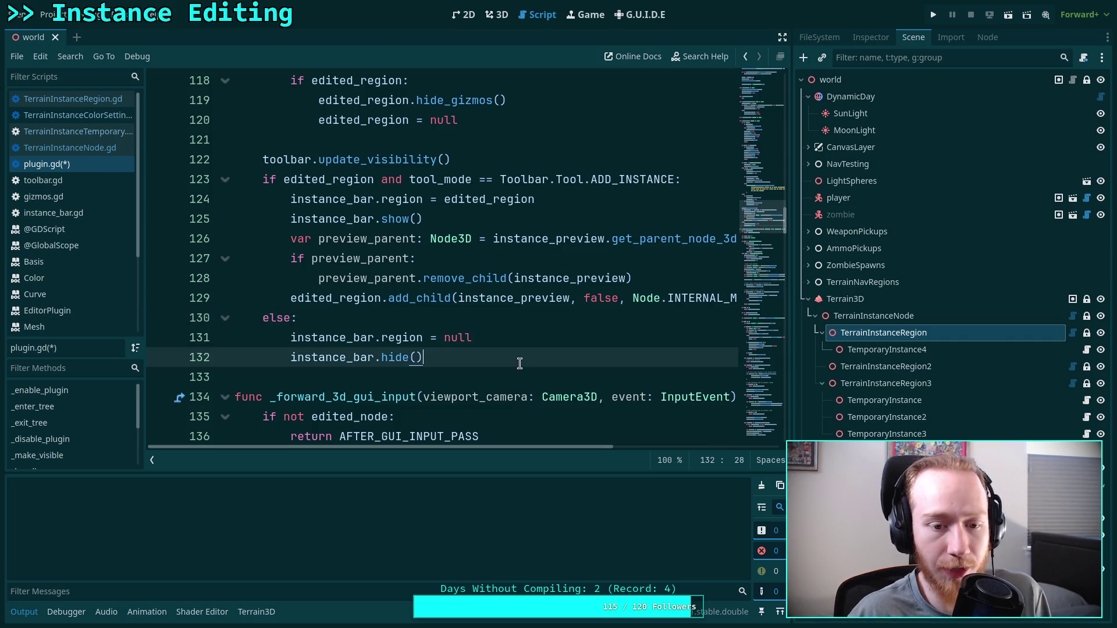
key(Return)
text(instance_)
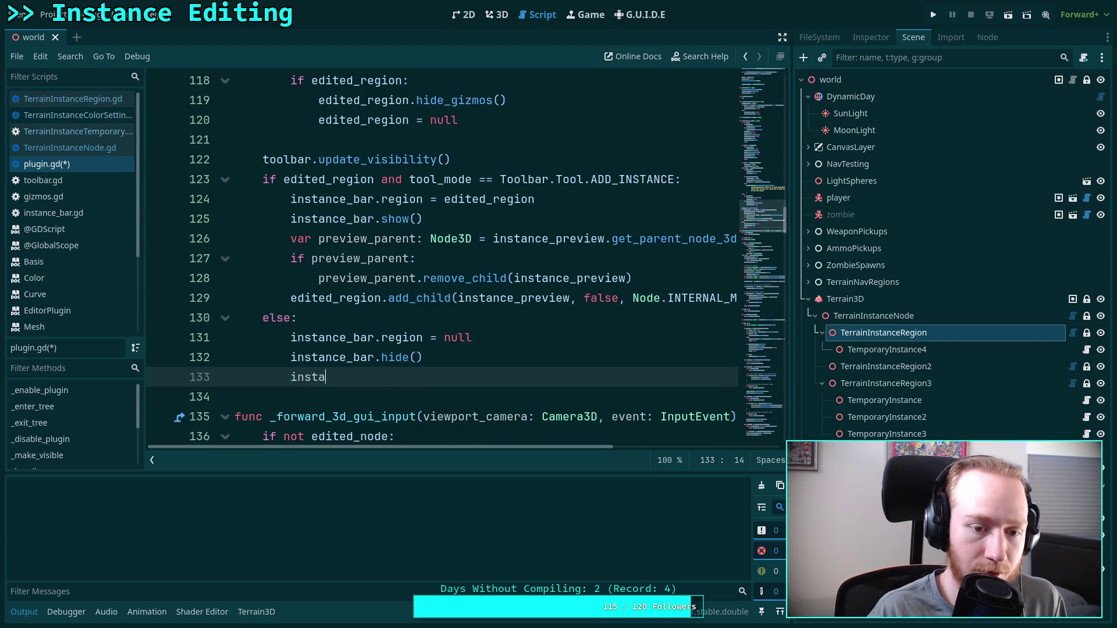
text(preview.hide)
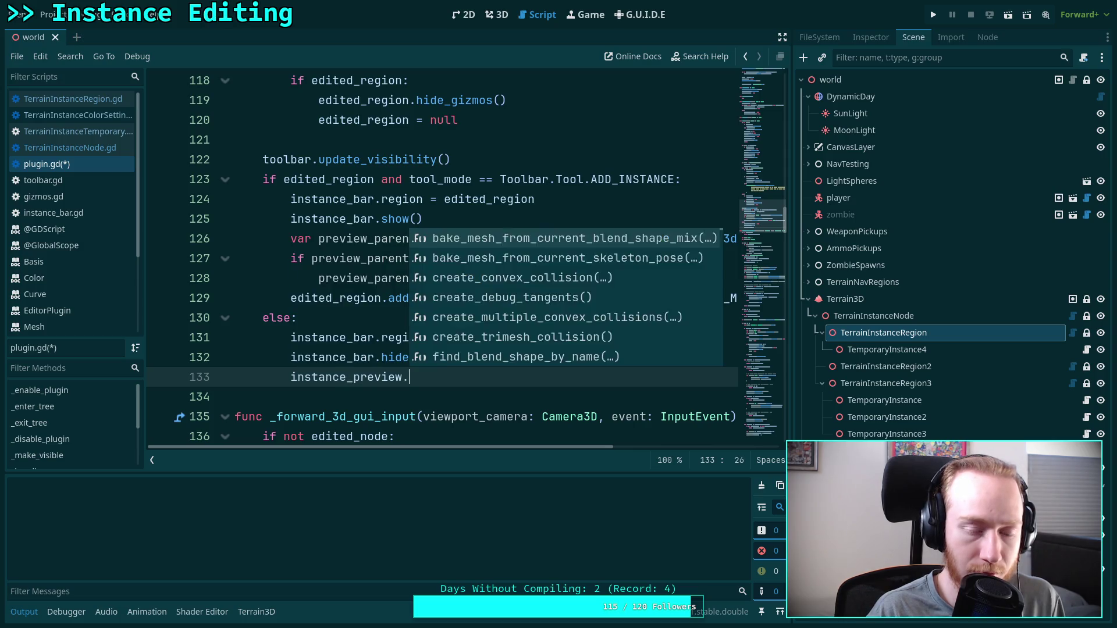
key(Return)
key(Up)
key(Up)
key(Up)
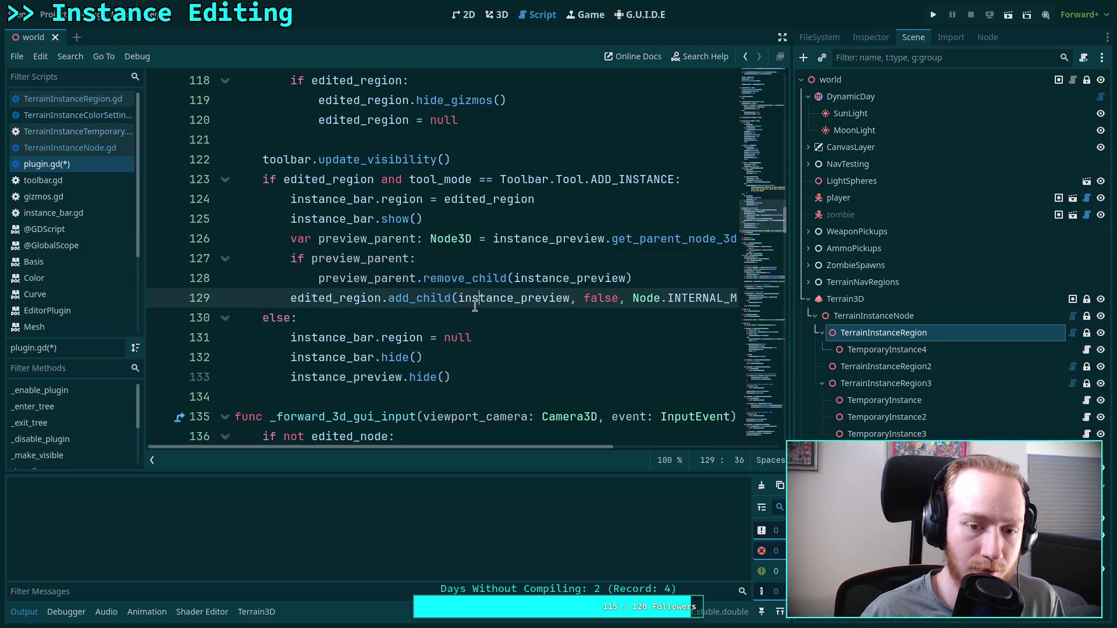
key(End)
key(Return)
text(instanc)
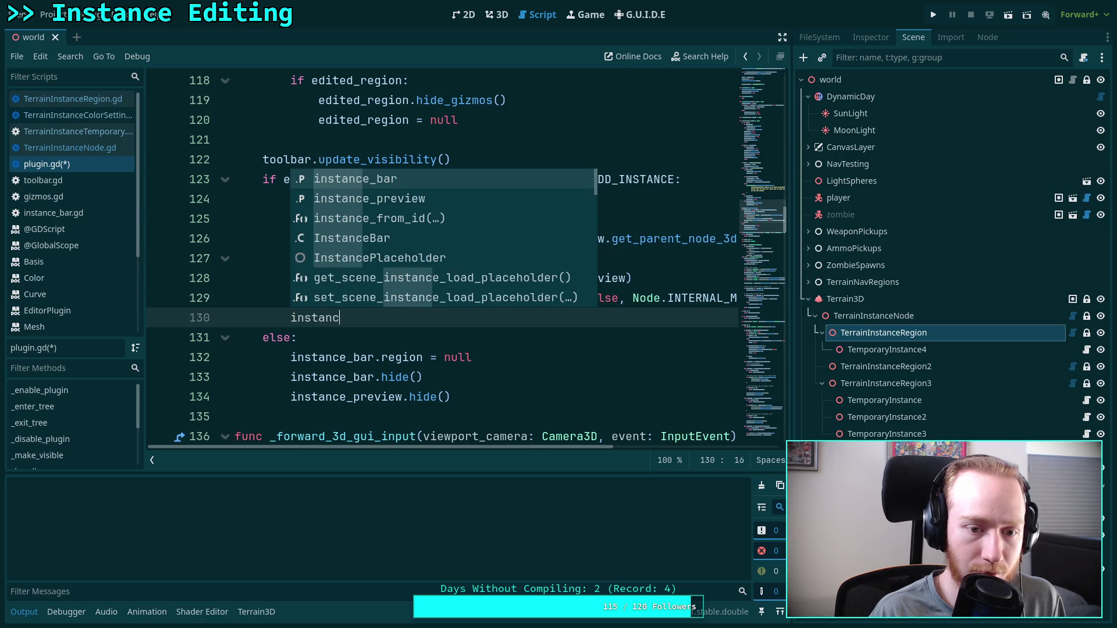
key(Escape)
key(shift+Home)
key(BackSpace)
key(BackSpace)
key(BackSpace)
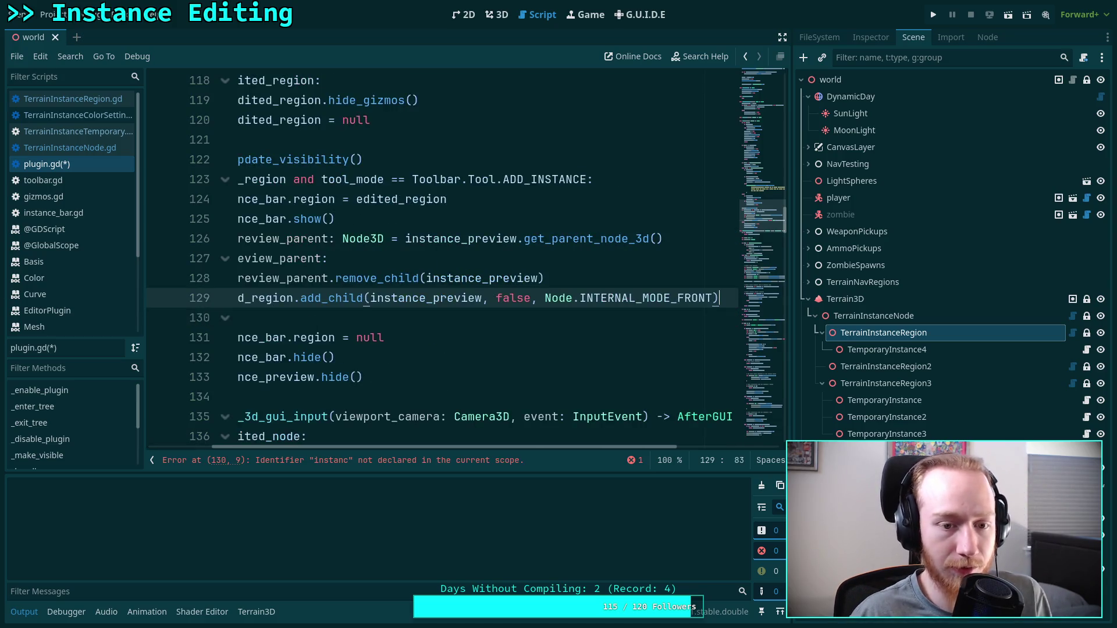
key(ctrl+s)
drag(408, 447, 344, 443)
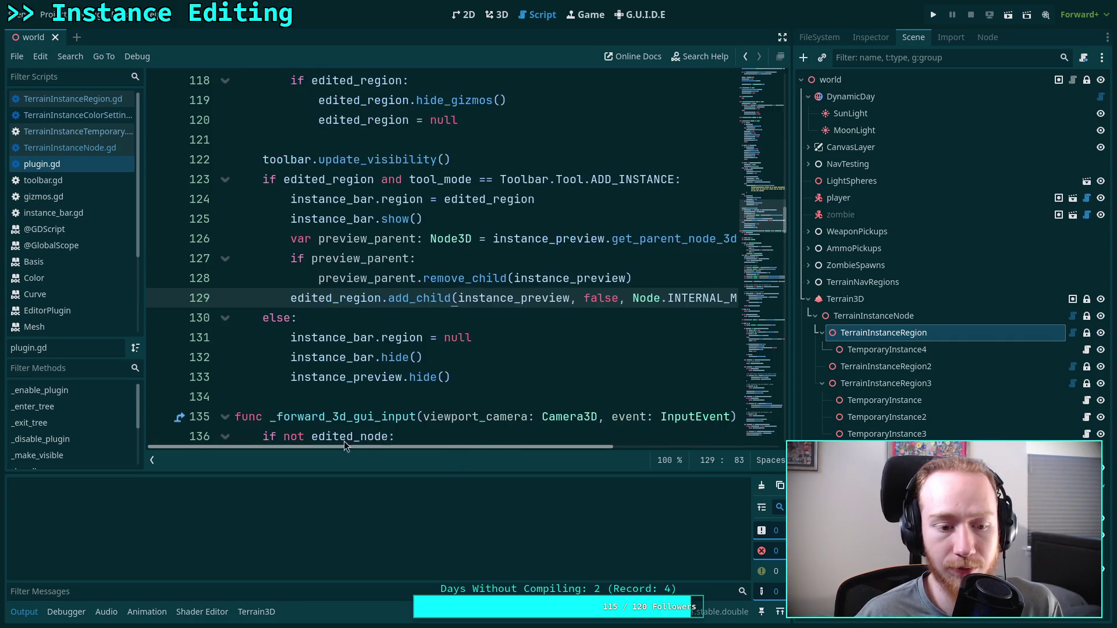
click(32, 611)
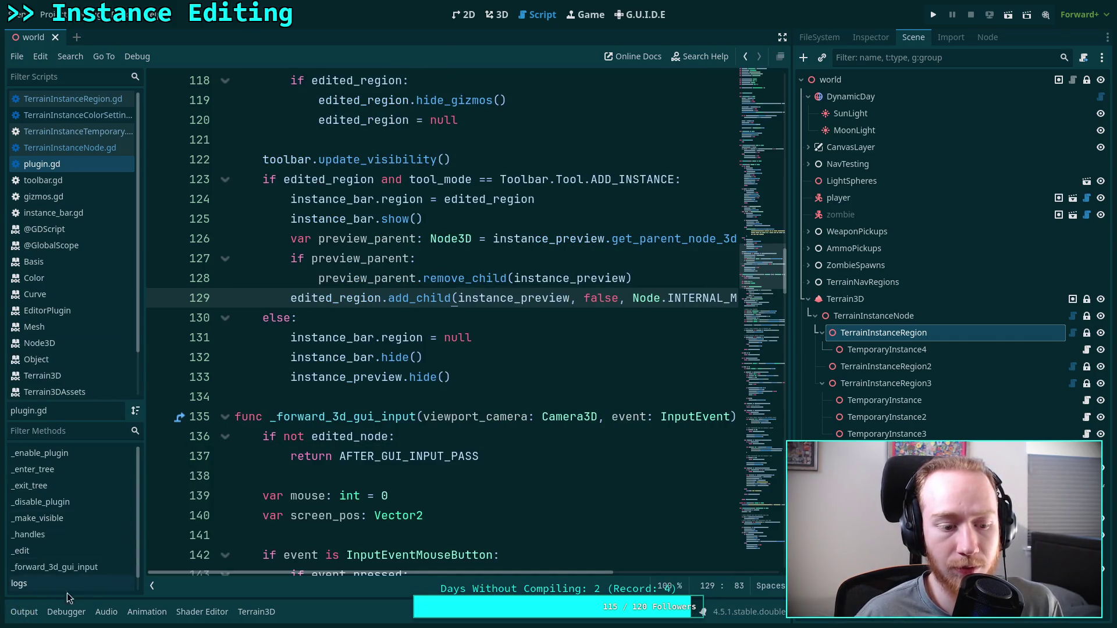
Step: Disable and re-enable the Terrain Instancer plugin in Project Settings > Plugins
click(23, 612)
click(497, 15)
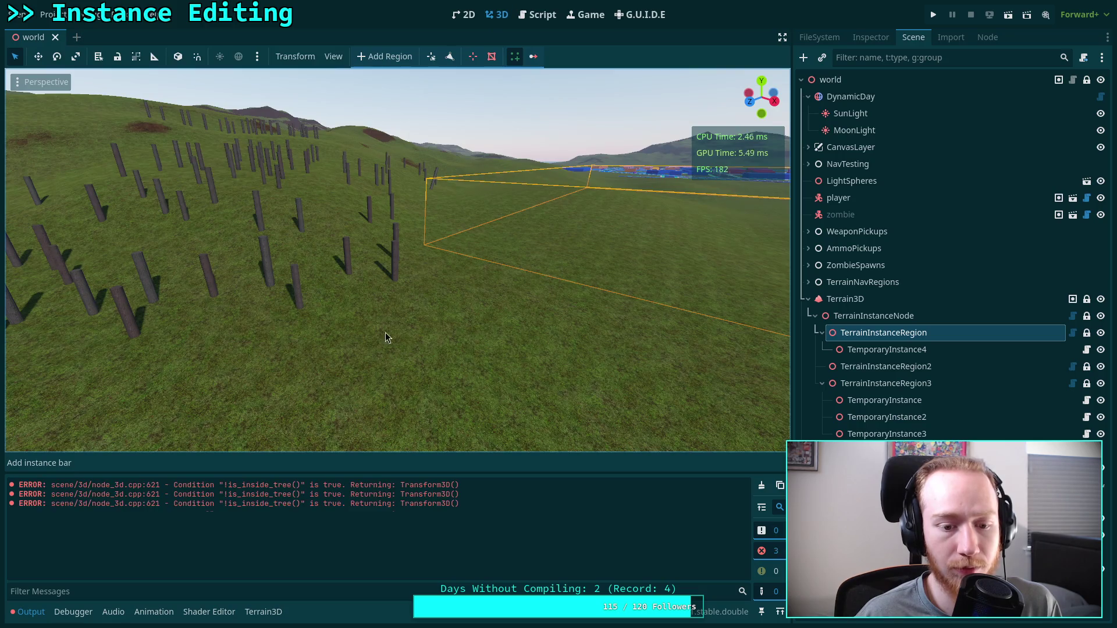
click(52, 14)
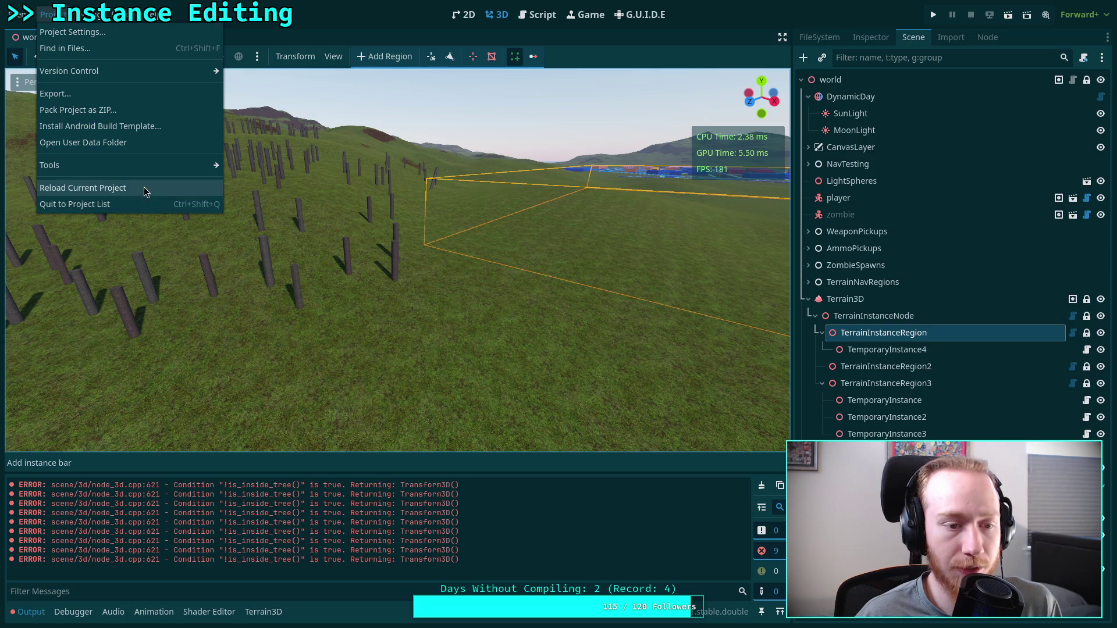
click(69, 34)
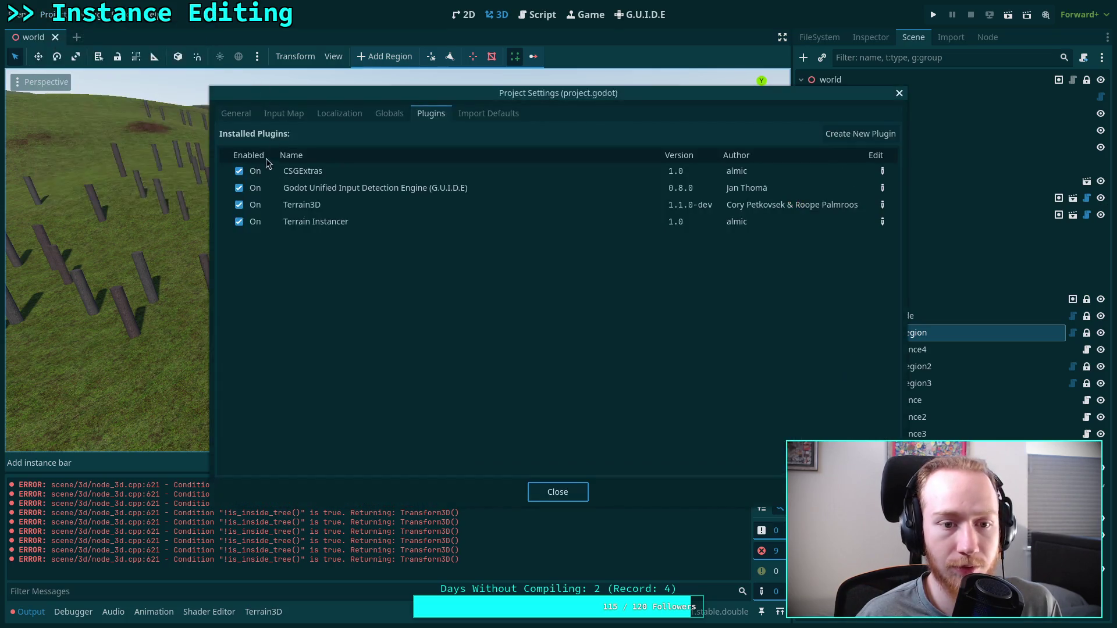
click(247, 223)
click(246, 223)
click(556, 491)
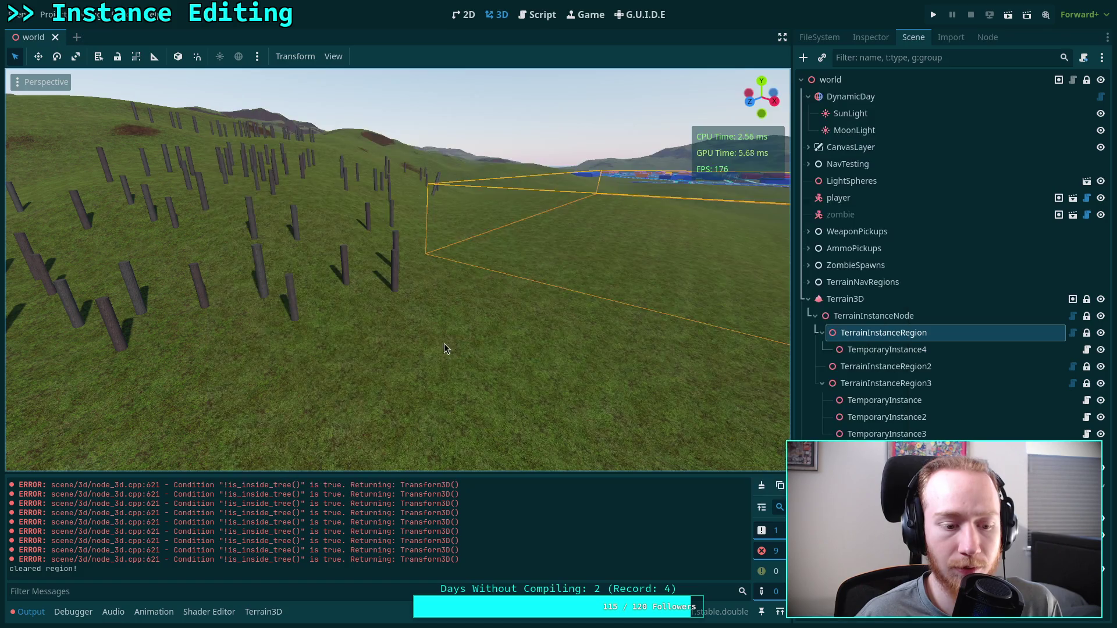
Step: Select TerrainInstanceRegion, enable the Add Instance tool, and test the preview in the viewport
click(881, 283)
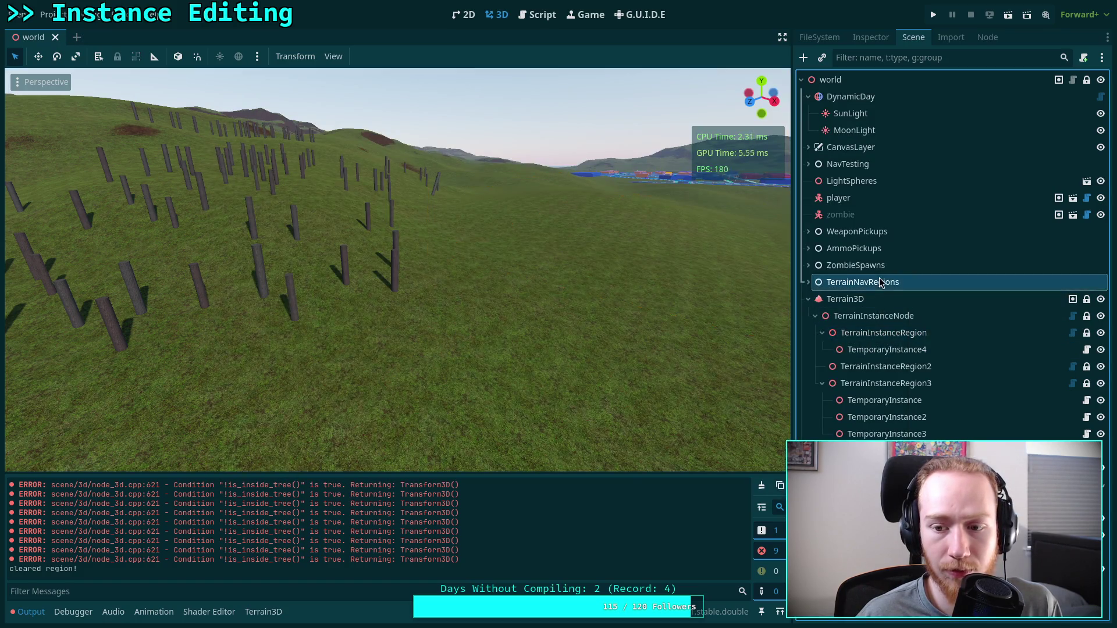
click(890, 334)
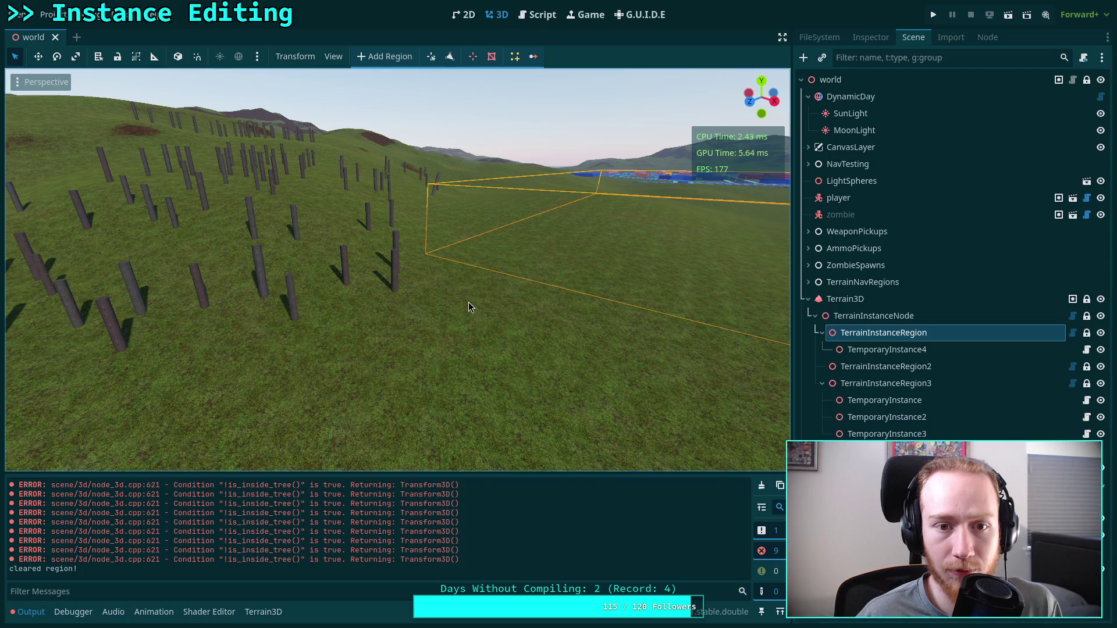
click(514, 56)
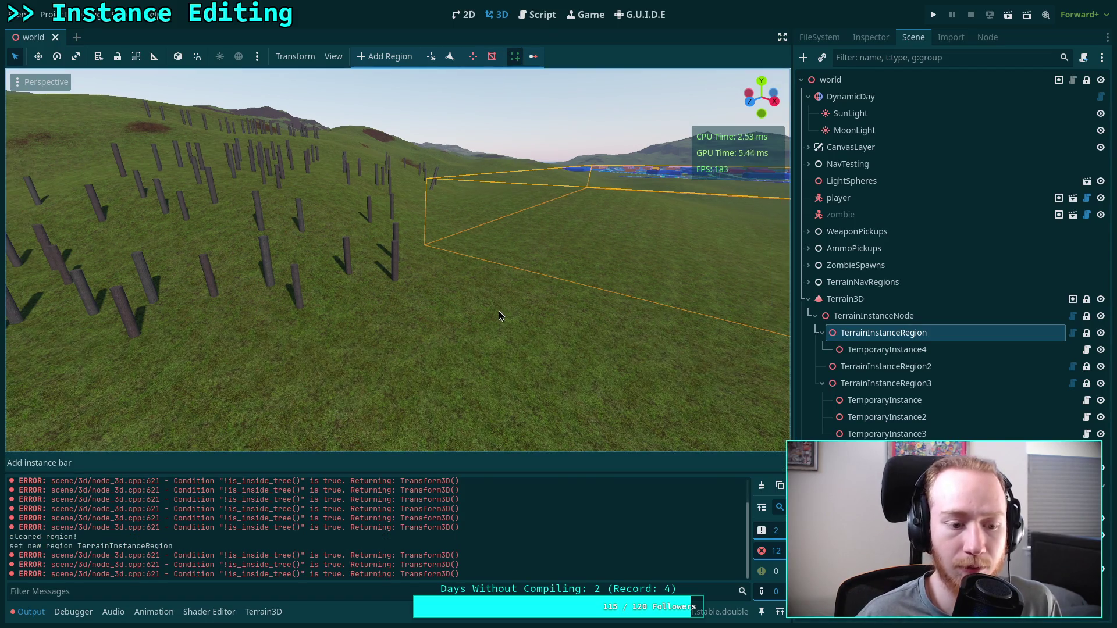
click(442, 310)
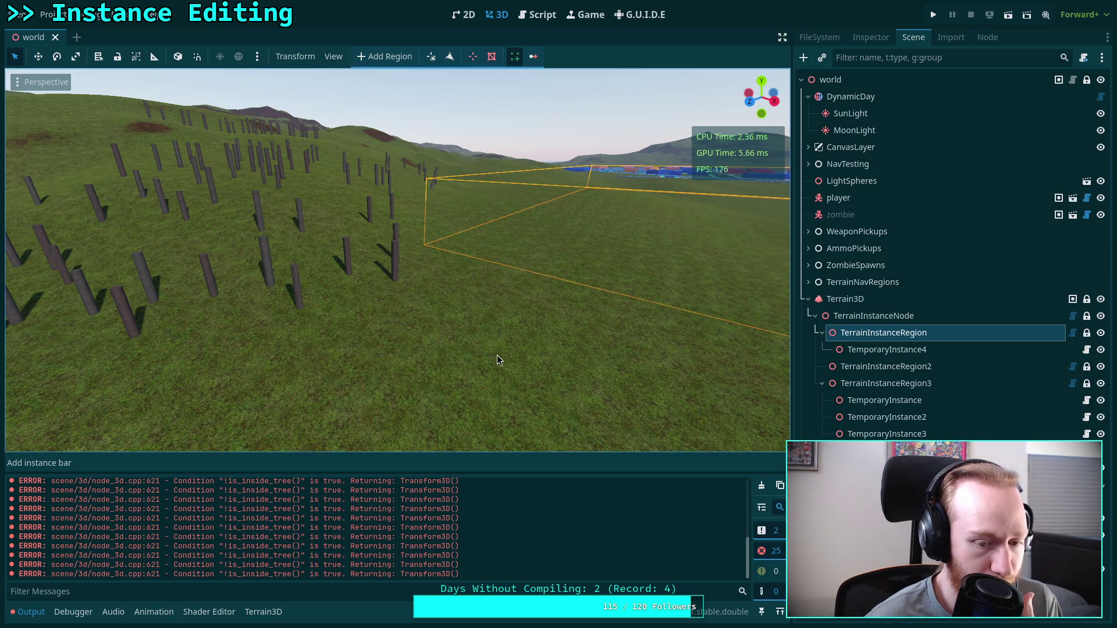
Step: Go back to plugin.gd's on_tool_selected code and collapse the script list
click(523, 16)
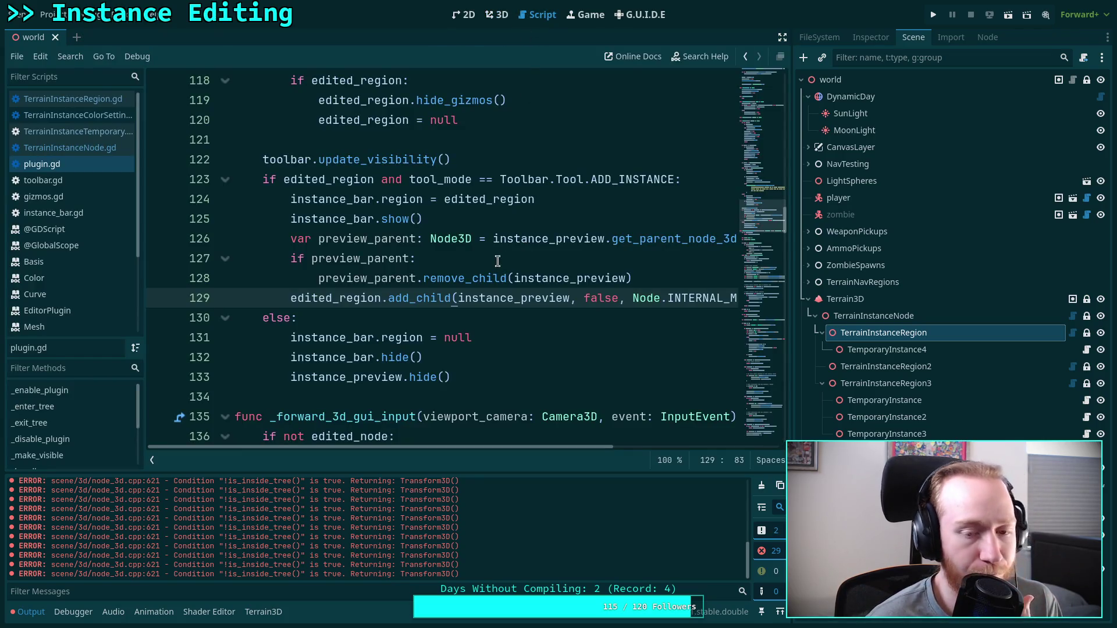
scroll(493, 267, down, 8)
scroll(494, 267, down, 20)
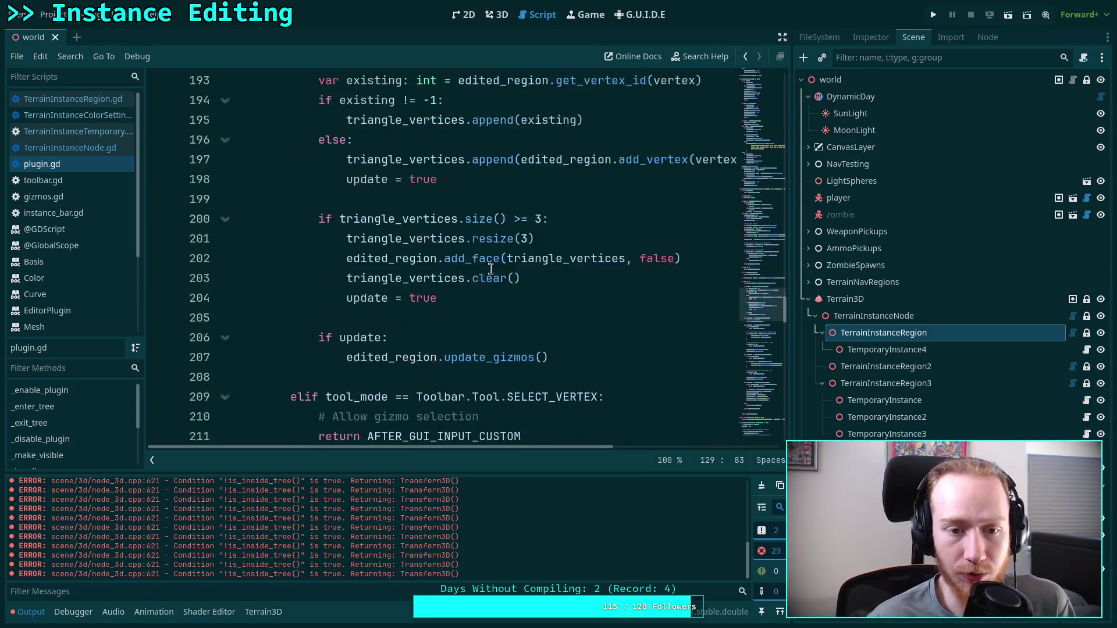
scroll(491, 268, down, 14)
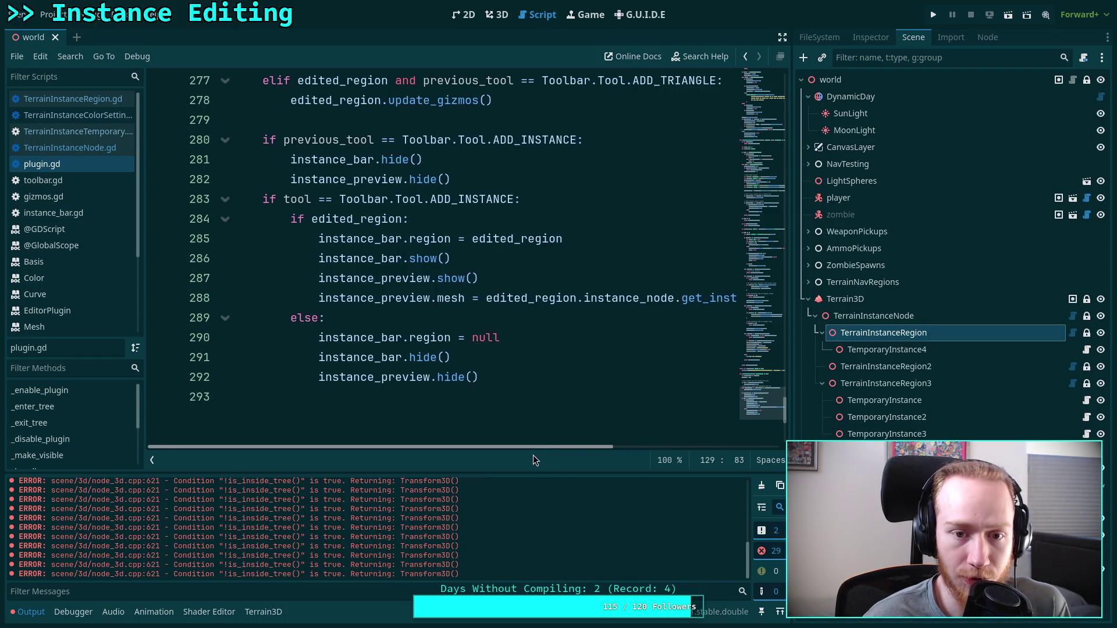
mouse_move(514, 458)
mouse_down()
mouse_move(622, 465)
mouse_move(459, 456)
mouse_up()
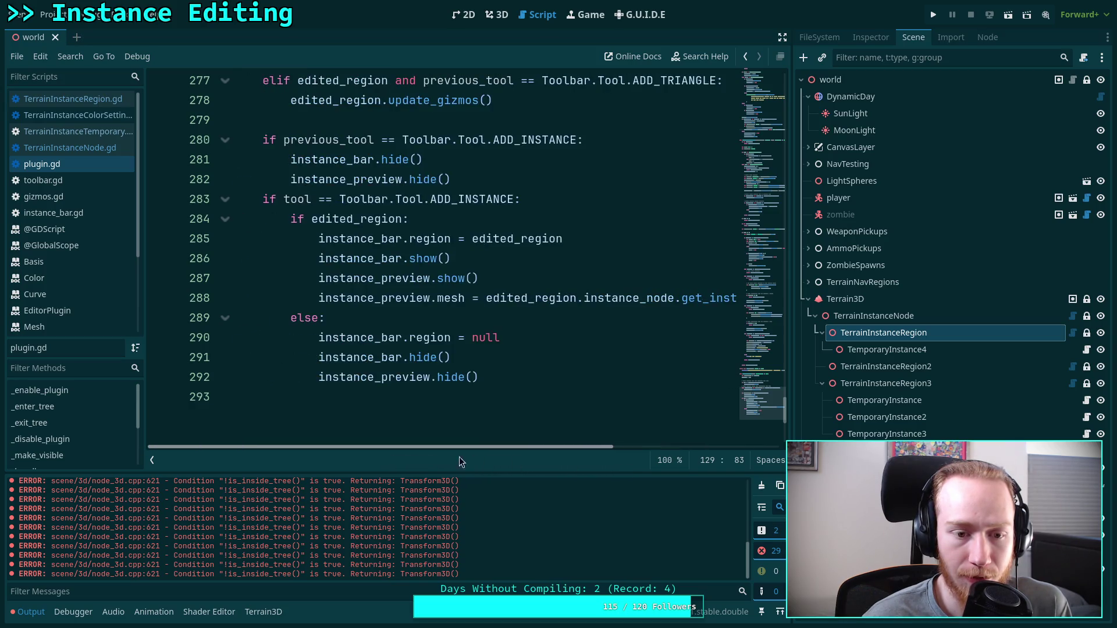
click(153, 460)
scroll(409, 374, up, 10)
scroll(410, 374, down, 12)
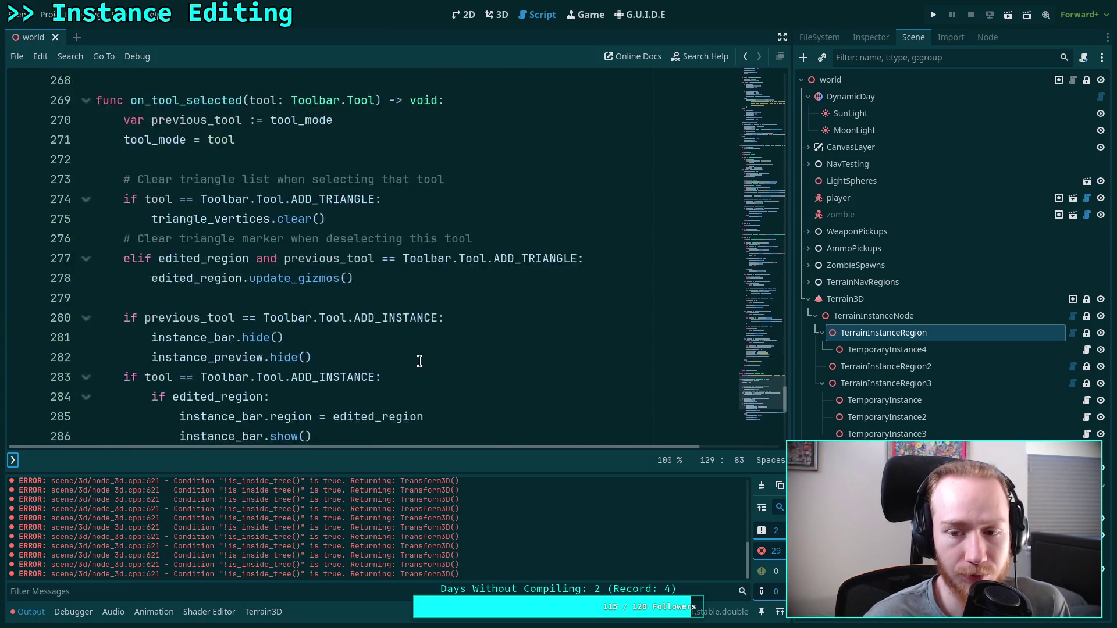
scroll(431, 358, up, 2)
scroll(432, 360, up, 1)
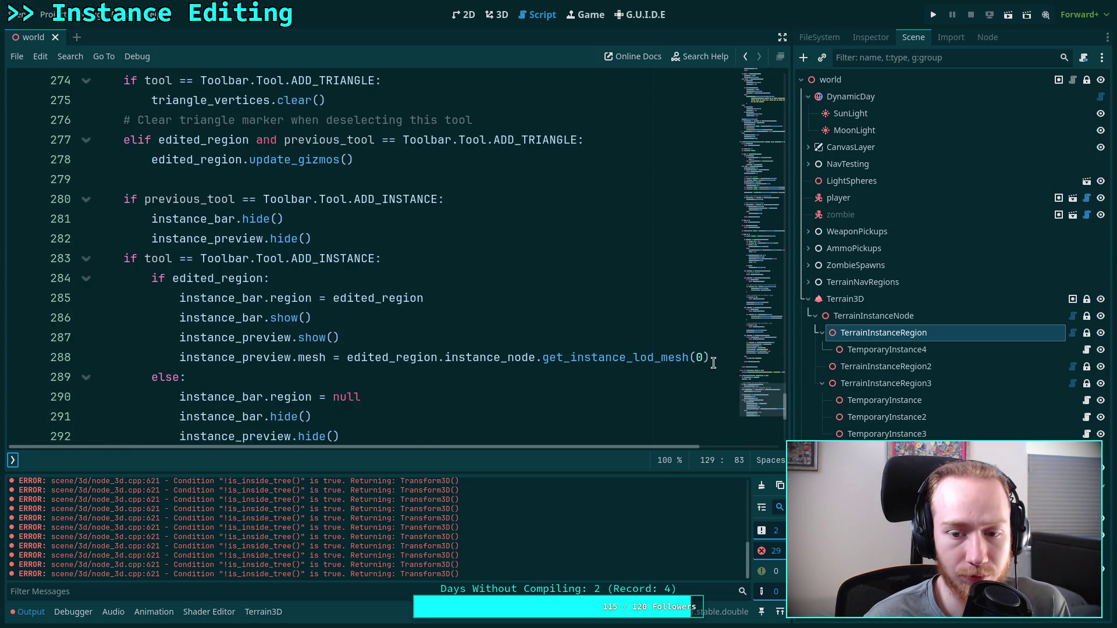
Step: Insert blank lines after the mesh assignment and after instance_bar.show()
click(716, 361)
key(Return)
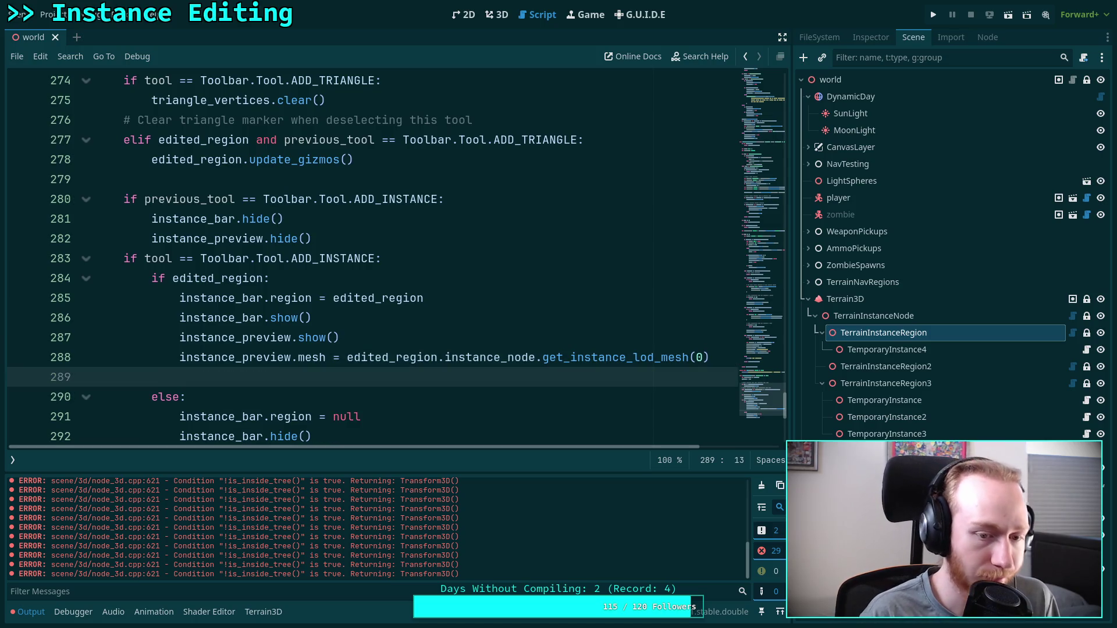
key(BackSpace)
key(BackSpace)
key(BackSpace)
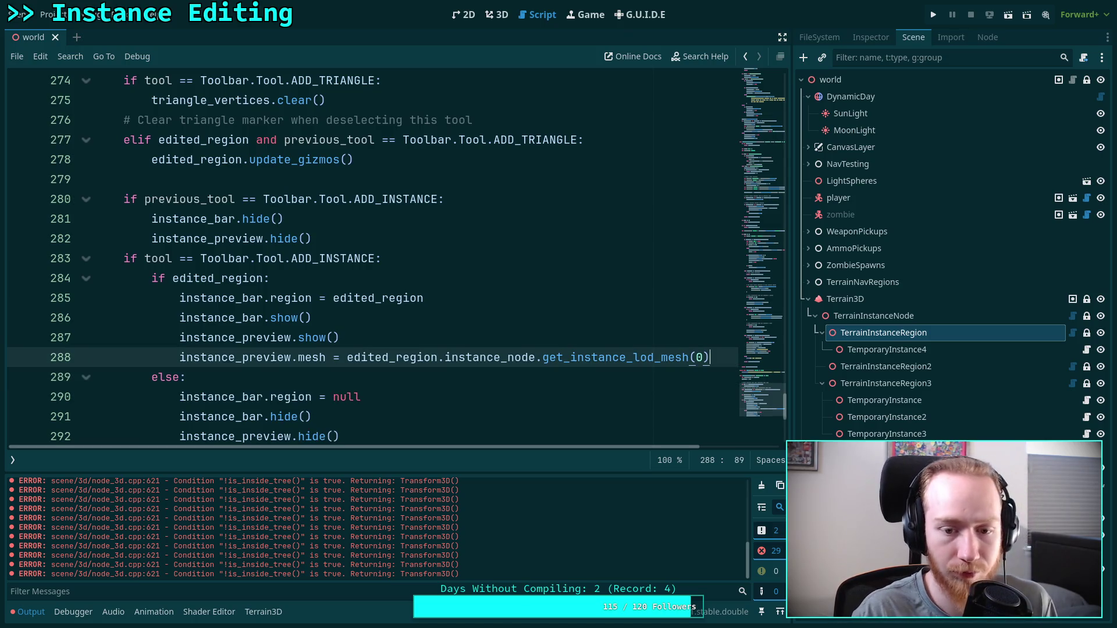
click(425, 324)
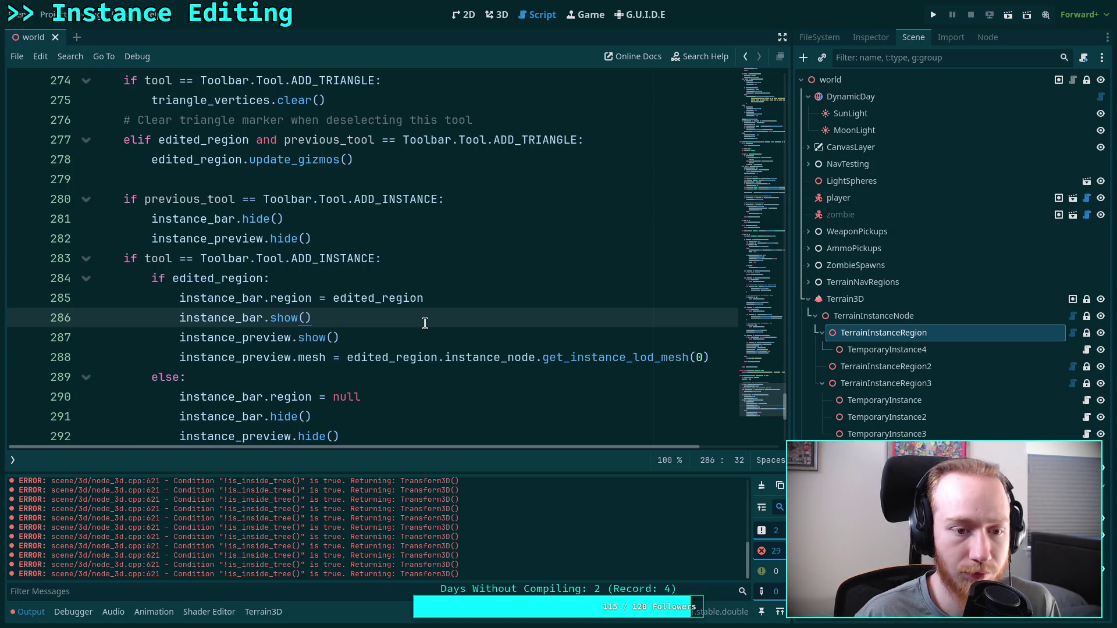
key(Return)
scroll(425, 324, down, 2)
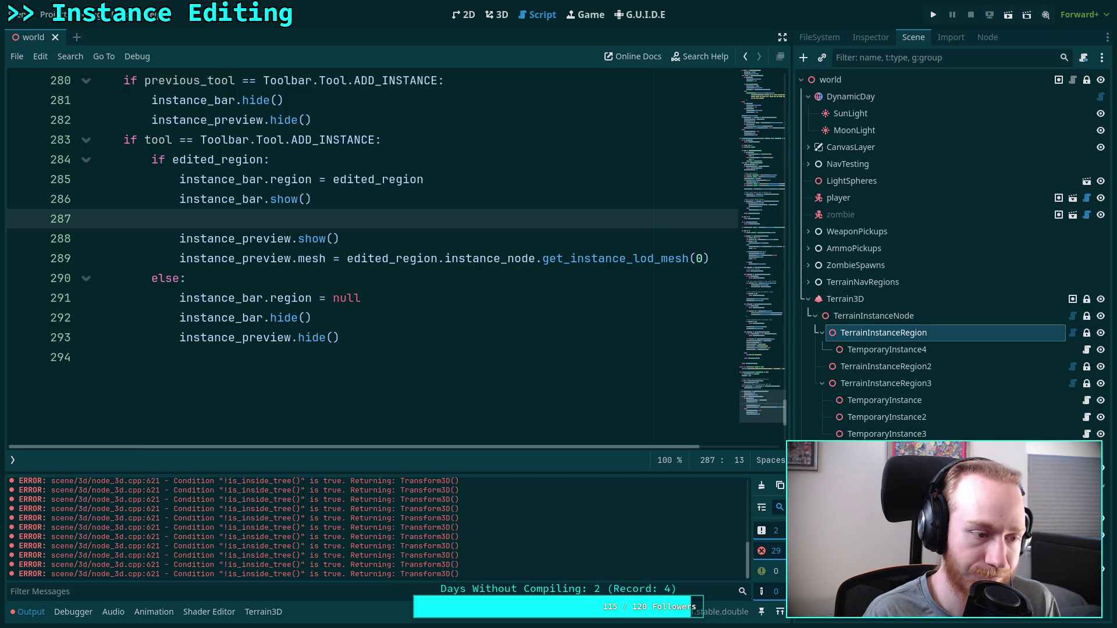
Step: Start a 'not instance_preview' condition on line 287, then erase it
text(inst)
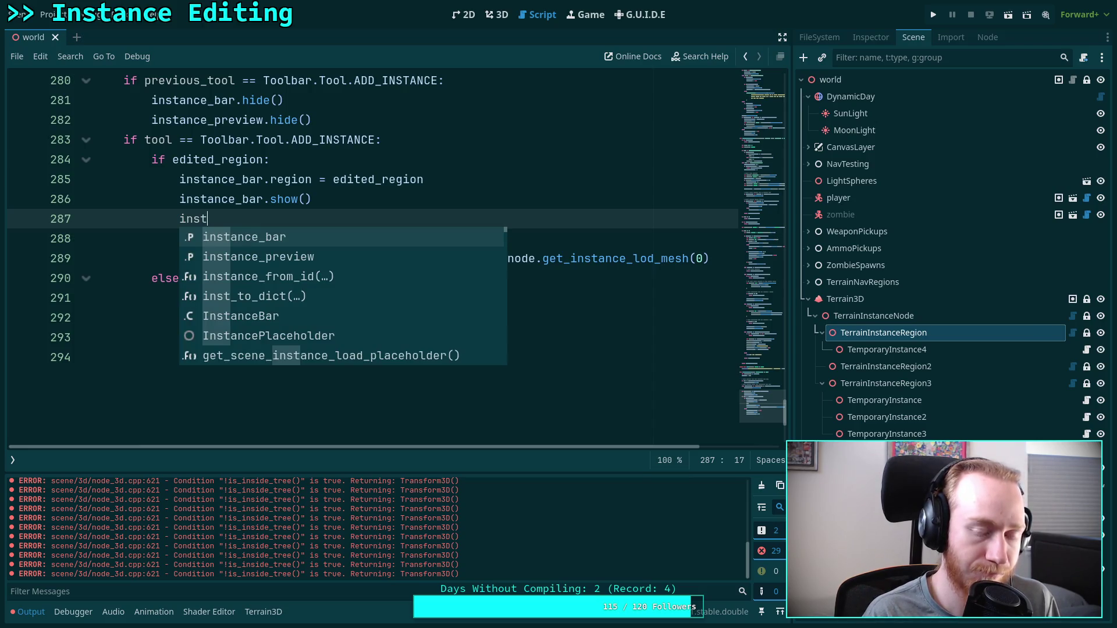
key(BackSpace)
key(BackSpace)
key(BackSpace)
text(not instance_pr)
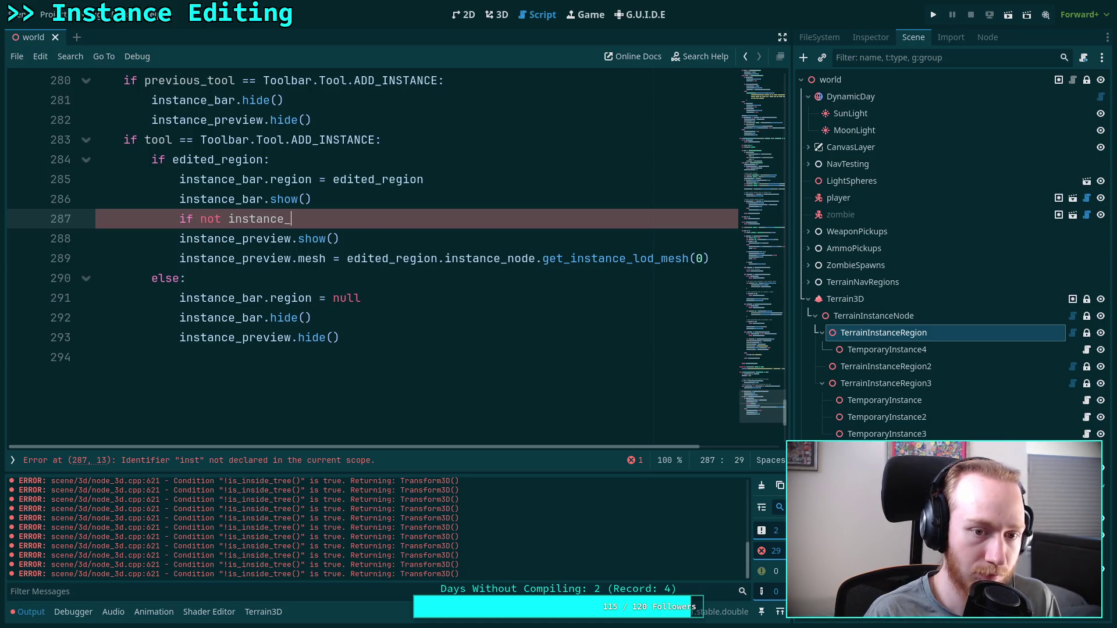
key(Return)
text(.)
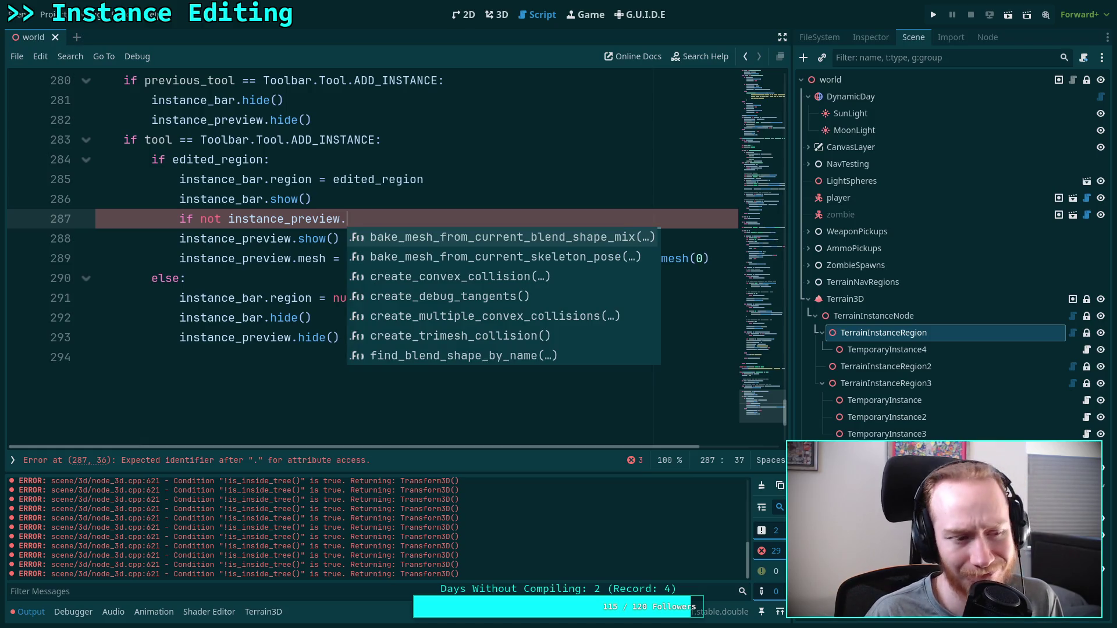
text(get_)
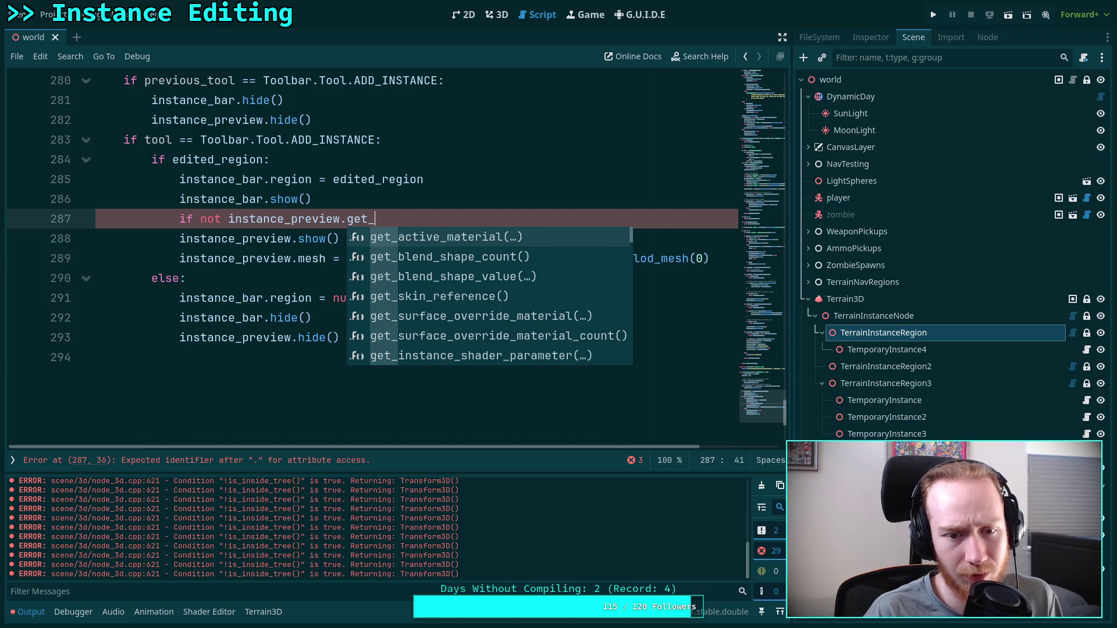
key(BackSpace)
key(BackSpace)
key(BackSpace)
key(BackSpace)
key(BackSpace)
key(BackSpace)
Step: Declare var preview_parent: Node3D = instance_preview.get_parent_node_3d() and begin 'if preview_parent' below
text(va)
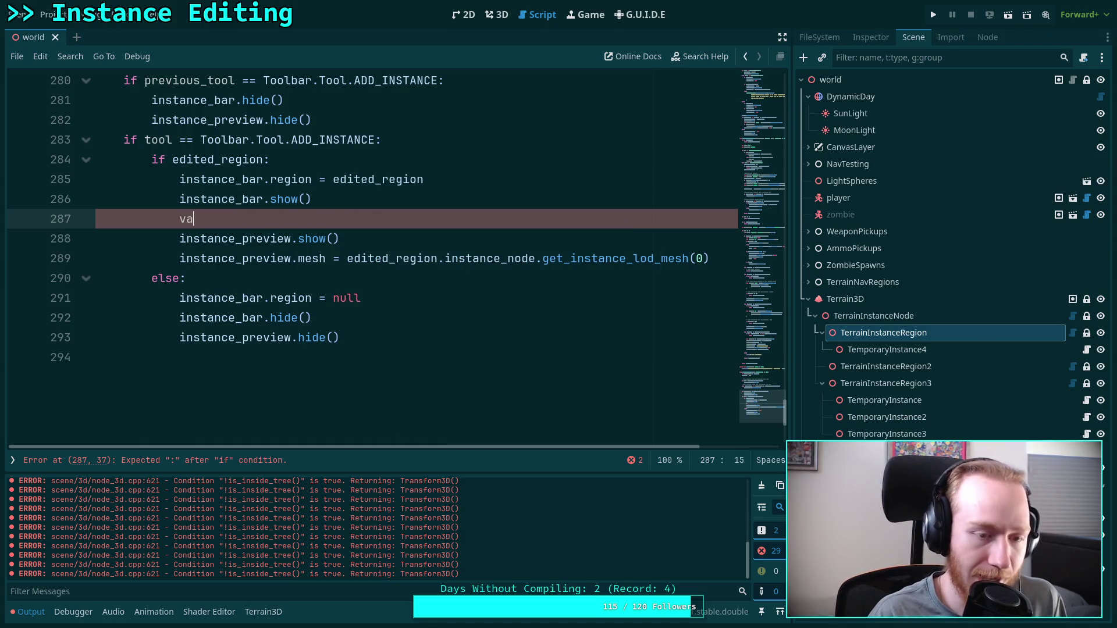
text(priv)
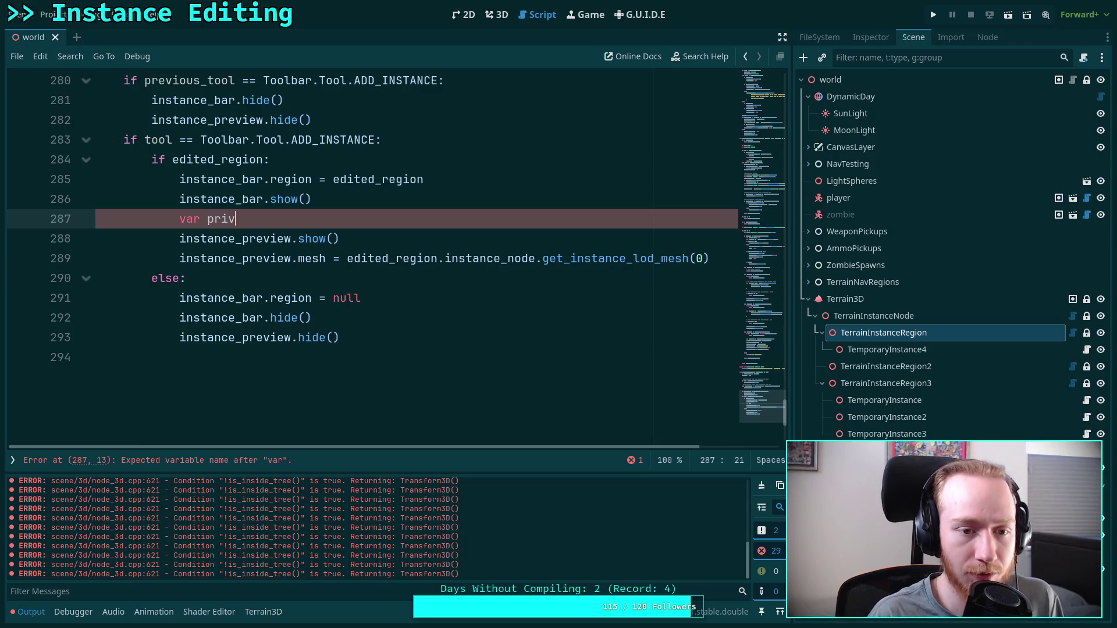
text(viem)
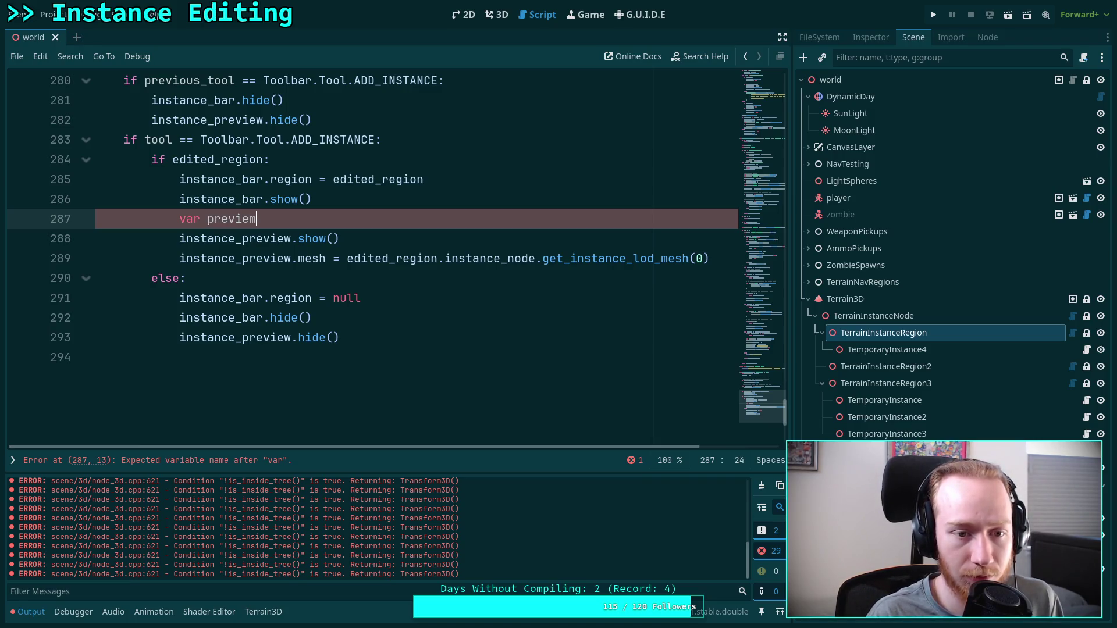
text(w_parent: Ned)
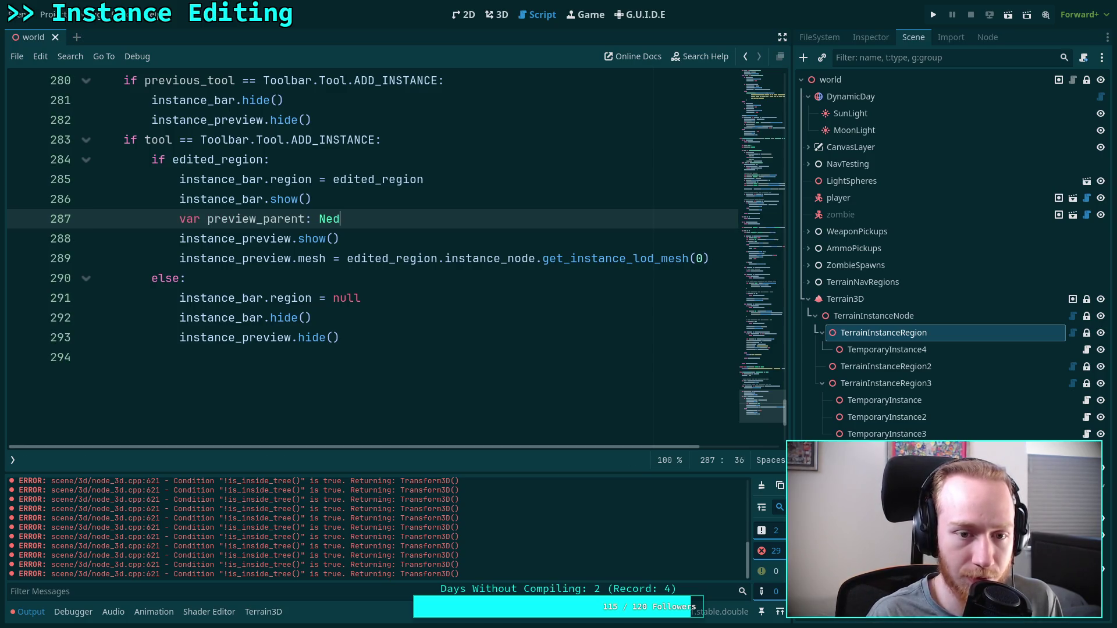
key(BackSpace)
key(BackSpace)
text(ode3D = )
text(e)
key(BackSpace)
text(in)
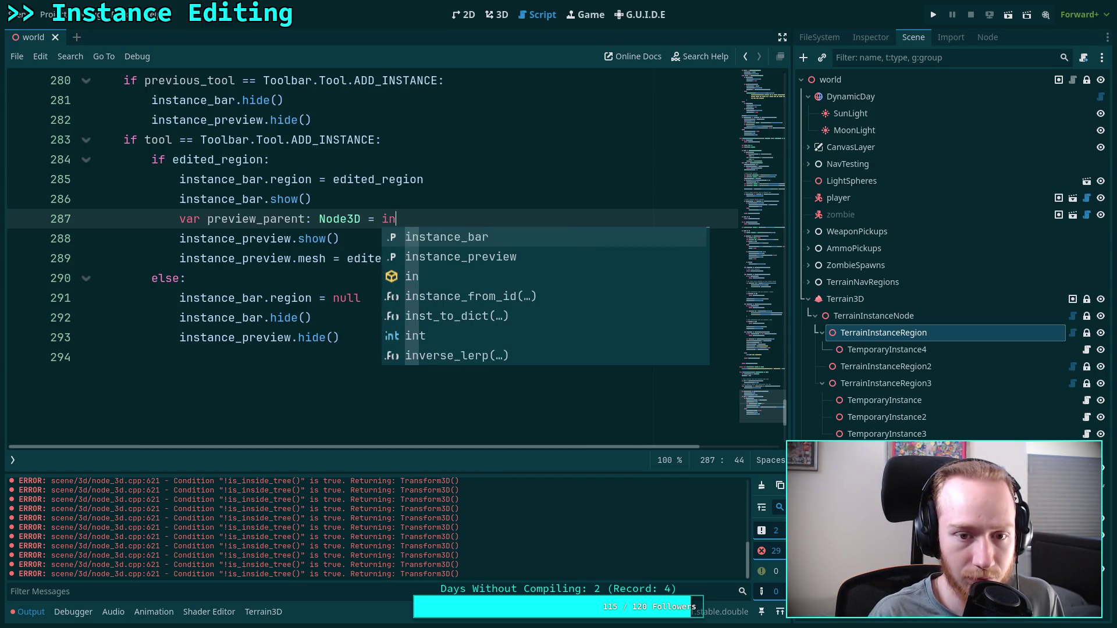
text(stance)
key(Down)
key(Return)
text(.get_par)
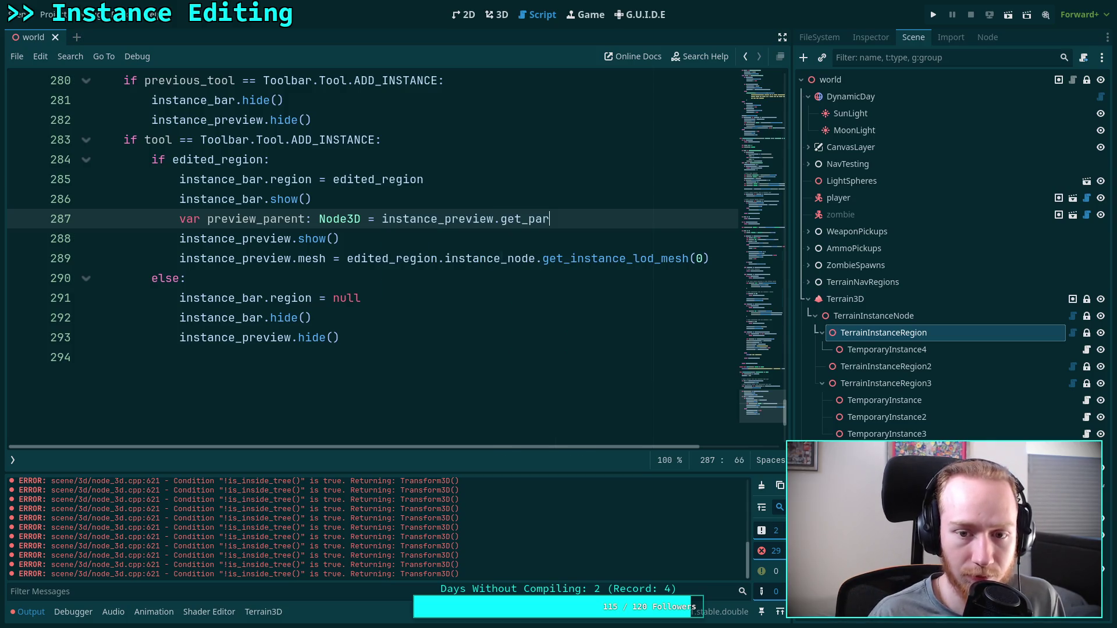
key(Return)
key(Return)
text(if pre)
key(Return)
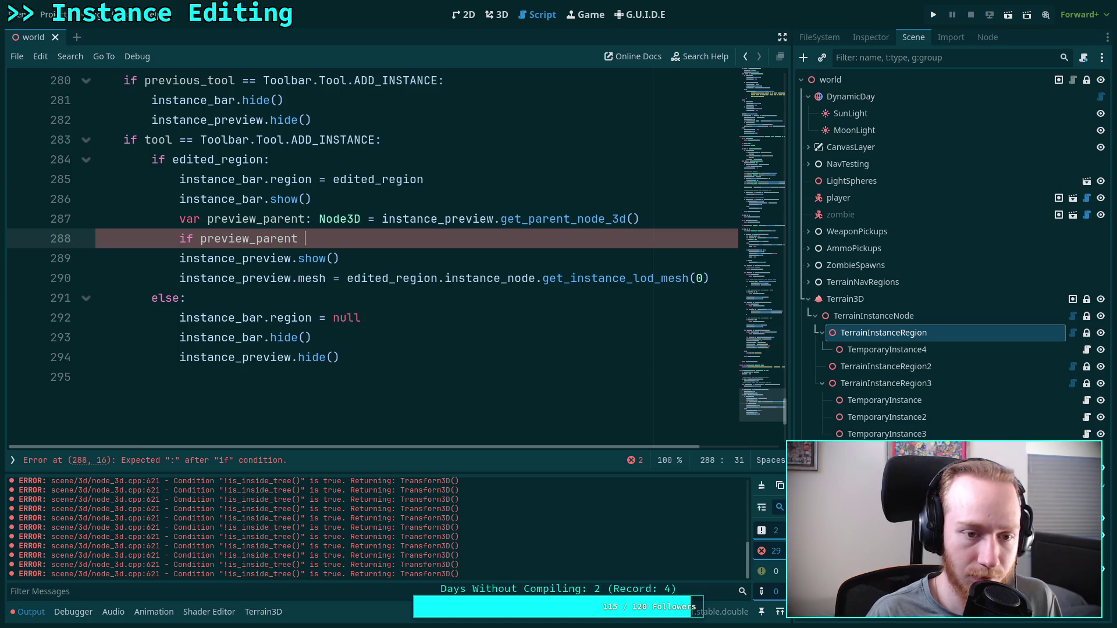
Step: Extend line 288's condition to 'if preview_parent and preview_parent != edited_region:'
key(Return)
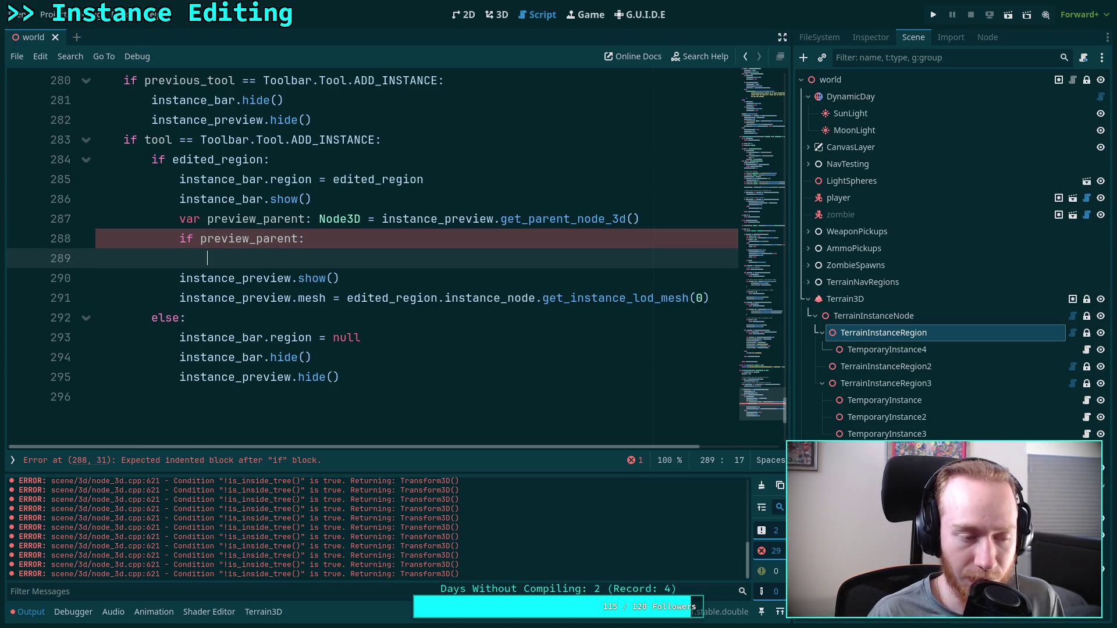
key(BackSpace)
key(BackSpace)
key(BackSpace)
text(nd pr)
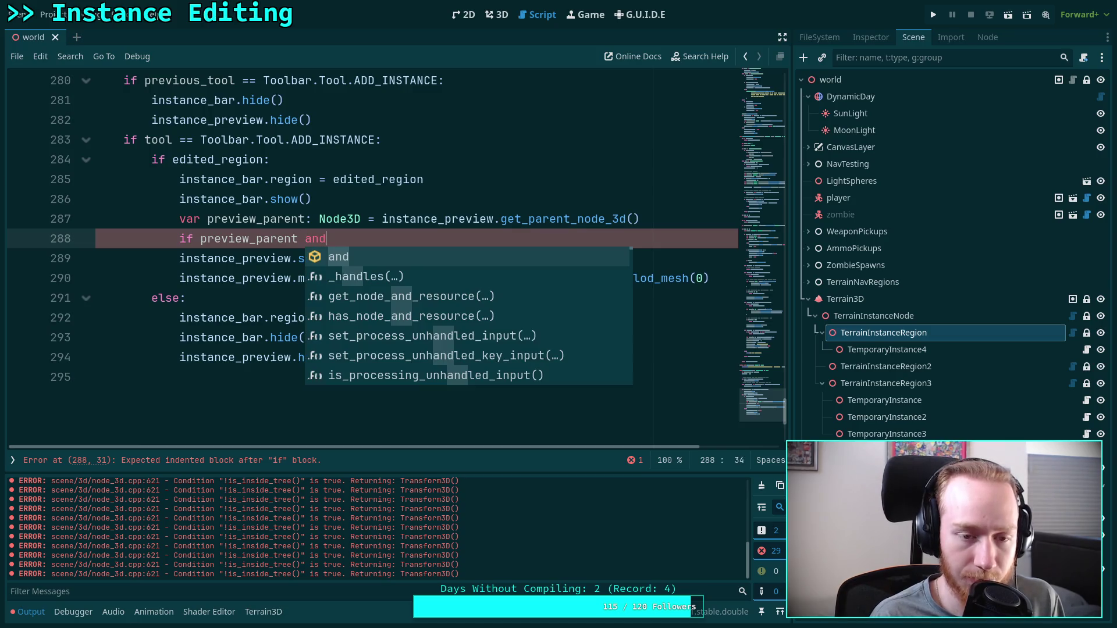
key(Return)
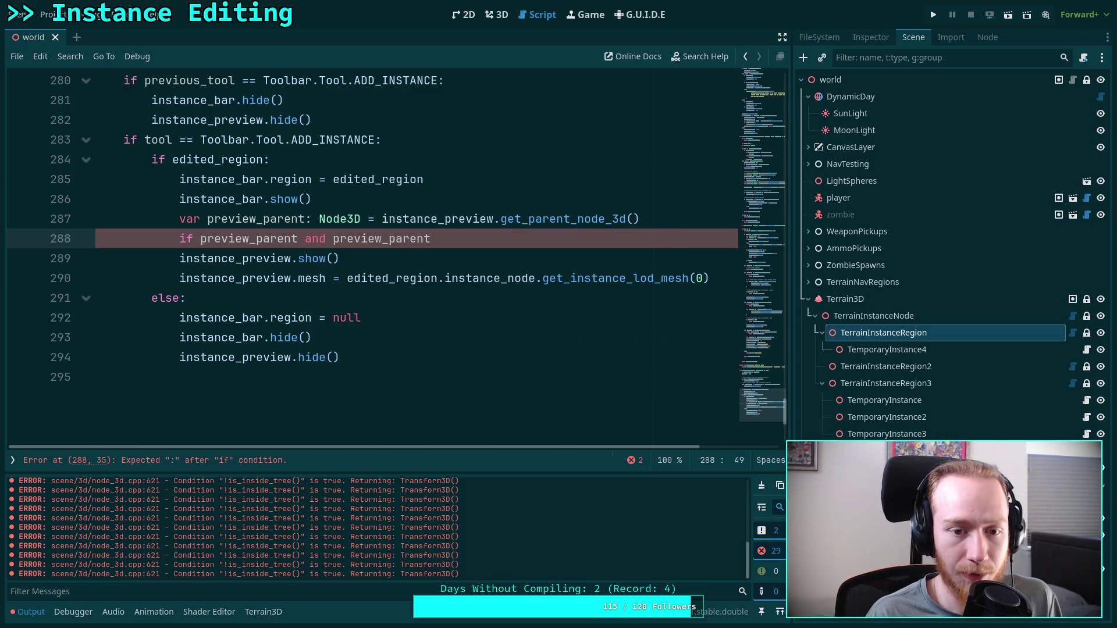
text(ed)
key(Return)
text(:)
key(Return)
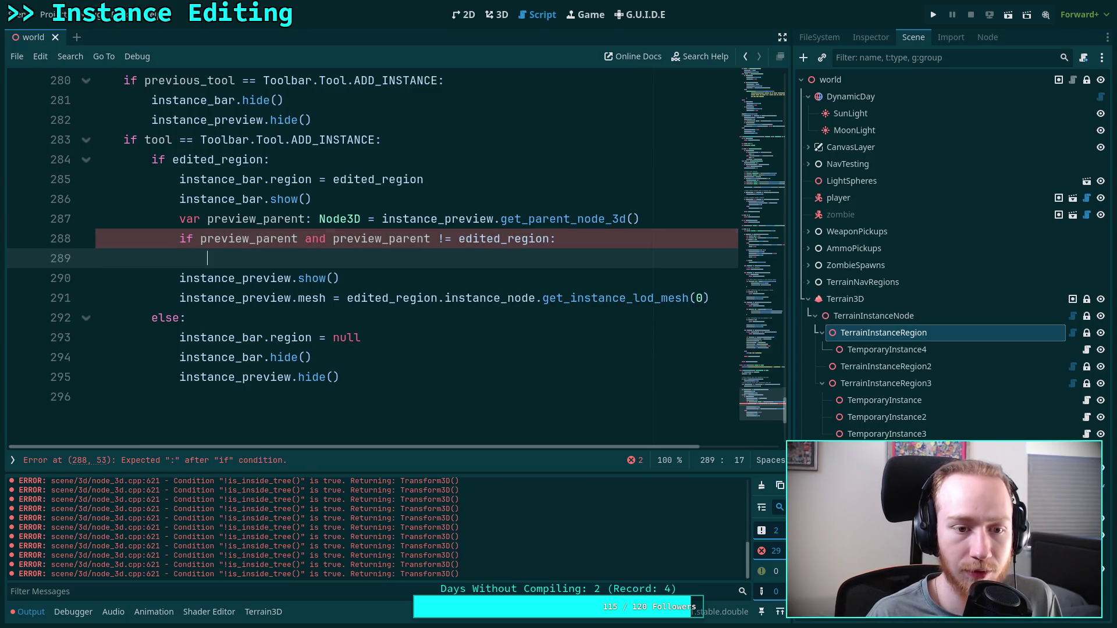
Step: Add 'preview_parent.remove_child(instance_preview)' as the body of that if block
text(pre)
key(Return)
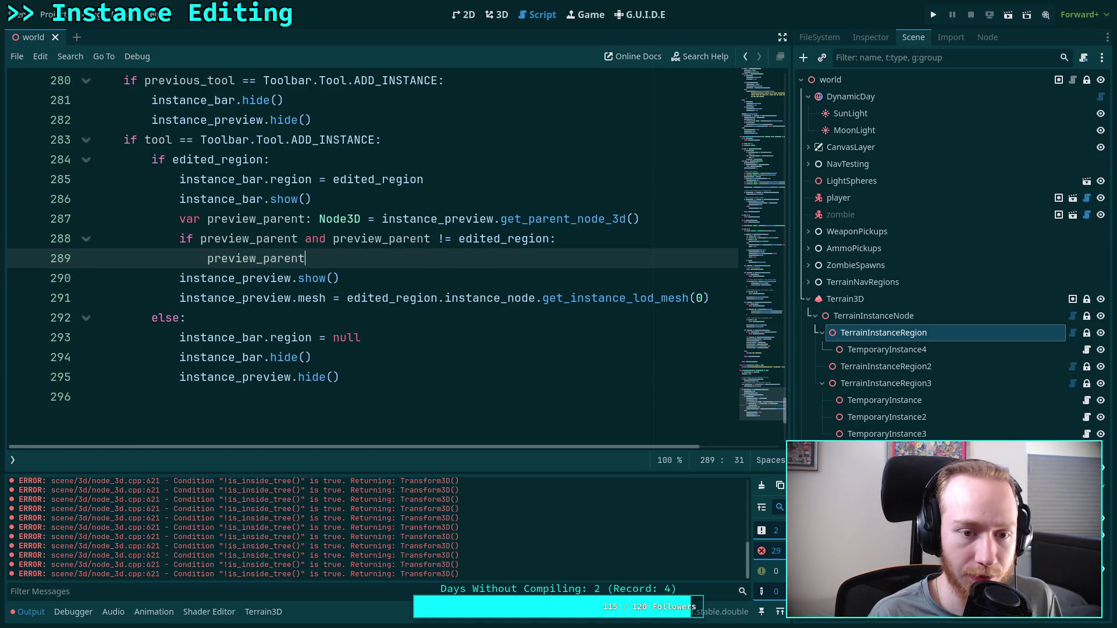
text(rem)
key(Return)
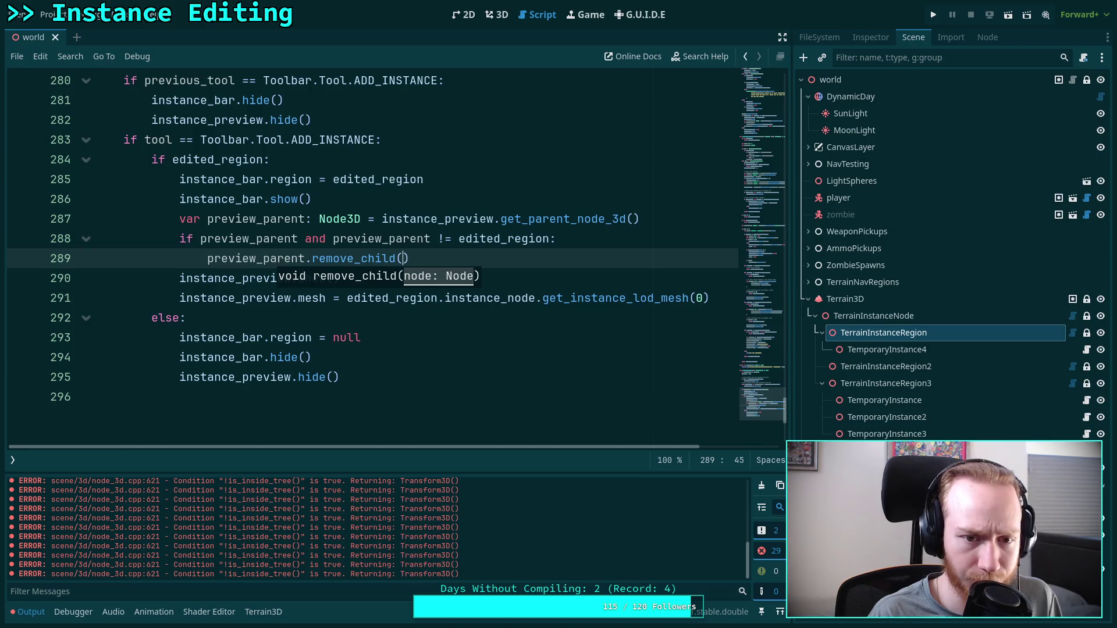
text(instance_)
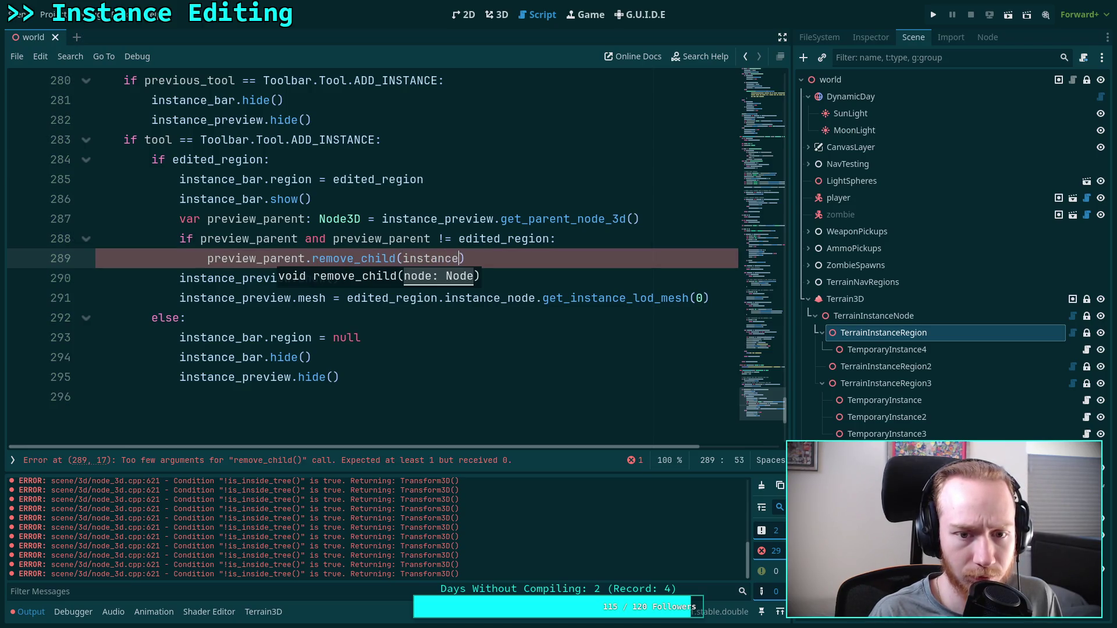
text(p)
key(Return)
key(End)
key(Return)
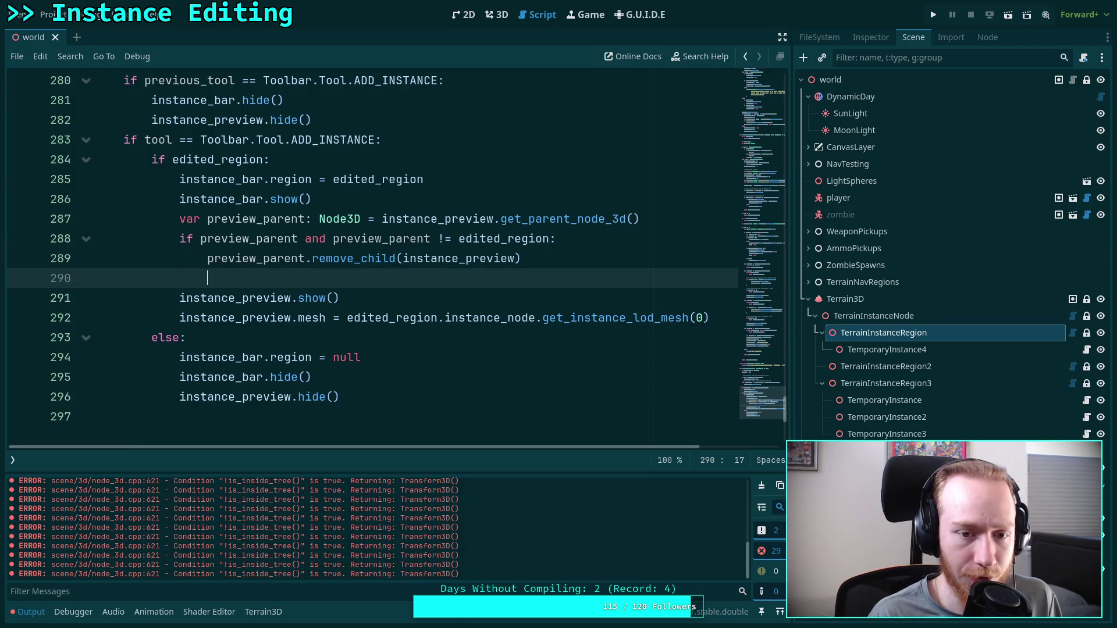
Step: Start a new line with 'edited_region' and select part of the condition on line 288
text(edit)
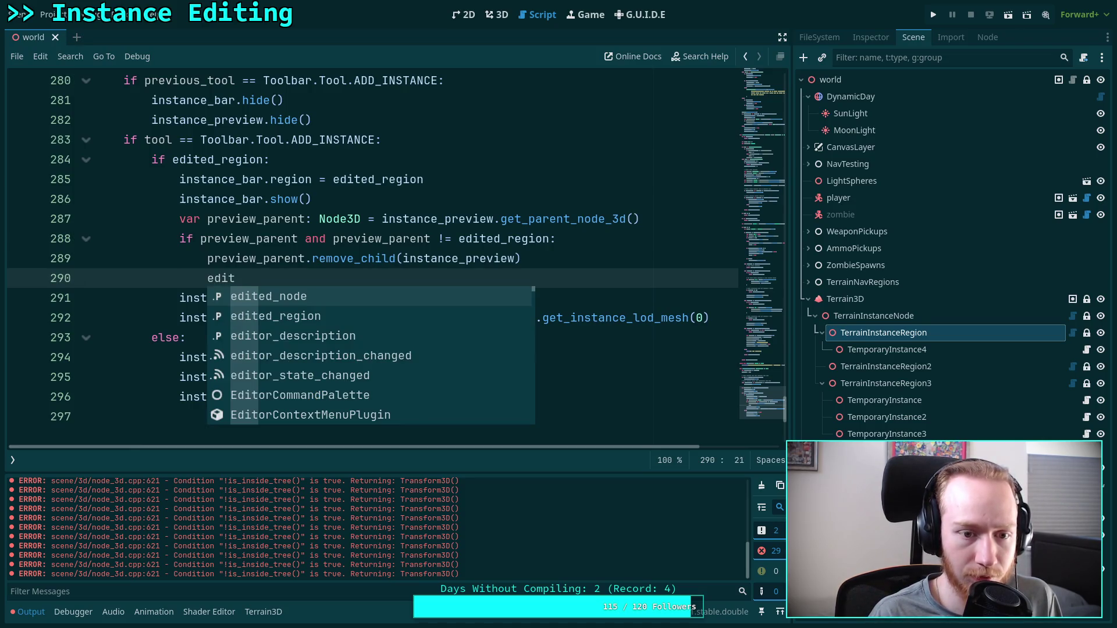
key(Down)
key(Return)
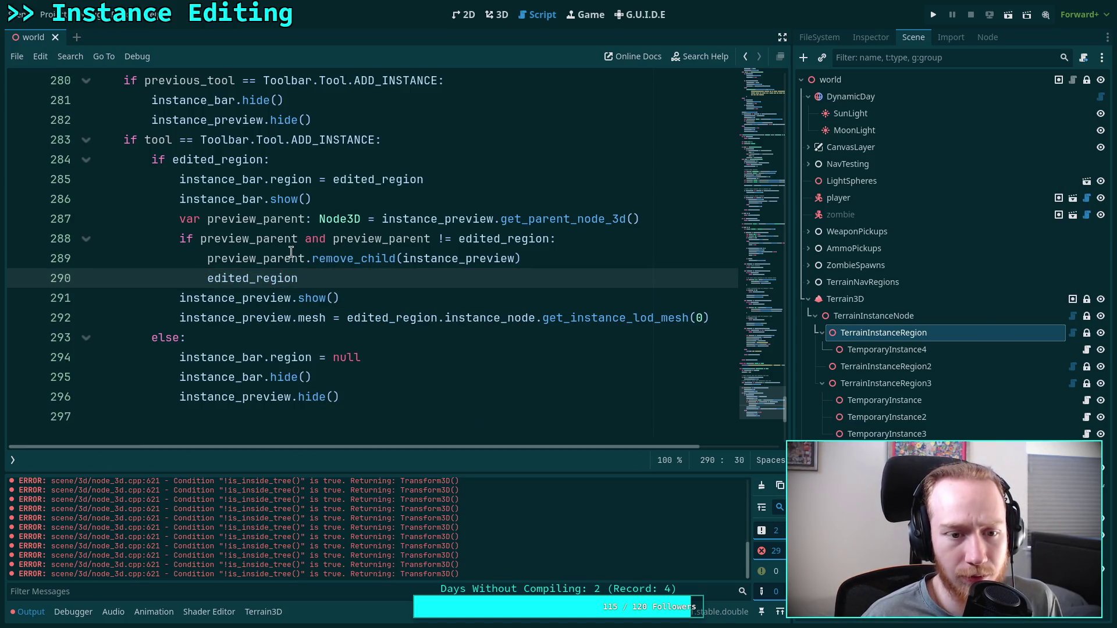
drag(326, 238, 195, 239)
Step: Move the preview_parent test into a nested 'if preview_parent' check and indent remove_child under it
key(BackSpace)
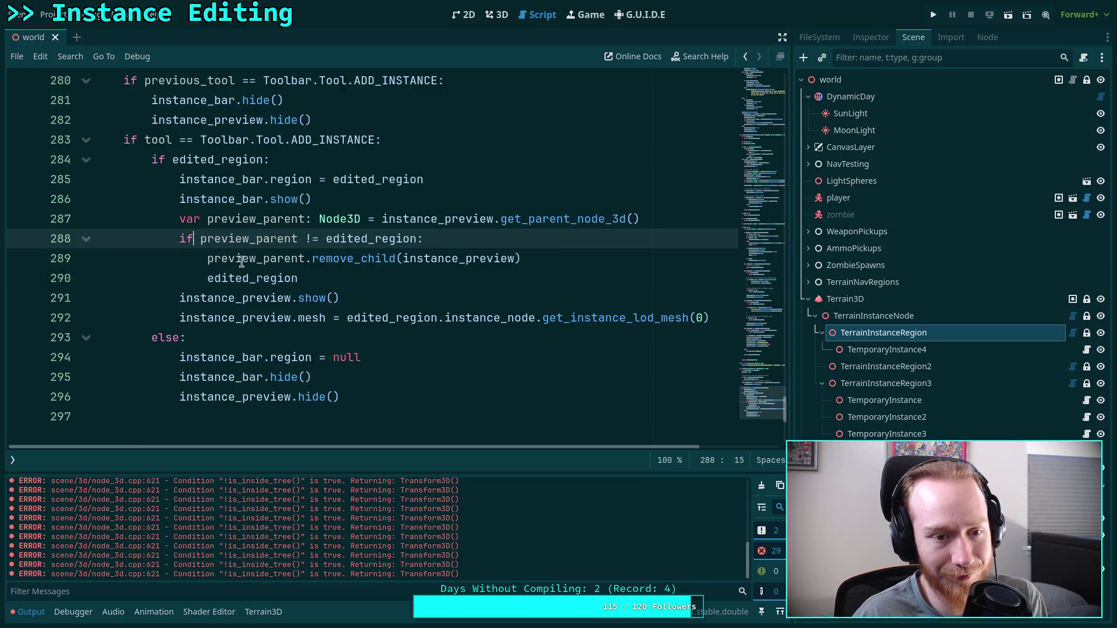
click(482, 246)
key(Return)
text(if prev)
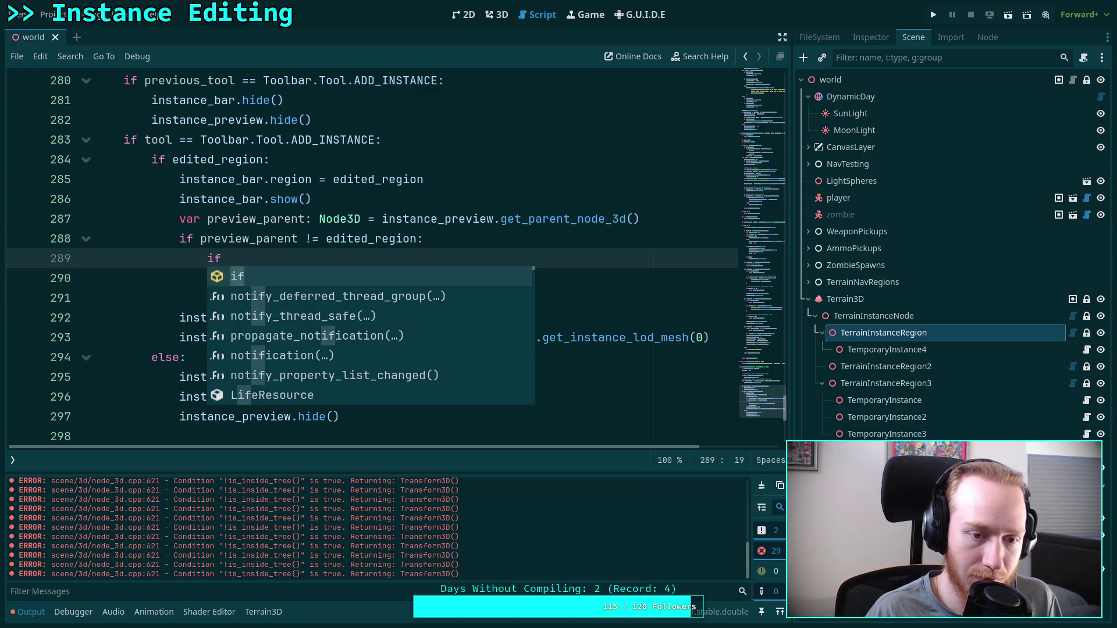
key(Return)
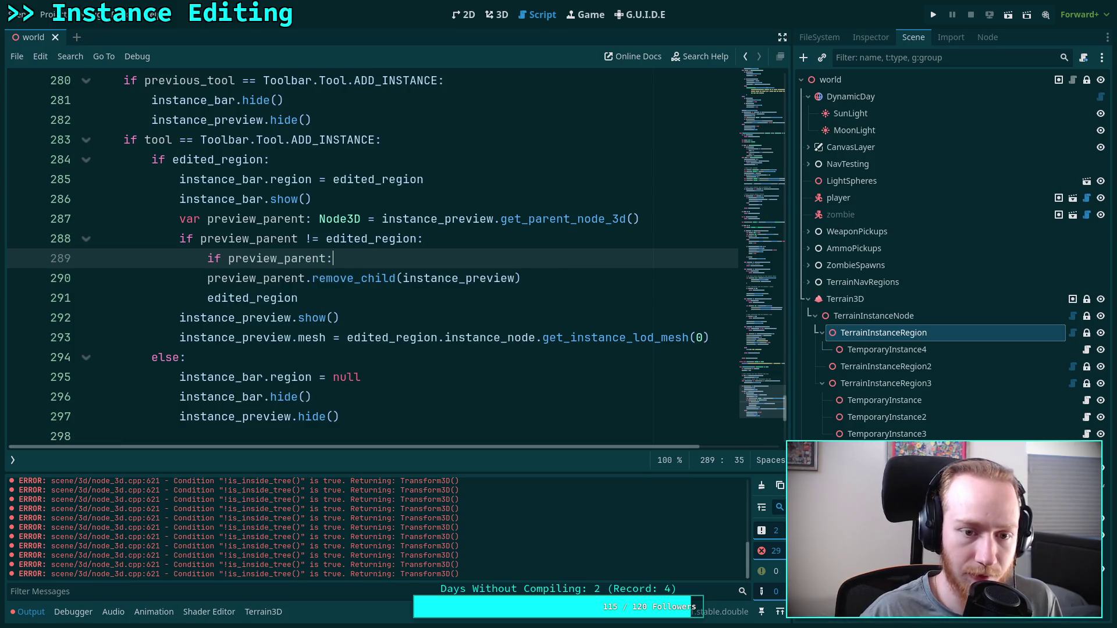
click(205, 278)
key(Tab)
click(411, 296)
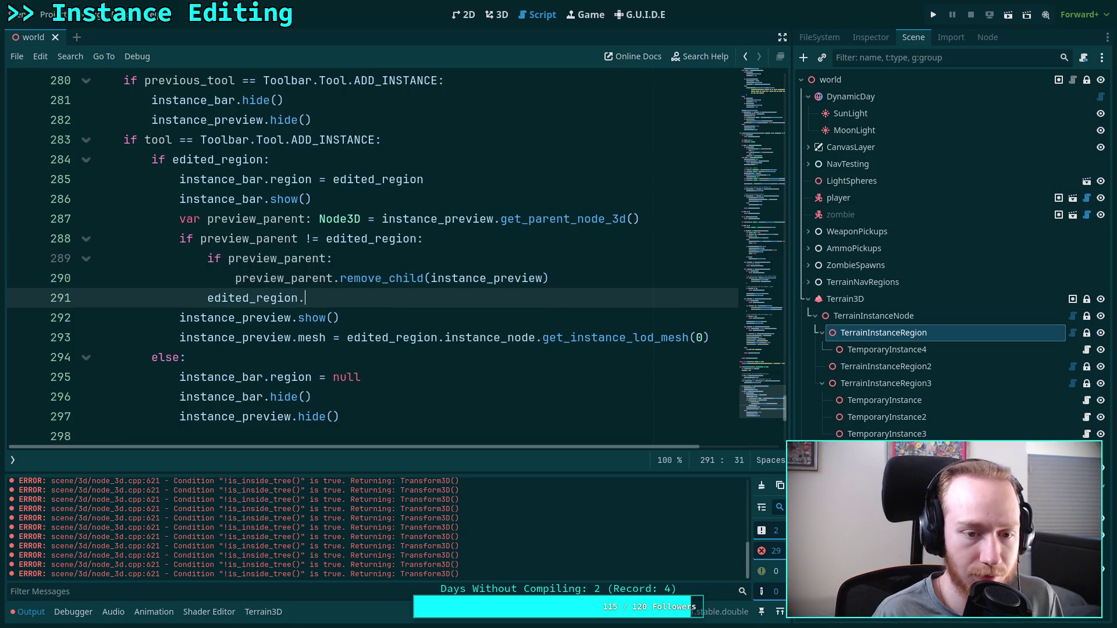
Step: Complete line 291 as 'edited_region.add_child(instance_preview, false, Node.INTERNAL_MODE_FRONT)'
text(add_ch)
key(Return)
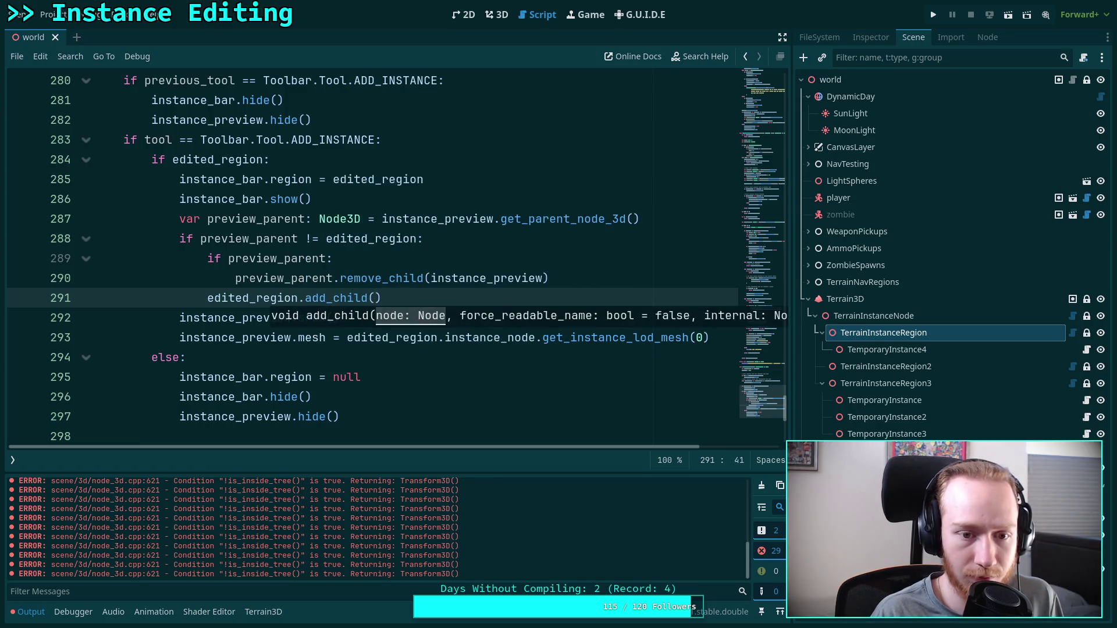
text(inst)
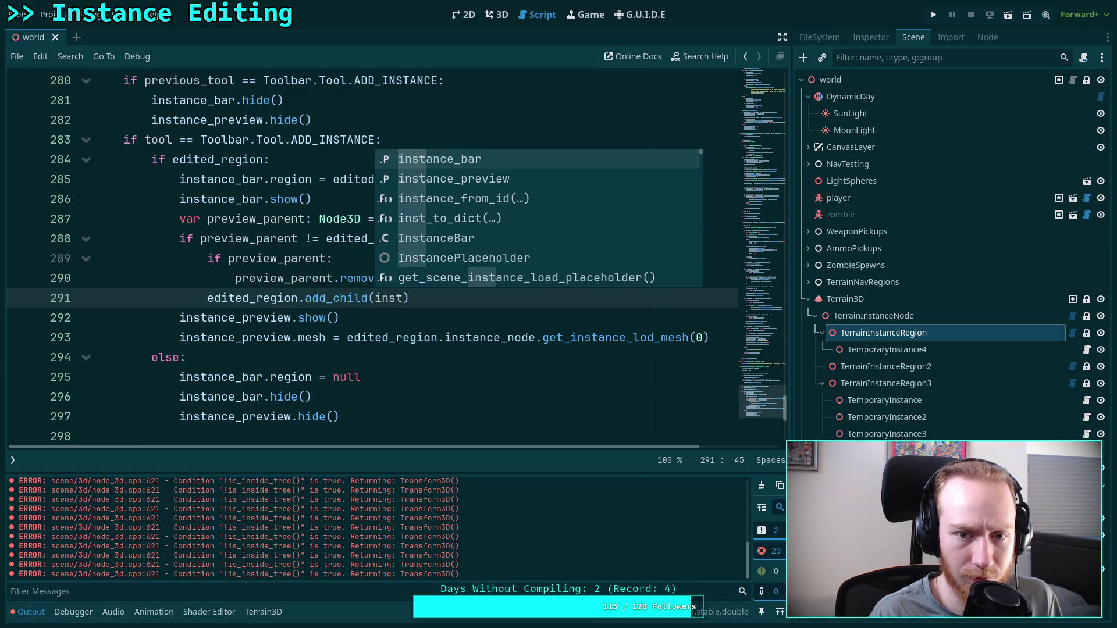
key(Down)
key(Return)
text(, false,)
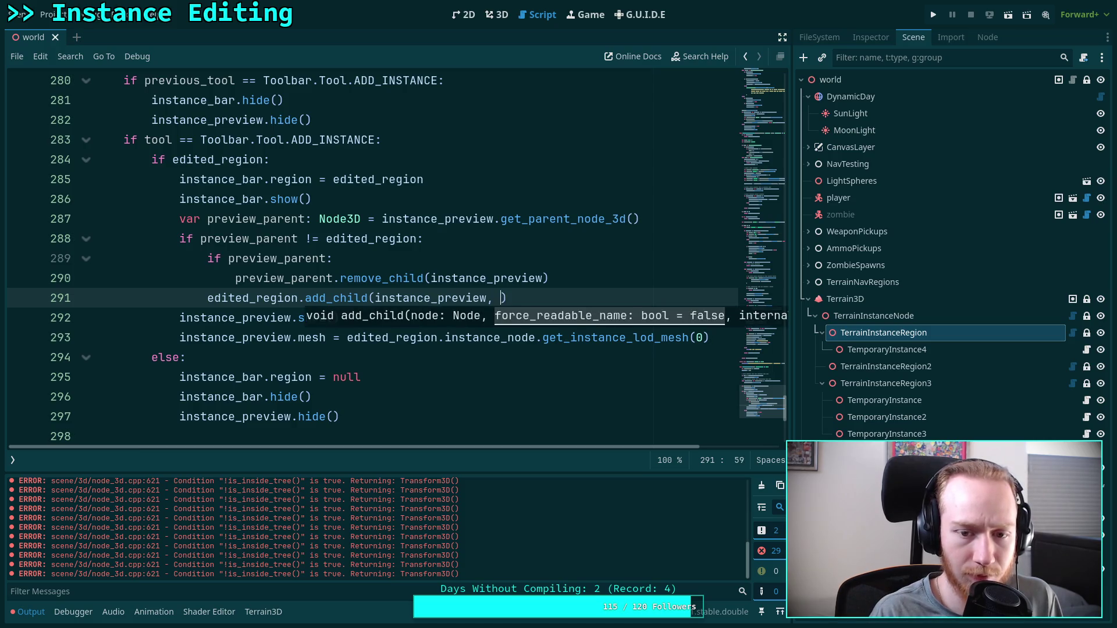
key(Down)
key(Down)
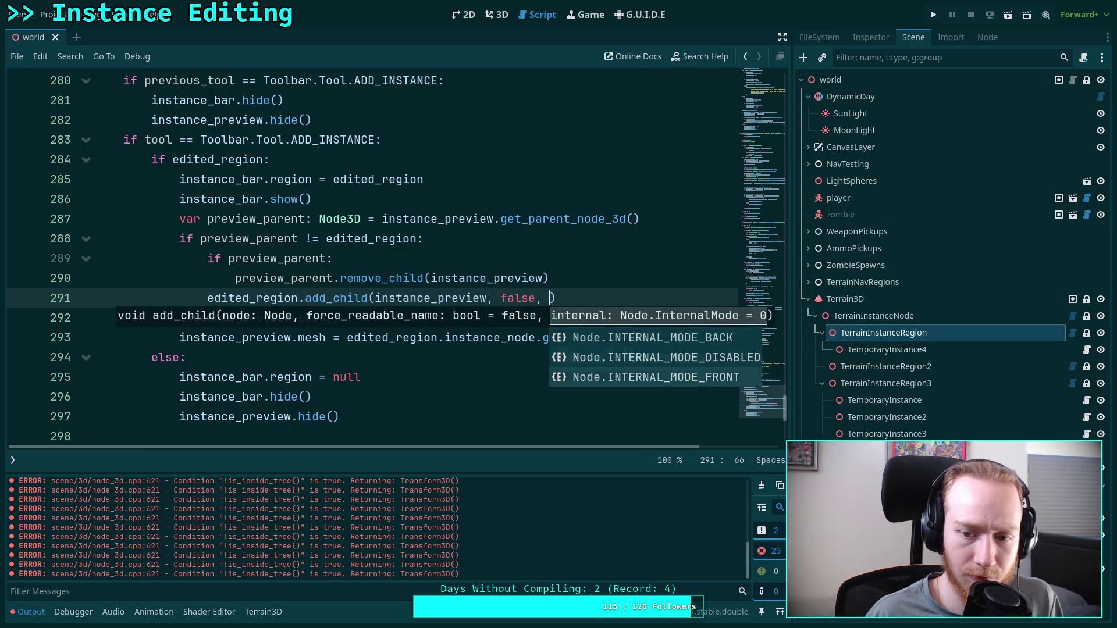
key(Return)
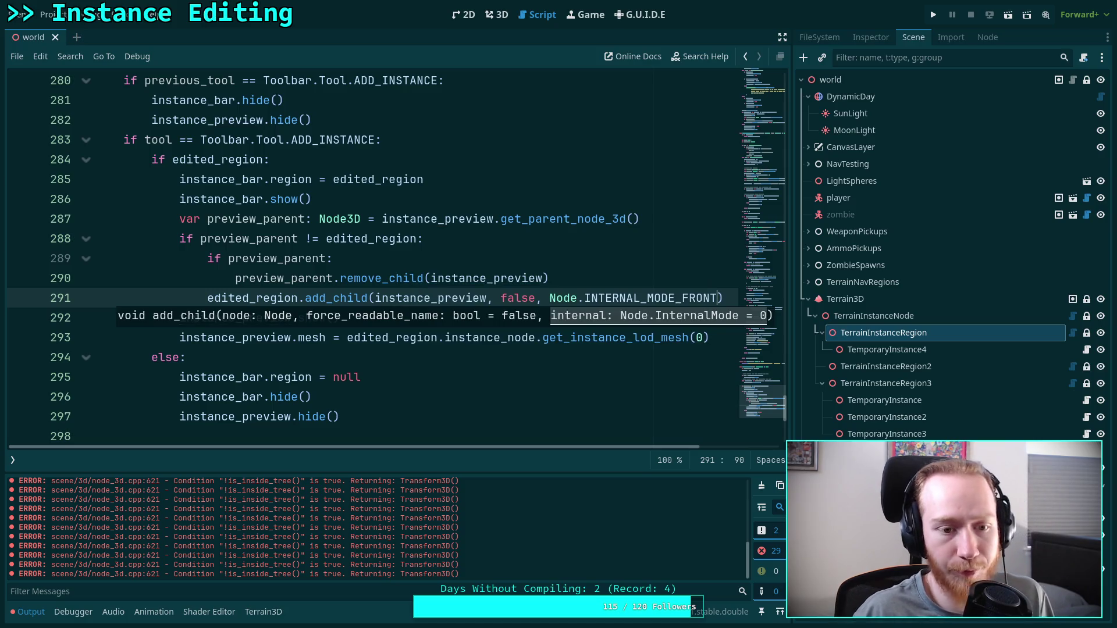
click(334, 212)
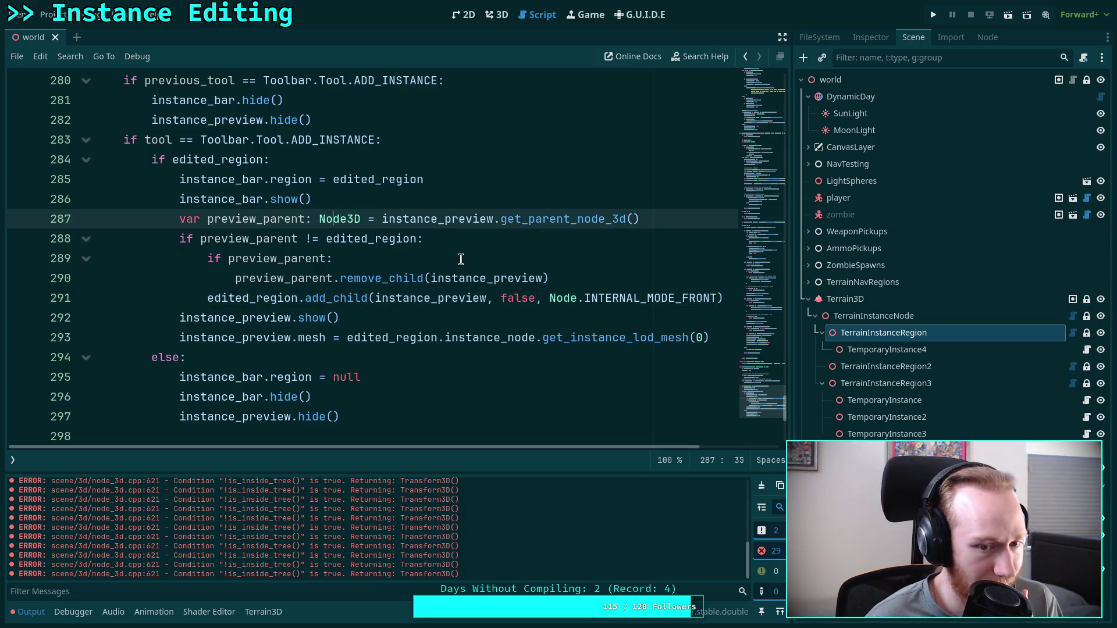
click(503, 19)
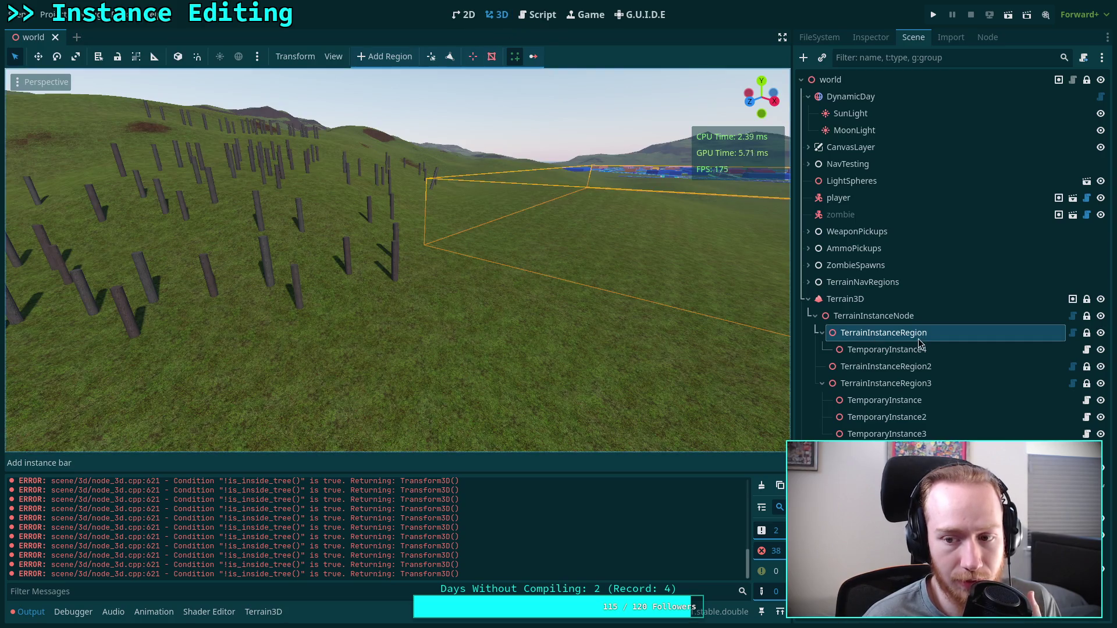
Step: Select TerrainInstanceRegion2, then TerrainInstanceRegion again, watching the preview follow the edited region
click(887, 367)
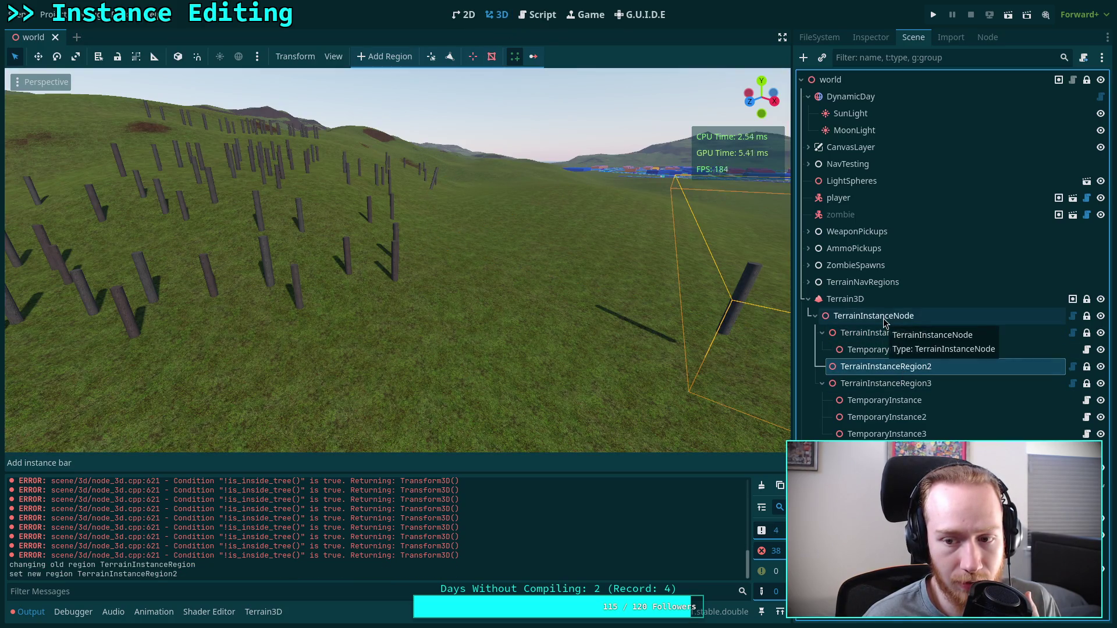
click(918, 335)
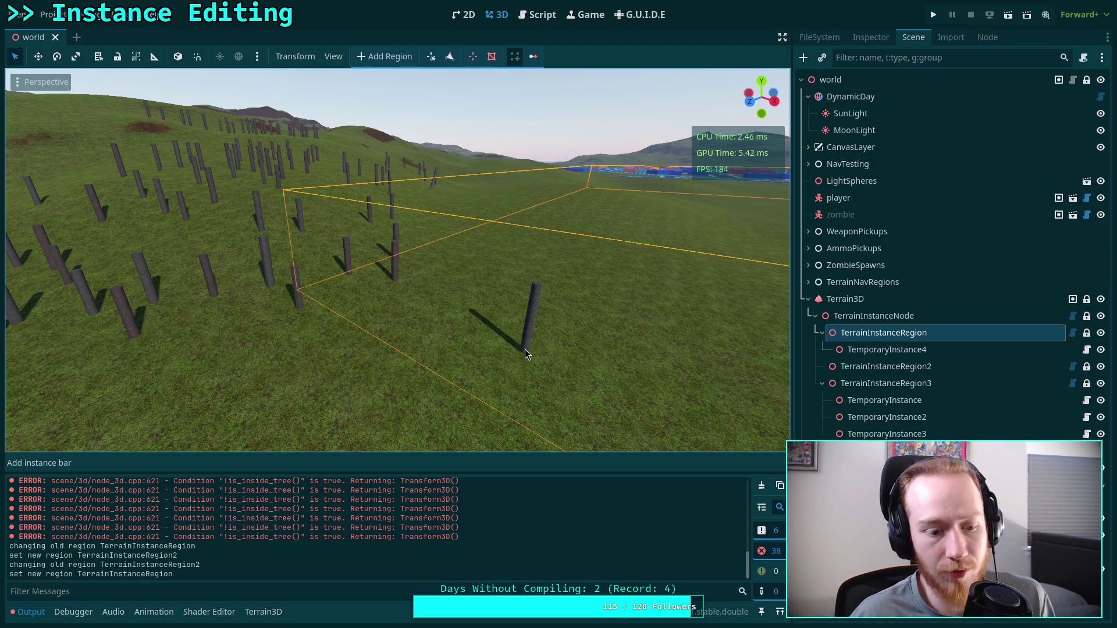
scroll(525, 349, up, 3)
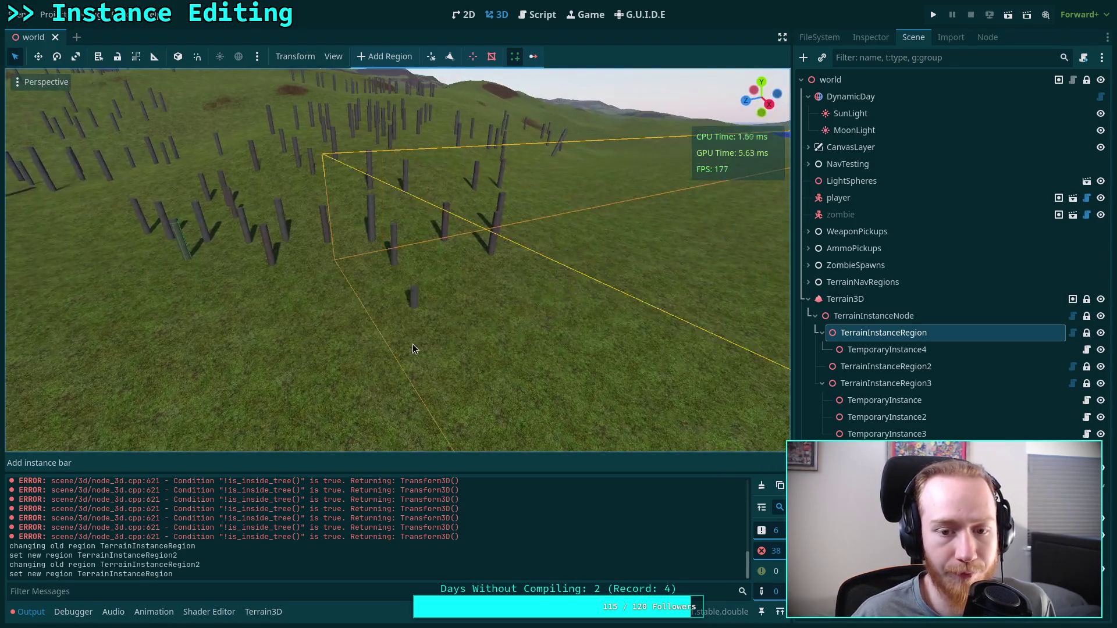
scroll(340, 272, down, 5)
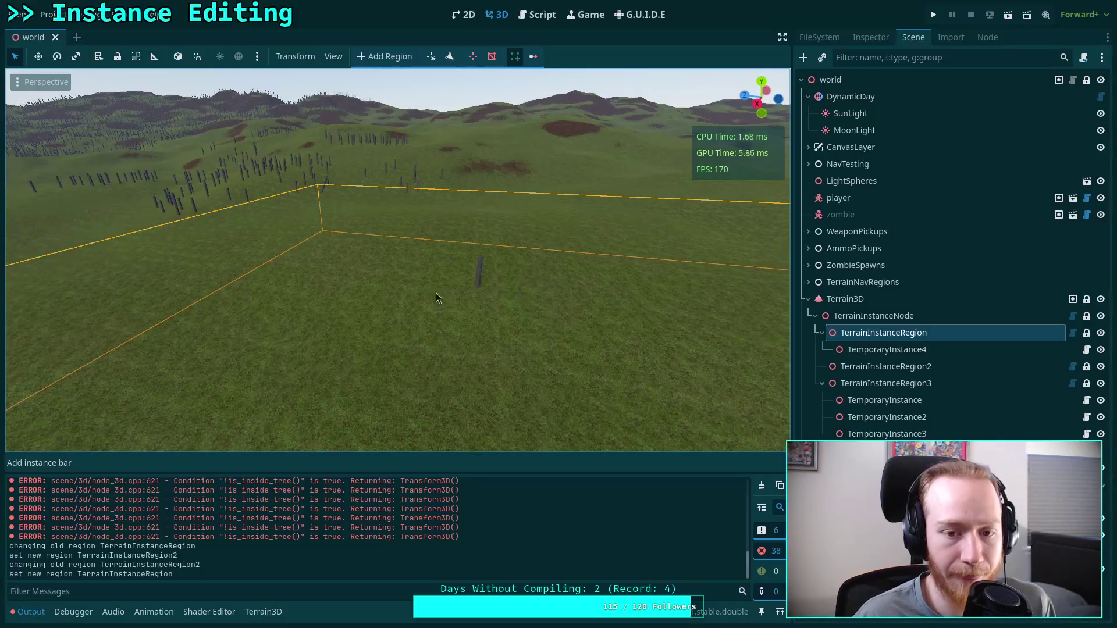
mouse_move(340, 273)
mouse_down()
mouse_move(314, 272)
mouse_move(431, 271)
mouse_up()
drag(544, 297, 531, 283)
mouse_move(539, 326)
mouse_down()
mouse_move(582, 306)
mouse_move(331, 294)
mouse_move(314, 282)
mouse_move(314, 256)
mouse_move(309, 291)
mouse_move(323, 282)
mouse_up()
scroll(419, 305, down, 5)
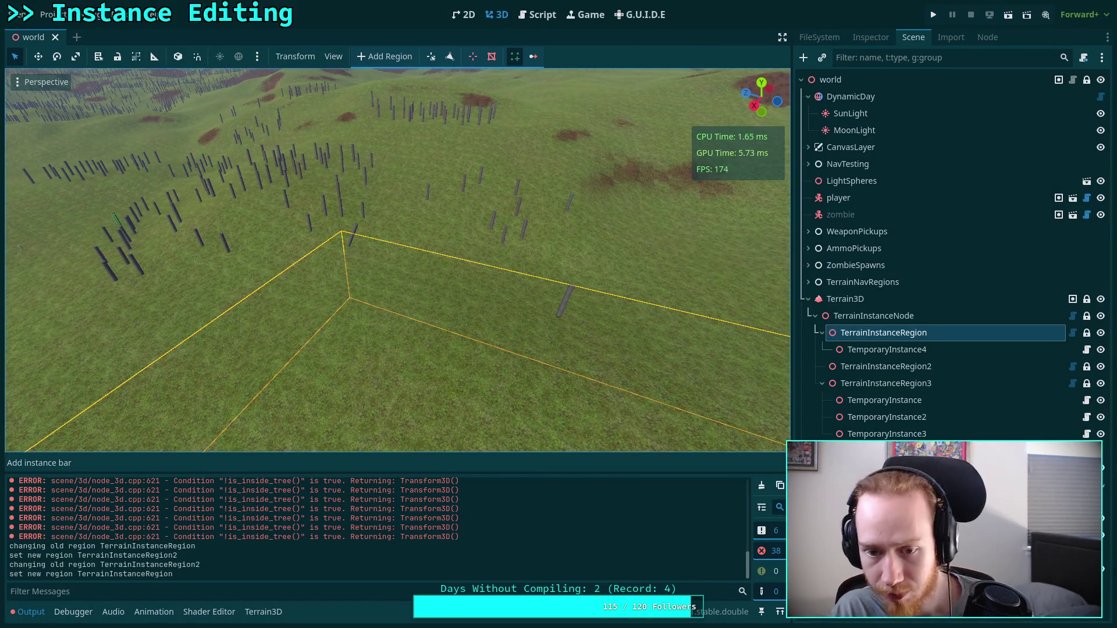
mouse_move(393, 271)
mouse_down()
mouse_move(394, 250)
mouse_move(393, 285)
mouse_move(394, 271)
mouse_move(354, 294)
mouse_move(386, 312)
mouse_move(364, 274)
mouse_move(460, 249)
mouse_move(314, 157)
mouse_move(302, 249)
mouse_move(282, 257)
mouse_move(283, 239)
mouse_move(384, 227)
mouse_move(528, 270)
mouse_move(544, 291)
mouse_up()
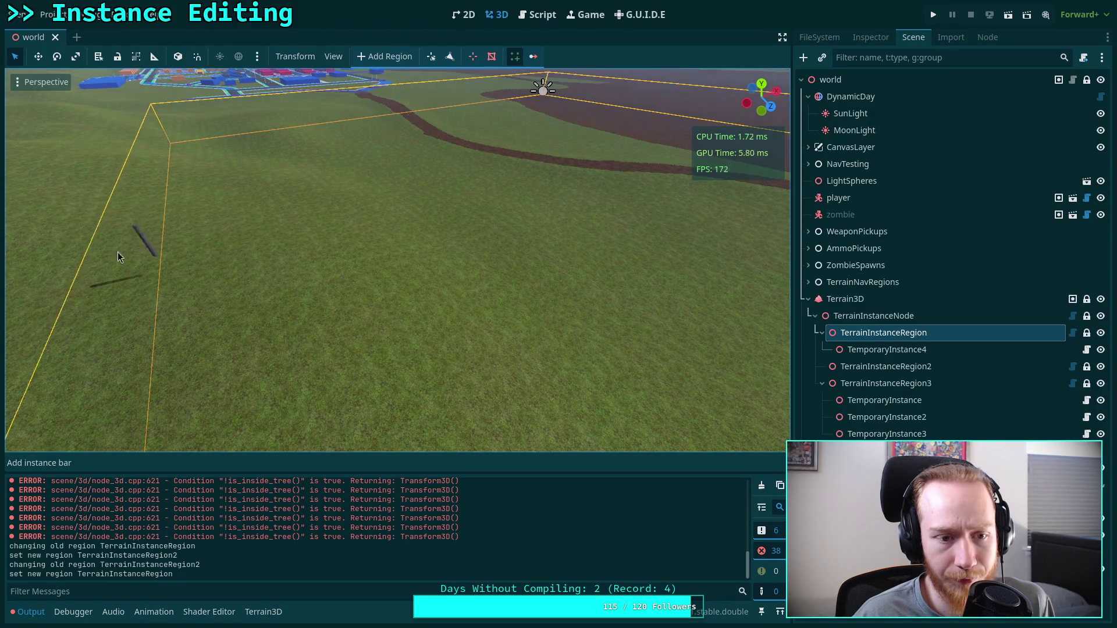
mouse_move(274, 311)
mouse_down()
mouse_move(249, 294)
mouse_move(349, 319)
mouse_up()
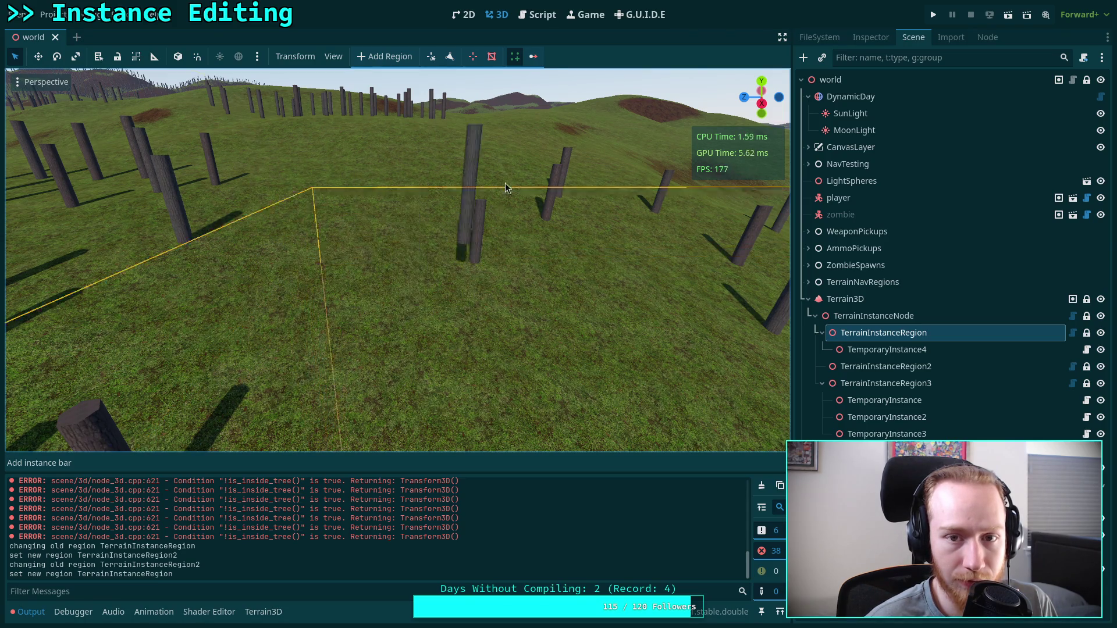
click(538, 15)
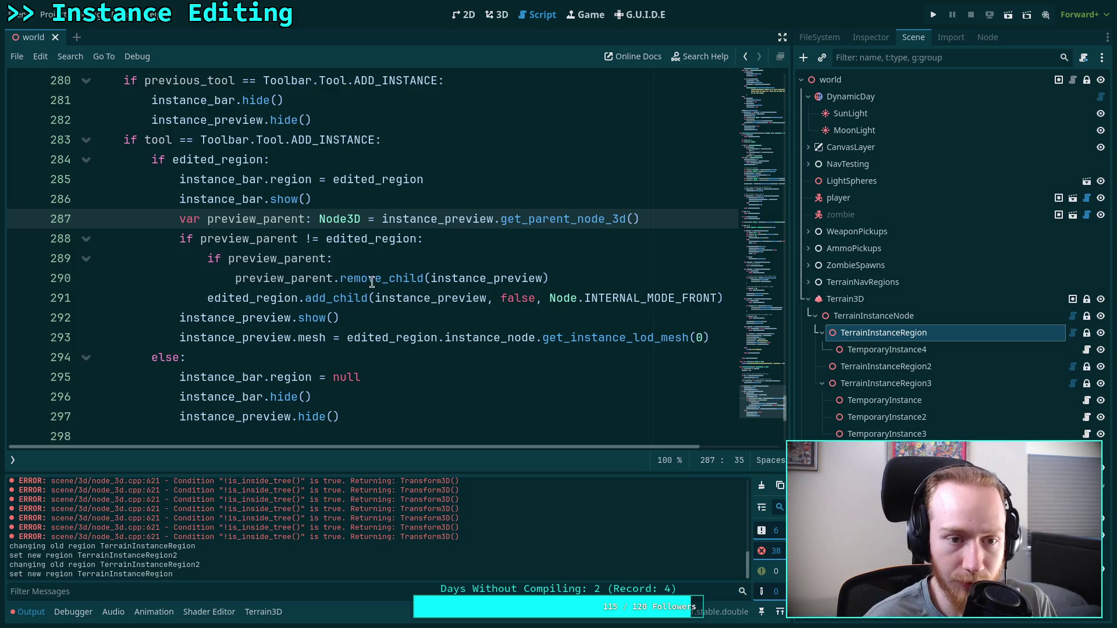
Step: Scroll to lines 163–181 and place the caret at the end of line 173, the instance_preview.show() line
scroll(479, 322, up, 15)
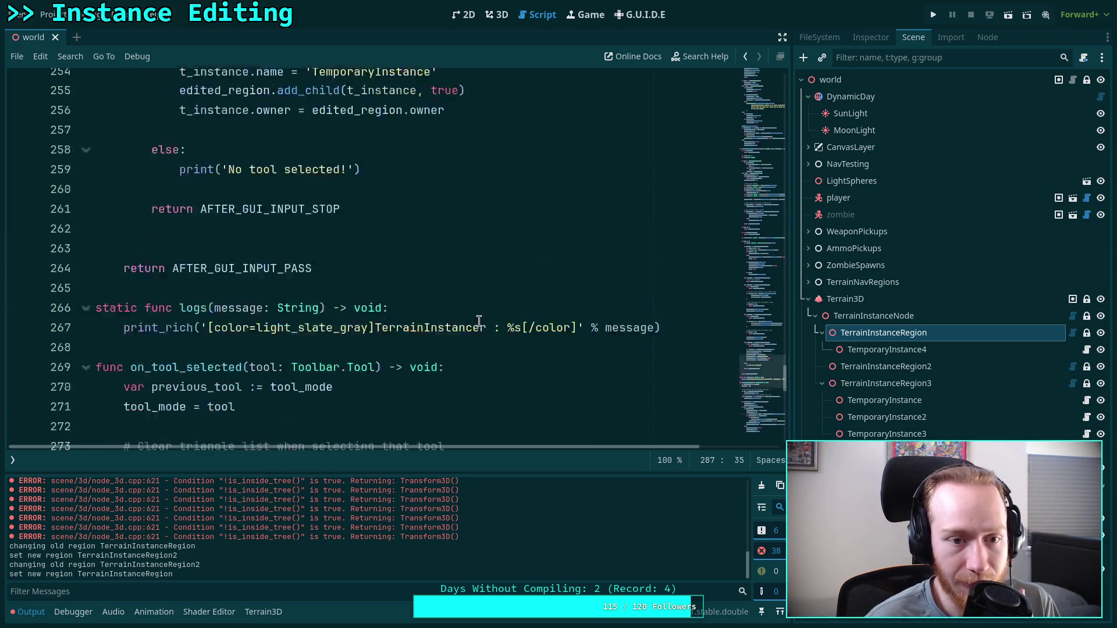
scroll(479, 321, up, 20)
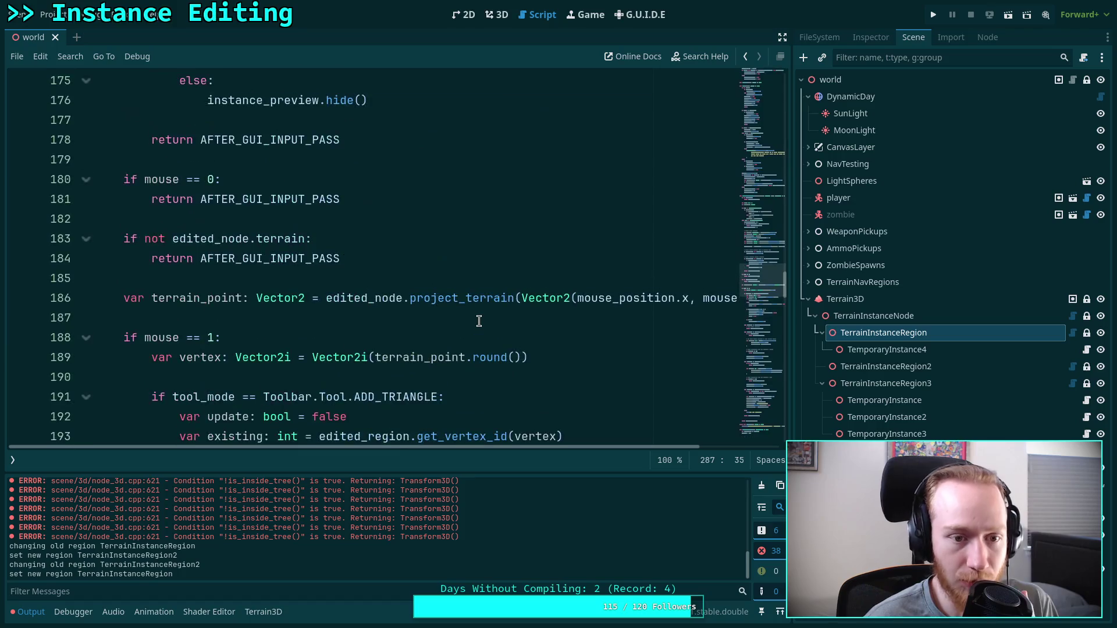
scroll(479, 322, up, 2)
scroll(479, 321, down, 2)
mouse_move(368, 304)
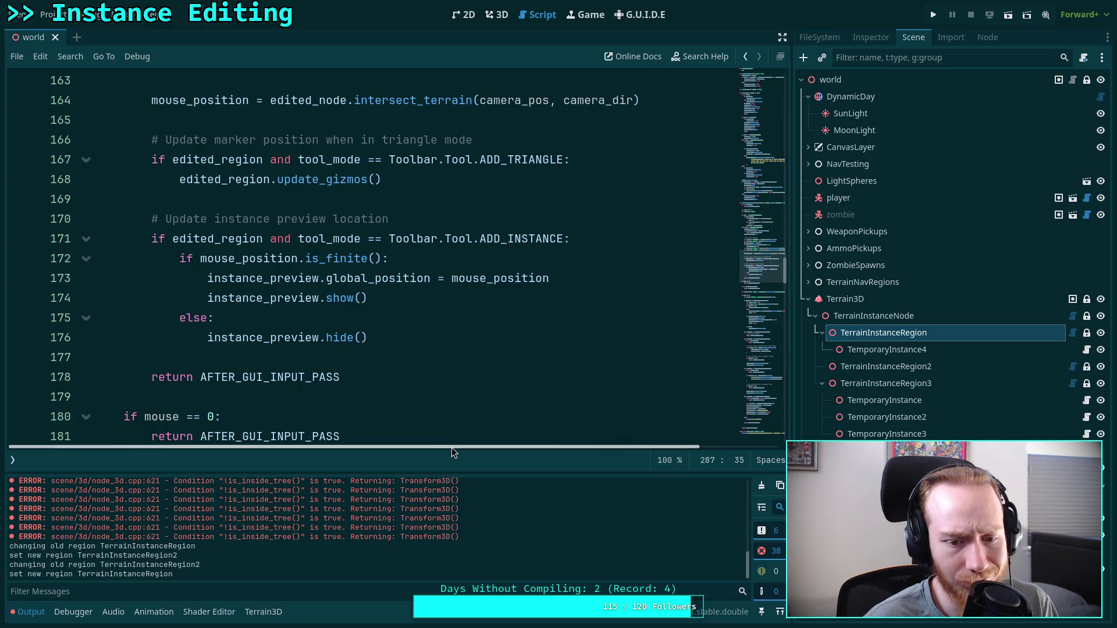
click(460, 294)
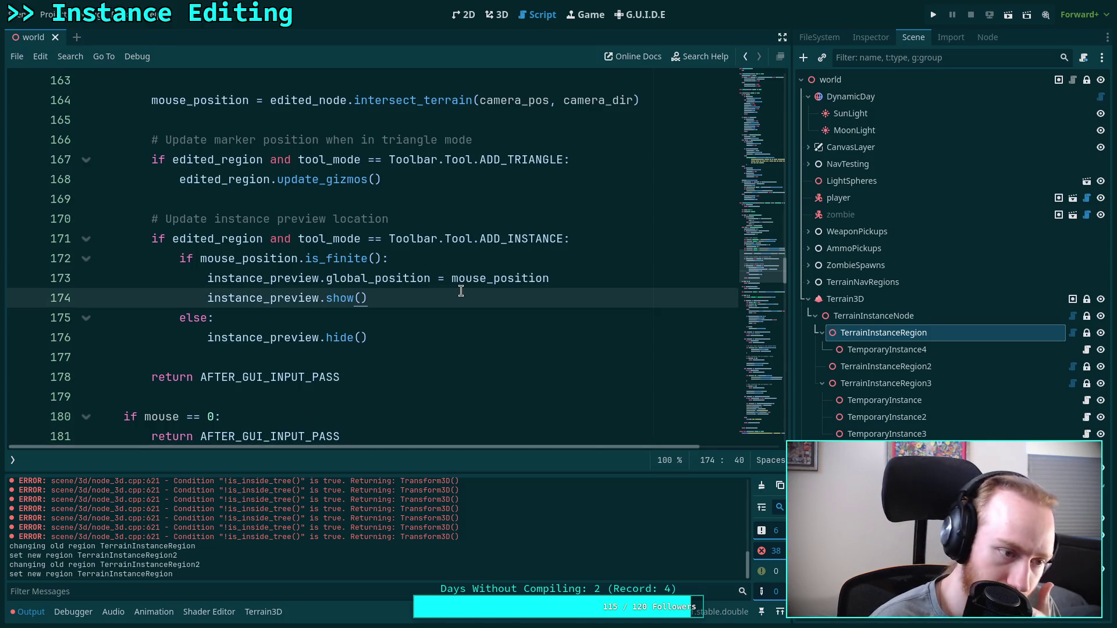
mouse_move(460, 285)
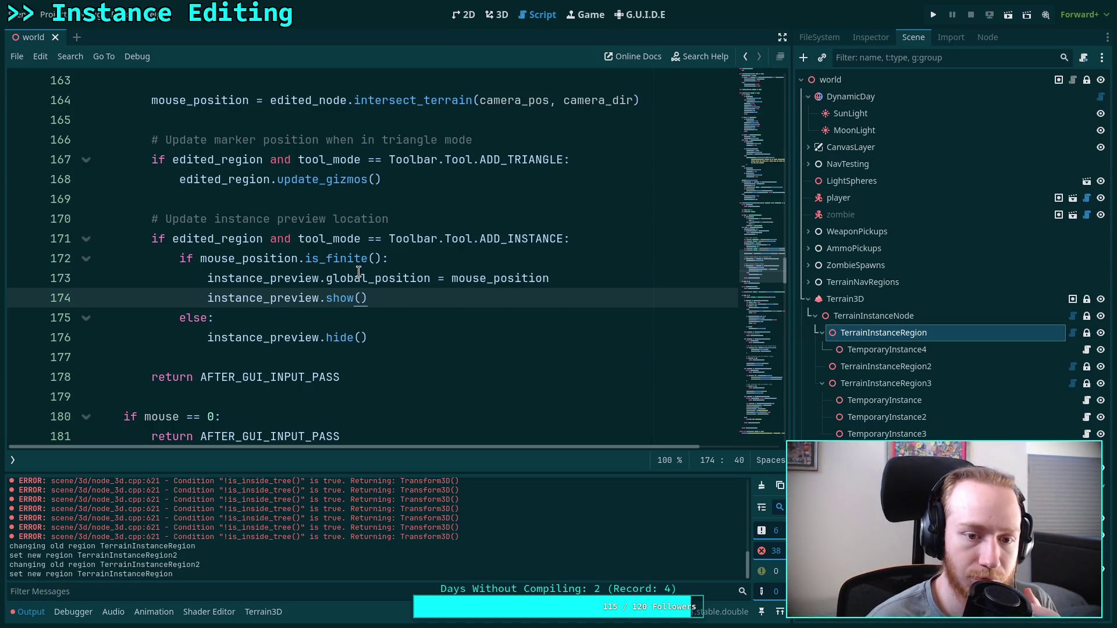
mouse_move(359, 271)
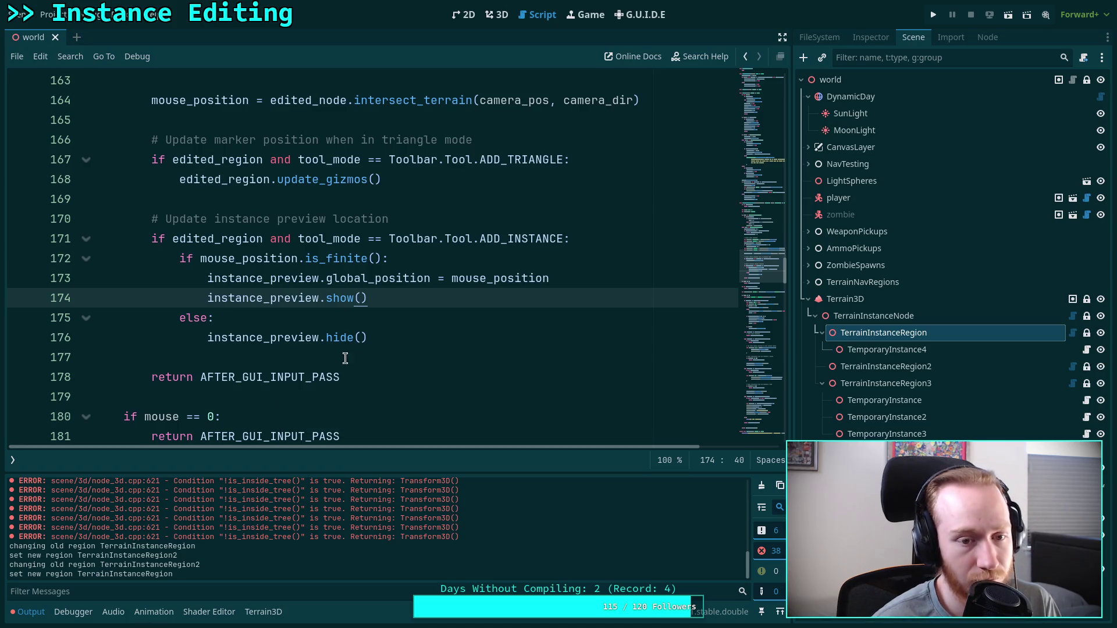
click(575, 280)
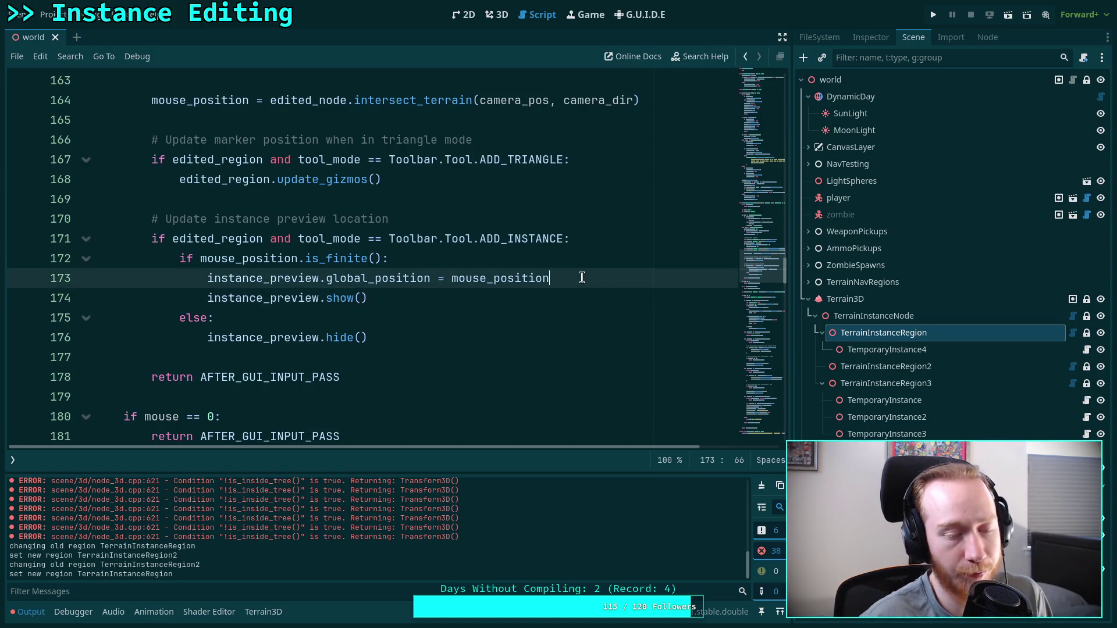
Step: Wrap the show call in 'if not instance_preview.visible:' and replace it with 'visible = true'
key(Return)
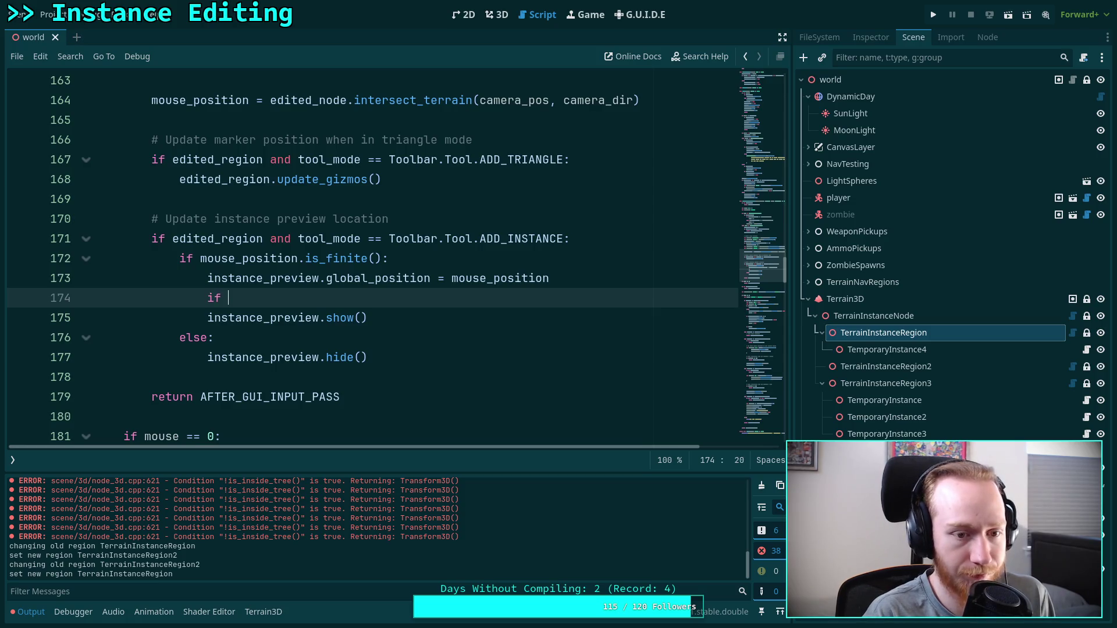
text(nstance-pr)
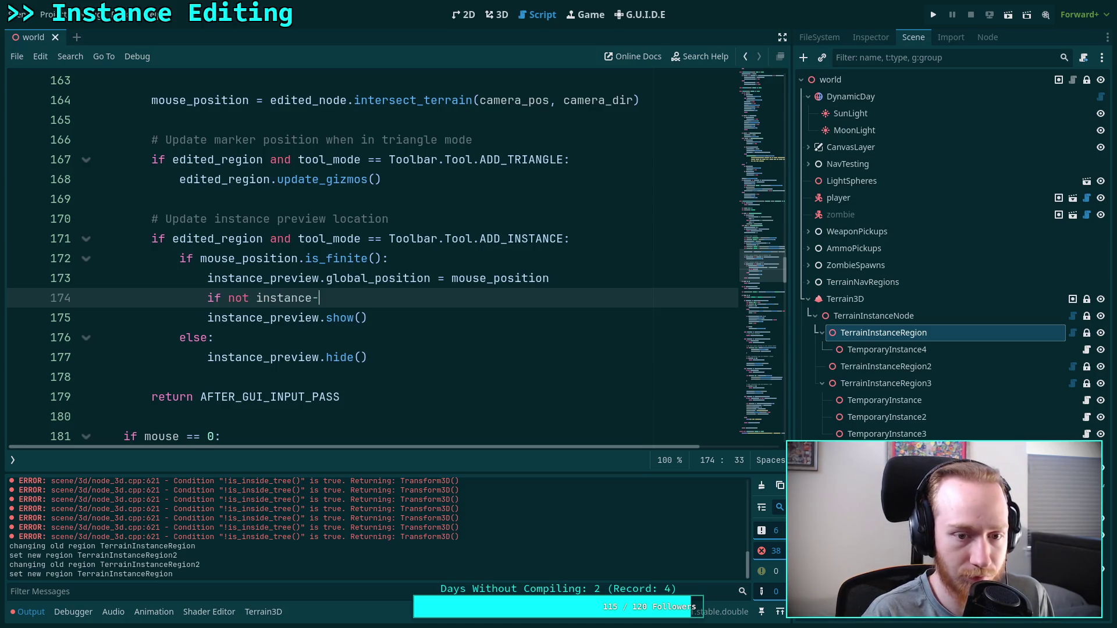
text(evie)
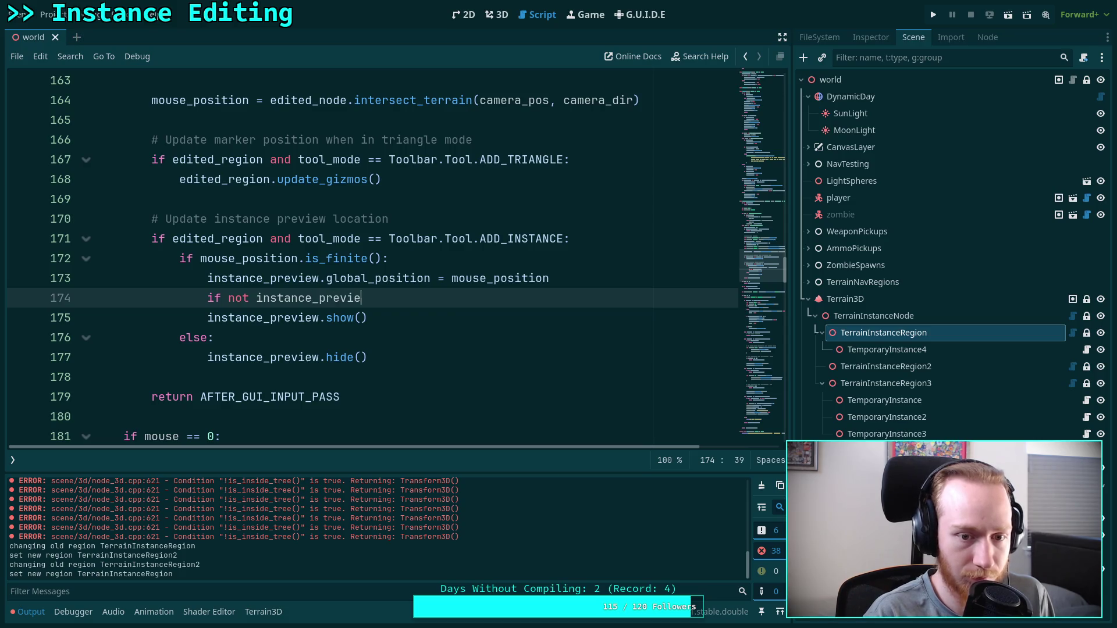
text(visible:)
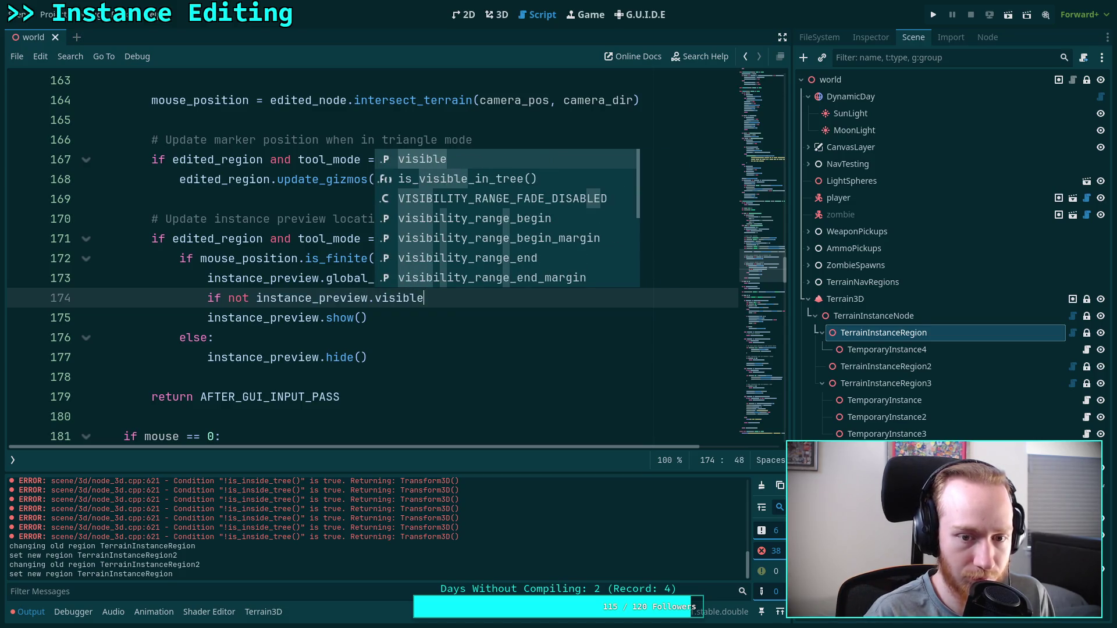
click(207, 318)
key(Tab)
drag(400, 317, 353, 318)
text(visible = t)
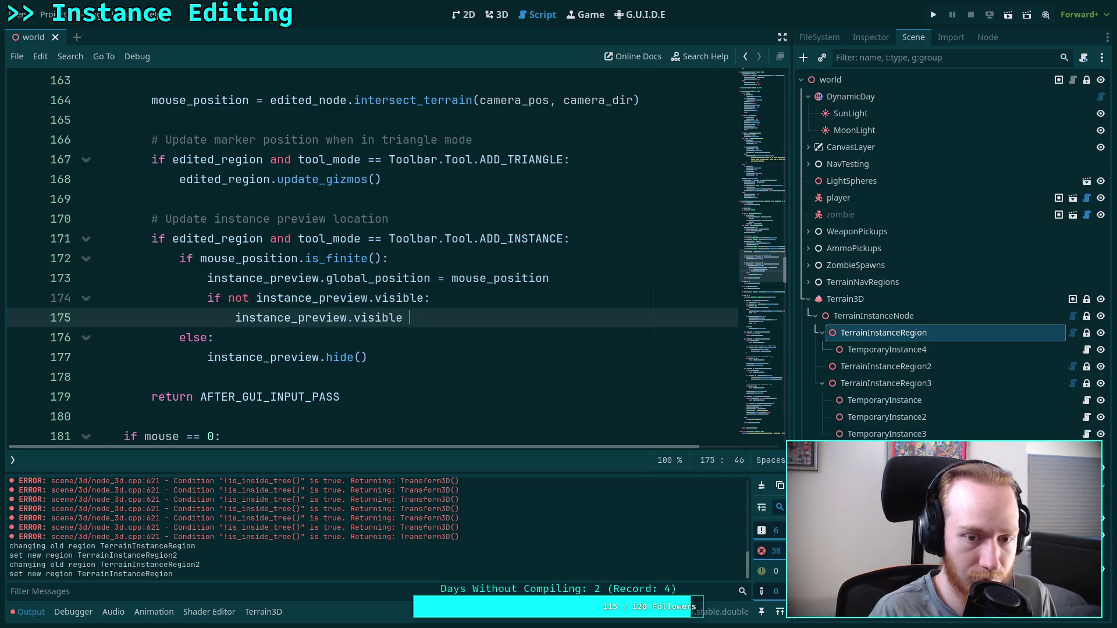
text(rue)
Step: Turn else into 'elif instance_preview.visible:' setting 'visible = false', then save the script
drag(368, 357, 324, 358)
click(207, 338)
key(BackSpace)
key(BackSpace)
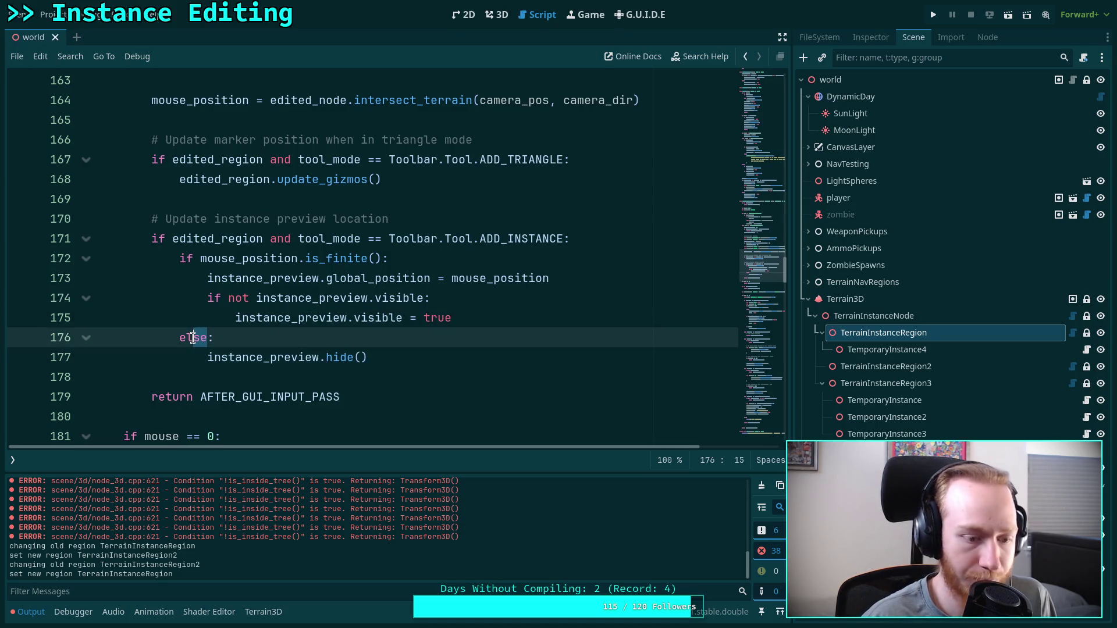
text(i)
text(f instance_pr)
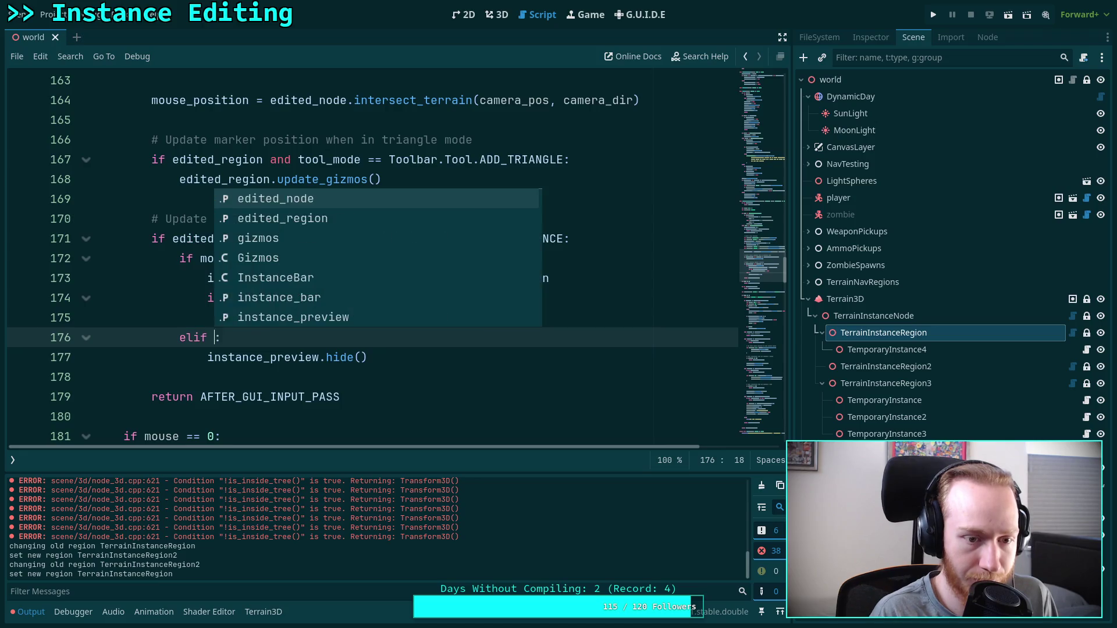
key(Return)
text(.visible)
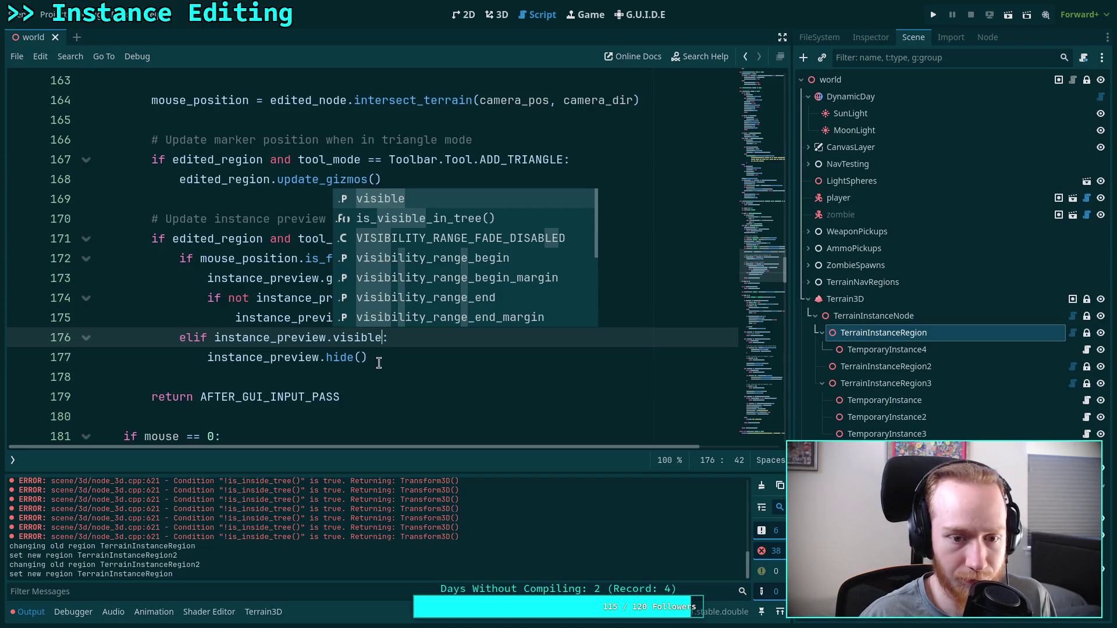
drag(379, 358, 324, 359)
text(visible = fal)
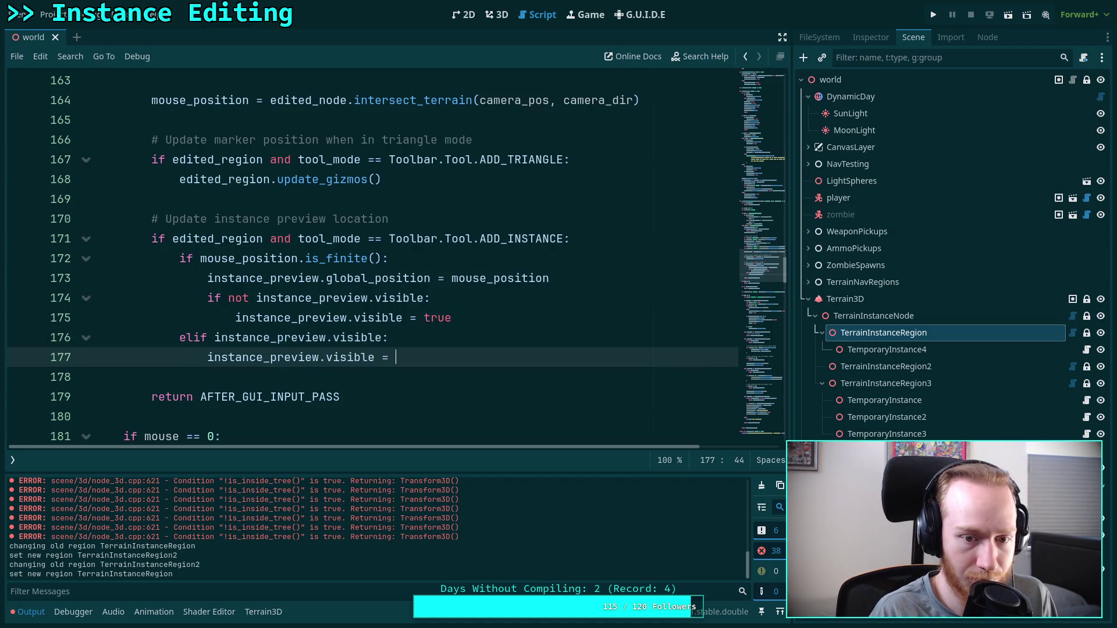
text(es)
key(BackSpace)
key(BackSpace)
text(se)
key(ctrl+s)
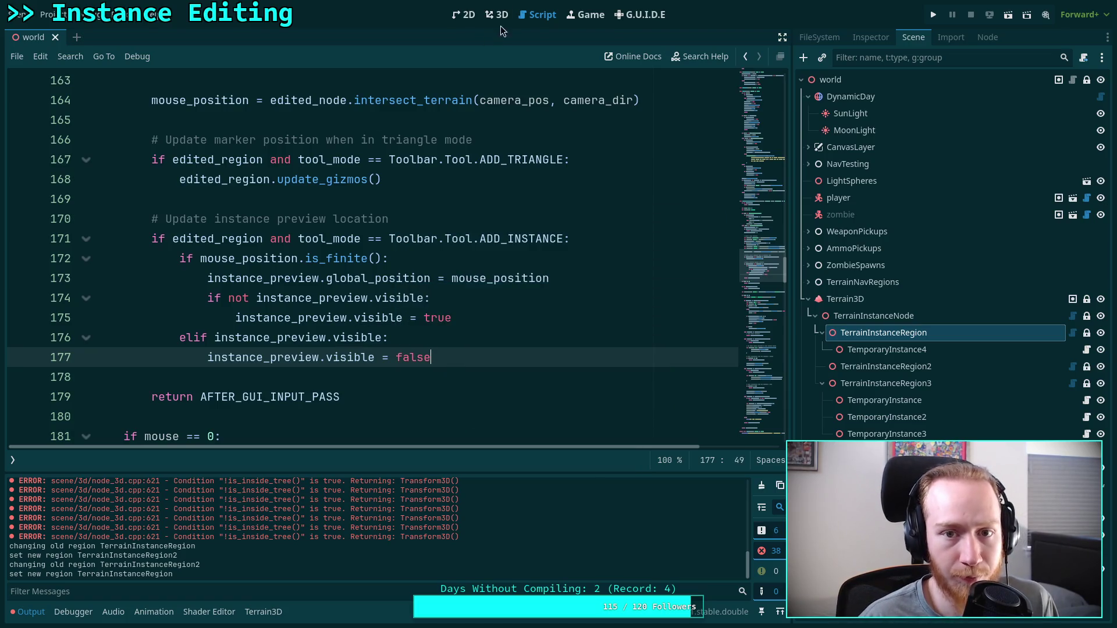
Step: Fly the camera low over the region box and its trees in freelook, then return to plugin.gd
click(498, 16)
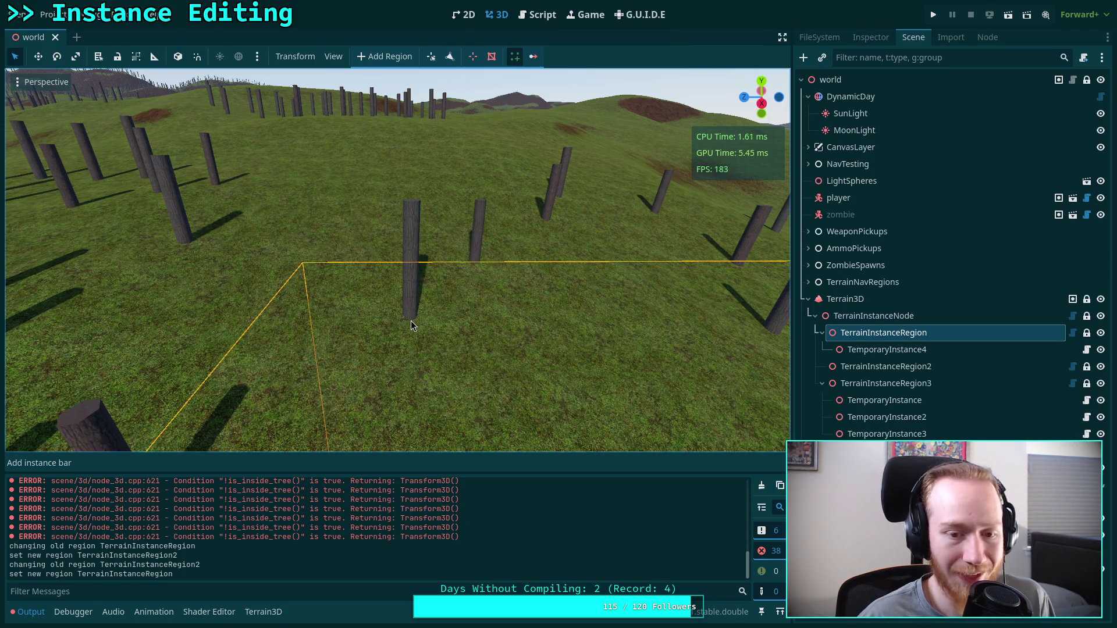
right_click(476, 291)
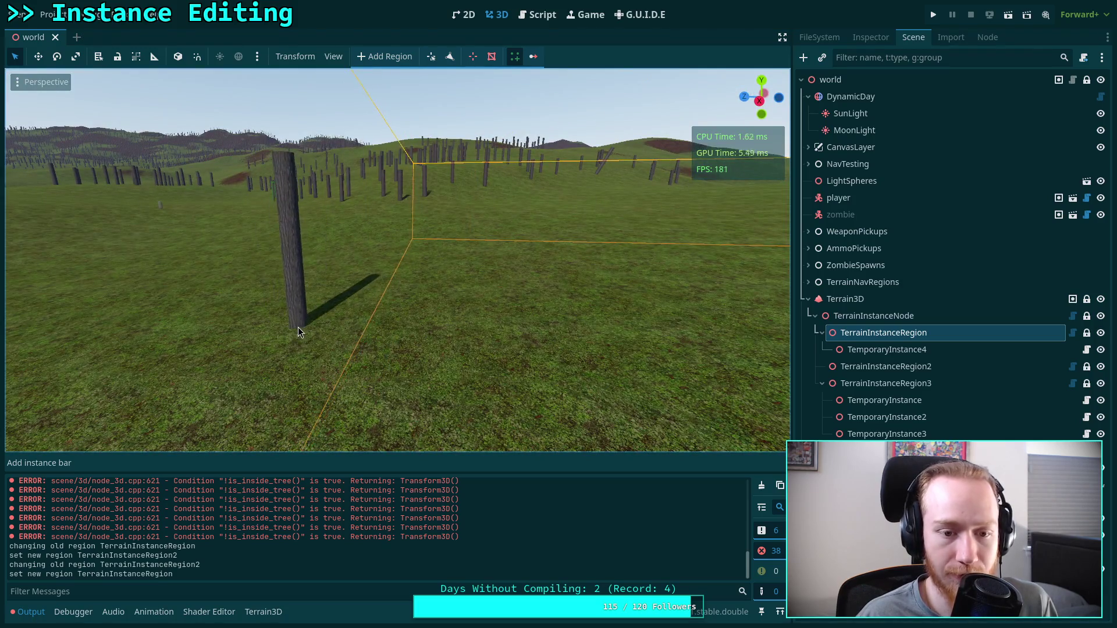
click(537, 14)
Step: Scroll through the visible checks in _forward_3d_gui_input, then return to the 3D view to watch the tree preview
scroll(396, 430, up, 9)
scroll(361, 401, up, 8)
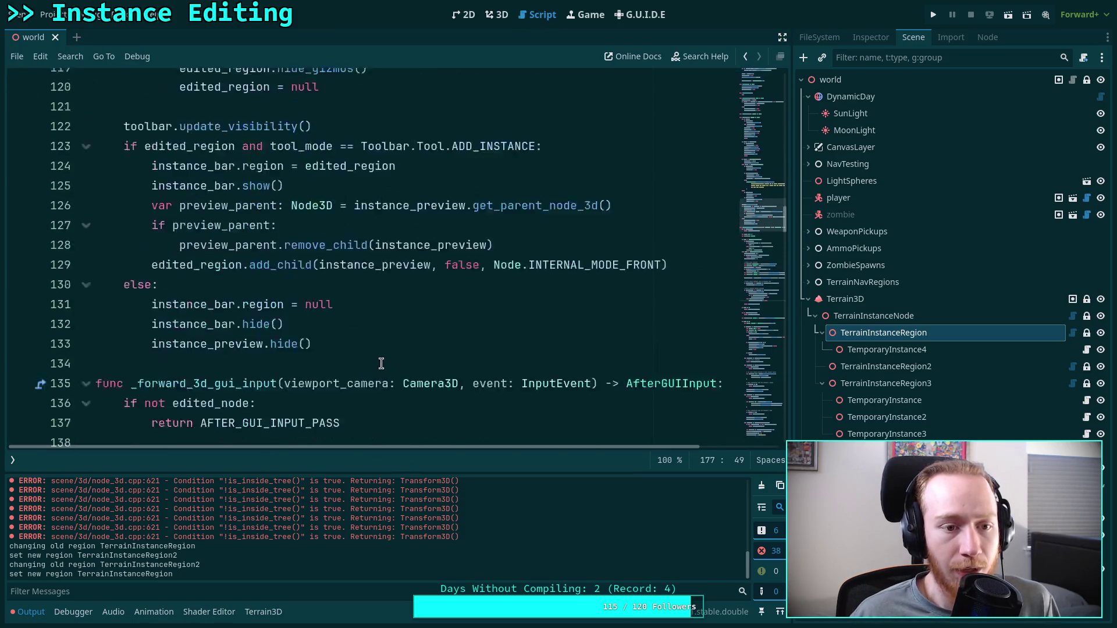
scroll(381, 354, down, 4)
scroll(382, 354, down, 14)
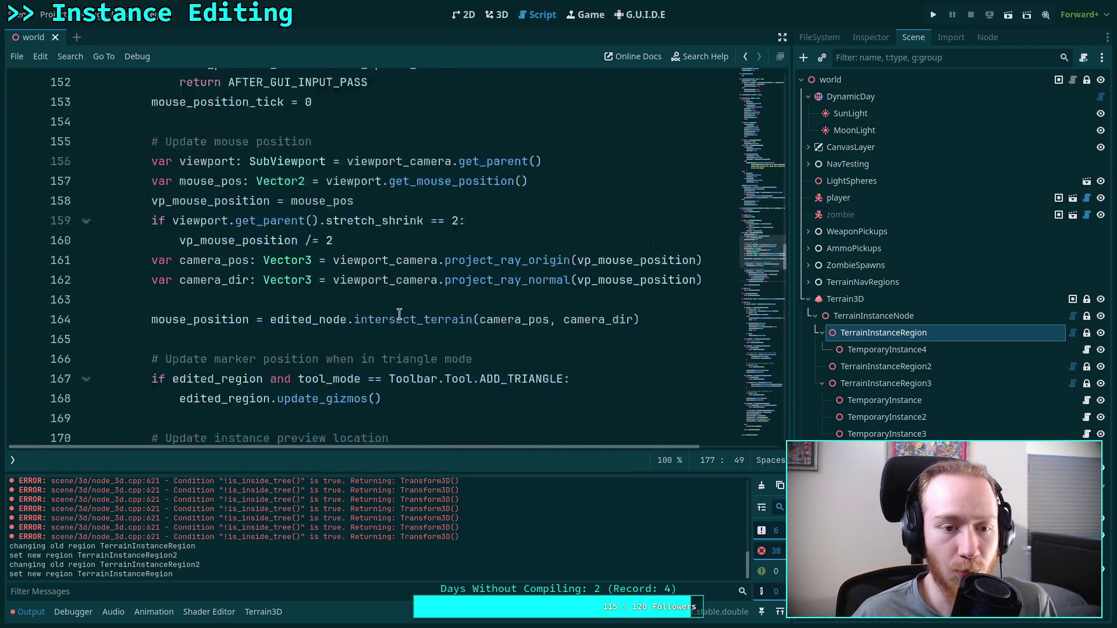
scroll(399, 314, up, 9)
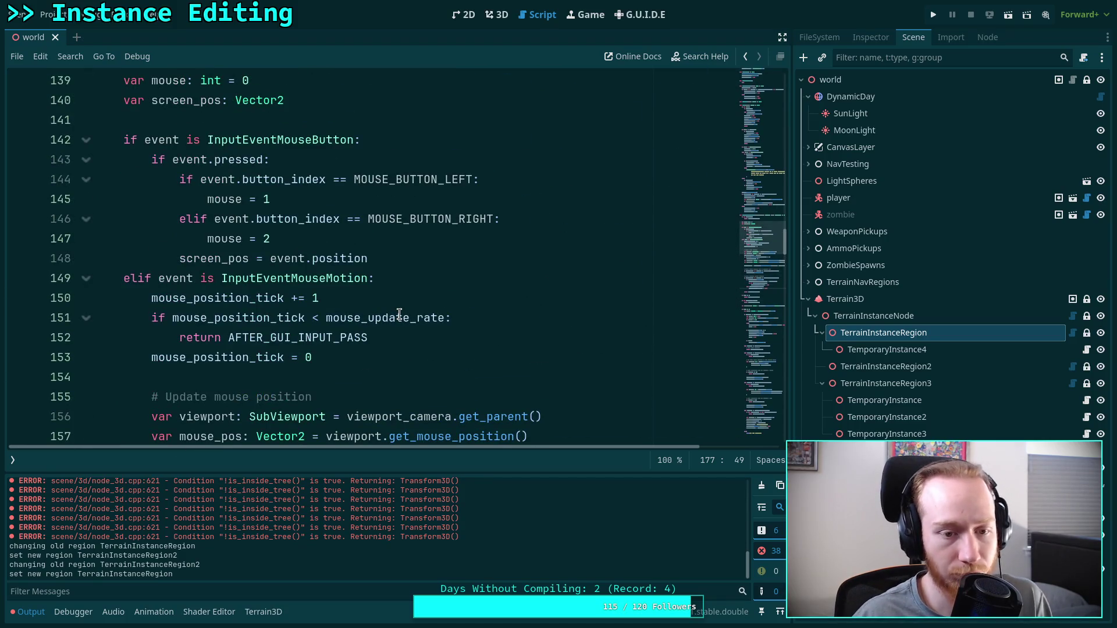
scroll(399, 314, up, 4)
scroll(399, 314, down, 13)
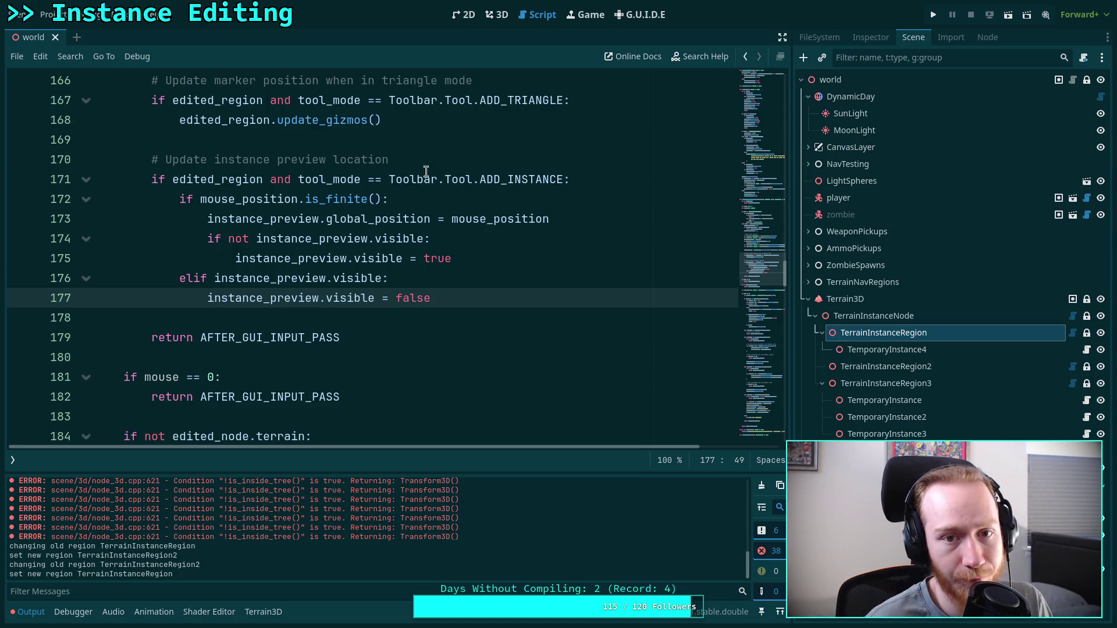
click(503, 27)
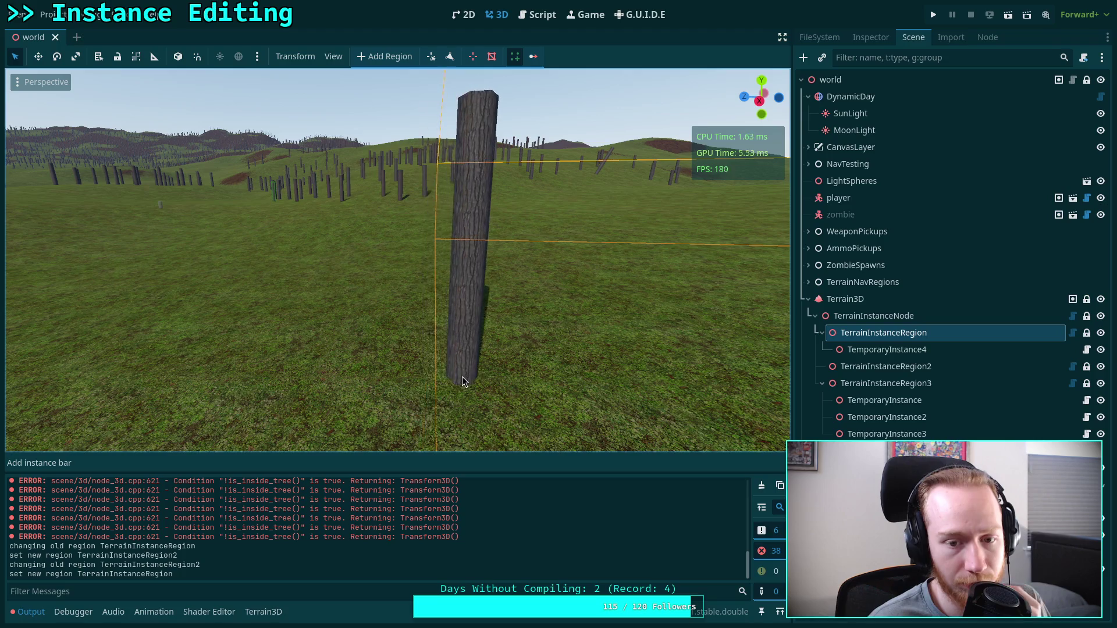
Step: Collapse the Output panel, scroll to the top of plugin.gd and look up EditorPlugin from line 2
click(534, 14)
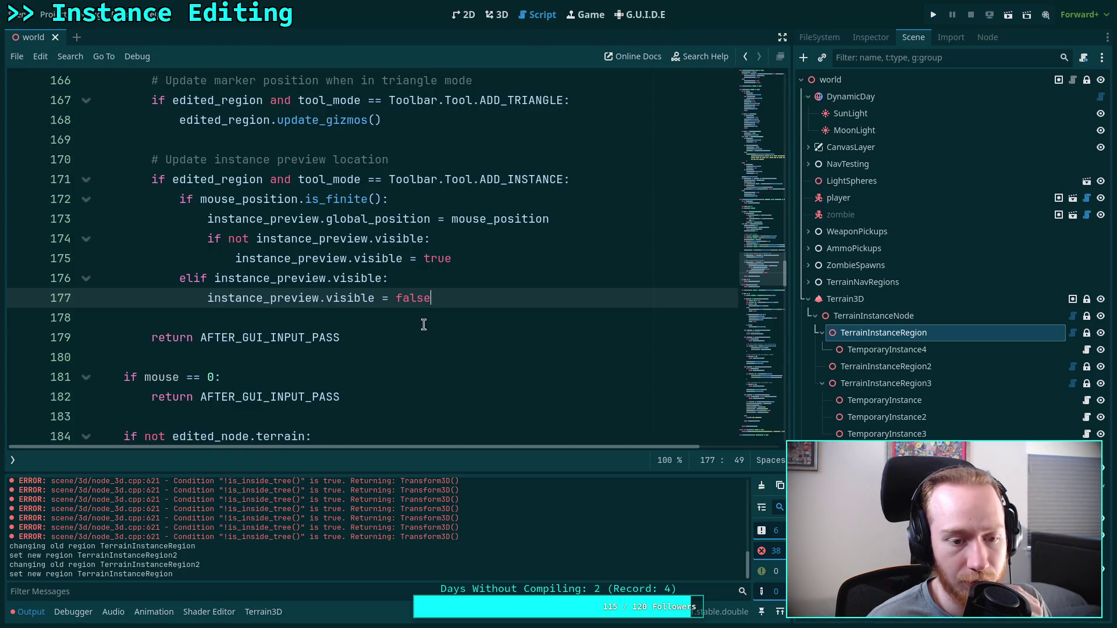
click(28, 612)
scroll(447, 413, up, 15)
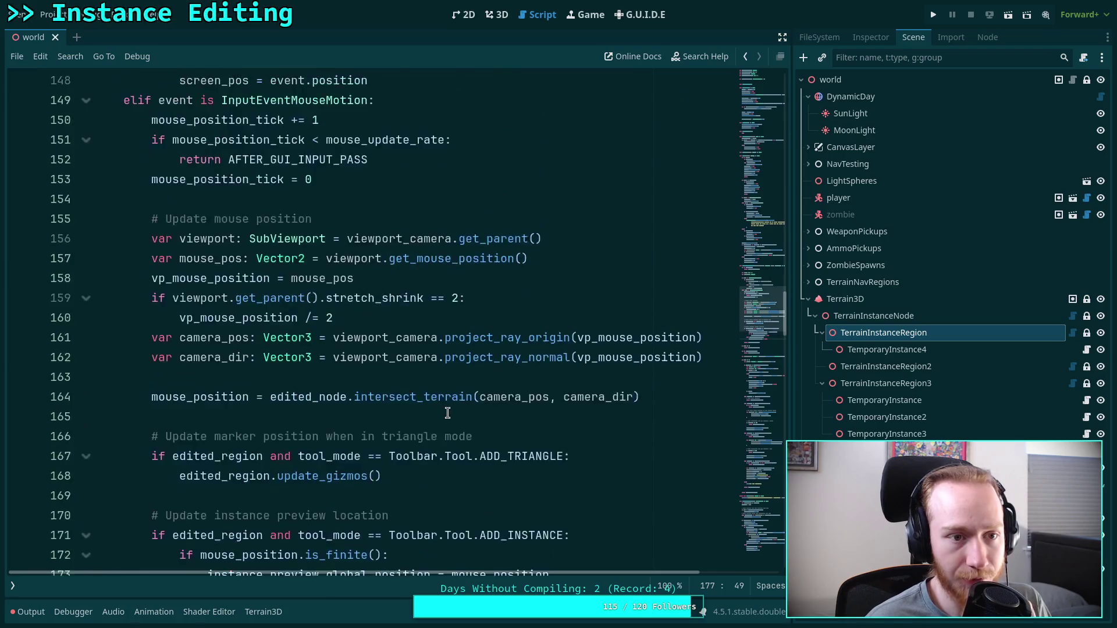
scroll(770, 213, up, 20)
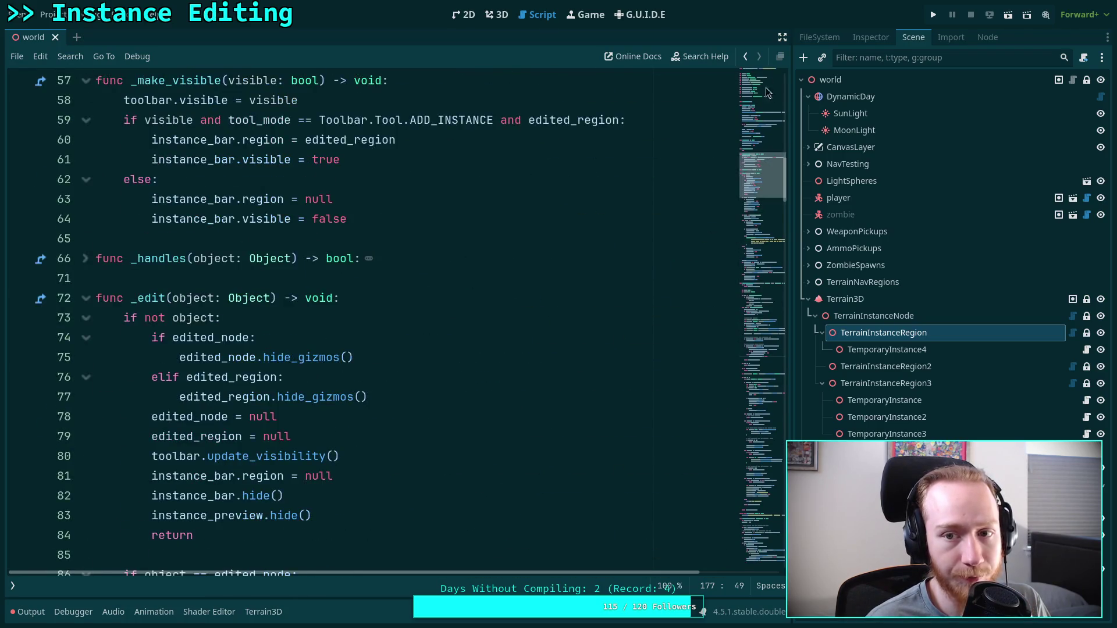
scroll(769, 63, up, 15)
right_click(187, 101)
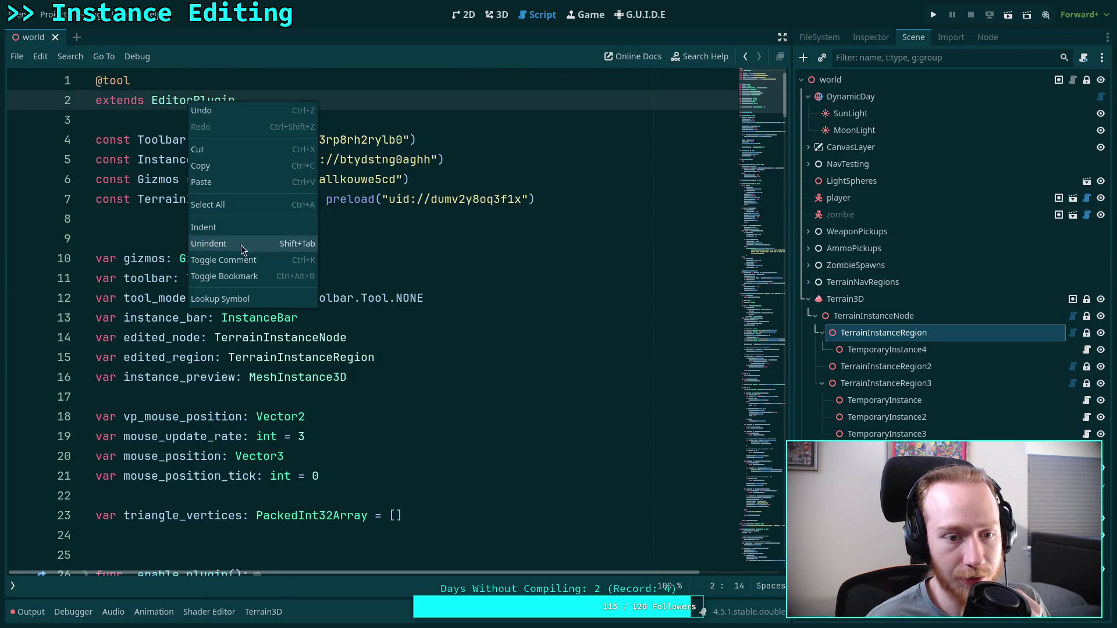
click(235, 296)
Step: Scroll through the methods listed in the EditorPlugin class reference
scroll(480, 320, down, 3)
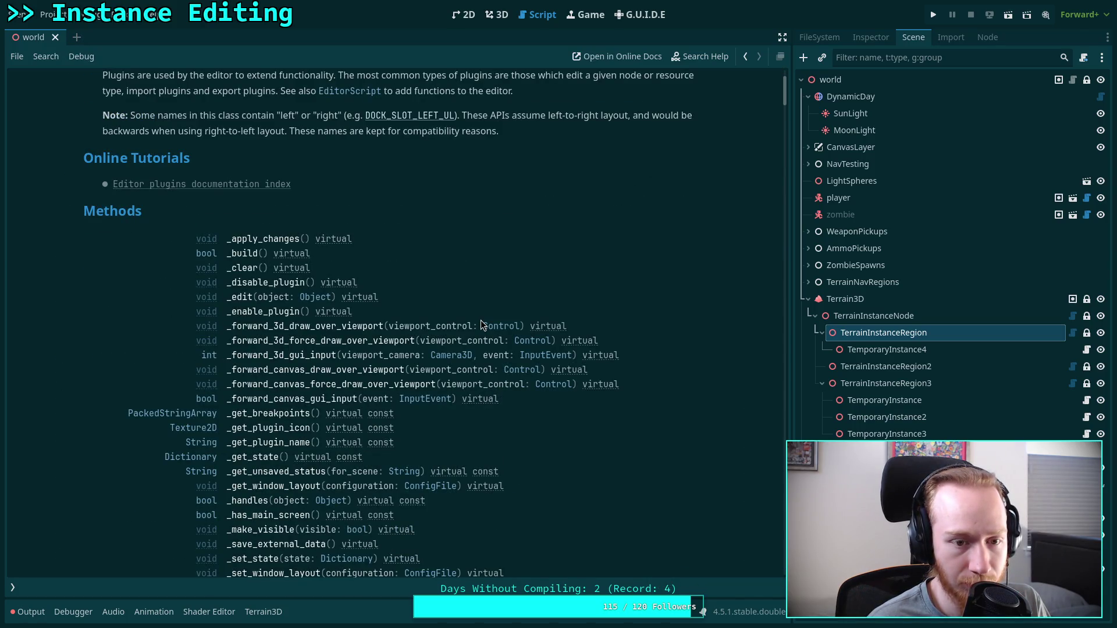
scroll(481, 320, down, 3)
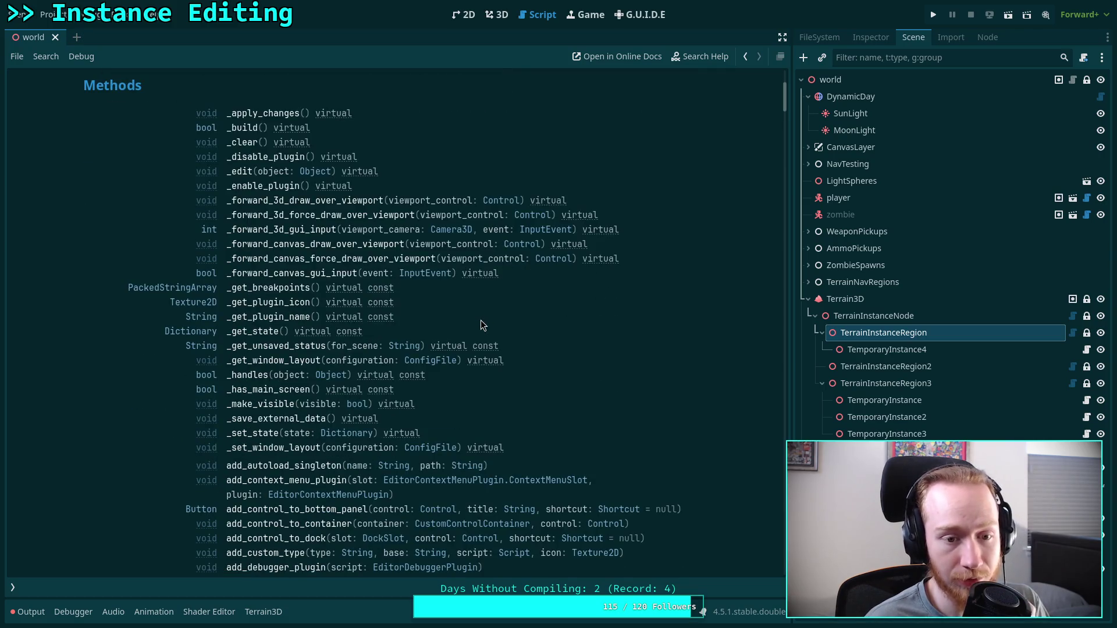
scroll(480, 320, down, 3)
scroll(480, 319, down, 2)
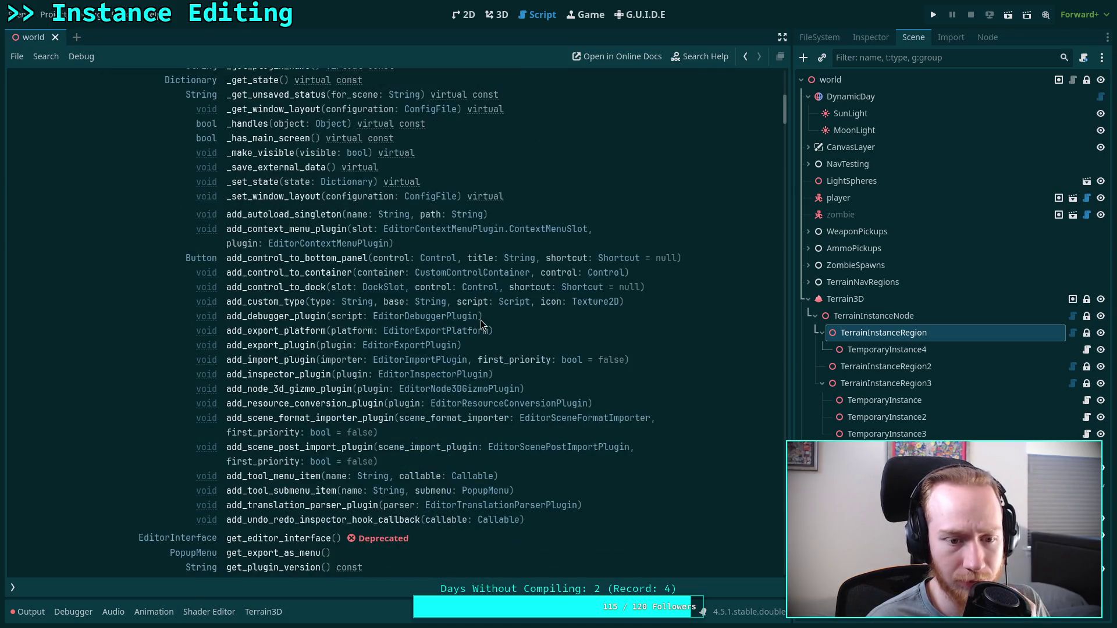
scroll(481, 320, down, 2)
scroll(480, 321, down, 8)
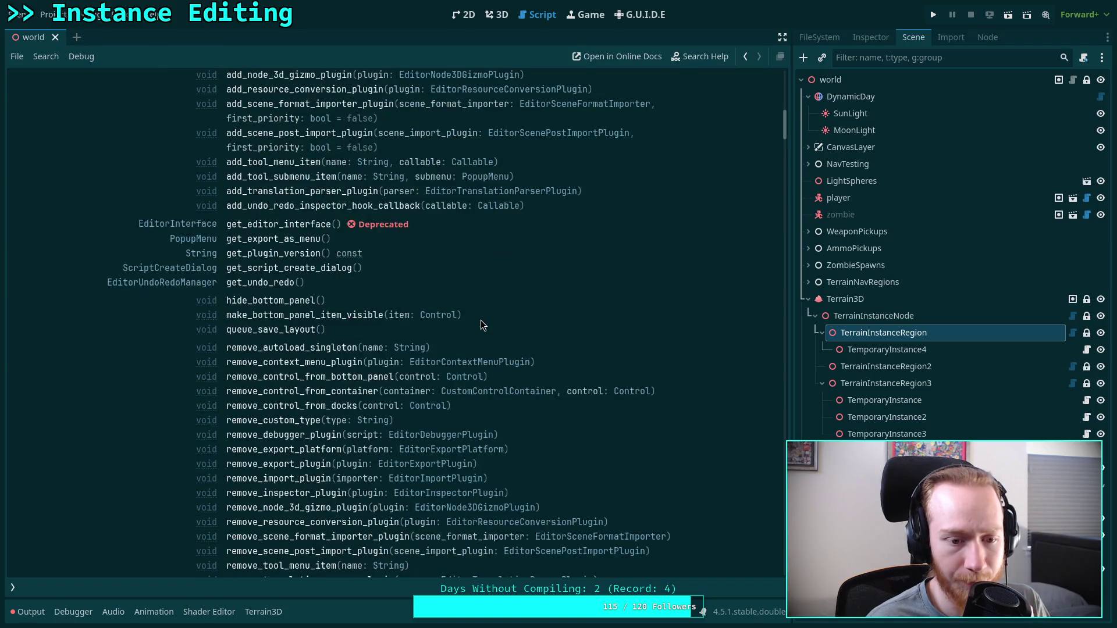
scroll(481, 324, up, 5)
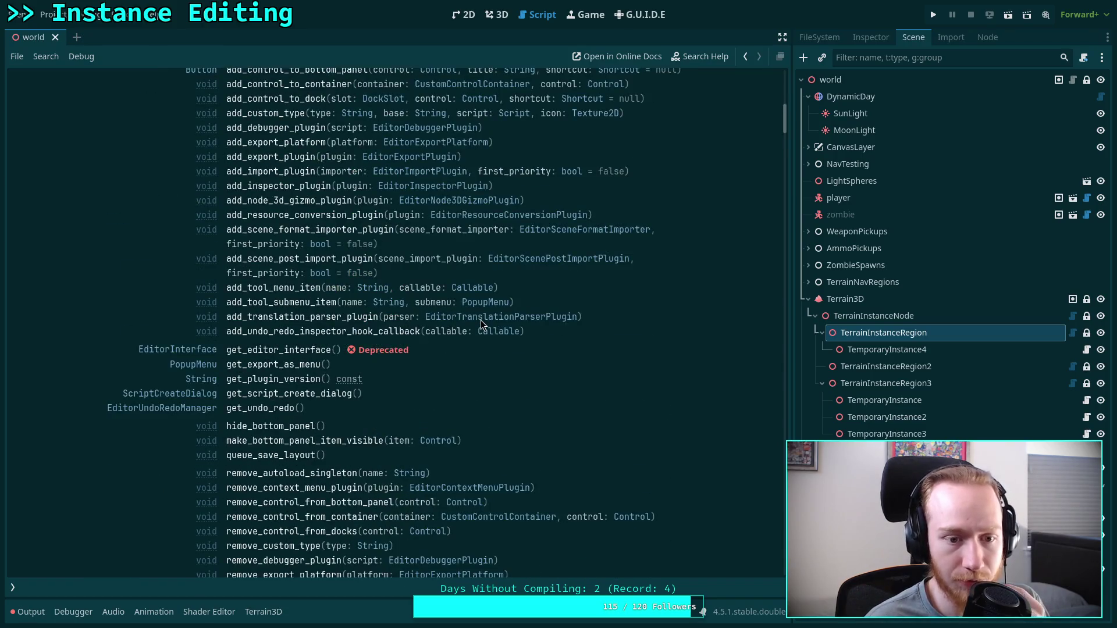
scroll(481, 324, up, 10)
scroll(480, 324, up, 4)
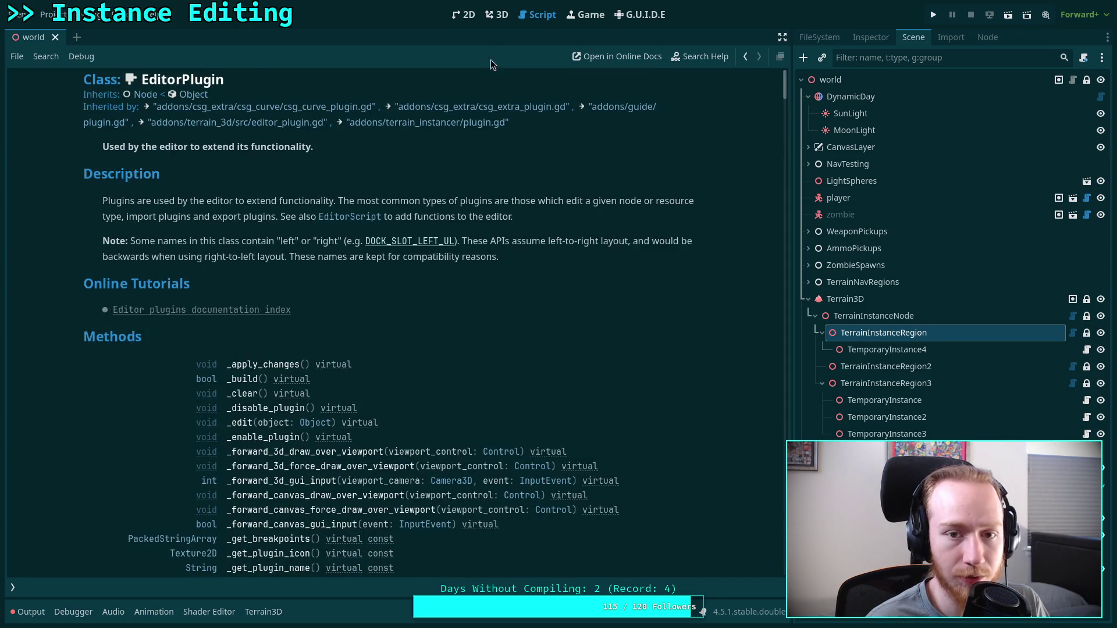
Step: Show the open-scripts list beside the class reference, leaving the Output panel hidden
click(497, 15)
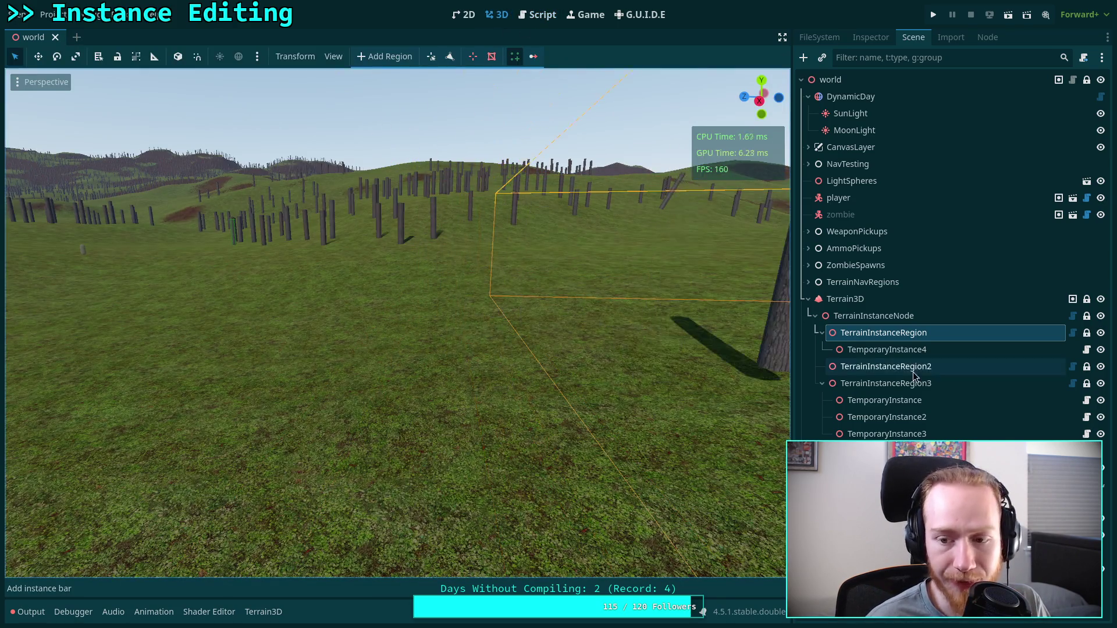
click(540, 23)
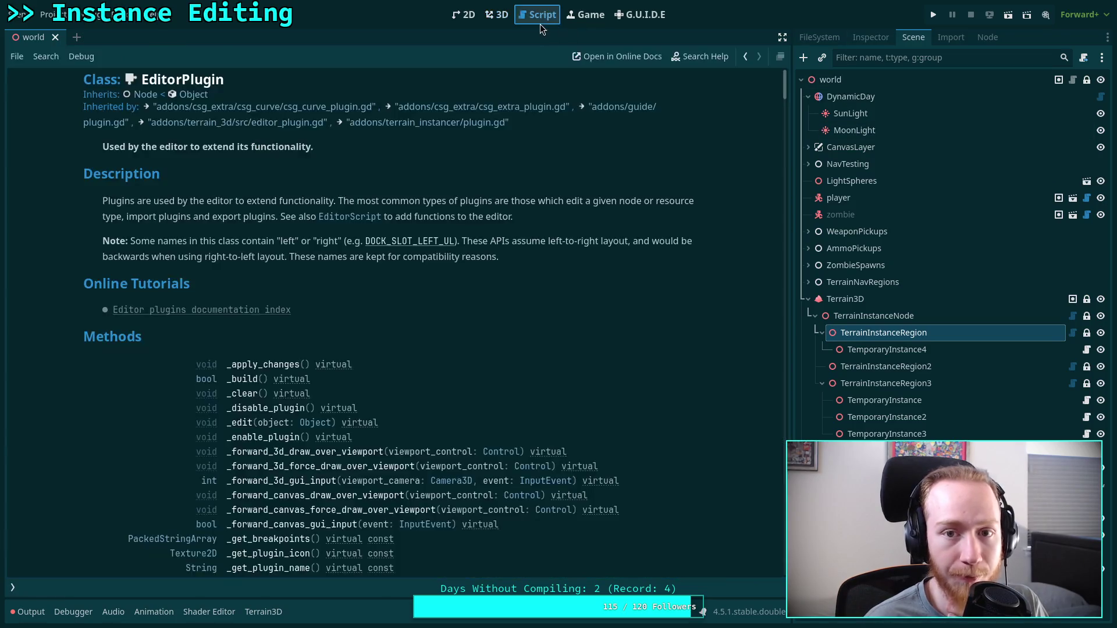
click(31, 612)
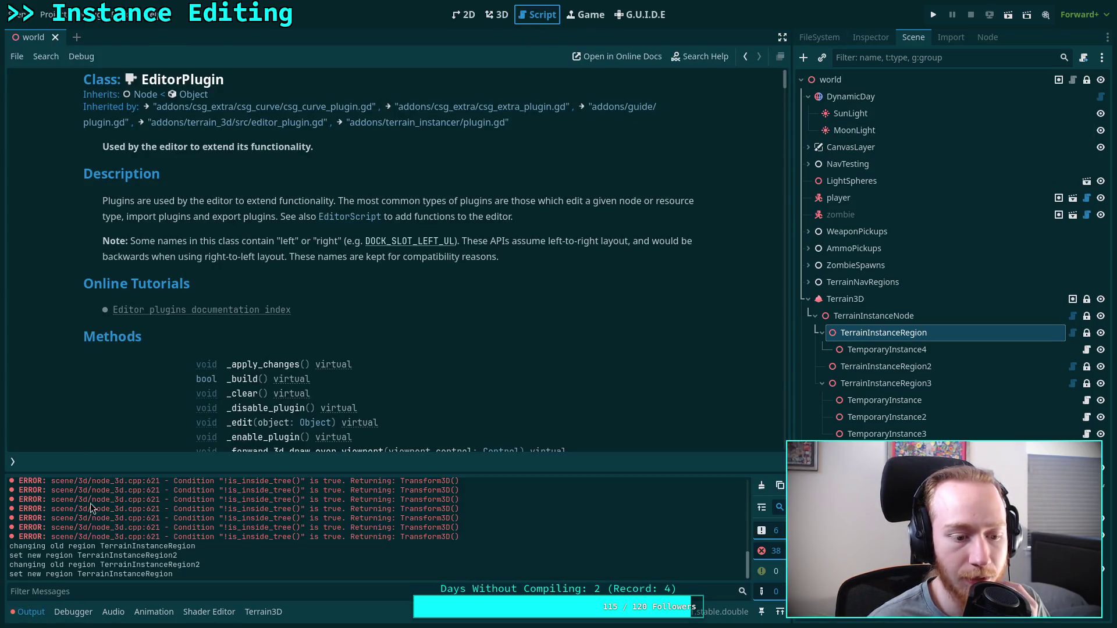
click(13, 461)
click(31, 612)
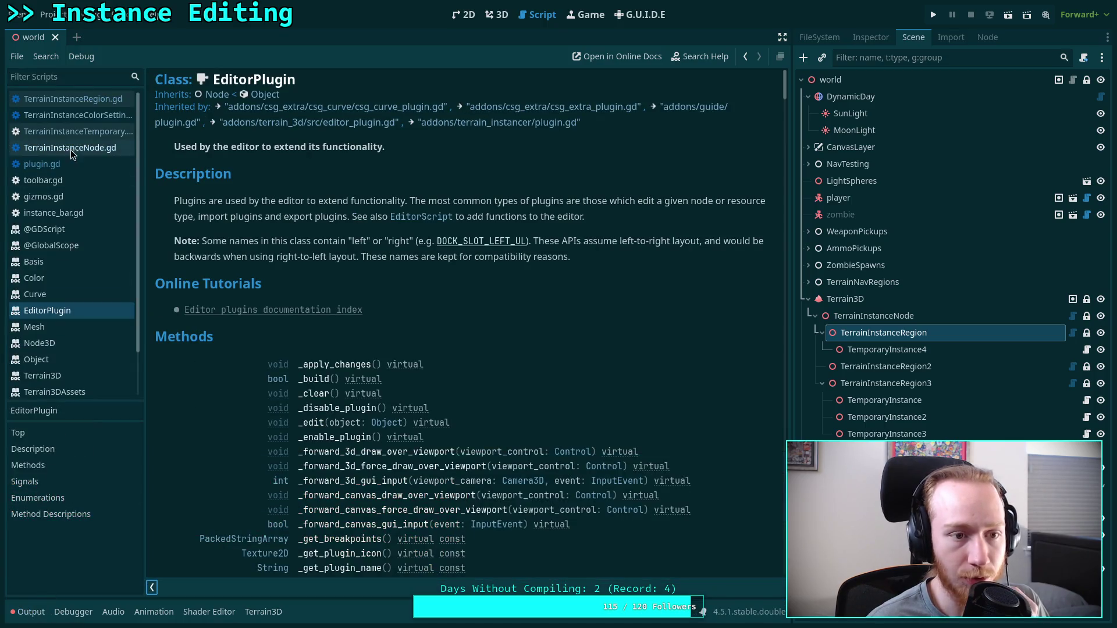
Step: Open plugin.gd and select the _forward_3d_gui_input declaration on line 135
click(75, 165)
scroll(460, 333, down, 5)
scroll(460, 333, down, 20)
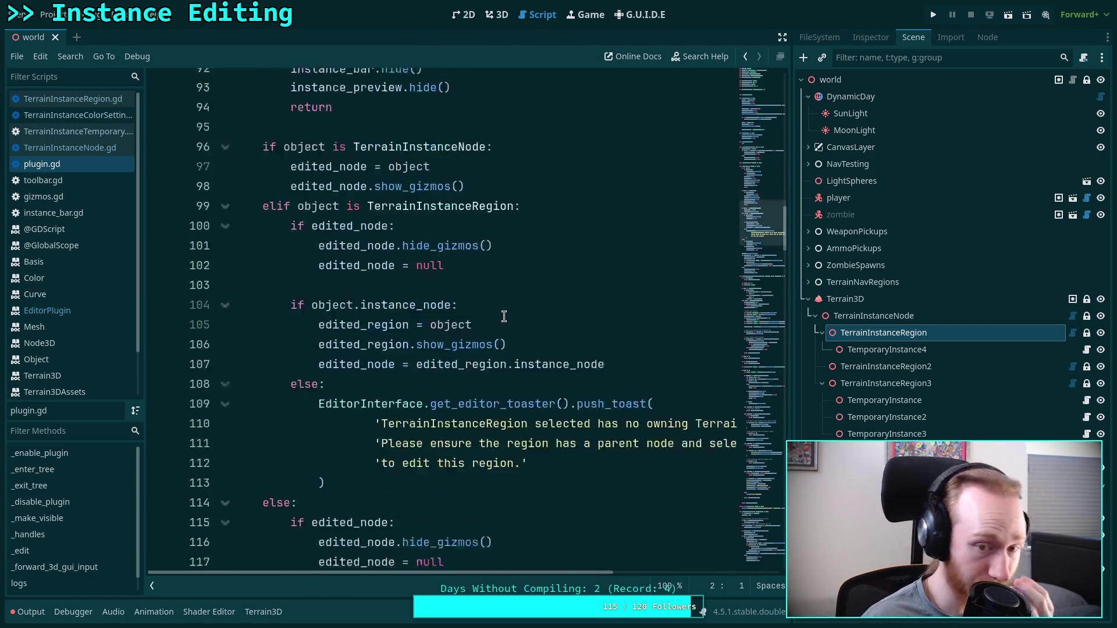
scroll(503, 316, down, 5)
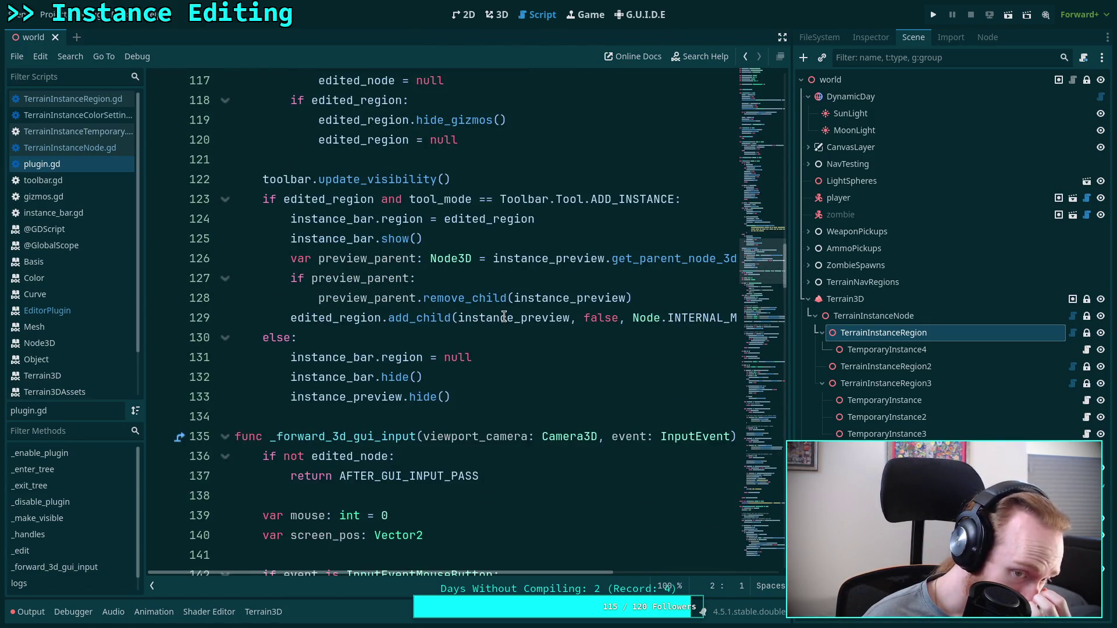
scroll(504, 316, down, 7)
scroll(498, 267, up, 4)
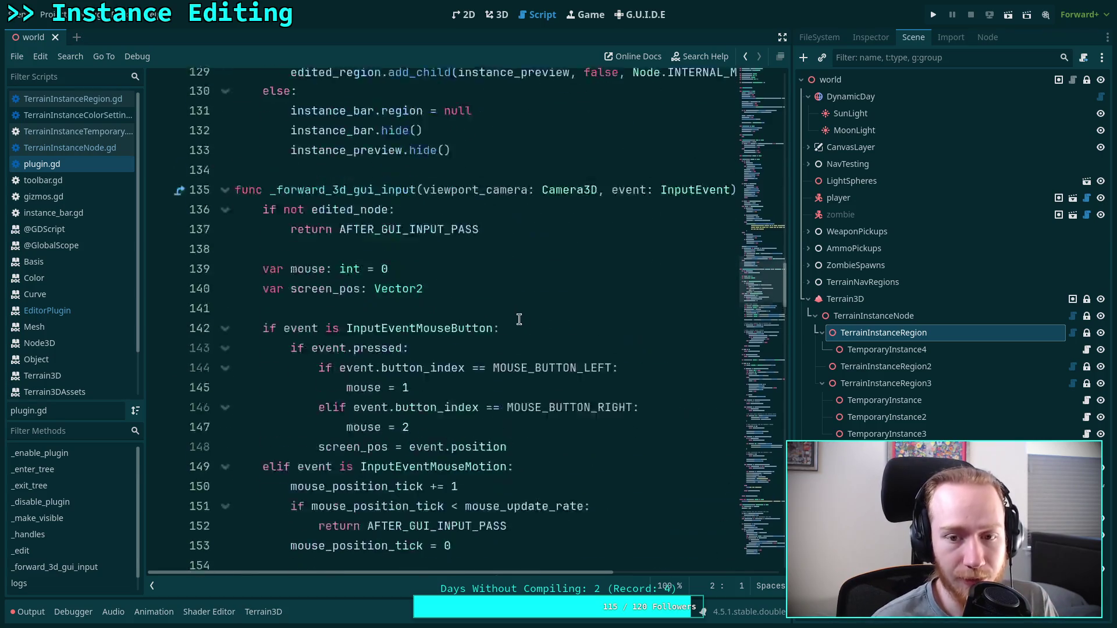
drag(499, 267, 689, 261)
Step: Select the mouse_position variable on line 164 to study how the preview is placed
scroll(505, 310, down, 8)
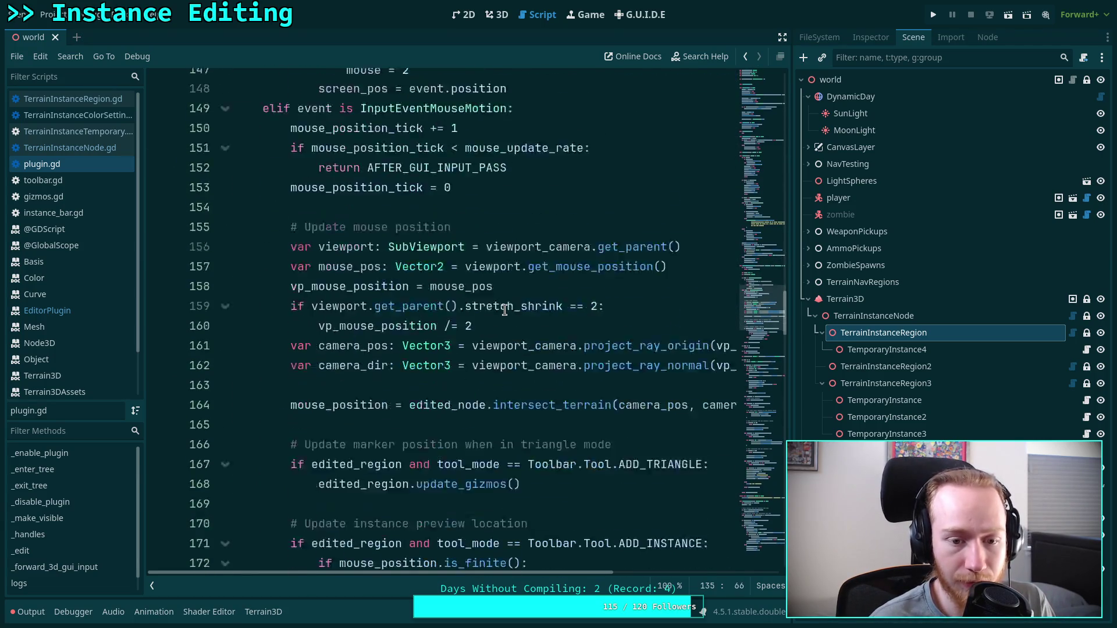
scroll(505, 309, down, 3)
scroll(504, 310, up, 3)
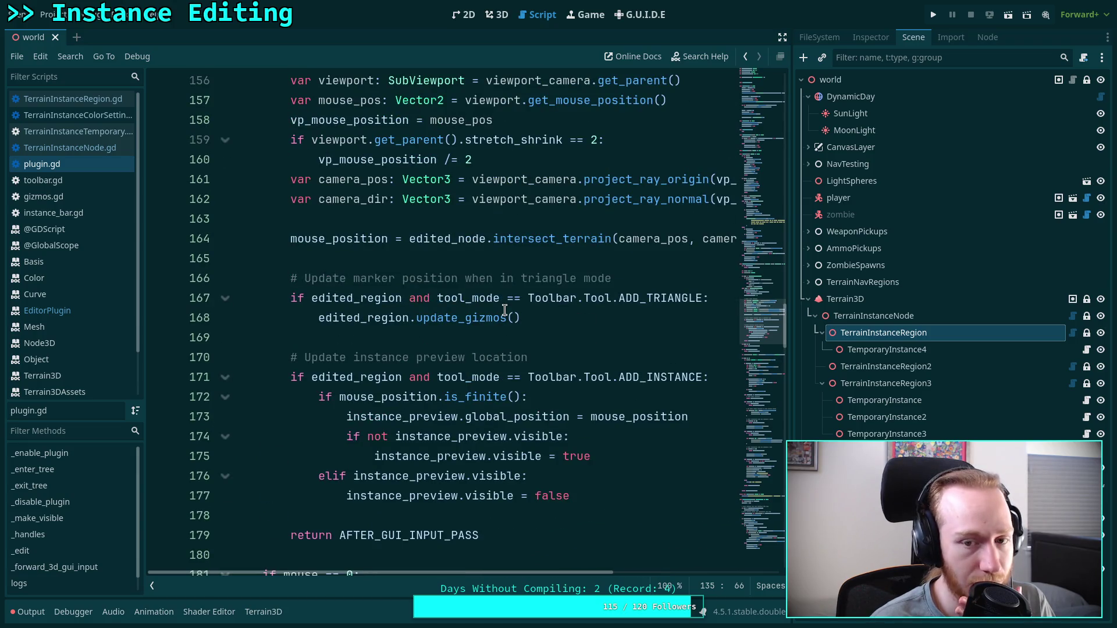
double_click(332, 240)
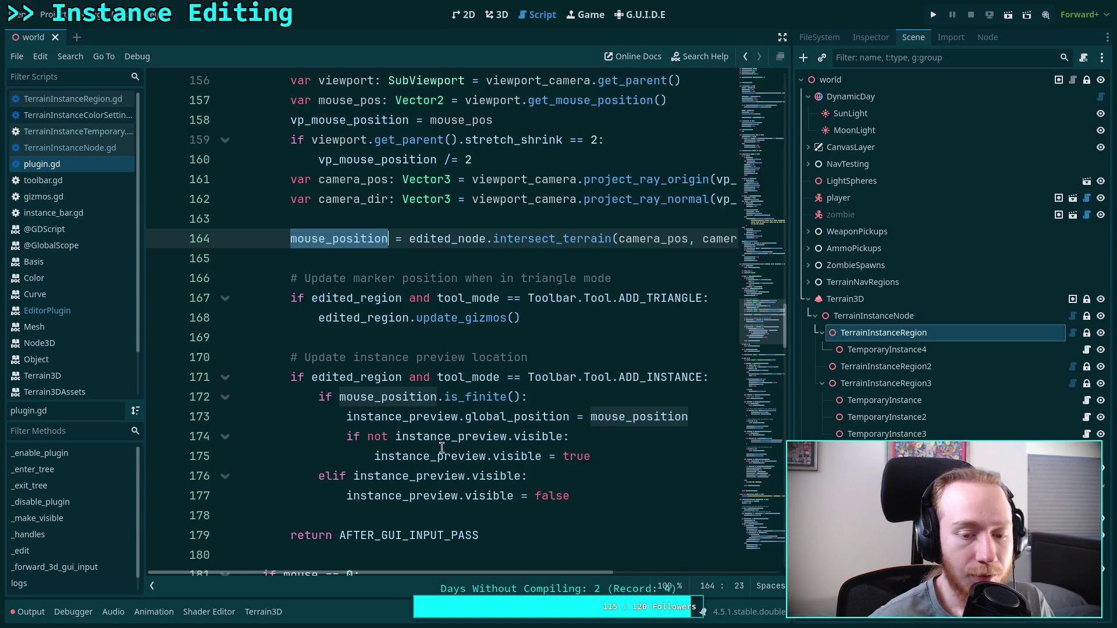
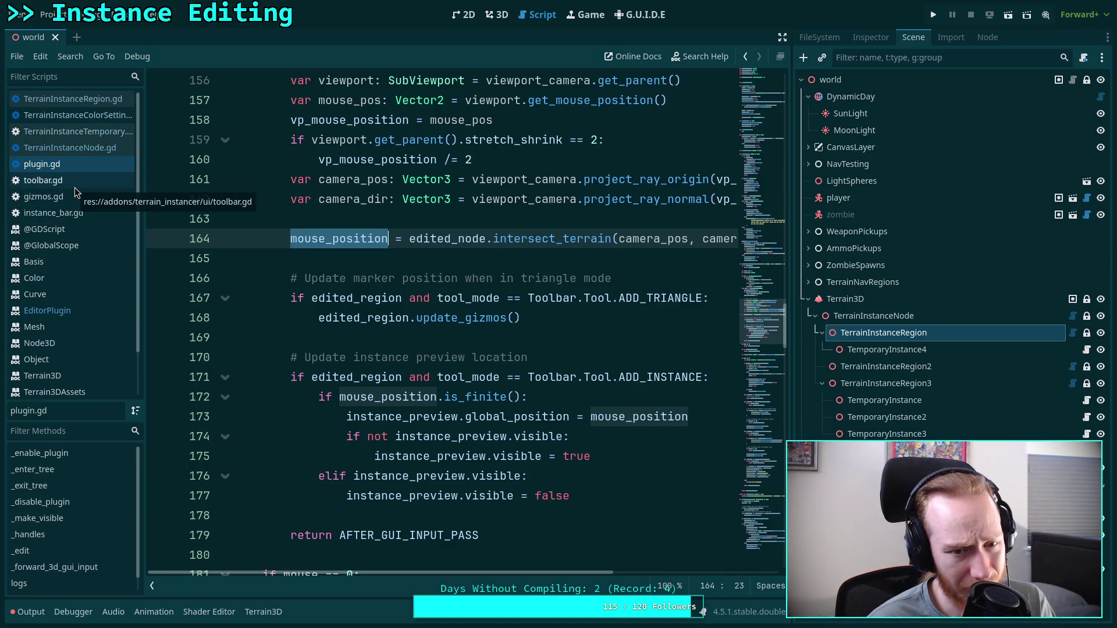
Step: Open instance_bar.gd and look up the HBoxContainer and Node class documentation
click(385, 267)
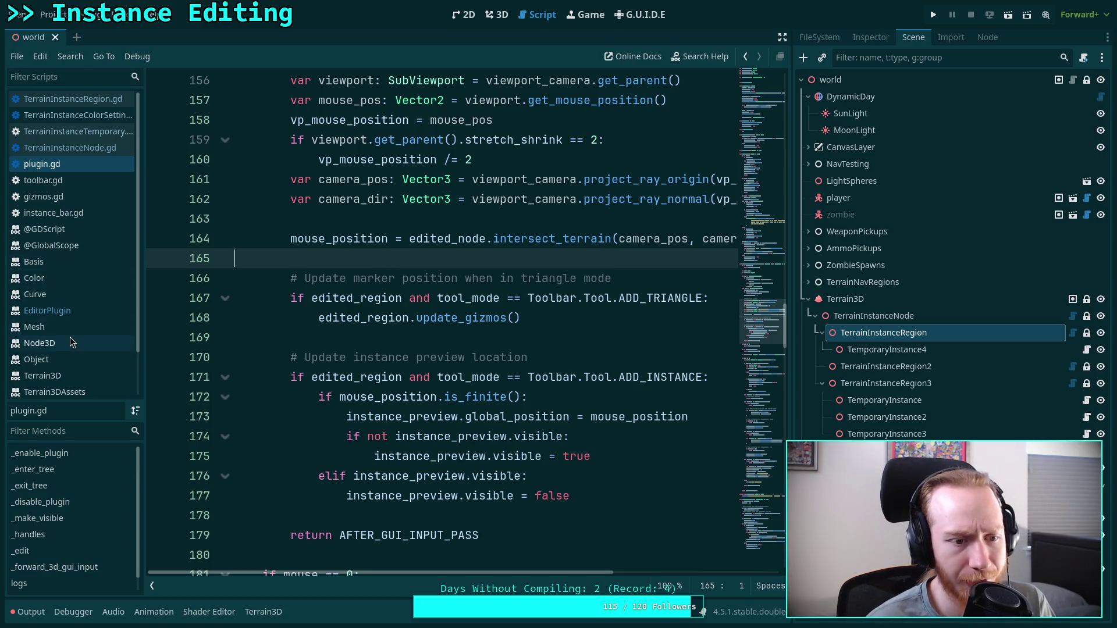
click(53, 213)
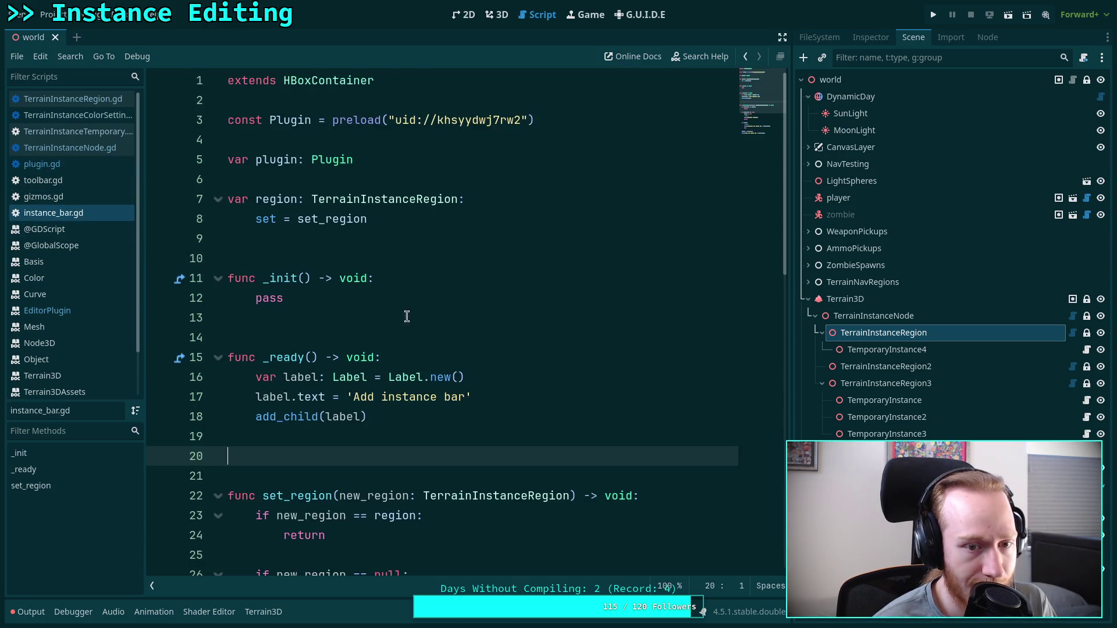
right_click(320, 83)
click(357, 281)
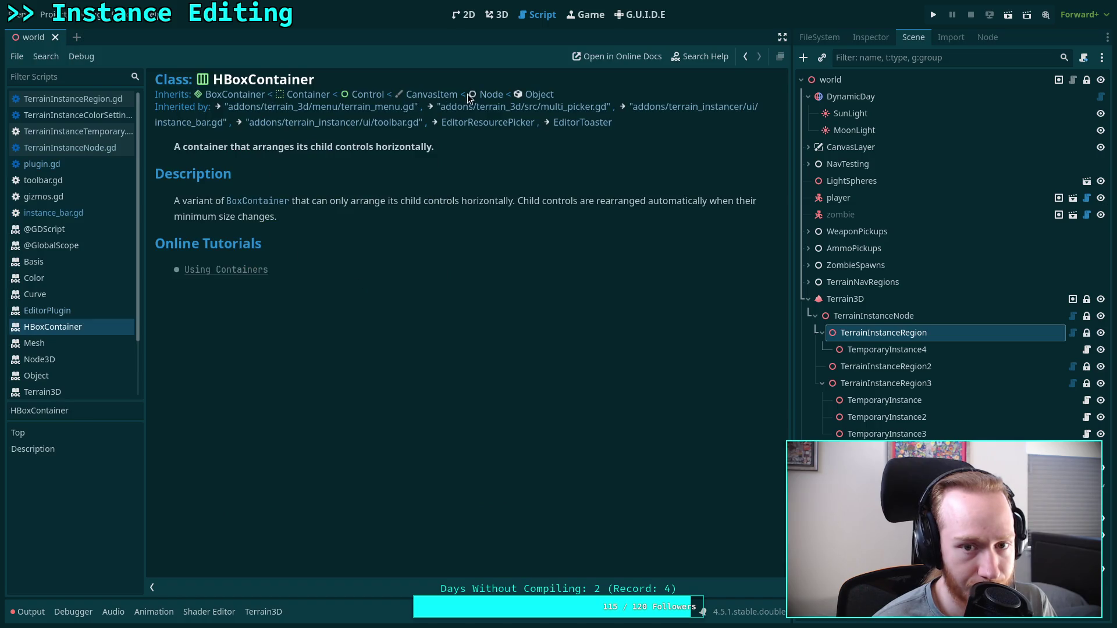
click(485, 99)
Step: Browse TerrainInstanceRegion.gd, then go back to instance_bar.gd's empty line 20 after _ready
scroll(346, 215, down, 10)
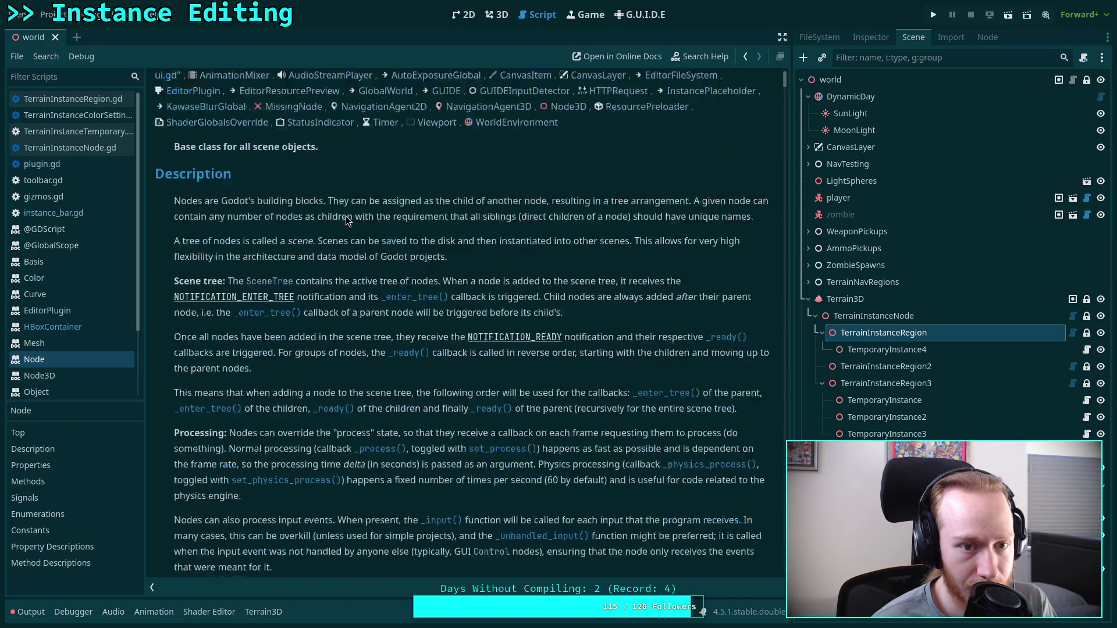
scroll(393, 298, down, 5)
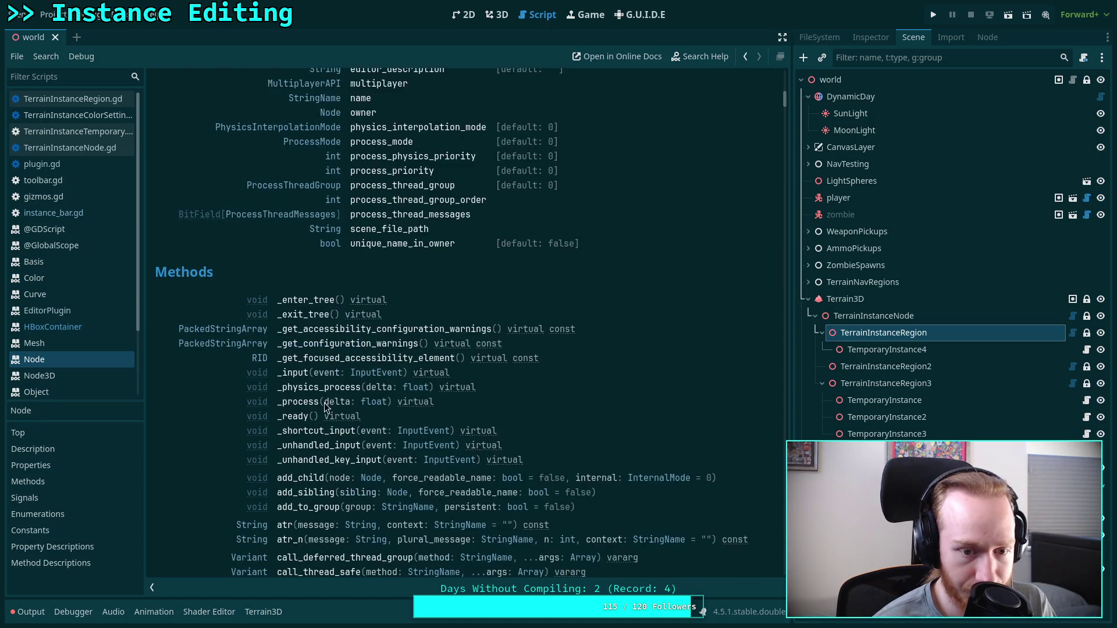
click(68, 99)
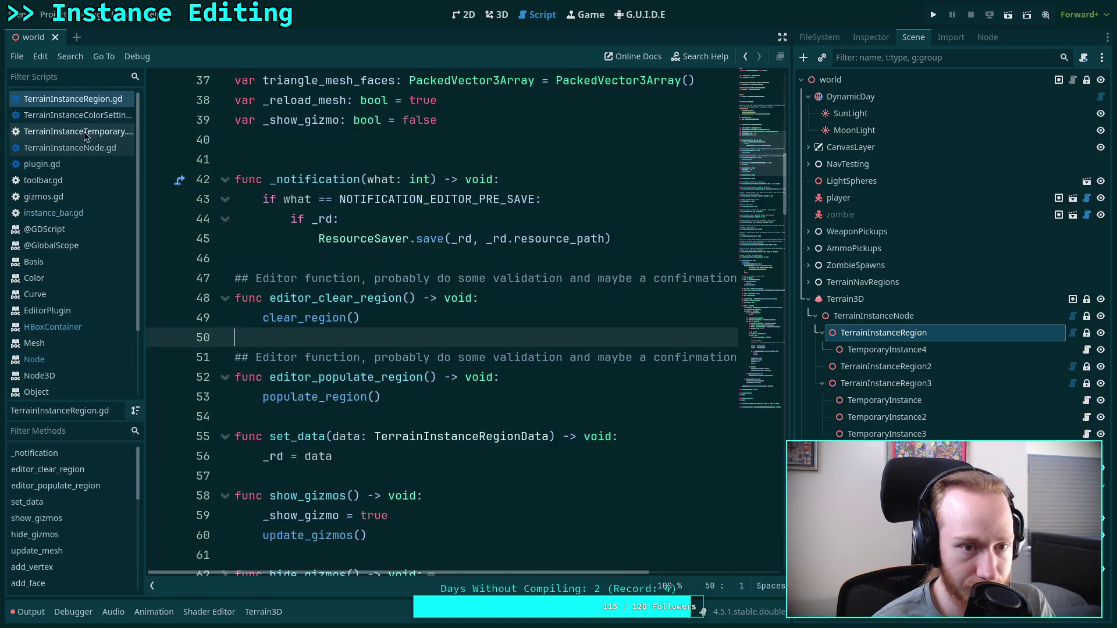
click(80, 214)
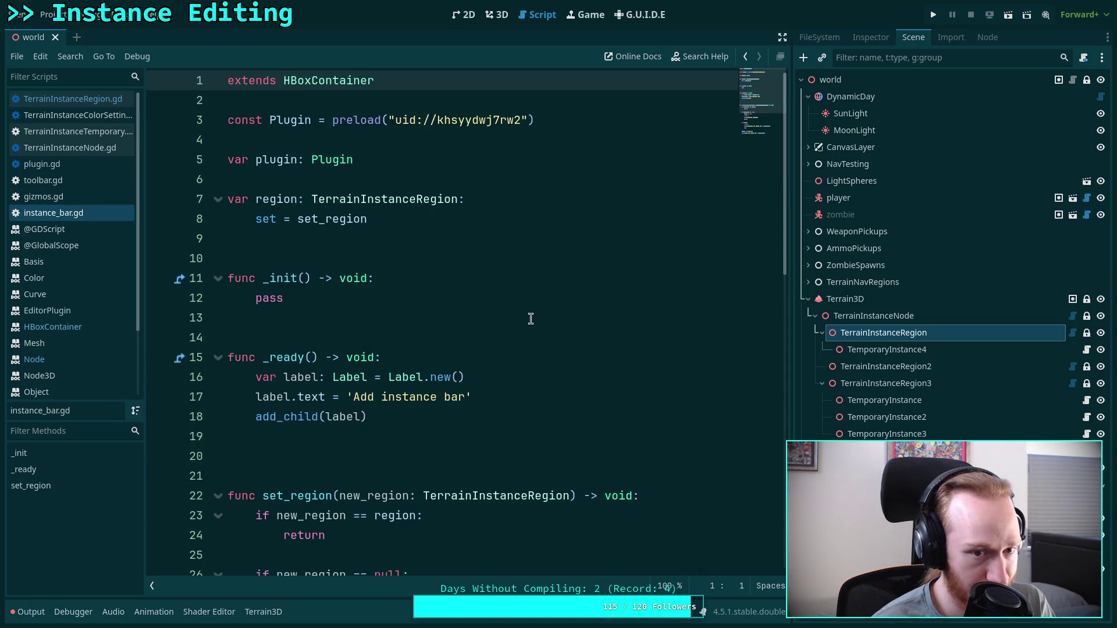
scroll(448, 369, down, 1)
click(400, 387)
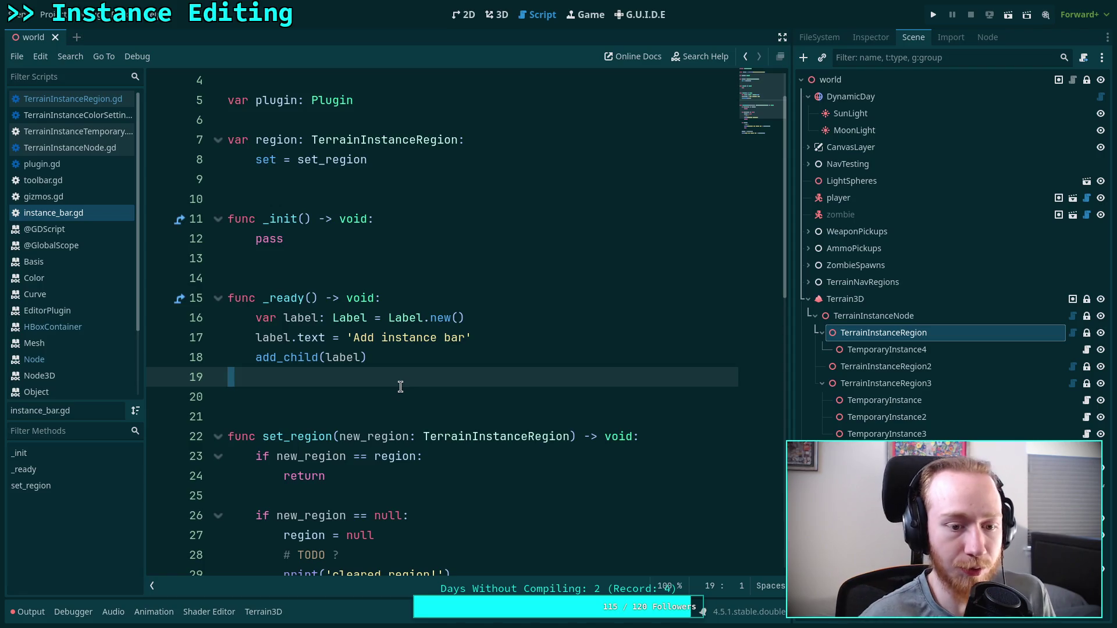
click(400, 398)
Step: Declare a new _physics_process function on line 20 of instance_bar.gd
key(BackSpace)
text(unc _)
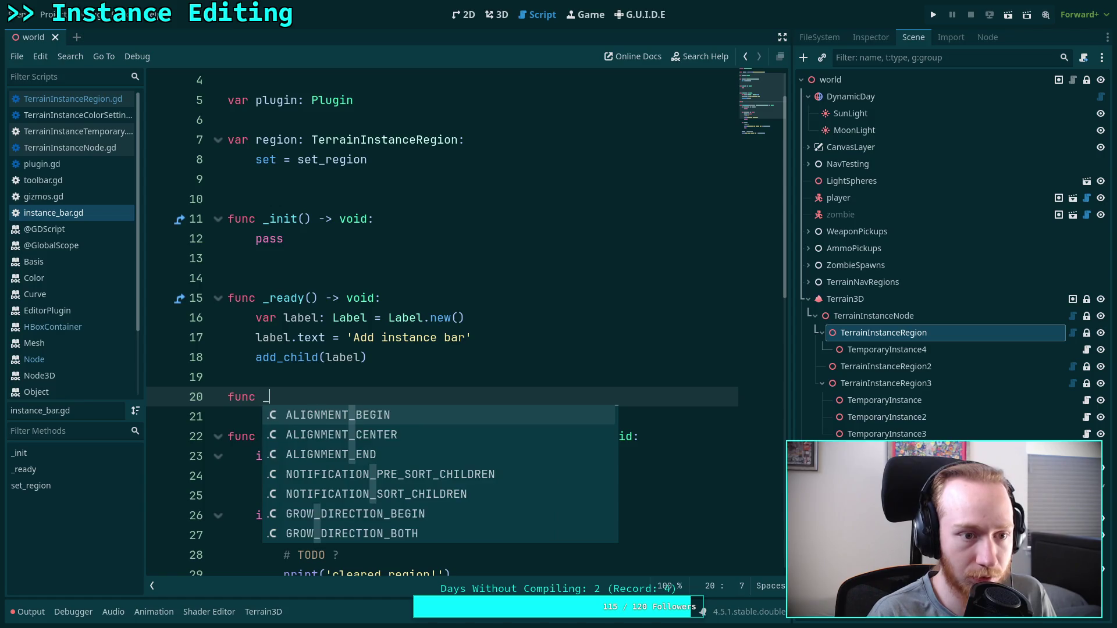
text(phy)
key(Return)
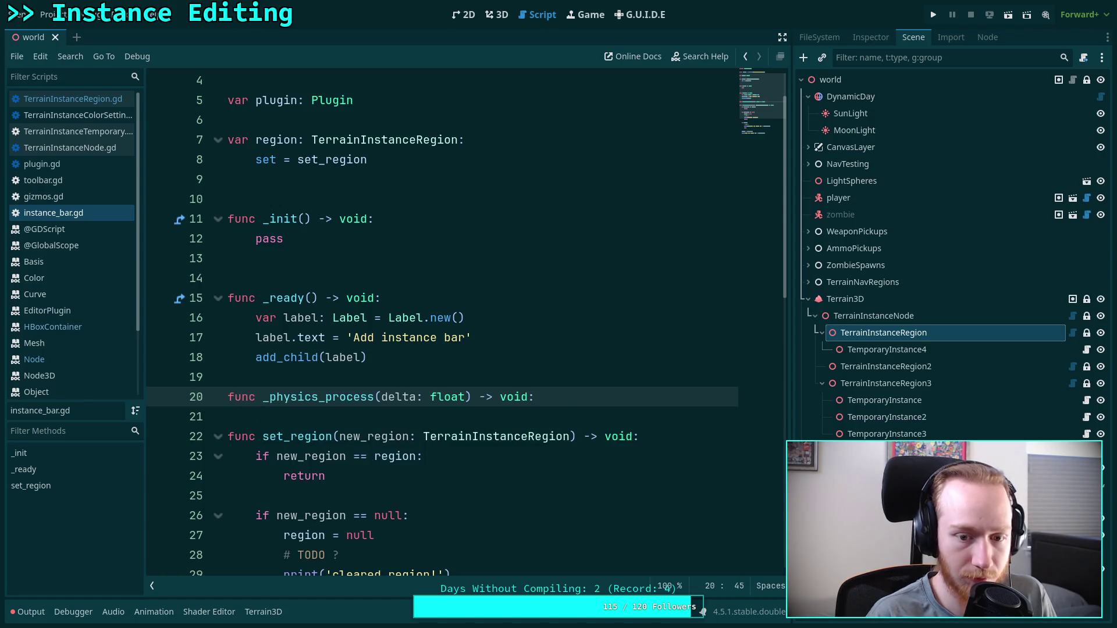
key(Return)
Step: Return early if (not visible) or (not Engine.is_editor_hint()), and rename the parameter to _delta
text(if not)
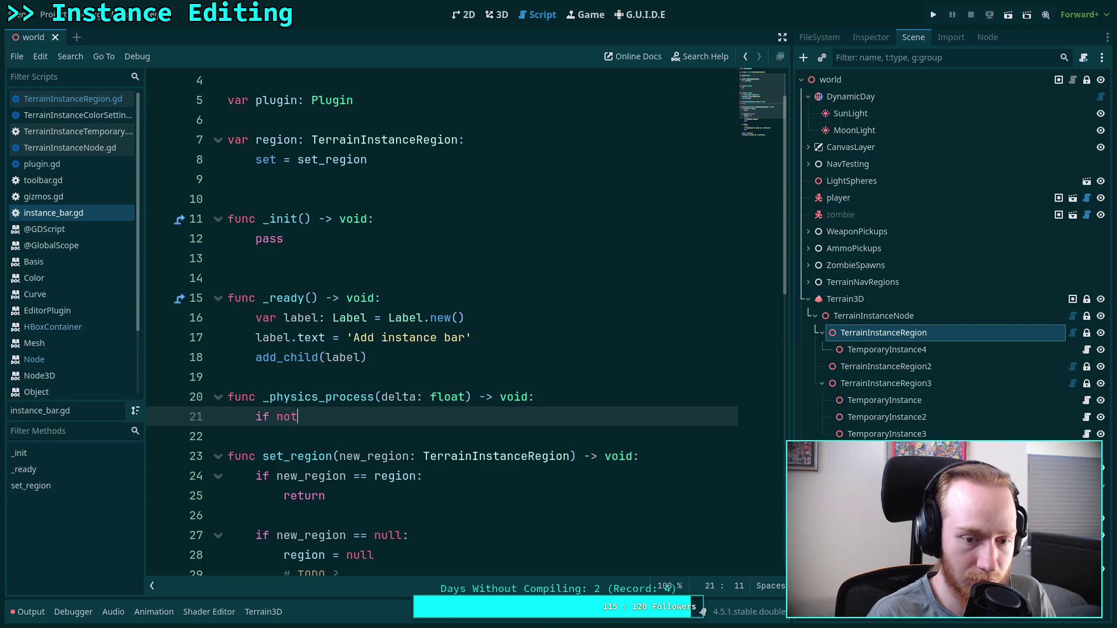
text( visible )
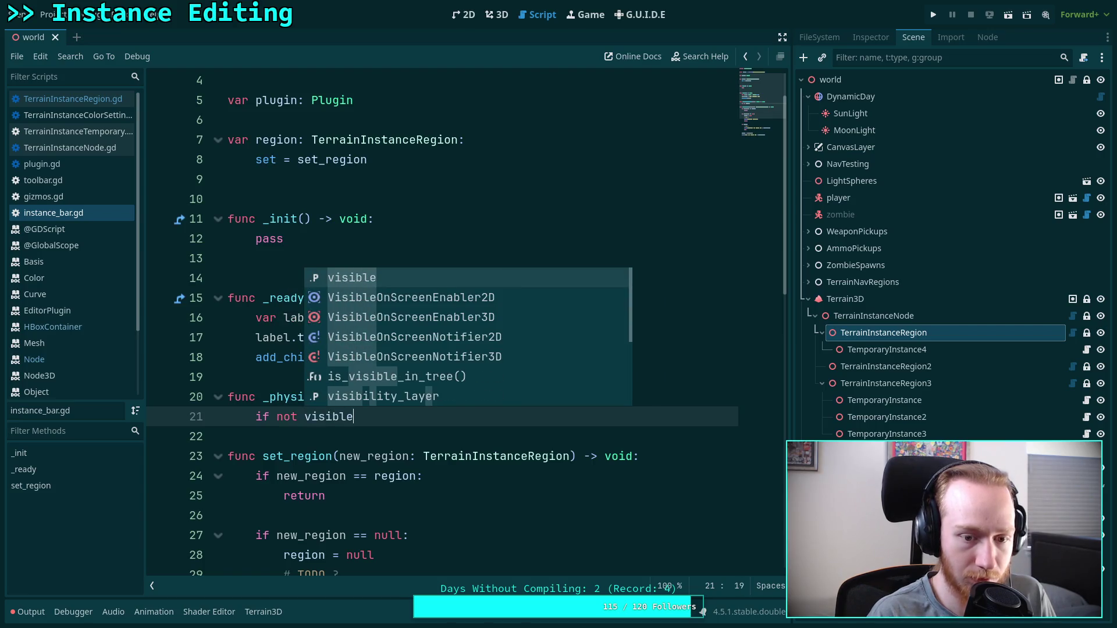
text(or)
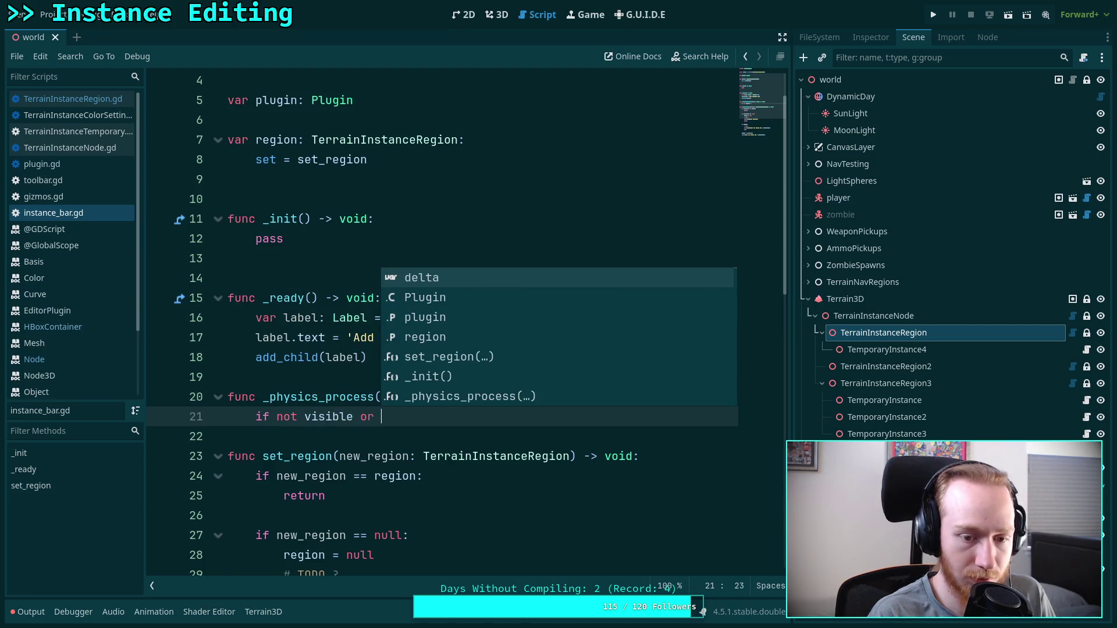
click(276, 414)
text(()
click(358, 417)
text())
key(End)
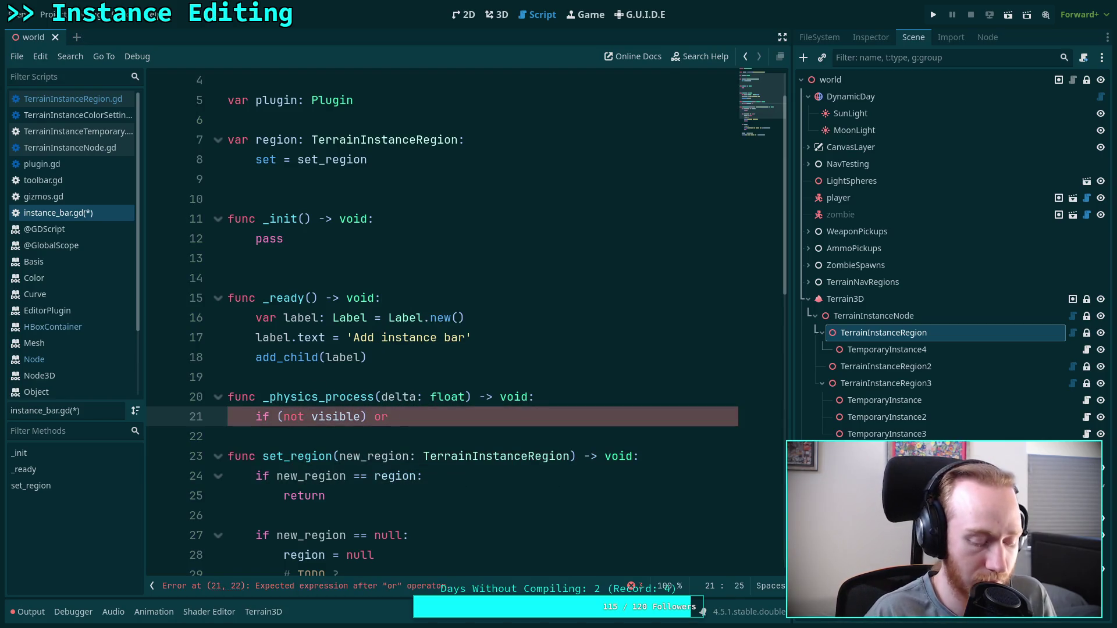
text((not )
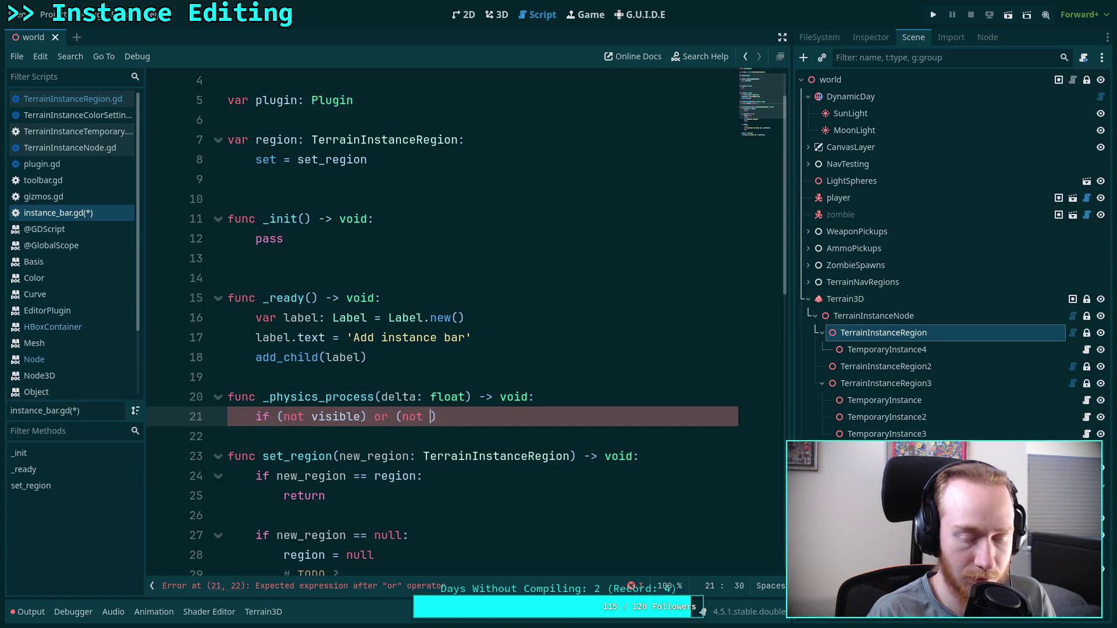
text(Engine.i)
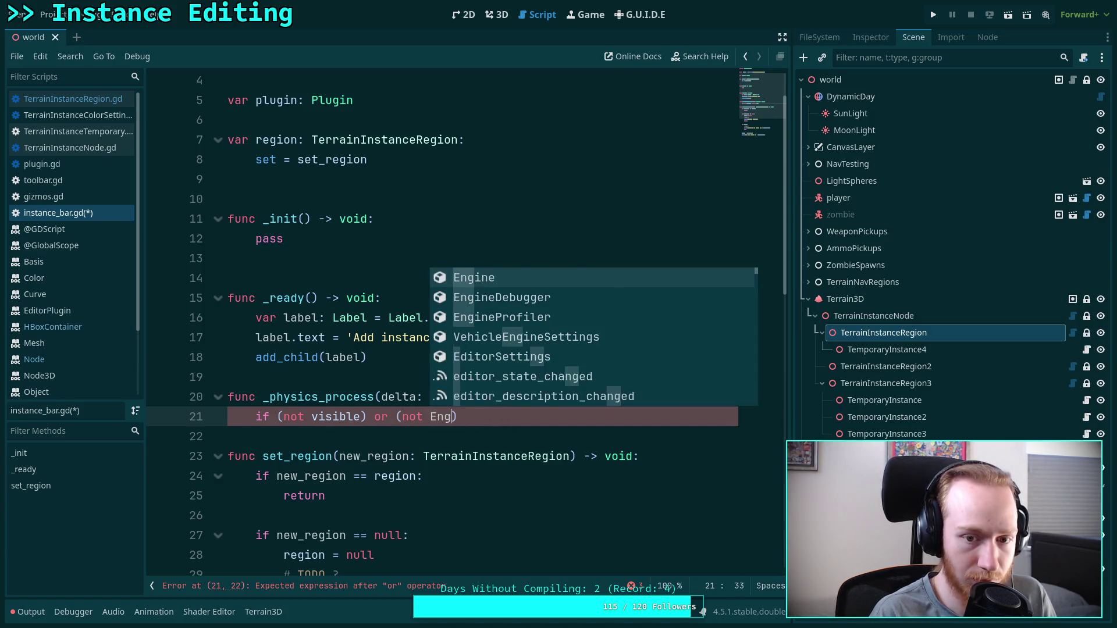
text(s_)
key(Return)
key(End)
text(:)
key(Return)
text(return)
key(Return)
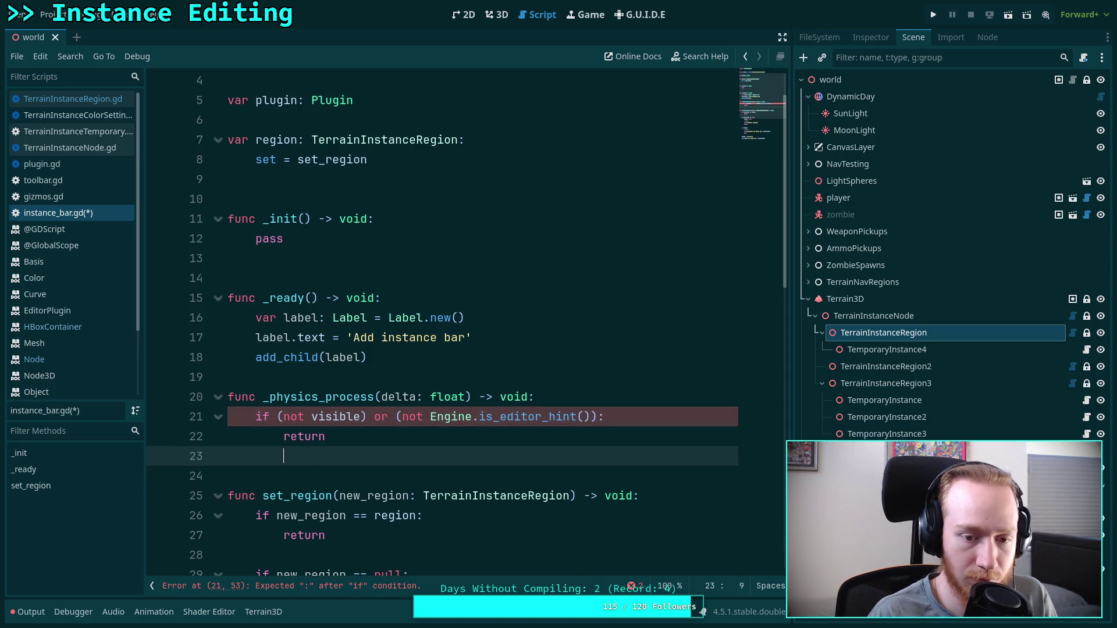
click(381, 396)
text(_)
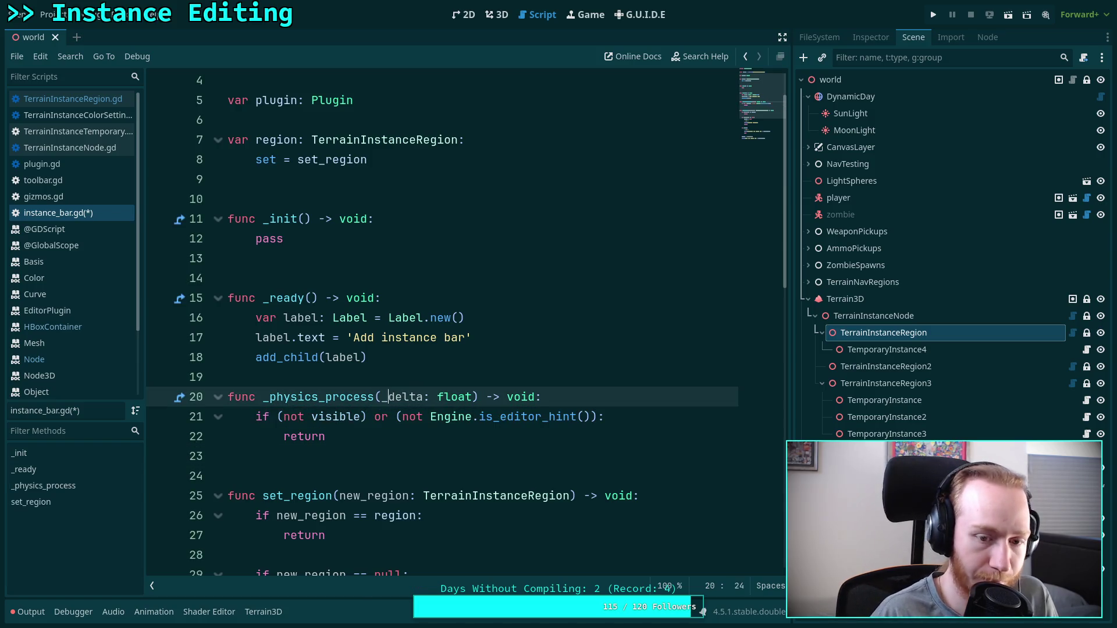
Step: Add the comment 'Help the instance preview align to terrain after mouse stops moving'
click(347, 455)
key(Return)
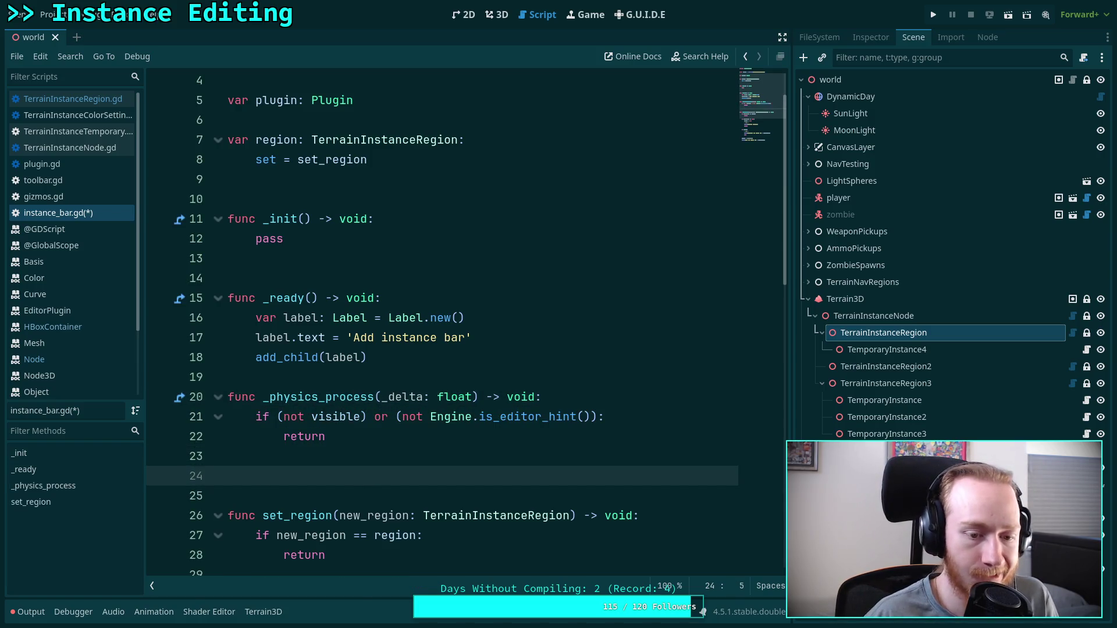
text(Help the )
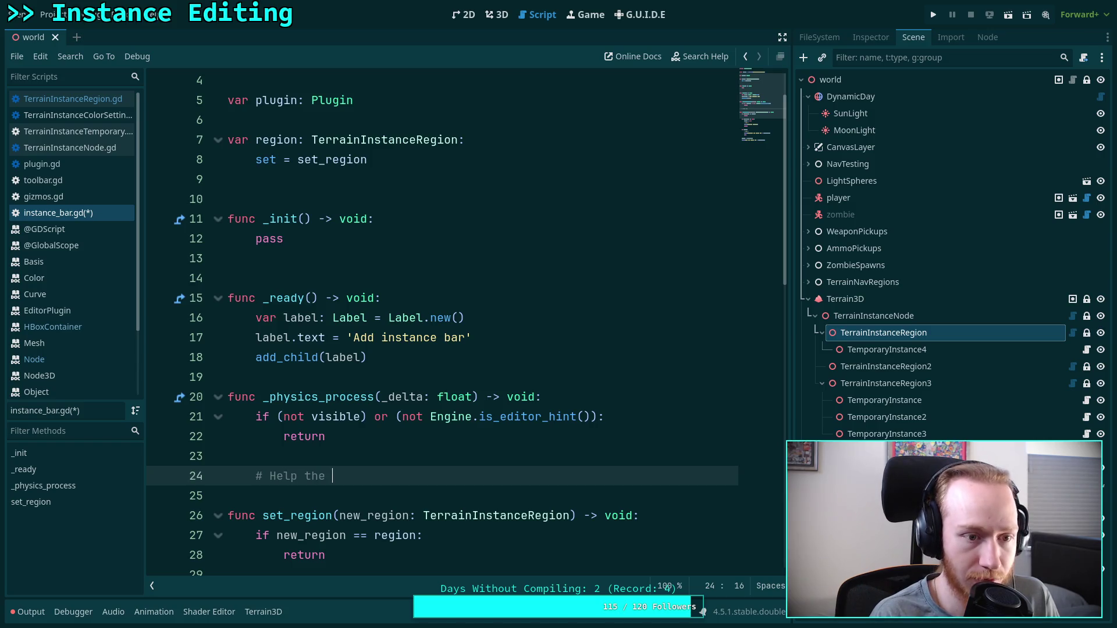
text(instance prive)
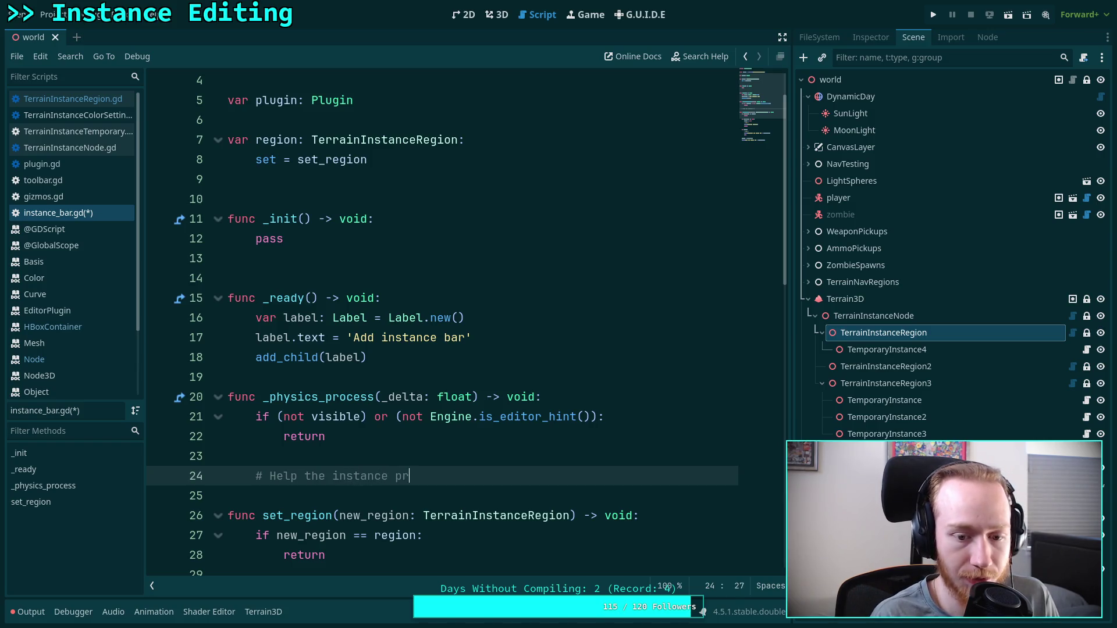
key(BackSpace)
key(BackSpace)
key(BackSpace)
text(eview al)
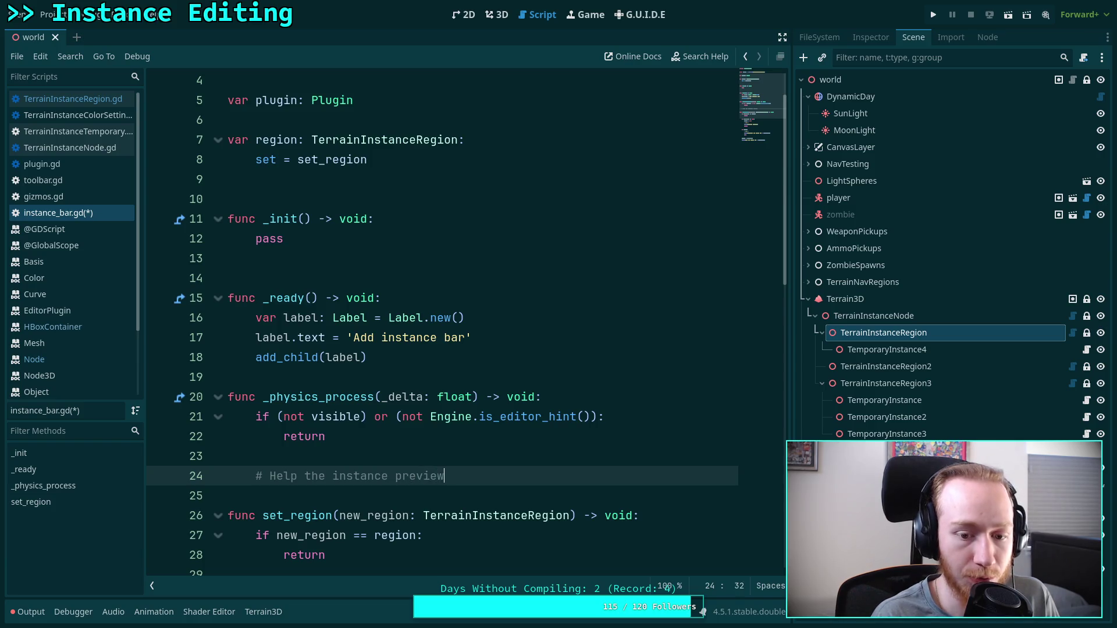
text(ign to terrain )
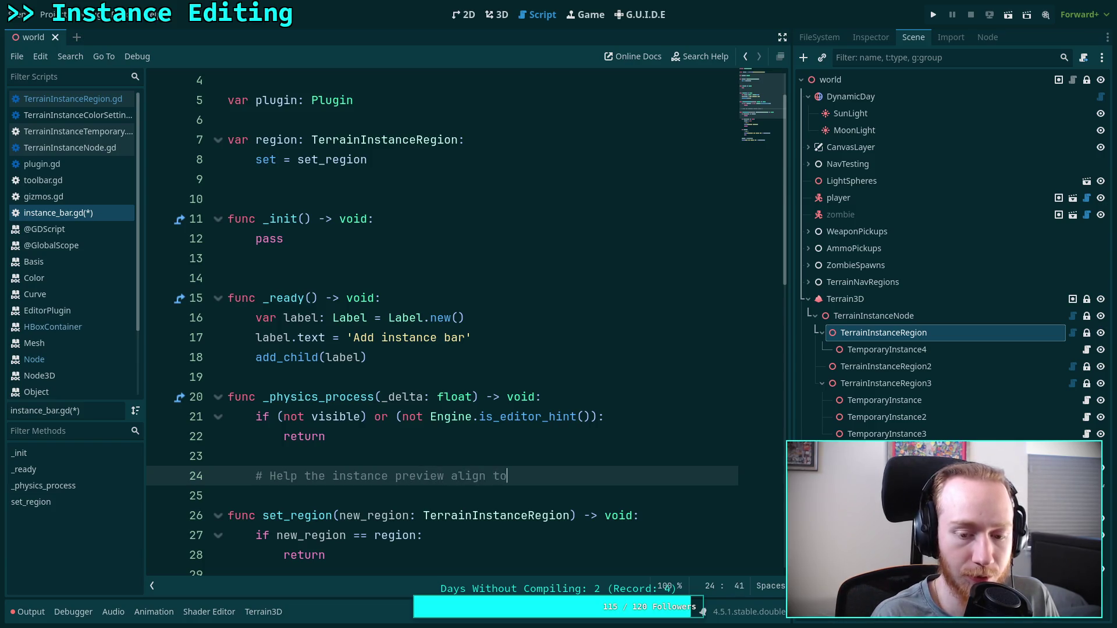
text(afte)
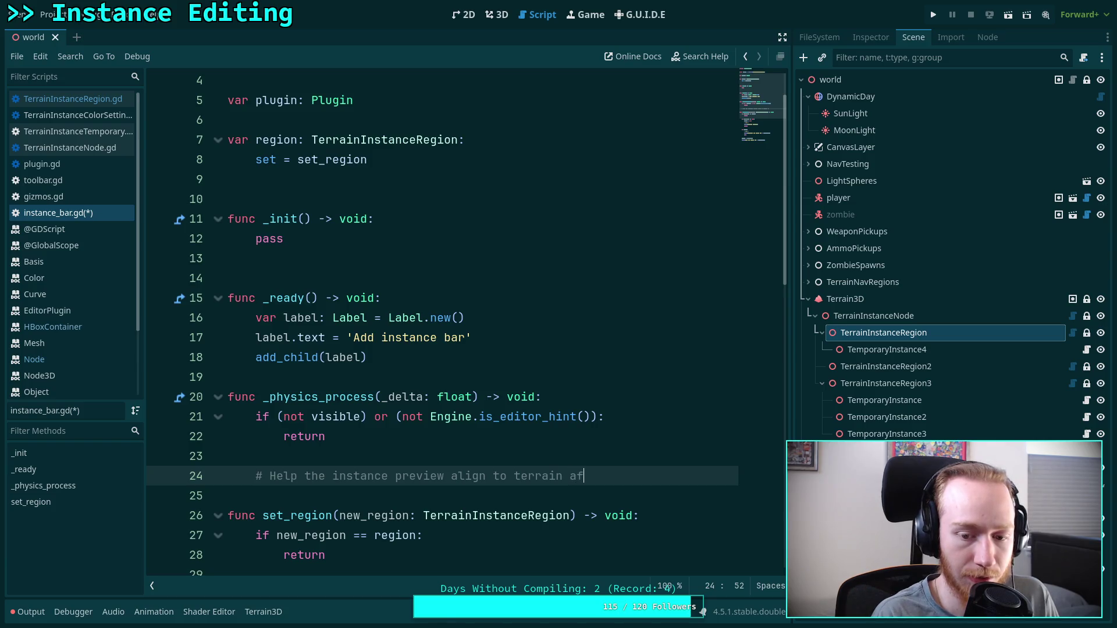
text(r mouse stops m)
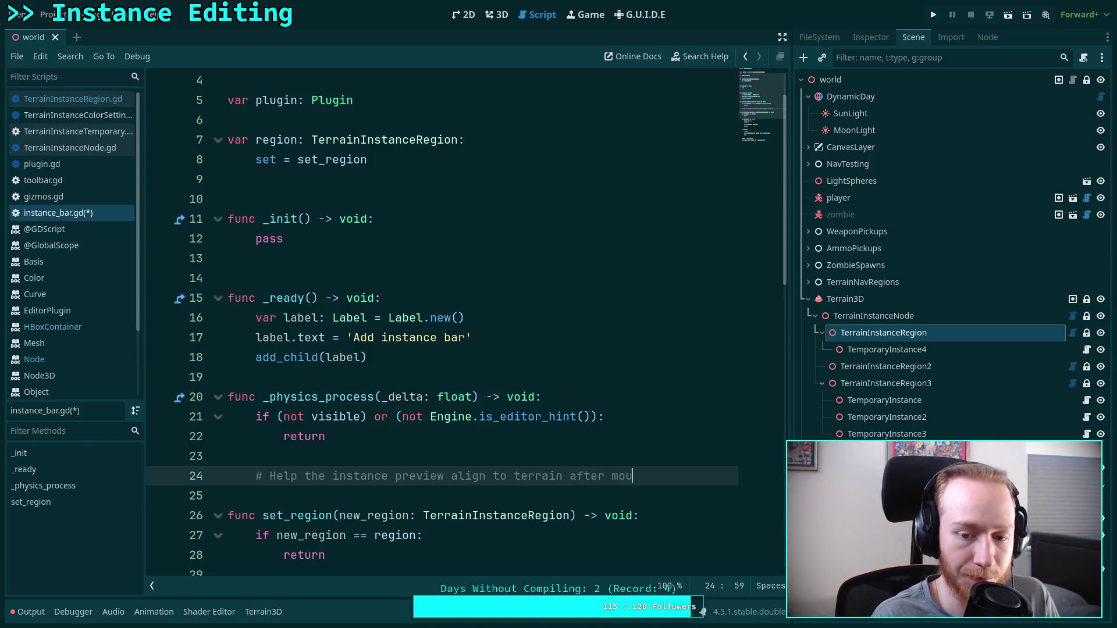
text(oving)
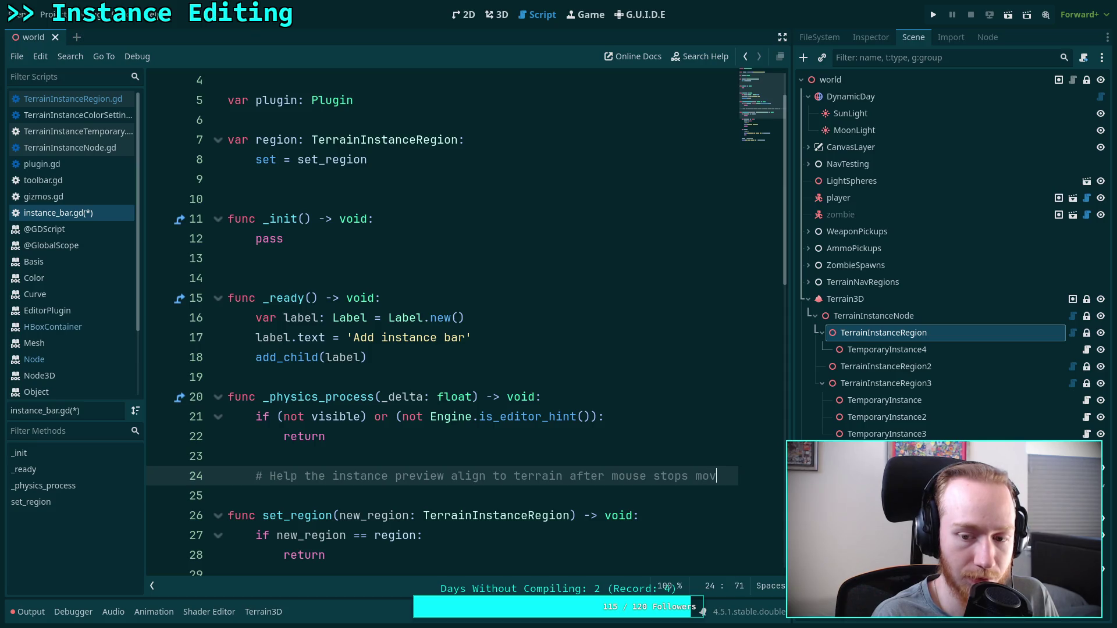
key(Return)
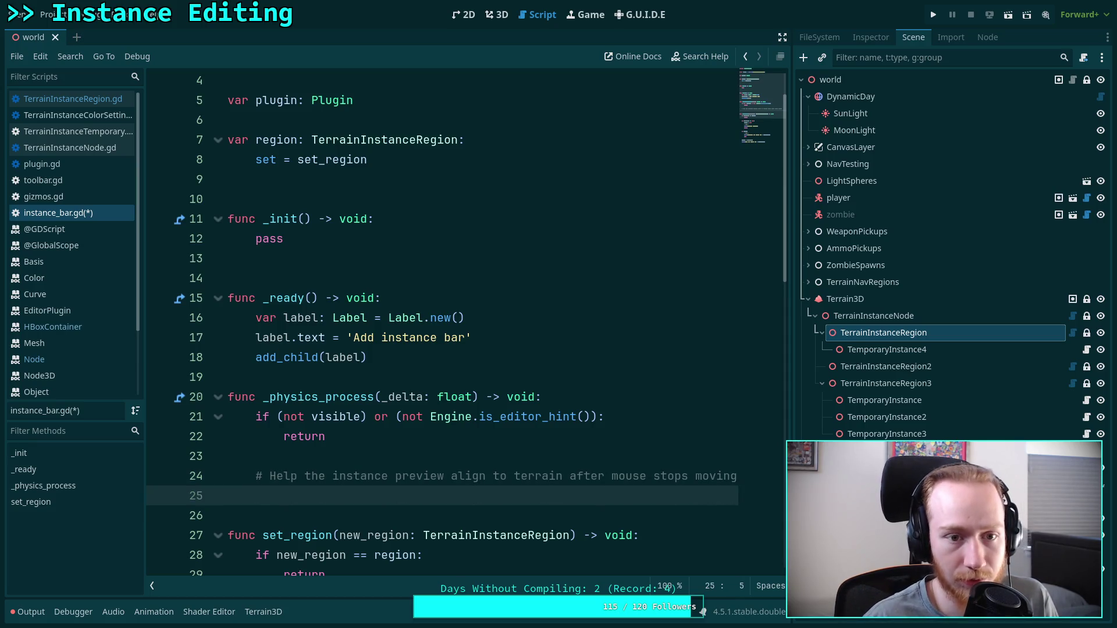
scroll(356, 437, up, 1)
scroll(355, 414, down, 1)
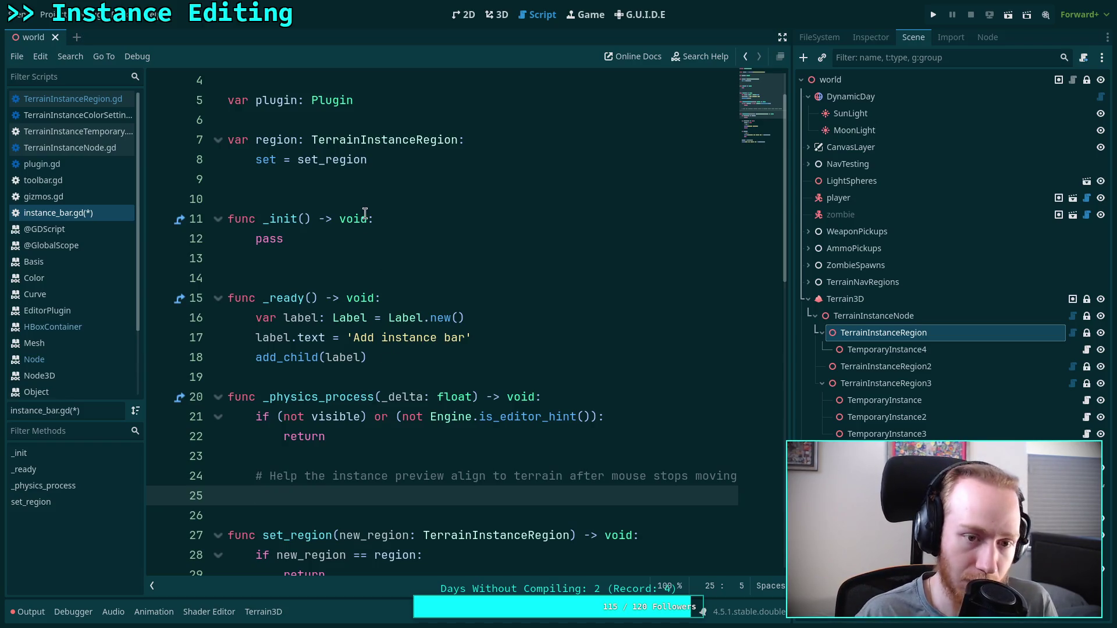
scroll(407, 320, up, 1)
click(503, 241)
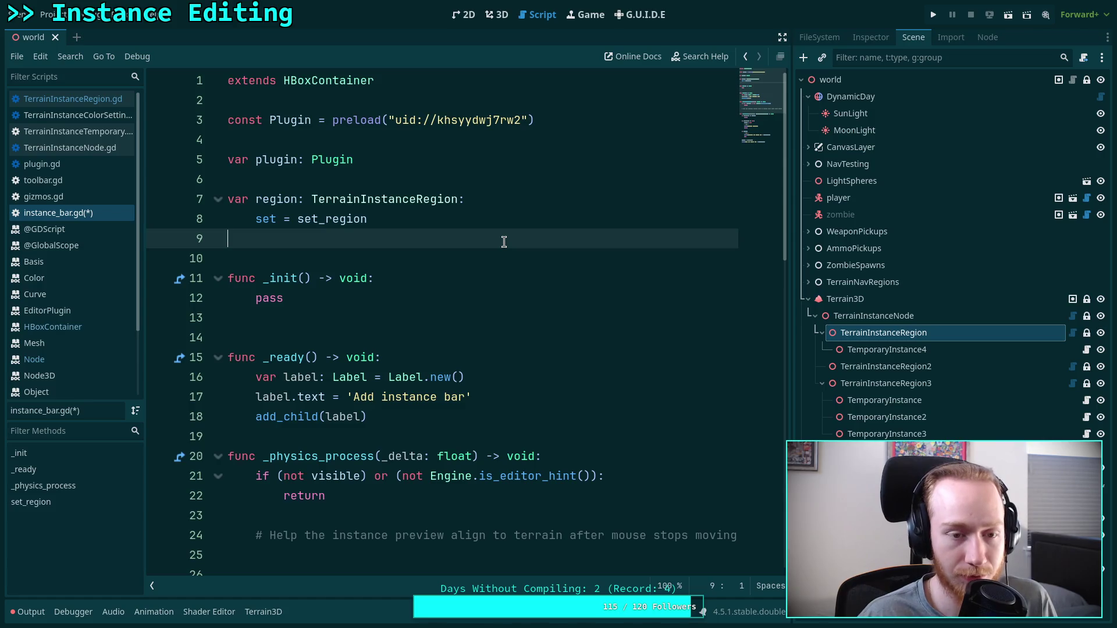
Step: Declare var _preview_update_frames: int = 0 and var _preview_last_mouse_pos: Vector3
key(Return)
key(Return)
text(var)
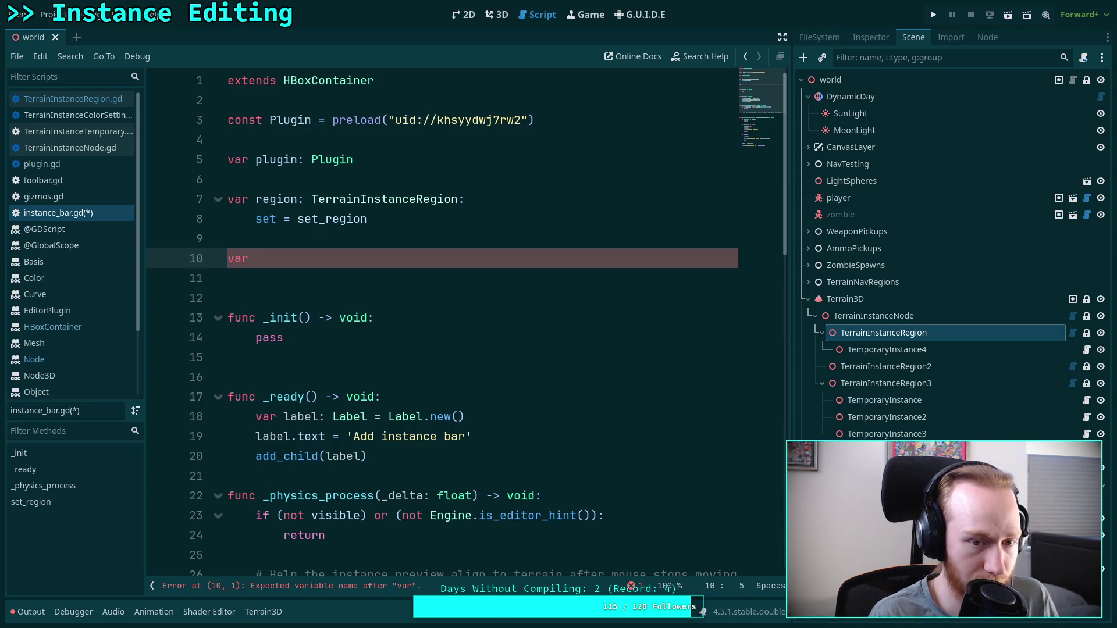
text(_preview)
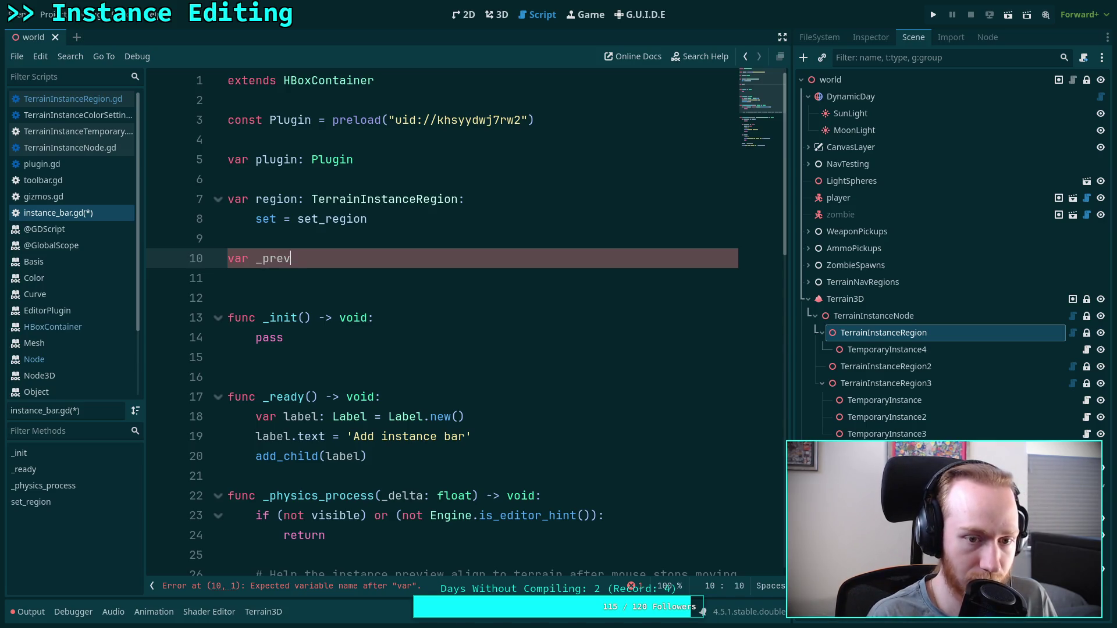
text(_update_fgra)
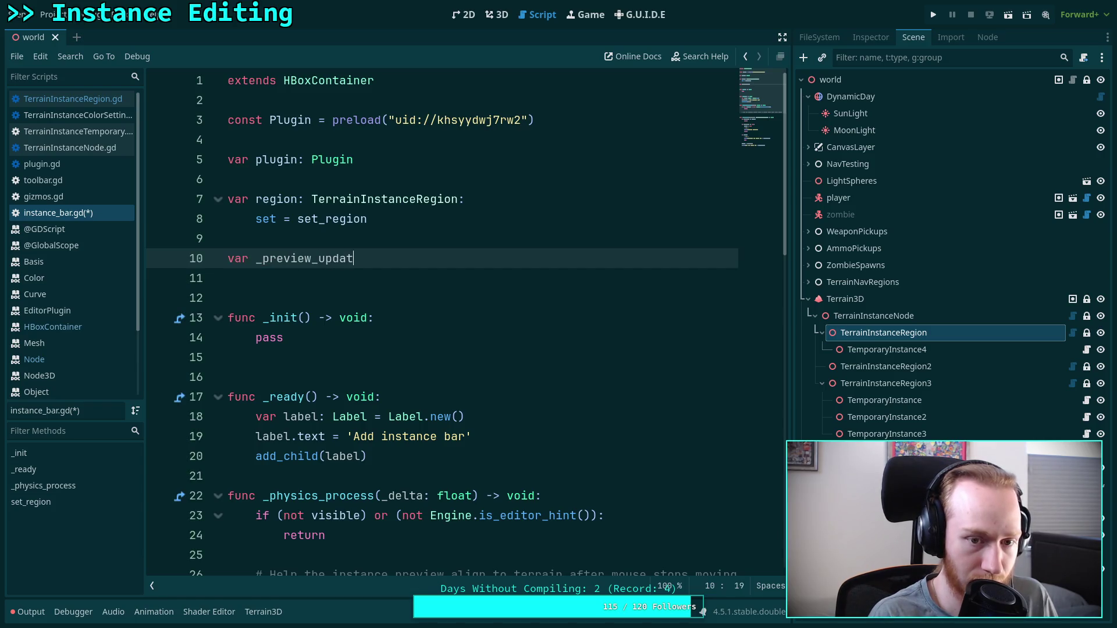
key(BackSpace)
key(BackSpace)
key(BackSpace)
text(rames: i)
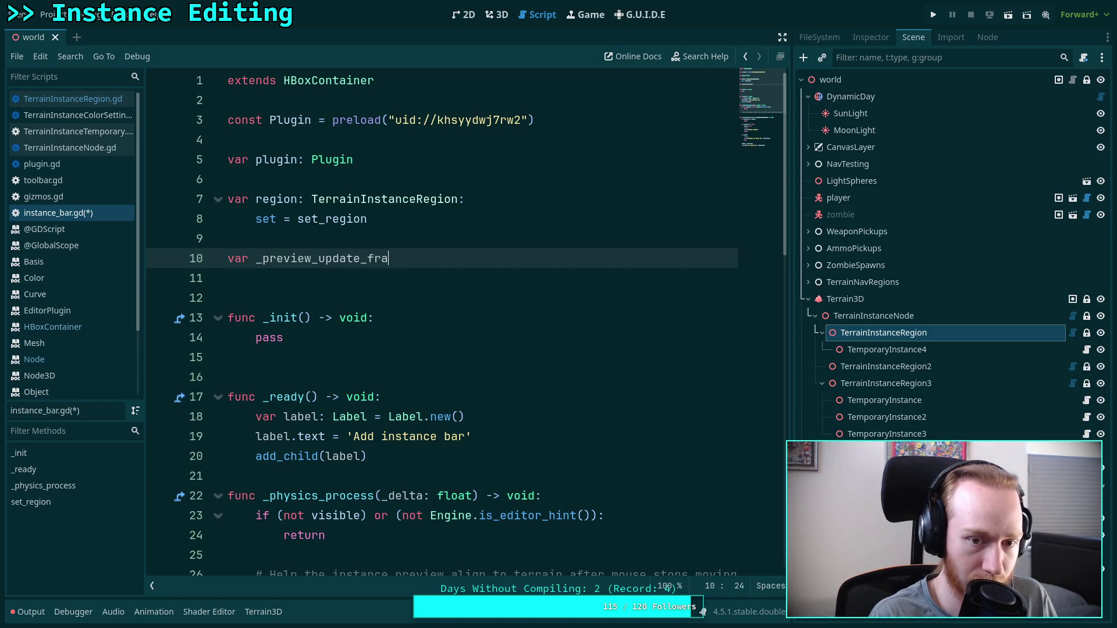
text(nt = 0)
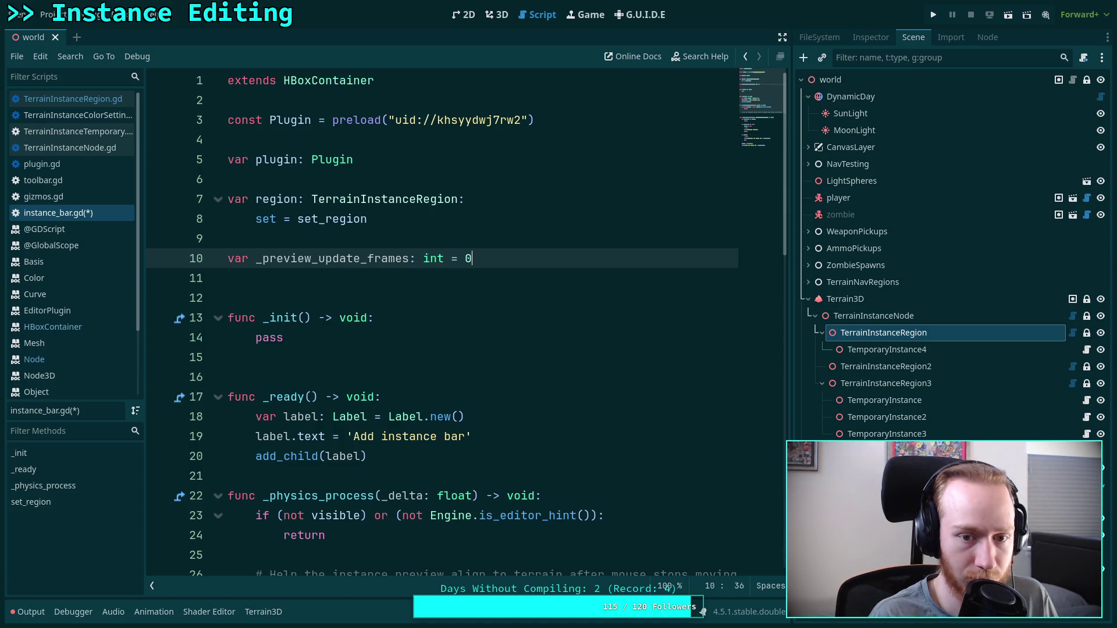
key(Return)
text(var _preview_last_mouse_pos: )
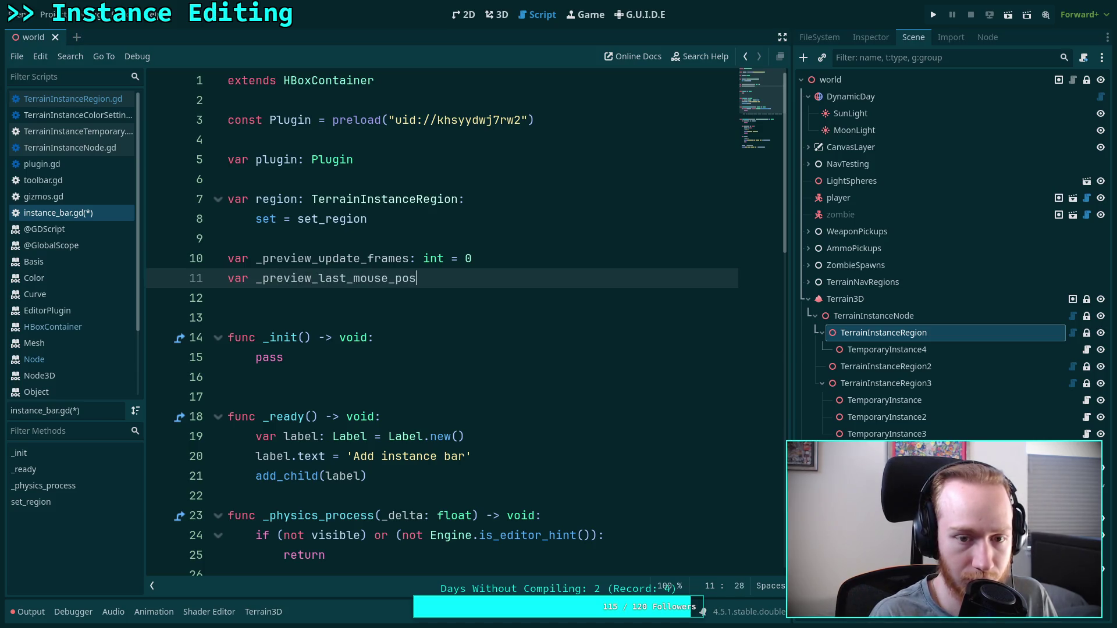
text(Vector3)
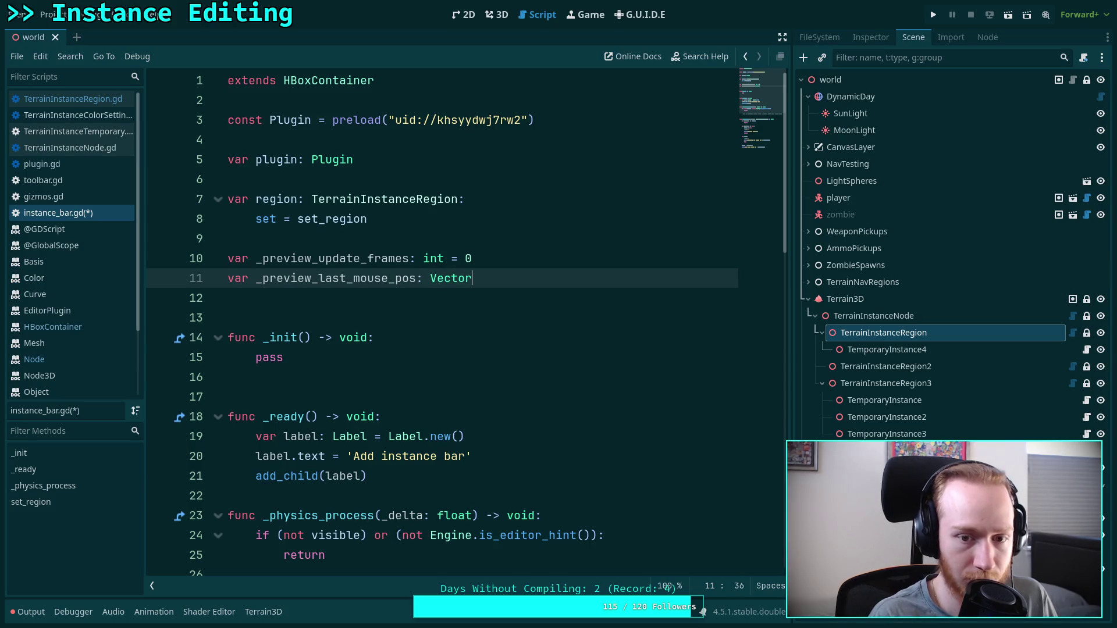
click(349, 236)
Step: Under the comment, begin 'if not _preview_last_mouse_pos == plugin.mouse_position'
scroll(349, 232, down, 3)
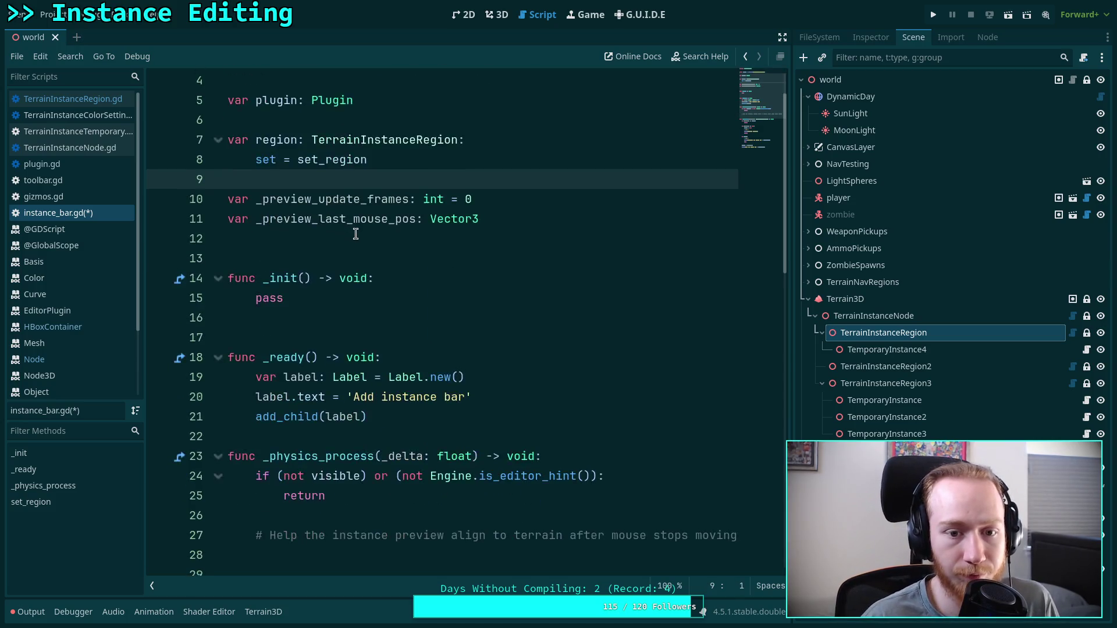
click(380, 436)
text(if )
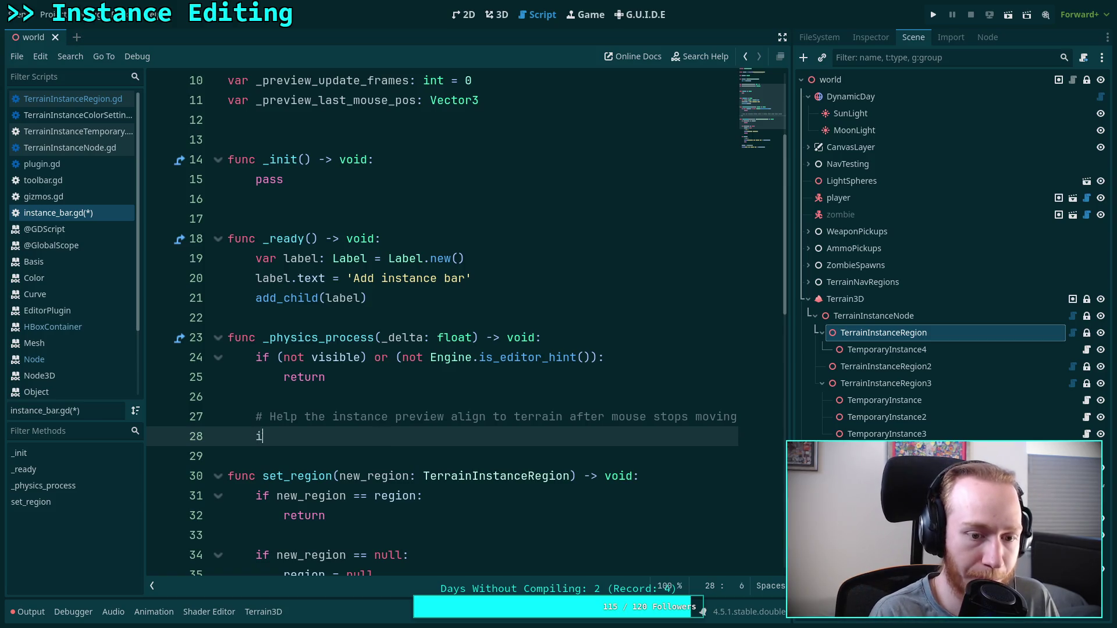
text(_pr)
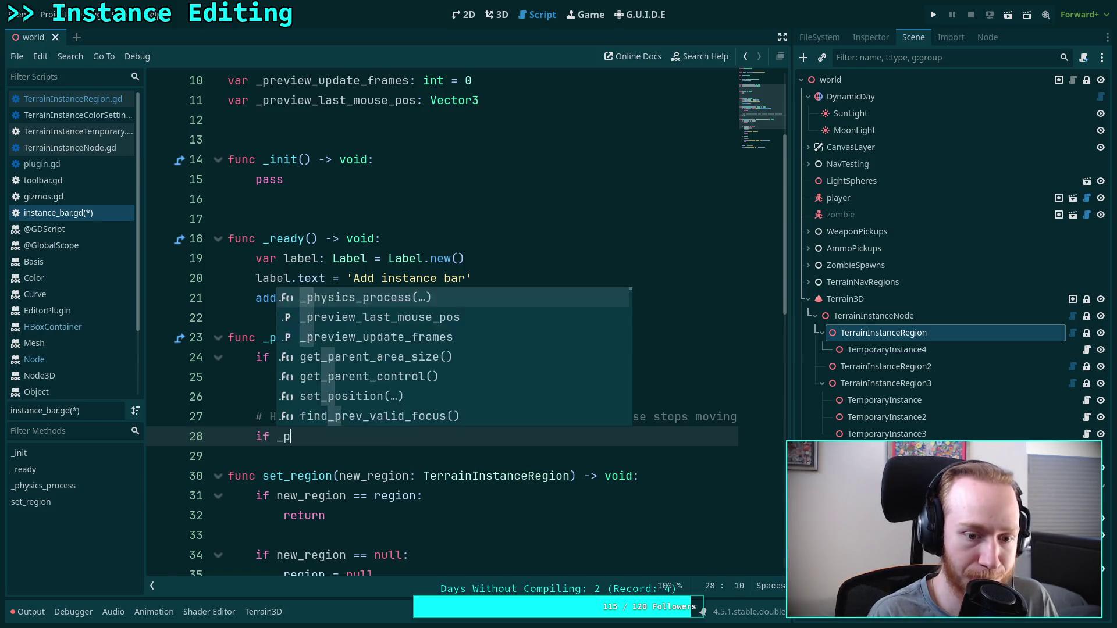
key(BackSpace)
key(BackSpace)
key(BackSpace)
text(not _pr)
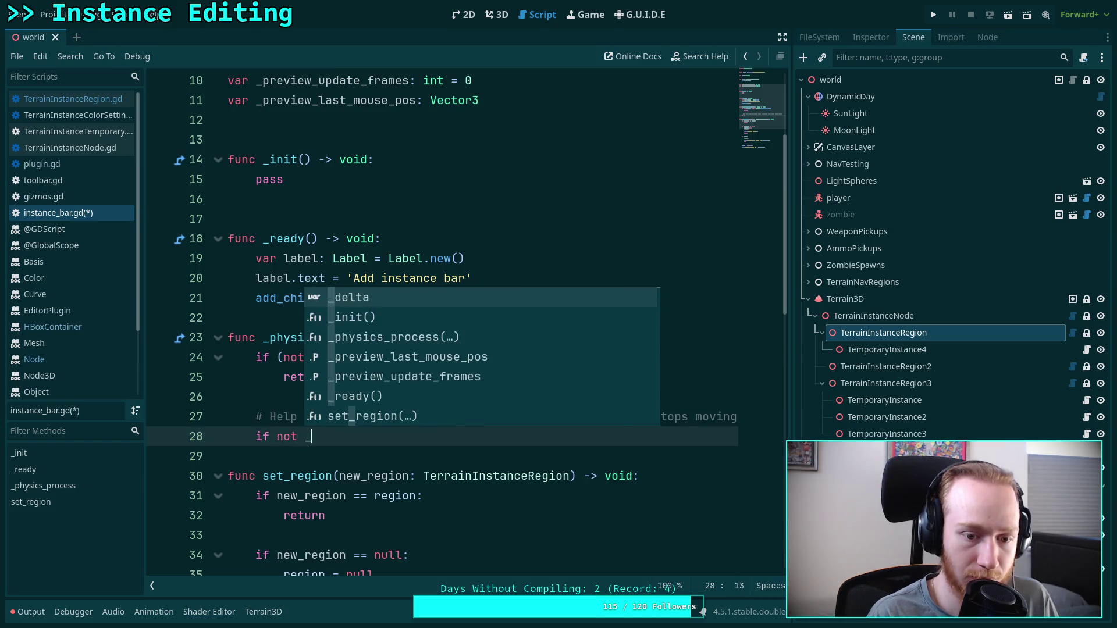
key(Return)
text(== plugin.mou)
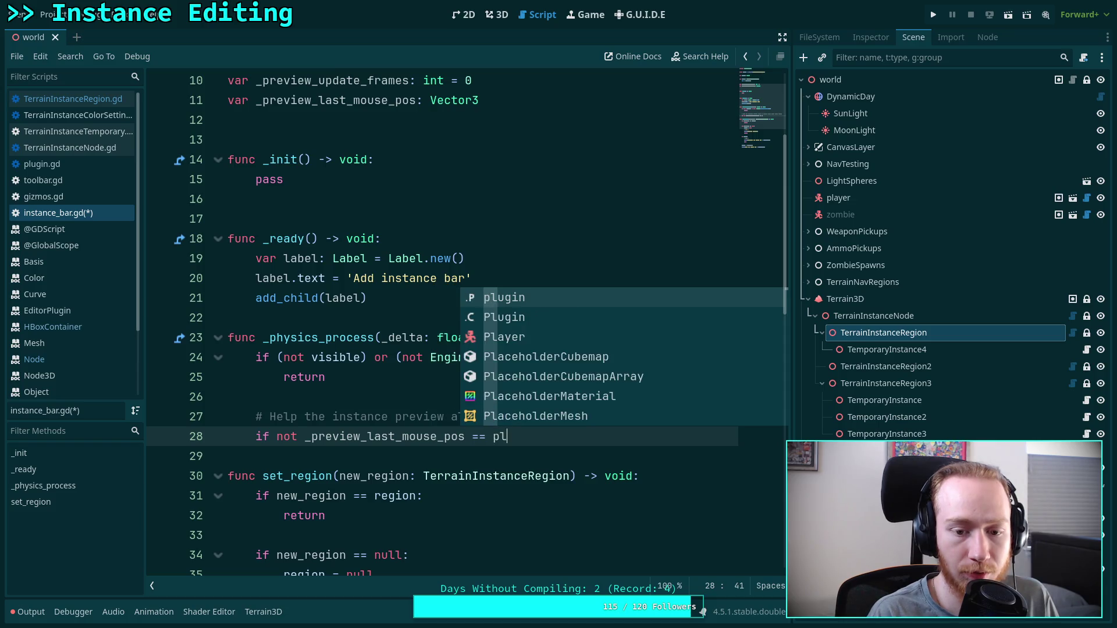
key(Return)
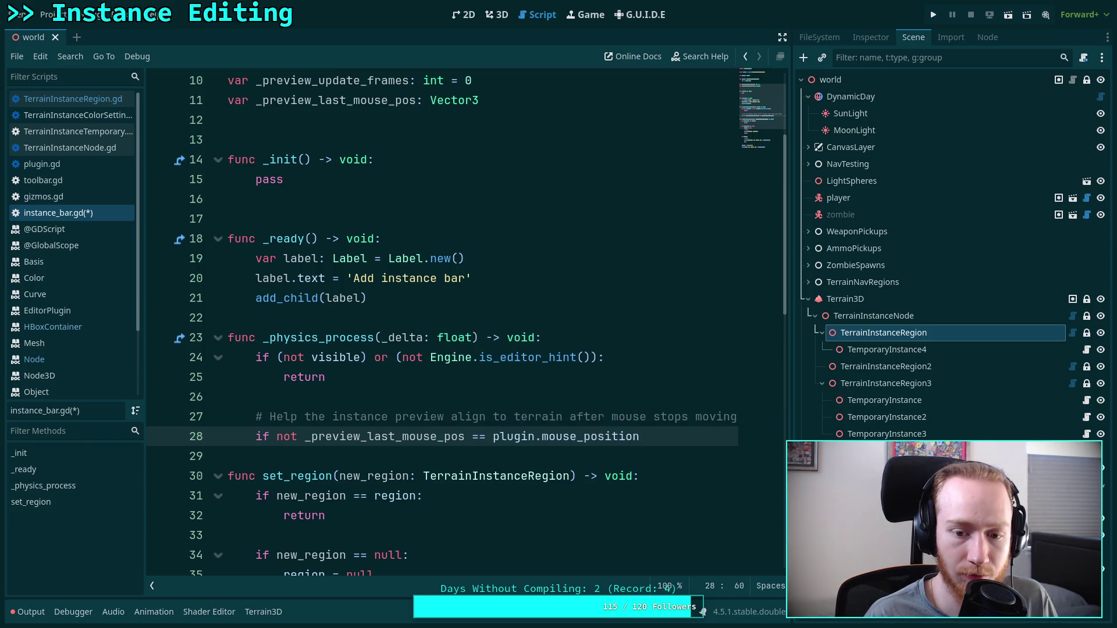
Step: Rewrite the condition as _preview_last_mouse_pos != plugin.mouse_position, dropping the not
key(Return)
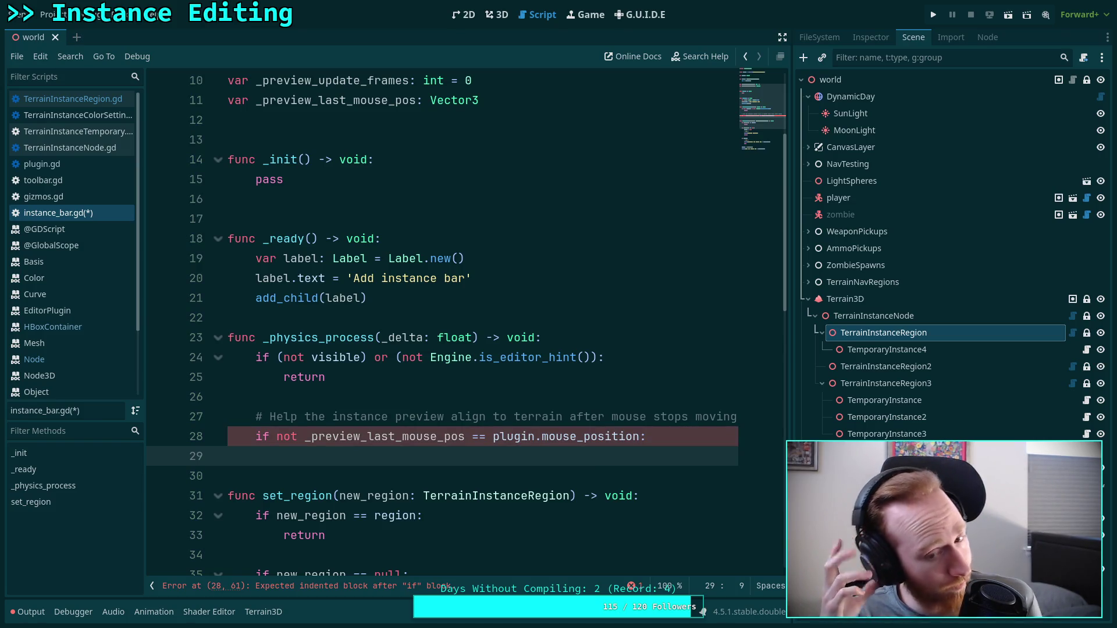
click(473, 437)
key(Delete)
text(!)
key(ctrl+Left)
key(ctrl+Left)
key(BackSpace)
key(BackSpace)
key(BackSpace)
Step: When the mouse moved, set _preview_update_frames to 5 and return early
click(455, 460)
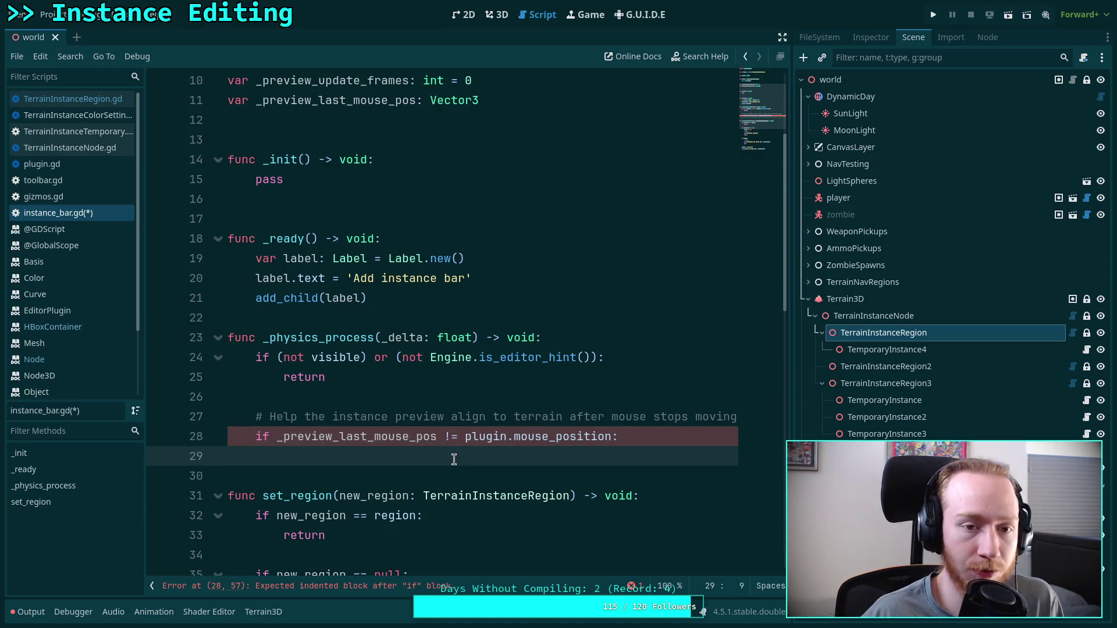
text(_p)
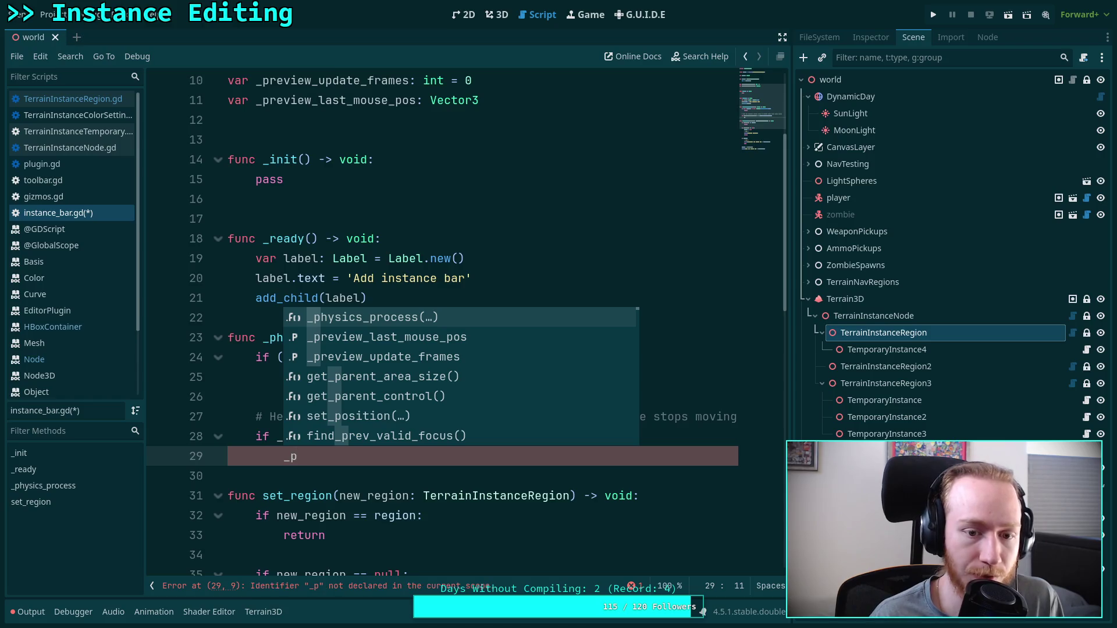
key(Down)
key(Down)
key(Return)
text(5)
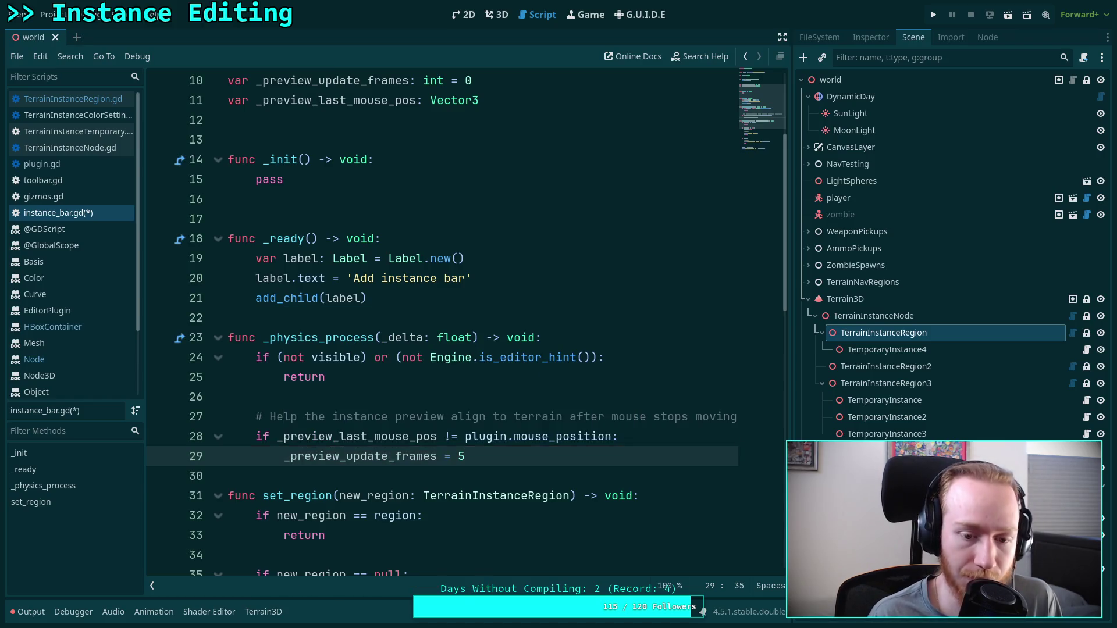
key(Return)
key(Return)
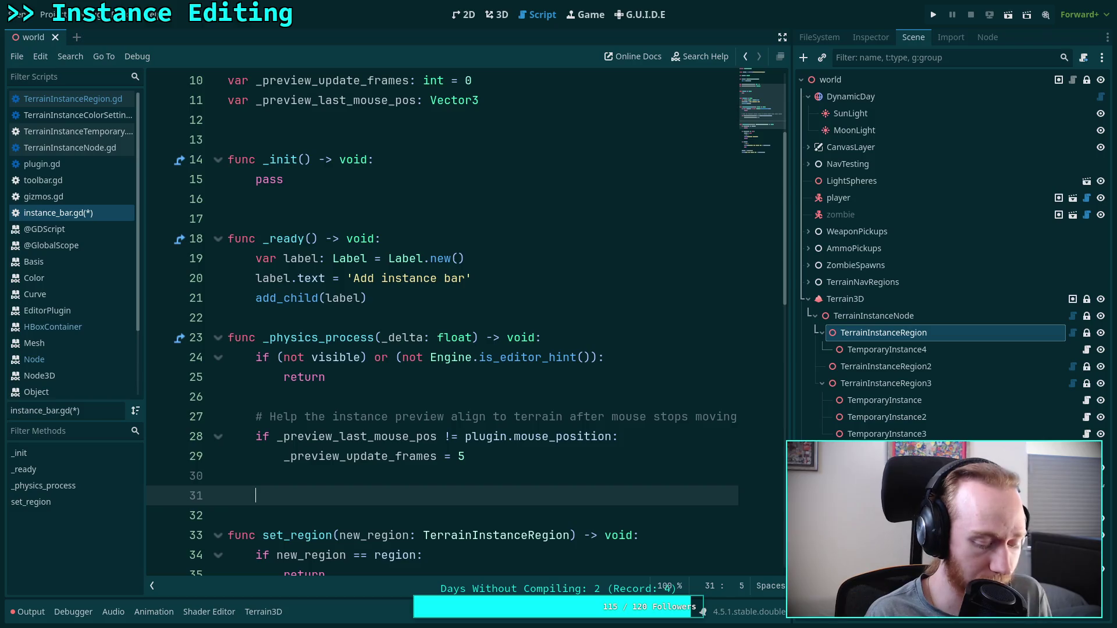
text(if _pr)
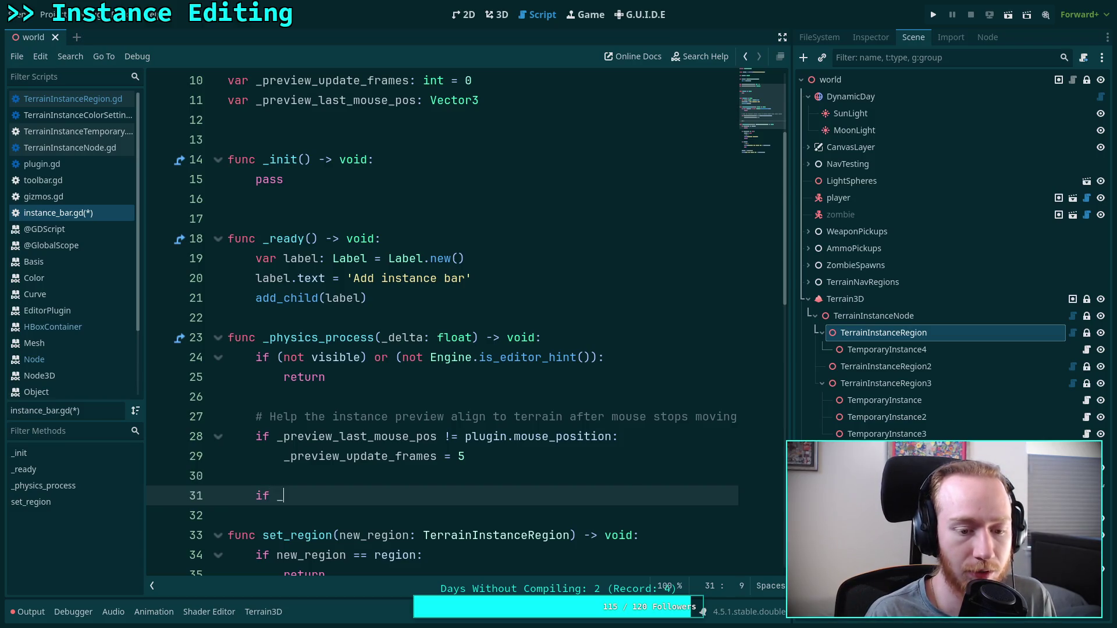
key(Down)
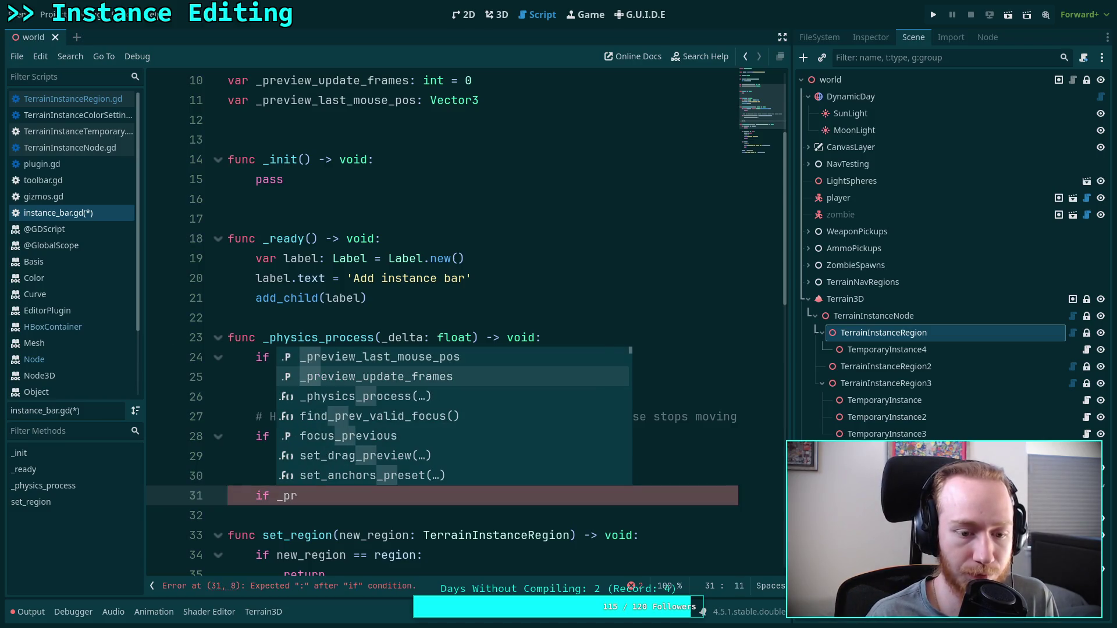
key(Return)
click(504, 454)
key(Return)
text(return)
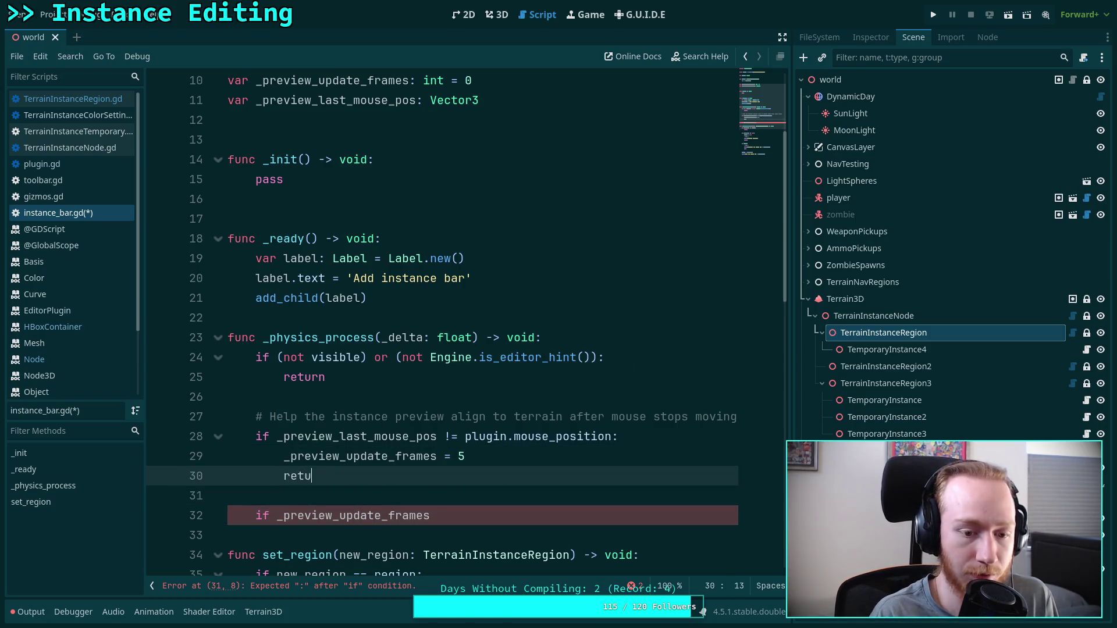
Step: Add 'if _preview_update_frames > 0:' that decrements _preview_update_frames by 1
scroll(498, 444, down, 1)
scroll(499, 444, down, 1)
click(500, 399)
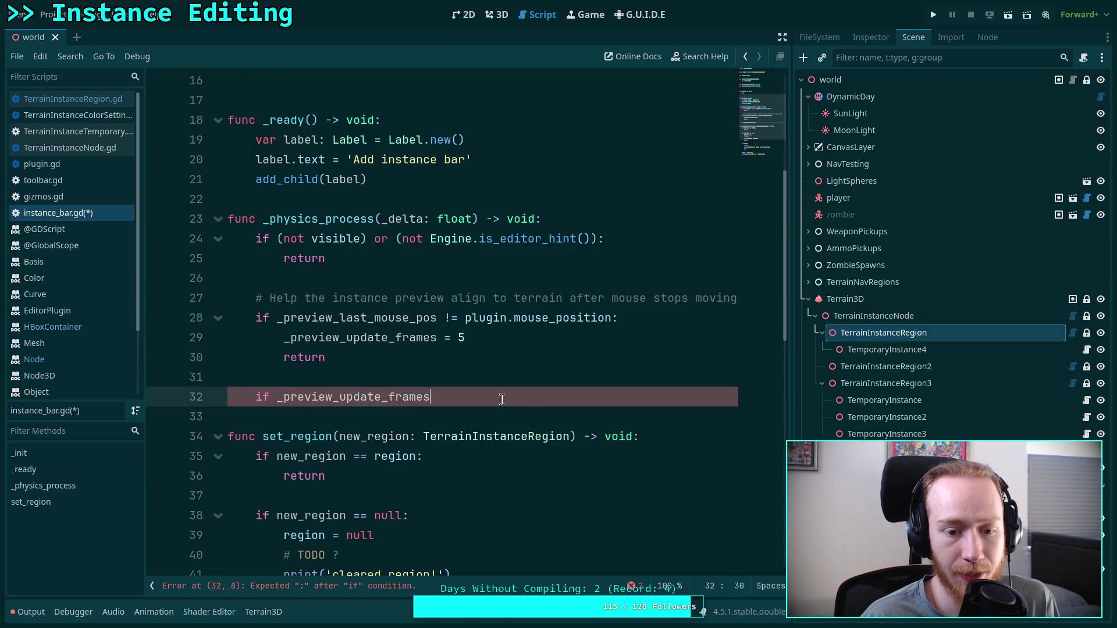
scroll(535, 405, up, 1)
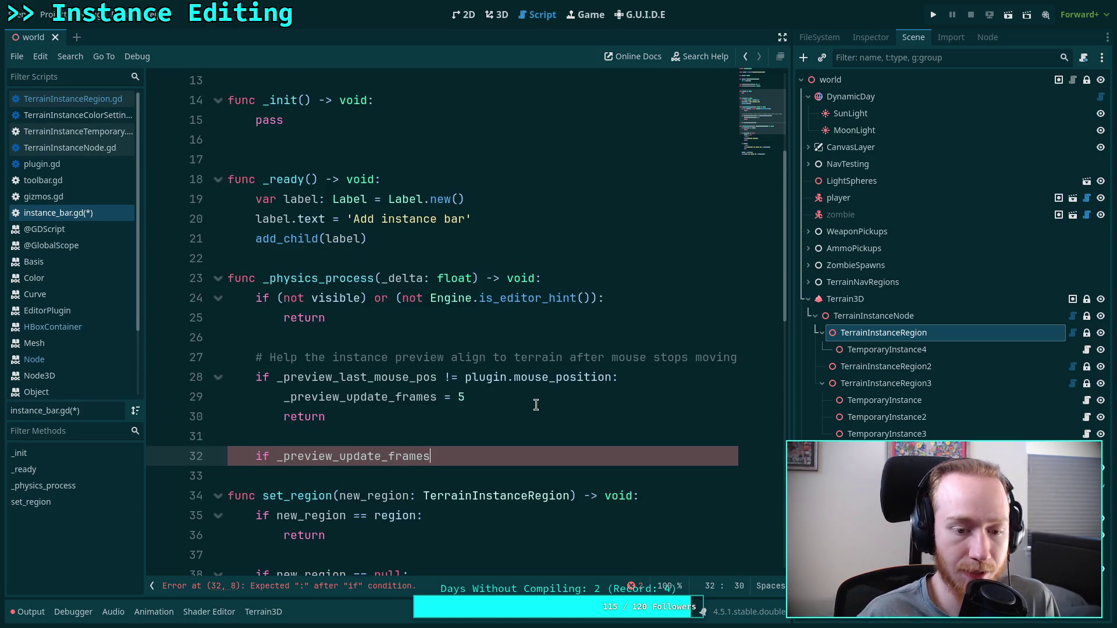
text(> 0:)
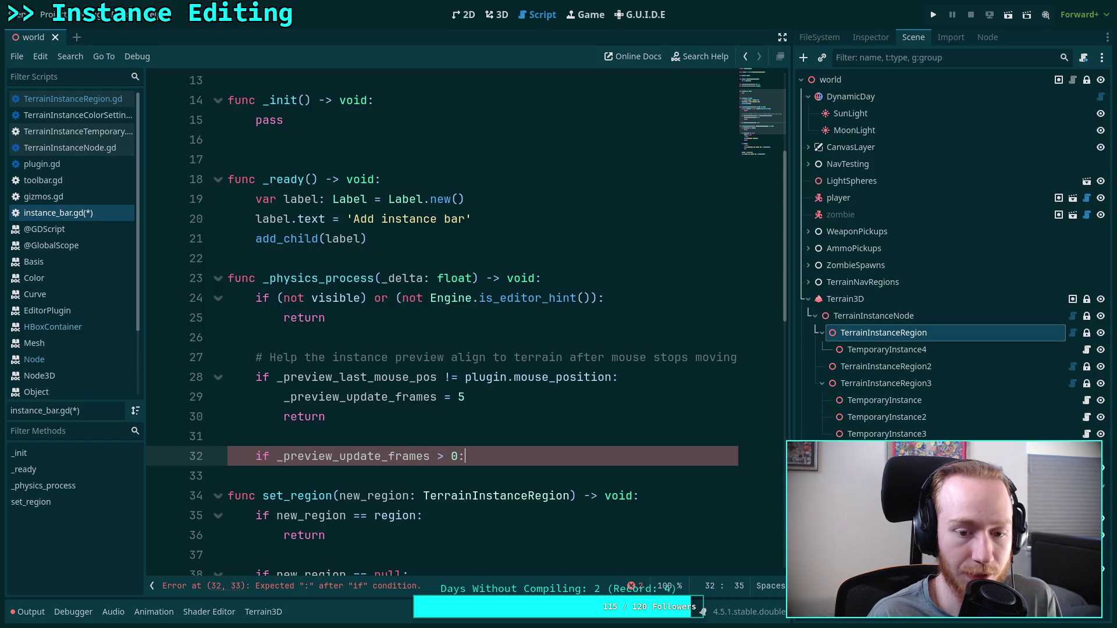
key(Return)
text(-)
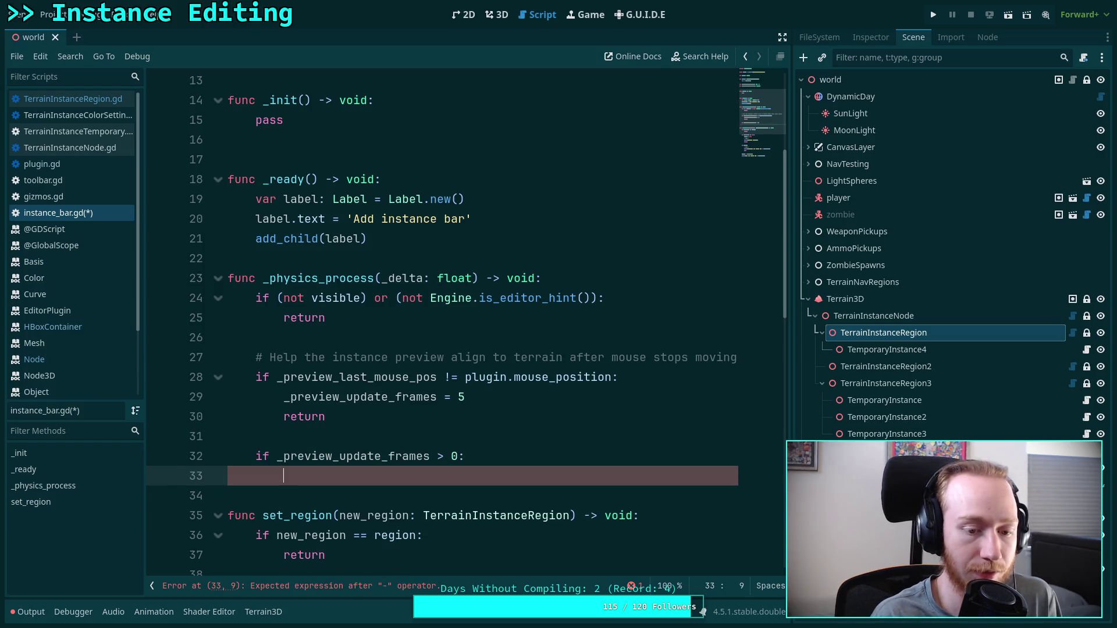
text(pr)
key(Down)
key(Return)
text(-= 1)
key(Return)
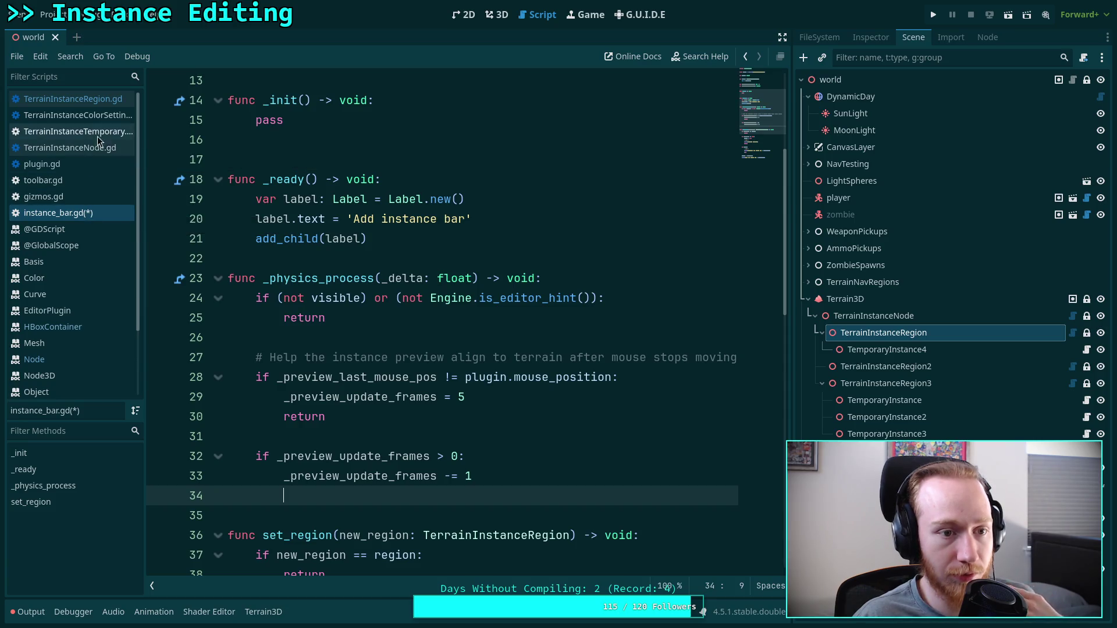
click(87, 164)
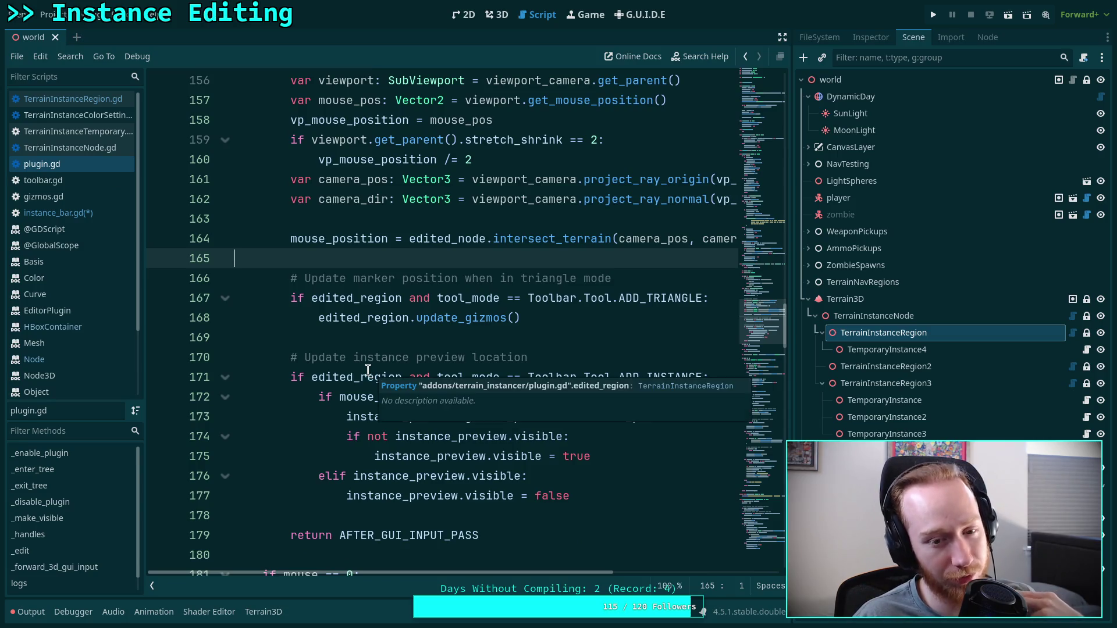
click(307, 338)
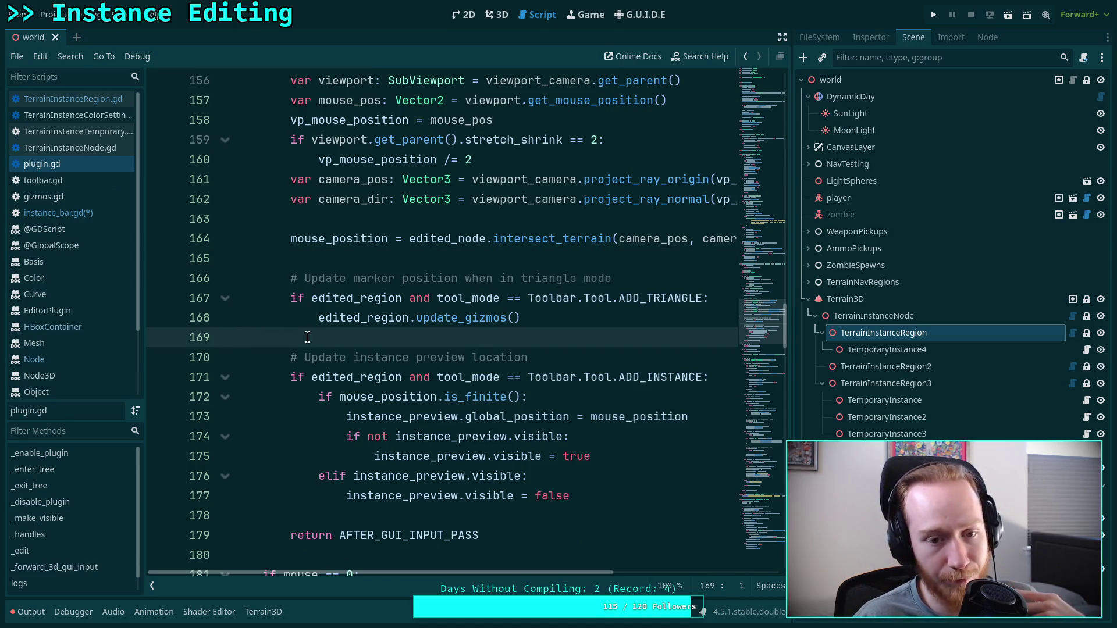
mouse_move(522, 574)
mouse_down()
mouse_move(600, 579)
mouse_move(560, 587)
mouse_move(577, 591)
mouse_move(609, 578)
mouse_move(535, 571)
mouse_up()
scroll(610, 578, up, 3)
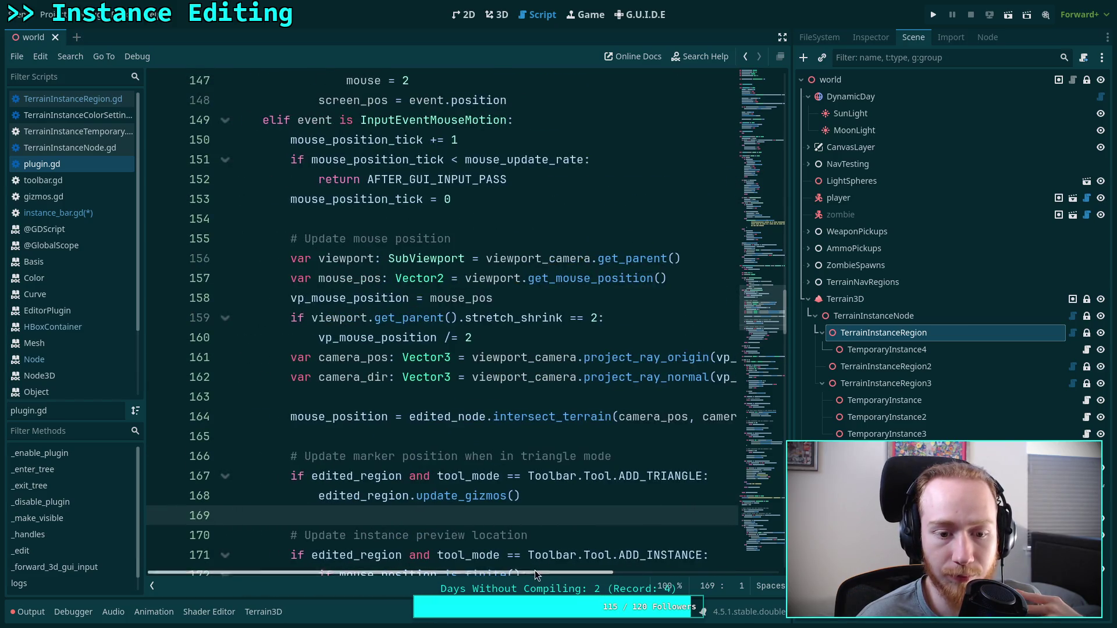
drag(790, 439, 880, 427)
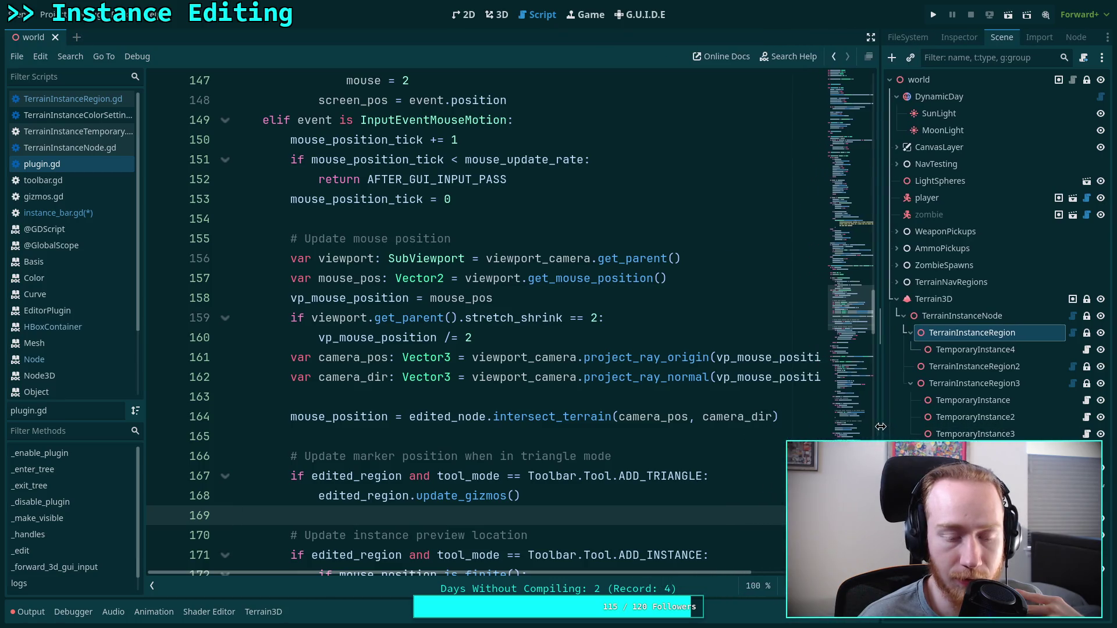
scroll(580, 428, up, 2)
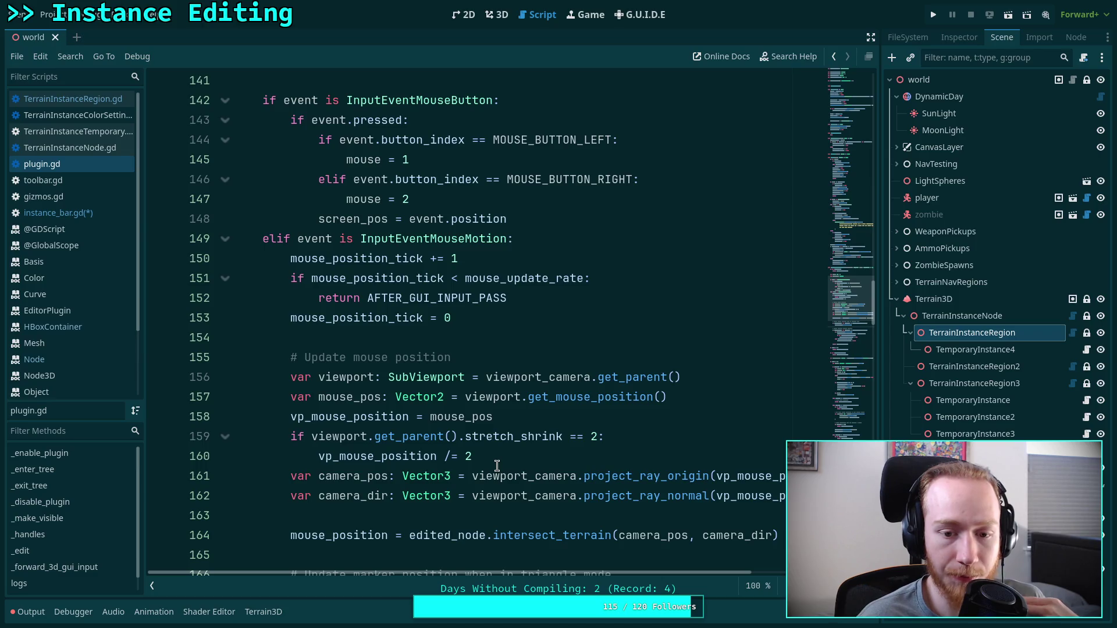
double_click(360, 422)
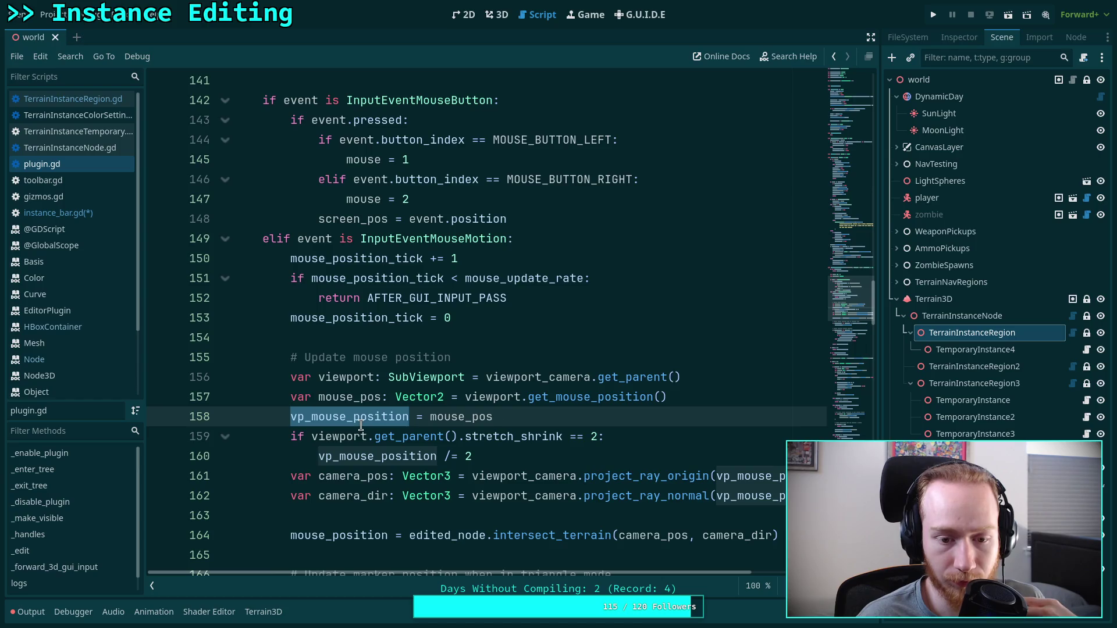
scroll(496, 555, down, 3)
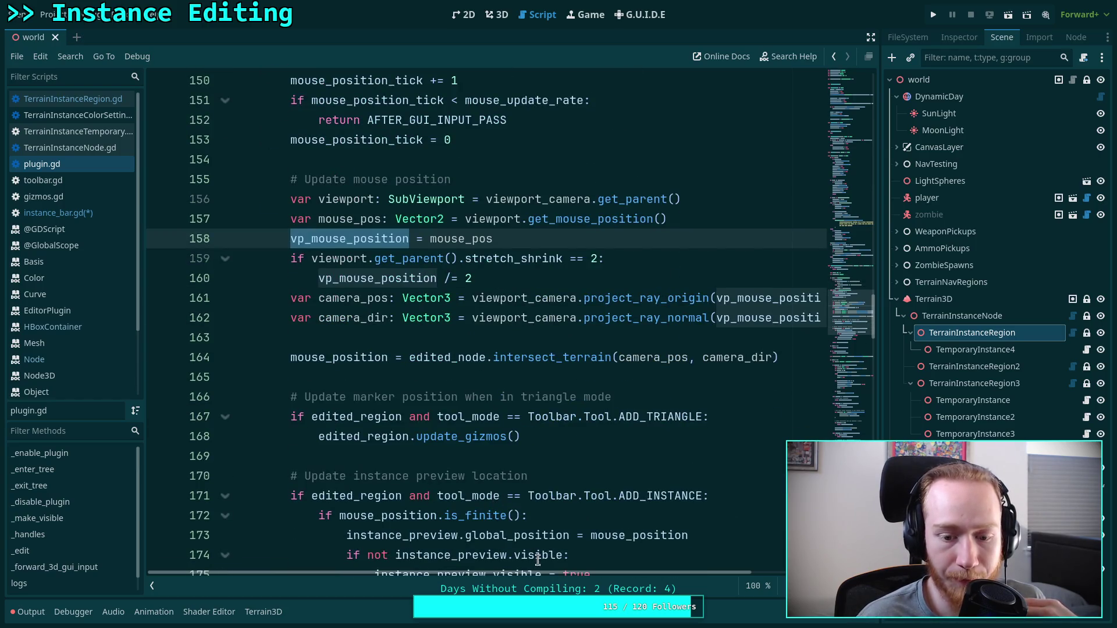
mouse_move(549, 571)
mouse_down()
mouse_move(576, 572)
mouse_move(530, 588)
mouse_up()
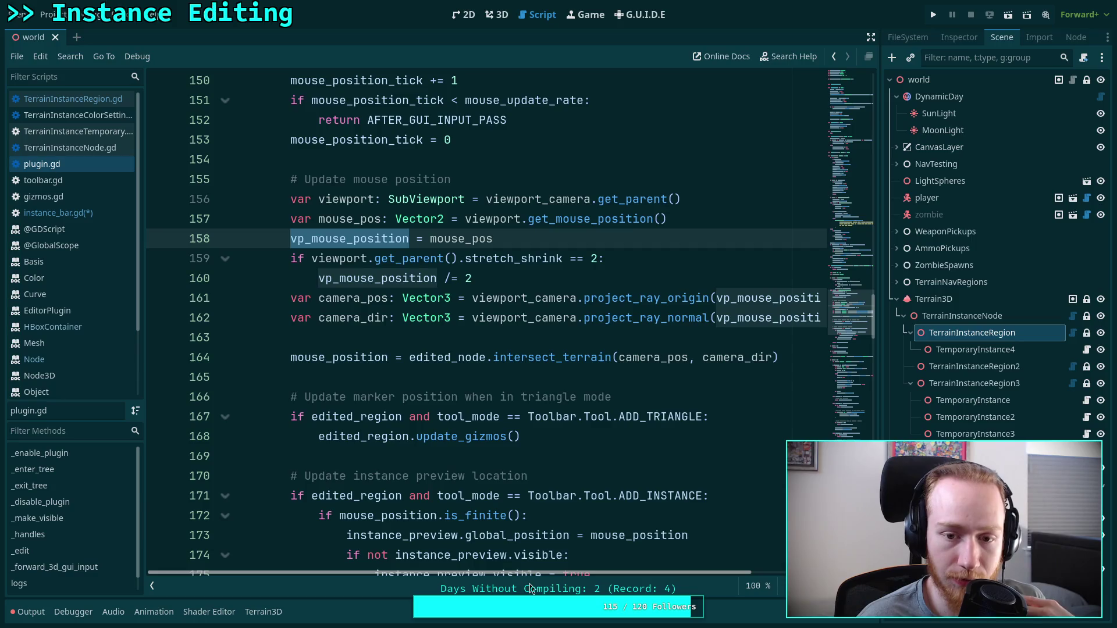
scroll(397, 312, up, 3)
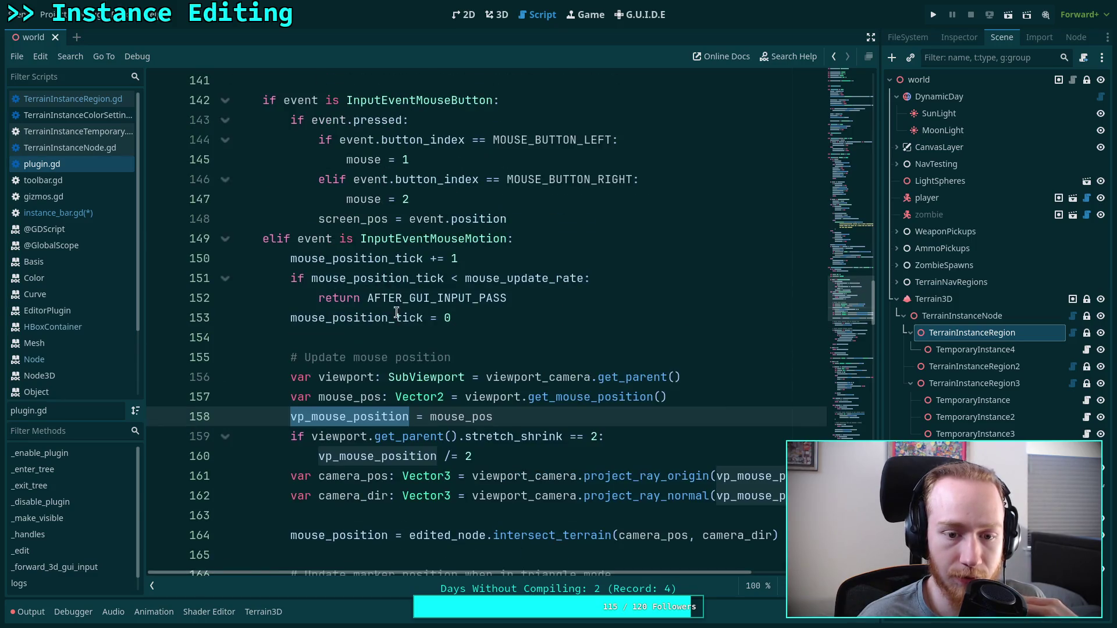
scroll(464, 386, up, 3)
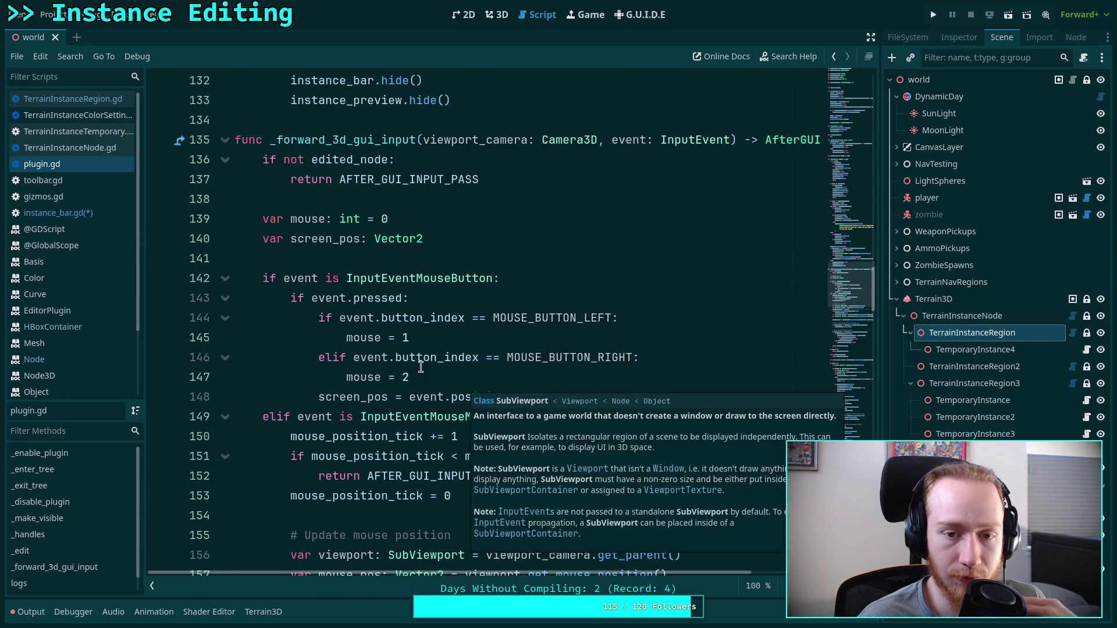
mouse_move(418, 367)
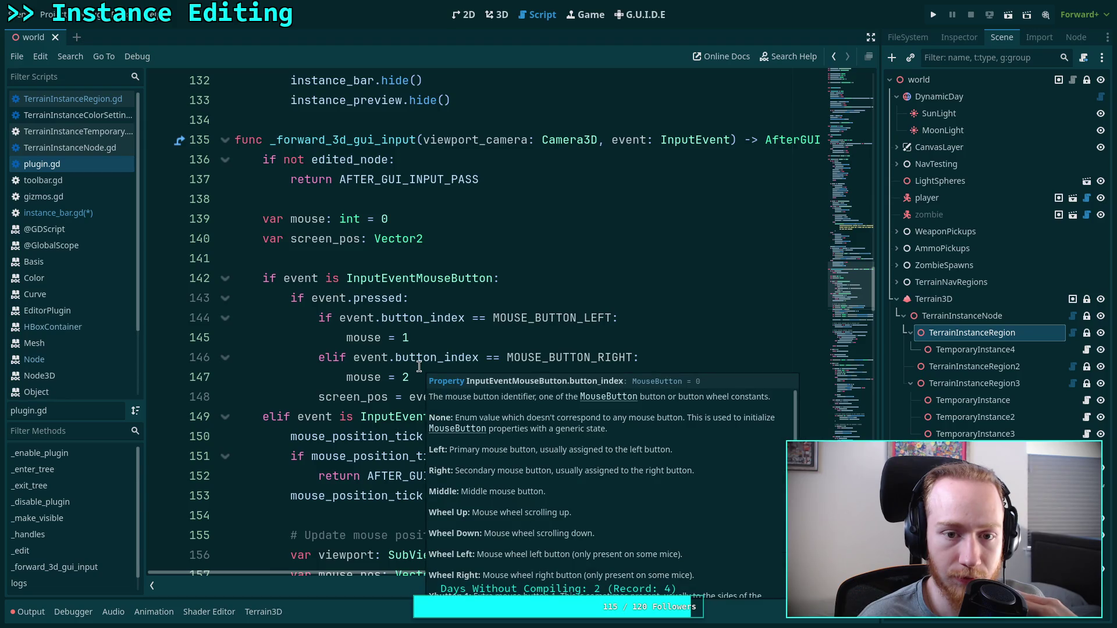
double_click(502, 139)
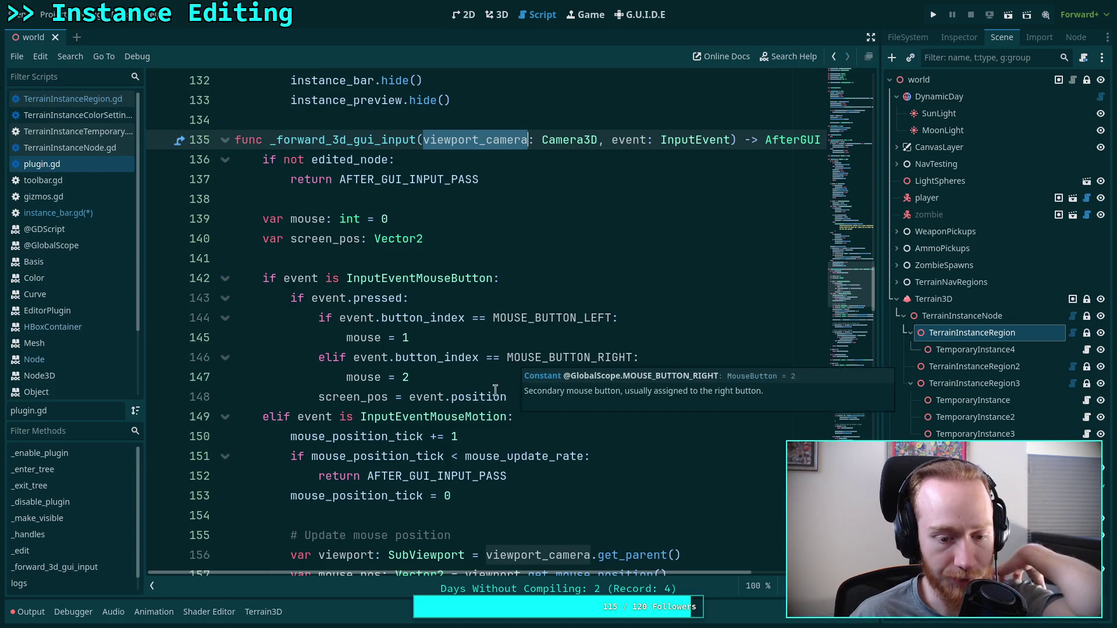
scroll(466, 417, down, 2)
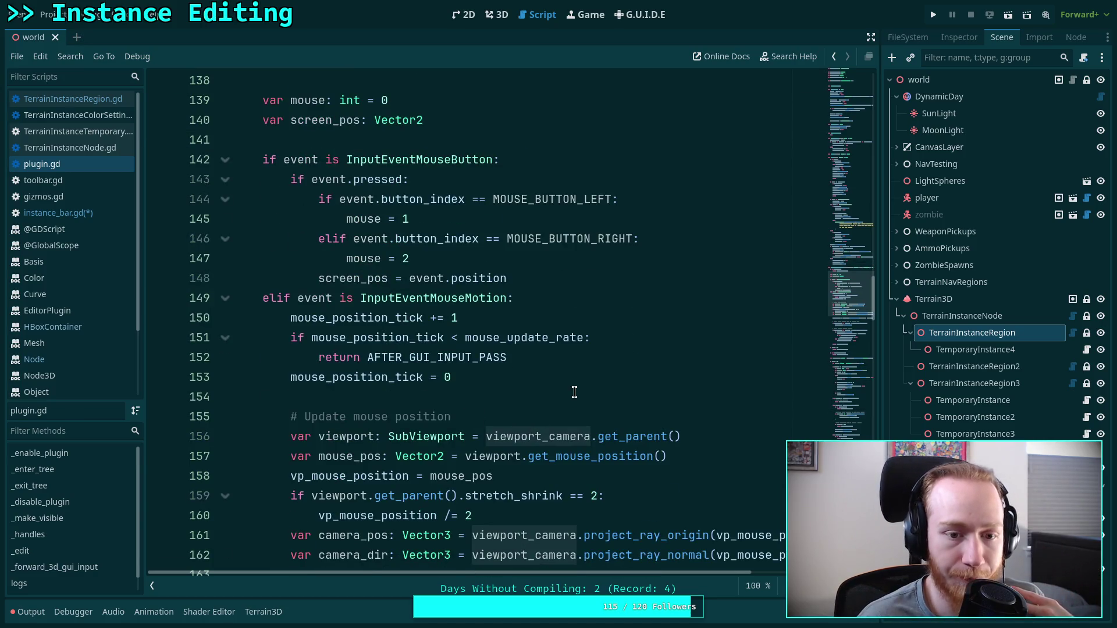
scroll(574, 392, down, 2)
scroll(575, 392, down, 3)
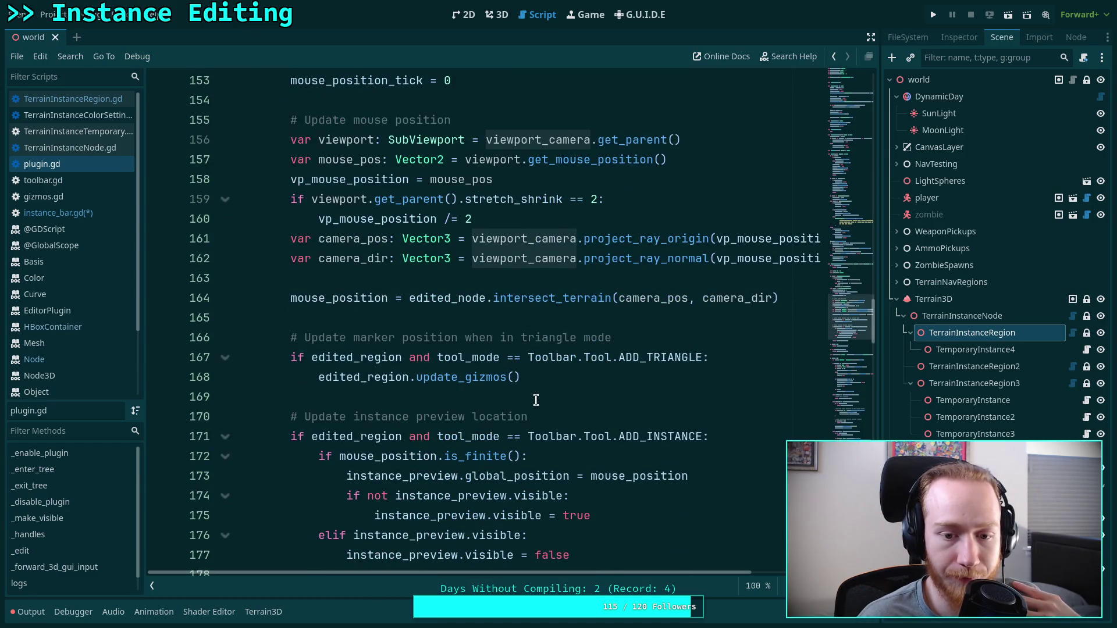
scroll(535, 399, down, 2)
scroll(536, 399, up, 5)
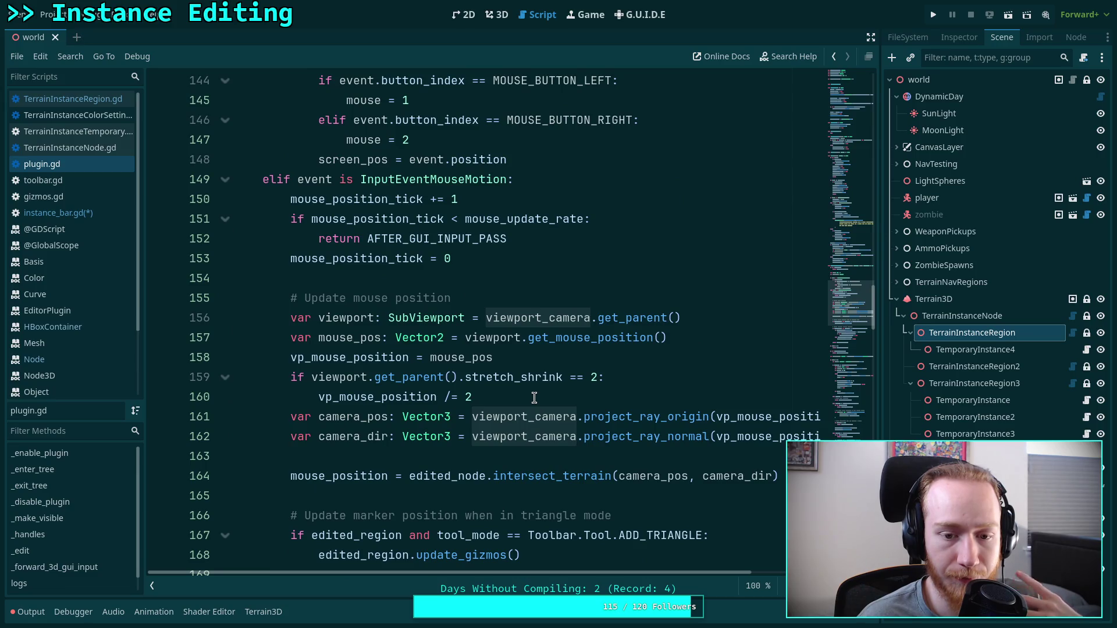
click(546, 458)
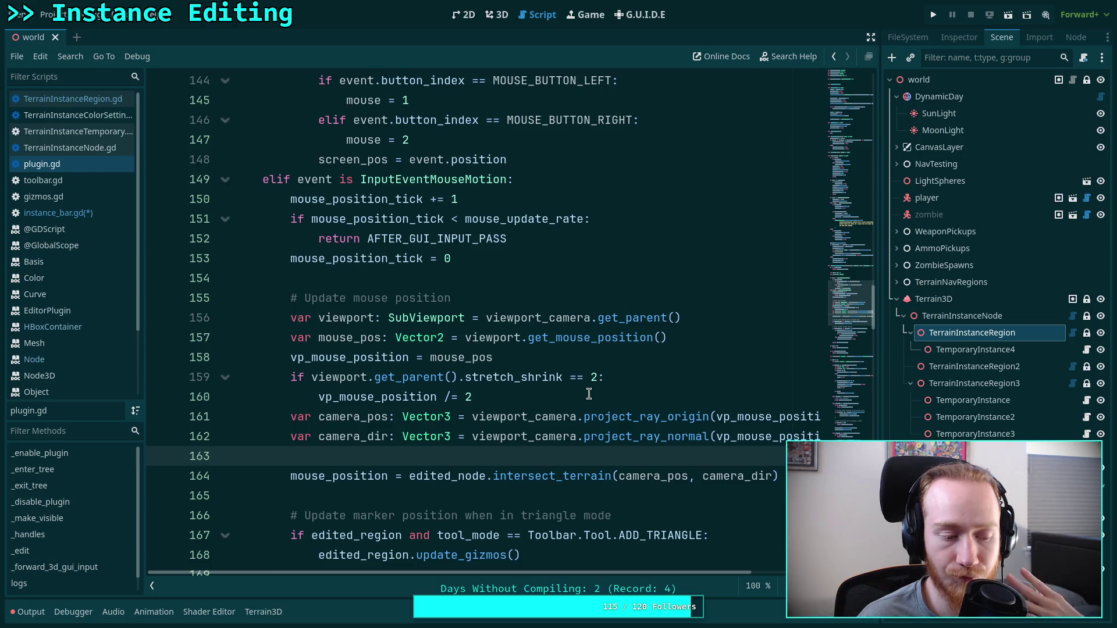
scroll(589, 393, up, 1)
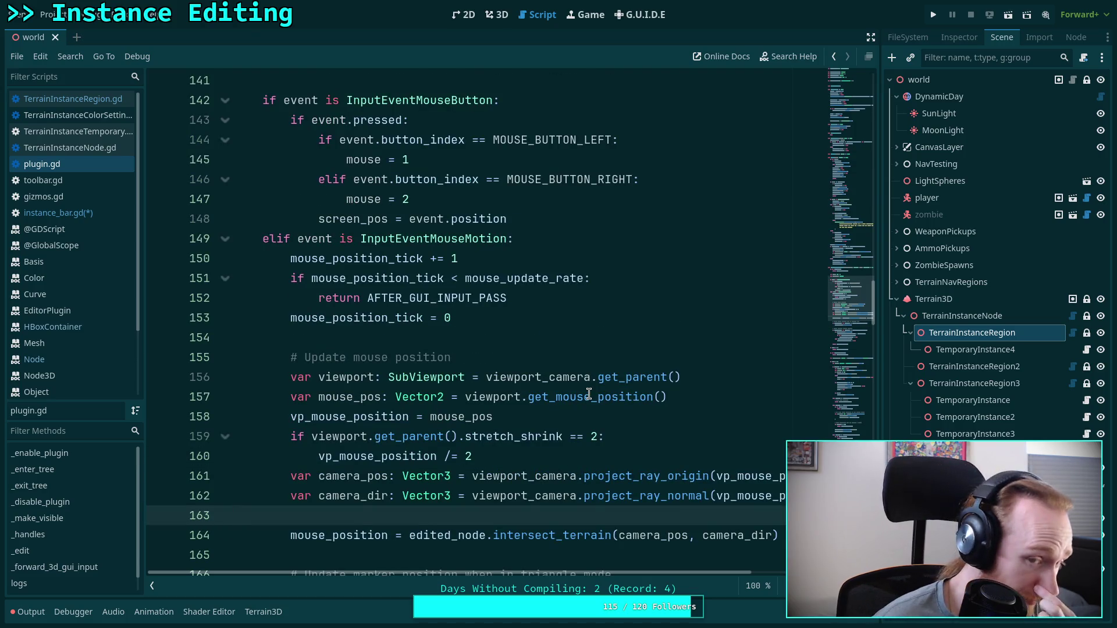
scroll(589, 393, up, 3)
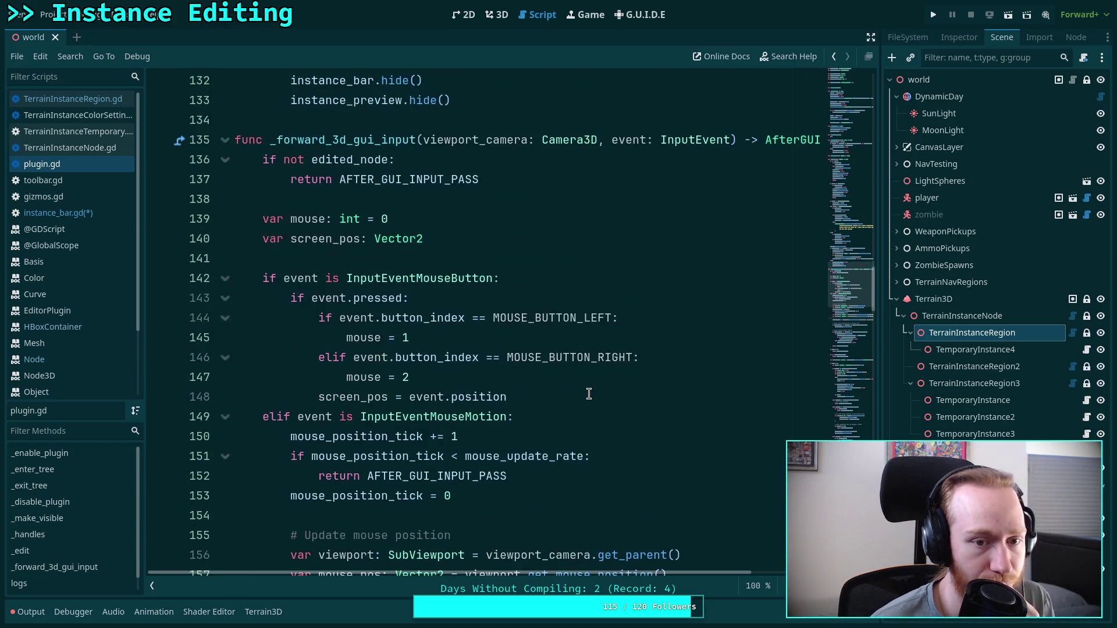
scroll(587, 391, down, 5)
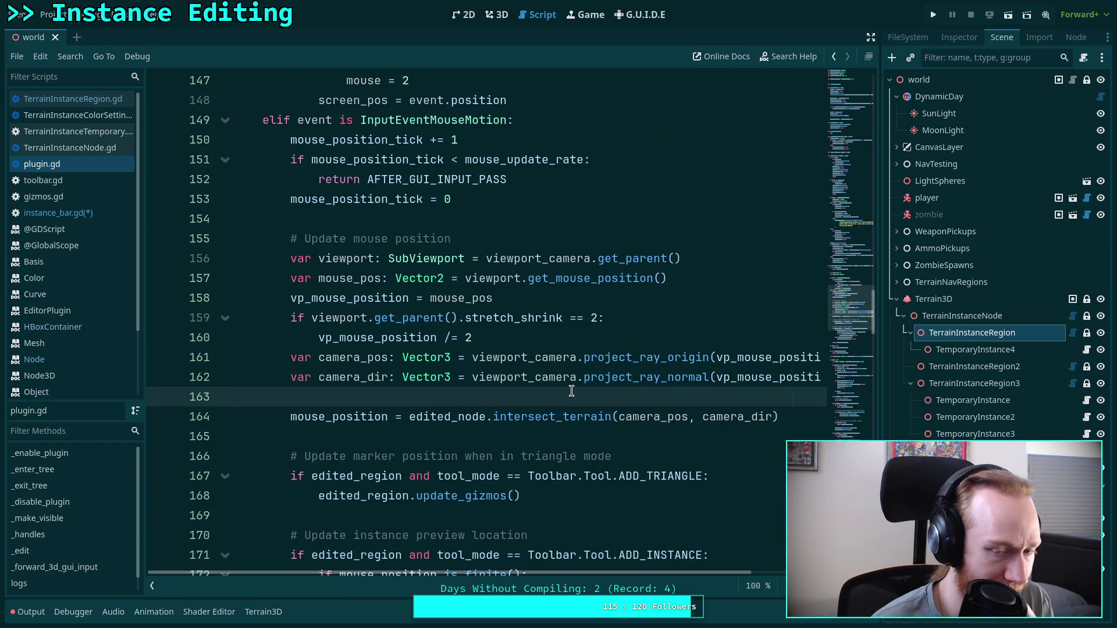
scroll(572, 390, down, 1)
scroll(572, 391, down, 3)
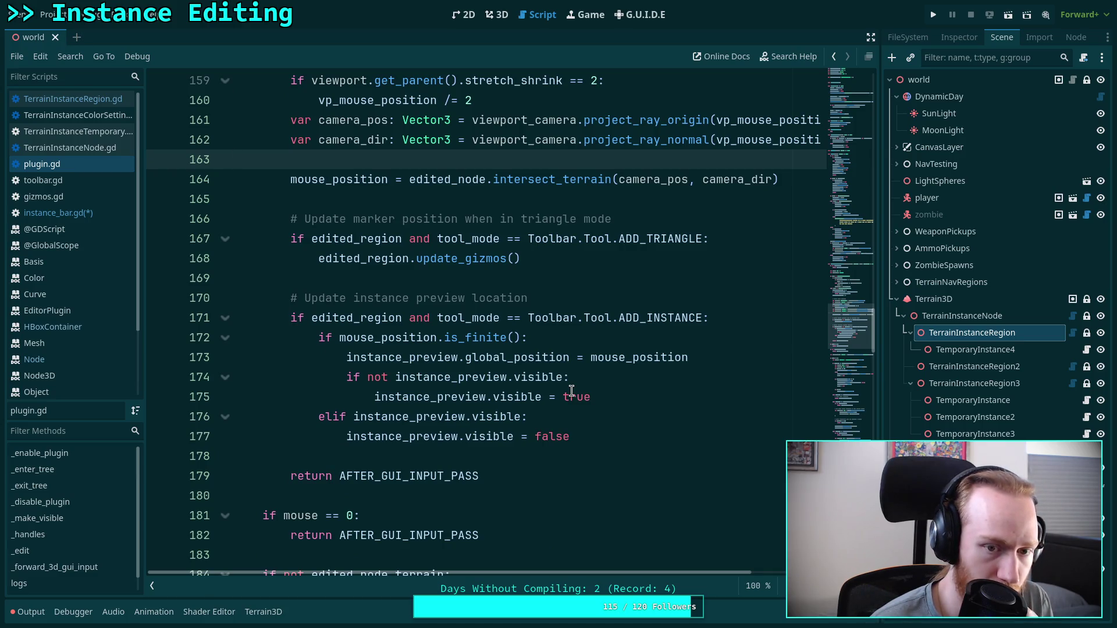
scroll(572, 390, up, 2)
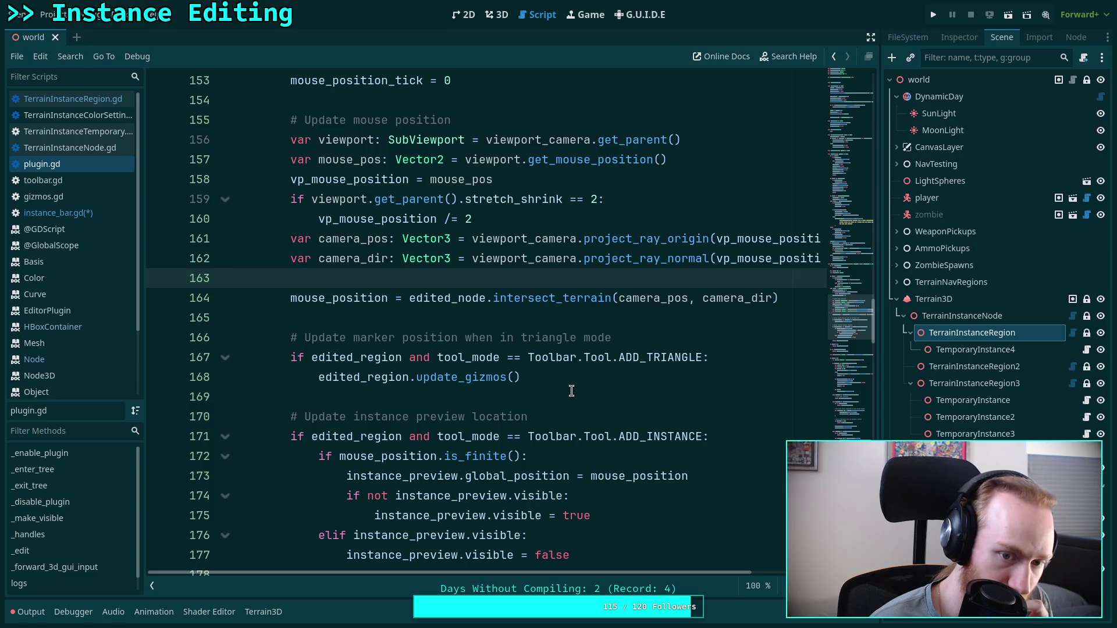
scroll(572, 391, up, 2)
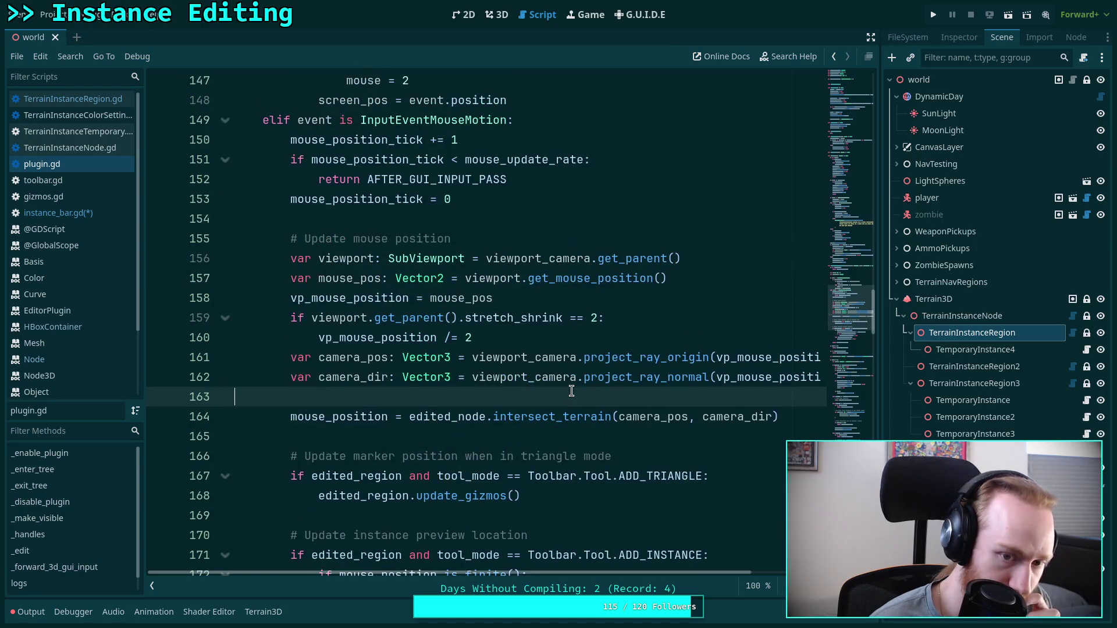
scroll(572, 391, up, 3)
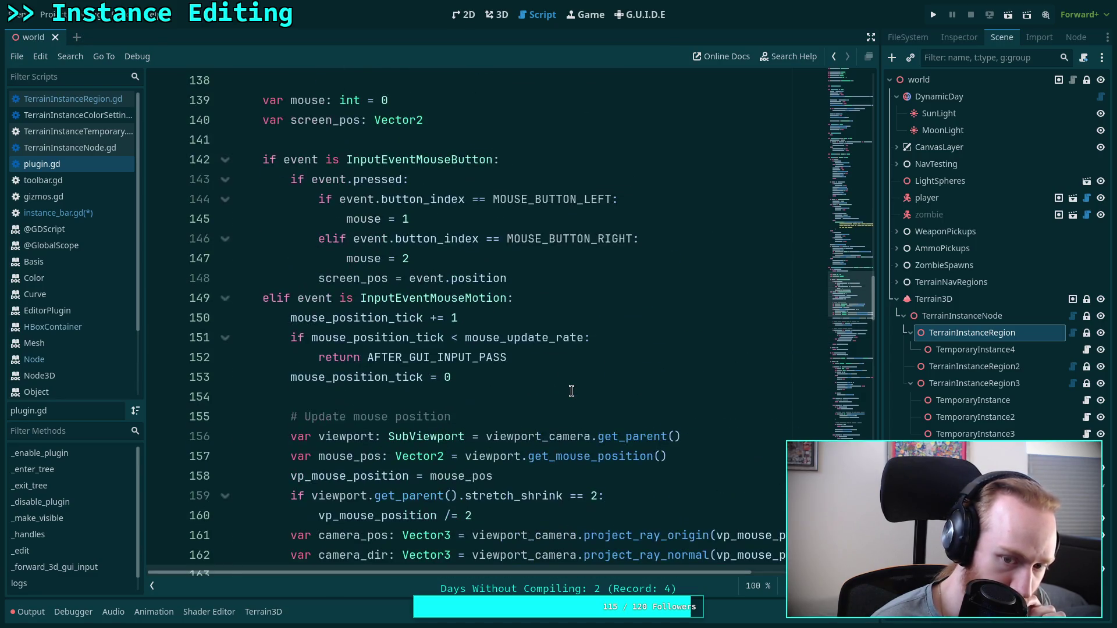
scroll(572, 391, down, 2)
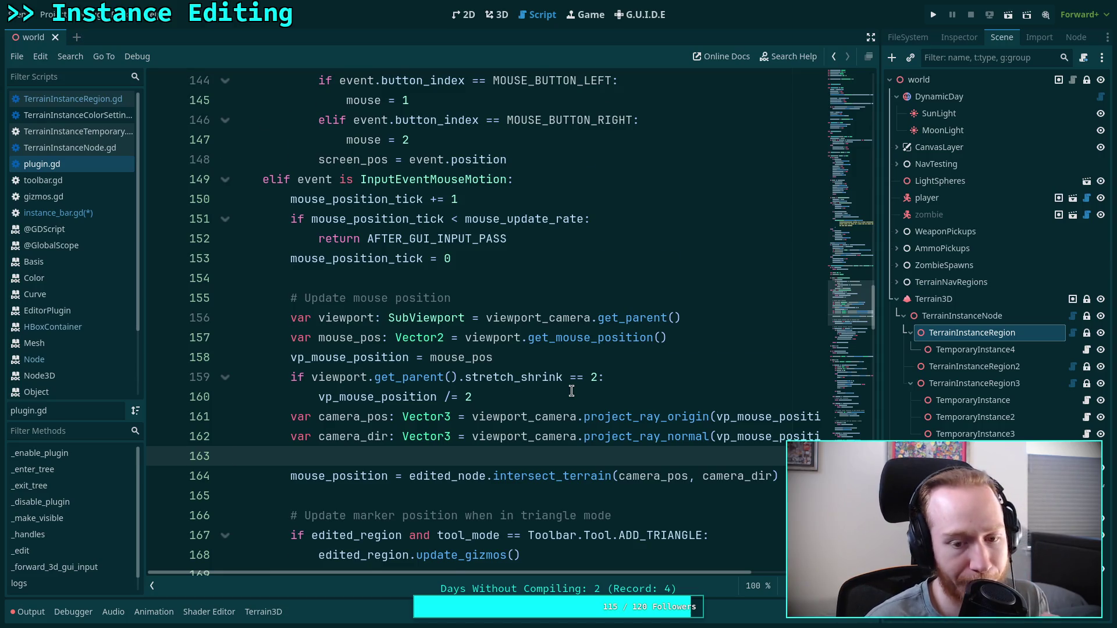
scroll(572, 391, down, 3)
scroll(605, 322, up, 2)
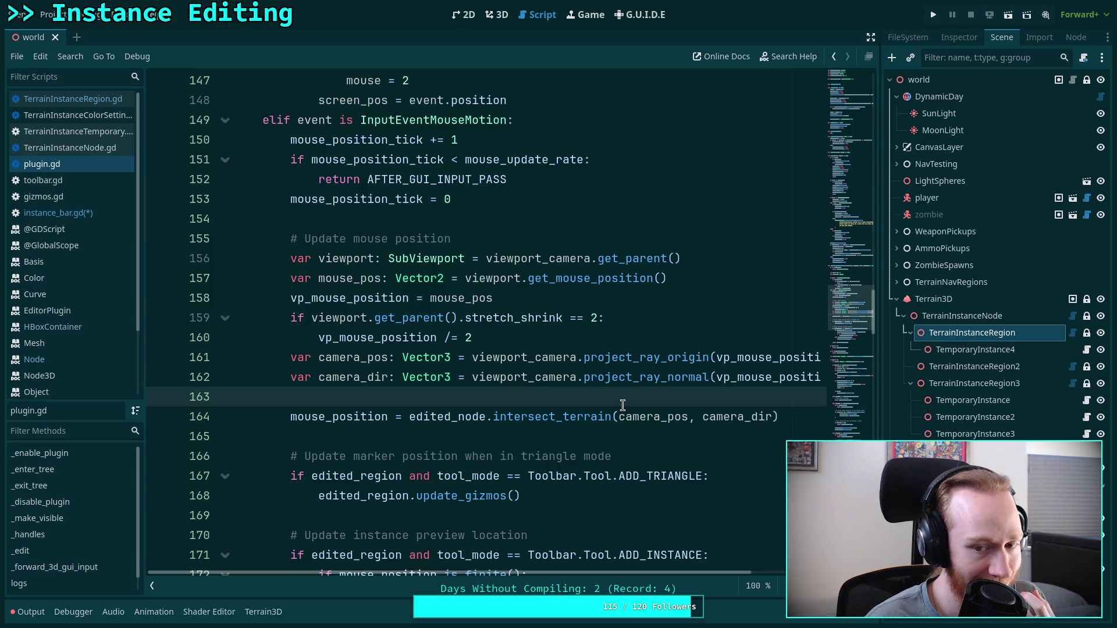
mouse_move(633, 574)
mouse_down()
mouse_move(749, 595)
mouse_move(728, 596)
mouse_up()
scroll(489, 326, left, 3)
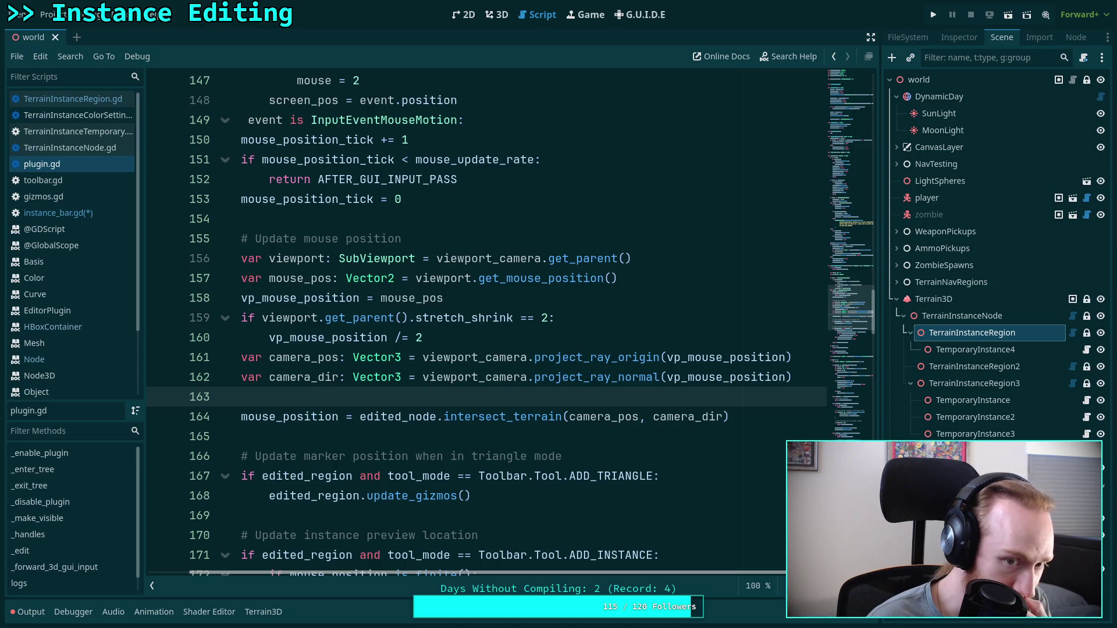
scroll(489, 325, left, 2)
click(362, 298)
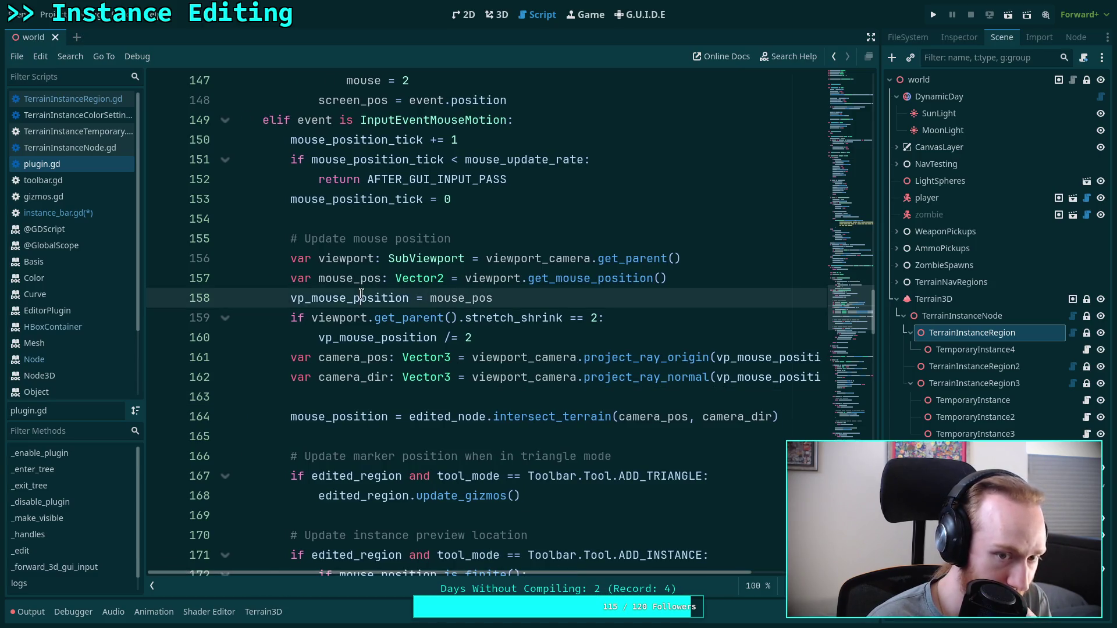
double_click(362, 297)
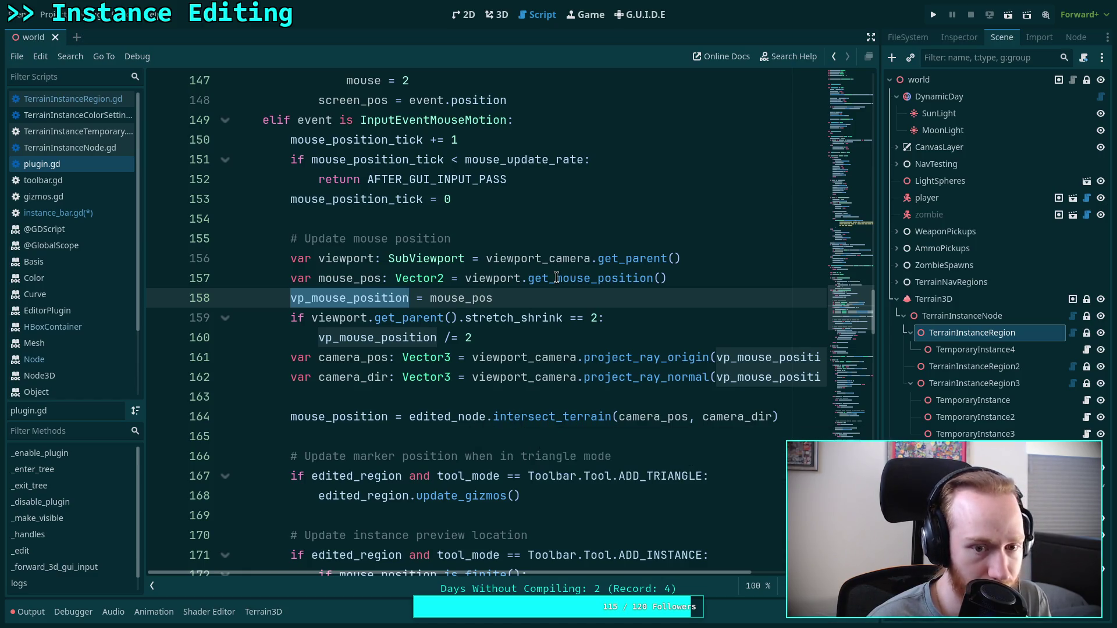
mouse_move(557, 278)
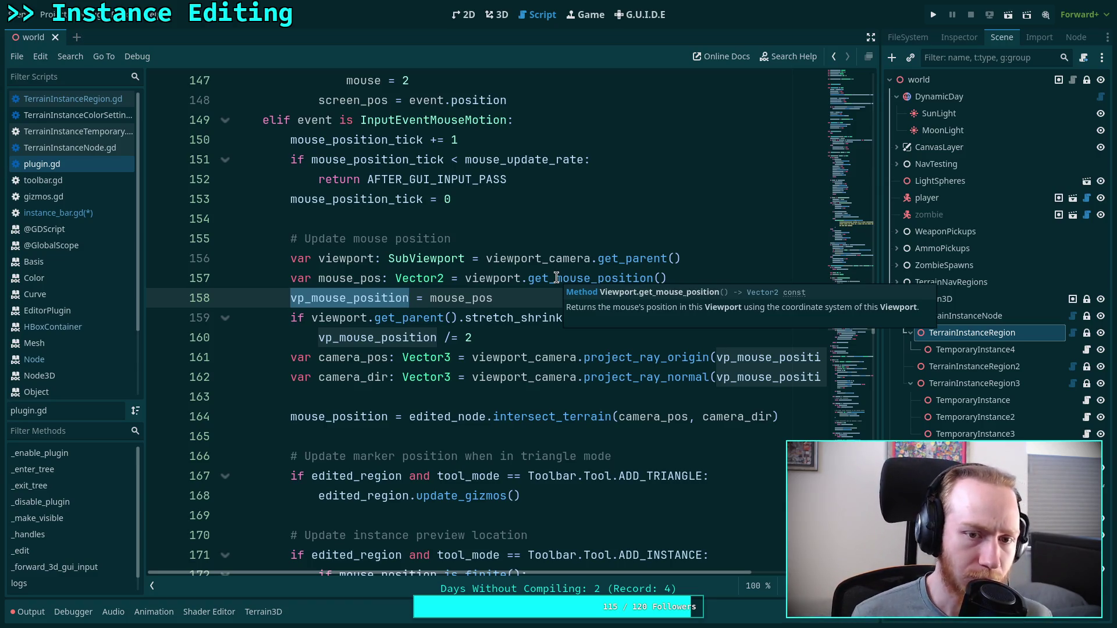
double_click(527, 164)
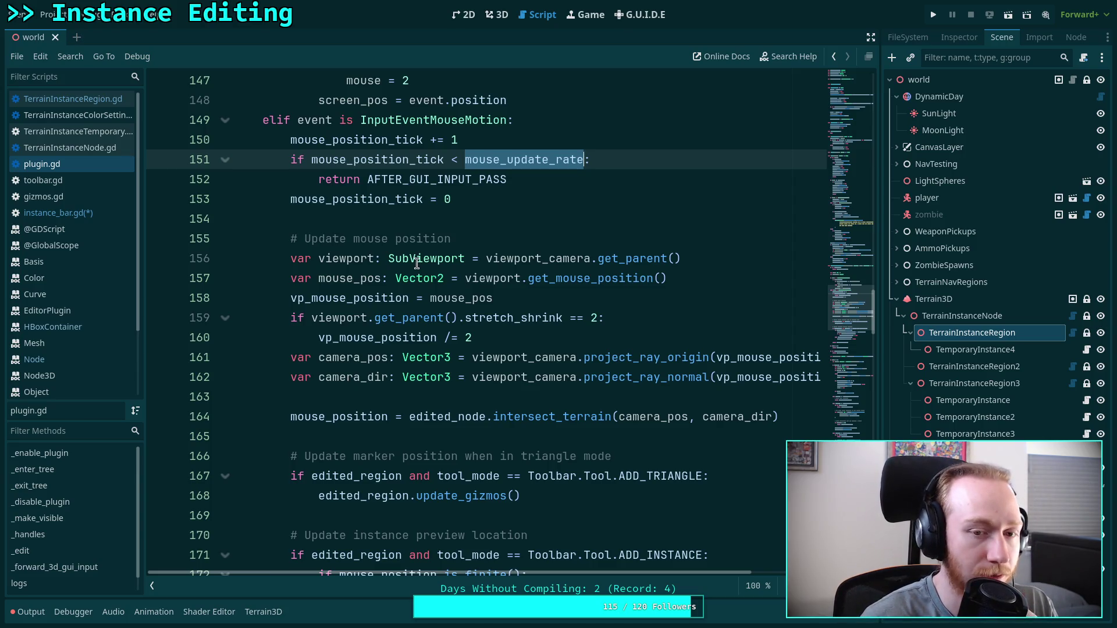
click(404, 218)
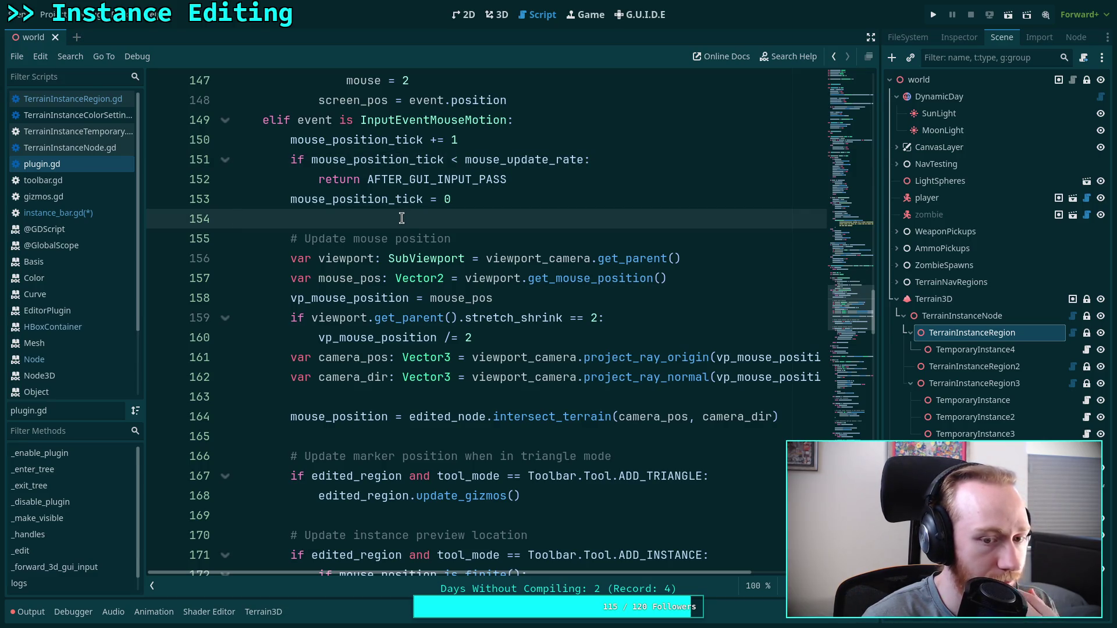
scroll(405, 232, up, 20)
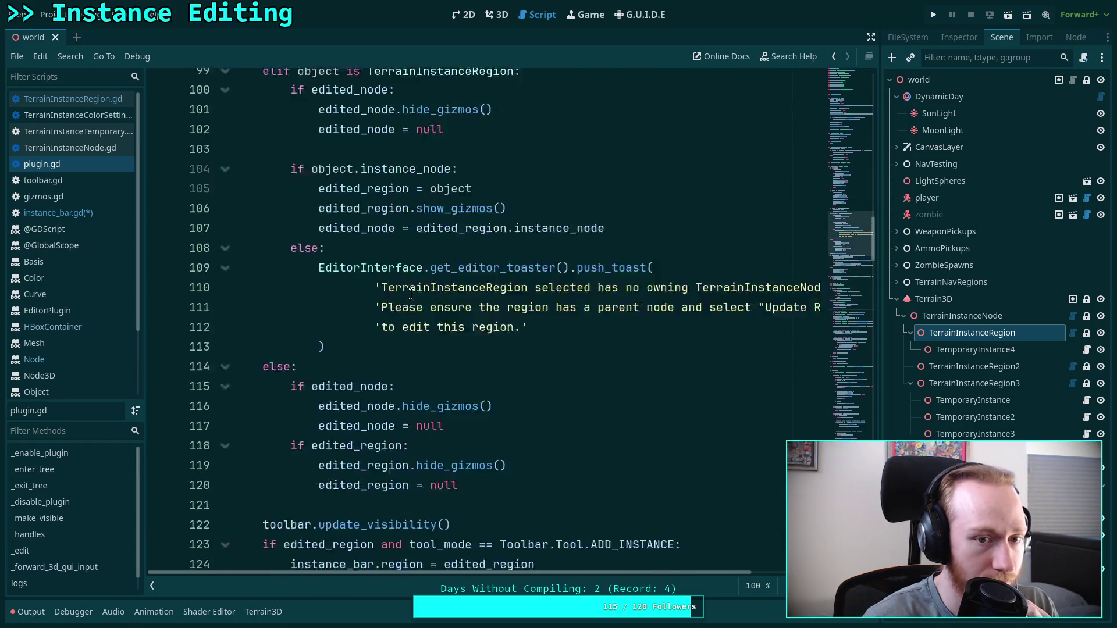
scroll(411, 294, up, 20)
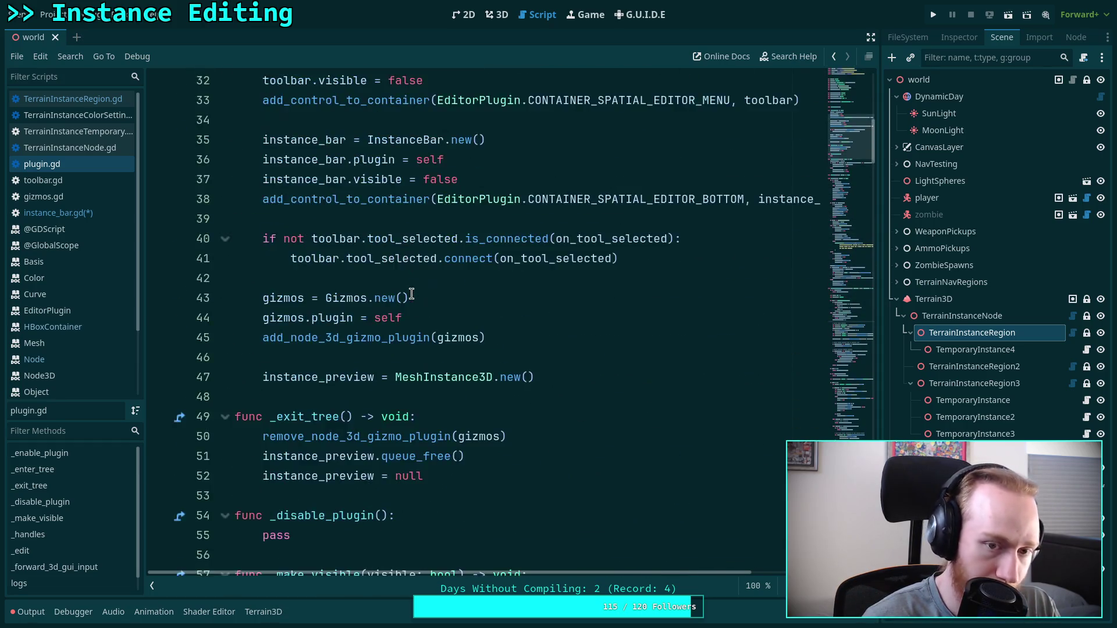
scroll(411, 294, up, 3)
double_click(441, 258)
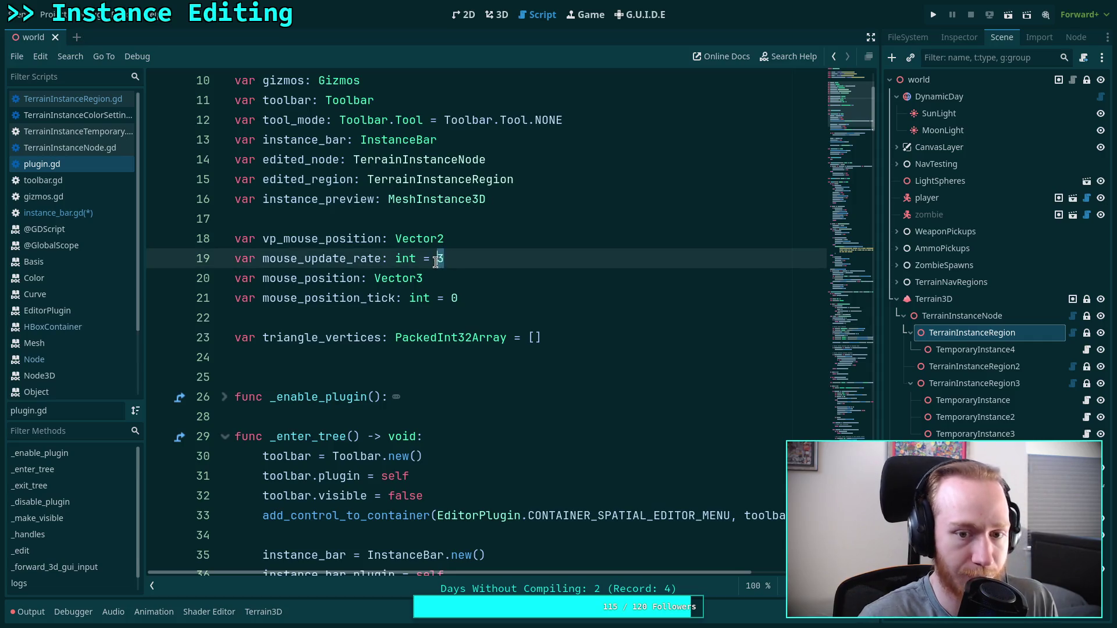
Step: Set mouse_update_rate to 1 and save the scripts
text(1)
scroll(626, 325, down, 20)
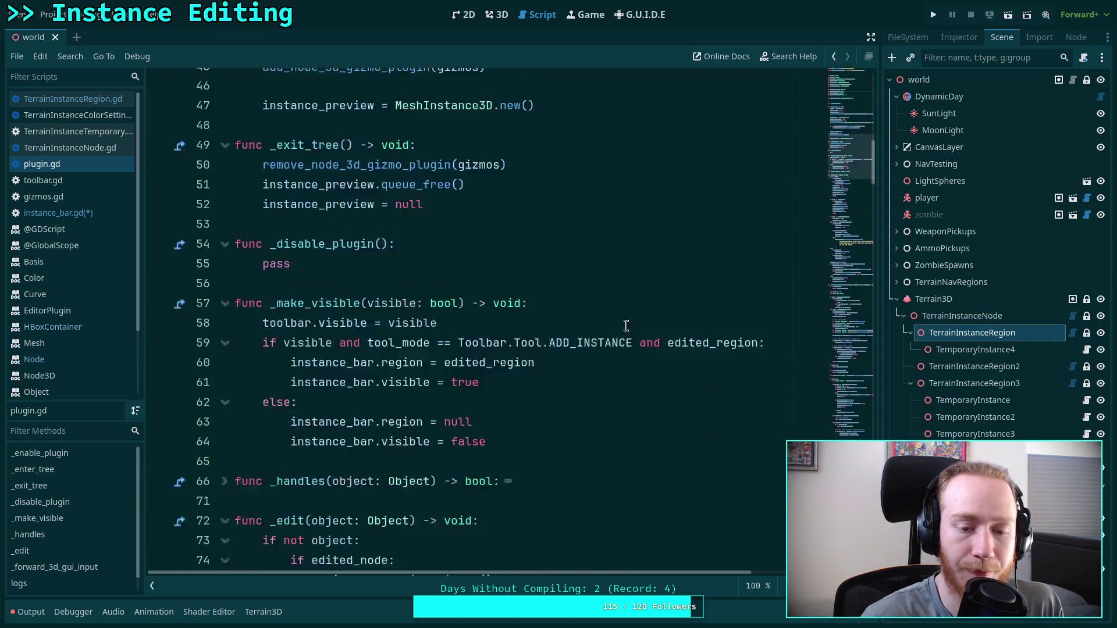
scroll(625, 326, down, 15)
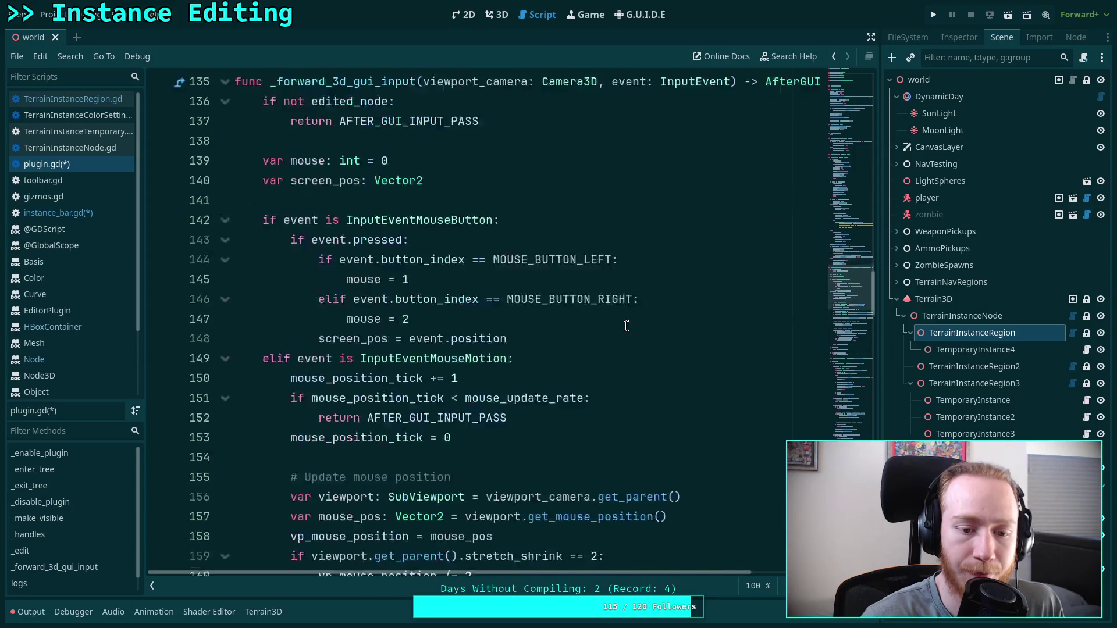
scroll(626, 325, down, 4)
scroll(626, 326, up, 2)
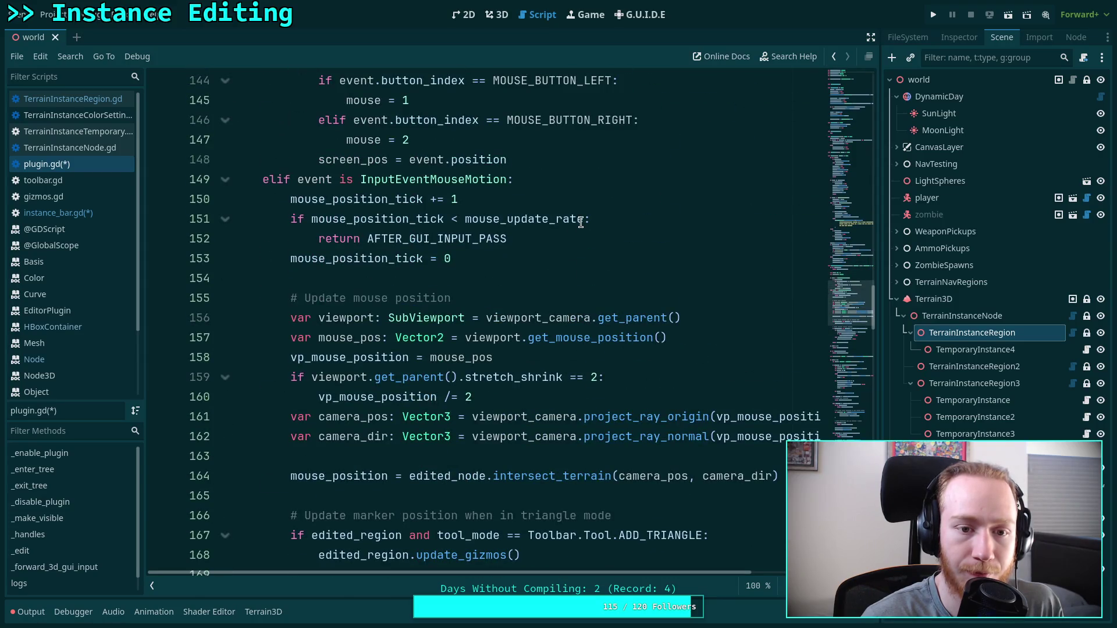
scroll(580, 227, up, 1)
click(604, 260)
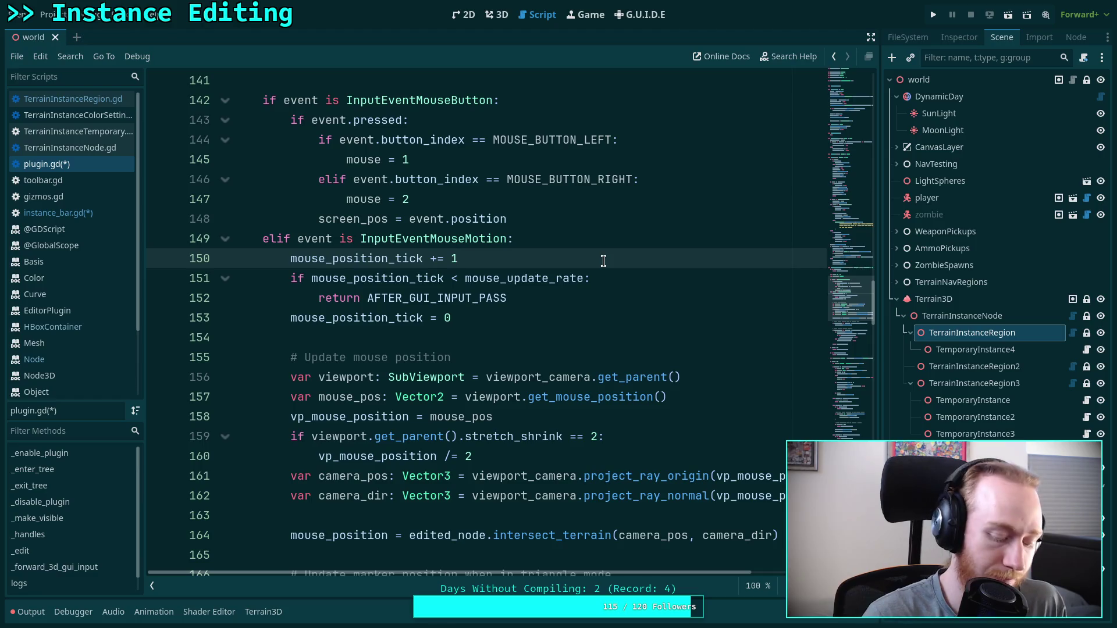
key(ctrl+s)
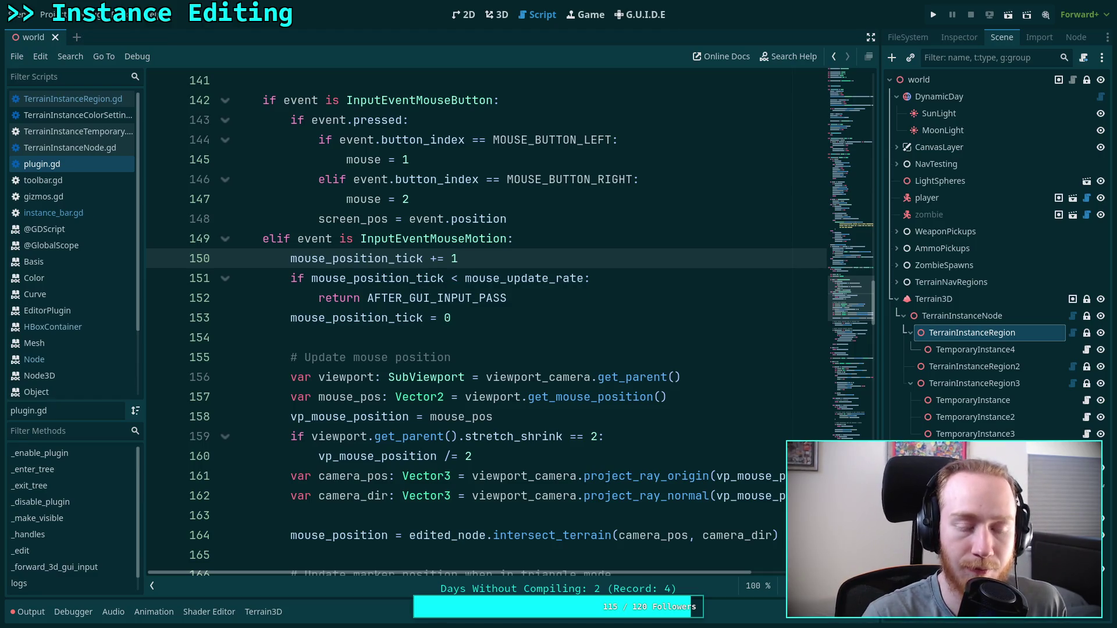
Step: Show the Output panel, test the instance preview in the 3D view, then return to plugin.gd
click(27, 611)
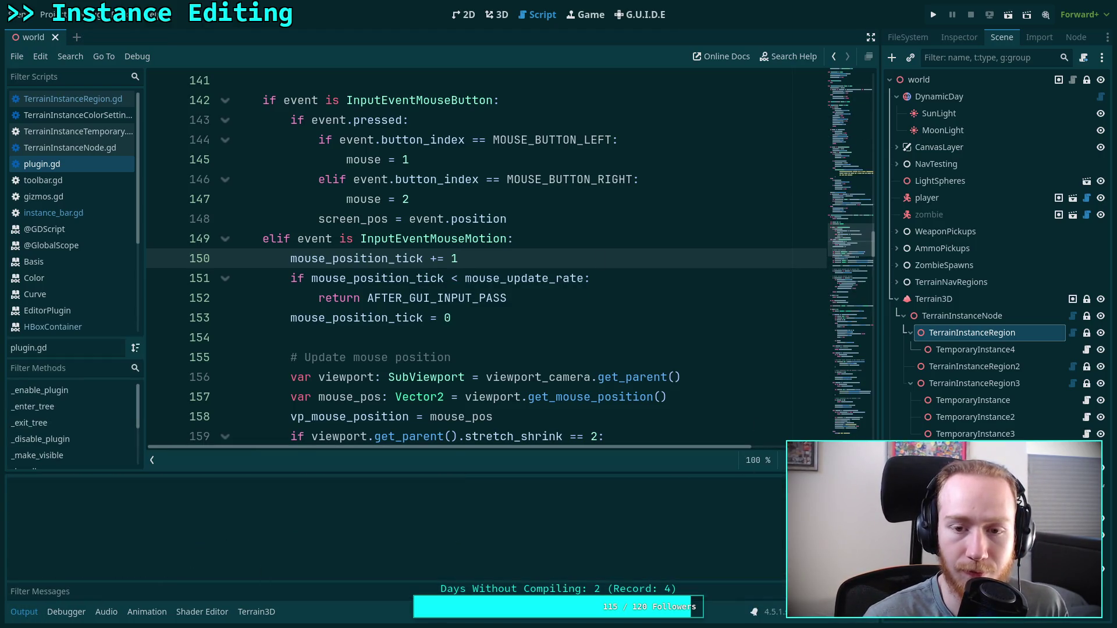
click(496, 20)
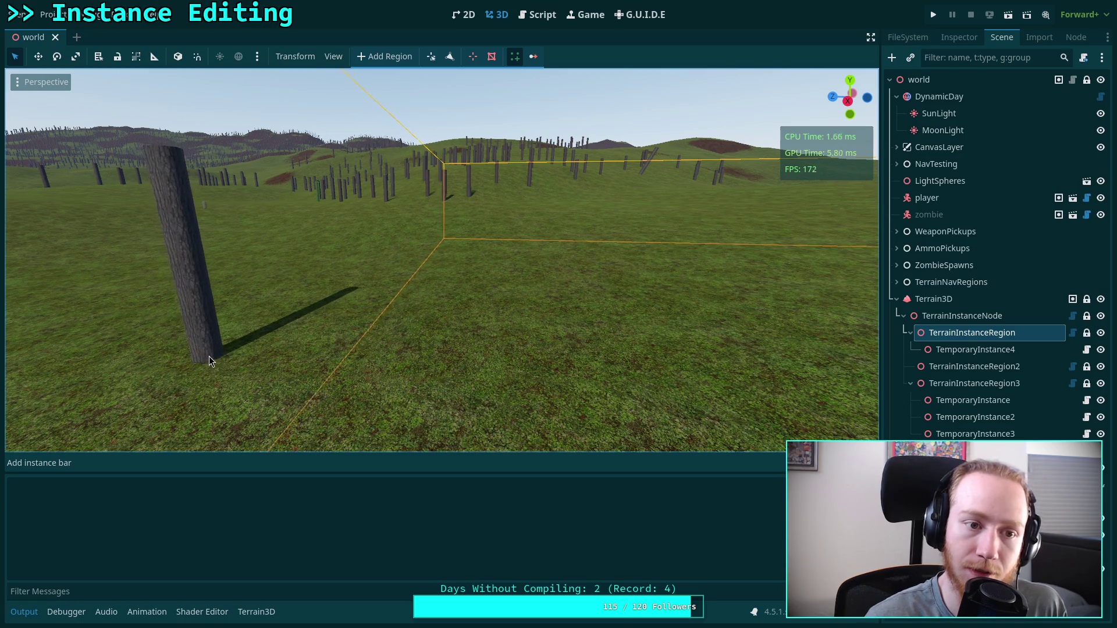
click(536, 14)
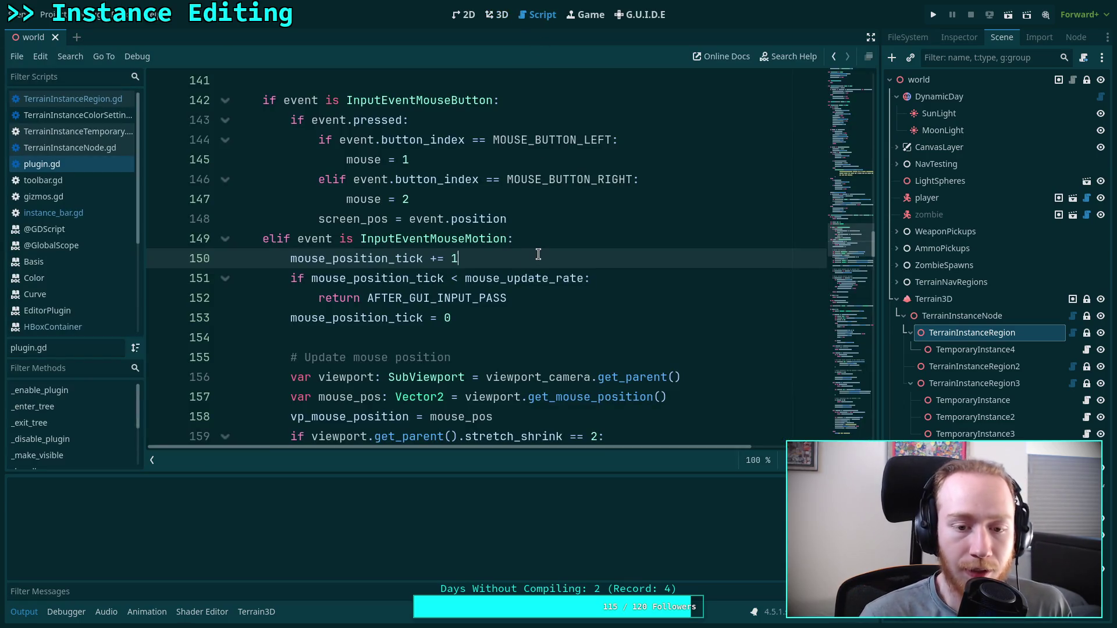
mouse_move(866, 226)
mouse_down()
mouse_move(874, 96)
mouse_move(864, 103)
mouse_up()
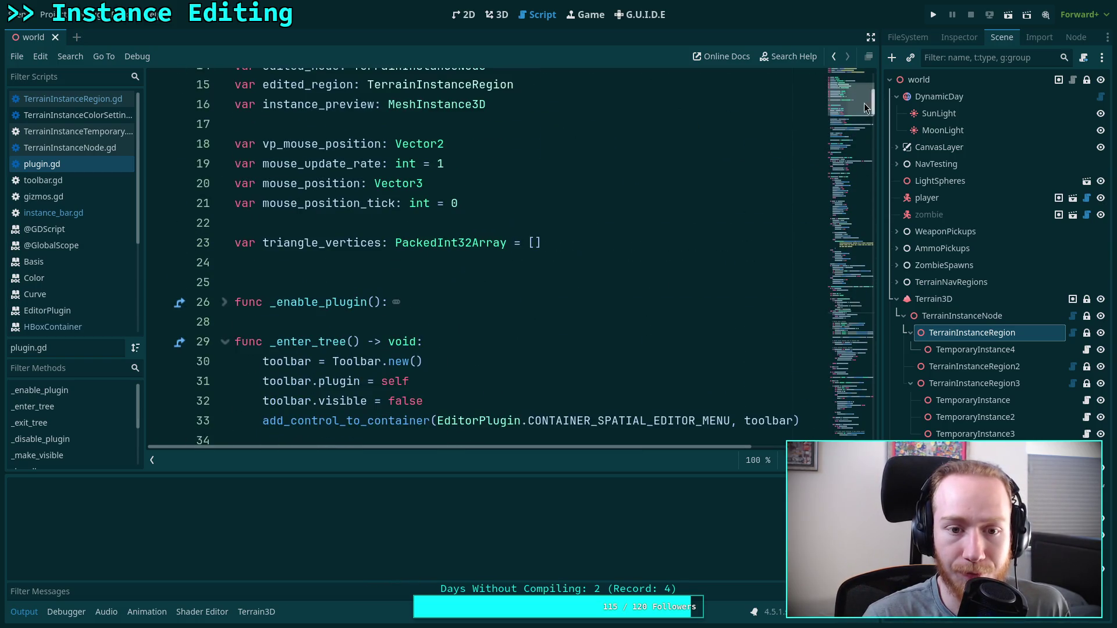
Step: Change mouse_update_rate from 1 to 3 and save plugin.gd
click(452, 165)
text(3)
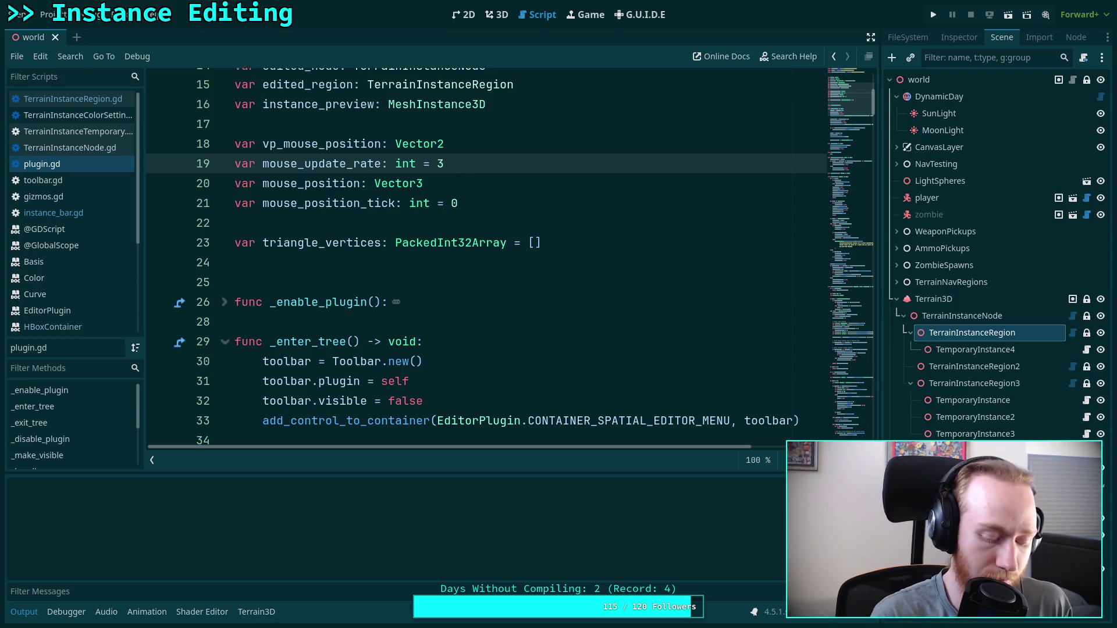
key(ctrl+s)
click(449, 223)
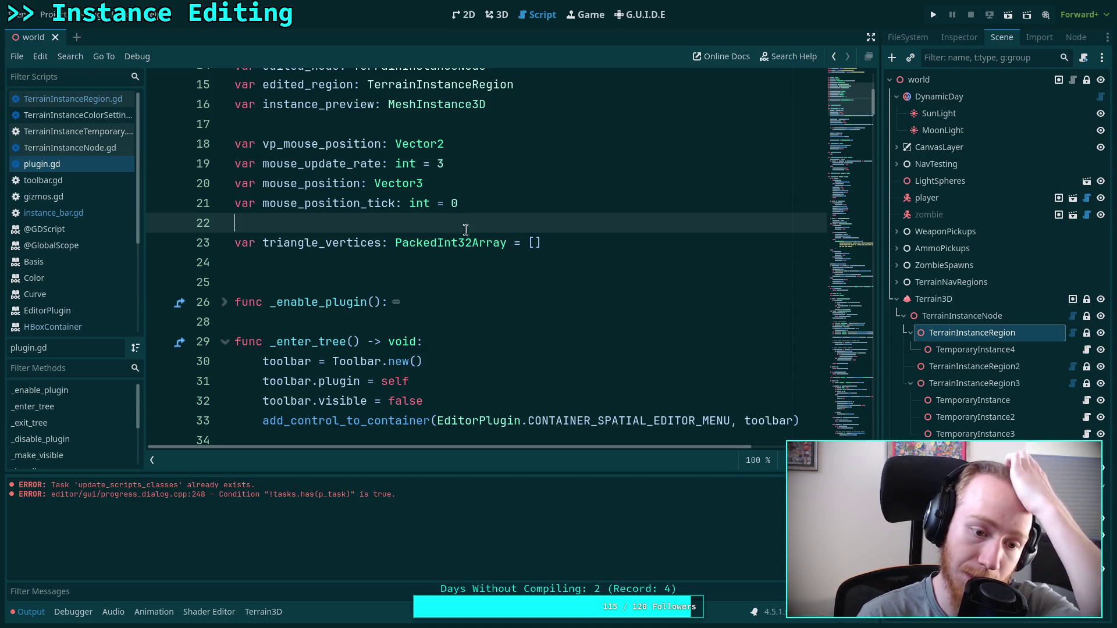
Step: Review the input code, highlighting vp_mouse_position and viewport_camera, then add a line after line 18
scroll(564, 261, down, 10)
scroll(568, 262, down, 20)
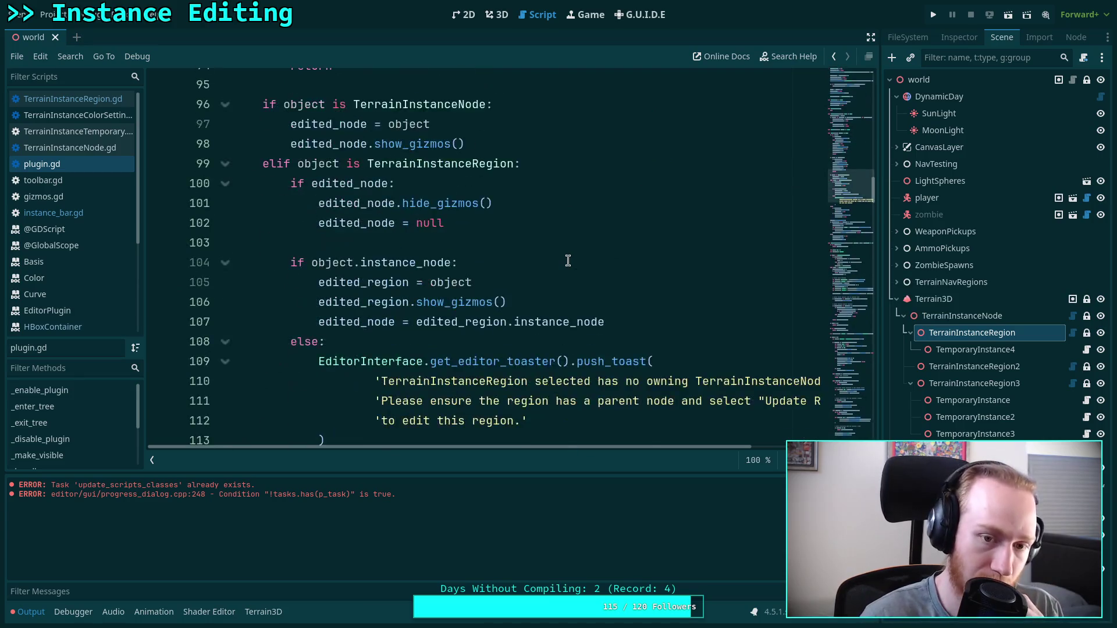
scroll(547, 274, down, 1)
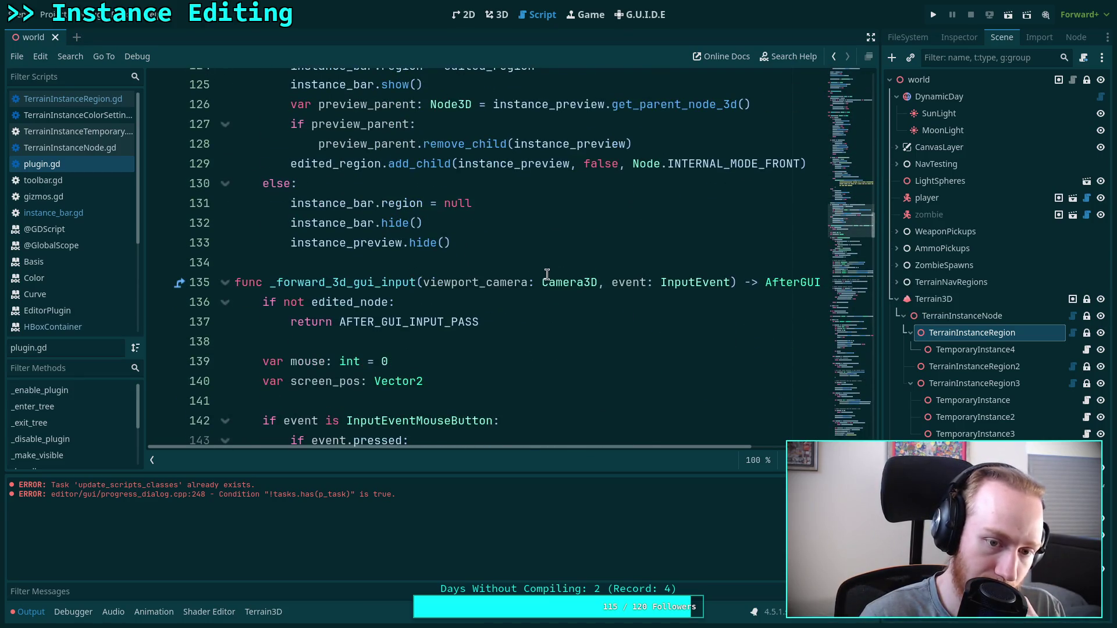
scroll(547, 272, up, 4)
scroll(547, 272, down, 9)
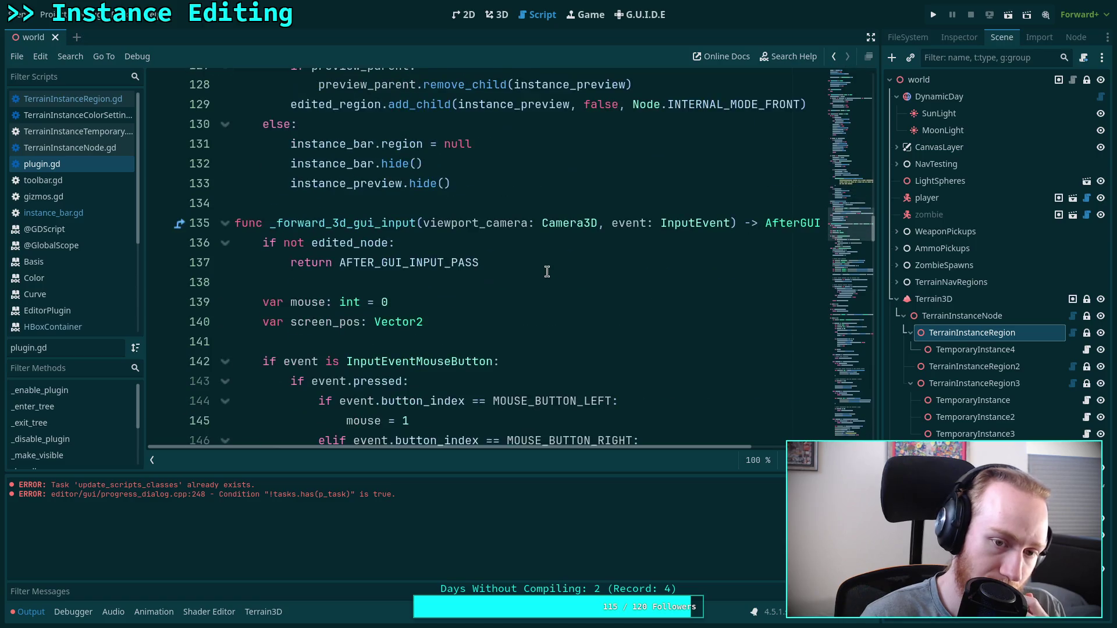
scroll(547, 268, down, 1)
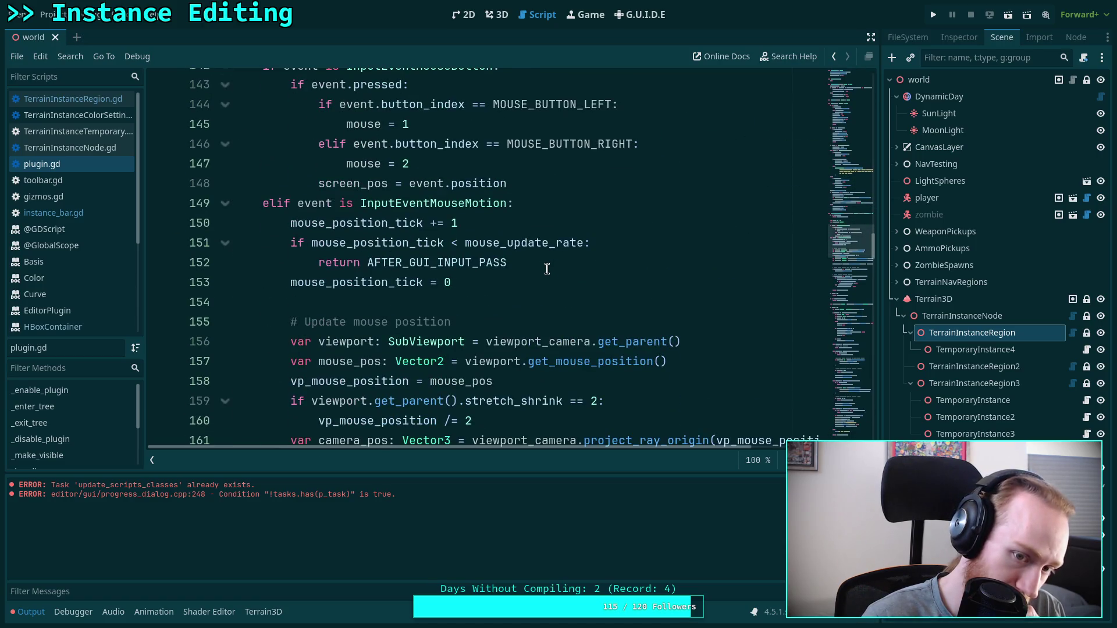
scroll(547, 269, down, 2)
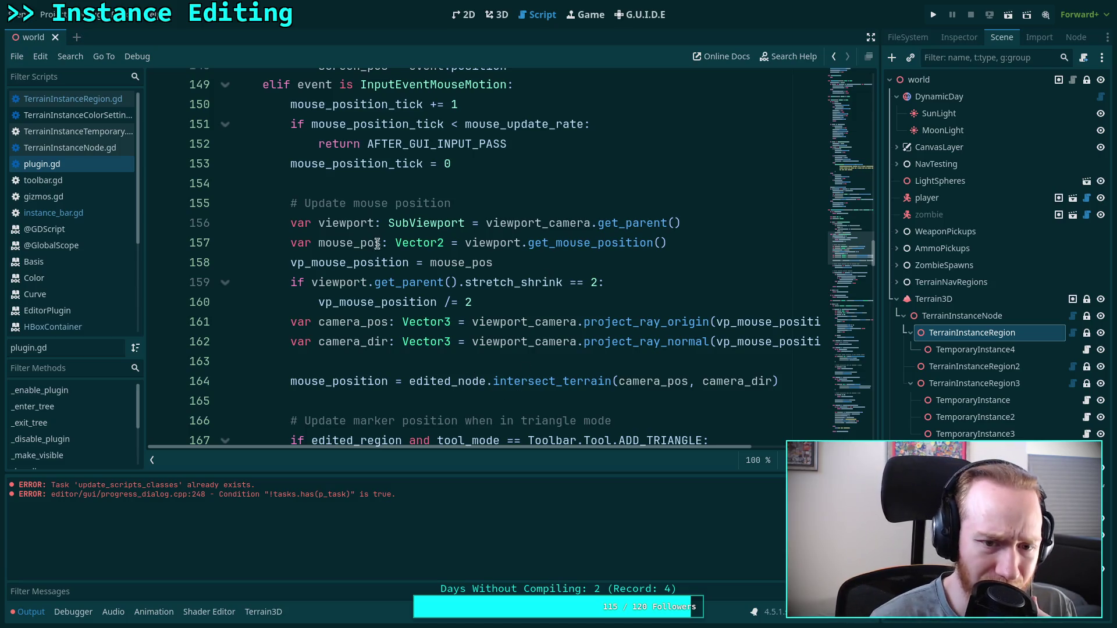
double_click(374, 263)
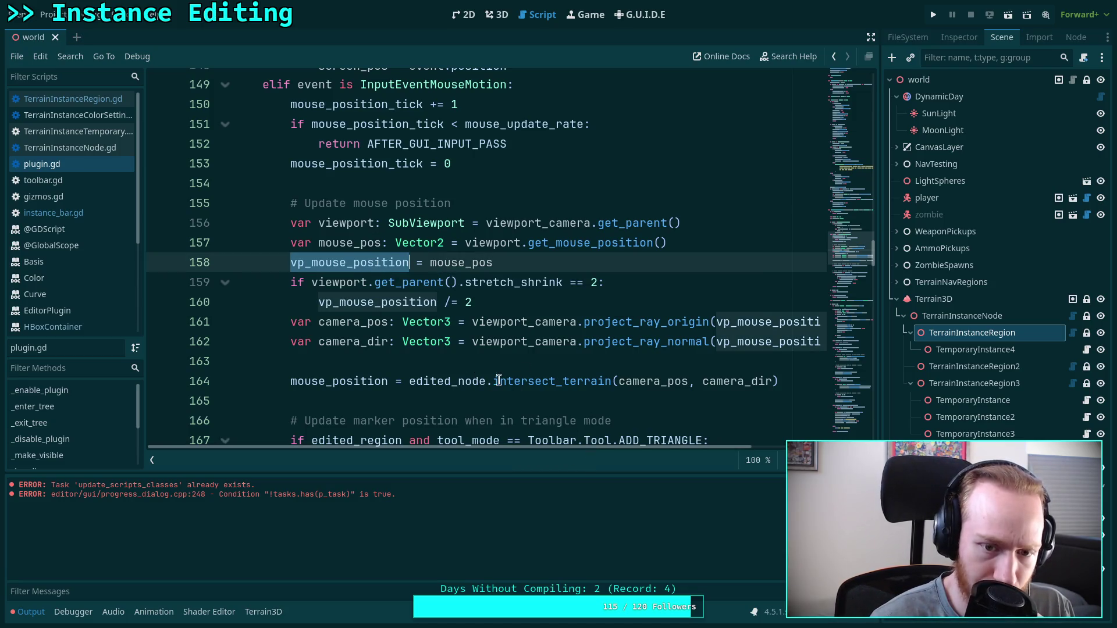
double_click(529, 320)
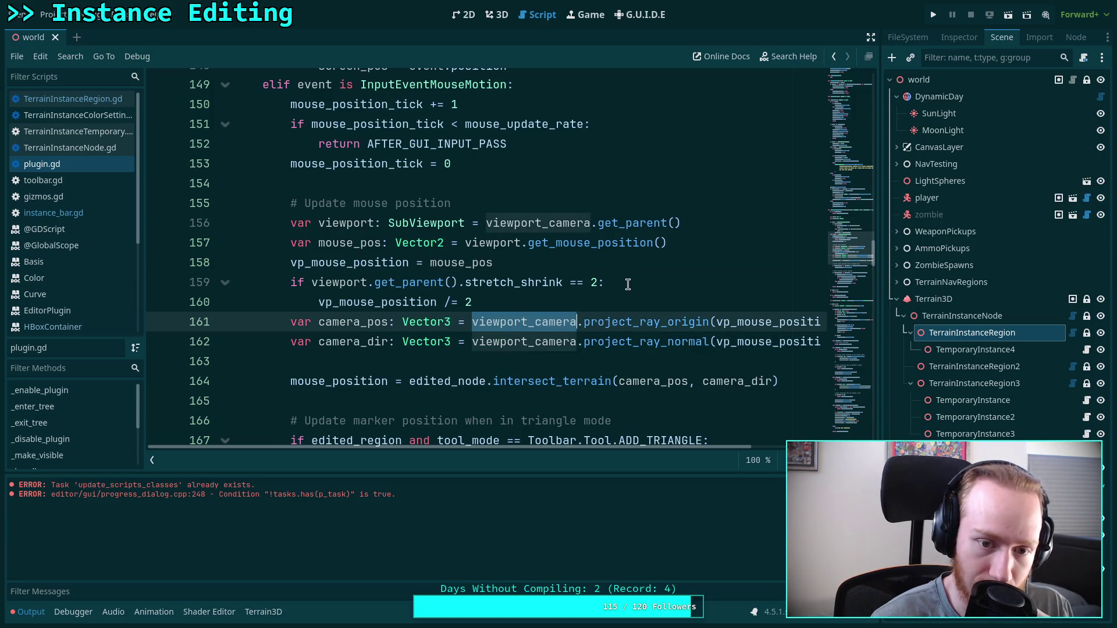
scroll(667, 267, up, 10)
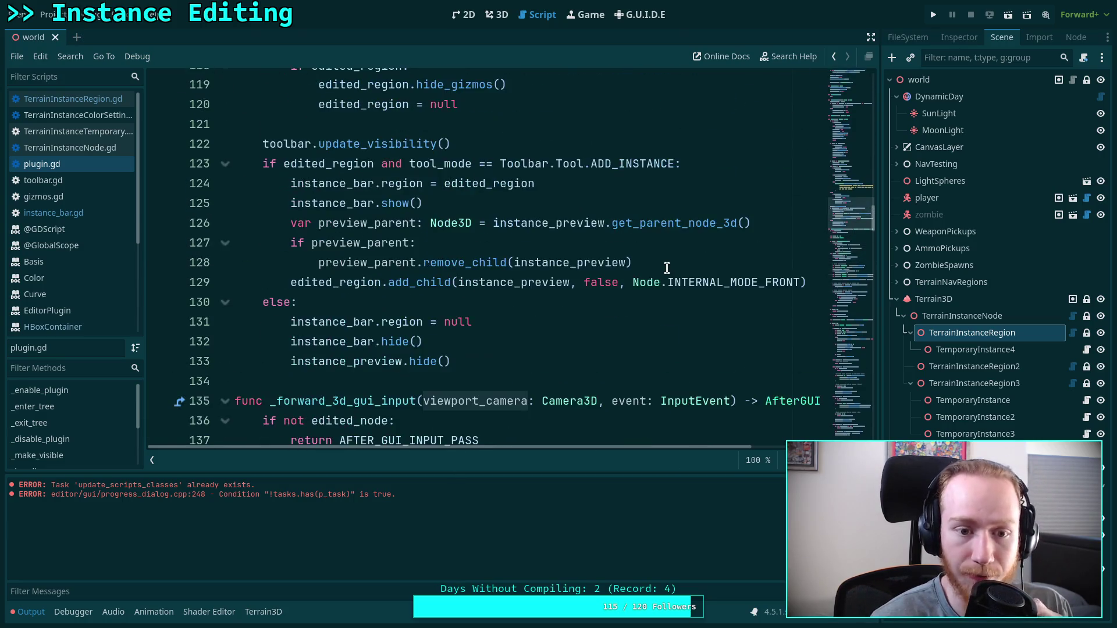
scroll(667, 268, up, 20)
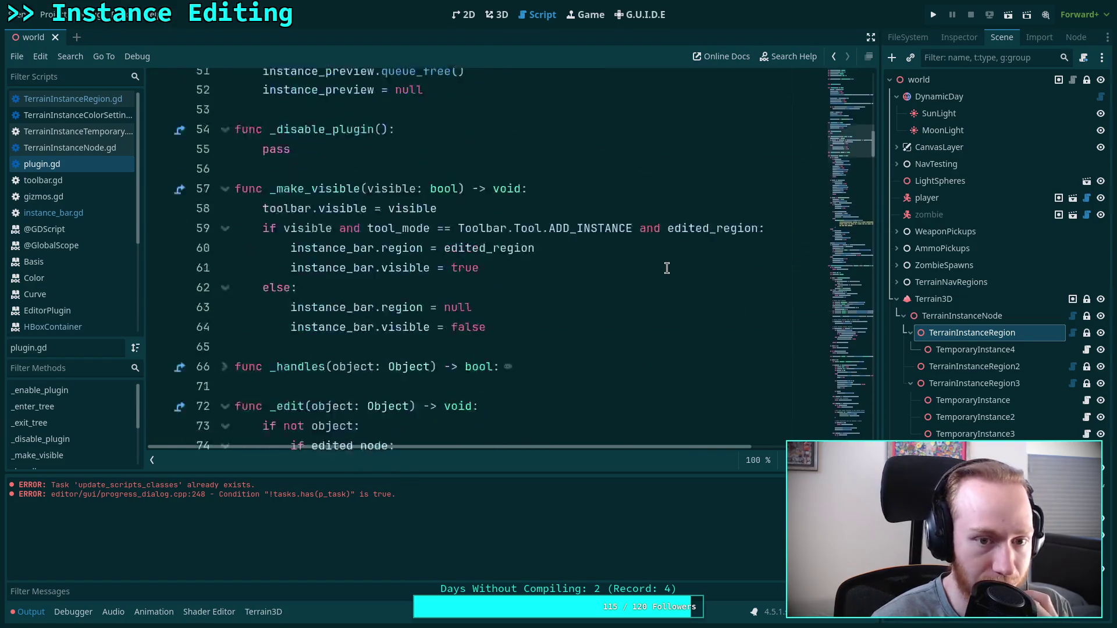
scroll(666, 268, up, 9)
click(539, 199)
key(Return)
Step: Declare a vp_camera variable typed Camera3D in plugin.gd's mouse-update block
text(var vp_a)
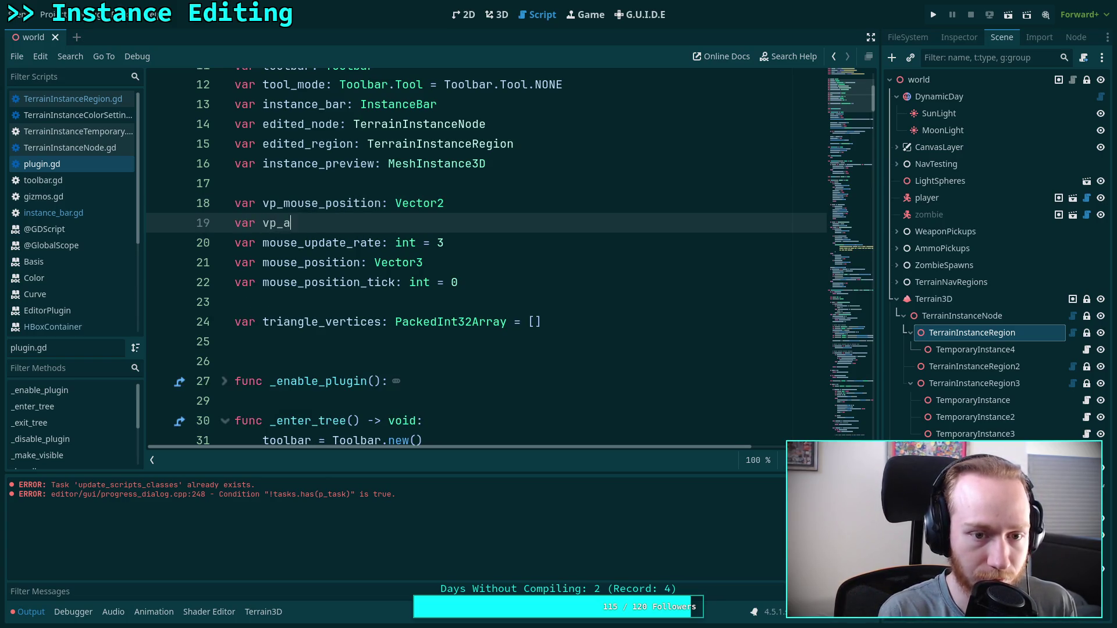
key(BackSpace)
text(amera: C)
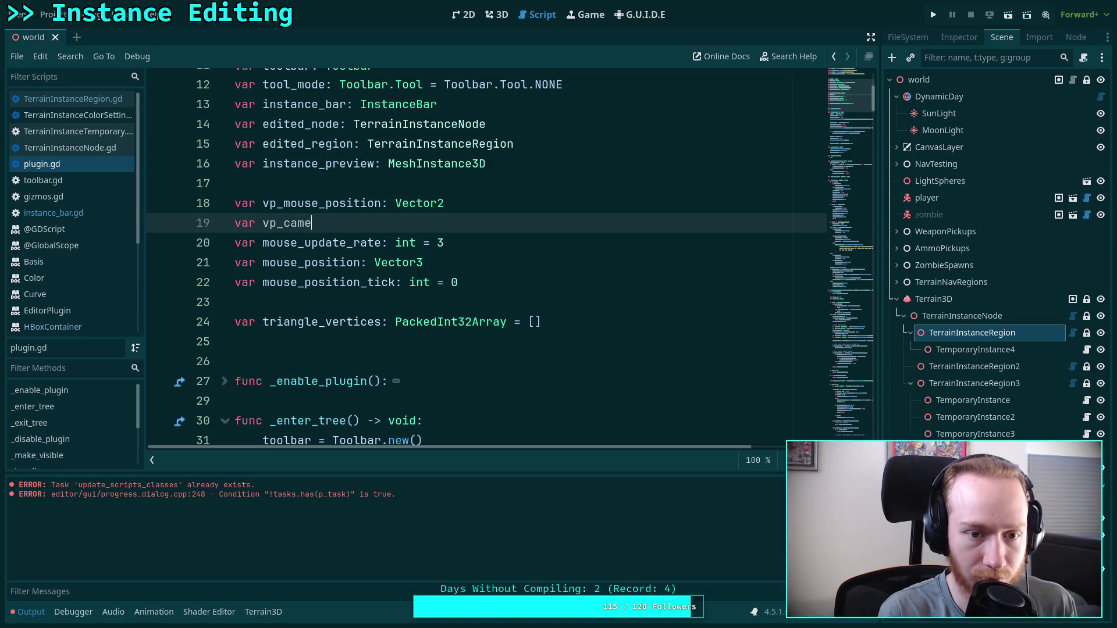
text(amer)
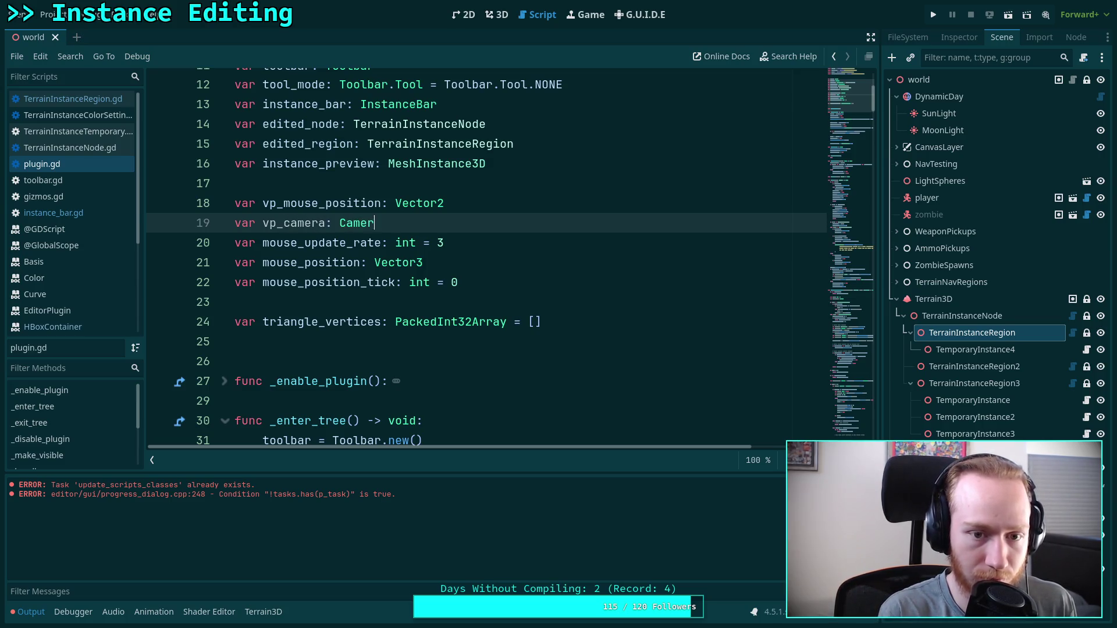
text(a)
key(Down)
key(Return)
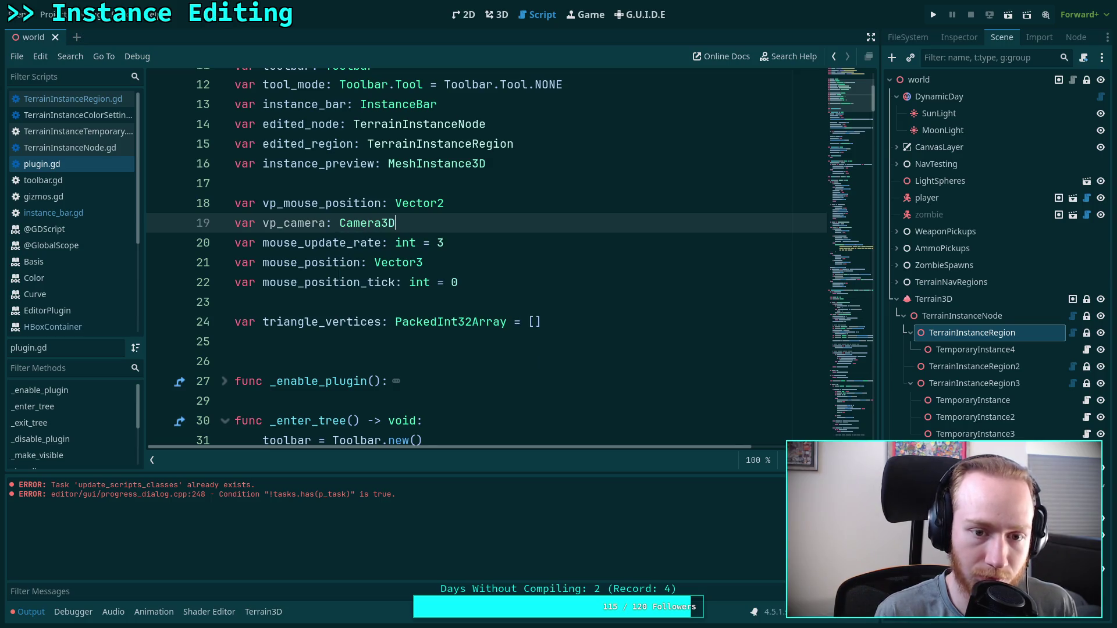
key(alt+Up)
Step: Fold the _edit function to shorten the visible code
scroll(531, 198, down, 8)
scroll(531, 198, down, 12)
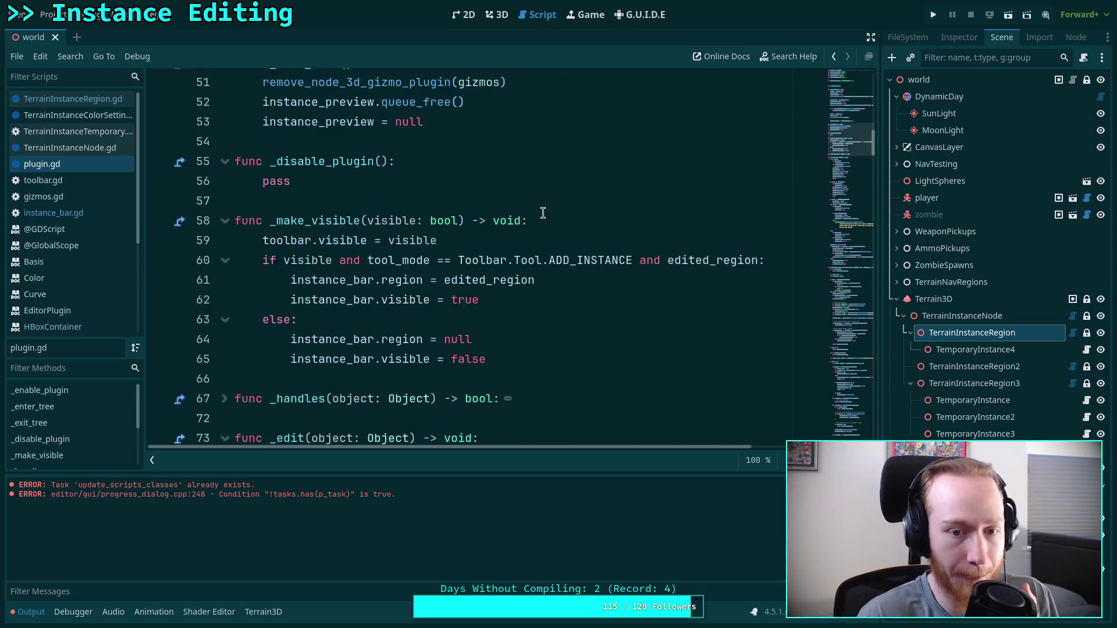
scroll(542, 214, down, 9)
scroll(280, 199, up, 10)
click(224, 124)
scroll(224, 128, up, 5)
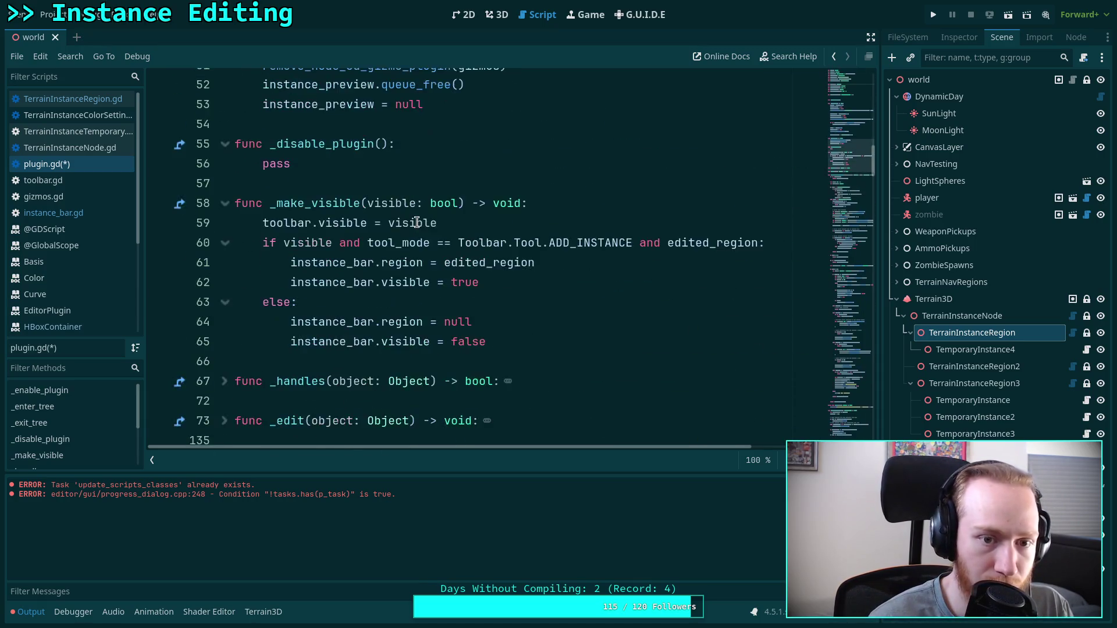
scroll(436, 217, down, 5)
scroll(499, 242, down, 16)
scroll(500, 242, down, 3)
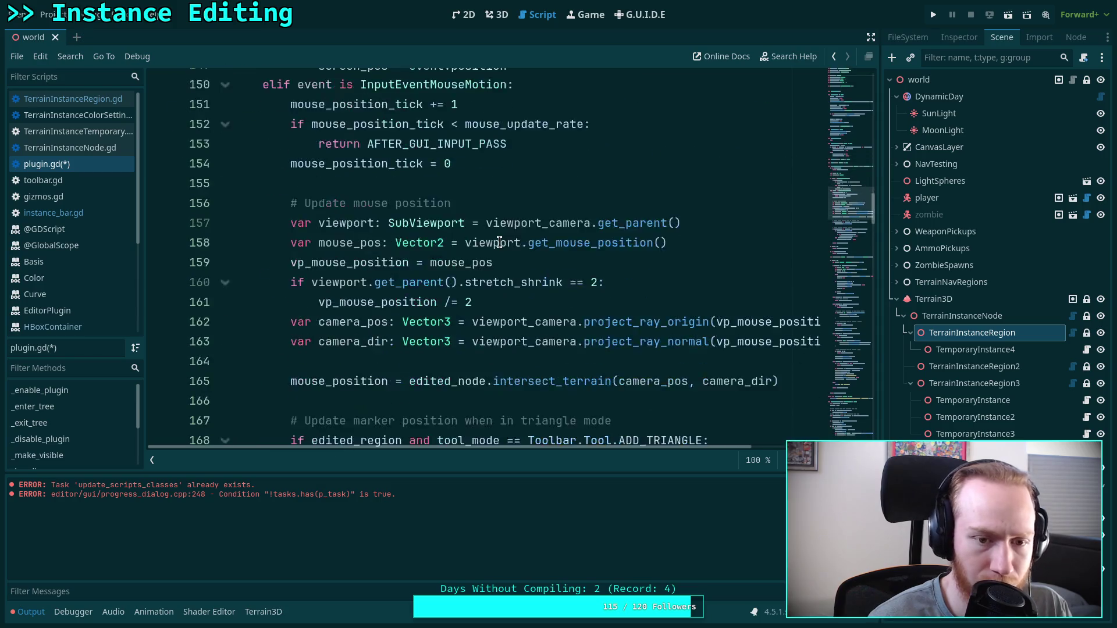
scroll(527, 254, up, 2)
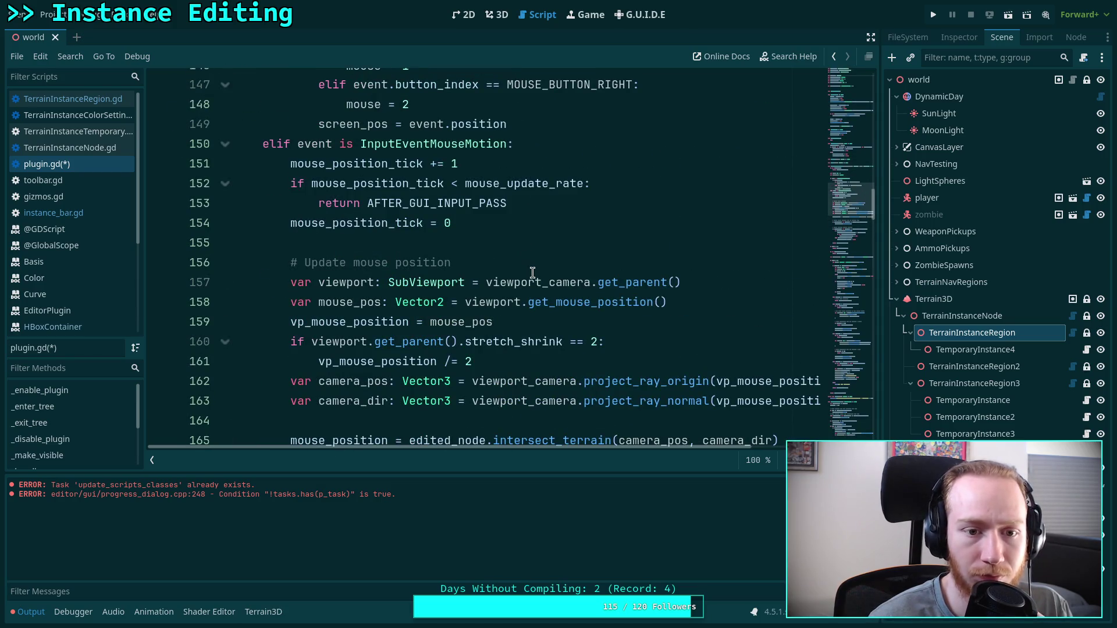
Step: Replace viewport_camera with vp_camera on lines 158, 163 and 164
click(534, 271)
key(ctrl+z)
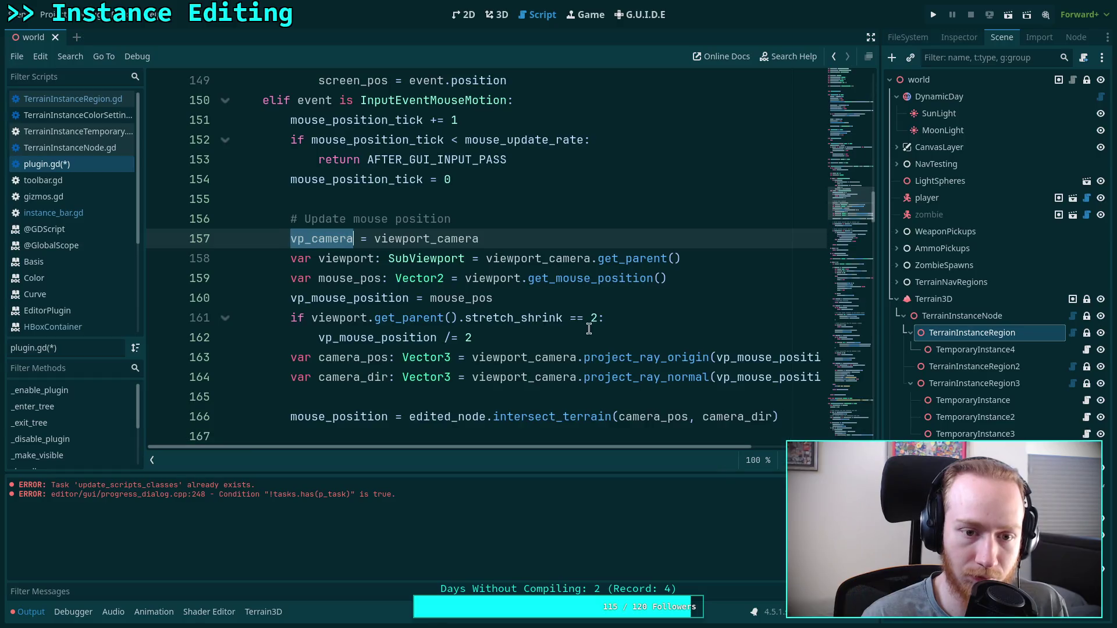
double_click(523, 357)
key(ctrl+d)
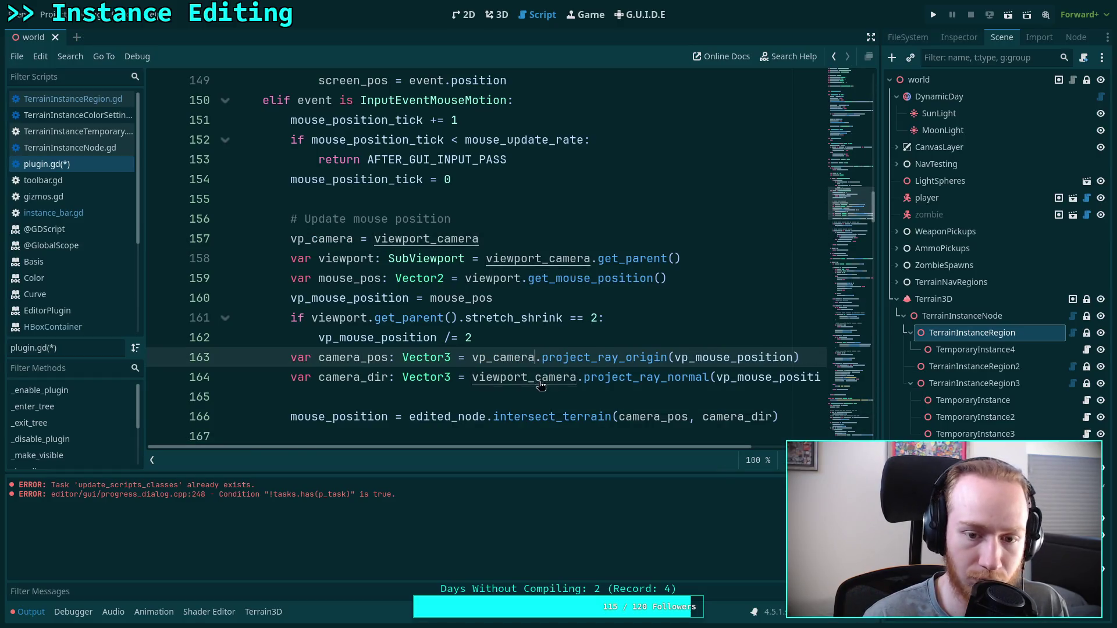
text(vp_camera)
double_click(522, 259)
text(vp_camera)
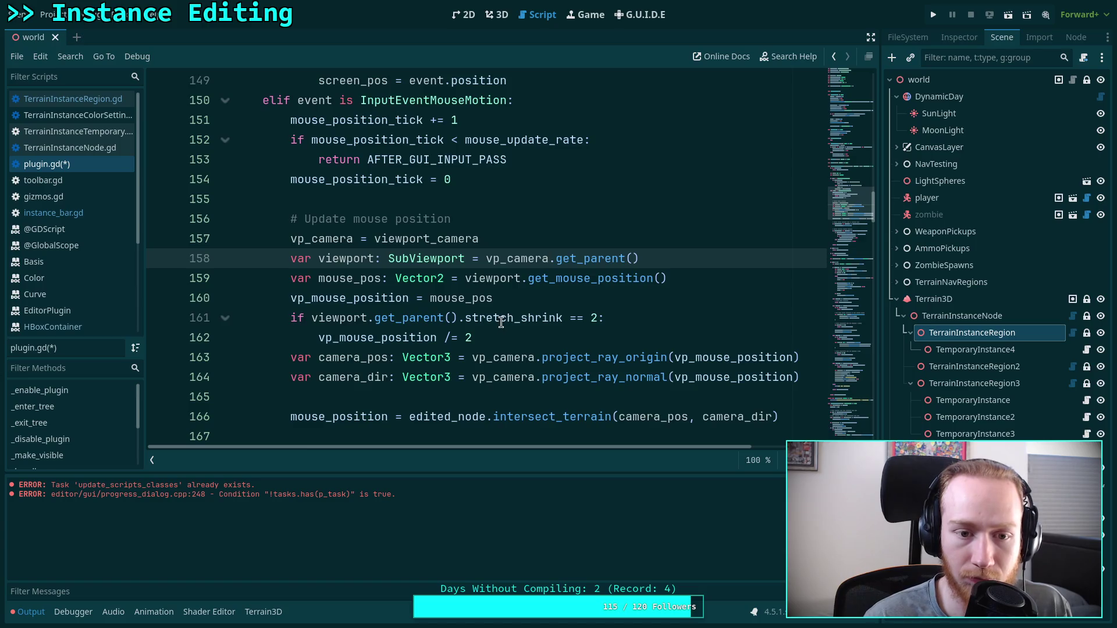
Step: Hide the output log and insert two blank lines below line 162
scroll(506, 317, down, 2)
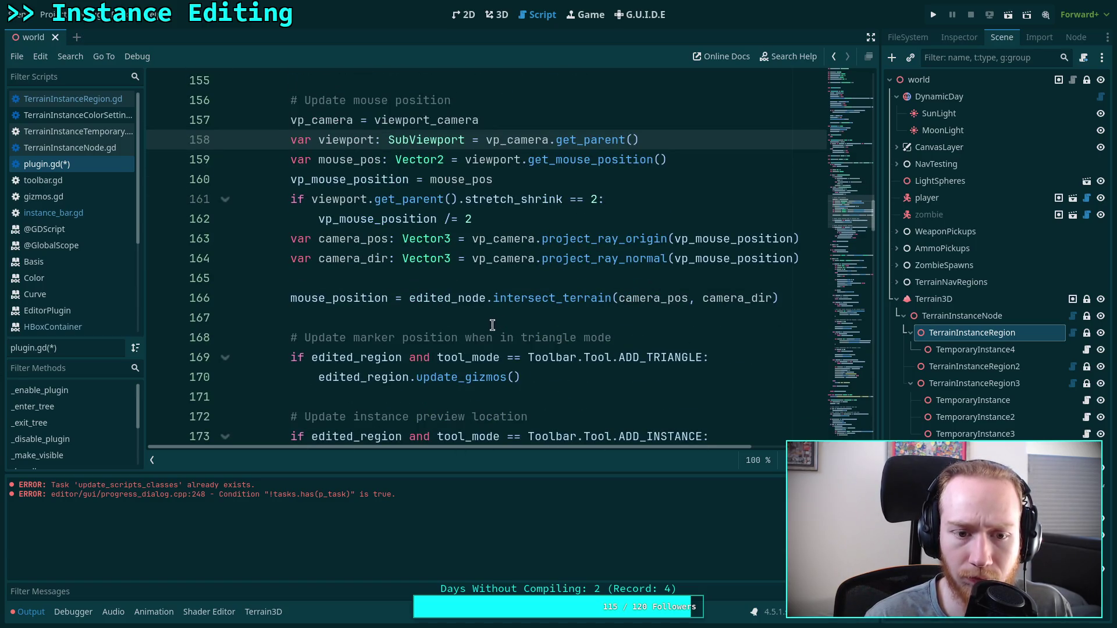
scroll(493, 289, down, 1)
scroll(492, 289, up, 1)
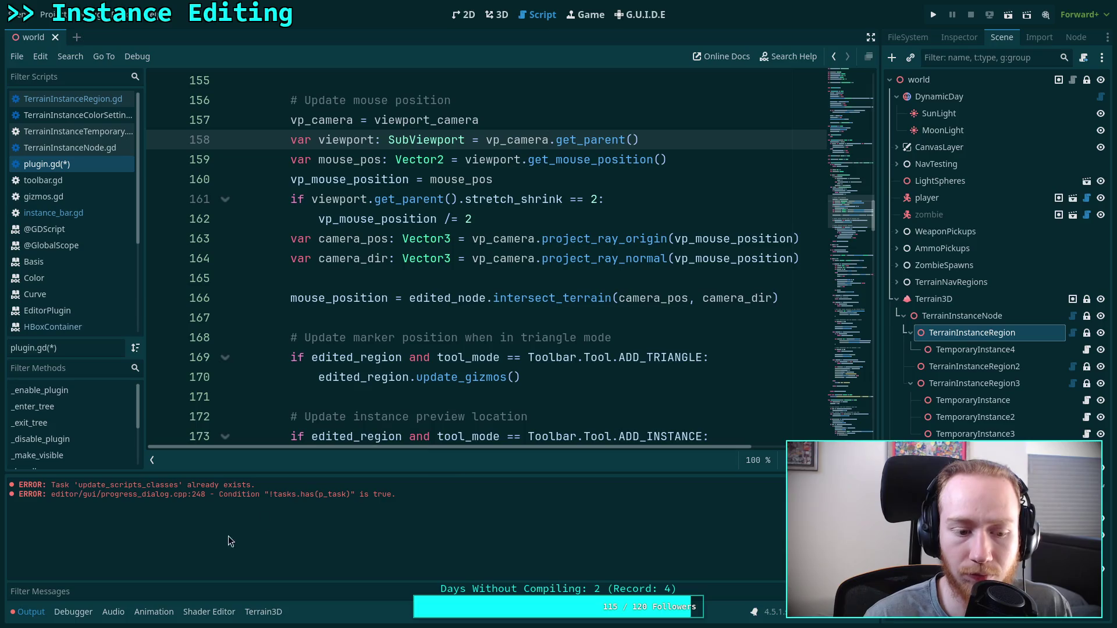
click(29, 612)
scroll(478, 365, up, 2)
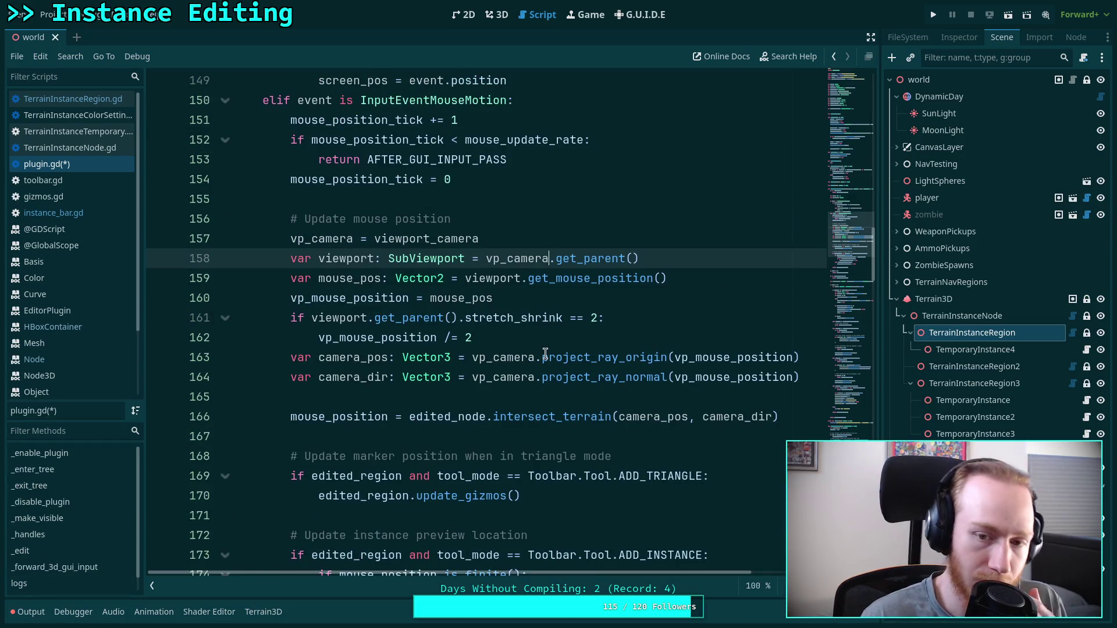
mouse_move(545, 354)
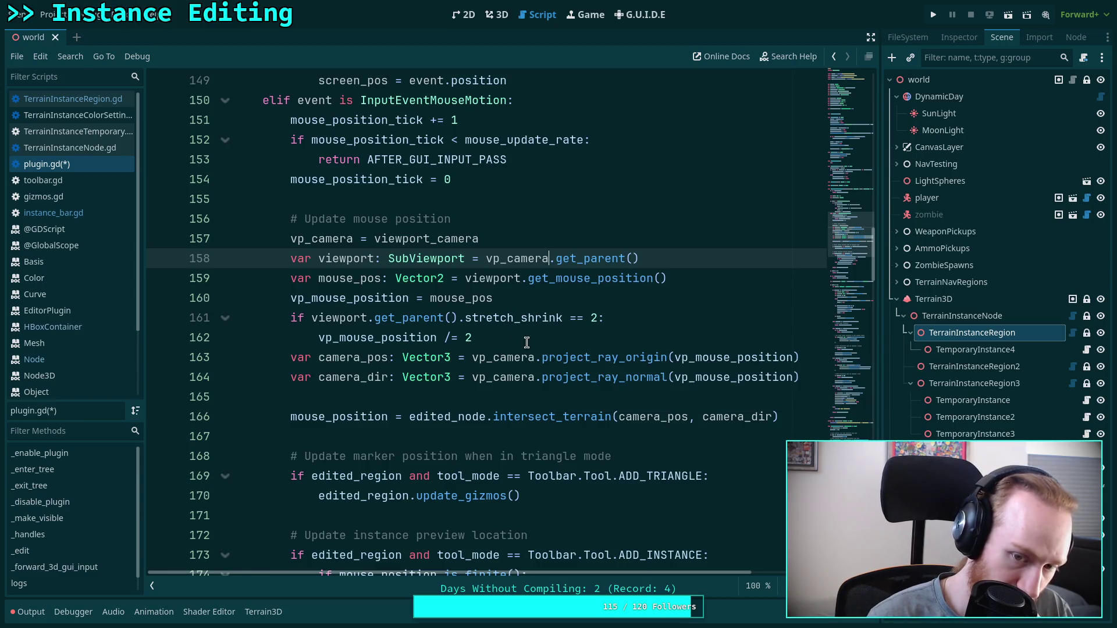
click(526, 343)
key(Return)
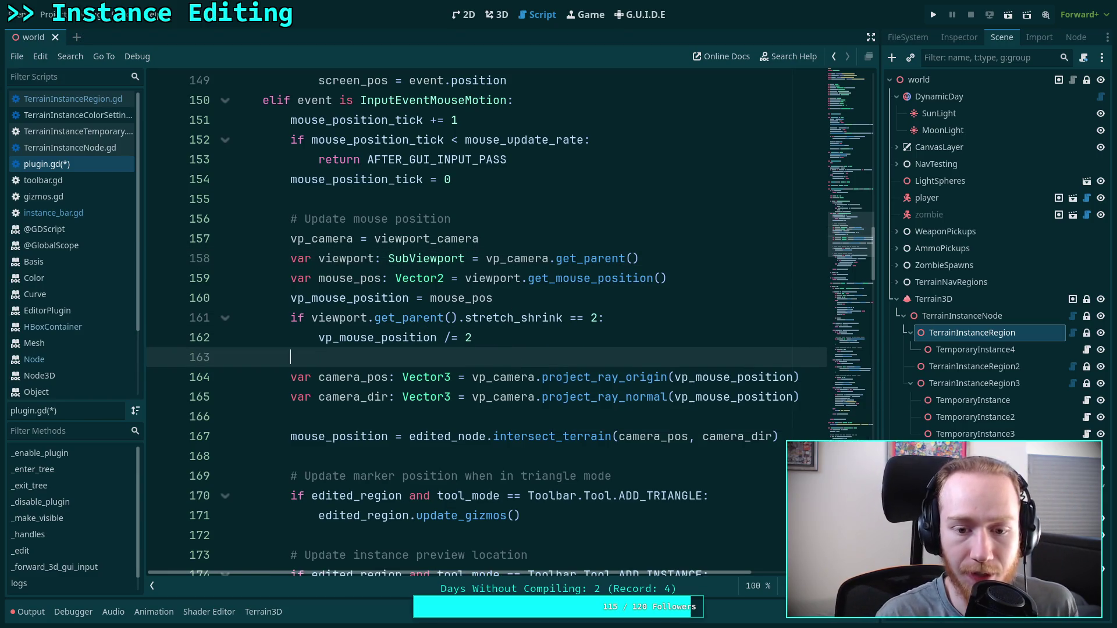
key(Return)
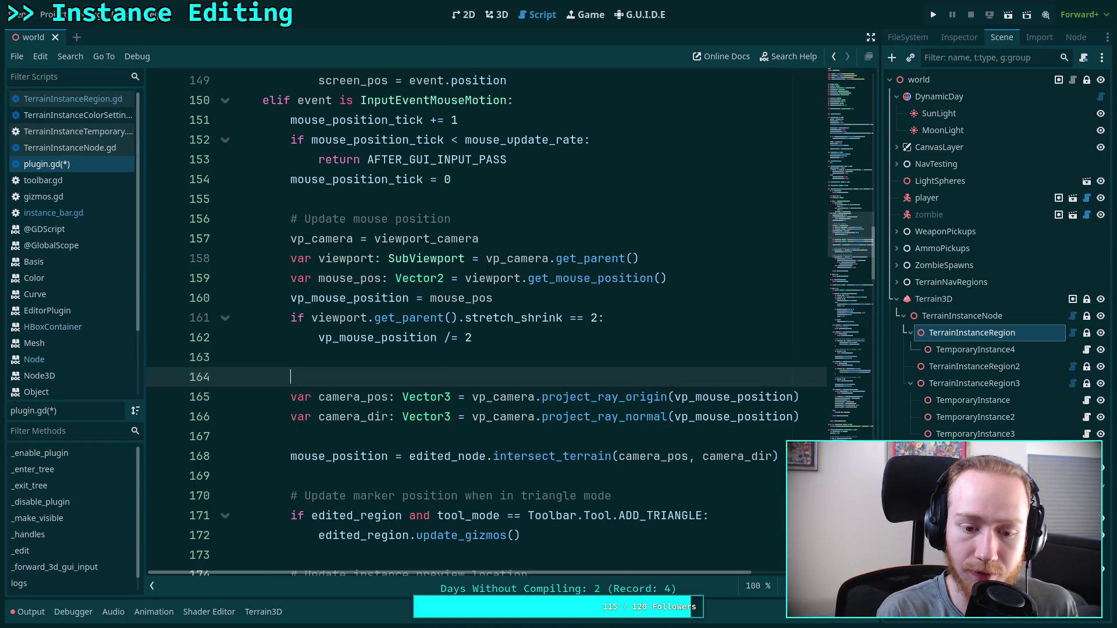
Step: Call update_mouse_position() and cut the camera ray and terrain intersection lines
text(pdate_mouse)
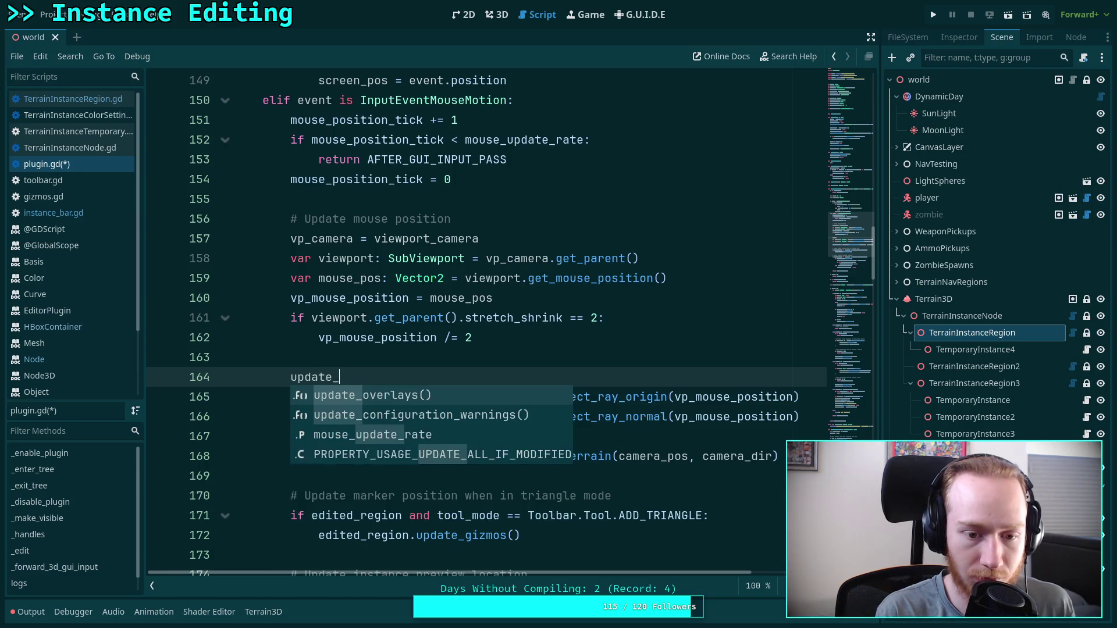
text(_position())
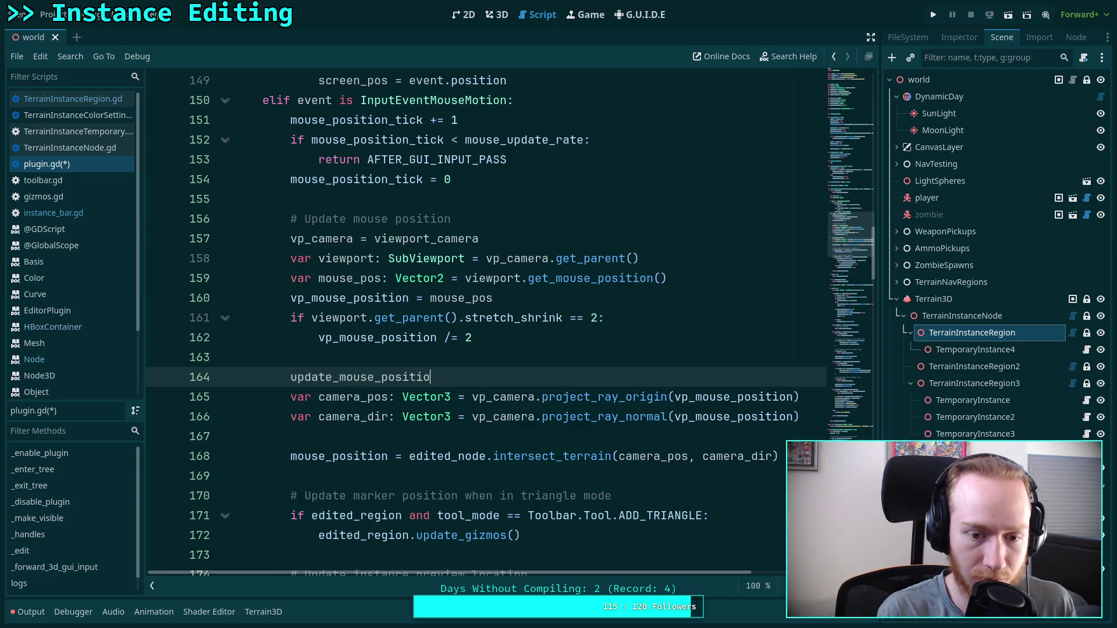
mouse_move(778, 456)
mouse_down()
mouse_move(582, 454)
mouse_move(293, 396)
mouse_up()
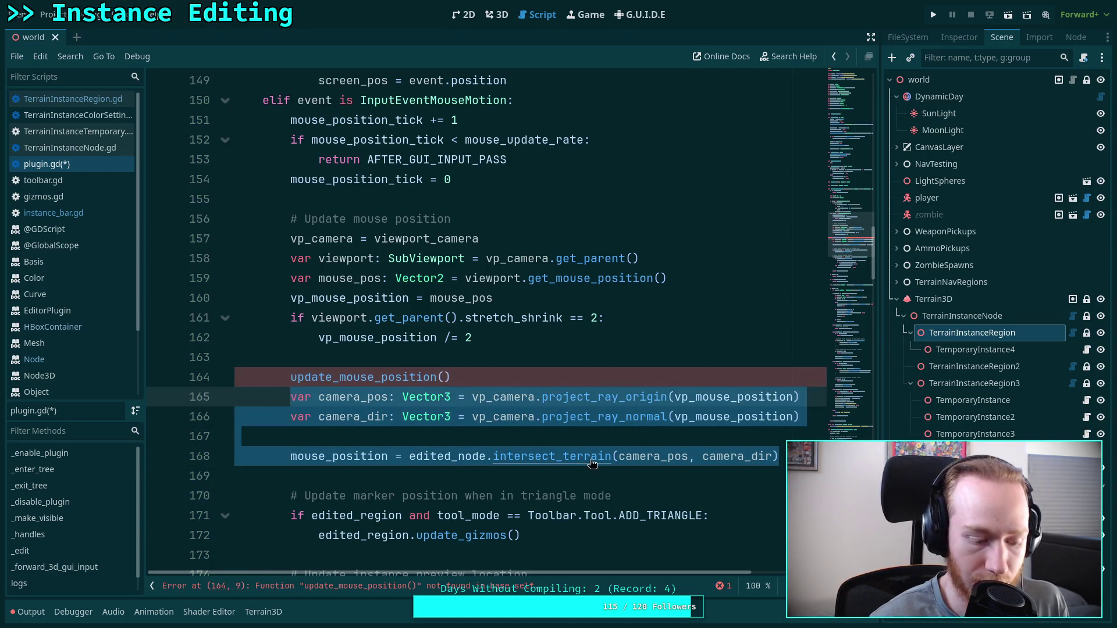
key(ctrl+x)
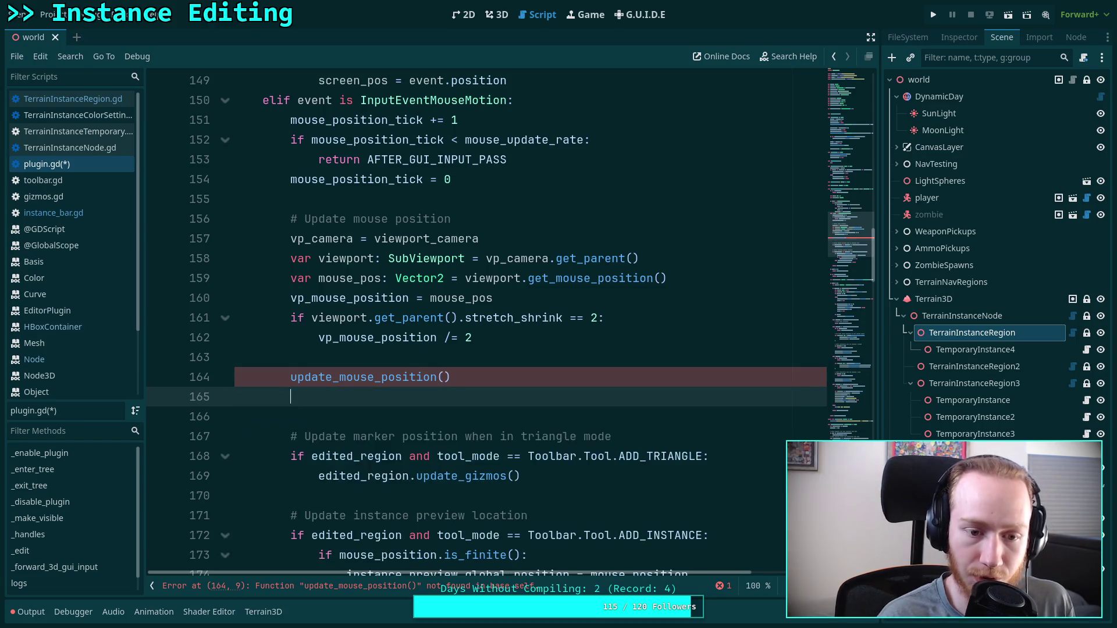
key(Up)
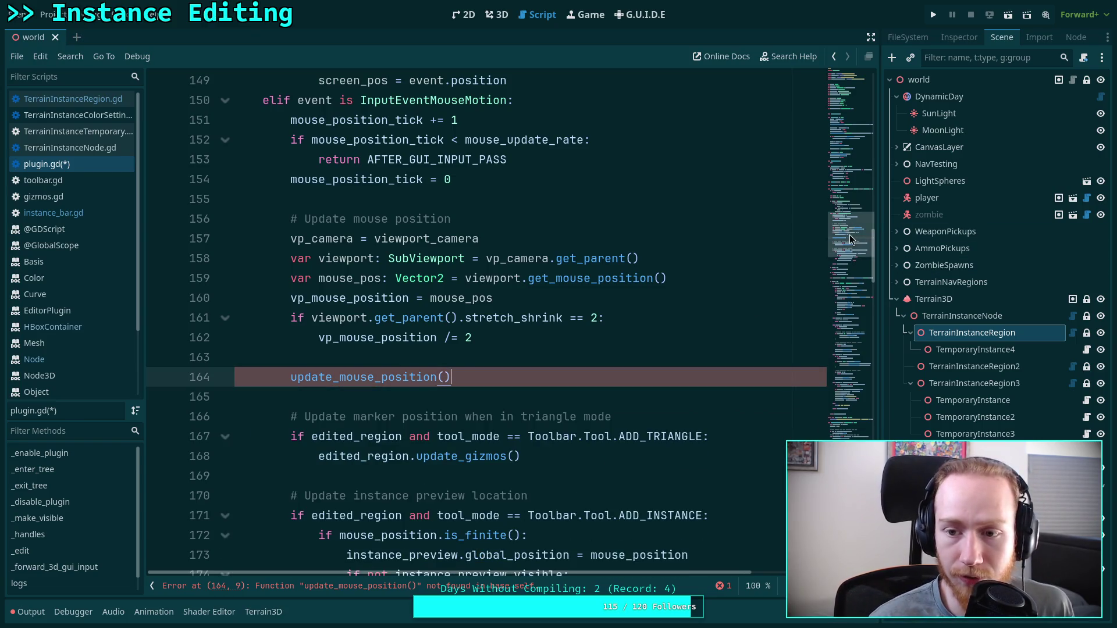
Step: Add func update_mouse_position() -> void at the end of plugin.gd and paste the cut code into it
drag(851, 233, 850, 416)
scroll(465, 320, down, 2)
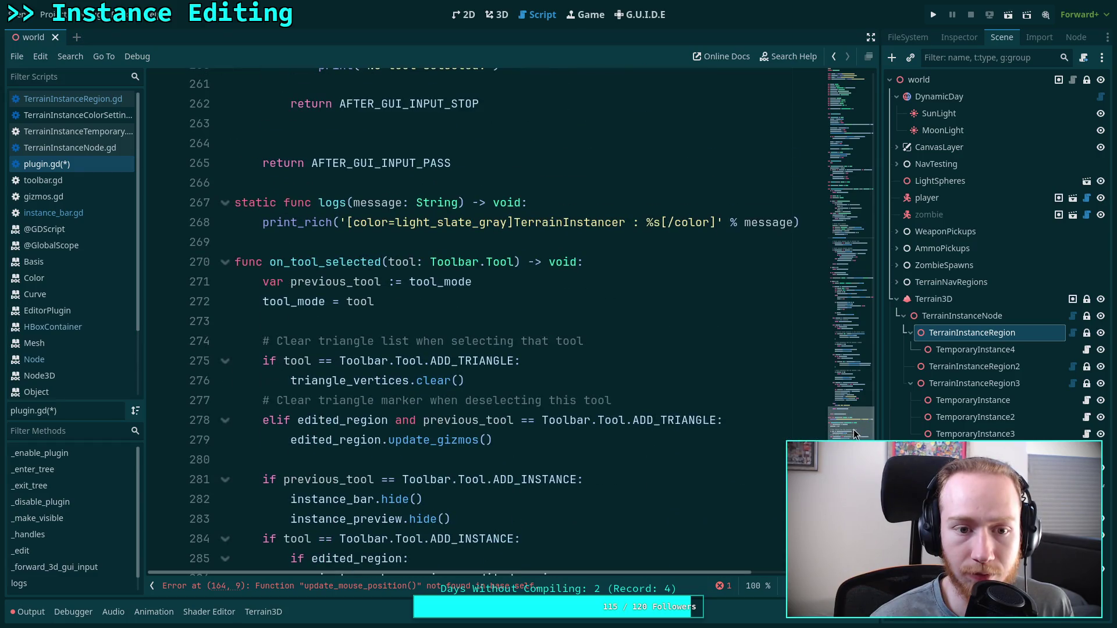
scroll(853, 431, down, 6)
click(550, 531)
key(Return)
text(func upd)
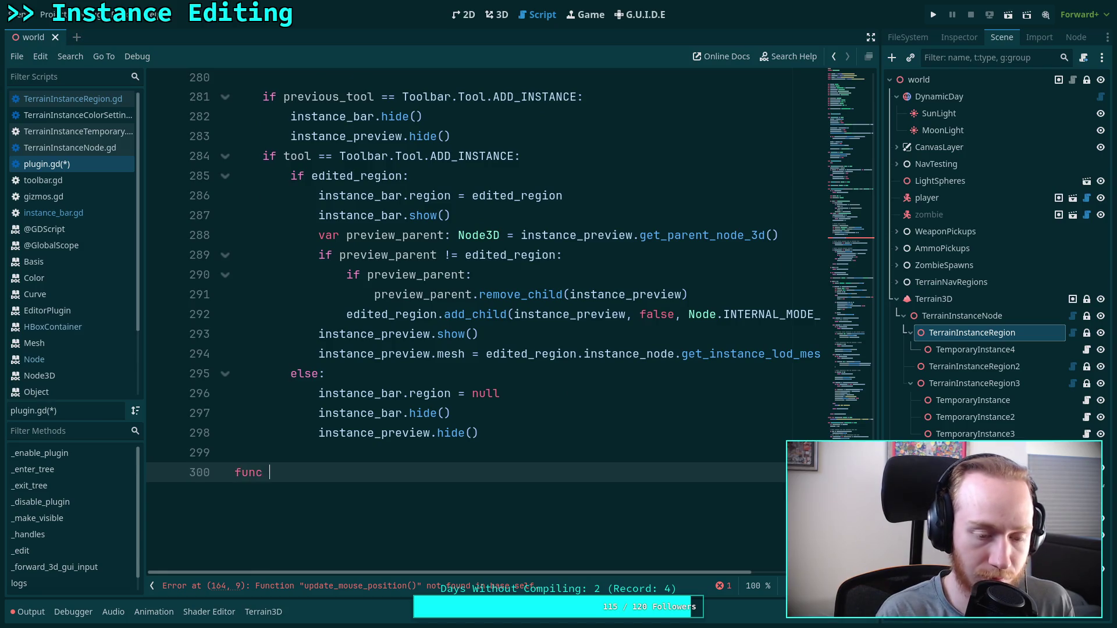
text(ate_mouse_position() )
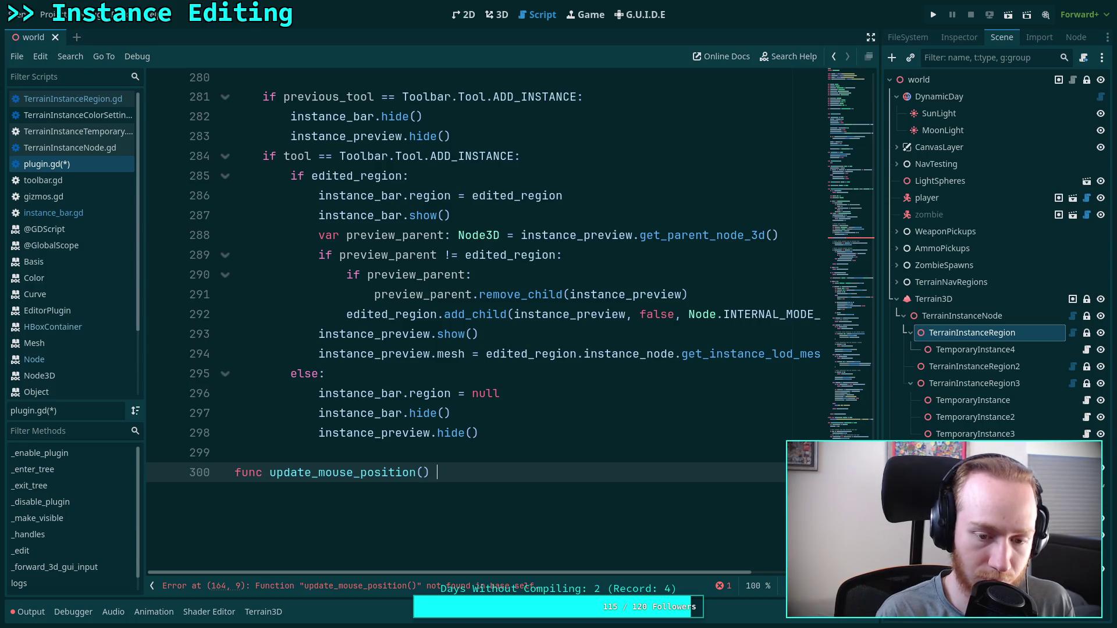
text(-> void:)
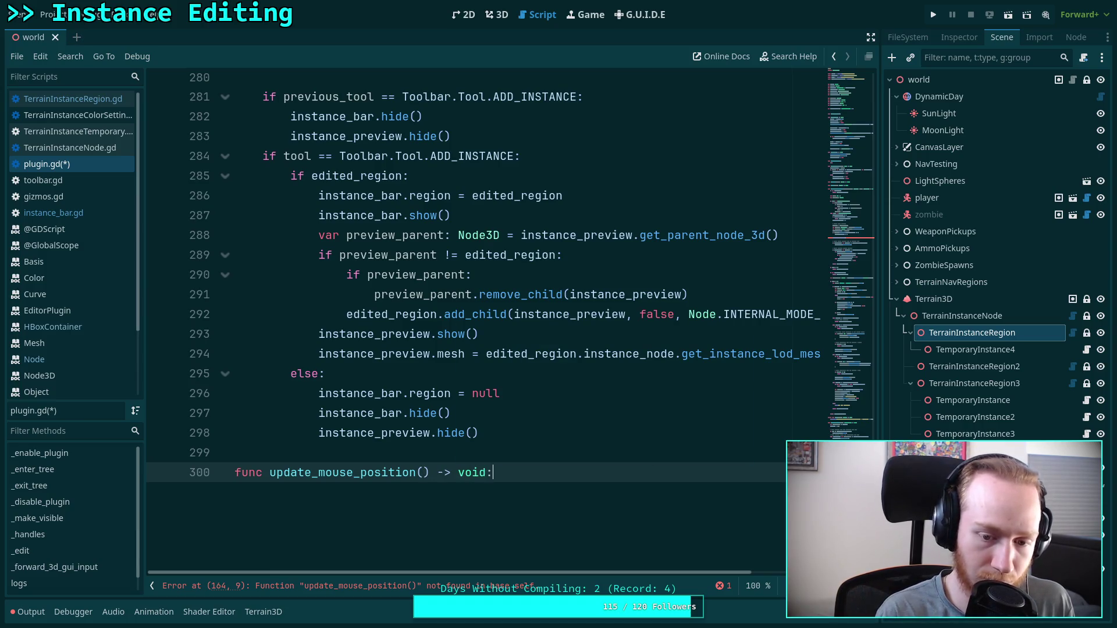
key(Return)
key(ctrl+v)
Step: Dedent the pasted function body one level and save plugin.gd
drag(558, 459, 569, 391)
key(shift+Tab)
click(584, 352)
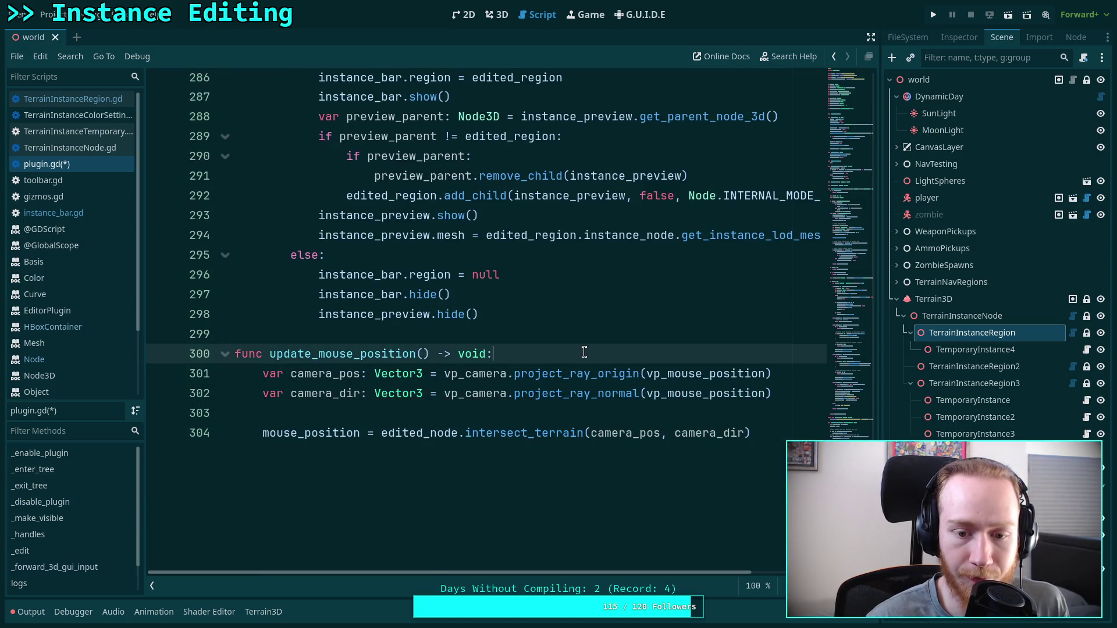
key(ctrl+s)
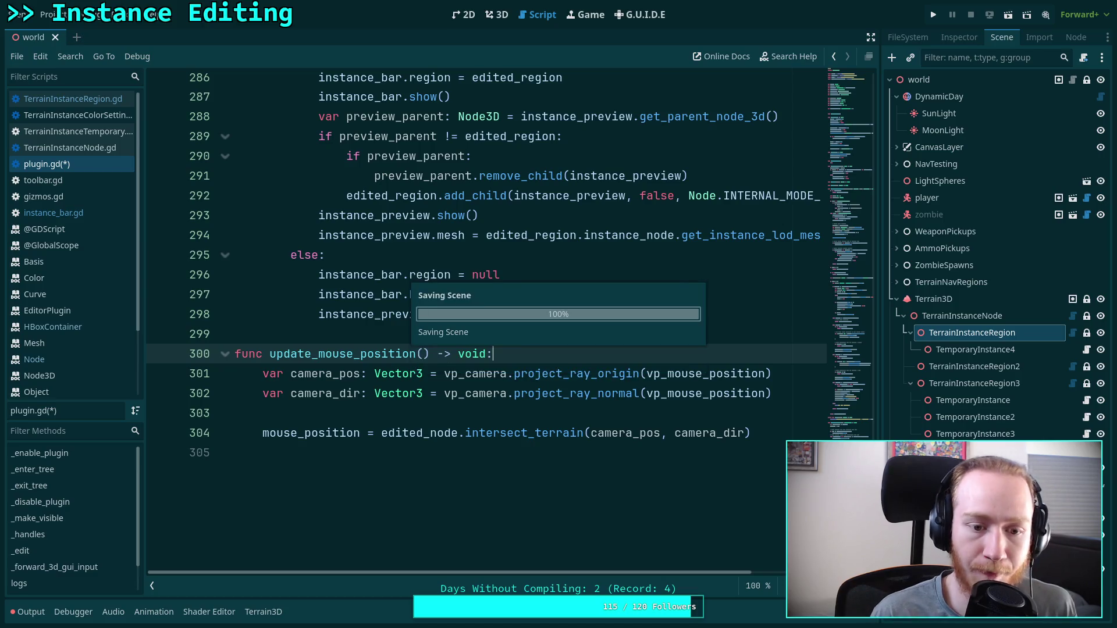
click(534, 416)
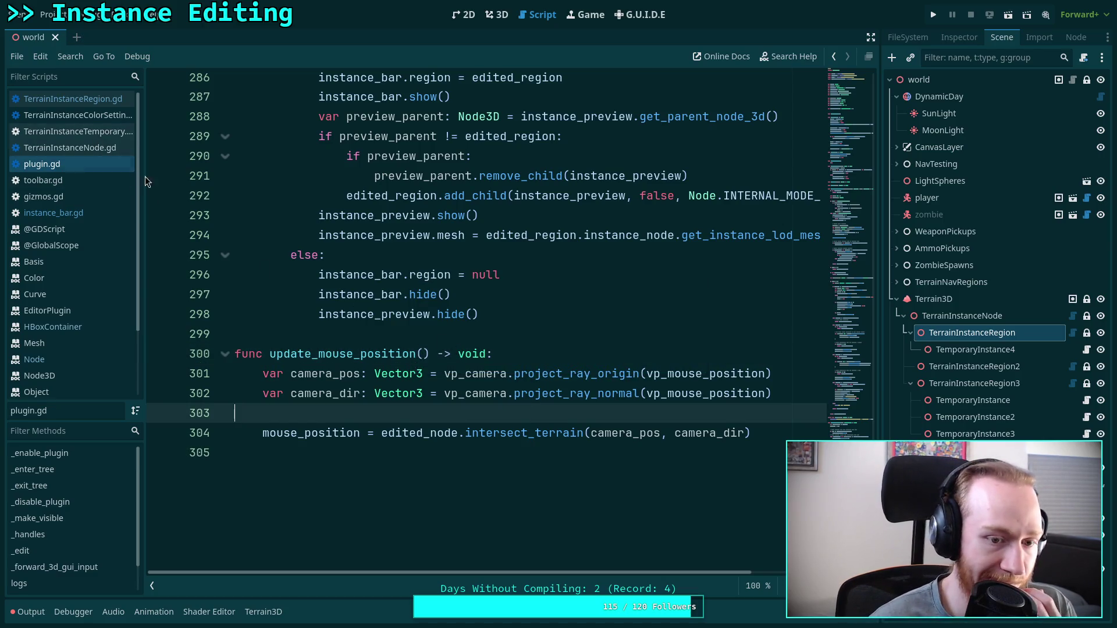
scroll(346, 289, up, 15)
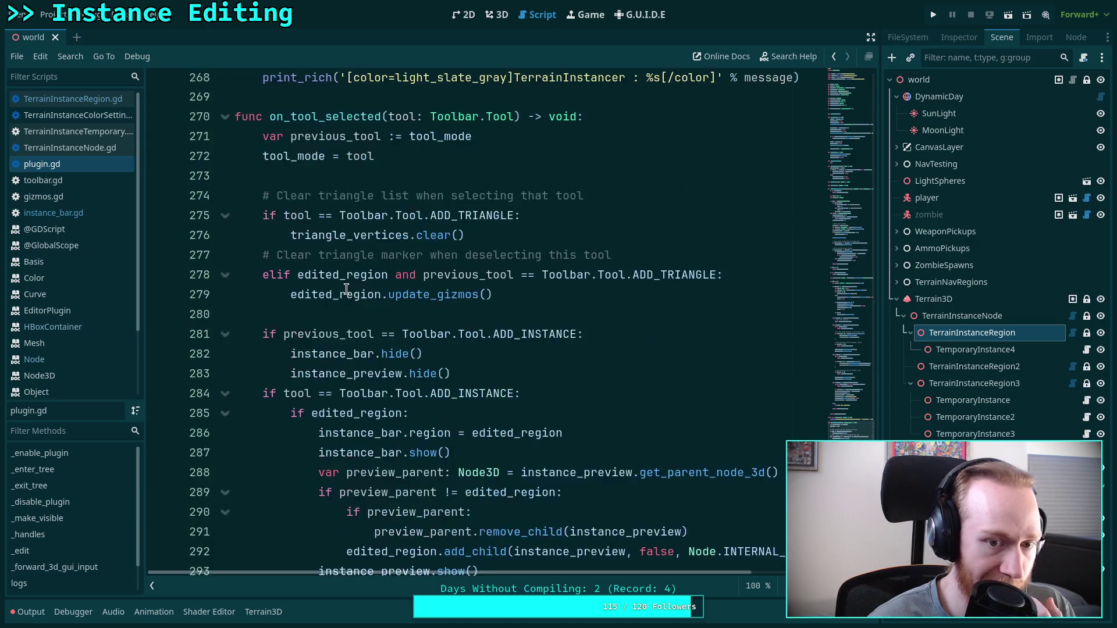
scroll(346, 290, up, 5)
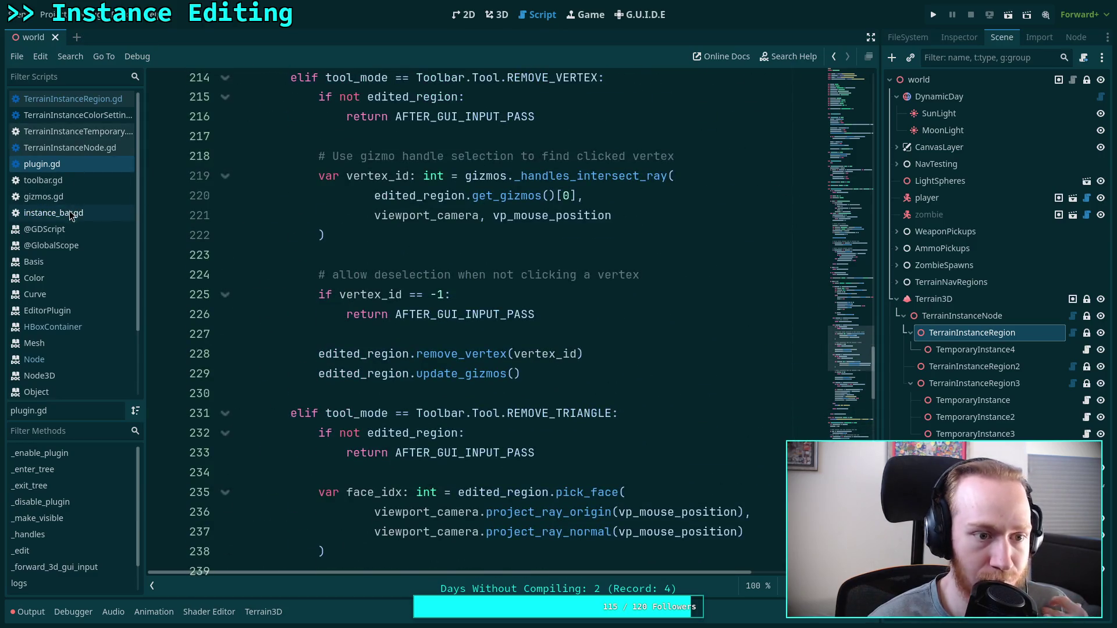
Step: In instance_bar.gd, call plugin.update_mouse_position() and set instance_preview.global_position to plugin.mouse_position
click(53, 213)
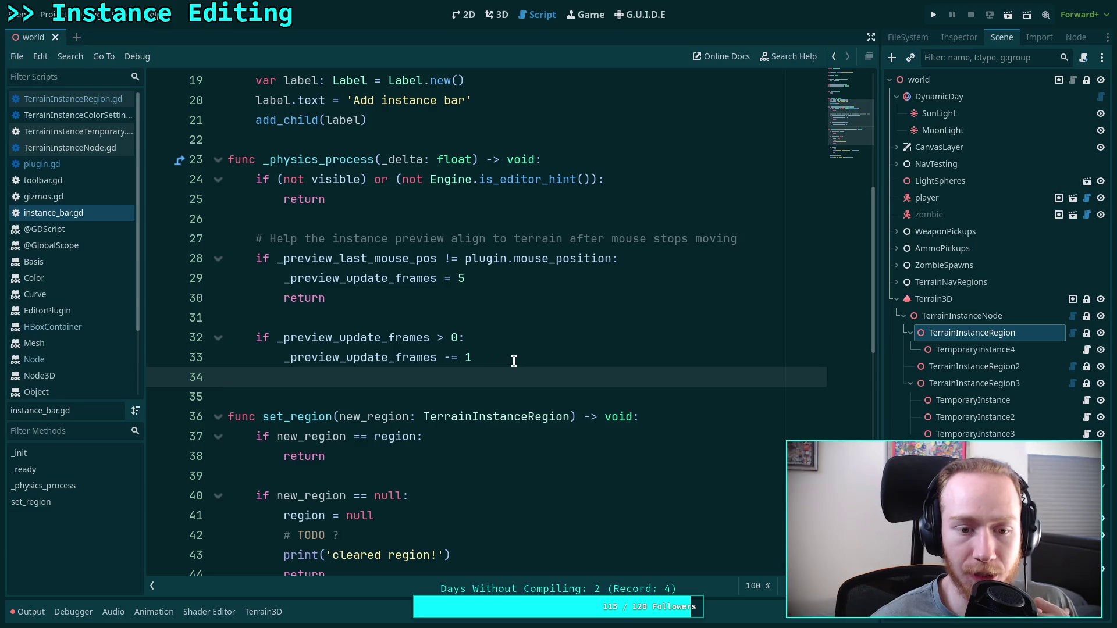
key(Tab)
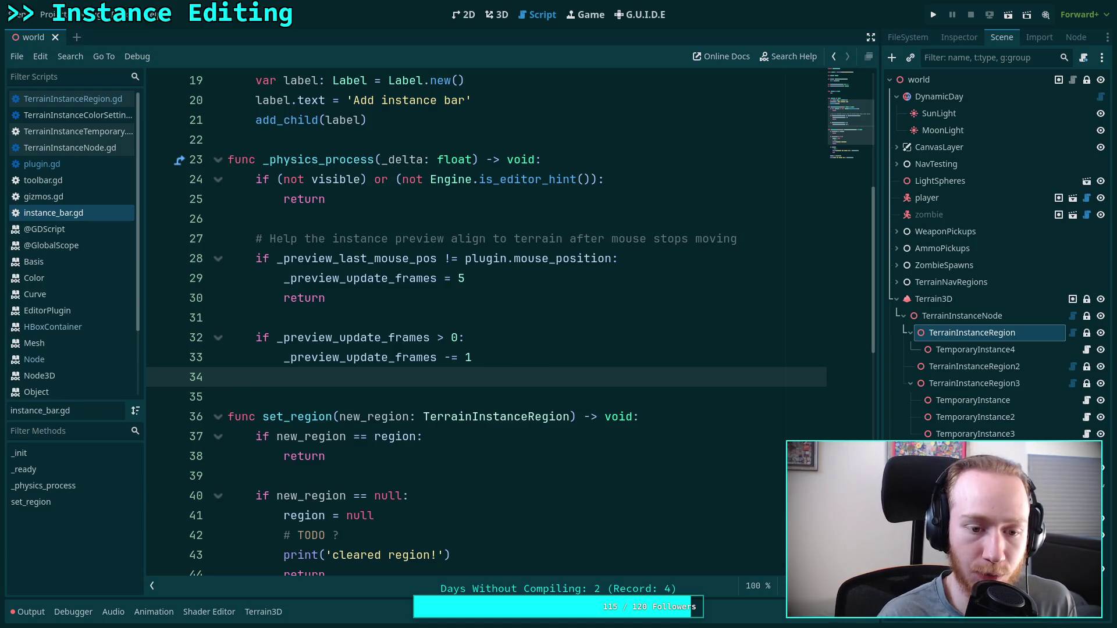
text(plugin.)
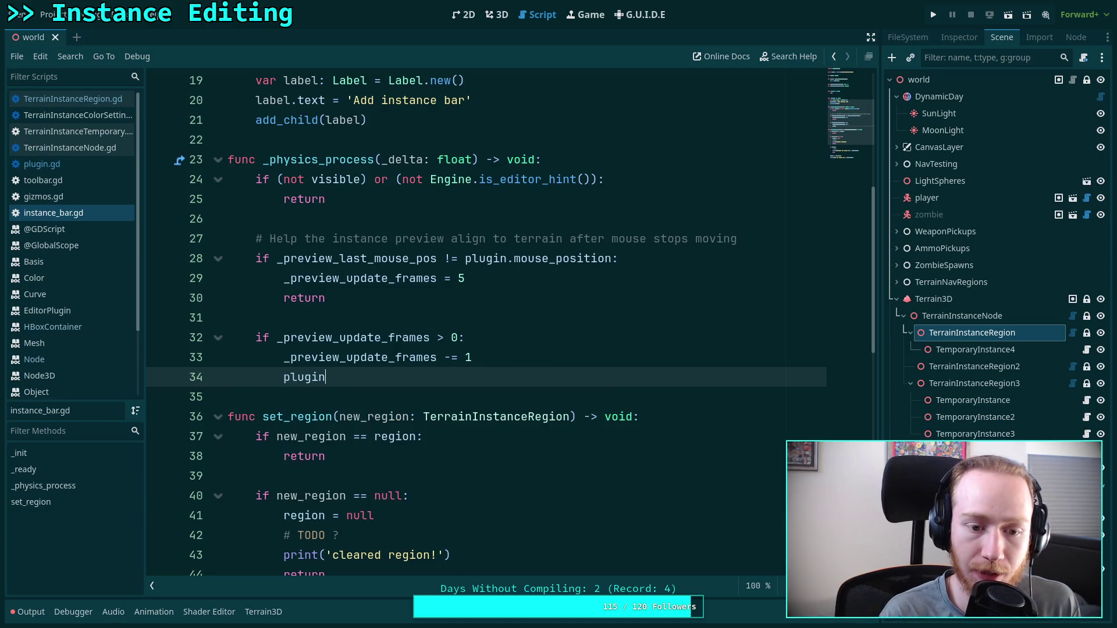
text(upd)
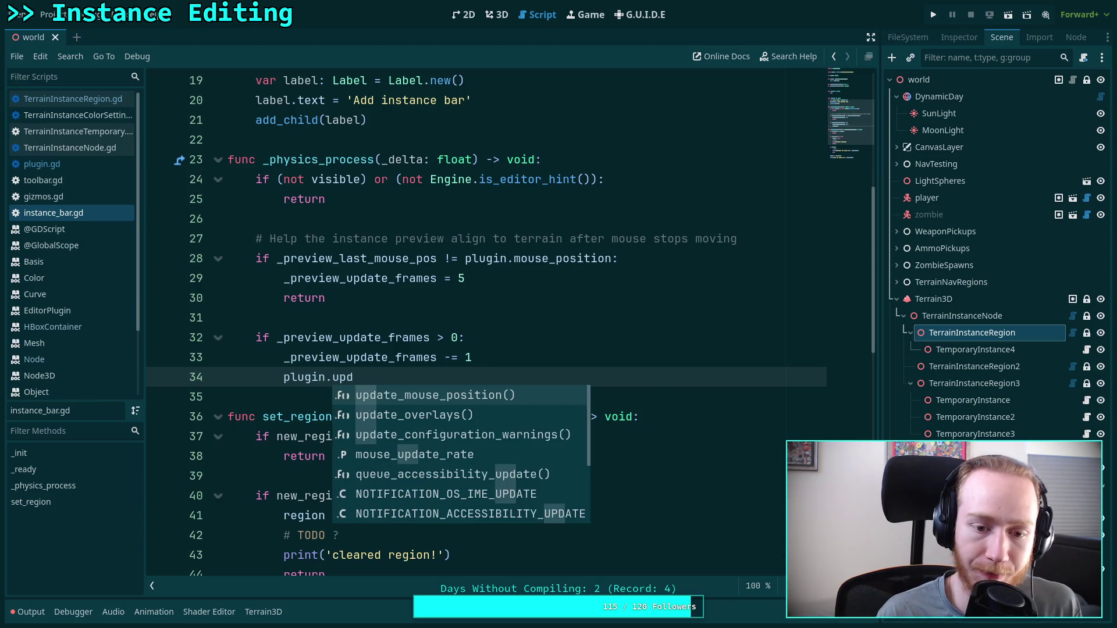
key(Return)
key(Return)
text(plugin.in)
key(Down)
key(Return)
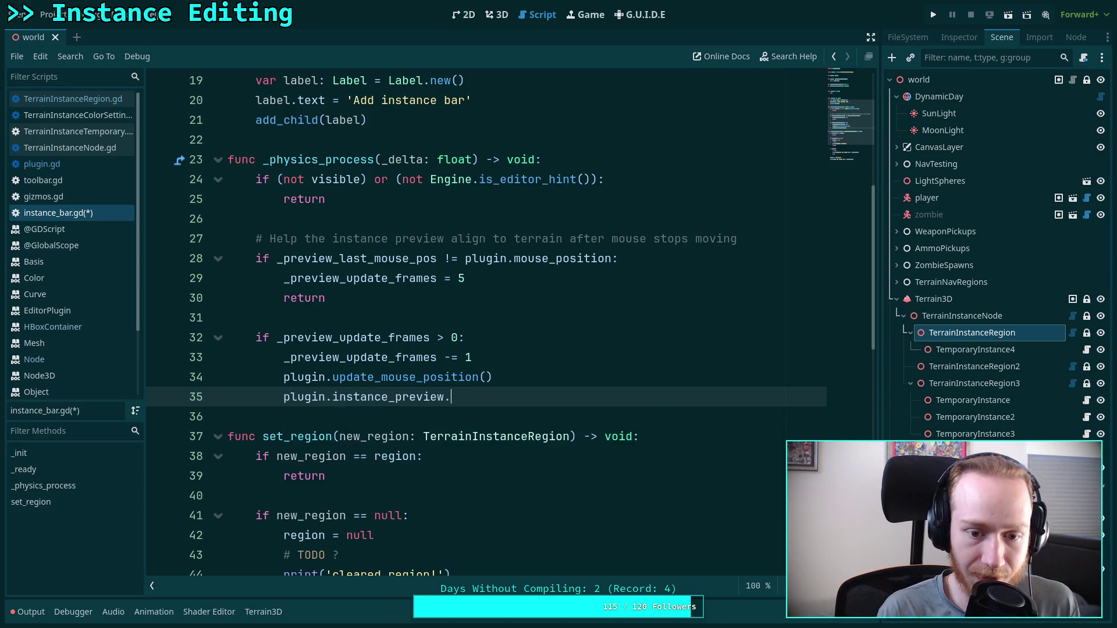
text(.glo)
key(Down)
key(Return)
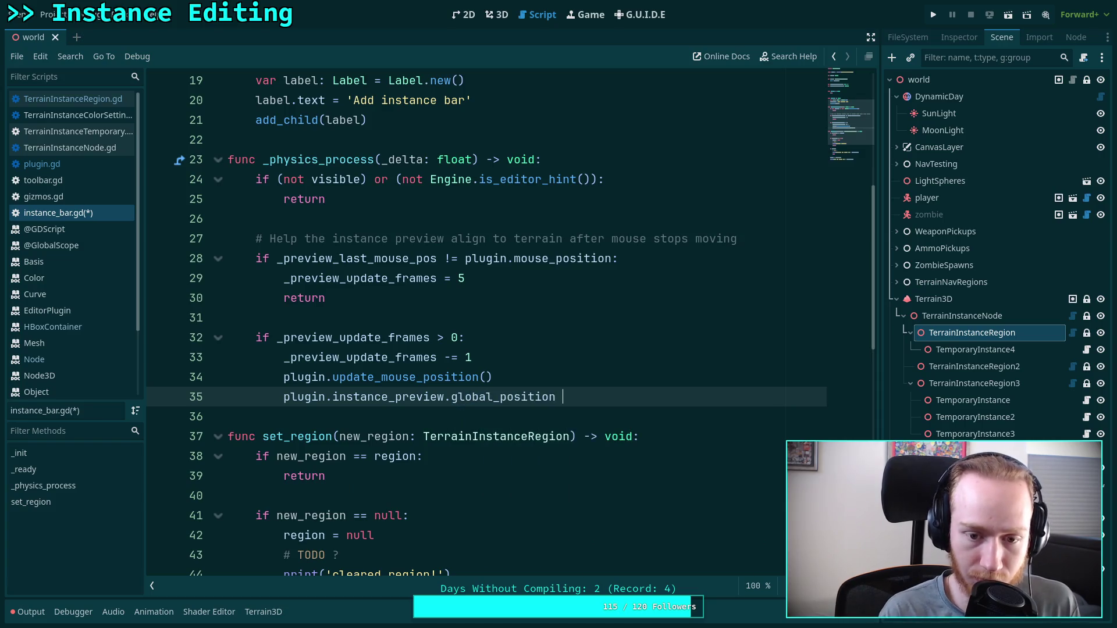
text(pl)
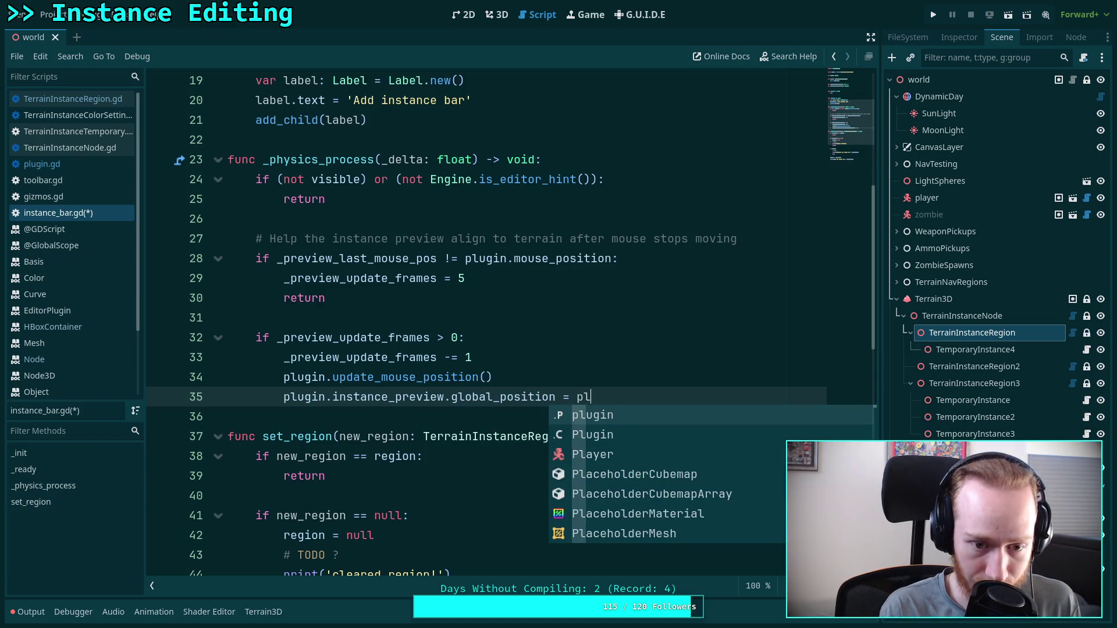
key(Return)
text(.mouse_position)
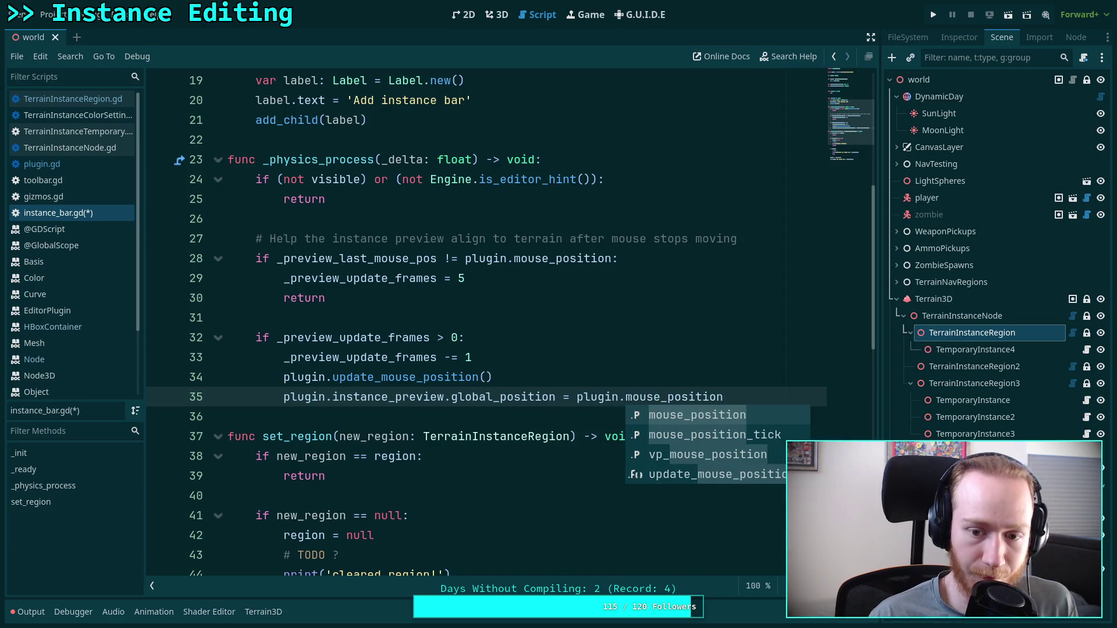
Step: Nest both lines under 'if plugin.instance_preview.visible:' after the frame decrement
click(484, 335)
click(501, 358)
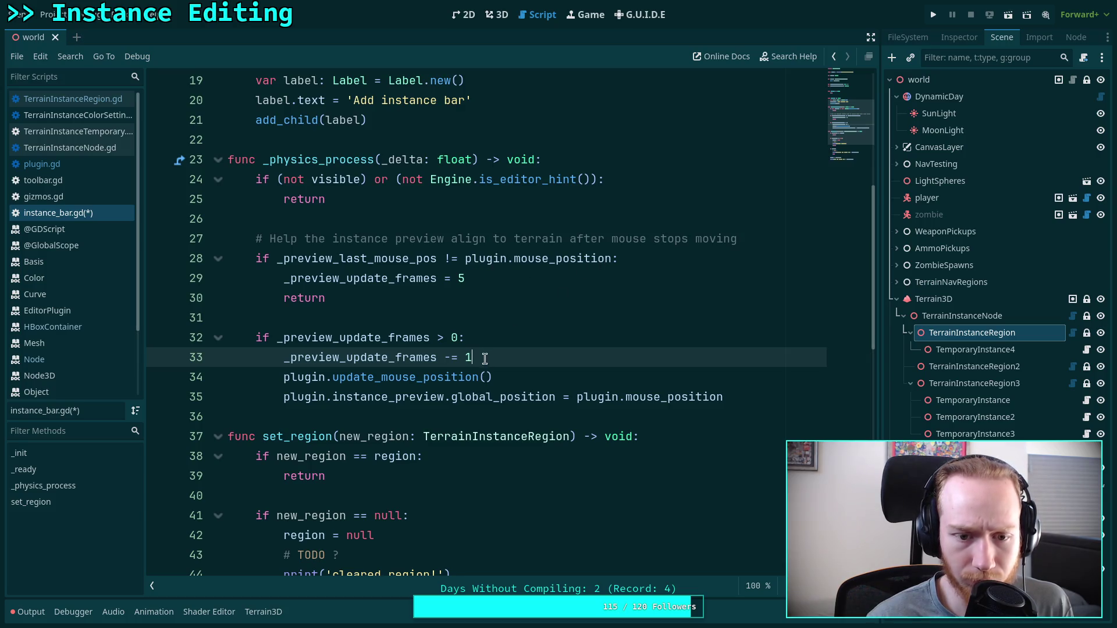
key(Return)
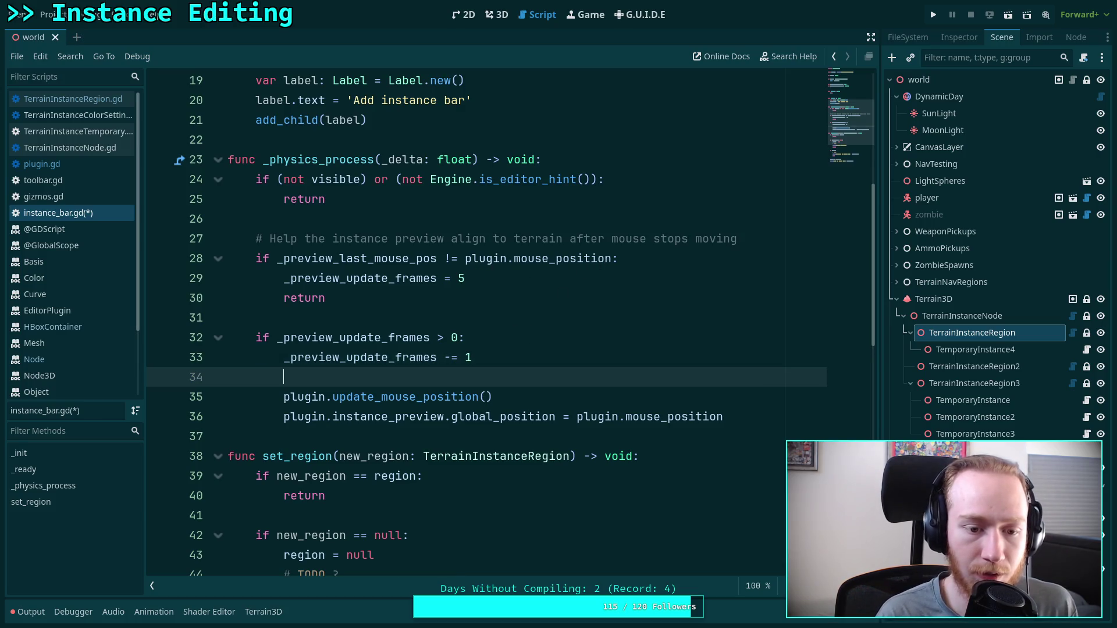
text(if )
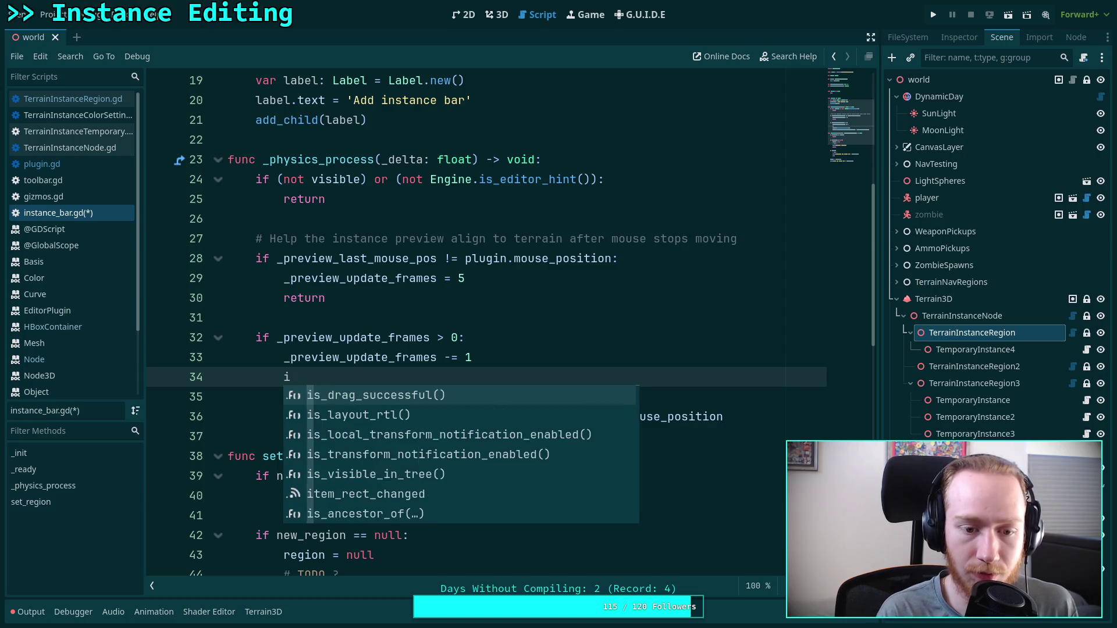
text(plugin.in)
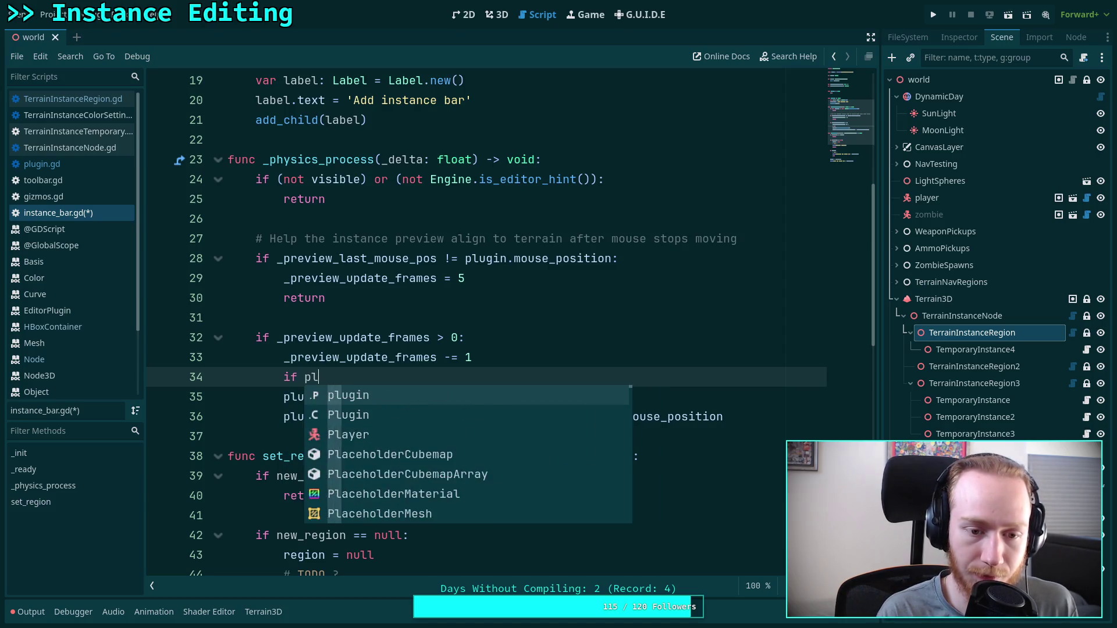
key(Down)
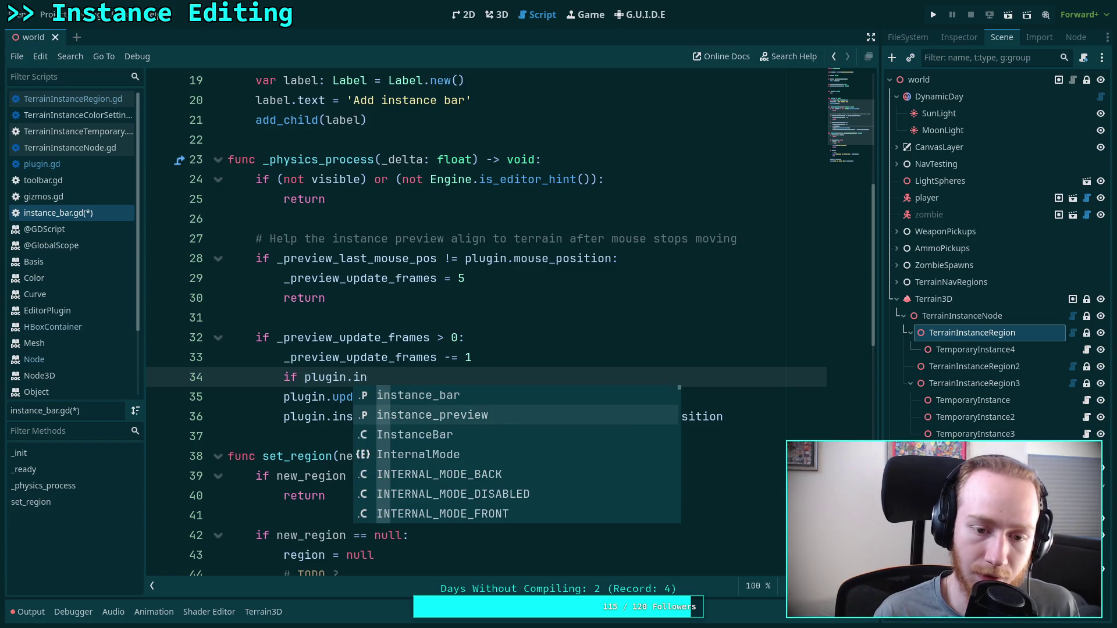
key(Return)
text(.visible:)
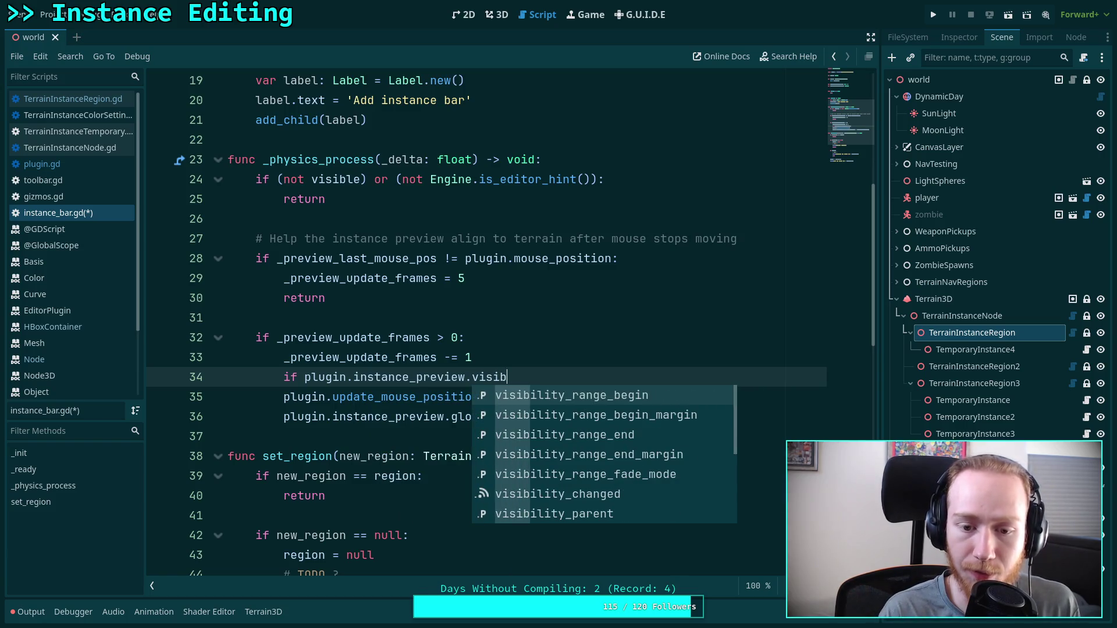
drag(283, 396, 442, 417)
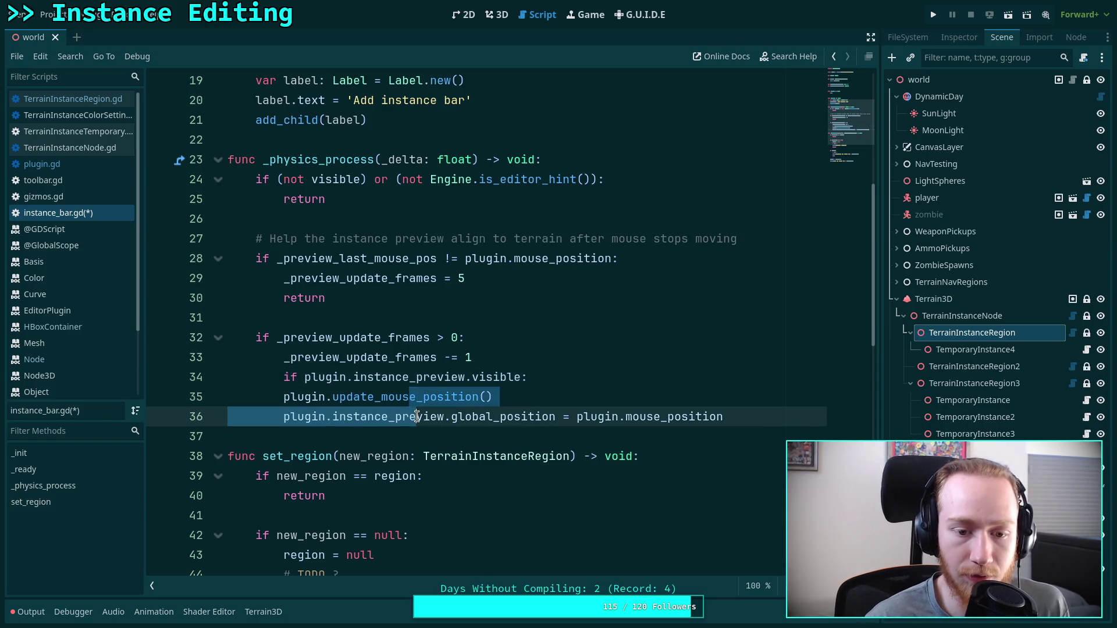
key(Tab)
click(651, 389)
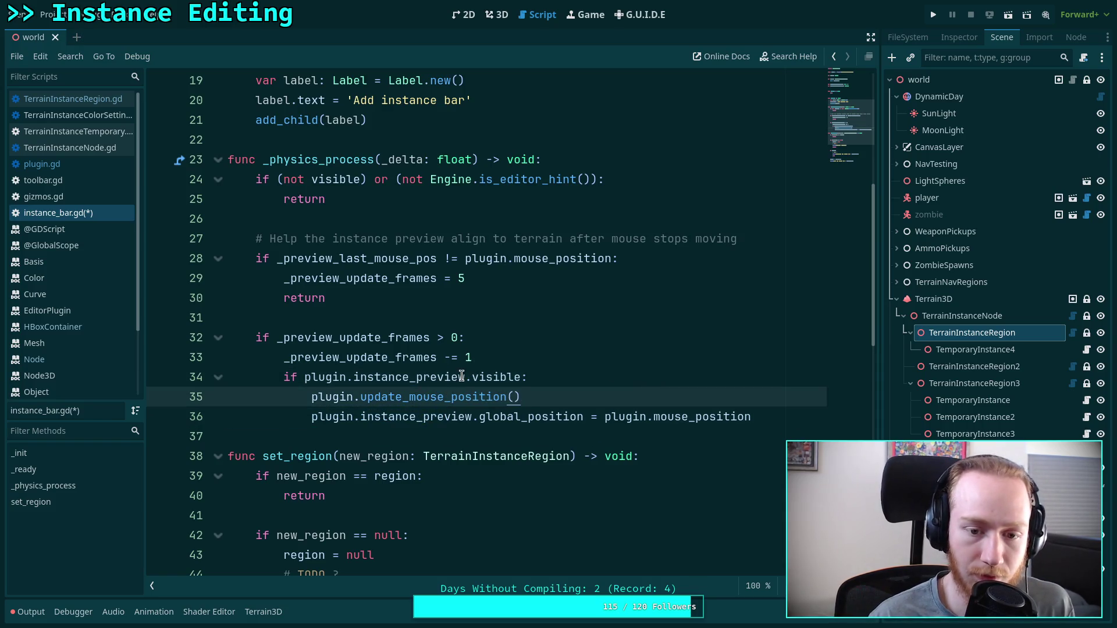
Step: Make the check 'if plugin.instance_preview and plugin.instance_preview.visible:' and save
click(464, 377)
text(and plugin)
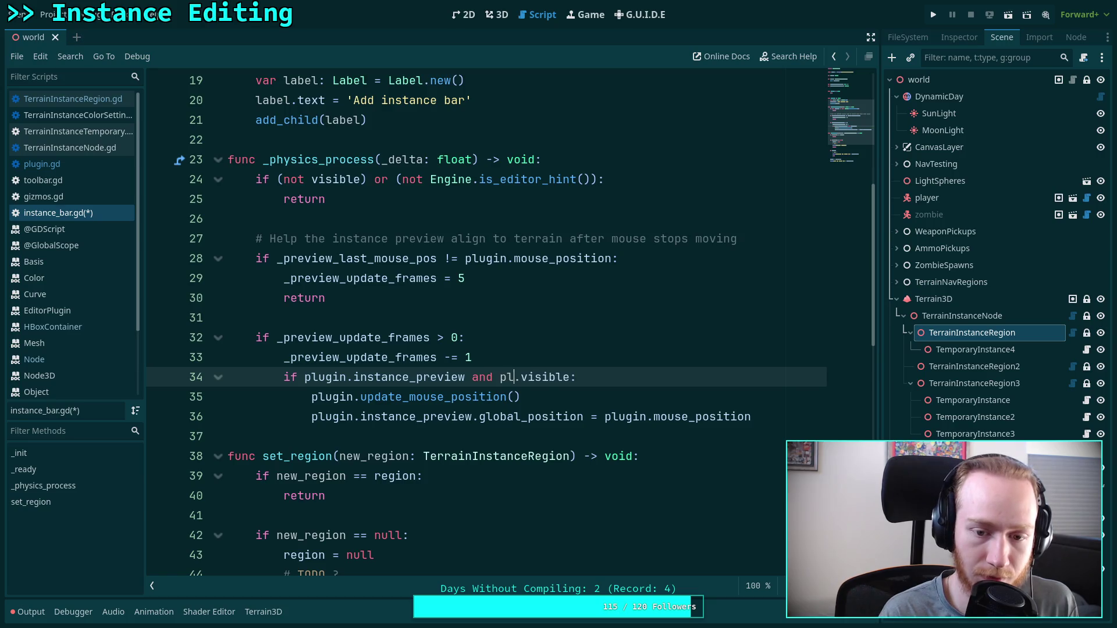
text(.inst)
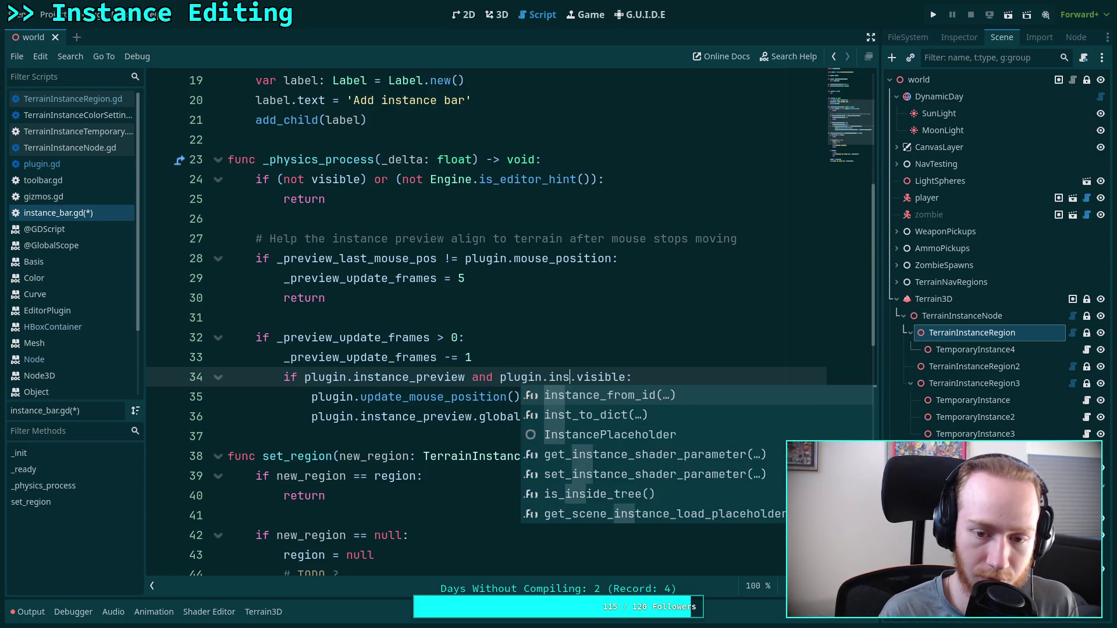
key(Return)
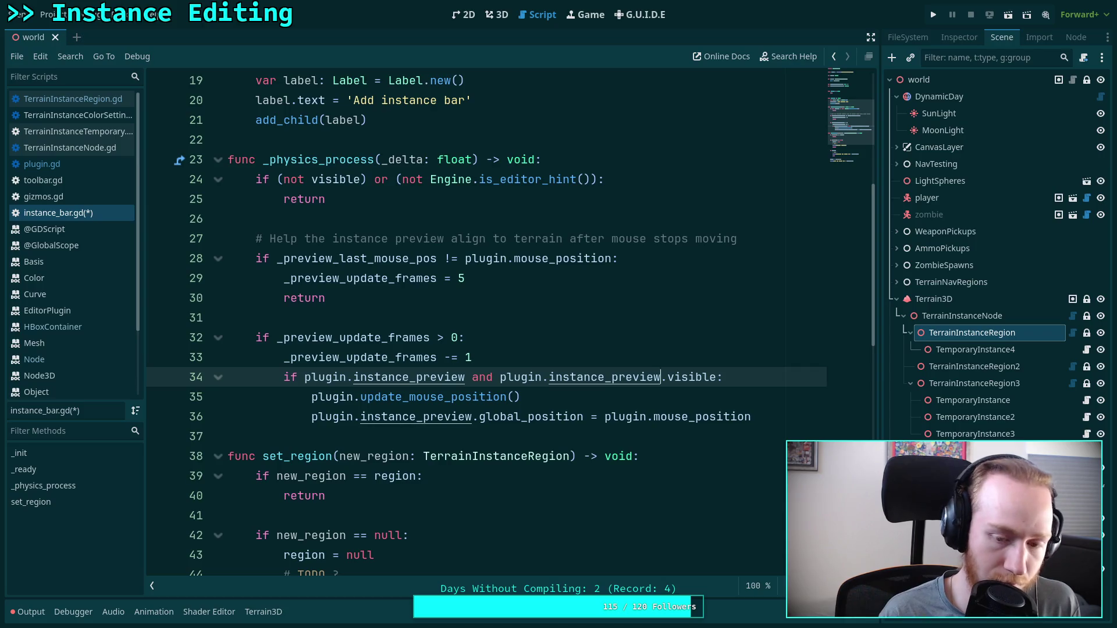
key(ctrl+minus)
key(ctrl+equal)
key(ctrl+s)
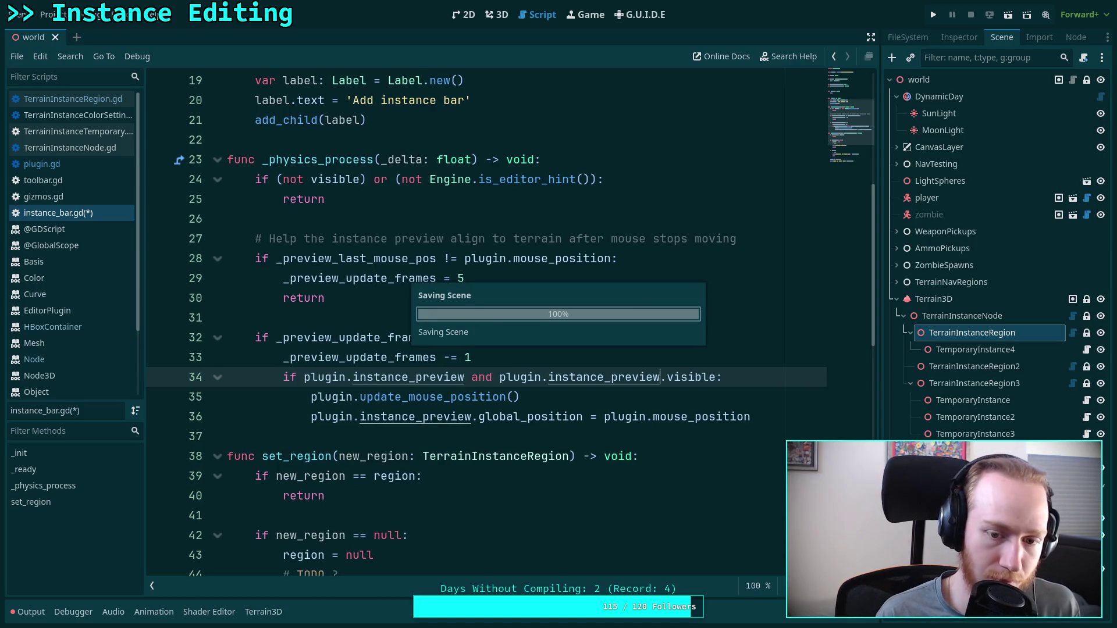
click(333, 356)
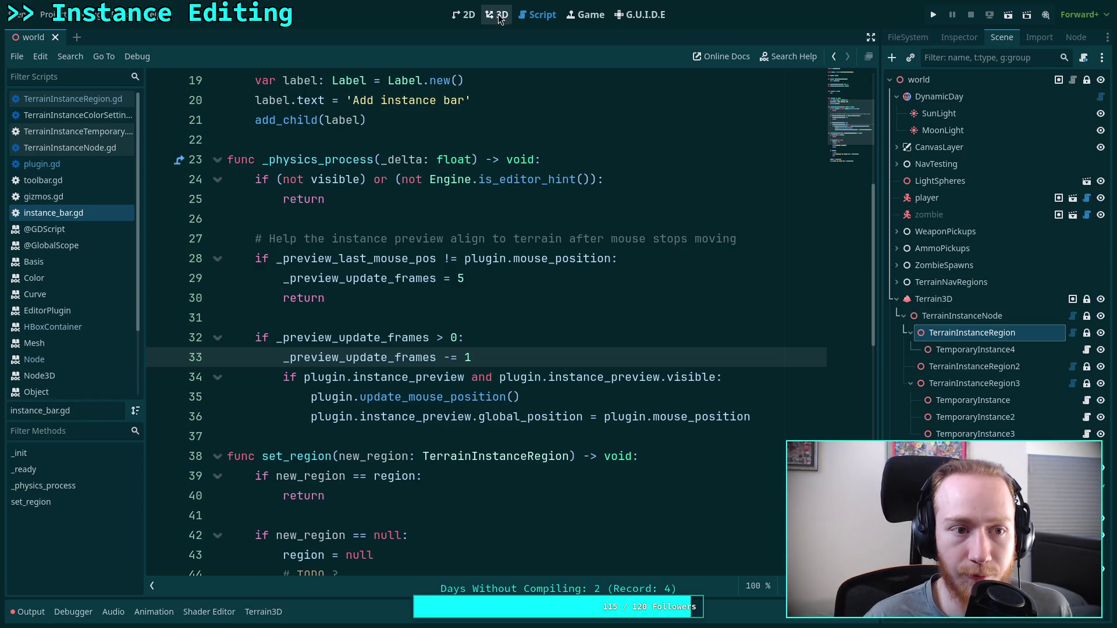
Step: In the 3D viewport, move the pillar preview over the terrain, then go back to instance_bar.gd
click(498, 14)
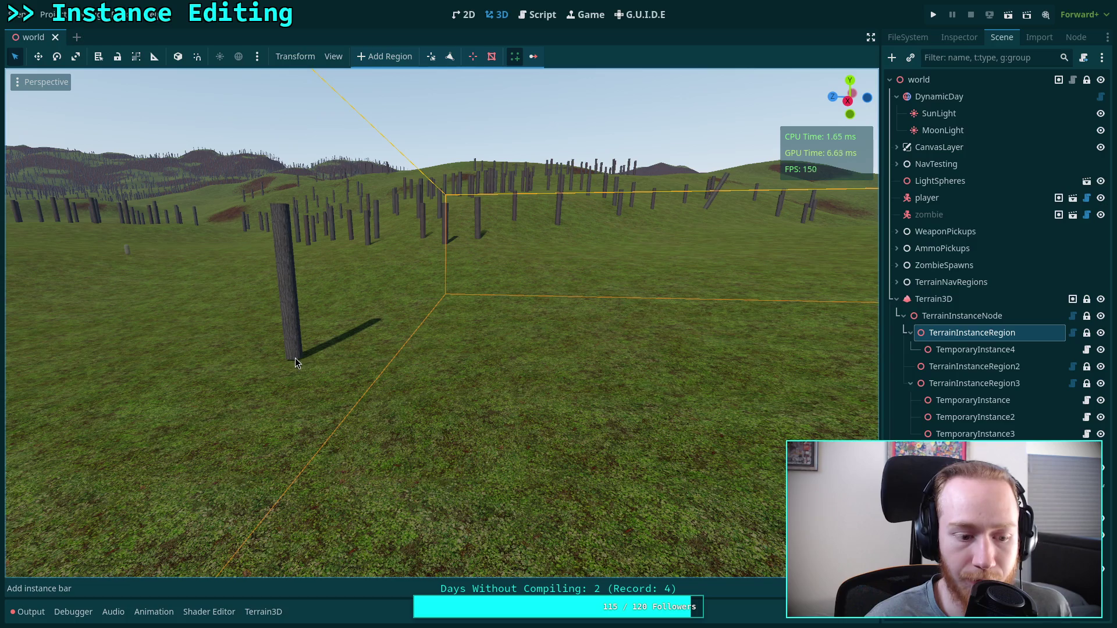
click(295, 358)
scroll(295, 358, up, 3)
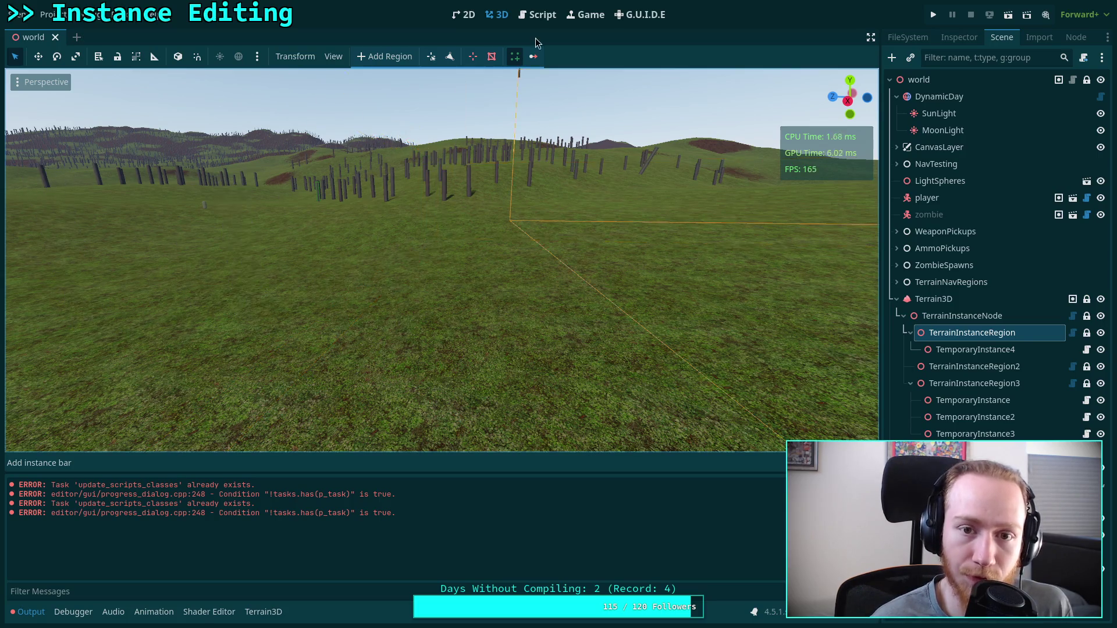
click(538, 15)
Step: Change the _preview_update_frames reset on line 29 to 10, save, and switch to 3D
scroll(486, 270, up, 2)
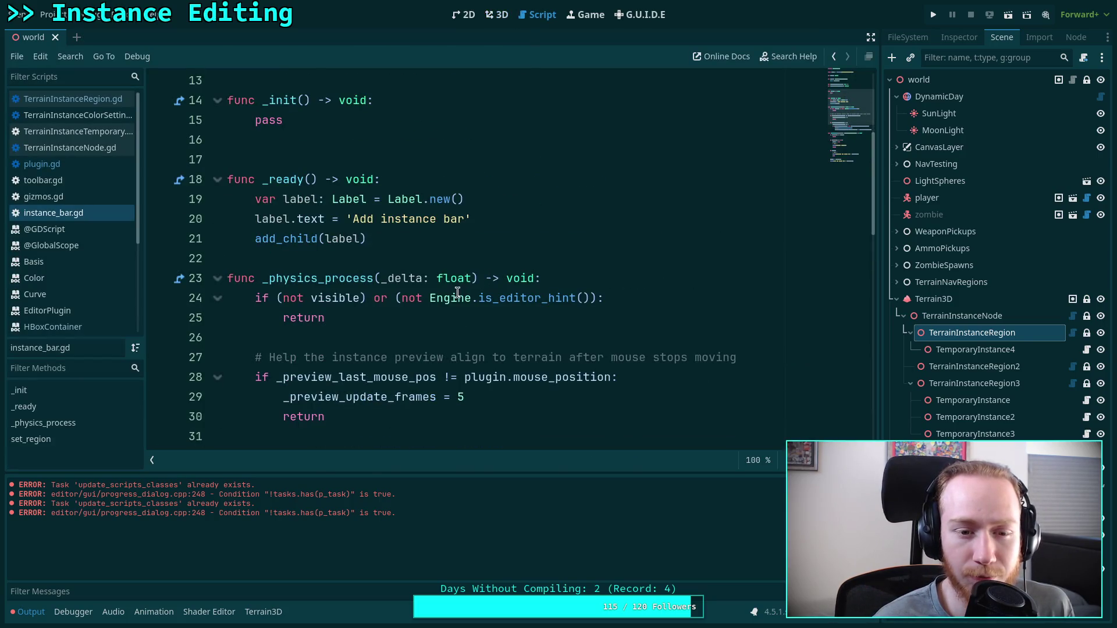
scroll(423, 325, down, 2)
scroll(425, 325, down, 2)
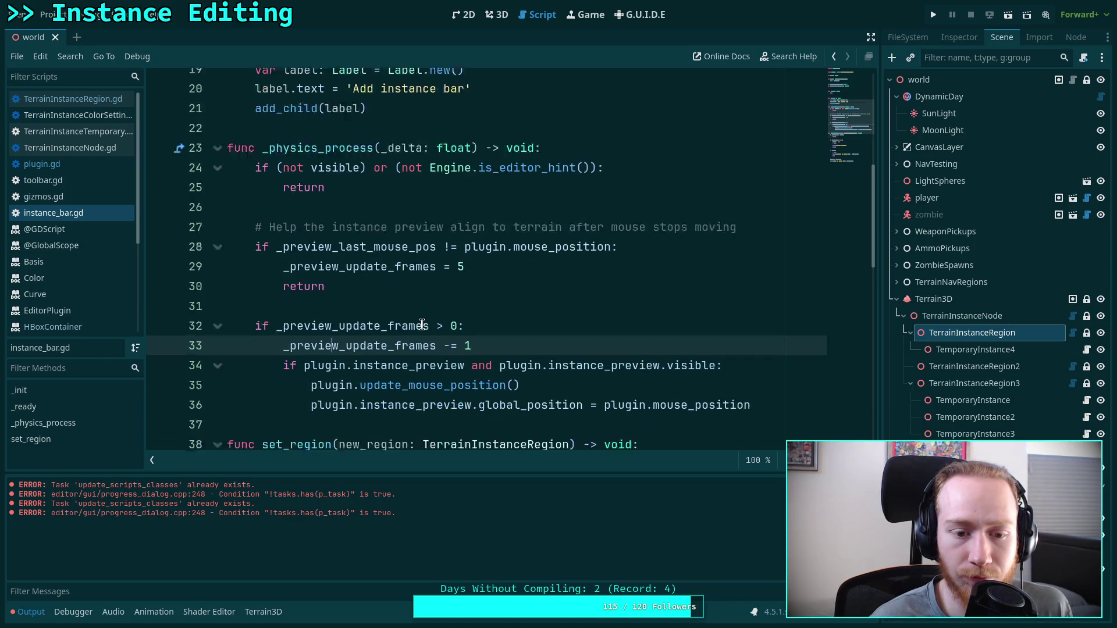
scroll(431, 311, up, 2)
double_click(461, 278)
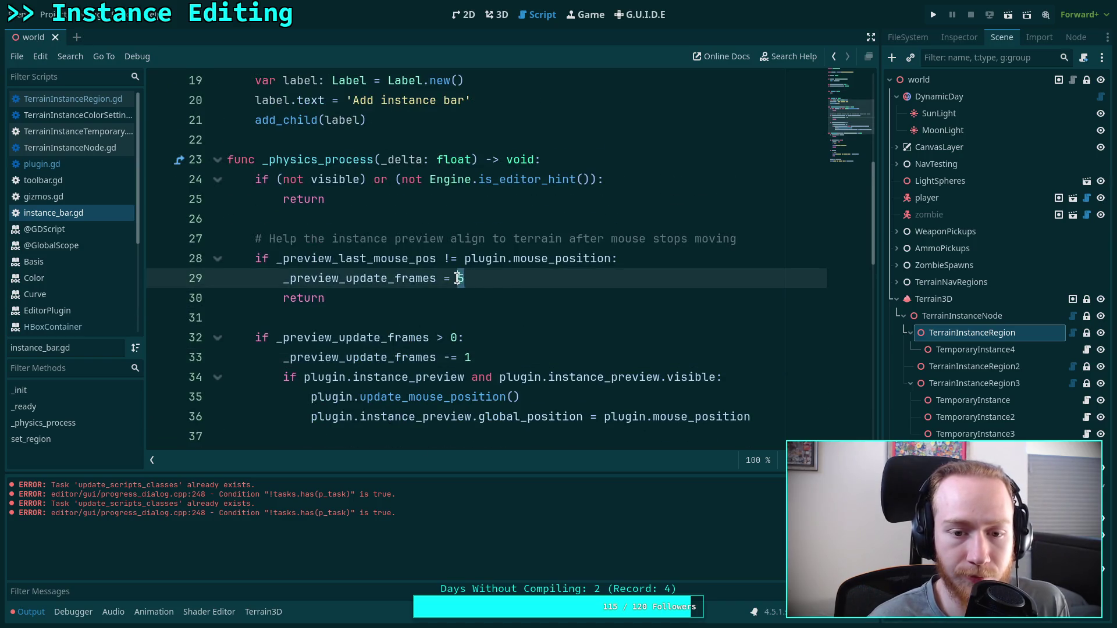
text(10)
key(ctrl+s)
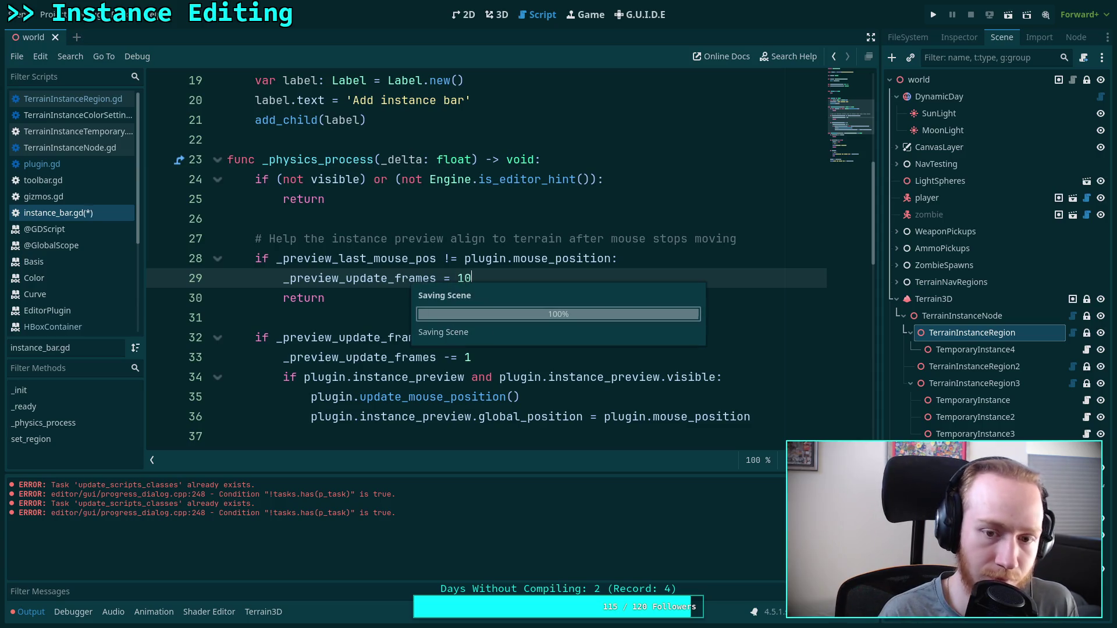
key(ctrl+F2)
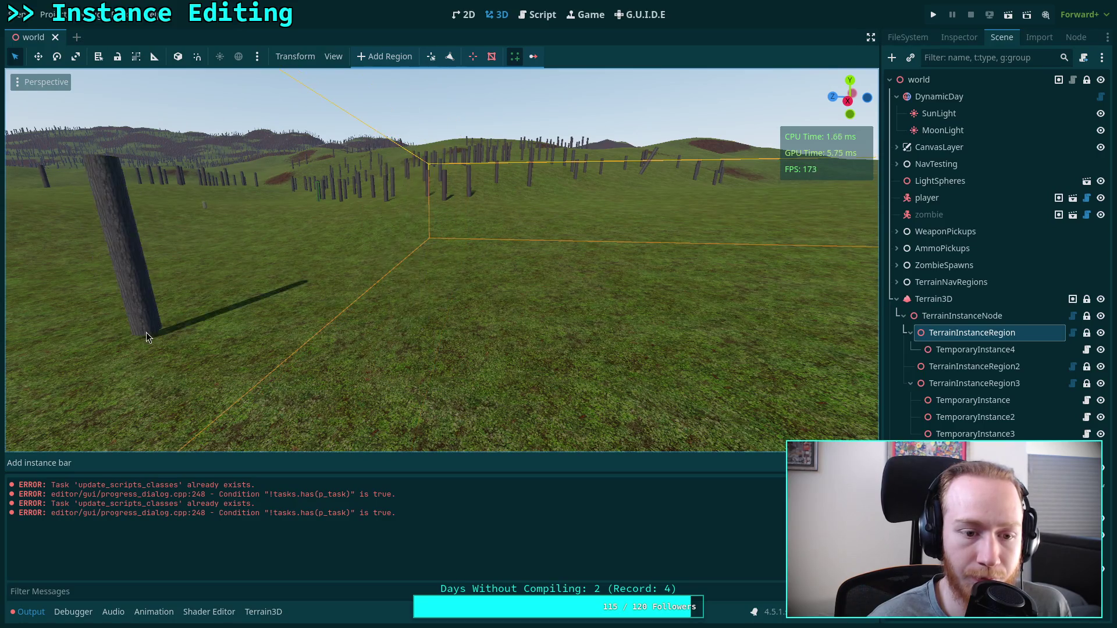
Step: Disable and re-enable the Terrain Instancer plugin in Project Settings > Plugins
click(50, 14)
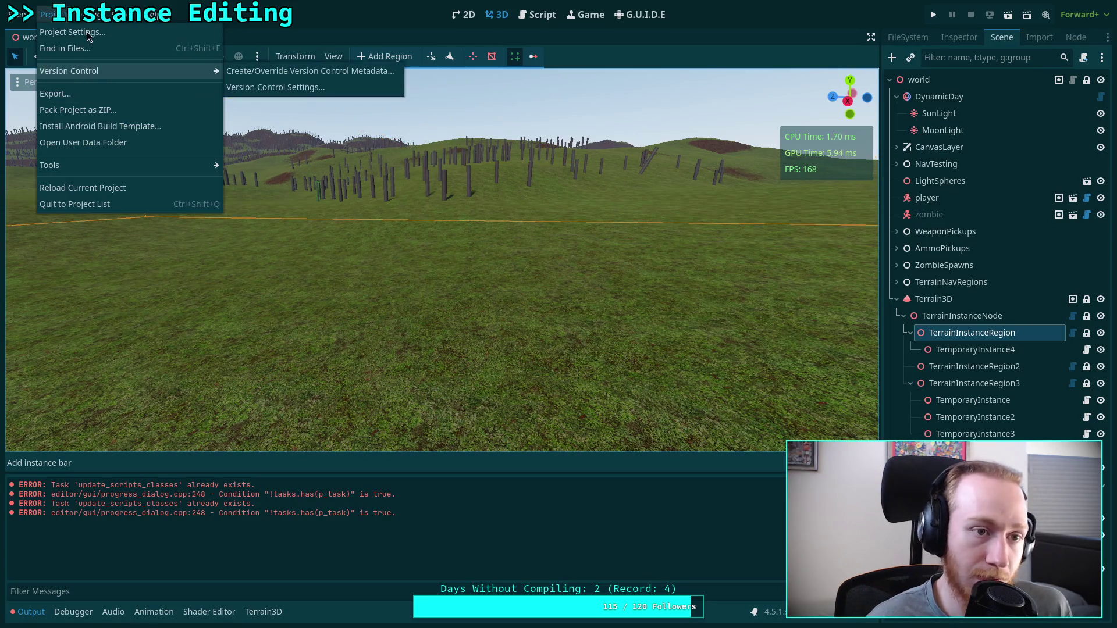
click(81, 37)
click(239, 222)
click(239, 221)
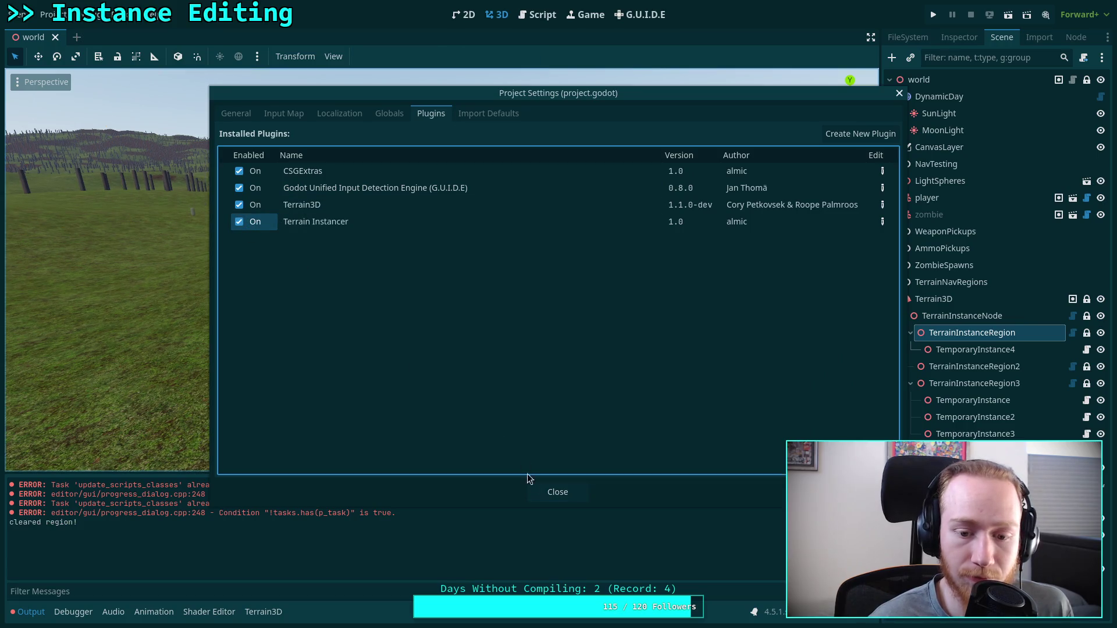
click(545, 491)
Step: Reselect TerrainInstanceRegion, turn on instance placement, then return to instance_bar.gd
click(934, 299)
click(969, 333)
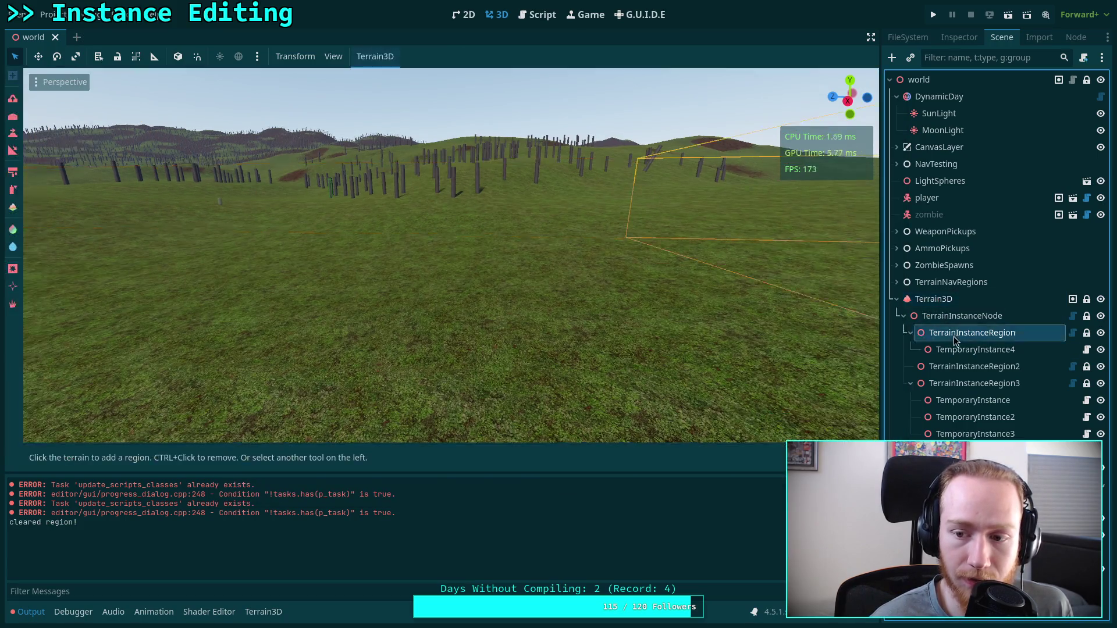
click(514, 57)
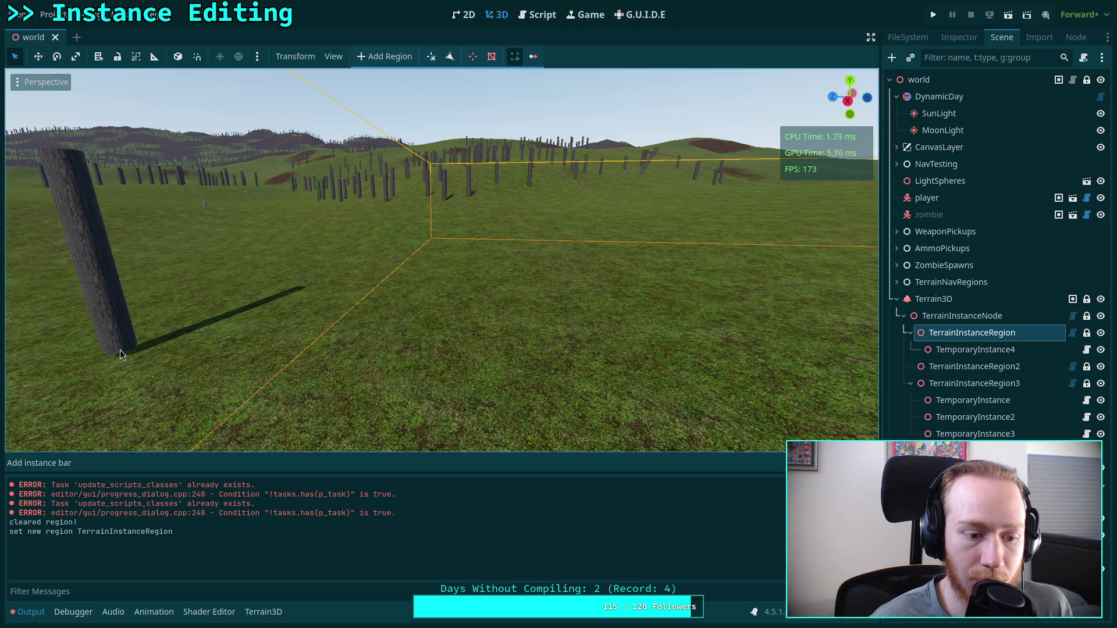
click(532, 15)
scroll(464, 323, down, 1)
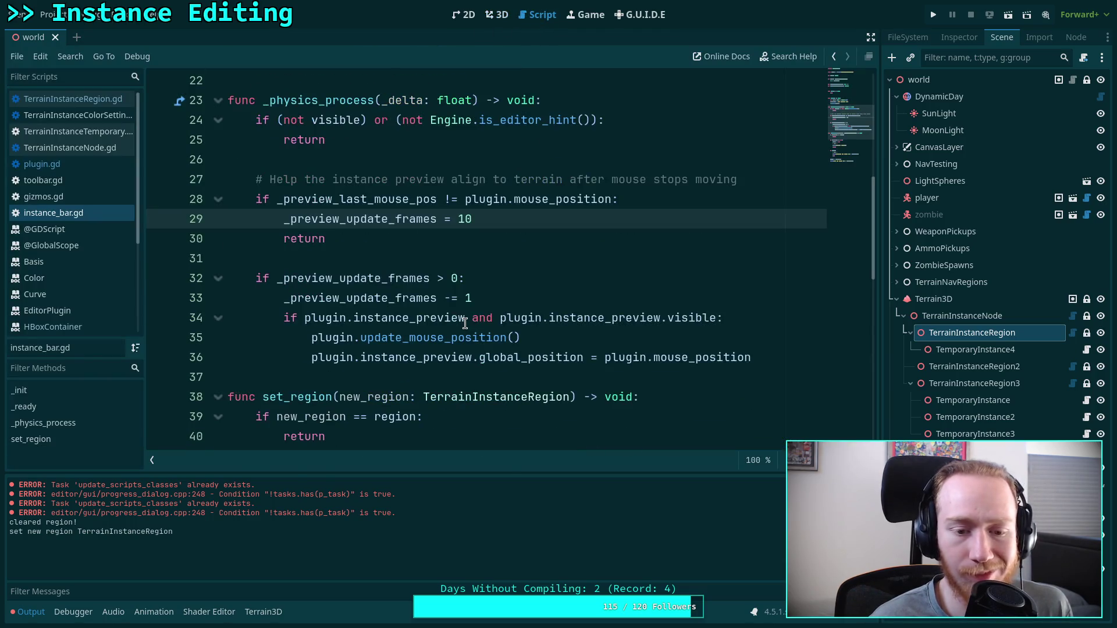
Step: Add print('update mouse position!') below line 36 and save the script
click(527, 293)
key(Return)
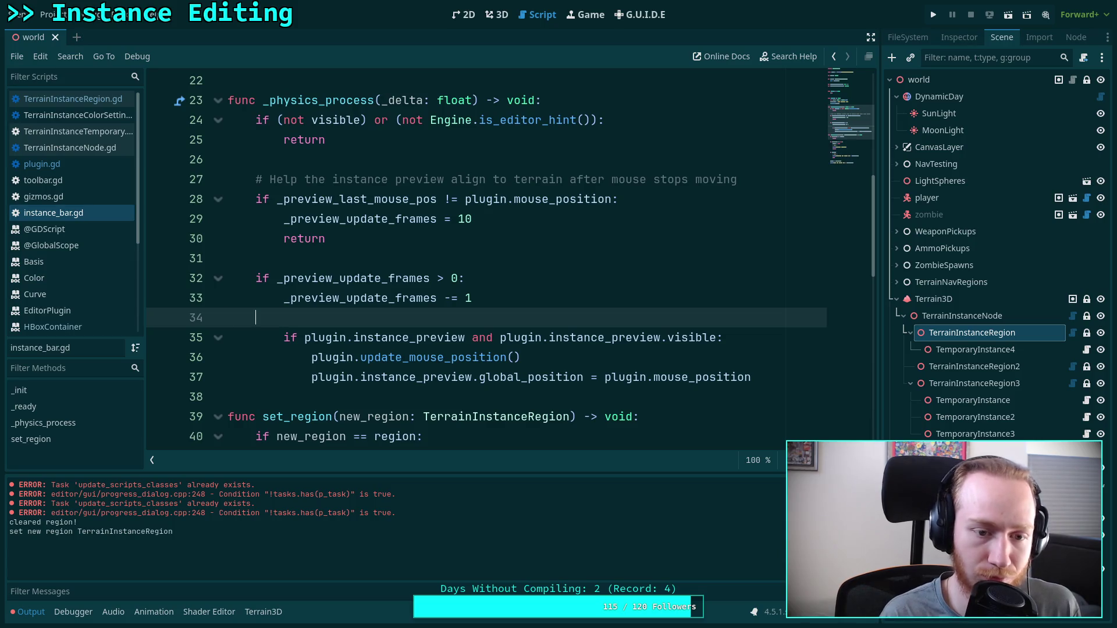
key(BackSpace)
key(BackSpace)
click(783, 356)
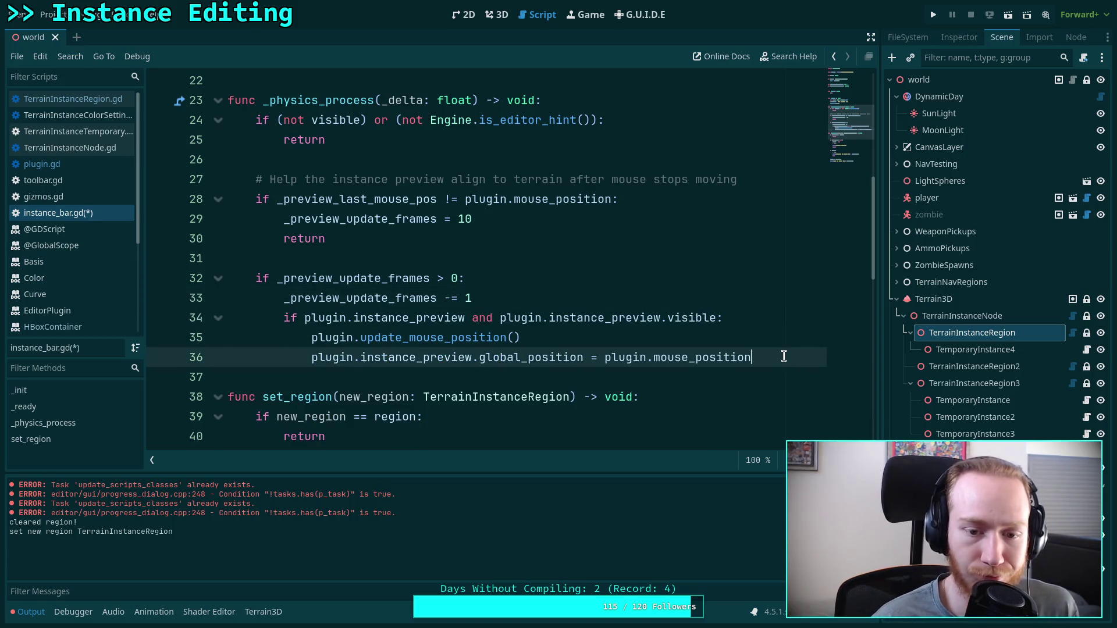
key(Return)
text(print(')
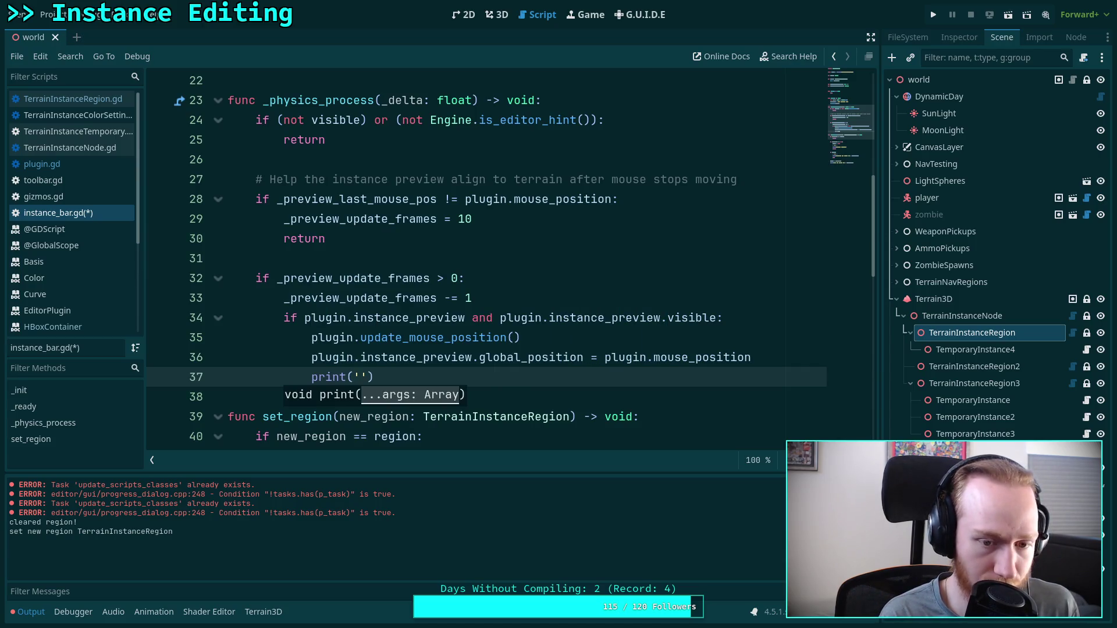
text(update mouse position!)
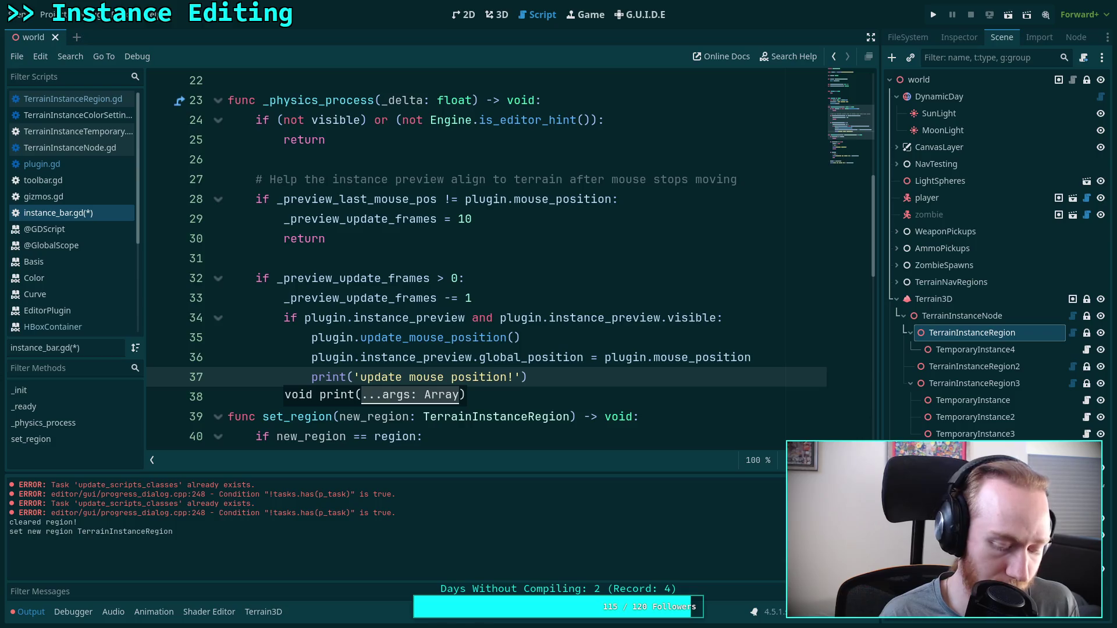
key(ctrl+s)
Step: Check the preview in the 3D viewport, then return to the script at line 31
click(497, 14)
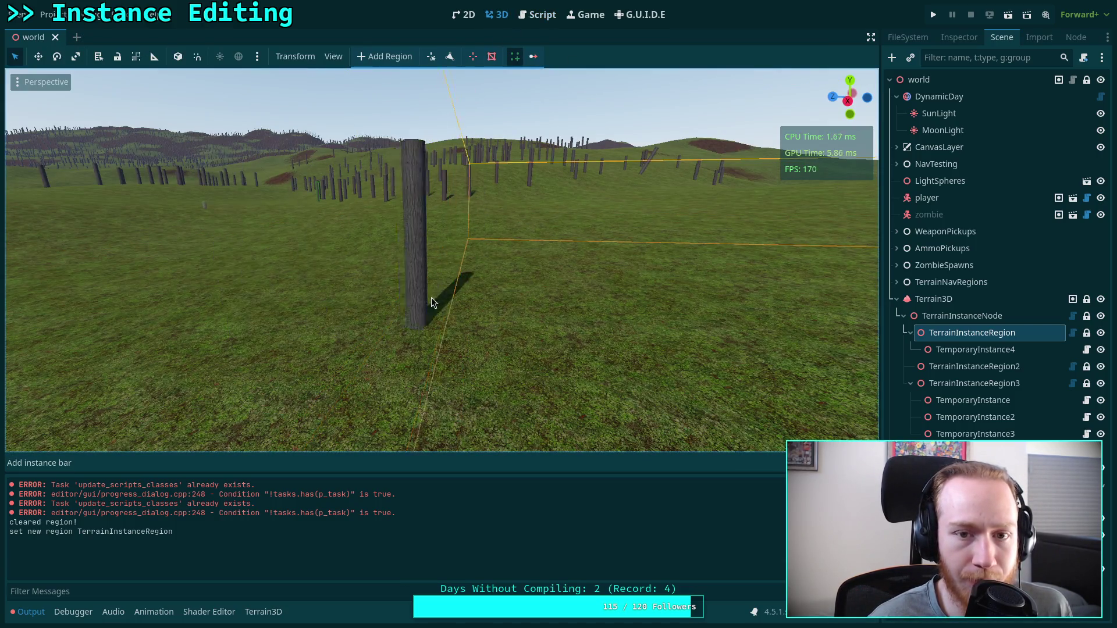
click(537, 15)
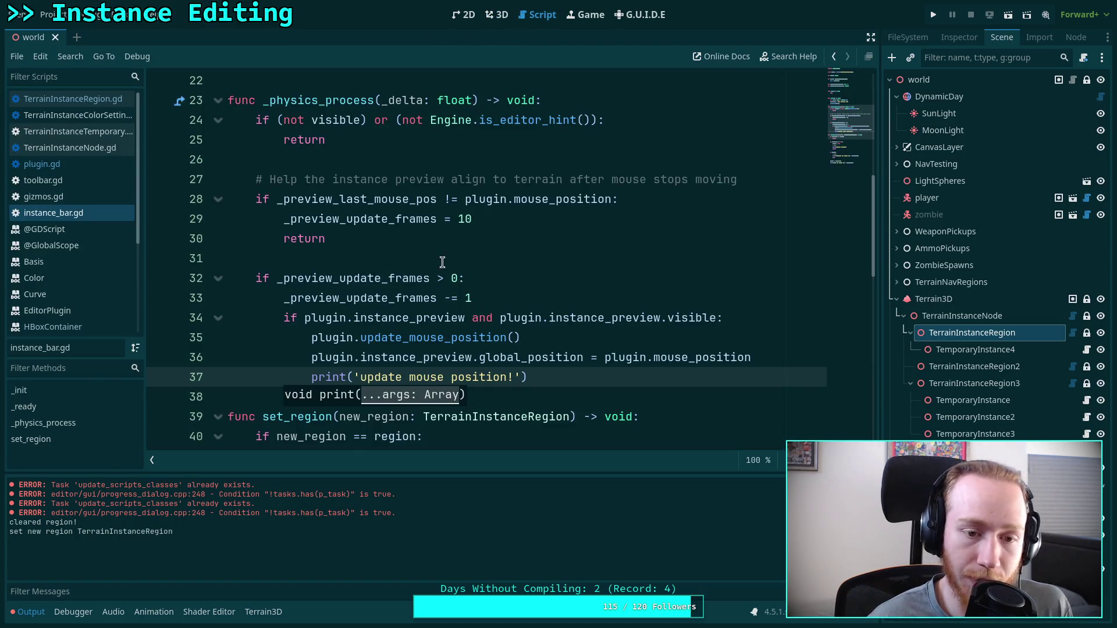
click(430, 259)
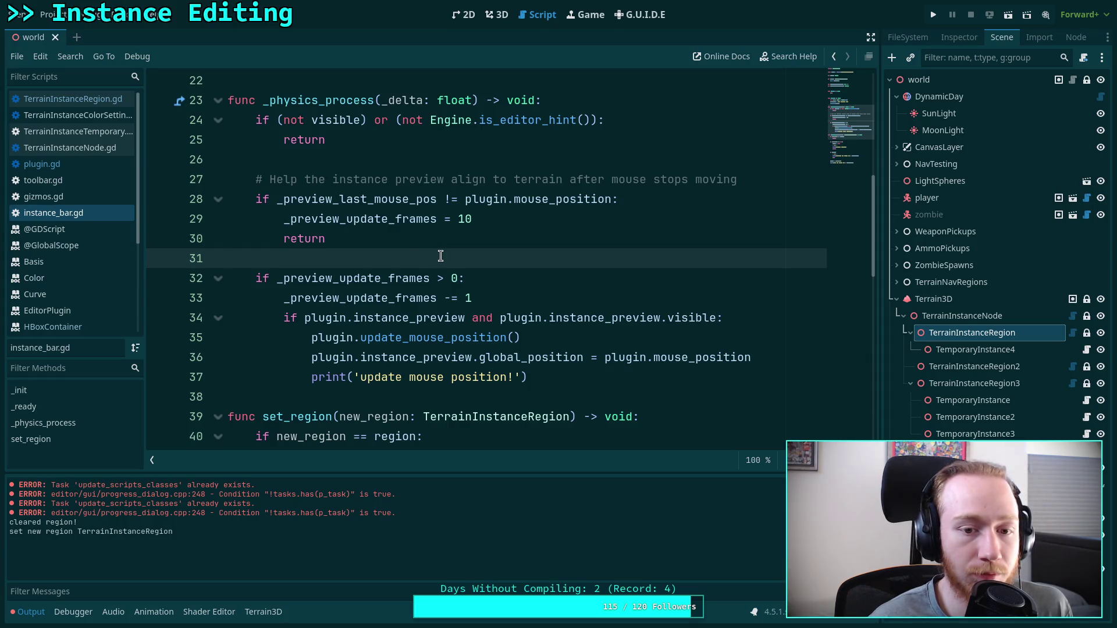
scroll(549, 309, up, 4)
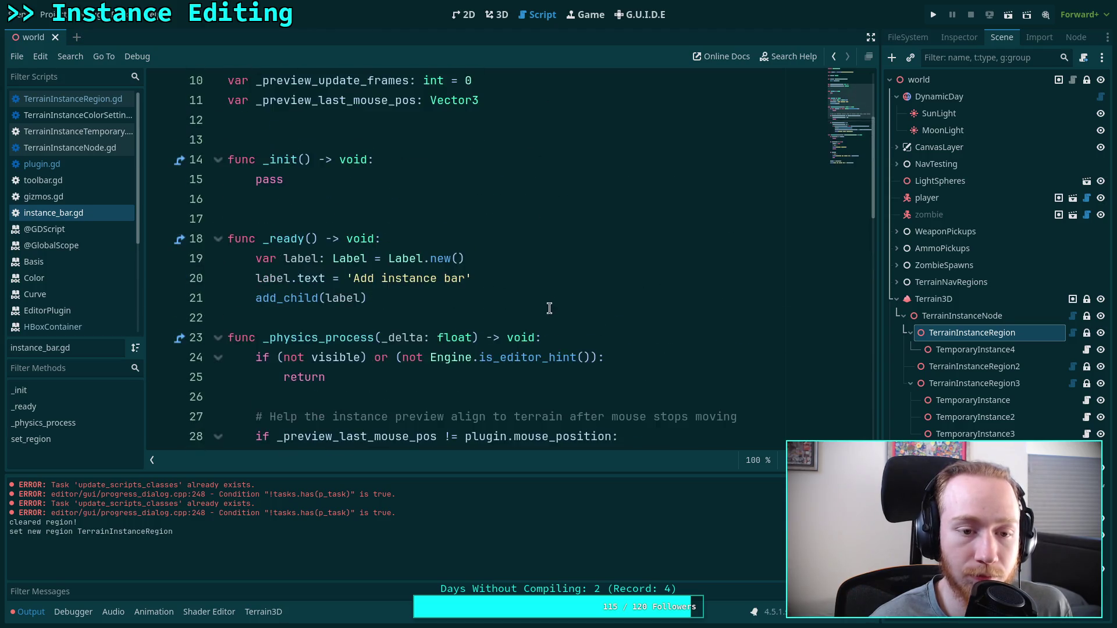
Step: Add set_physics_process(true) inside _init and save
scroll(404, 266, up, 1)
click(433, 220)
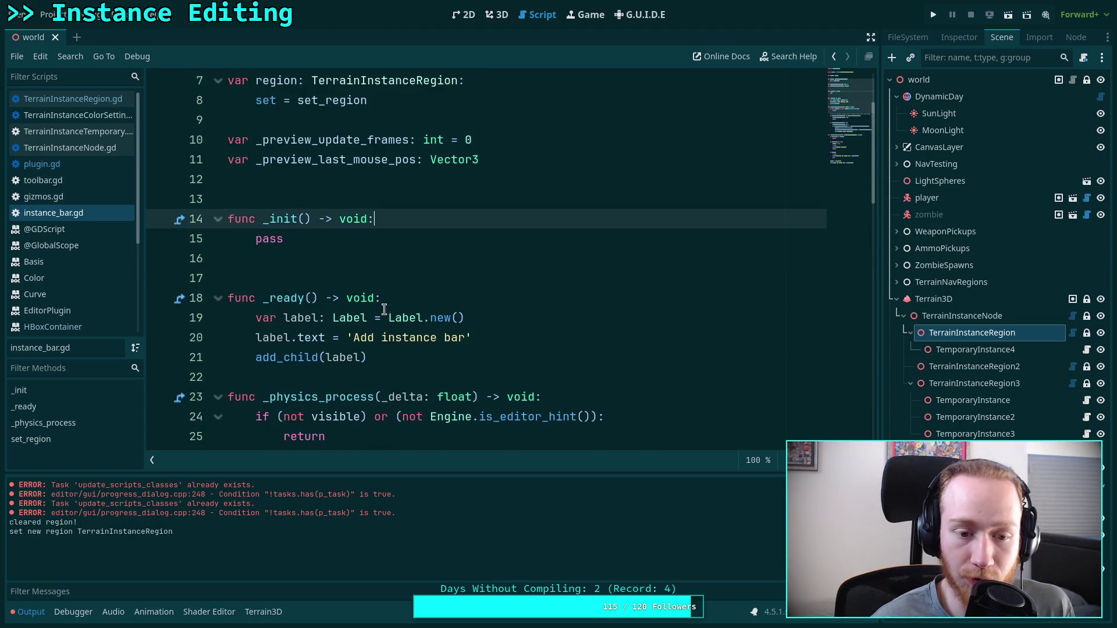
key(Return)
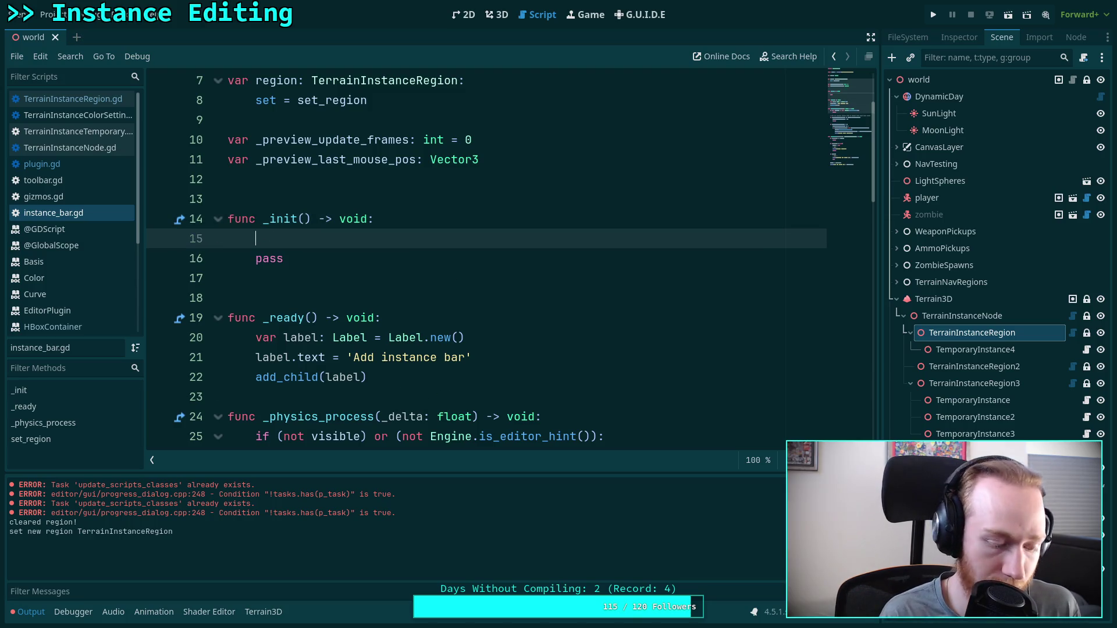
text(physics)
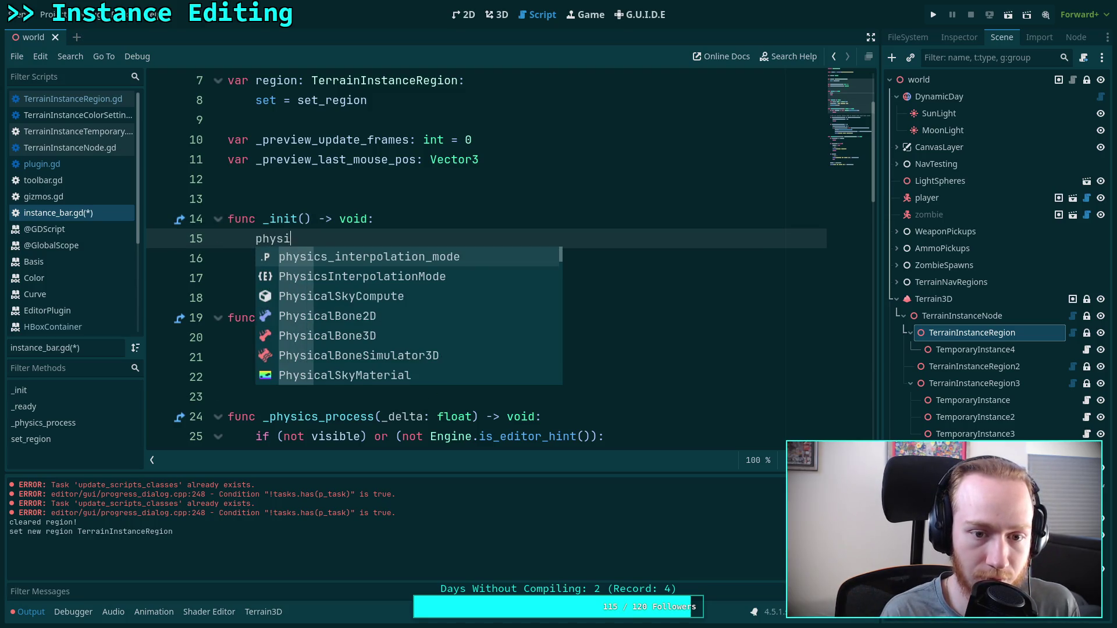
key(Down)
key(Down)
key(Down)
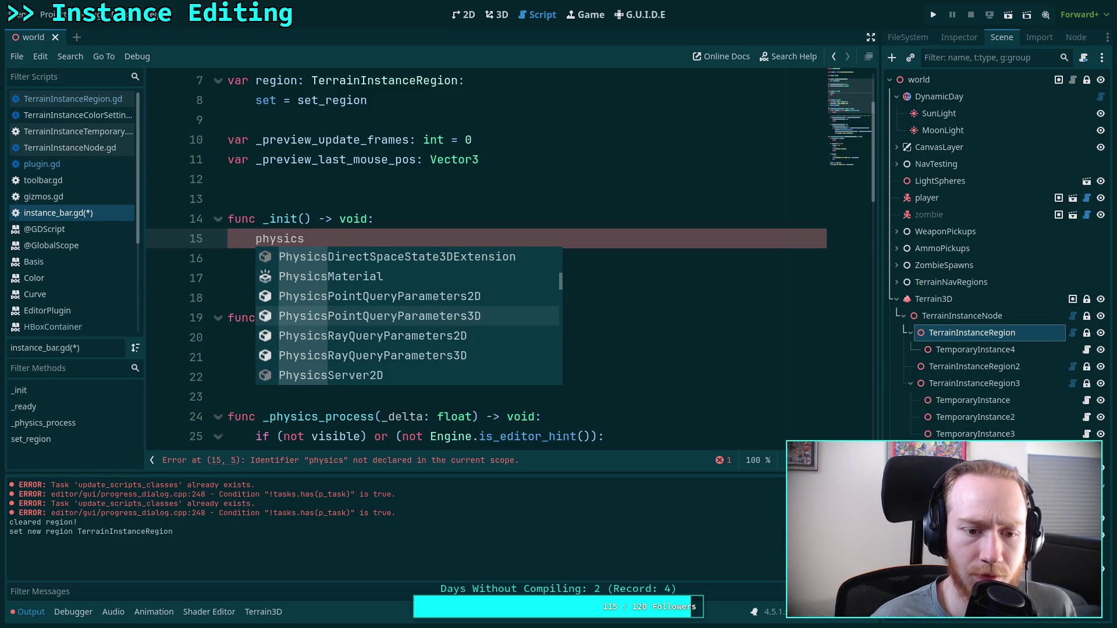
key(Down)
key(Down)
key(Down)
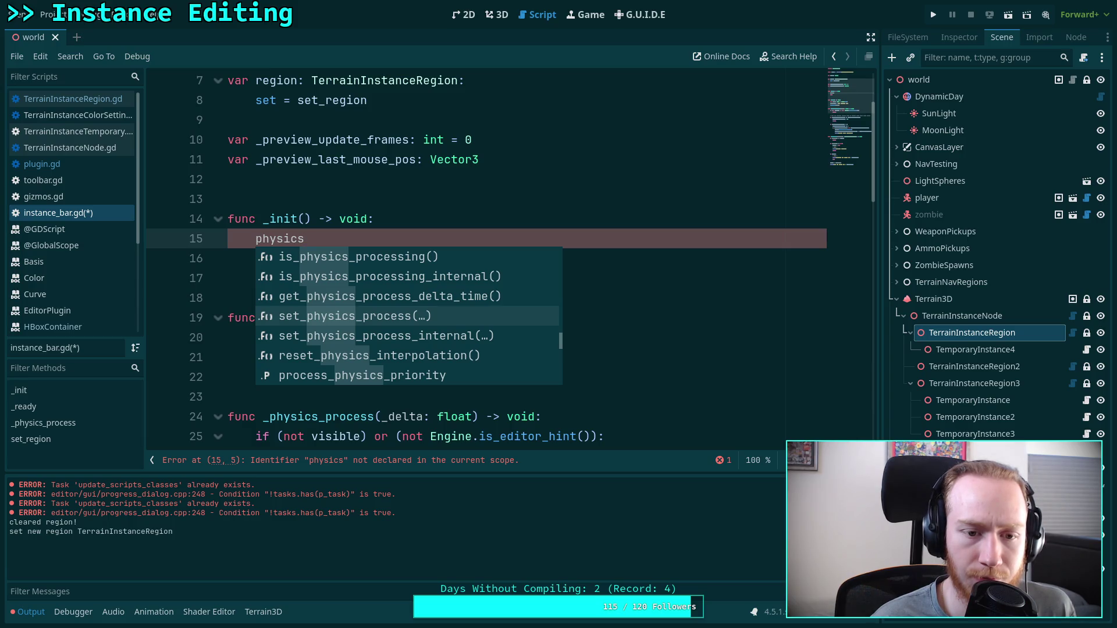
key(Return)
text(true)
key(ctrl+s)
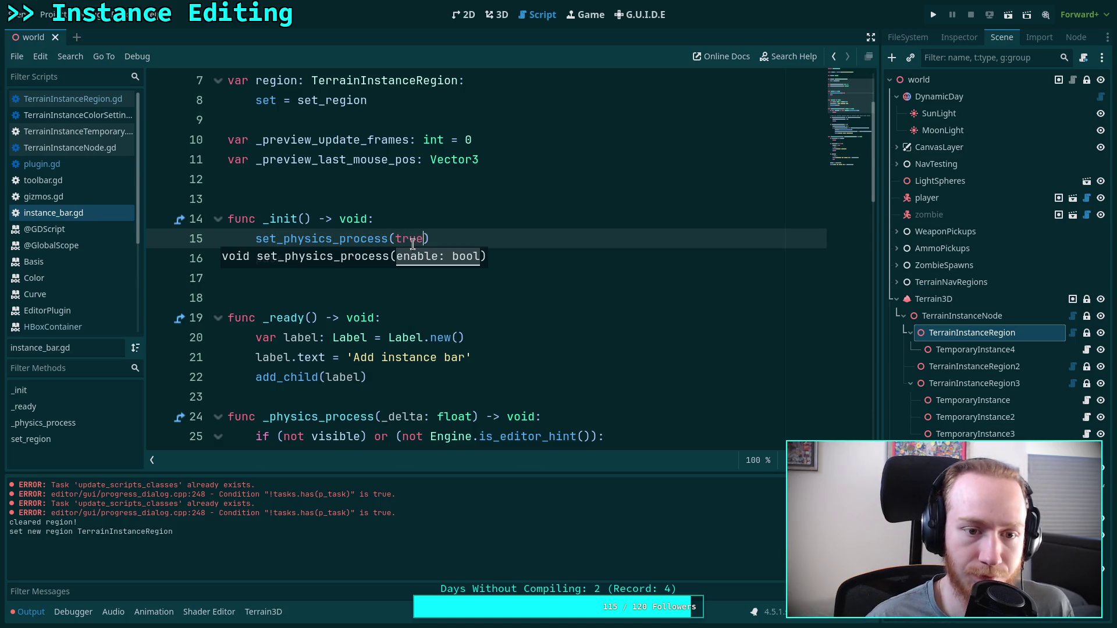
Step: Move the set_physics_process line down into _ready and back into _init
click(413, 219)
scroll(413, 234, down, 1)
click(474, 173)
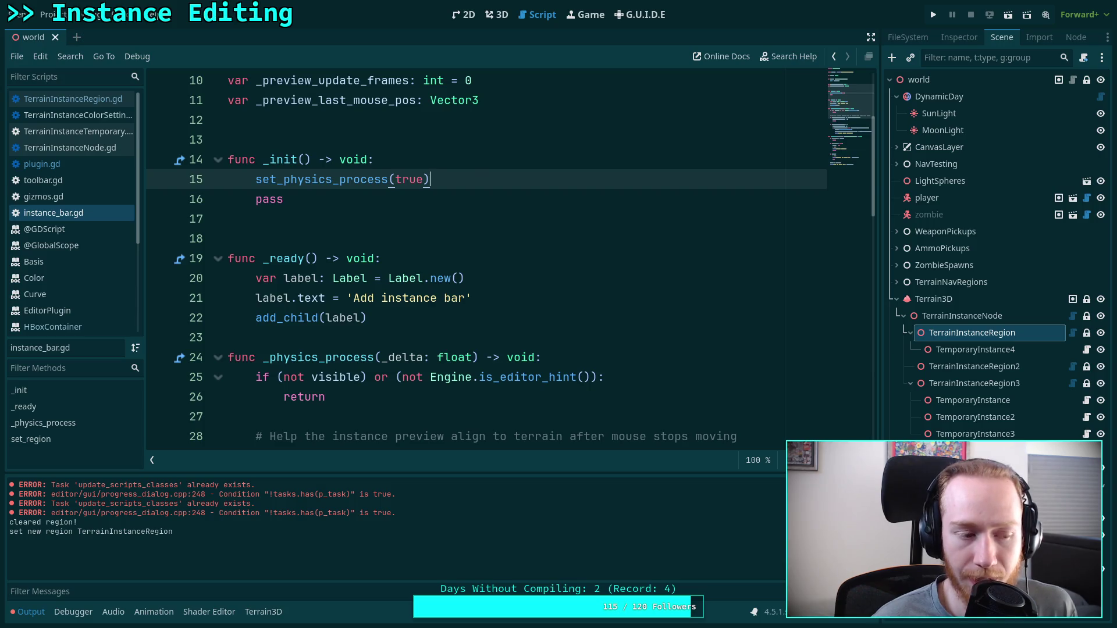
key(alt+Down)
key(alt+Down)
key(alt+Down)
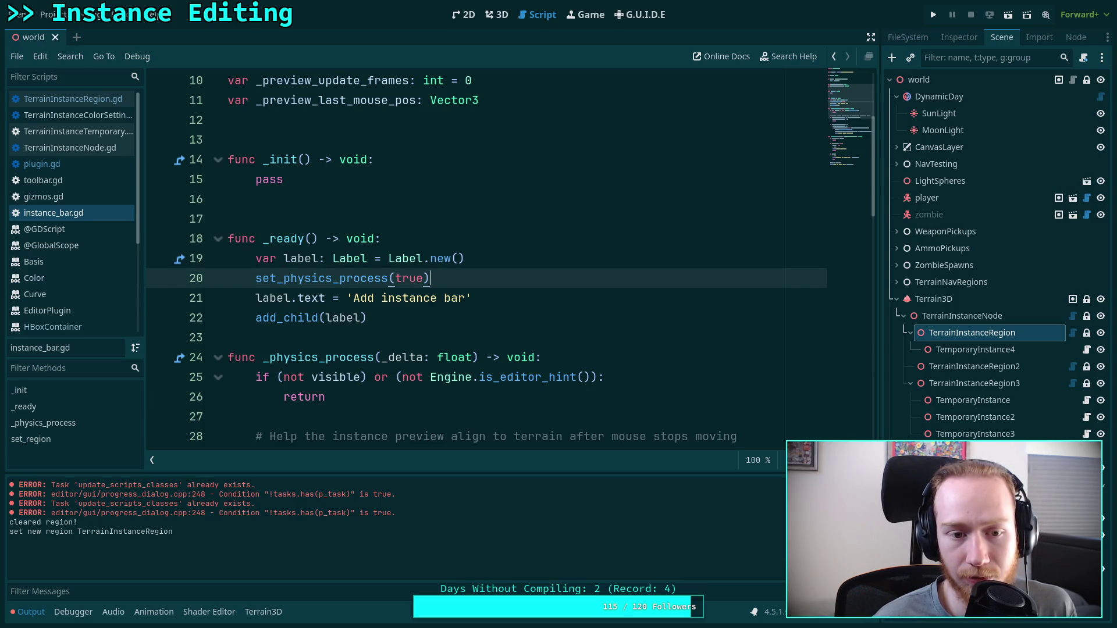
key(alt+Up)
key(alt+Up)
key(alt+Up)
Step: Wrap it in 'if Engine.is_editor_hint():', delete the leftover pass, and return to 3D
click(400, 153)
key(Return)
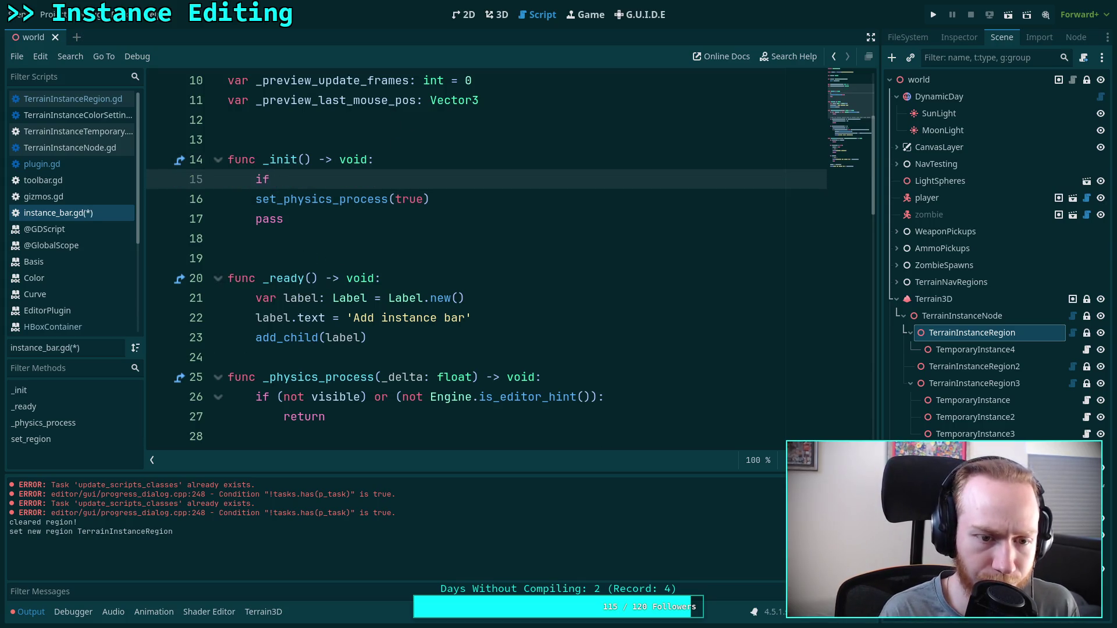
text(ngine.i)
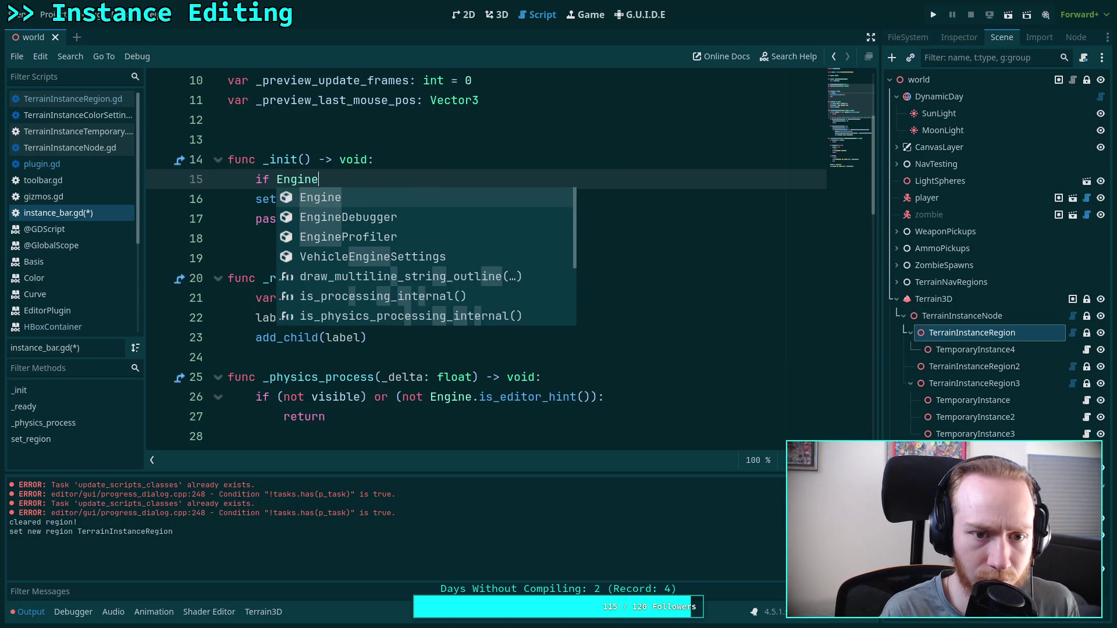
text(s)
key(Return)
text(:)
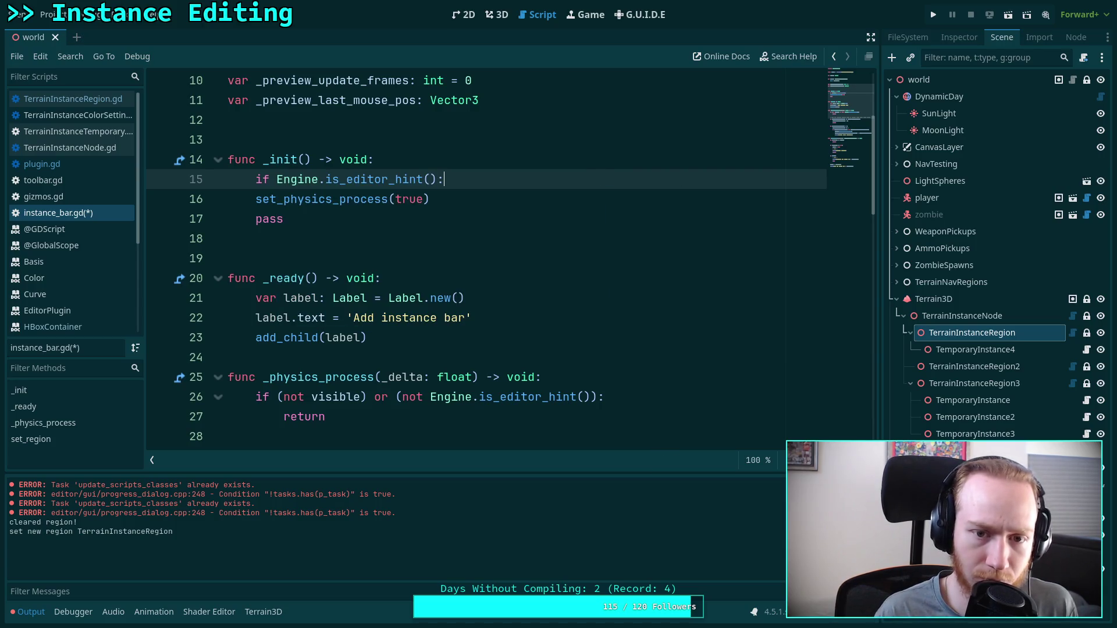
click(251, 205)
key(Tab)
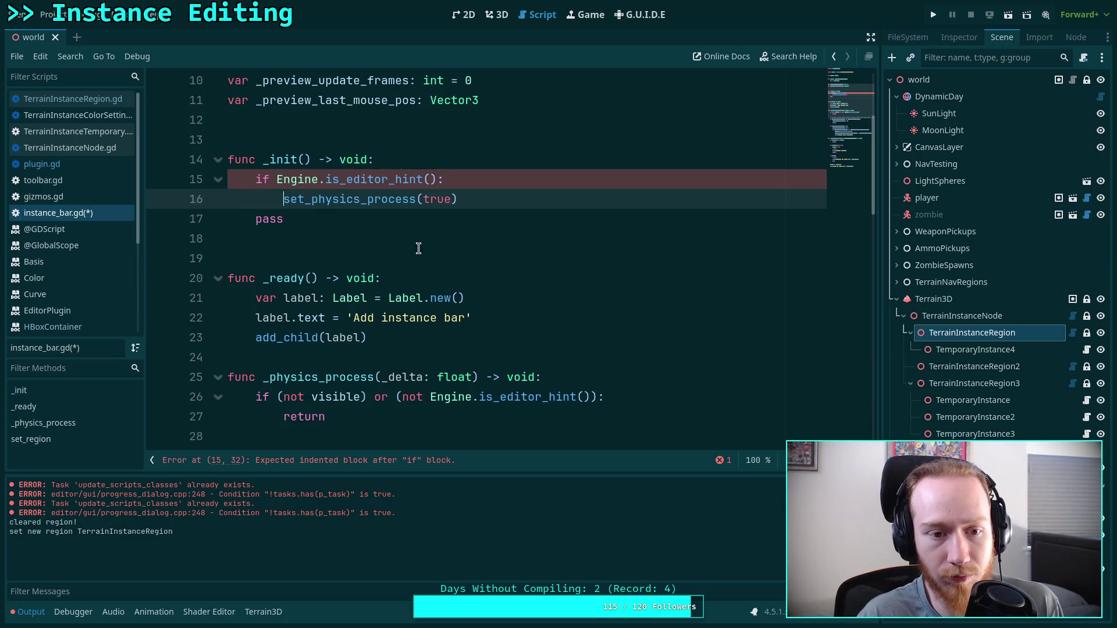
drag(417, 247, 495, 205)
key(Delete)
key(Delete)
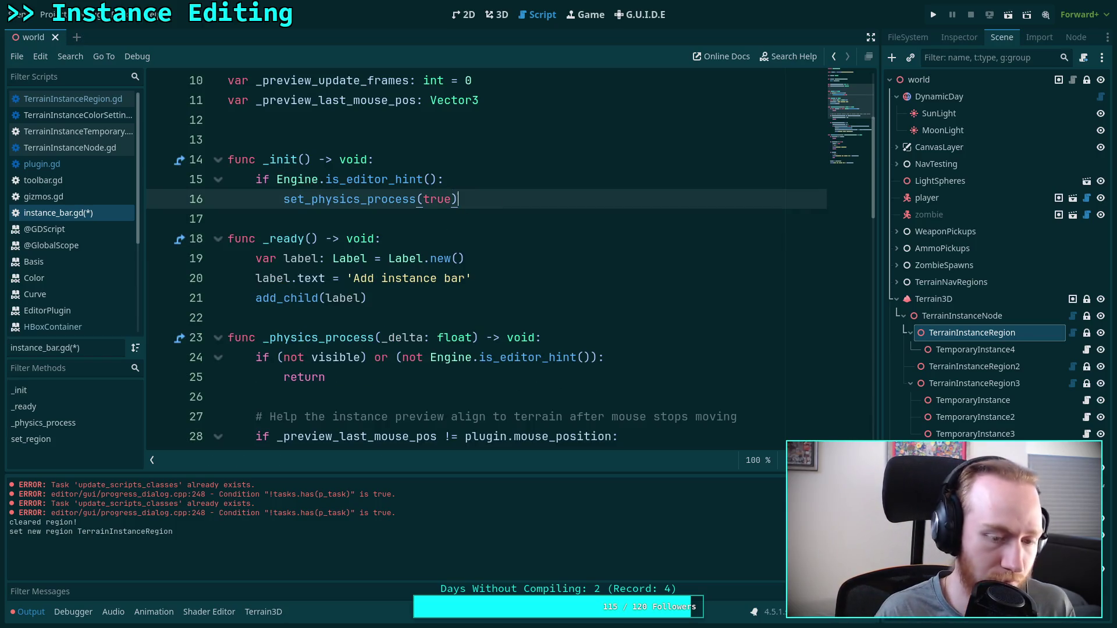
click(497, 25)
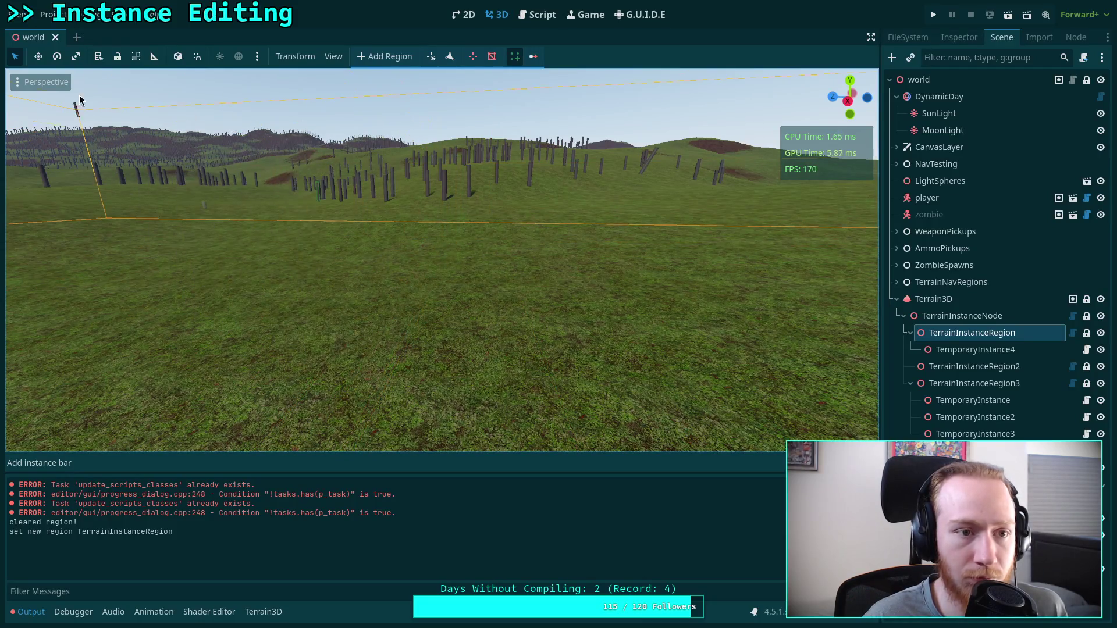
Step: Reload the Terrain Instancer plugin by toggling it in Project Settings > Plugins
click(47, 14)
click(64, 31)
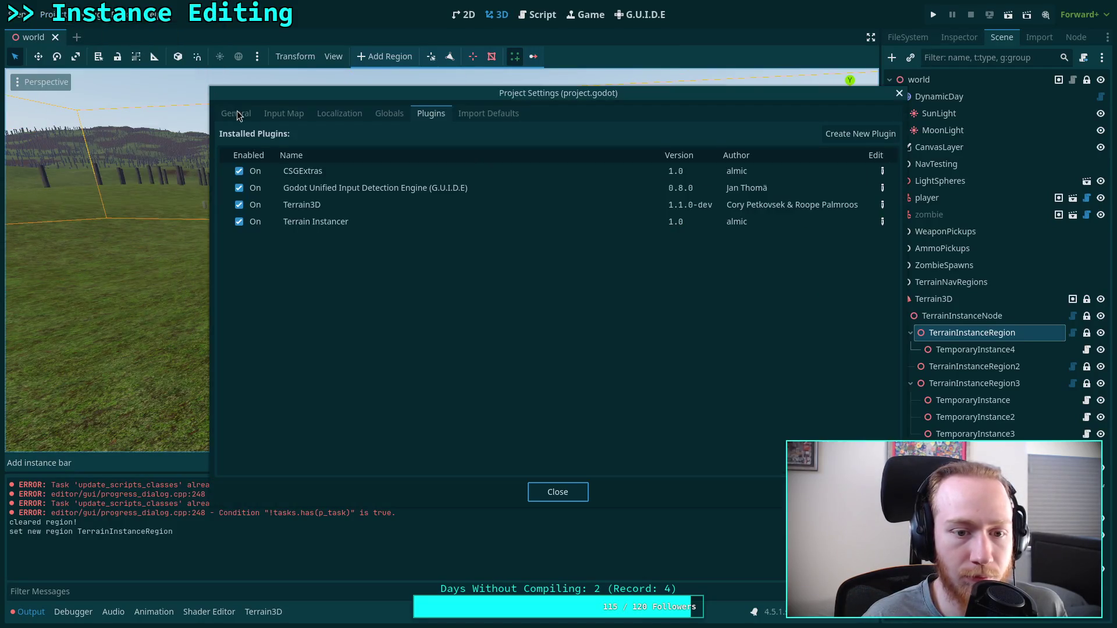
click(239, 222)
click(551, 494)
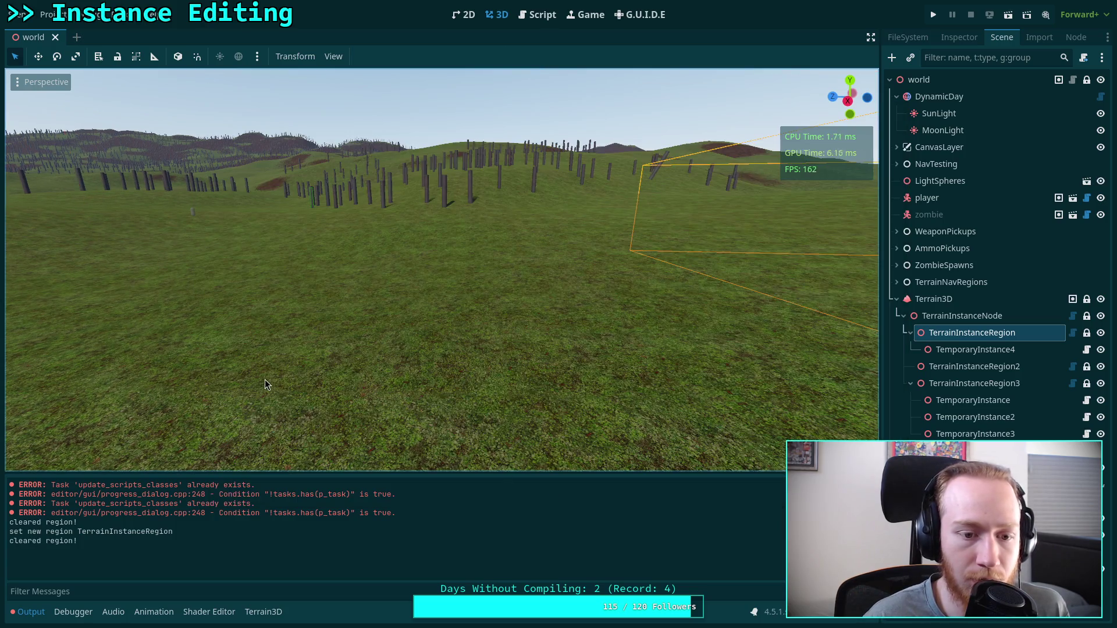
Step: Reselect TerrainInstanceRegion, turn on the add-instance preview, then return to instance_bar.gd
click(986, 300)
click(977, 334)
click(515, 56)
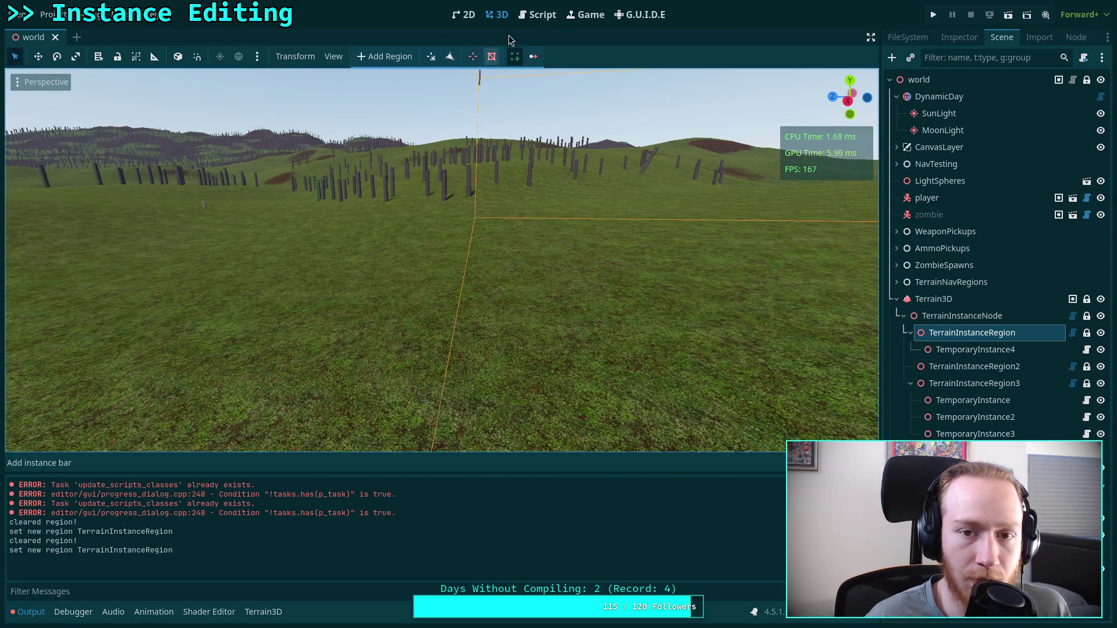
click(537, 15)
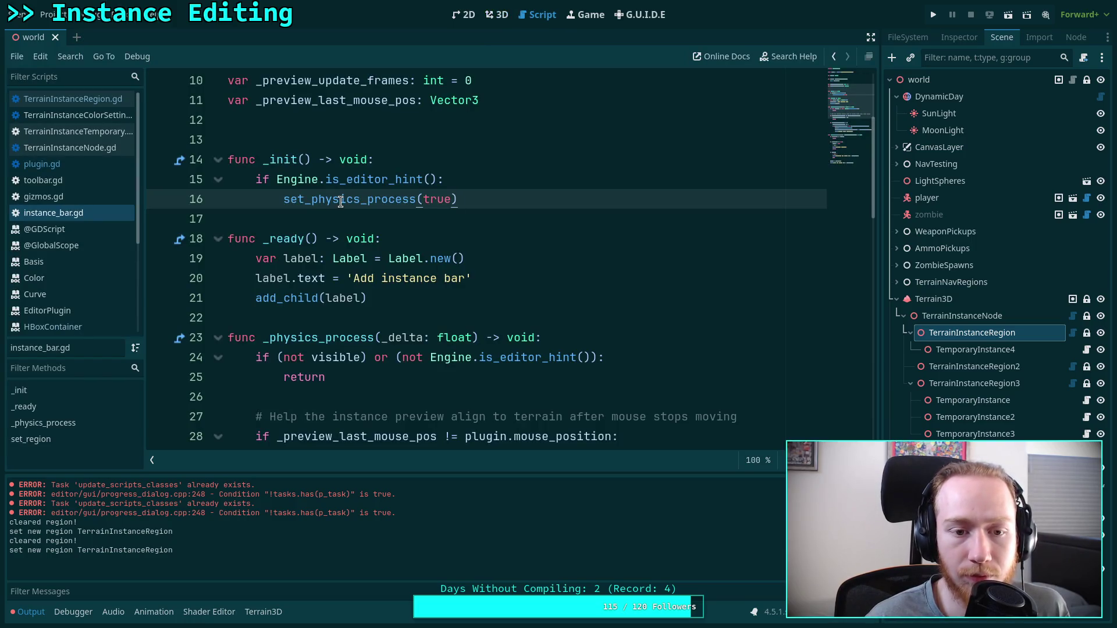
Step: Replace the editor check block in _init with pass and save
mouse_move(341, 202)
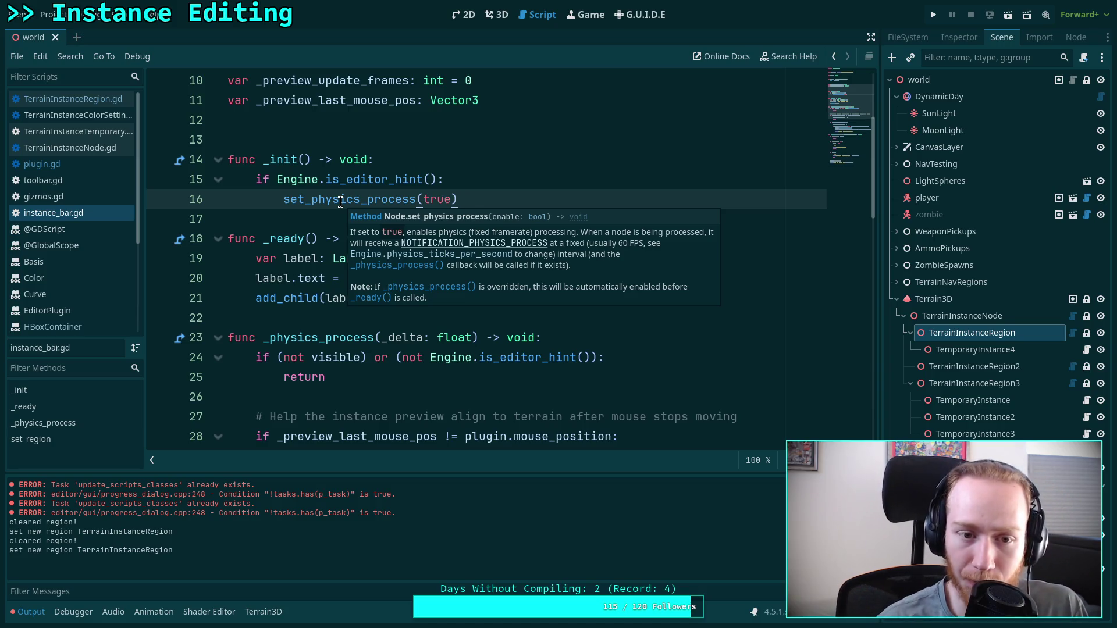
drag(501, 199, 439, 182)
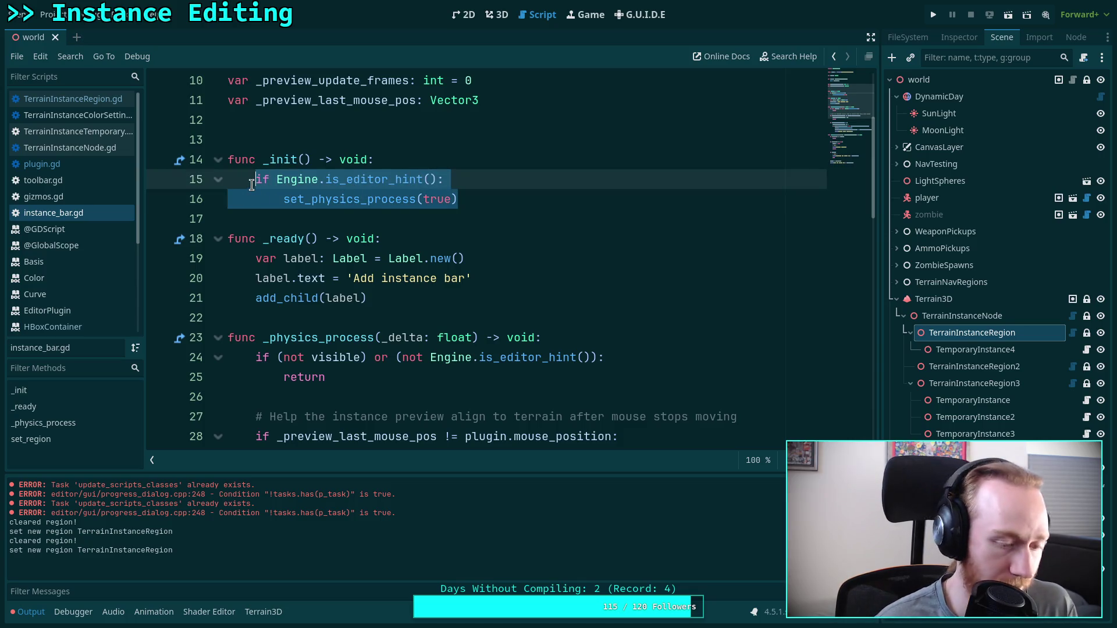
text(pass)
key(ctrl+s)
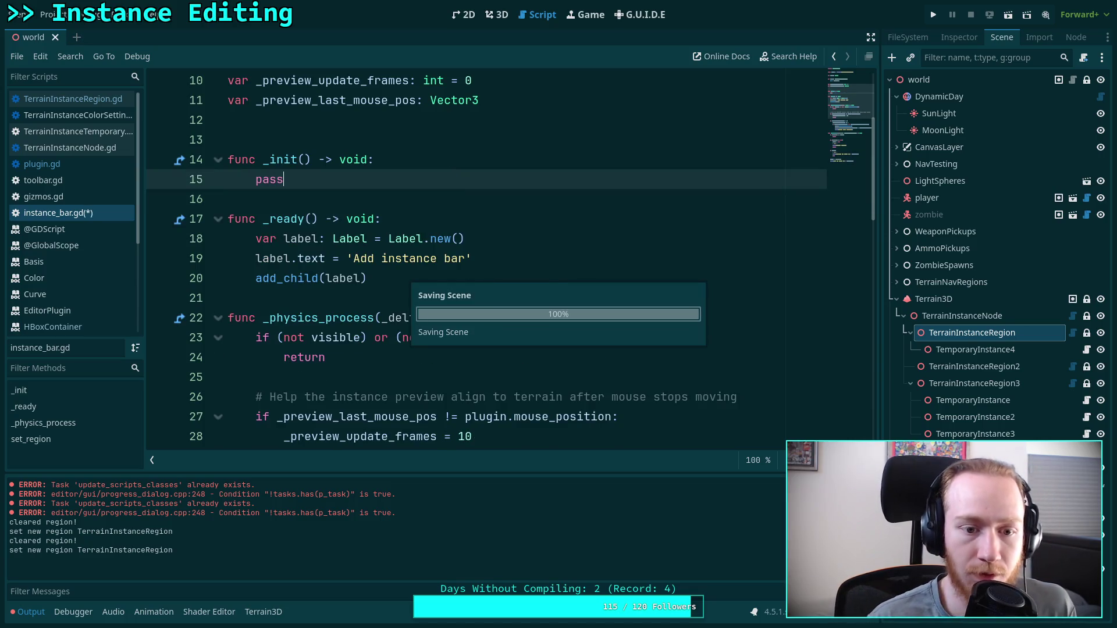
Step: Add a print of 'instance bar physics!' at the top of _physics_process and save
scroll(486, 262, down, 2)
click(544, 199)
key(Return)
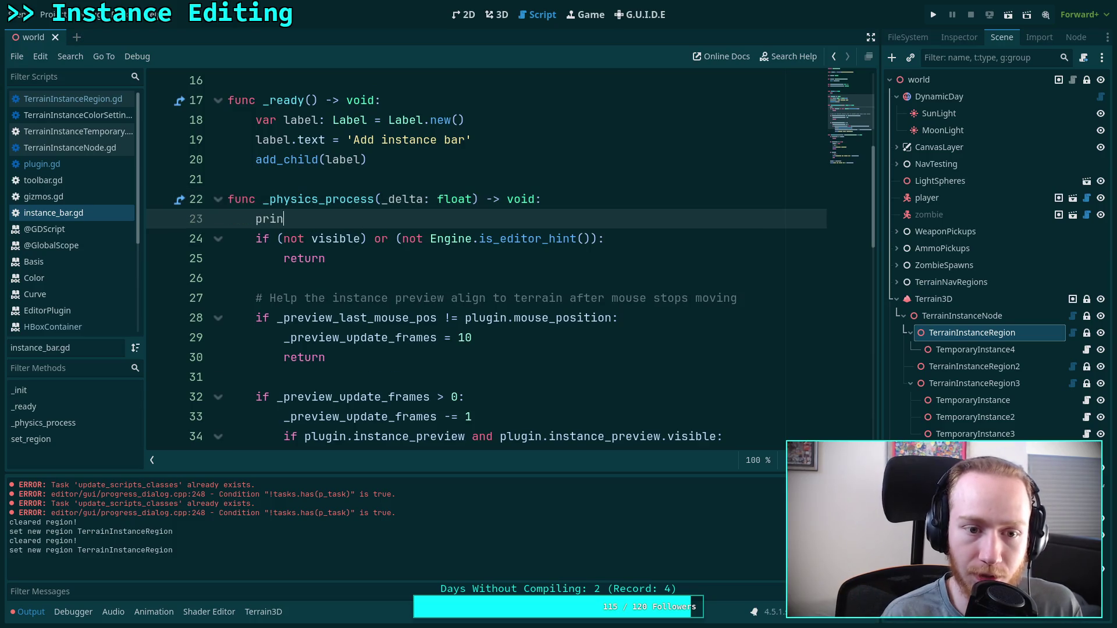
text(instance bar )
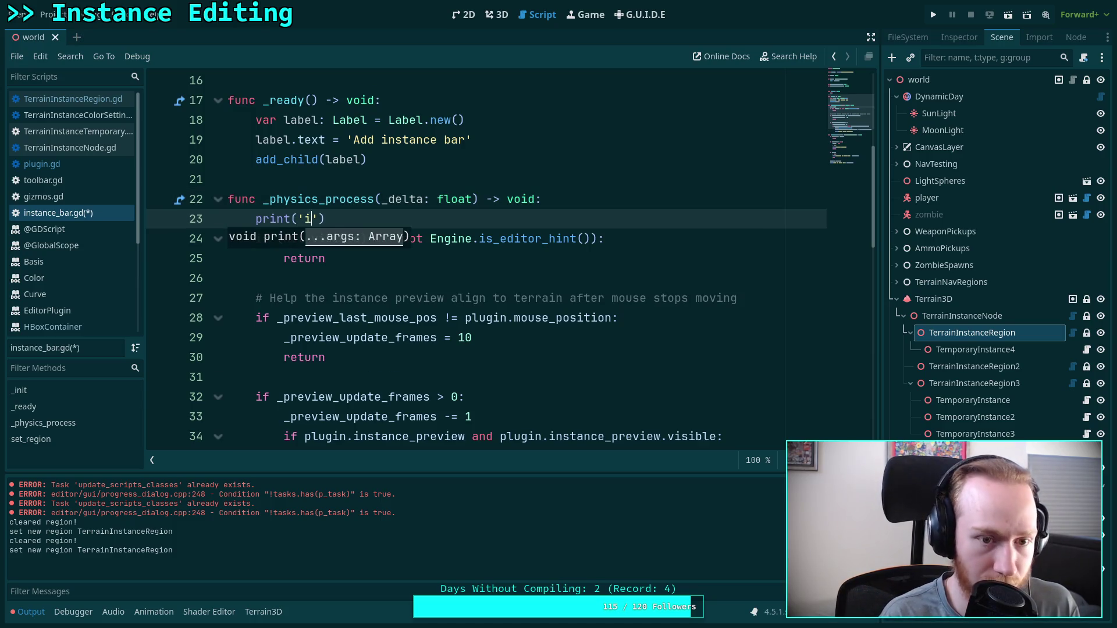
text(physics!)
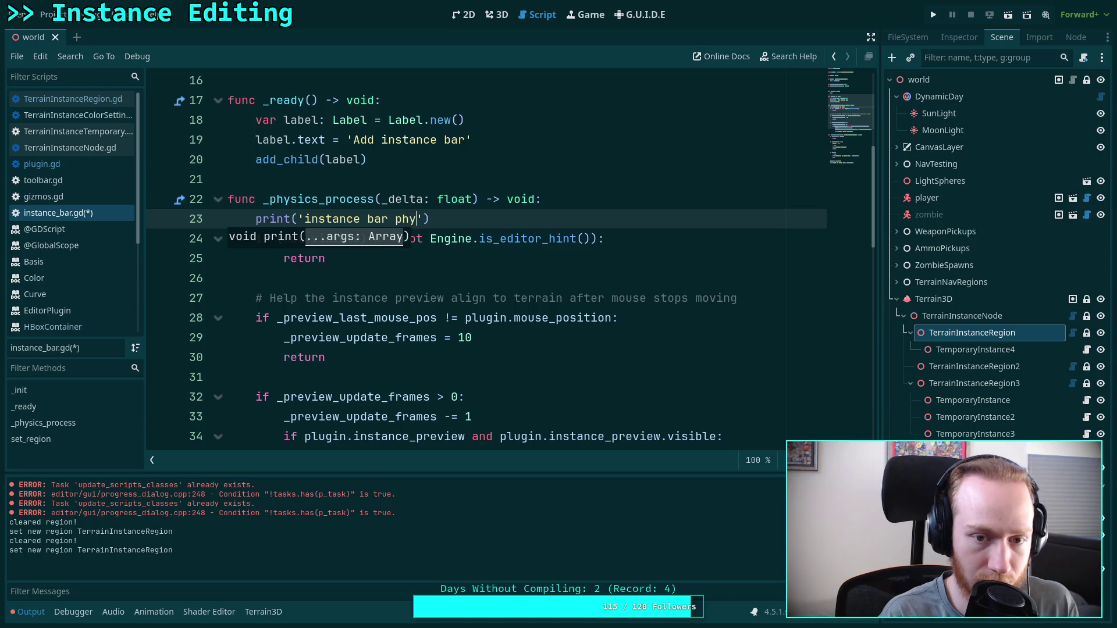
key(ctrl+s)
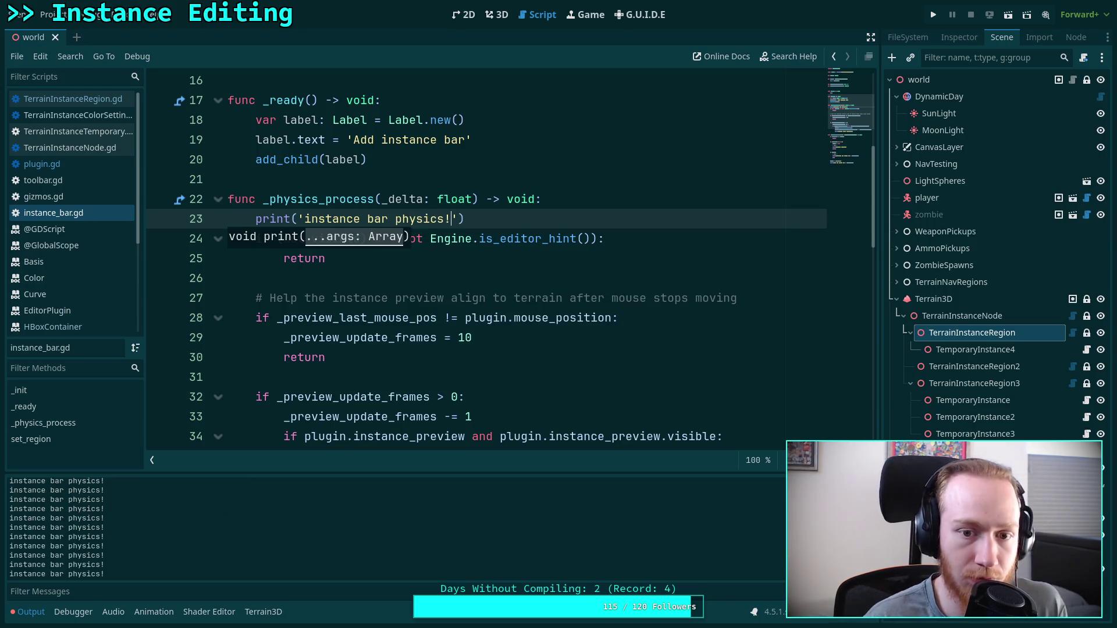
Step: Delete the temporary 'instance bar physics!' print line and save
click(562, 205)
key(shift+Down)
key(BackSpace)
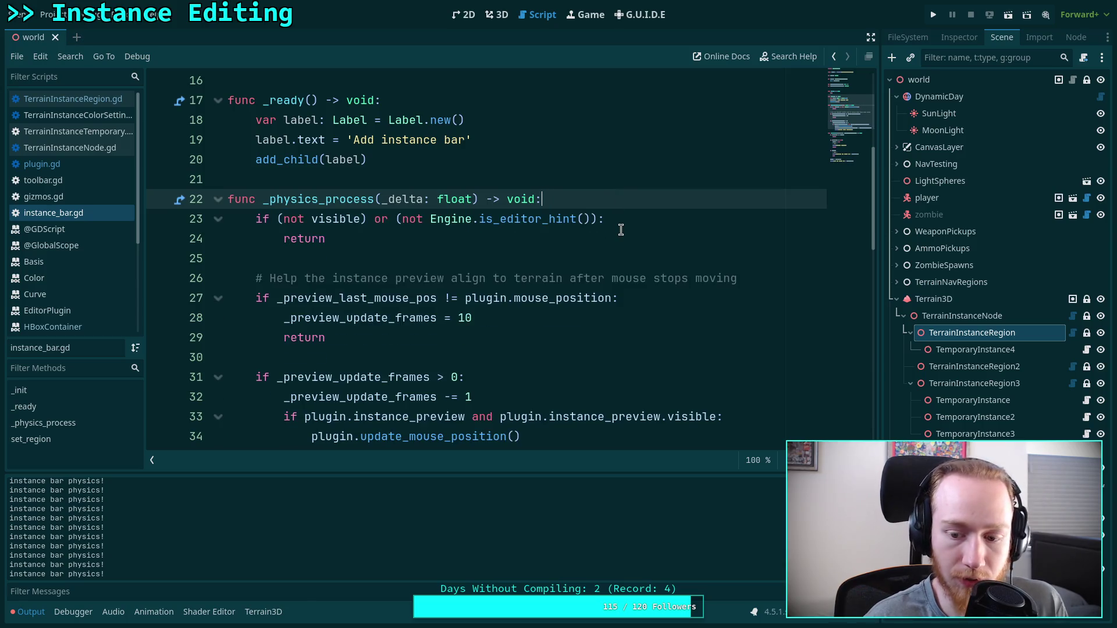
key(ctrl+s)
Step: Insert a blank line after the early return in _physics_process
click(469, 258)
scroll(469, 258, down, 1)
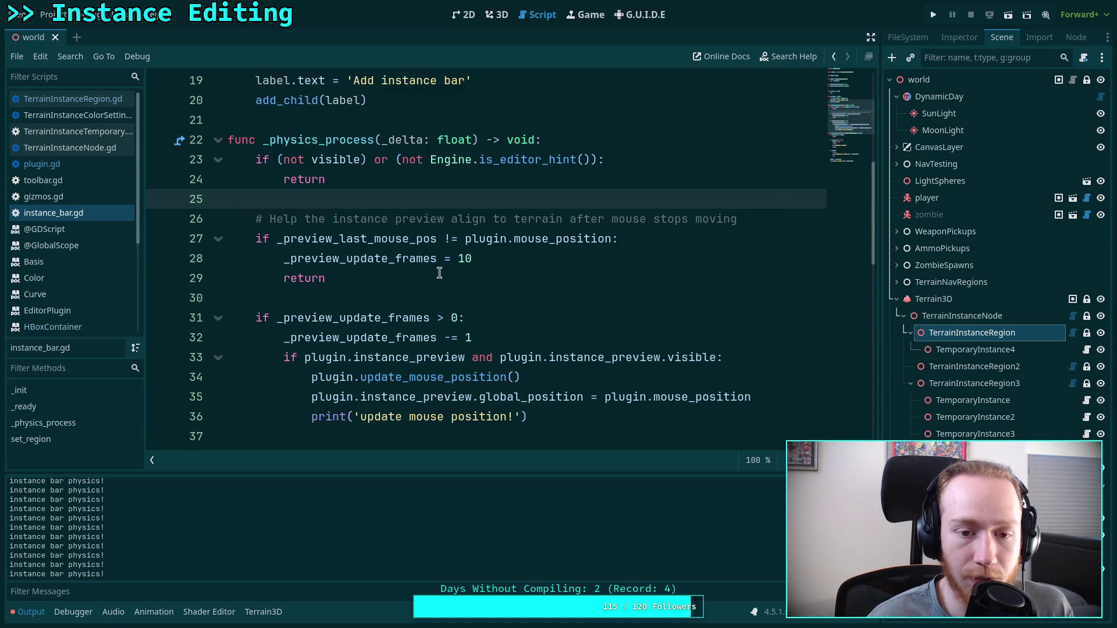
click(421, 281)
key(Return)
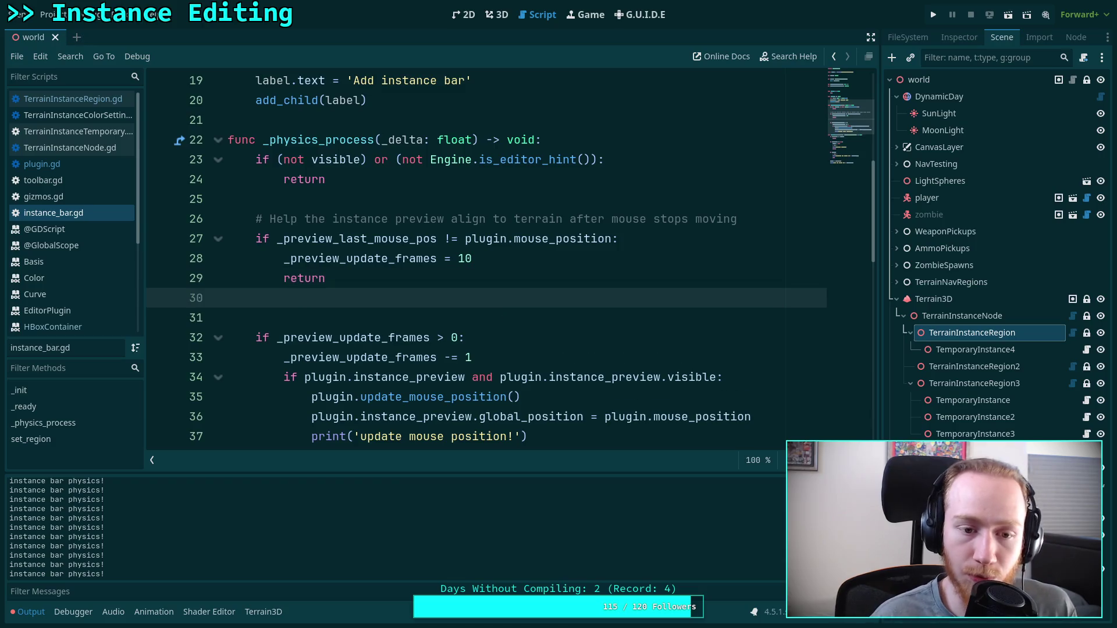
click(662, 238)
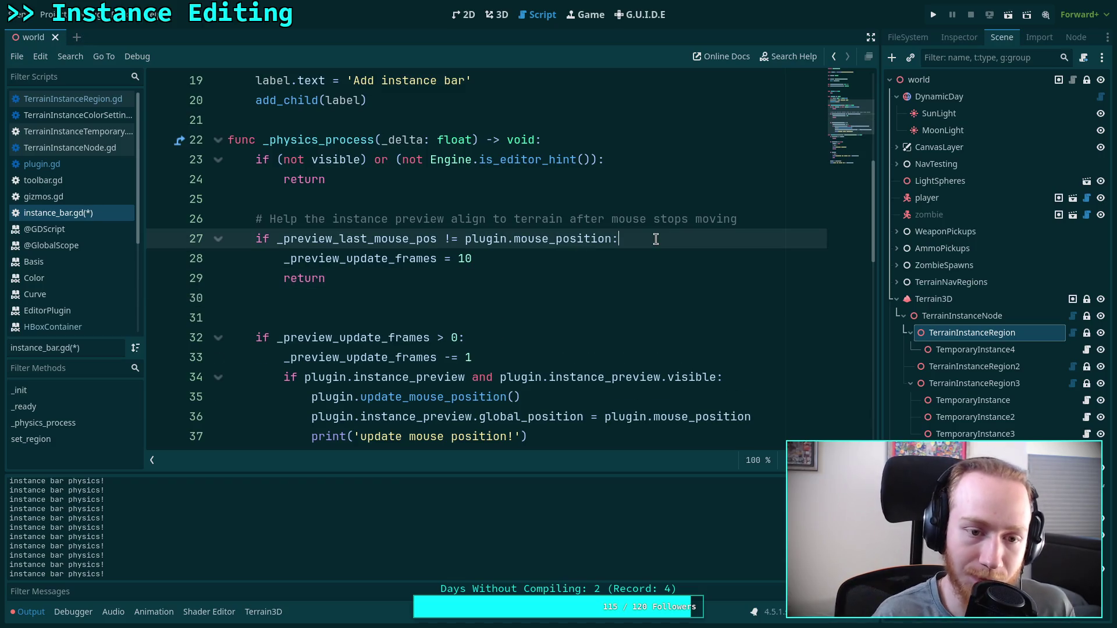
Step: Inside the mouse-position check, set _preview_last_mouse_pos to plugin.mouse_position and save
key(Return)
text(_pr)
key(Return)
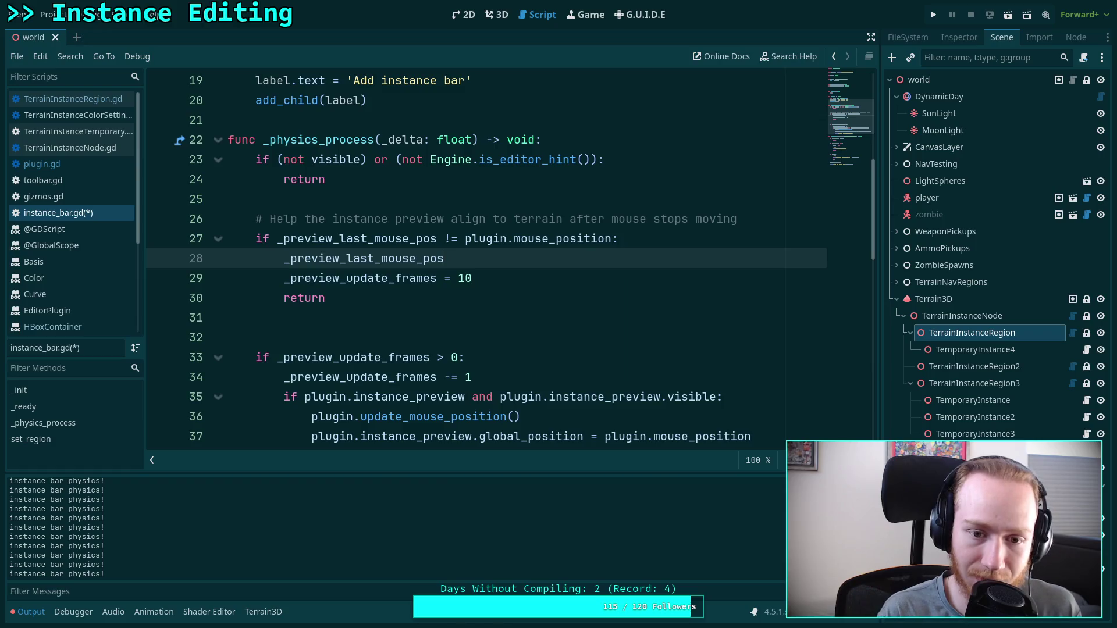
text(plugin.mous)
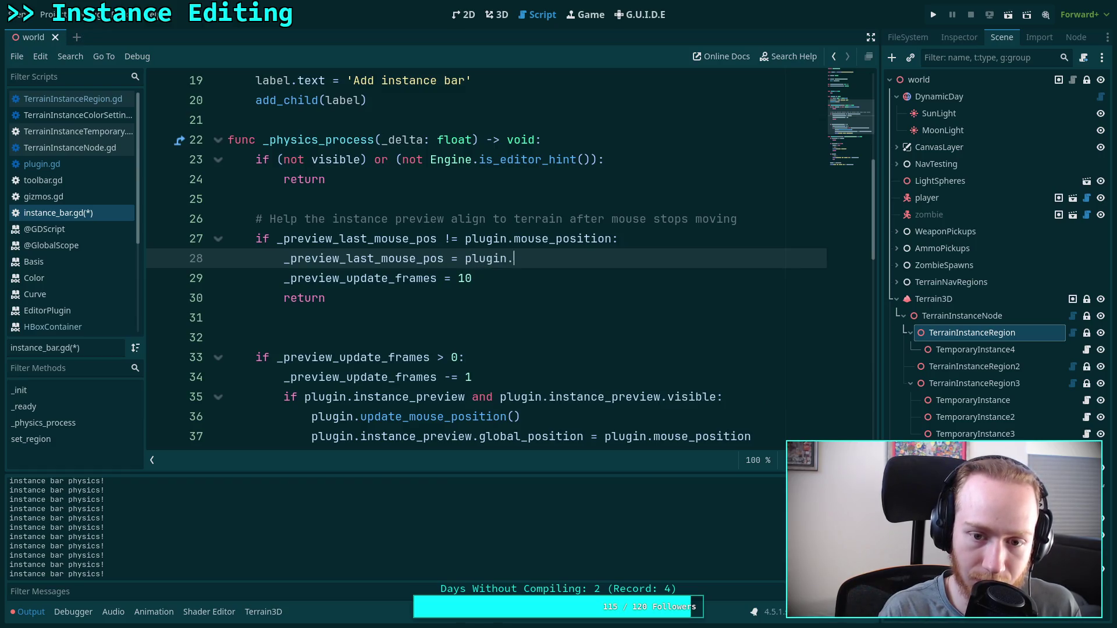
key(Return)
key(ctrl+s)
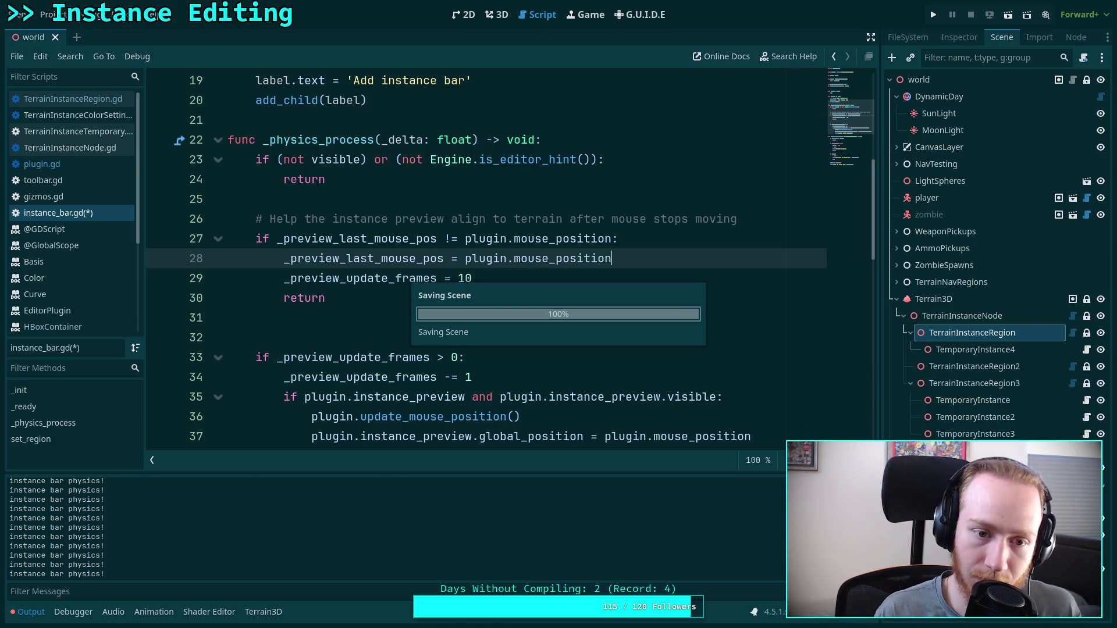
Step: Delete the extra blank line after the return
click(326, 297)
key(Down)
key(BackSpace)
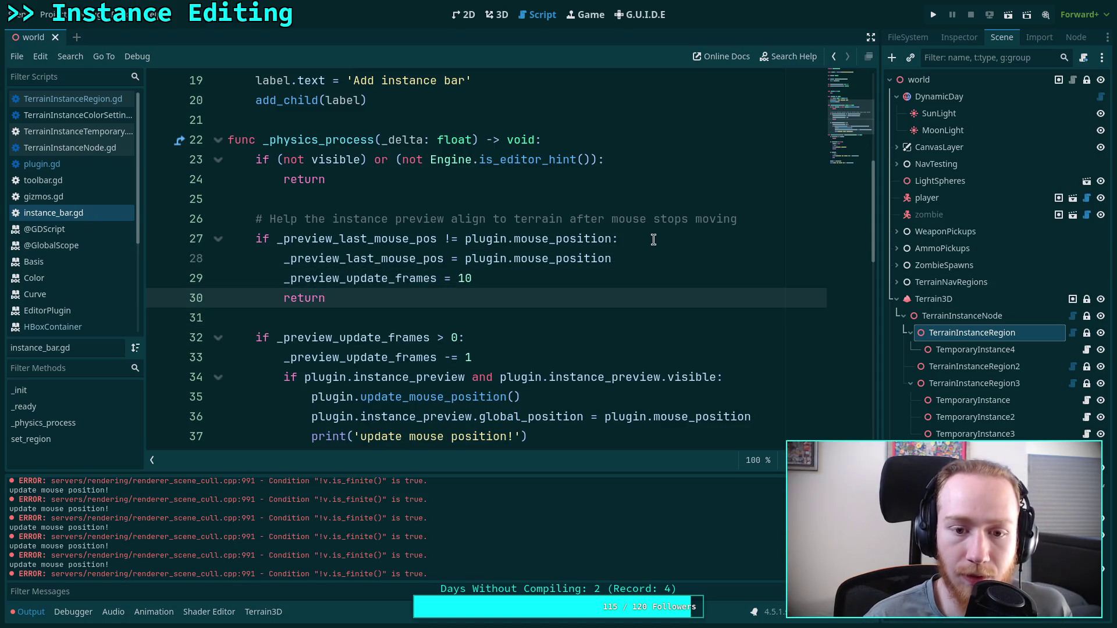
scroll(653, 239, down, 1)
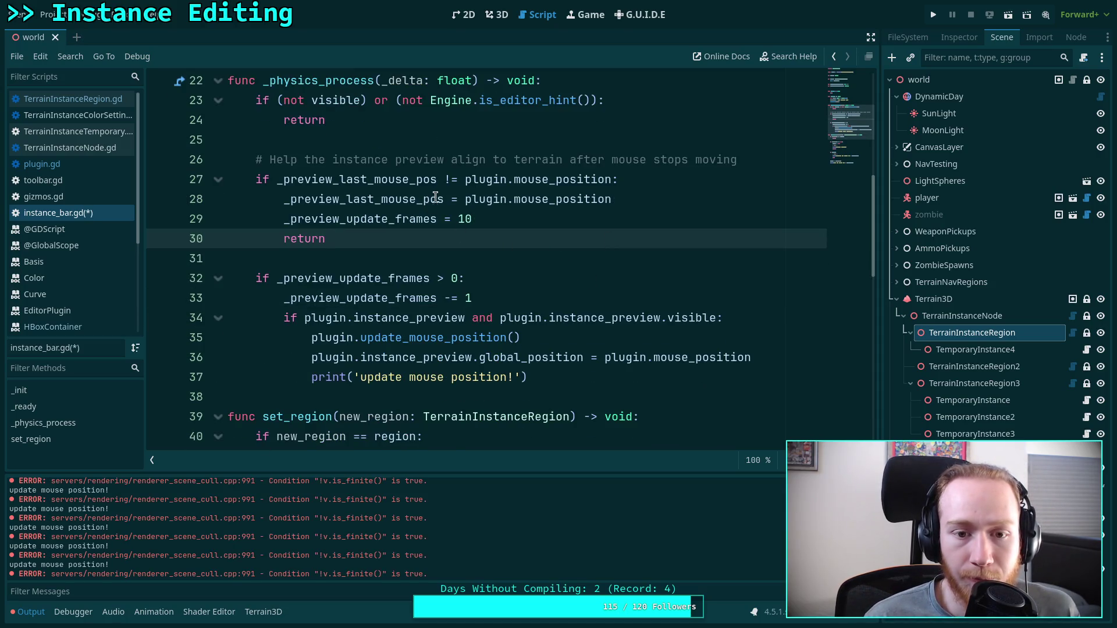
Step: Make line 27 require '_preview_update_frames == 0 and' before the mouse check, save, and switch to 3D
click(271, 180)
text(_pr)
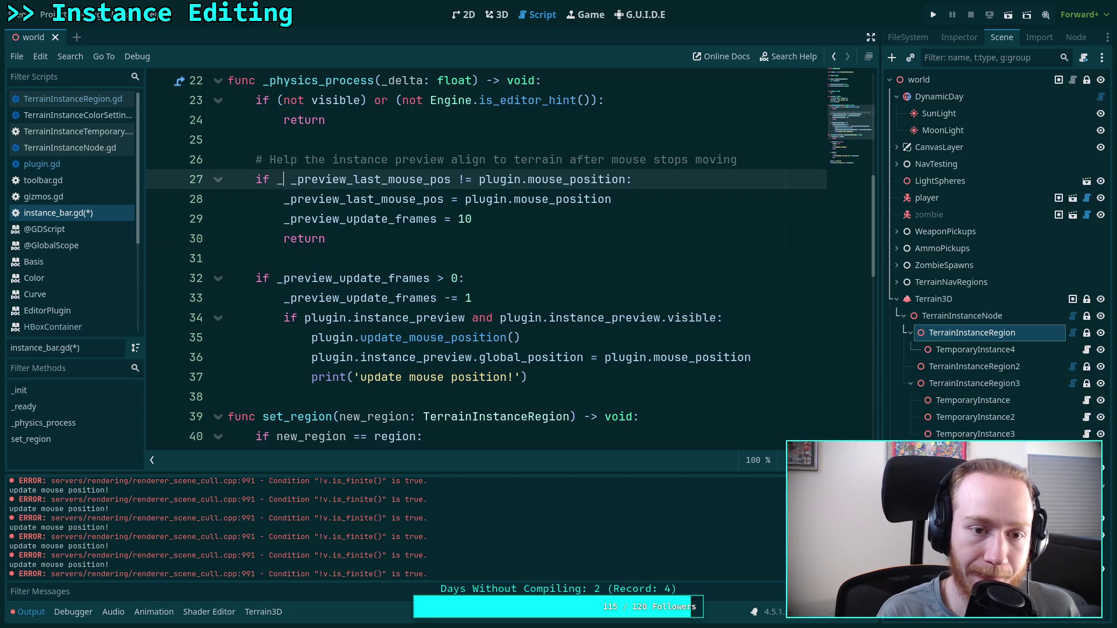
key(Down)
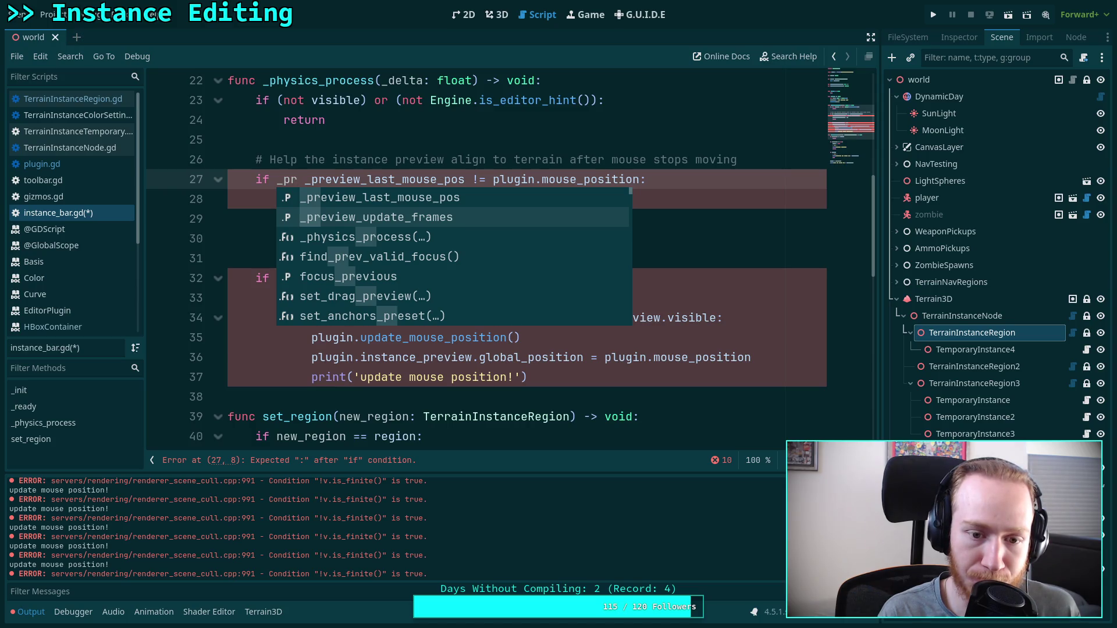
key(Return)
text(>)
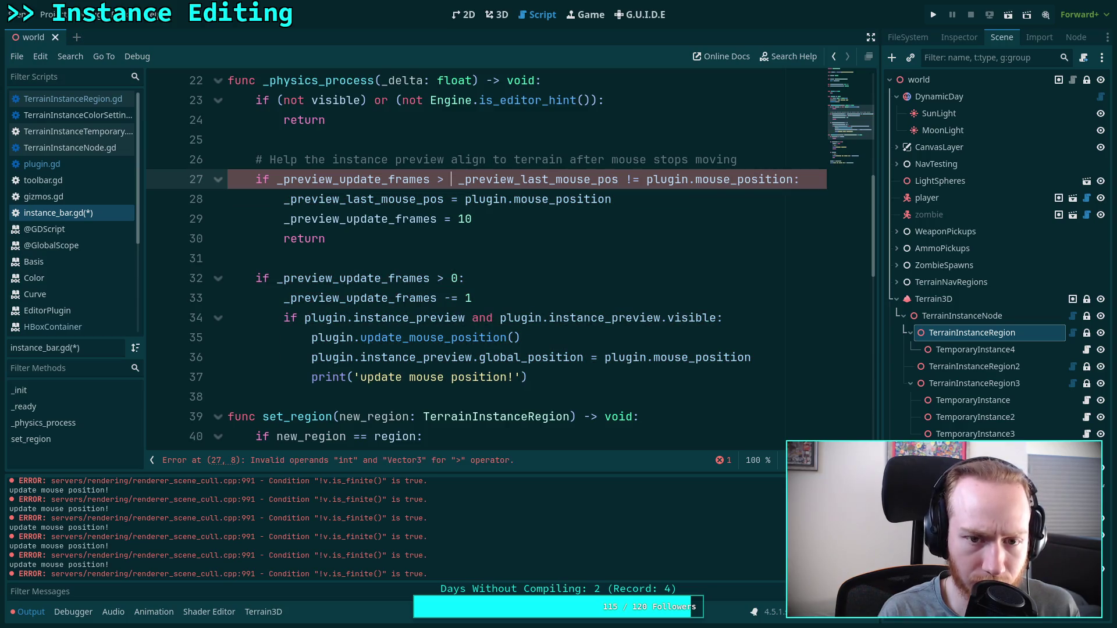
key(BackSpace)
key(BackSpace)
text(== 0 and)
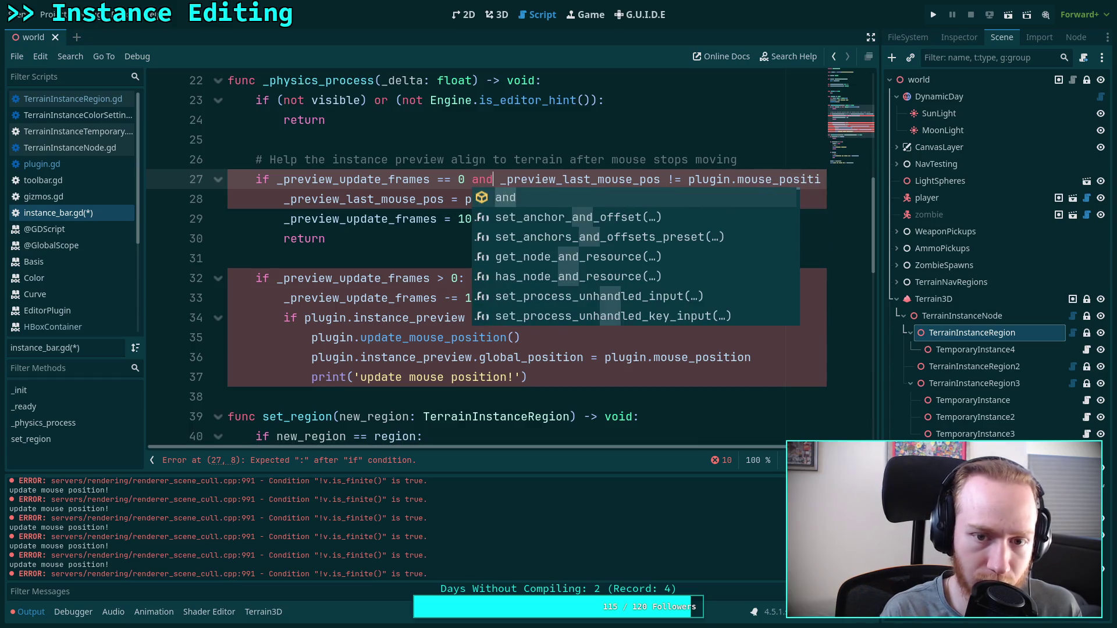
key(ctrl+s)
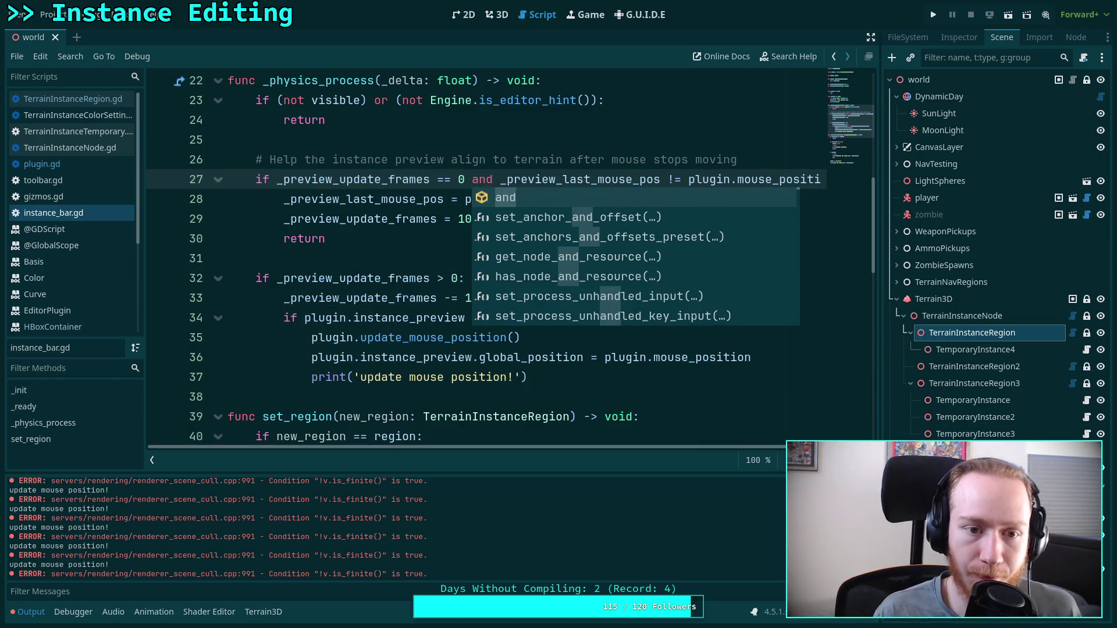
click(287, 278)
click(311, 258)
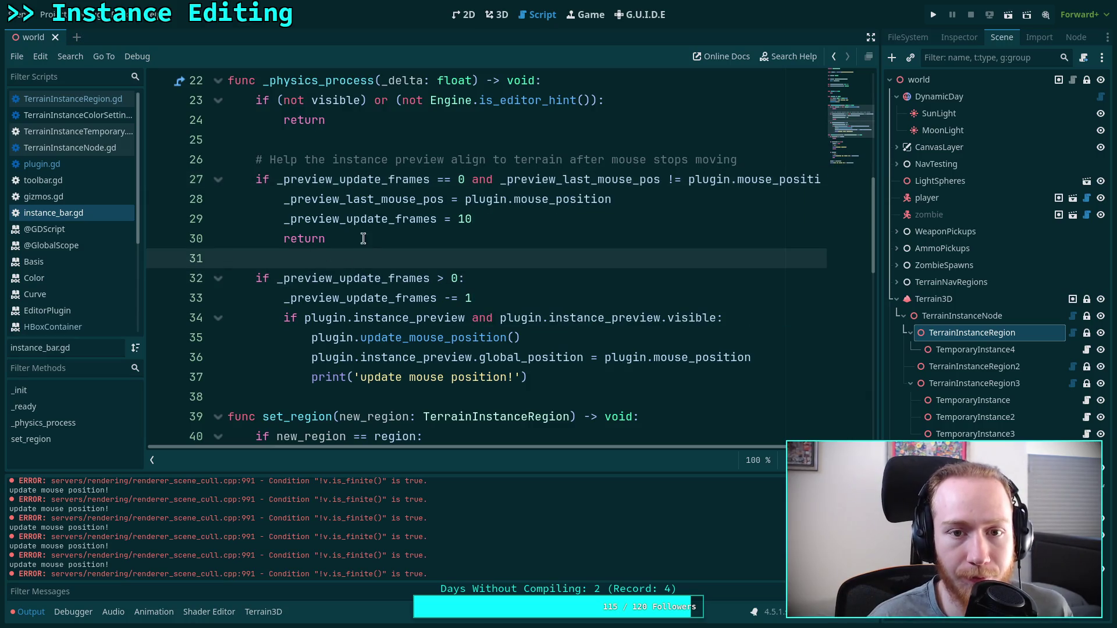
key(ctrl+F2)
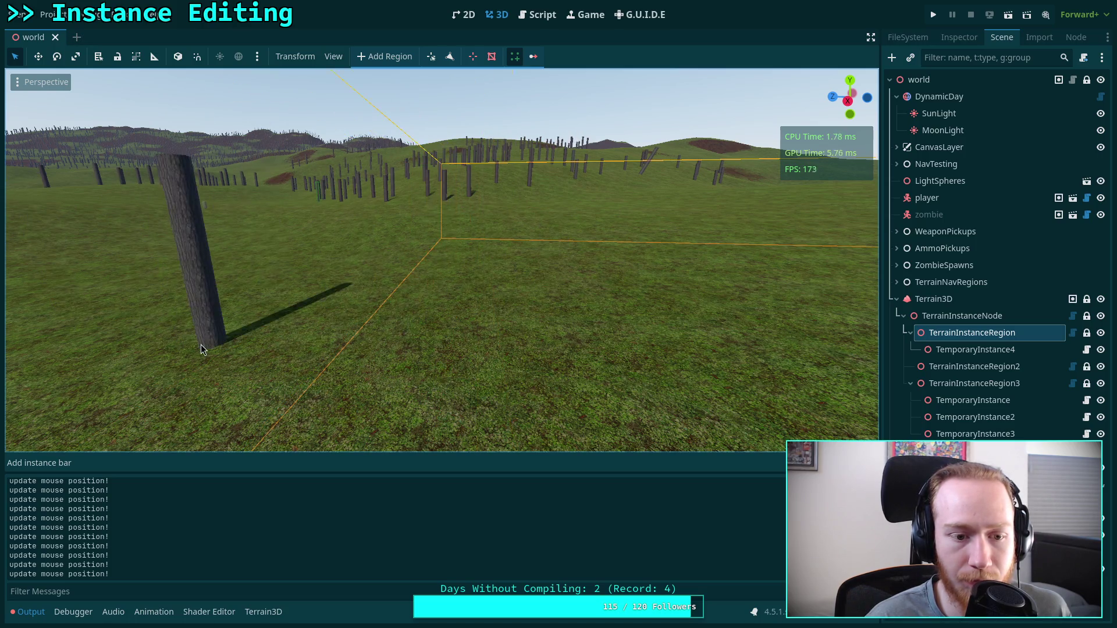
Step: Change the preview countdown on line 29 from 10 to 5 and save
click(535, 14)
click(471, 220)
key(BackSpace)
key(BackSpace)
text(5)
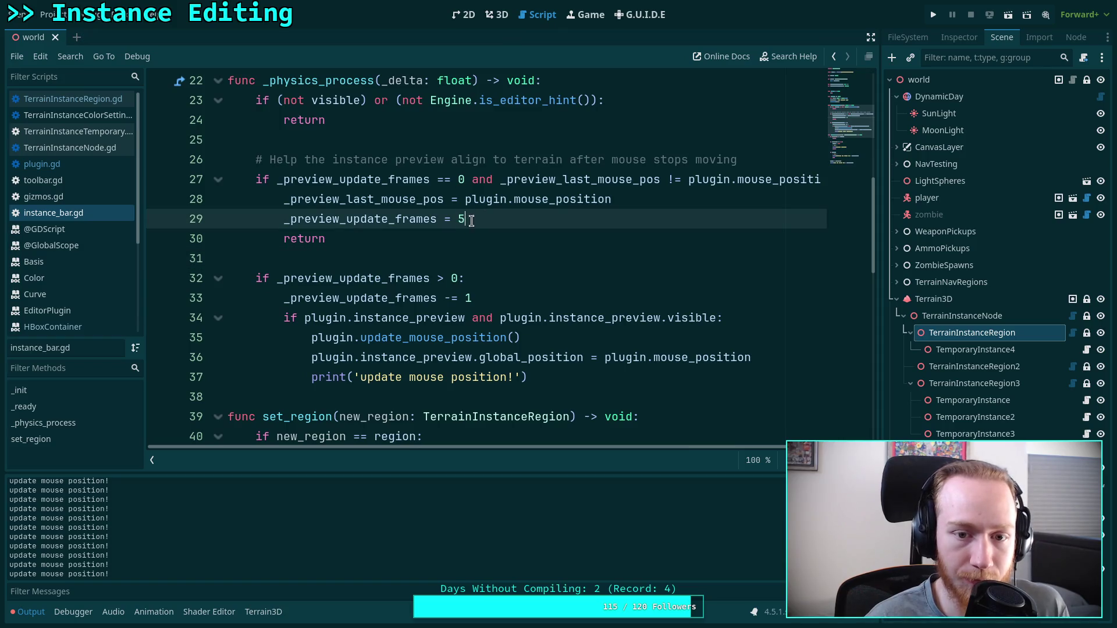
key(ctrl+s)
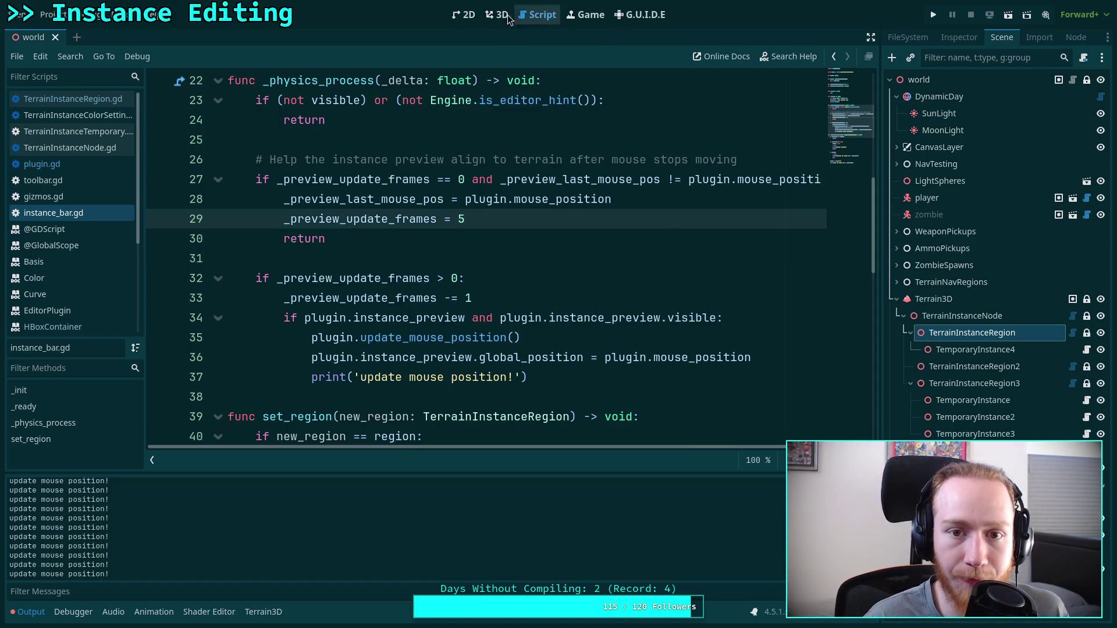
Step: Test the 5-frame preview over the terrain, then deselect the region and clear the output log
click(506, 16)
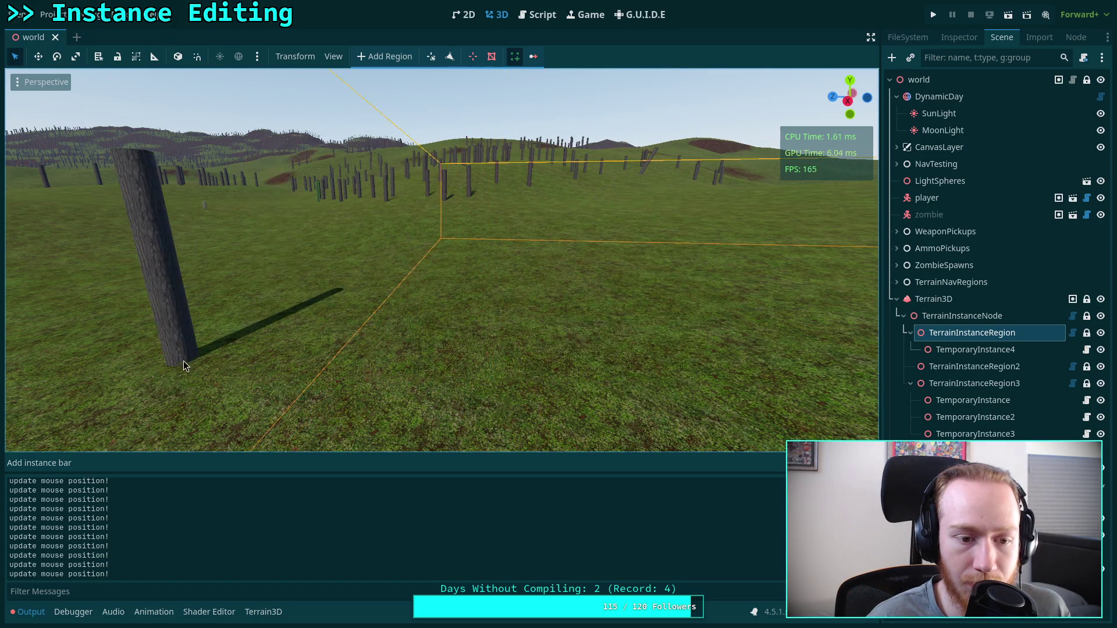
scroll(326, 338, down, 5)
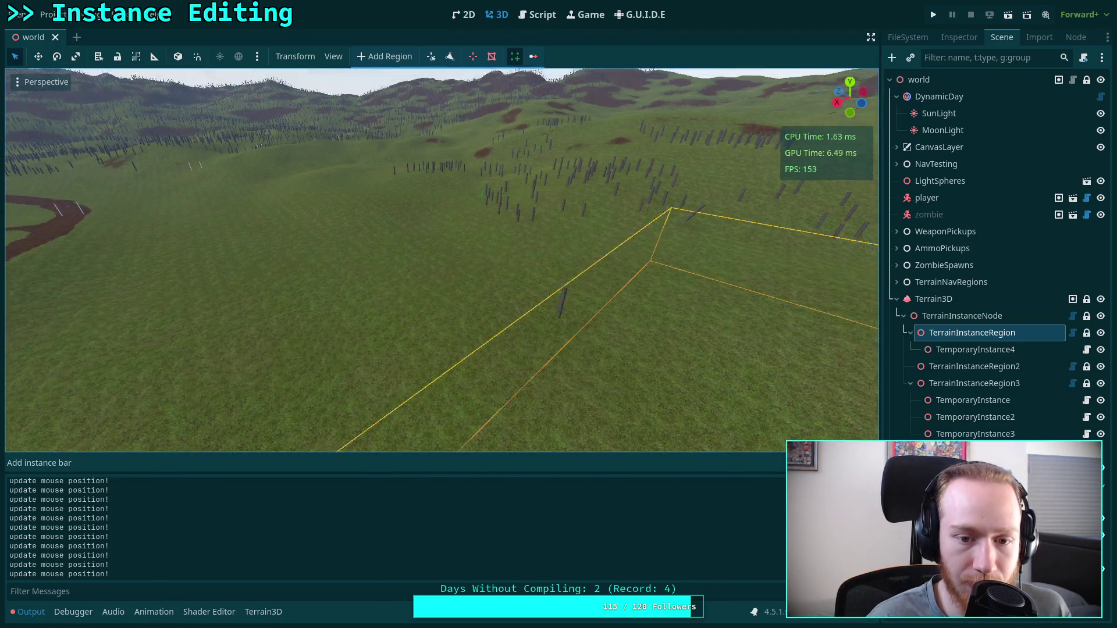
scroll(383, 281, up, 5)
scroll(382, 282, down, 4)
scroll(553, 314, up, 5)
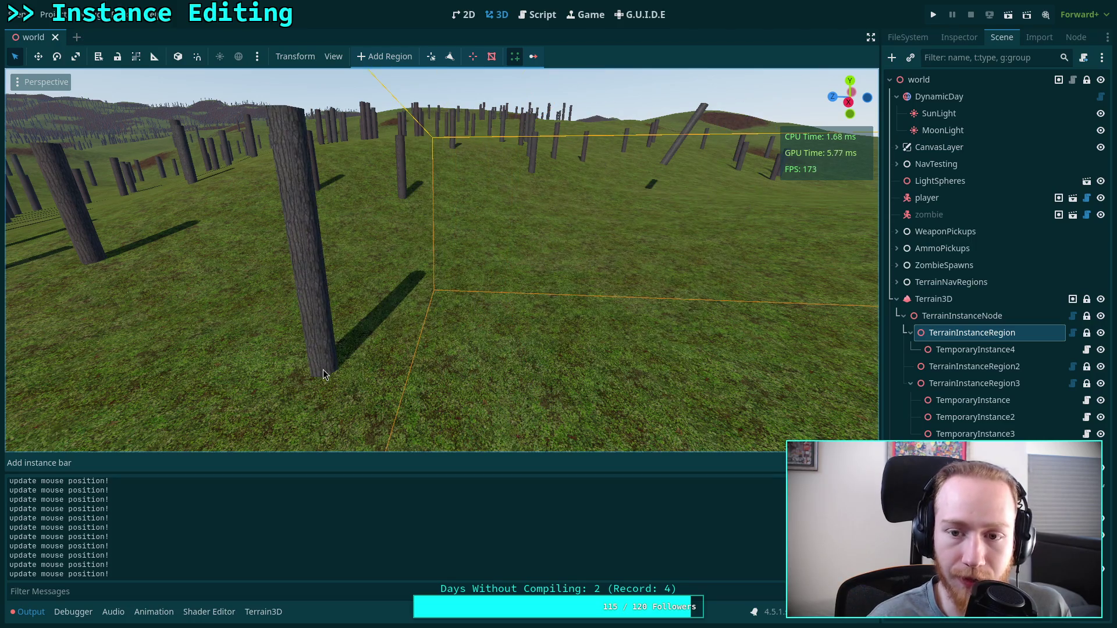
click(323, 369)
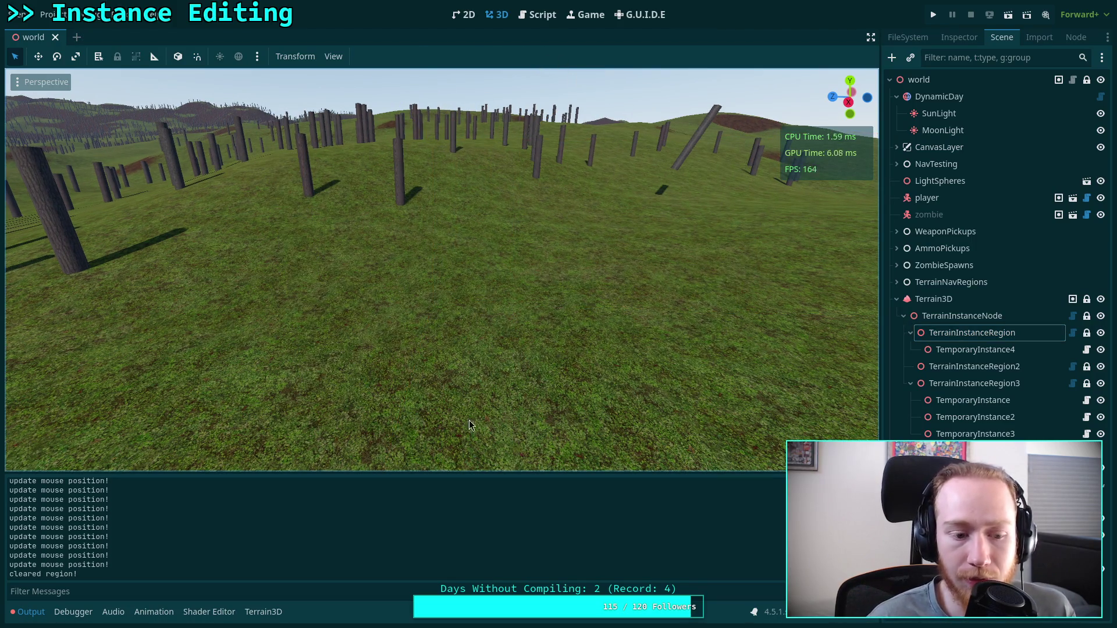
click(870, 481)
click(548, 20)
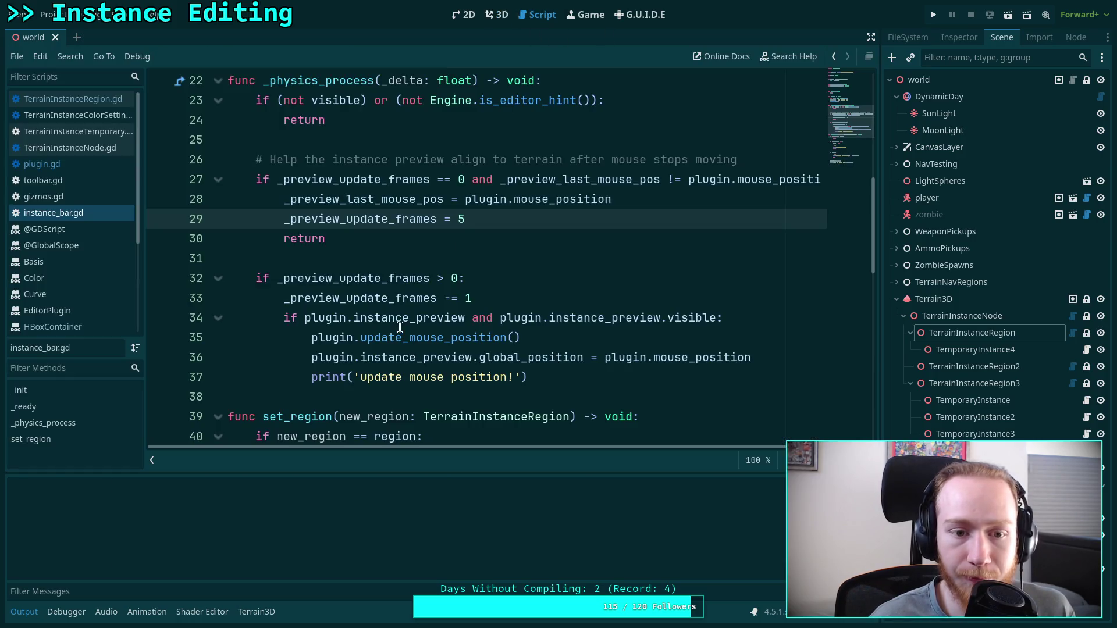
Step: Delete the 'update mouse position!' debug print line
drag(568, 377, 158, 374)
key(BackSpace)
key(BackSpace)
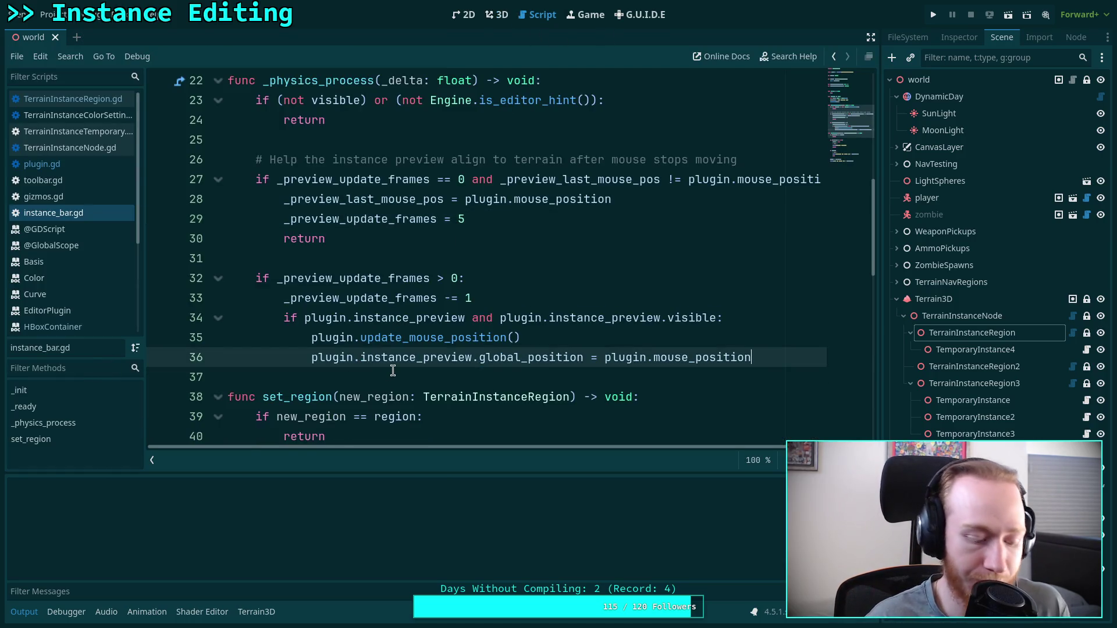
click(474, 265)
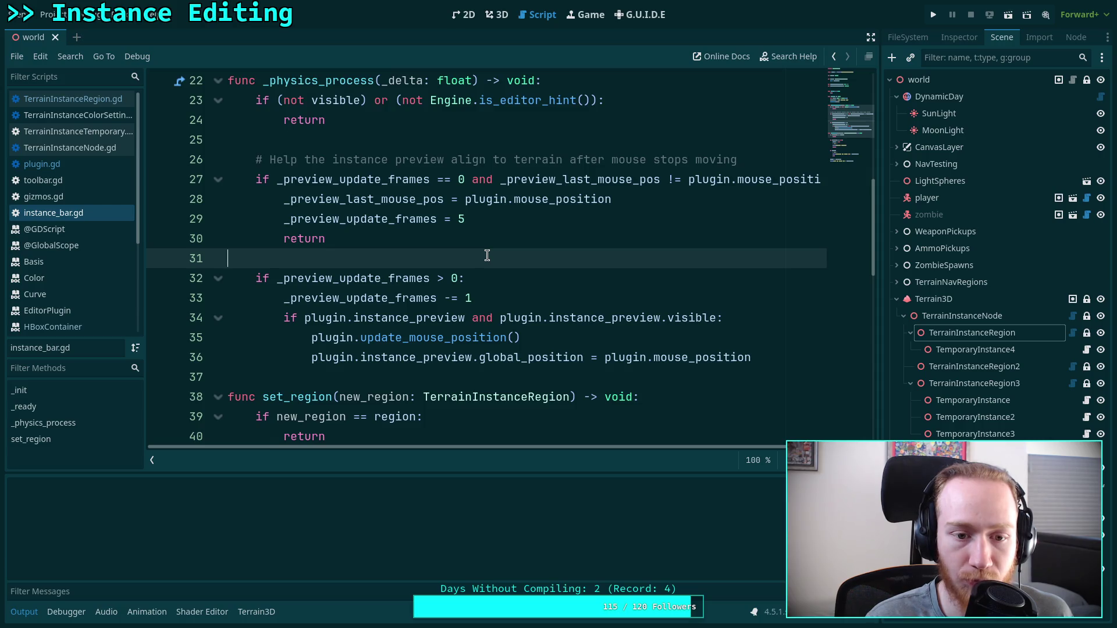
Step: Rename _physics_process to _process and save the script
scroll(487, 256, up, 2)
drag(276, 199, 317, 197)
key(BackSpace)
key(BackSpace)
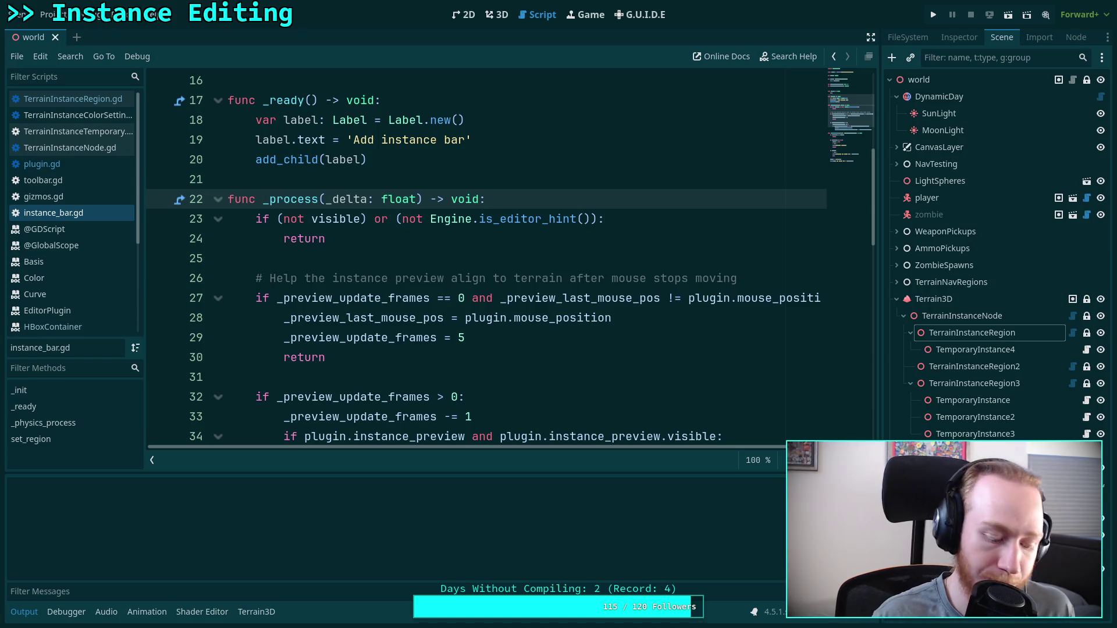
key(ctrl+s)
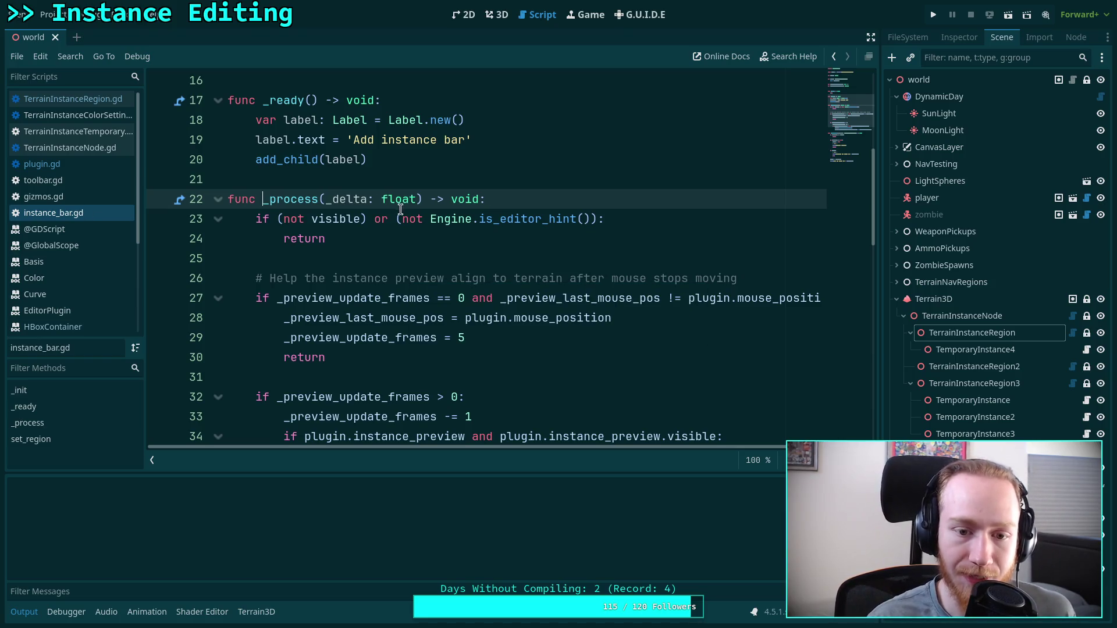
Step: Test the preview in 3D by selecting and deselecting TerrainInstanceRegion, then return to instance_bar.gd
scroll(401, 210, down, 1)
click(496, 14)
click(971, 332)
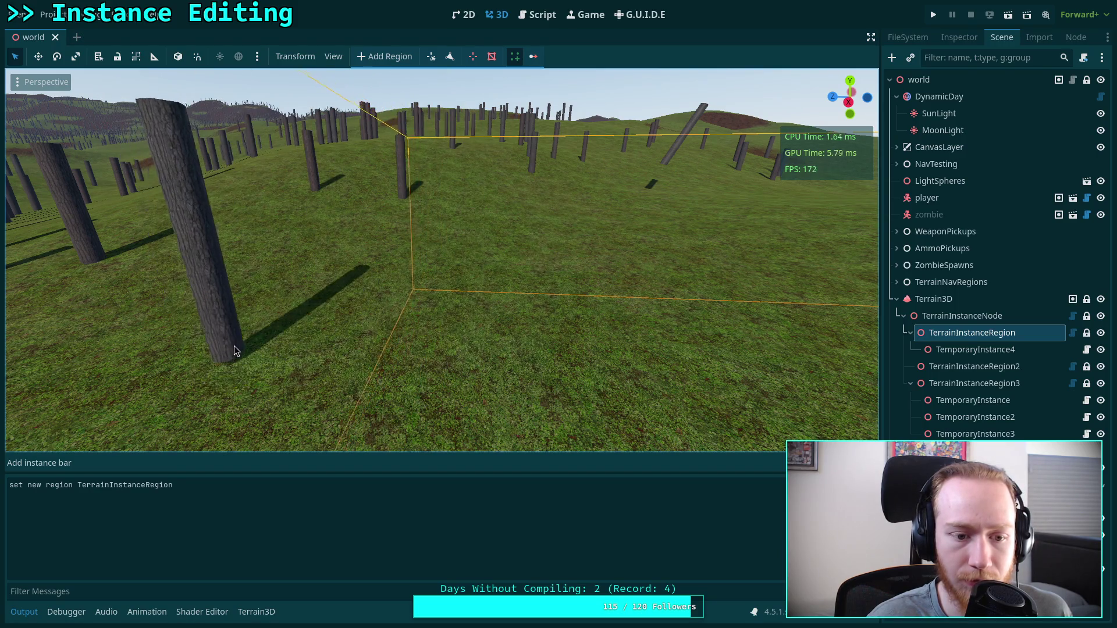
key(Escape)
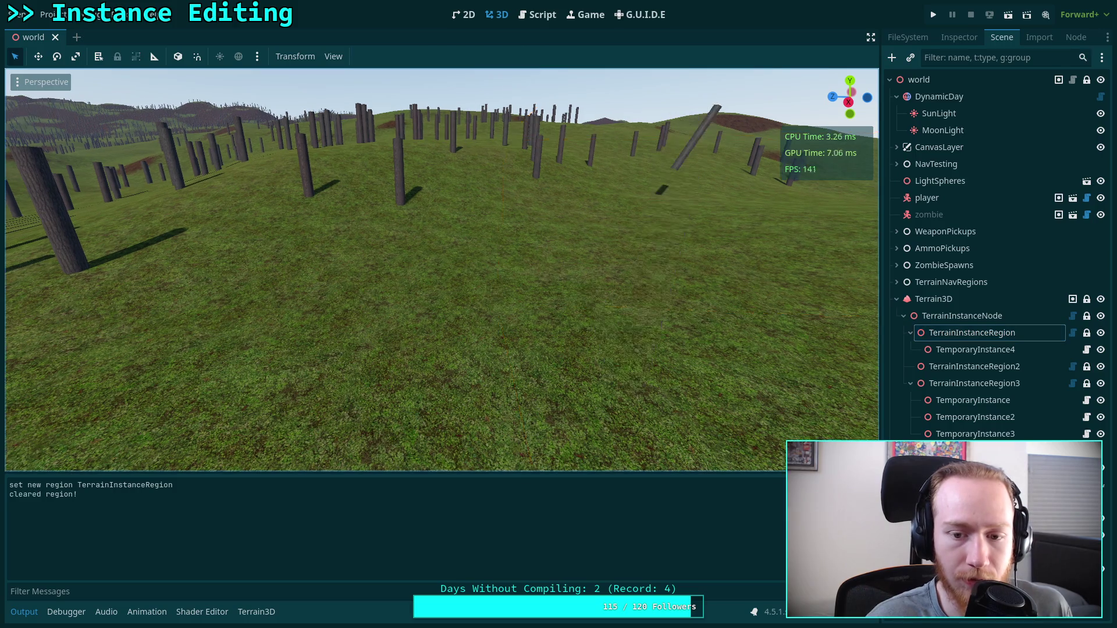
click(538, 14)
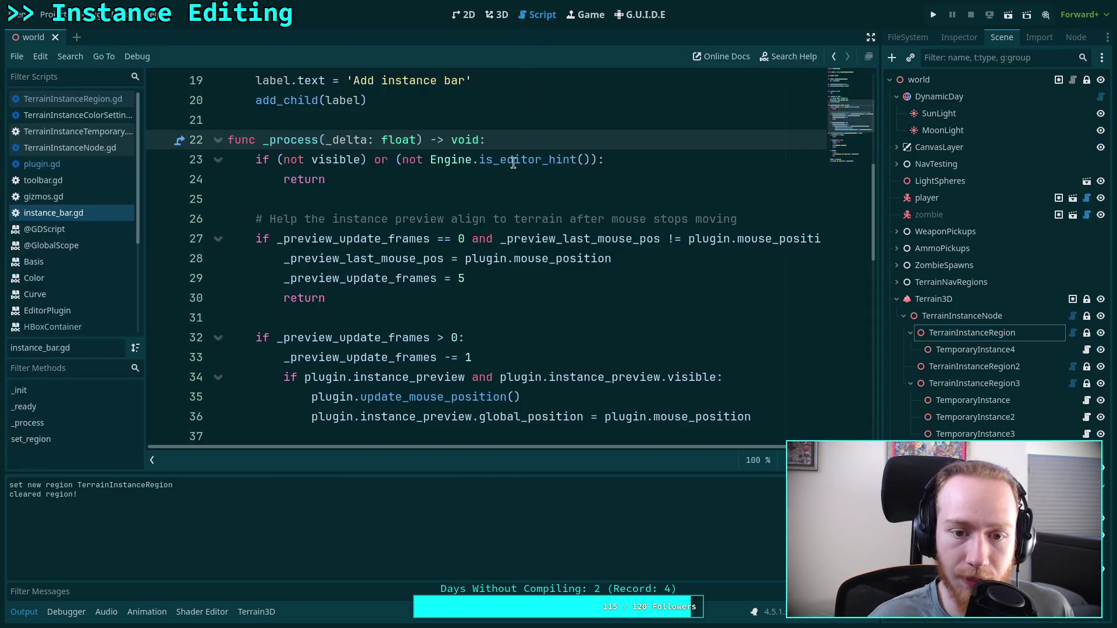
Step: Set the countdown on line 29 to 10 and test the preview on TerrainInstanceRegion in 3D
double_click(459, 279)
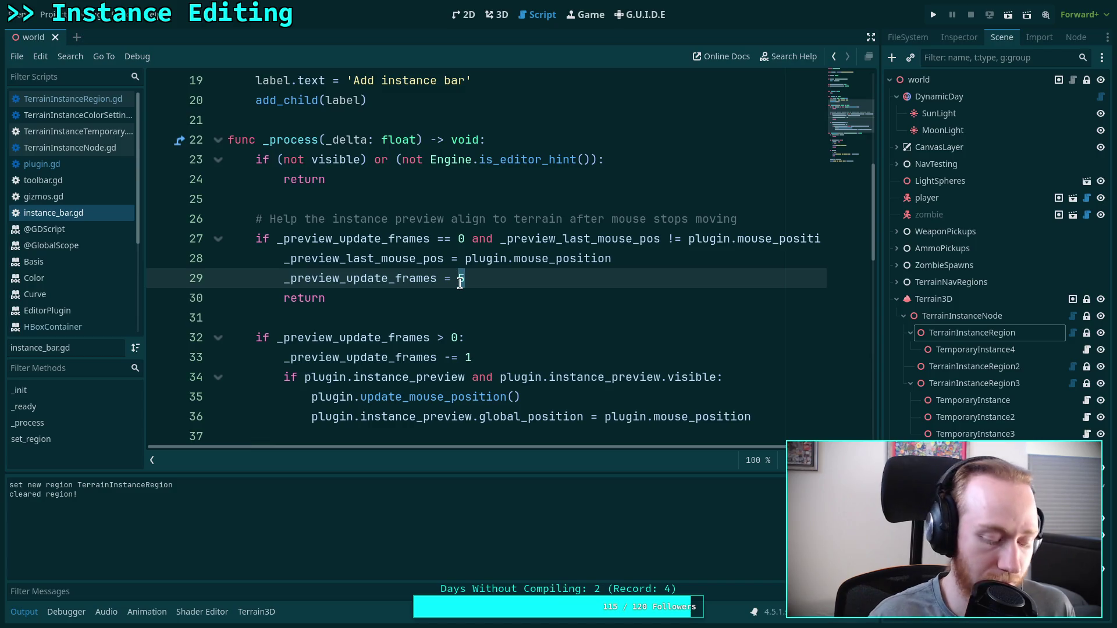
text(10)
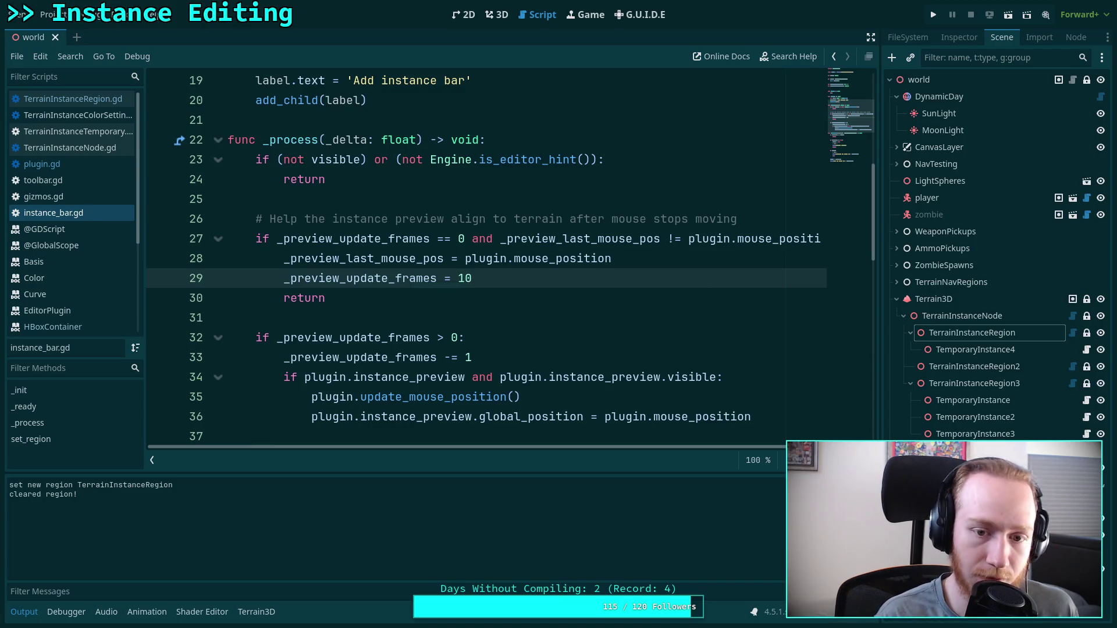
key(Escape)
click(496, 14)
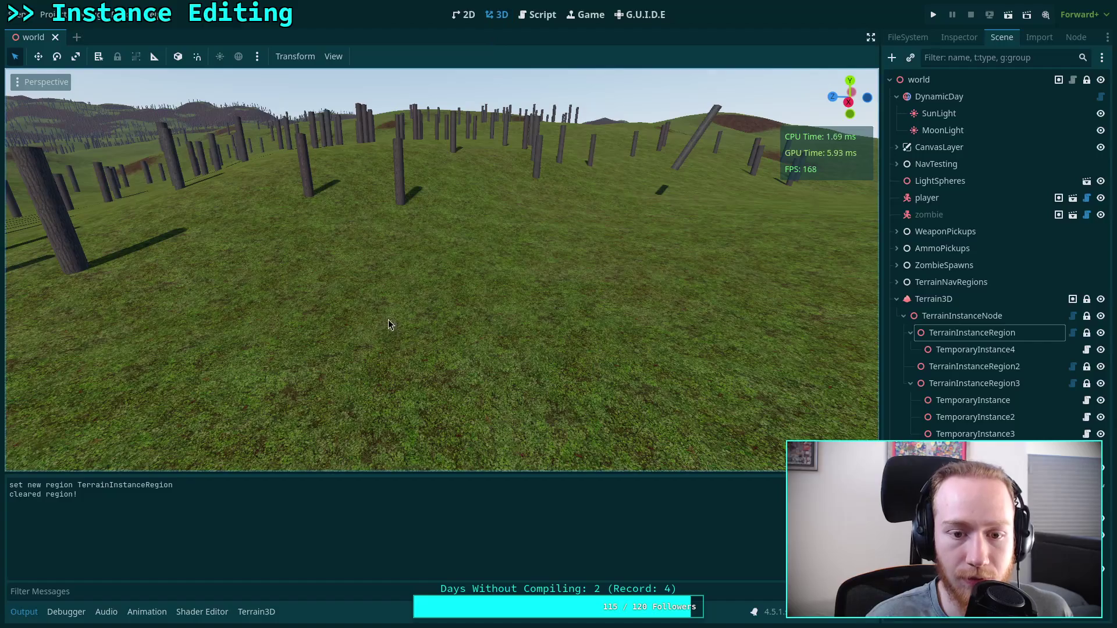
click(972, 332)
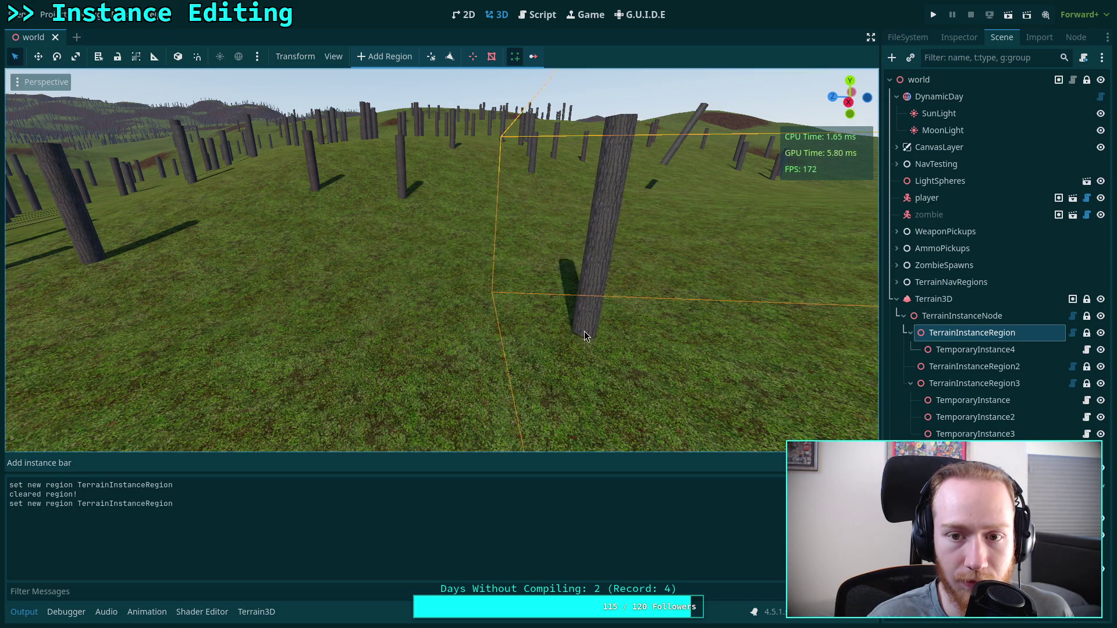
click(581, 323)
click(537, 15)
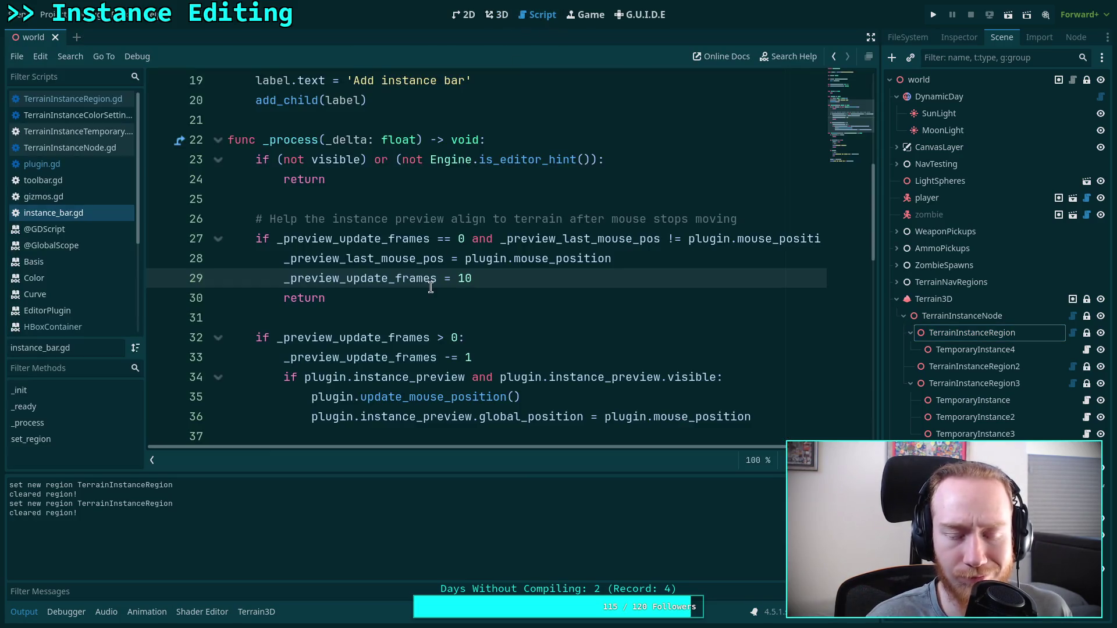
Step: Rename _process back to _physics_process, set the countdown to 5, and save
click(266, 140)
text(physics_)
key(ctrl+s)
click(488, 280)
key(ctrl+shift+Left)
text(5)
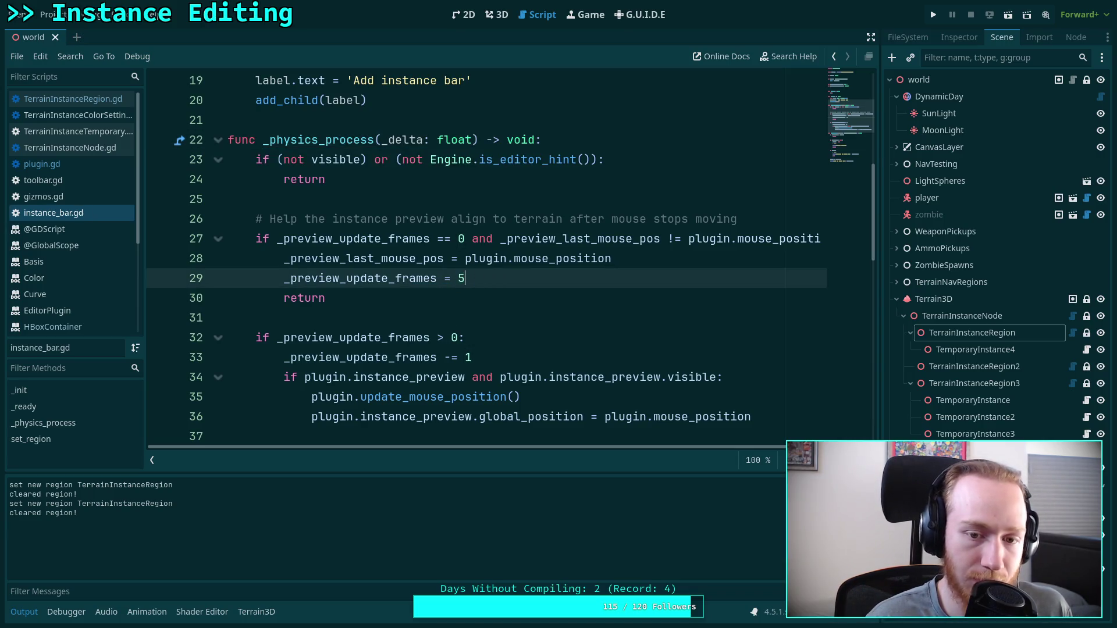
key(ctrl+s)
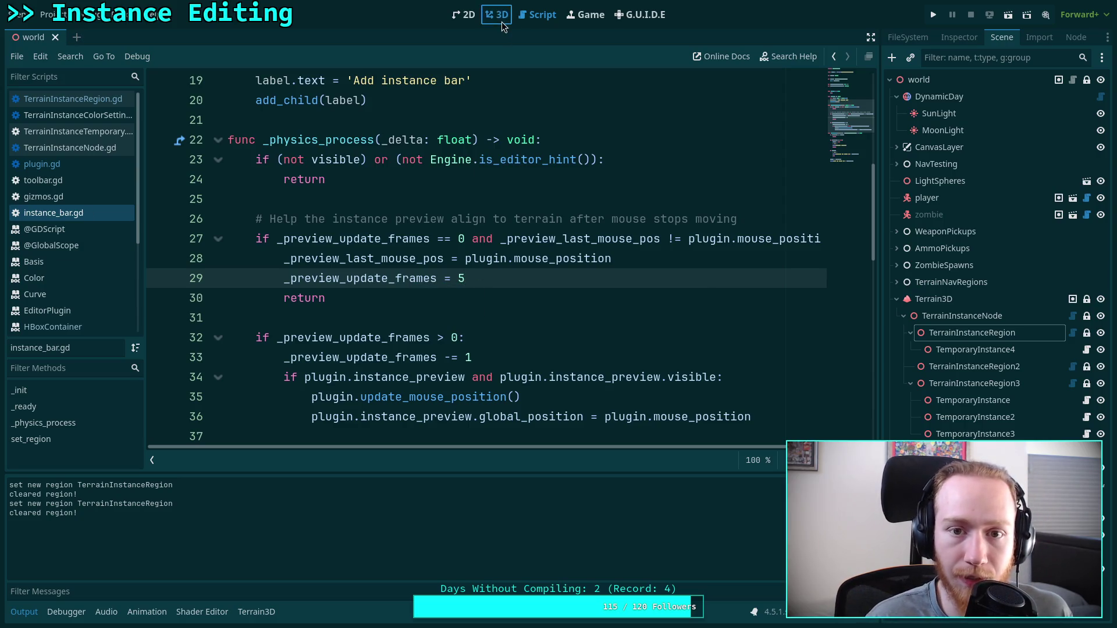
Step: Retest the preview in 3D, then return to the script and hide the output panel
click(501, 22)
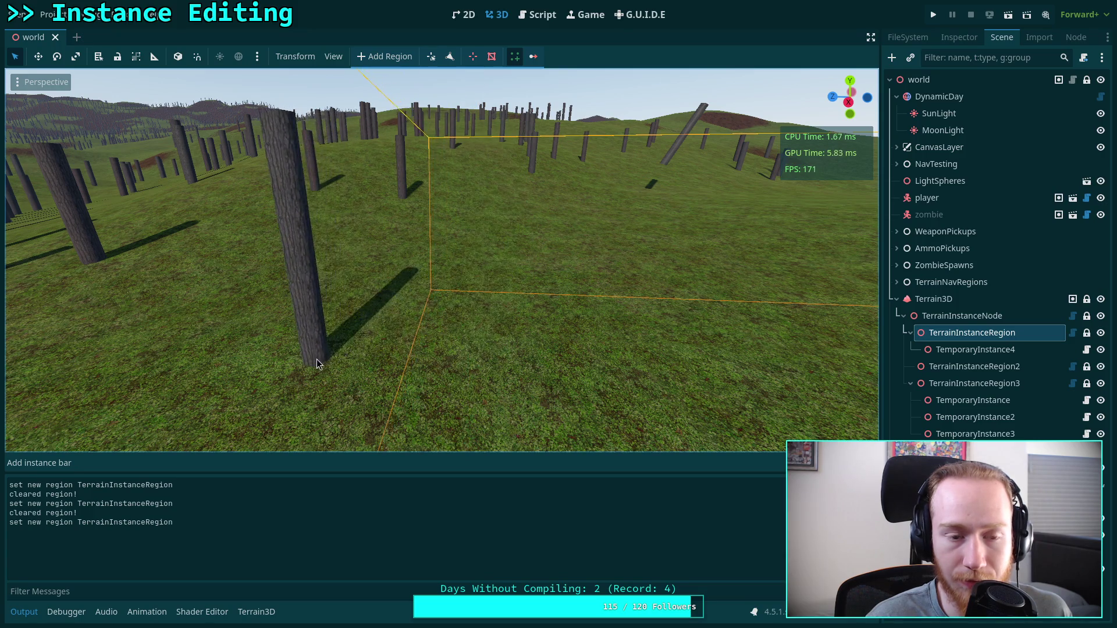
click(317, 358)
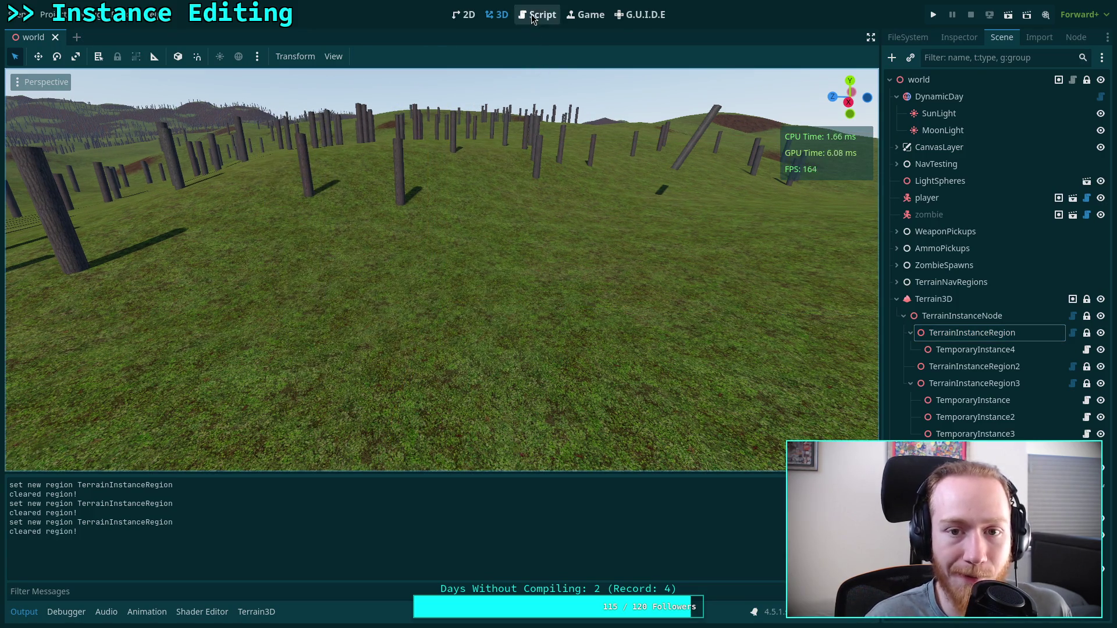
click(537, 15)
click(462, 316)
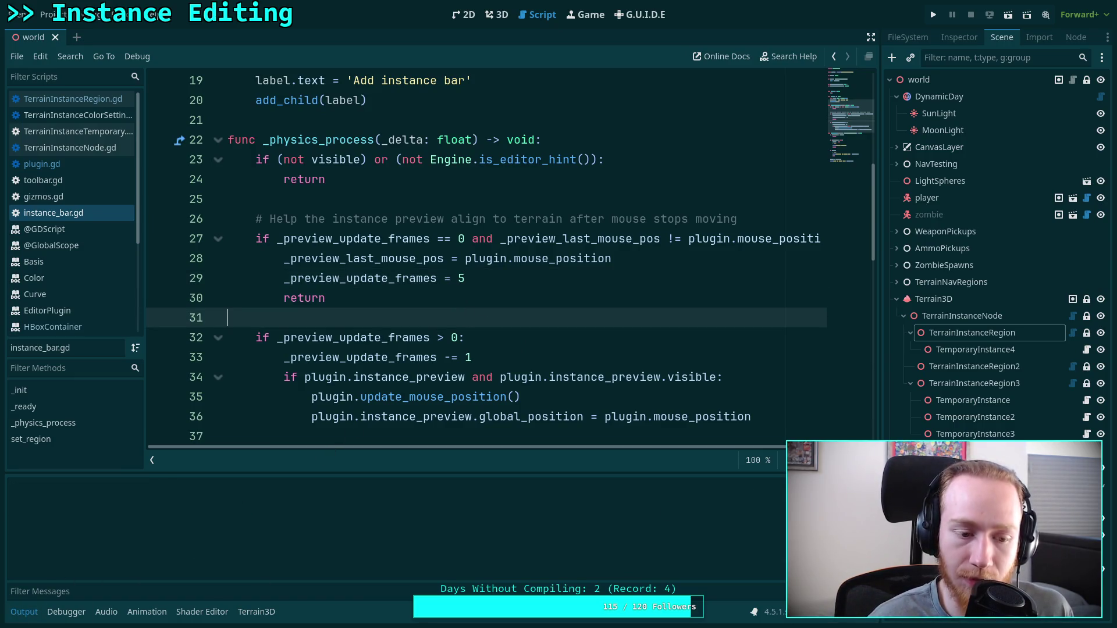
click(34, 612)
scroll(384, 418, up, 1)
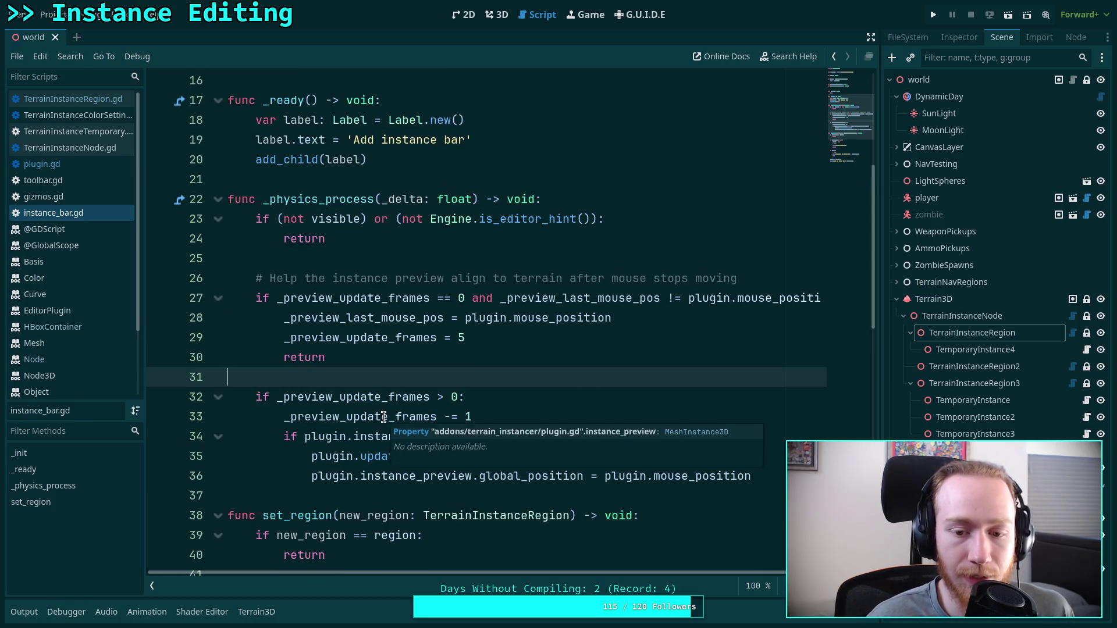
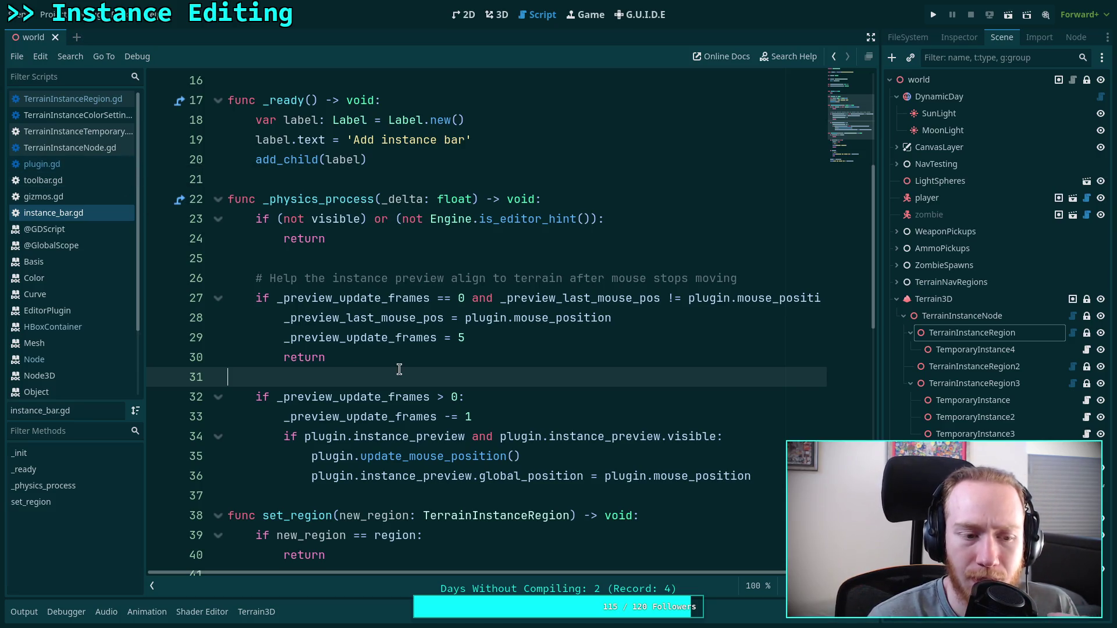
Step: In the 3D view, place four more trees inside the terrain region
click(497, 16)
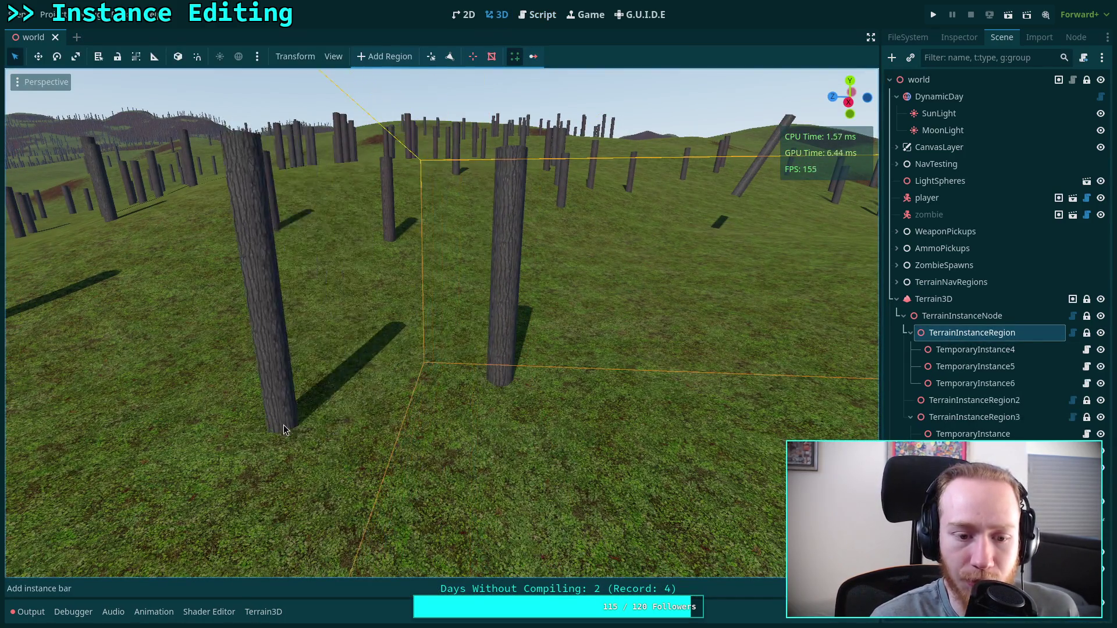
click(282, 428)
click(701, 451)
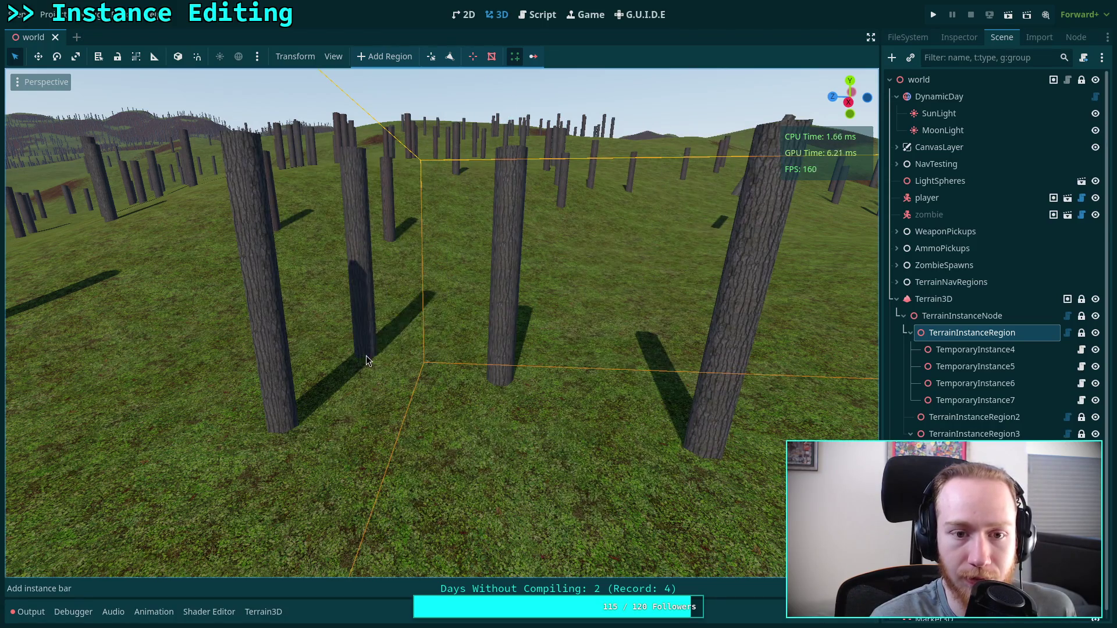
click(372, 363)
click(436, 344)
Step: Fly the camera low to frame the region and show TerrainInstanceRegion's properties in the Inspector
scroll(523, 386, up, 3)
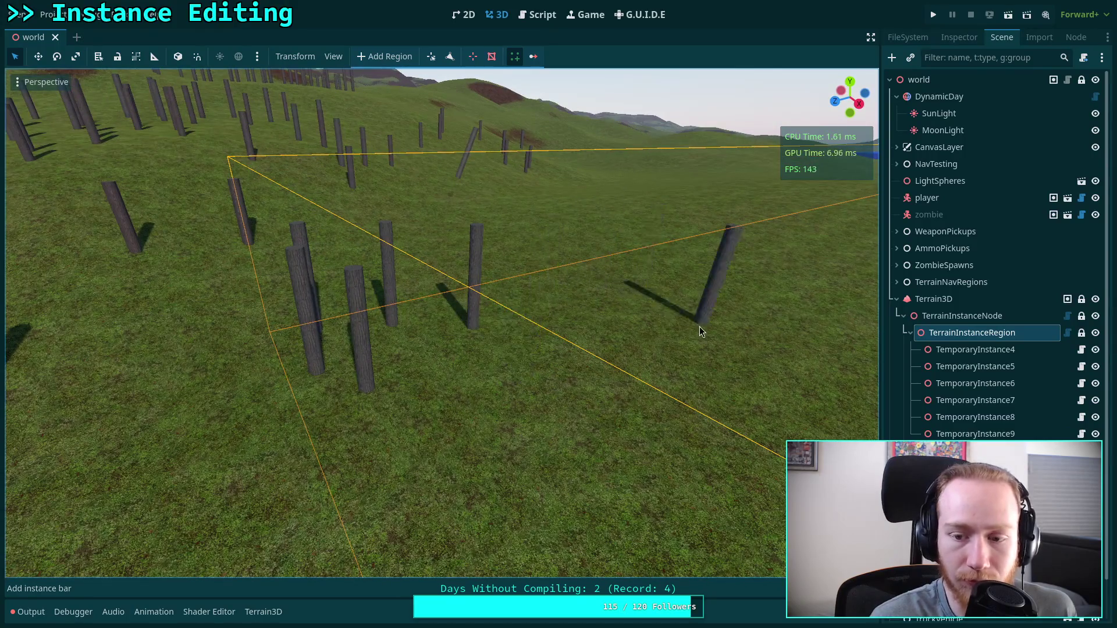
scroll(431, 394, up, 1)
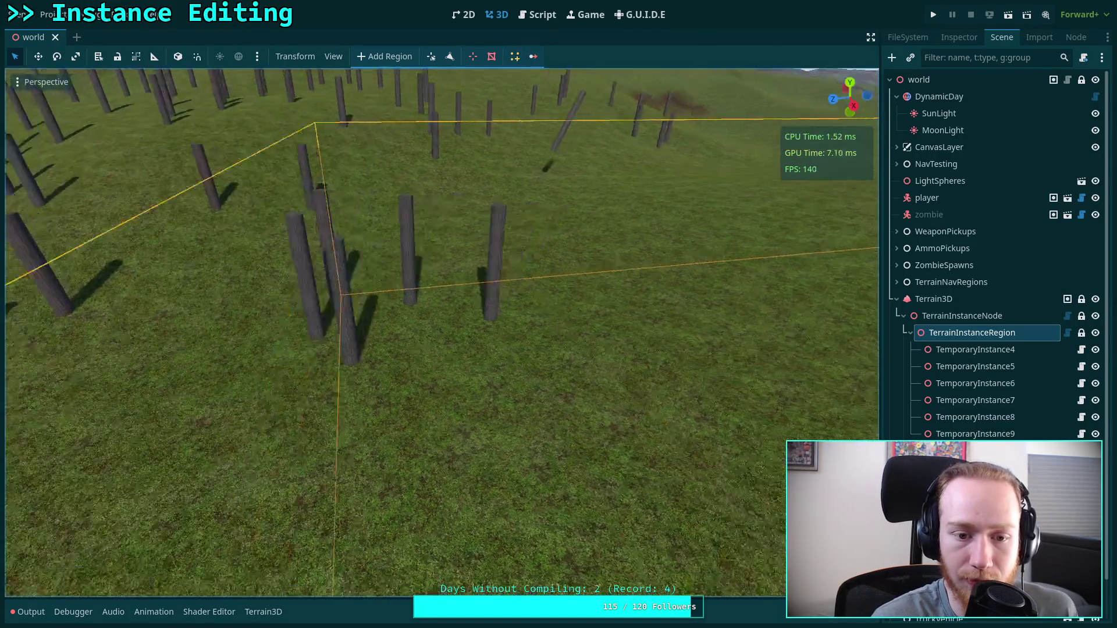
scroll(431, 394, down, 5)
drag(502, 348, 502, 348)
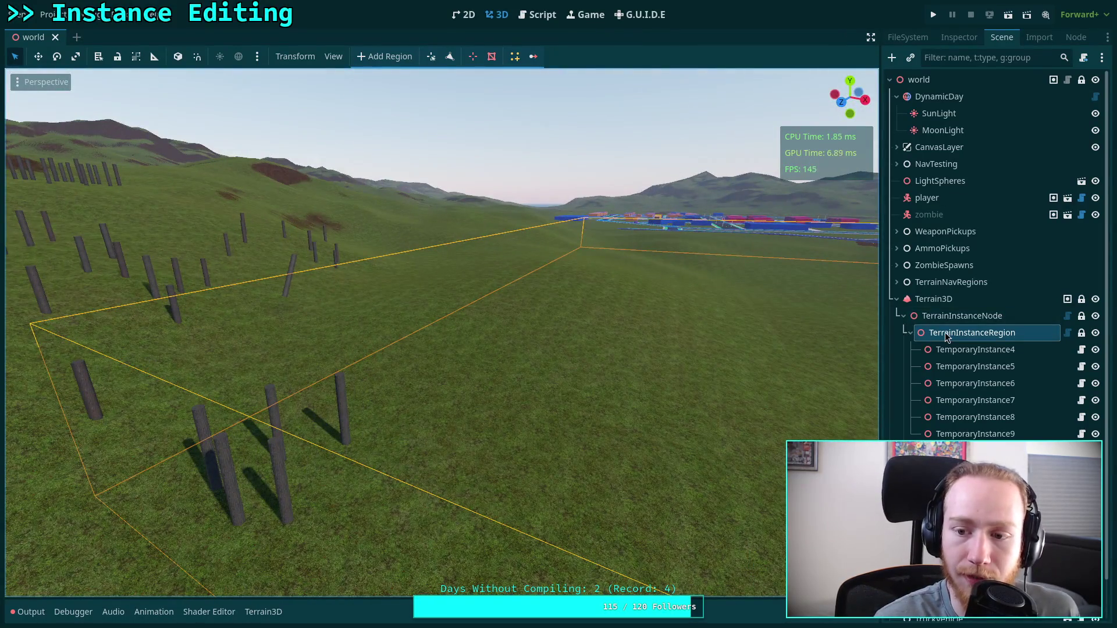
click(956, 39)
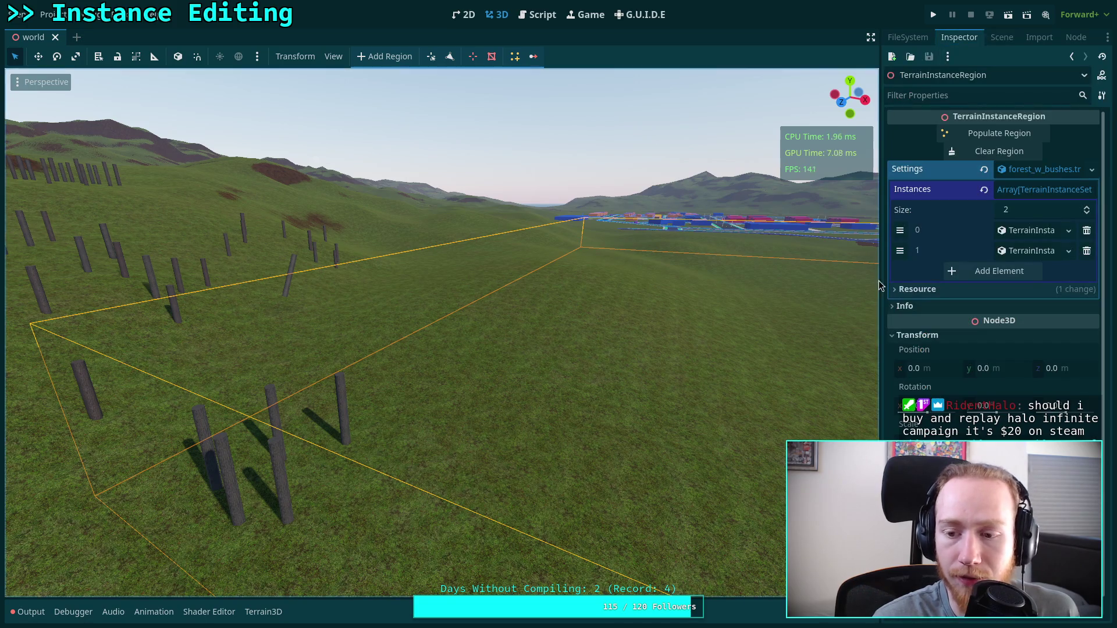
Step: Widen the right dock and return to the Scene tree with the region node
drag(880, 282, 794, 294)
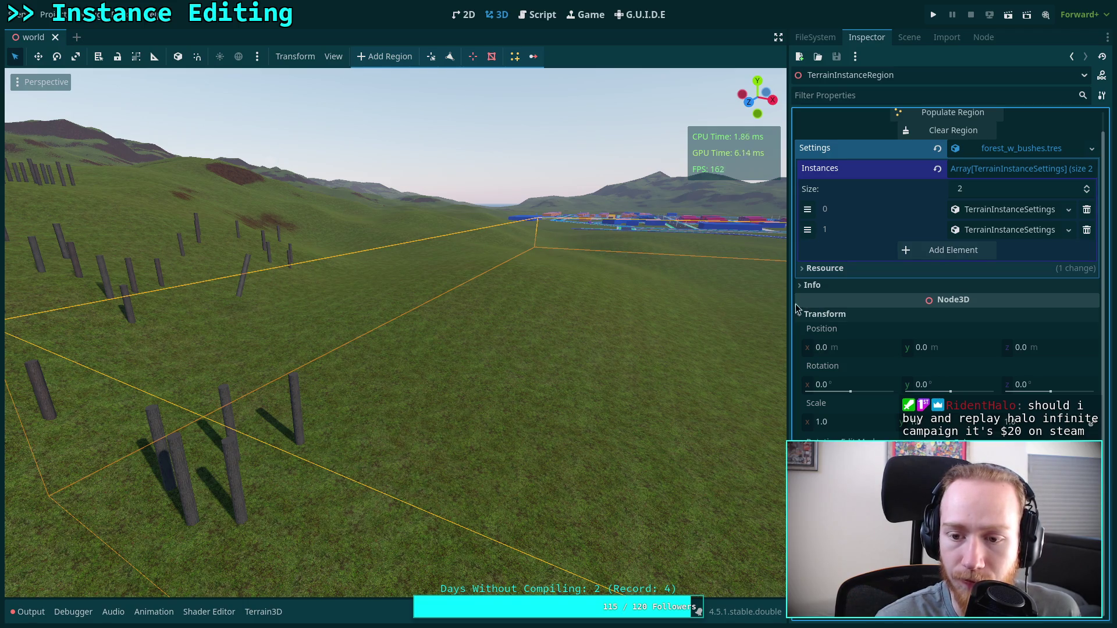
click(908, 37)
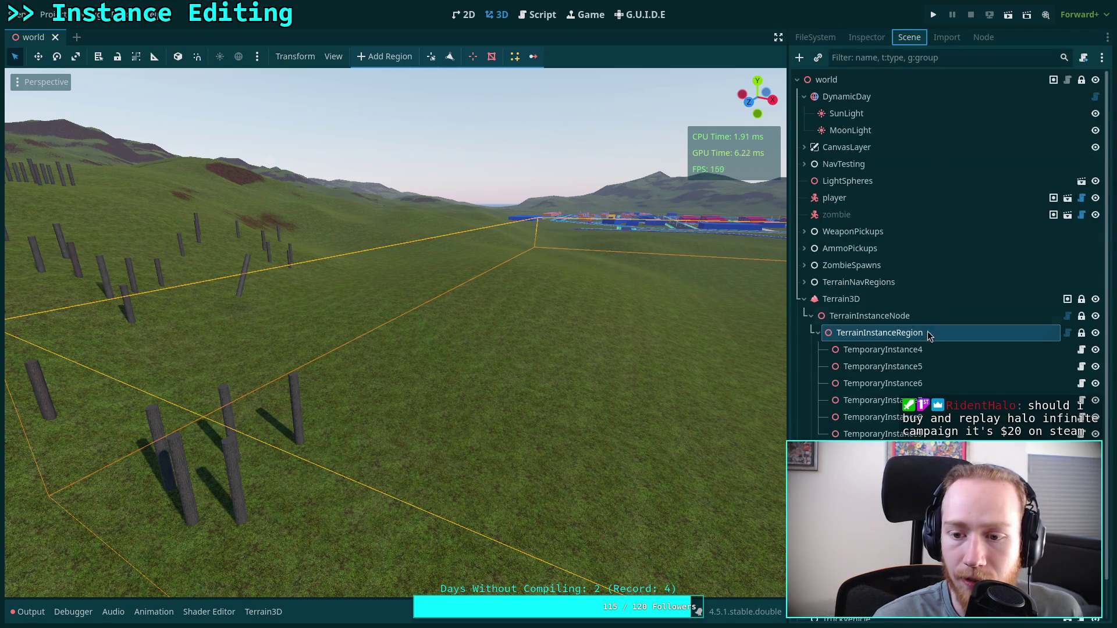
right_click(896, 333)
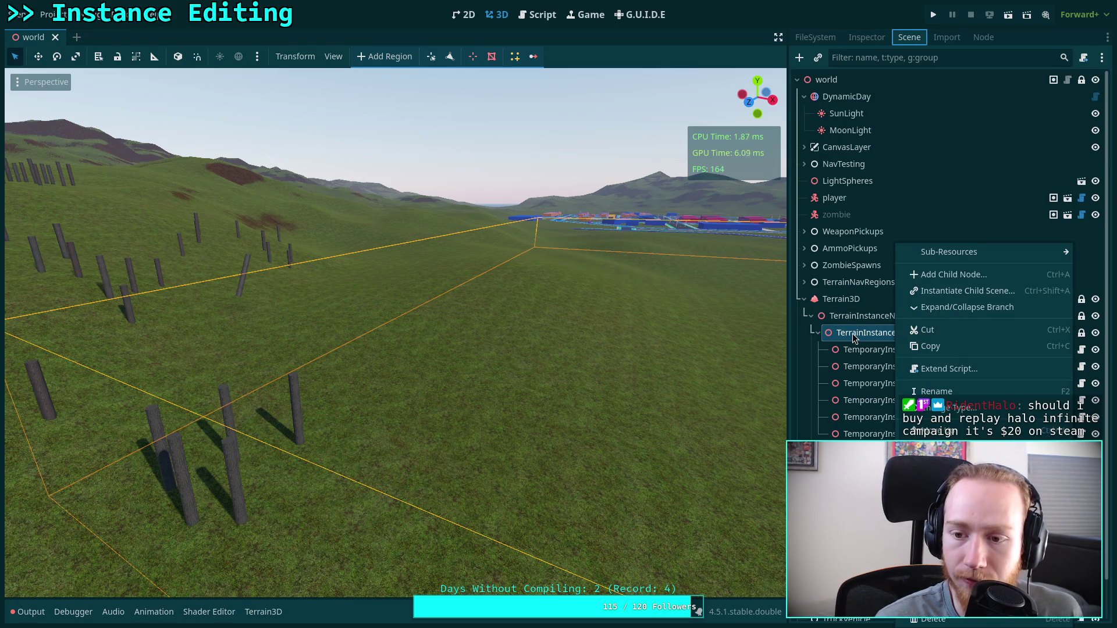
click(663, 324)
Step: Fly the camera toward the posts to inspect the placed trees, then return to the Script editor
key(w)
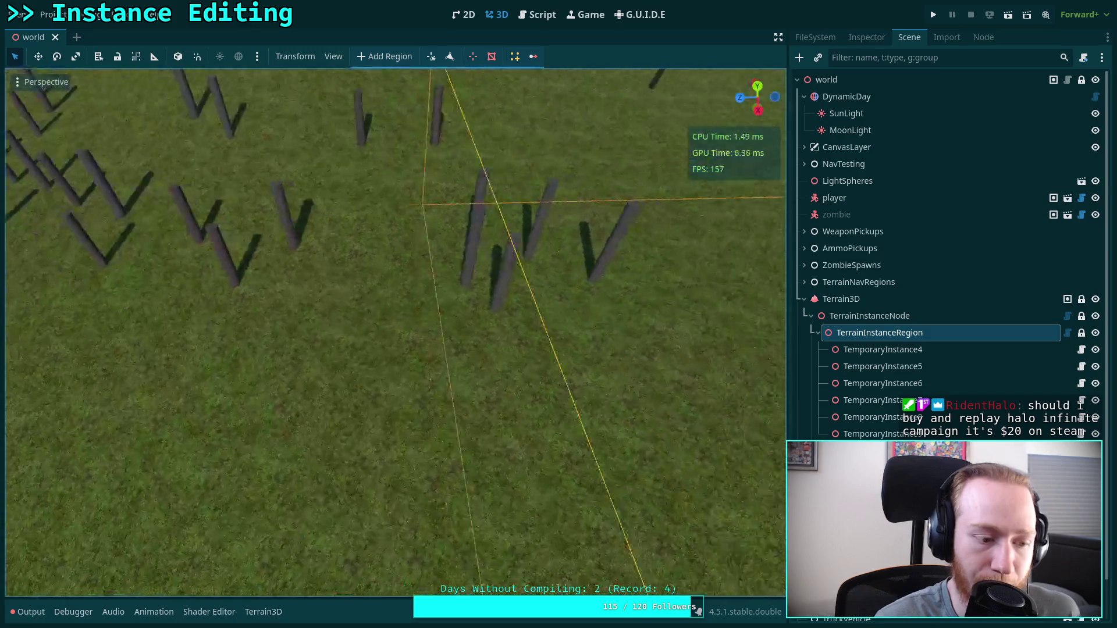
key(w)
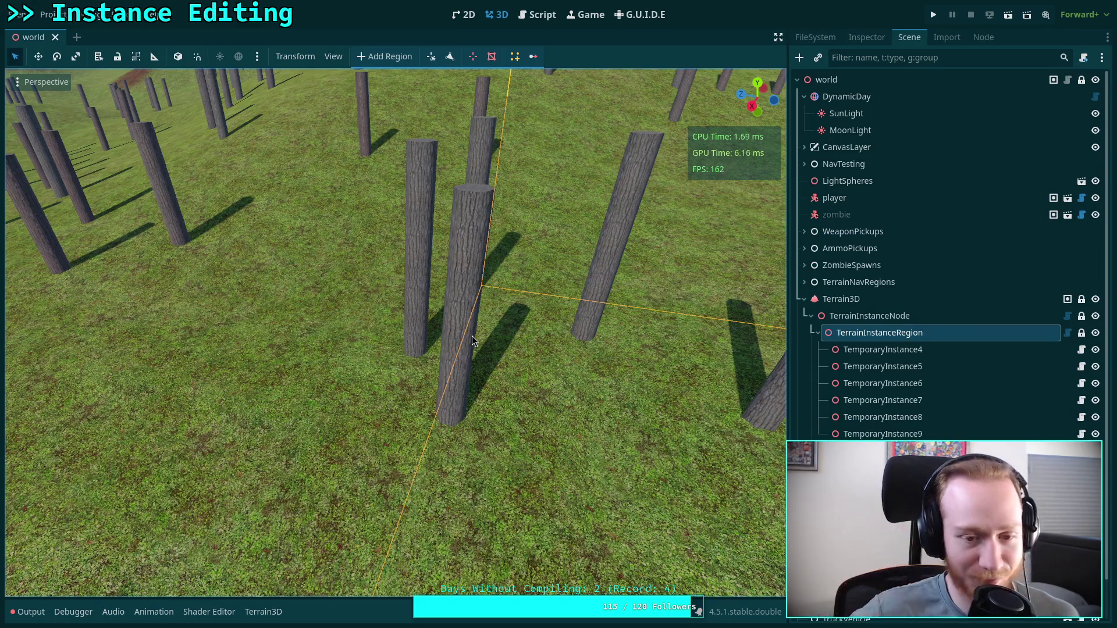
scroll(473, 336, down, 5)
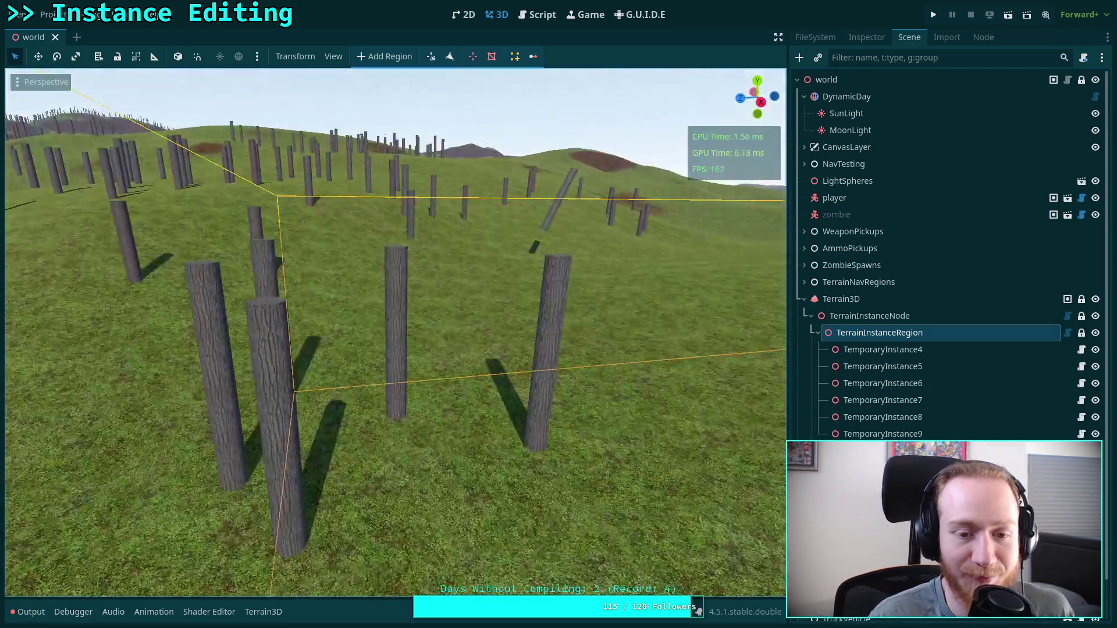
scroll(419, 240, down, 5)
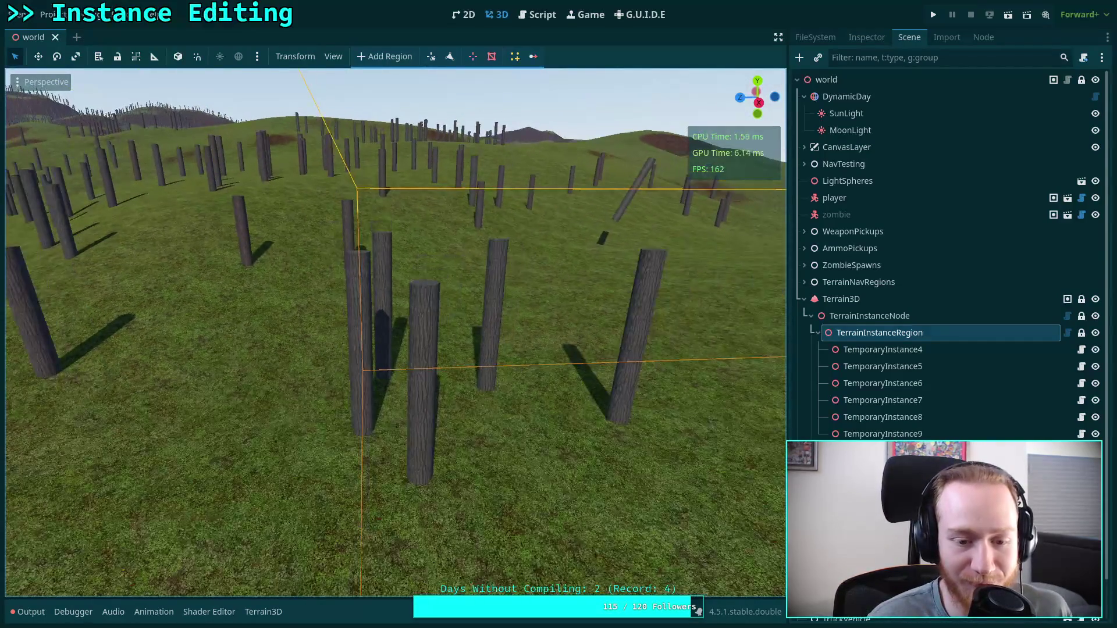
click(530, 13)
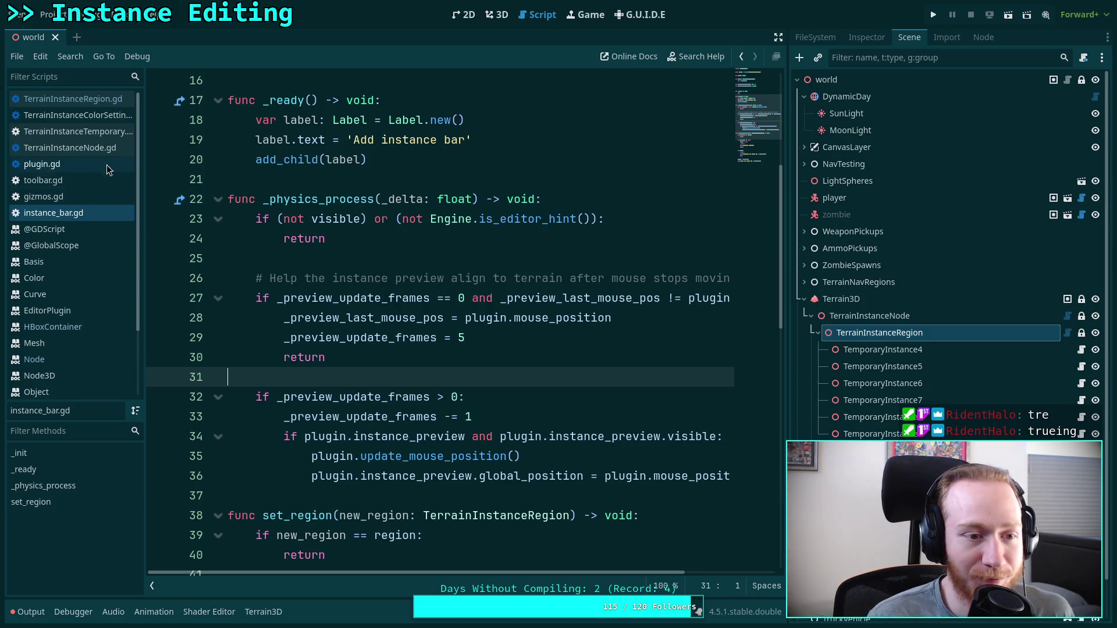
click(49, 245)
right_click(65, 242)
click(81, 248)
right_click(59, 233)
click(68, 236)
right_click(62, 234)
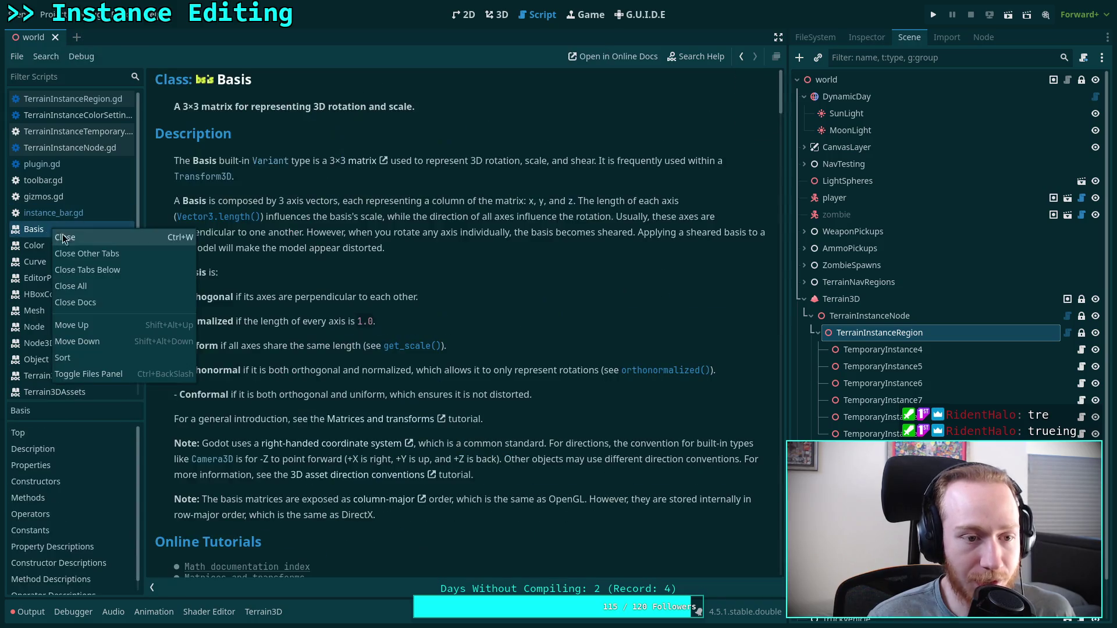
click(62, 234)
right_click(45, 231)
click(45, 230)
right_click(45, 230)
click(50, 236)
right_click(51, 260)
click(73, 264)
Step: Close the Mesh, Node, Node3D, Object and EditorPlugin documentation pages
right_click(57, 249)
click(74, 257)
right_click(64, 249)
click(71, 256)
right_click(61, 248)
click(58, 256)
right_click(55, 249)
click(58, 256)
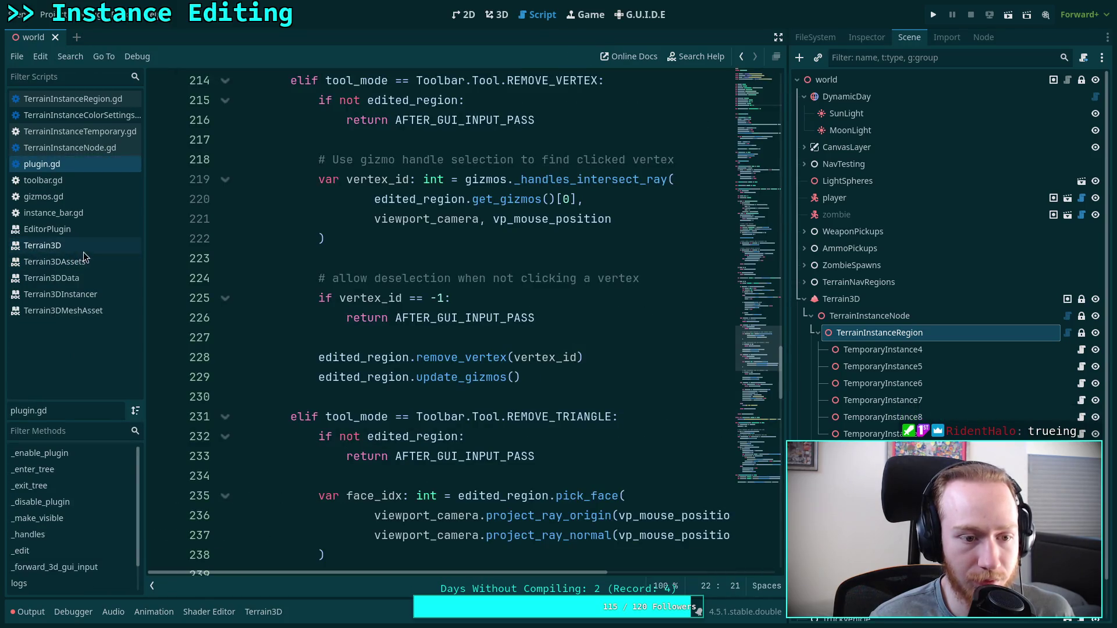
click(86, 235)
right_click(85, 232)
click(95, 240)
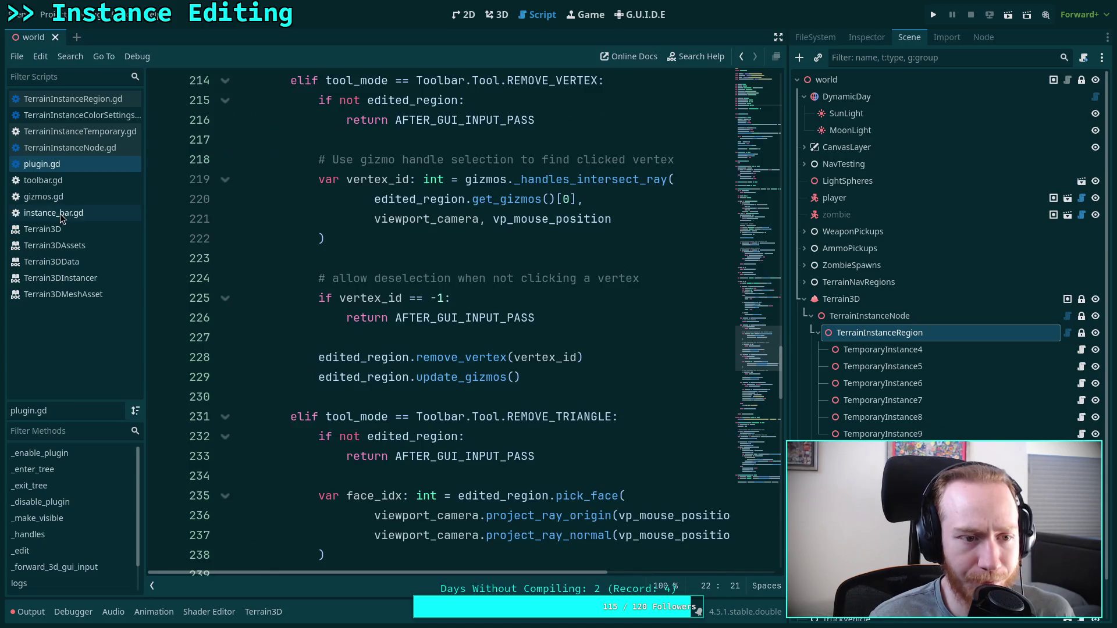
Step: Open TerrainInstanceRegion.gd in the script editor
click(54, 213)
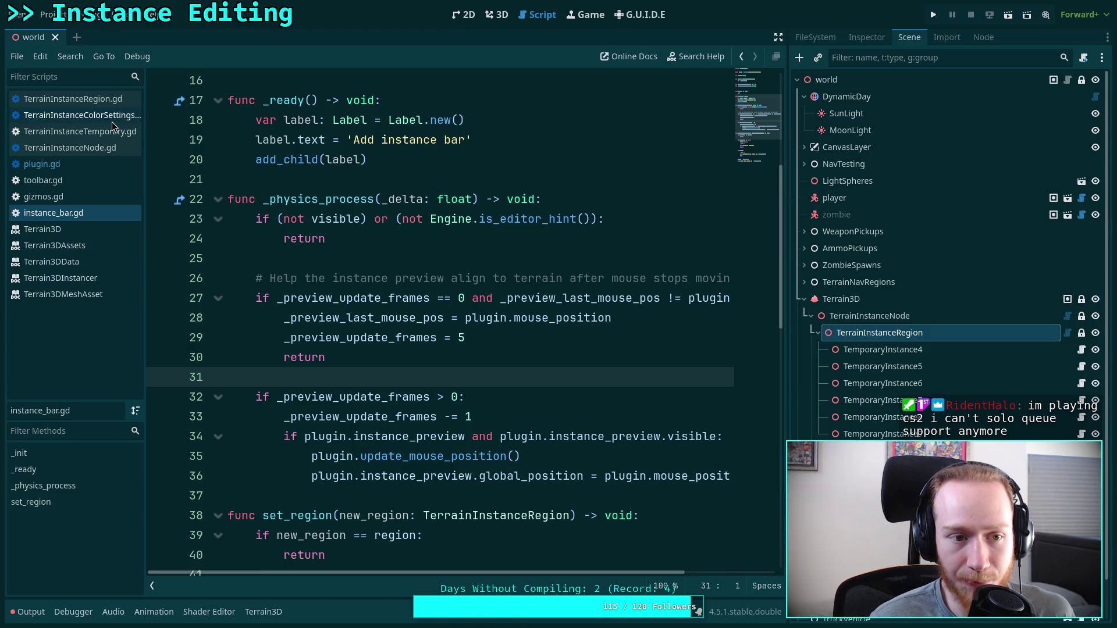
click(124, 98)
scroll(466, 278, down, 1)
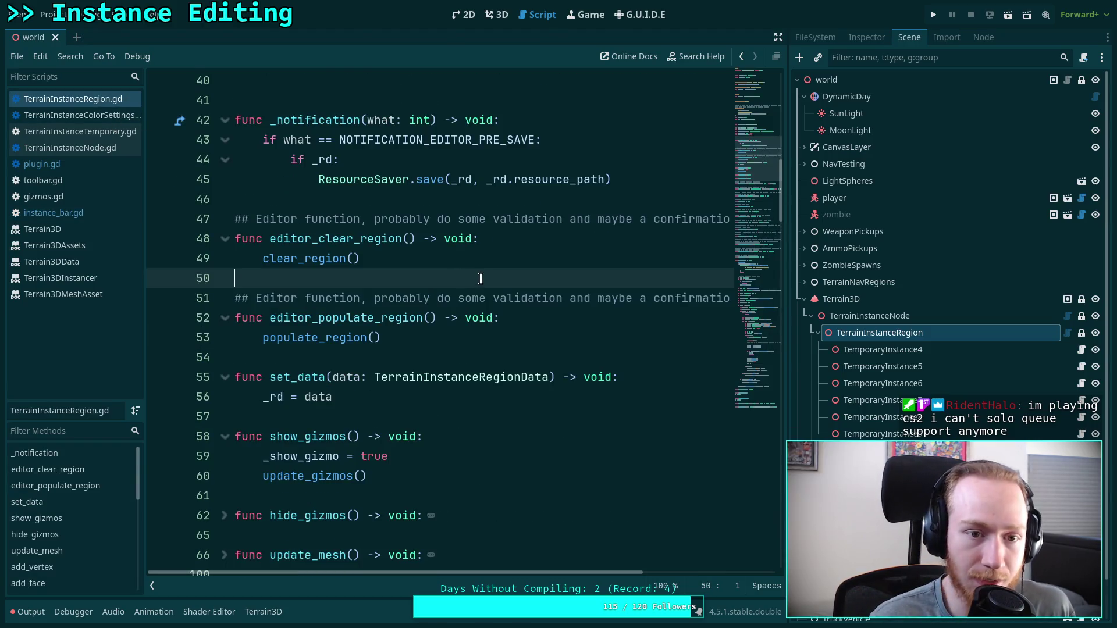
Step: Below the save call on line 45, start a 'for child in get_children():' loop with an if inside
scroll(481, 278, up, 2)
click(645, 298)
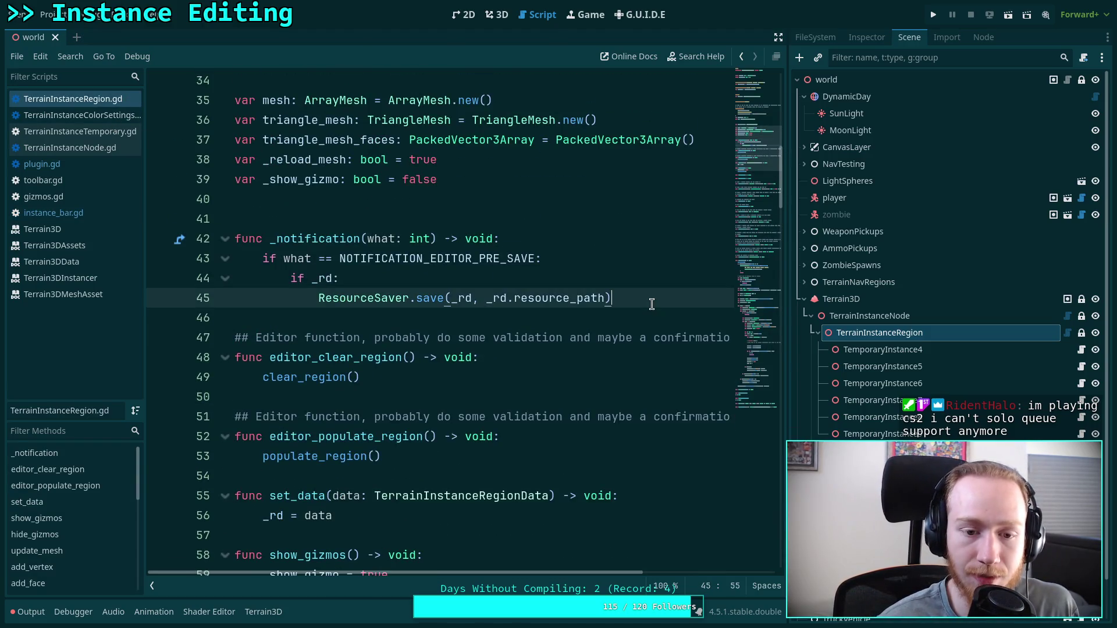
key(Return)
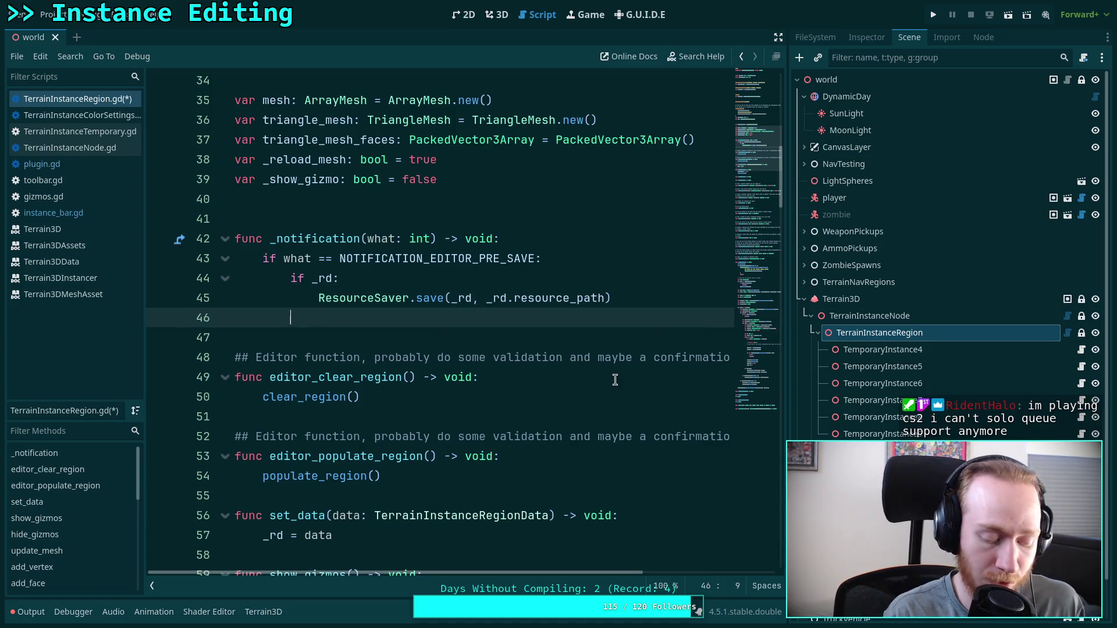
text(for child)
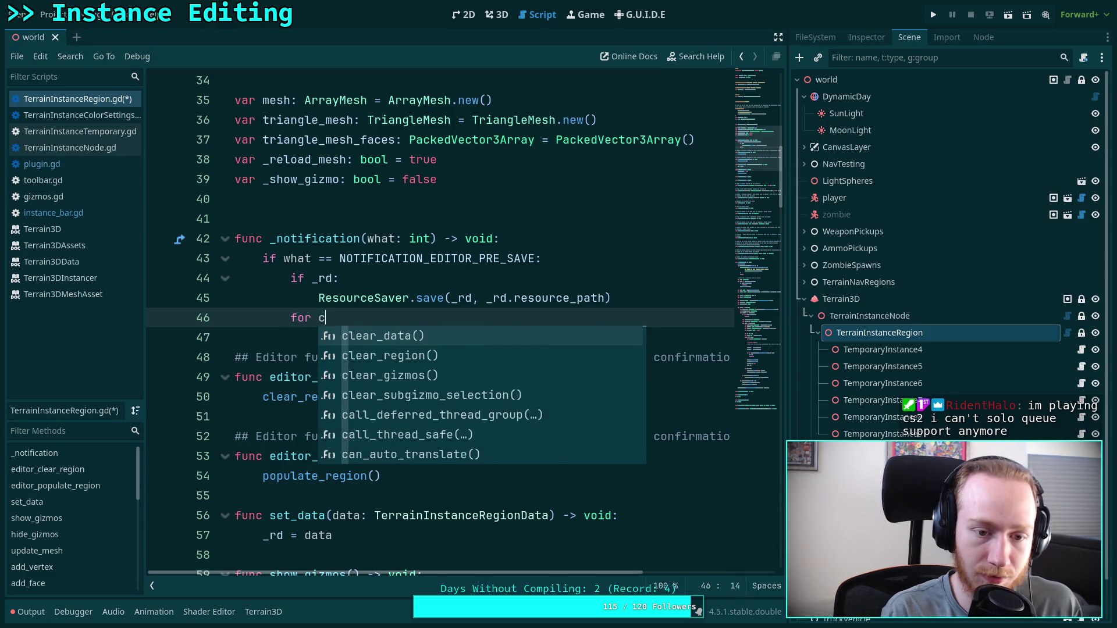
text( in get_)
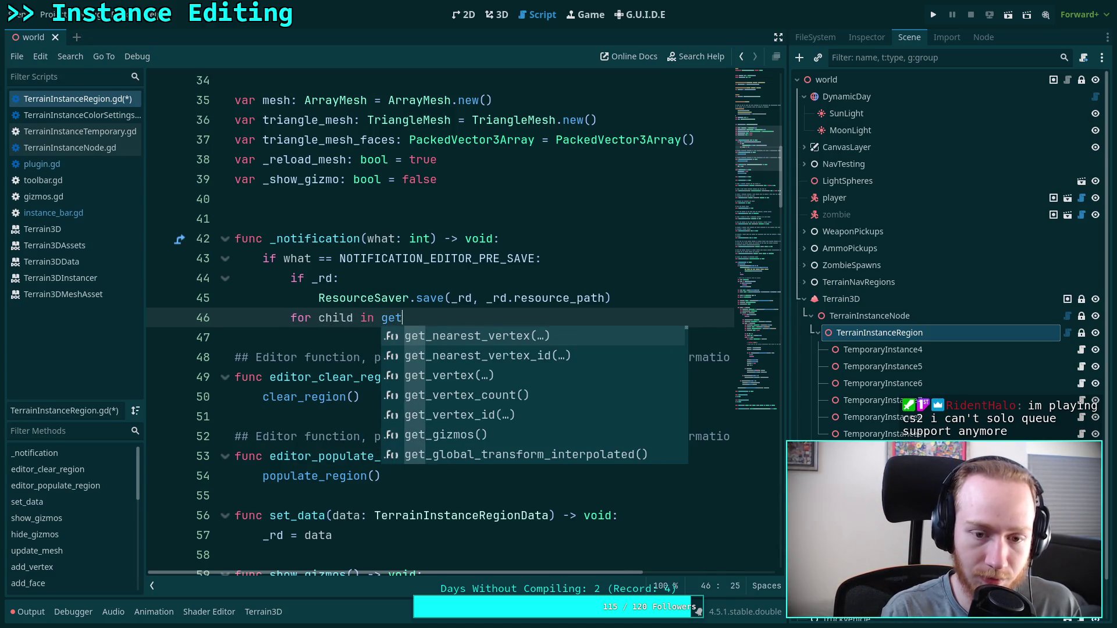
text(gr)
key(BackSpace)
key(BackSpace)
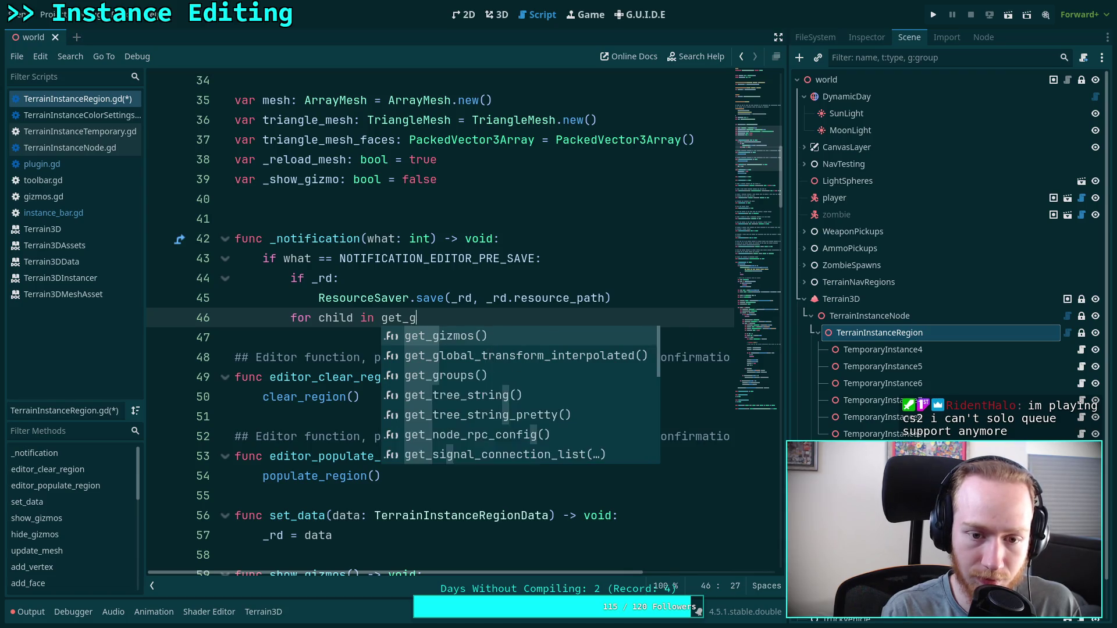
text(ch)
key(Down)
key(Return)
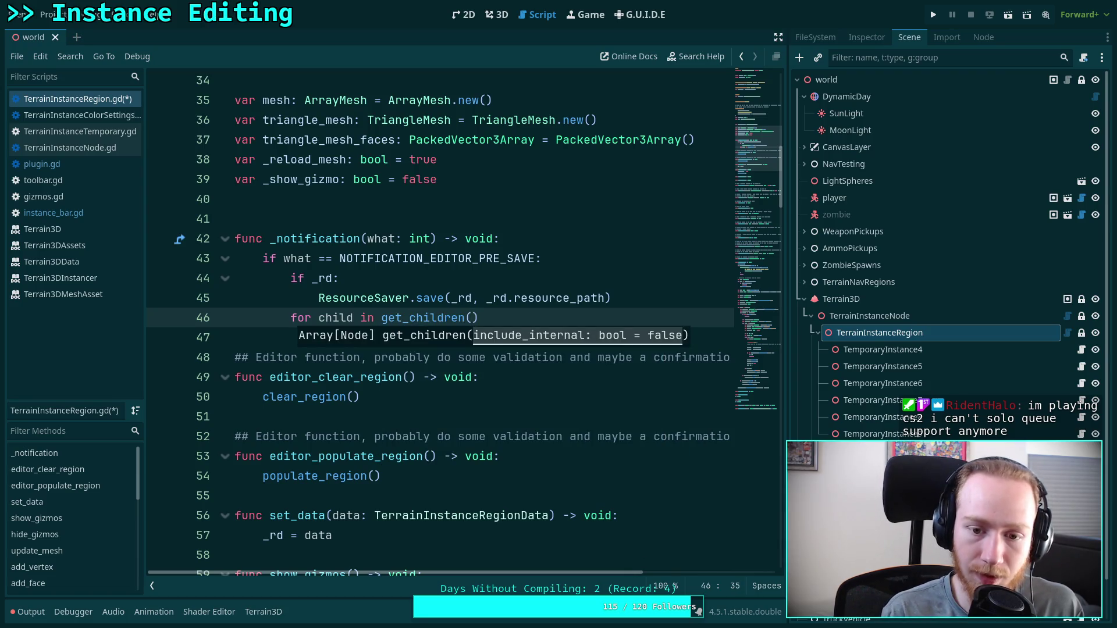
key(Left)
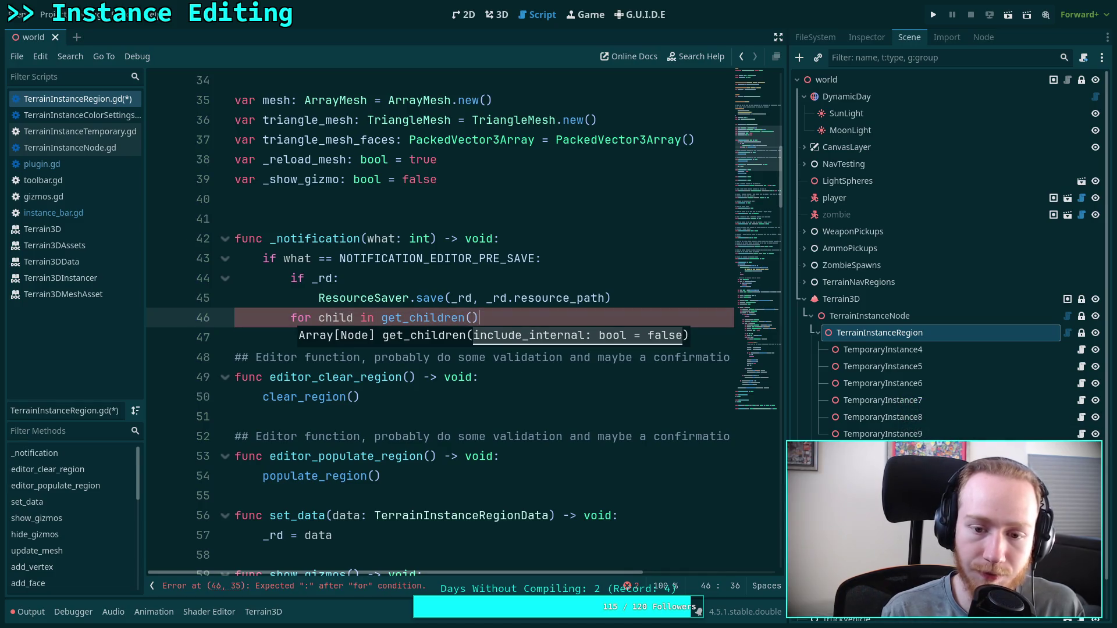
key(Return)
text(if)
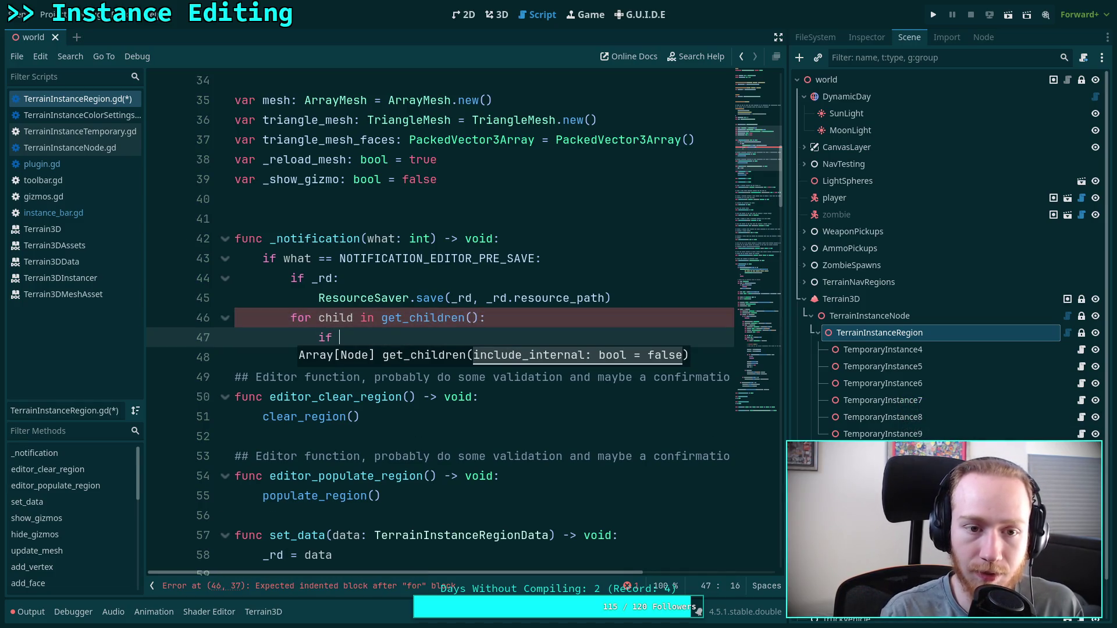
scroll(719, 109, up, 10)
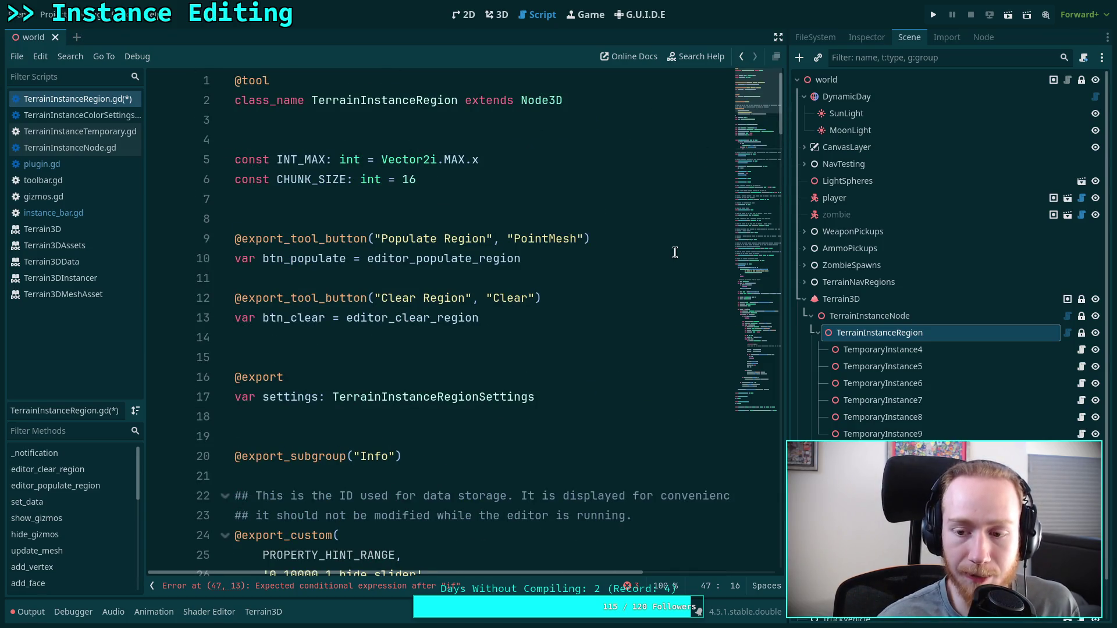
mouse_move(860, 353)
mouse_down()
mouse_move(603, 285)
mouse_move(346, 124)
mouse_up()
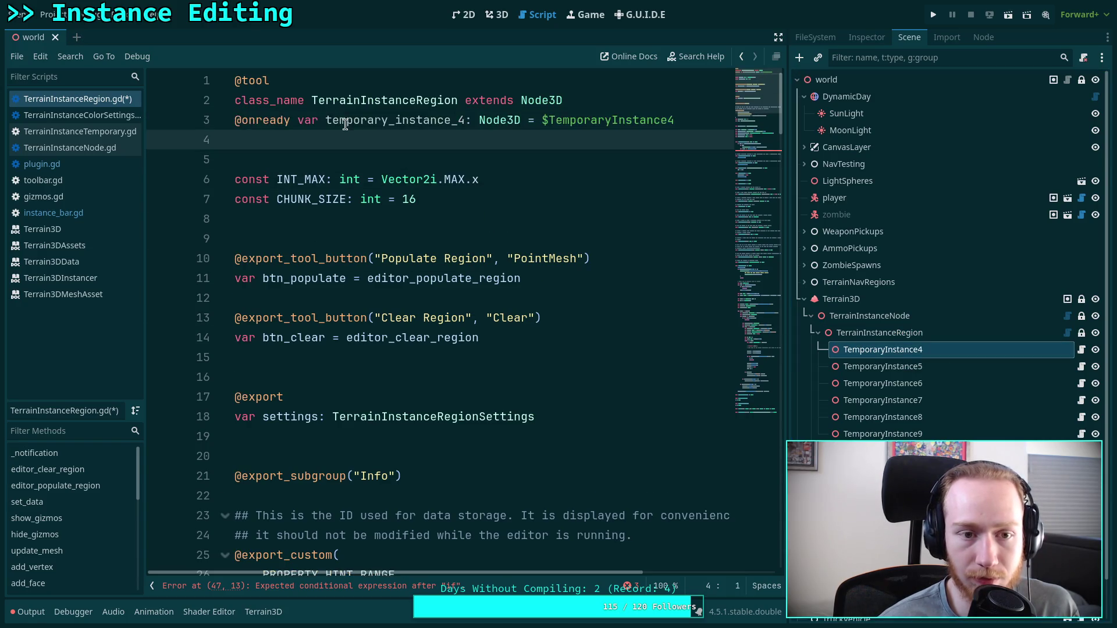
click(624, 108)
key(Return)
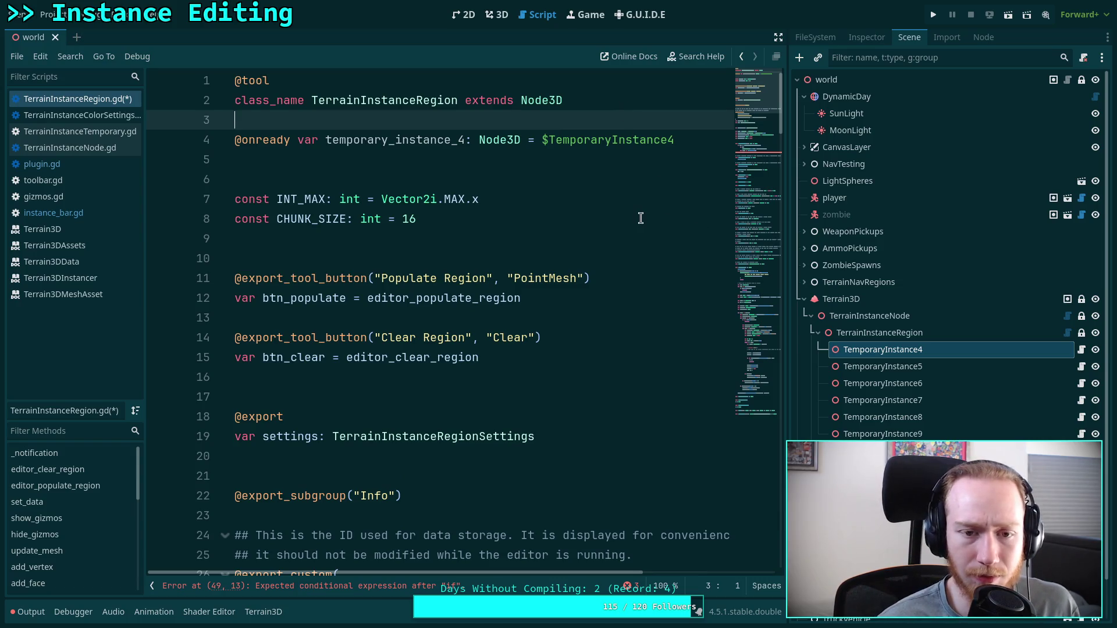
key(ctrl+z)
key(ctrl+z)
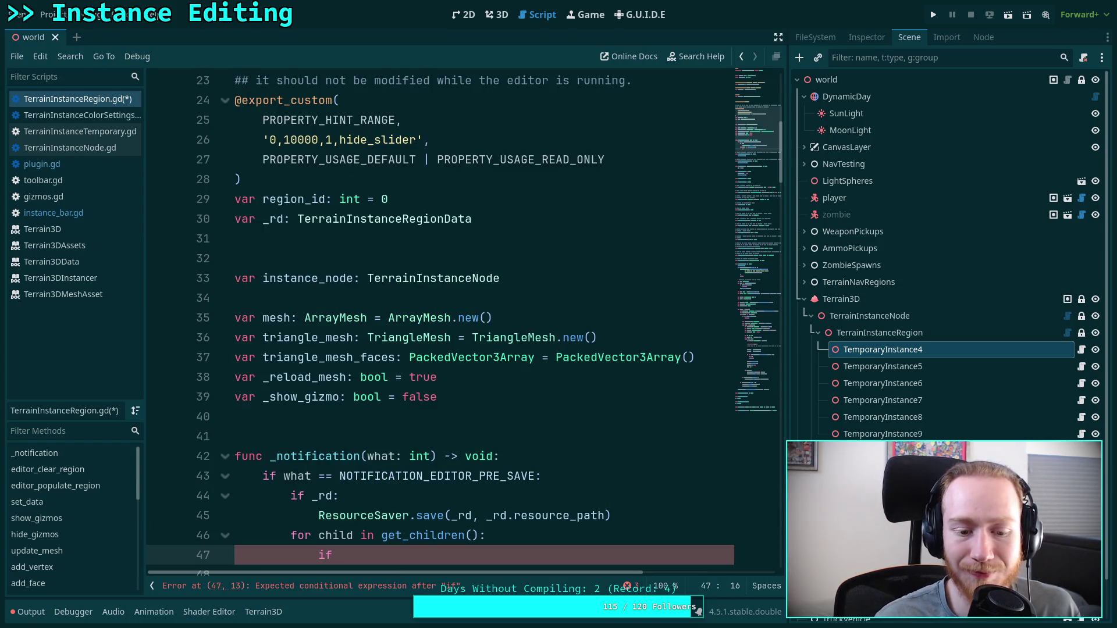
scroll(707, 216, up, 7)
click(808, 35)
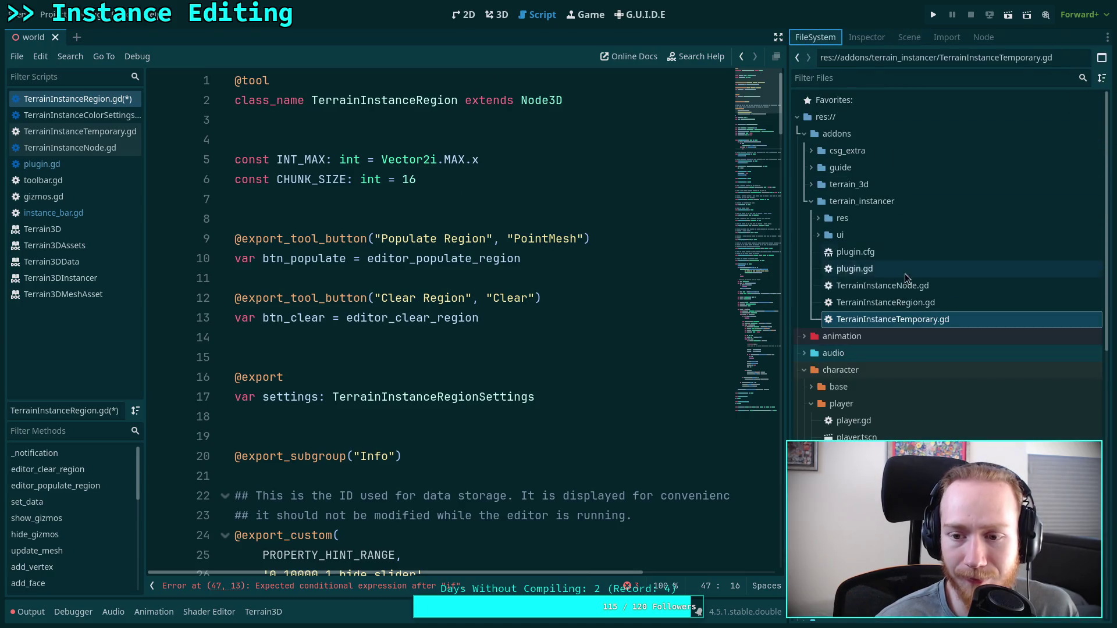
Step: Preload TerrainInstanceTemporary.gd as a constant and check 'if child is TerrainInstanceTemporary' inside the loop
mouse_move(893, 318)
mouse_down()
mouse_move(407, 192)
mouse_move(318, 134)
mouse_move(308, 199)
mouse_up()
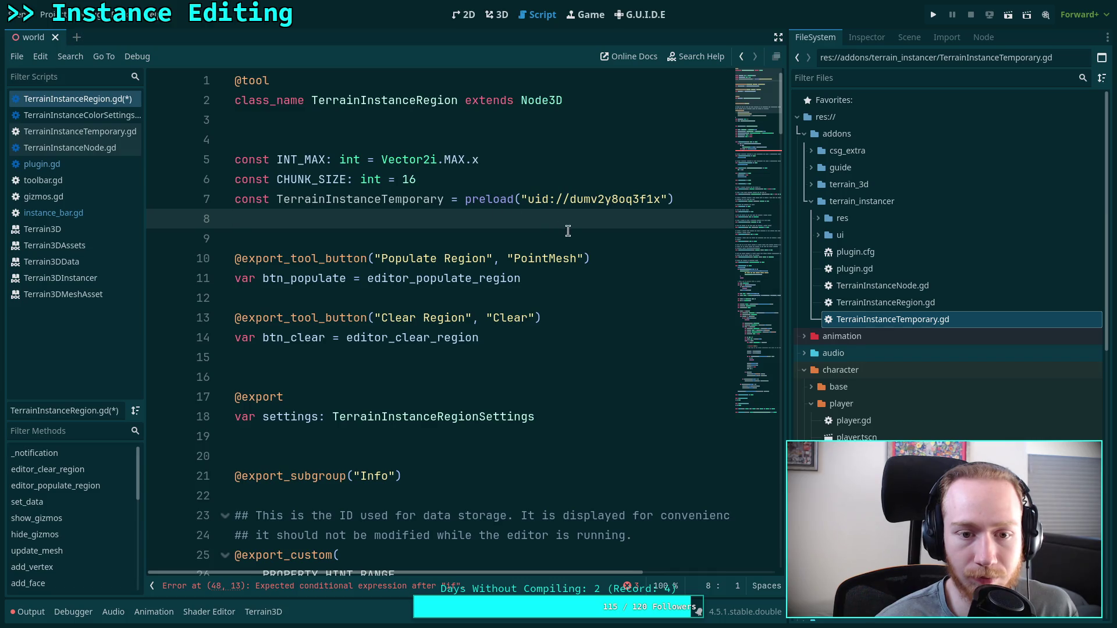
scroll(568, 231, down, 12)
click(402, 297)
text(child)
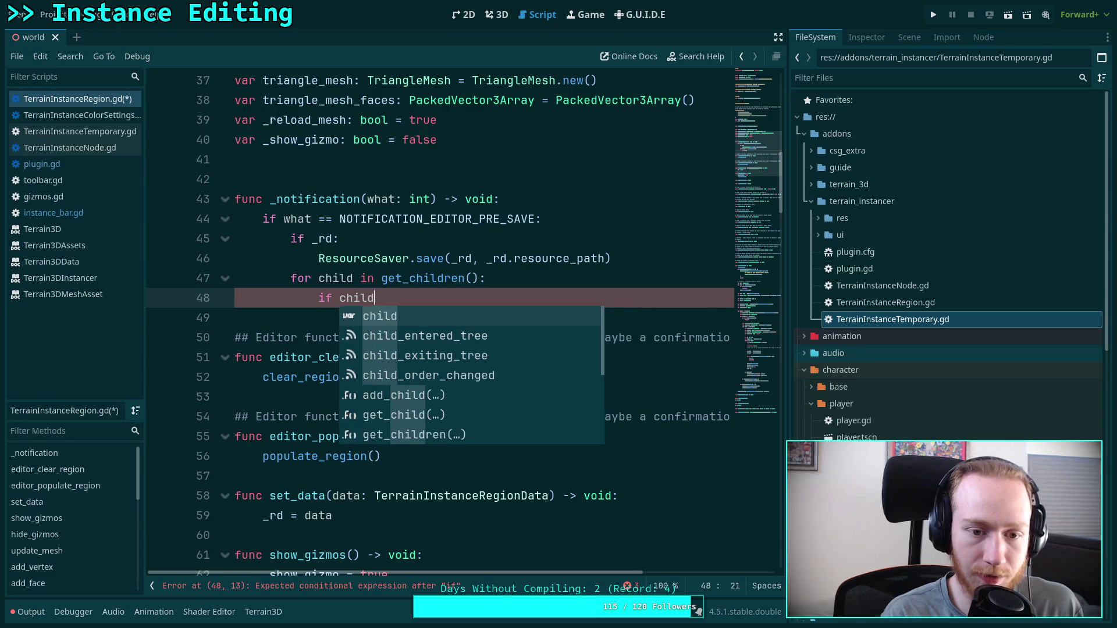
text( is Terr)
key(Return)
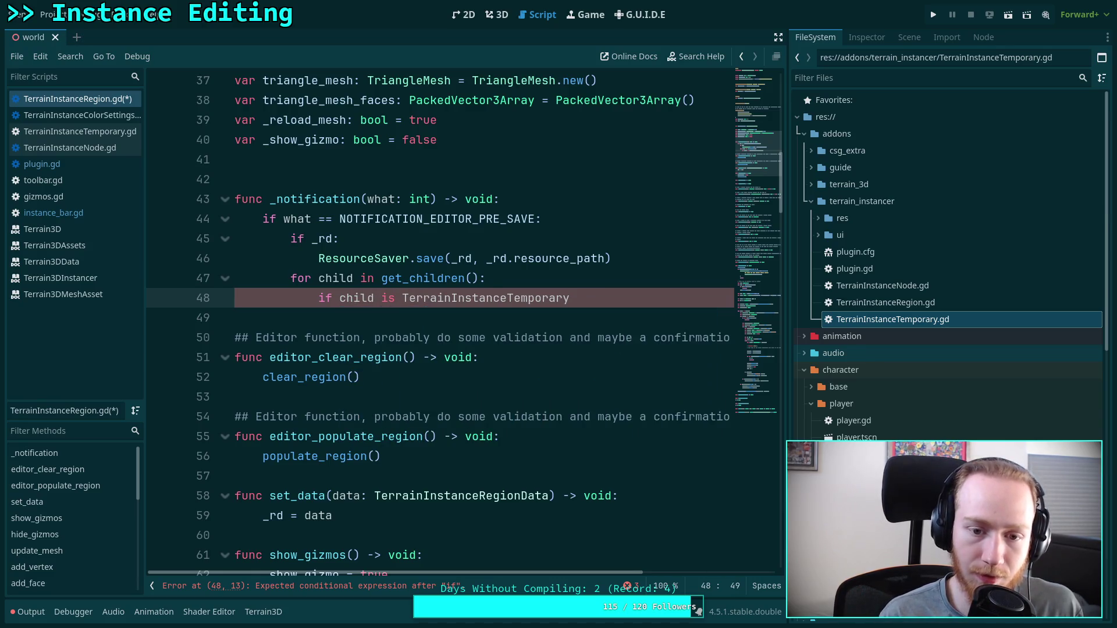
key(Return)
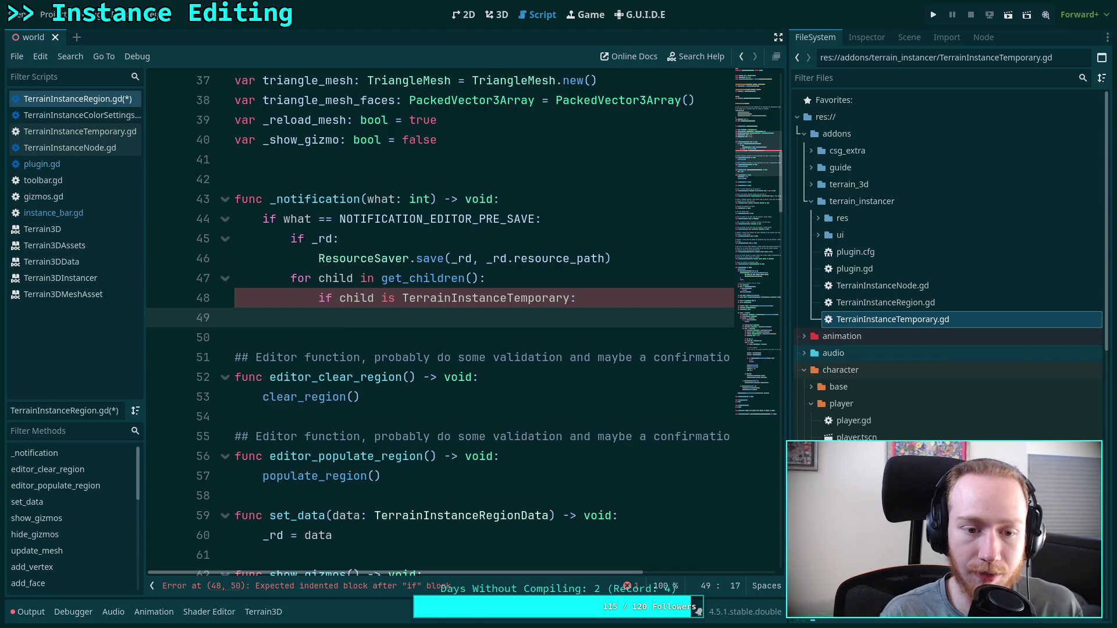
Step: Try an 'if child' get_child_count check after the resource save line, then erase it
click(655, 258)
key(Return)
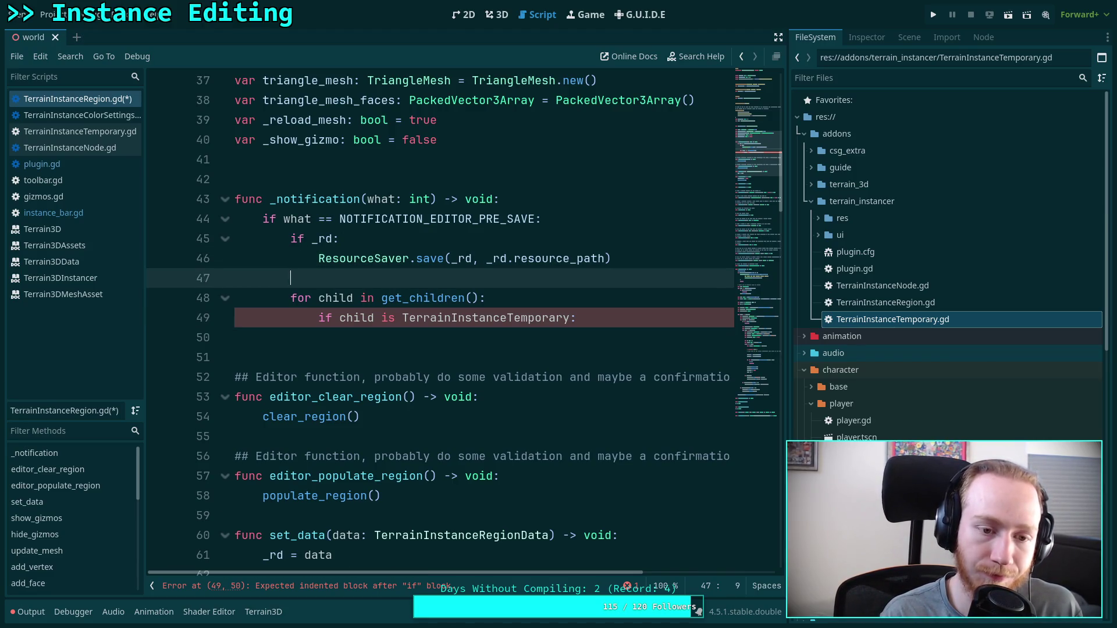
text(if child)
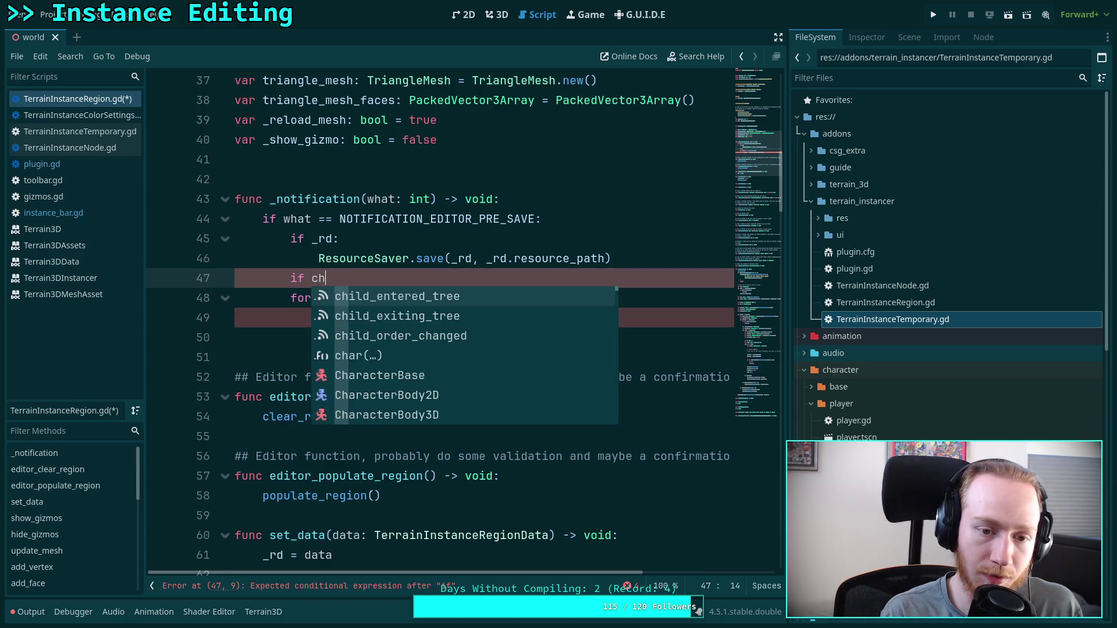
key(Down)
key(Down)
key(Down)
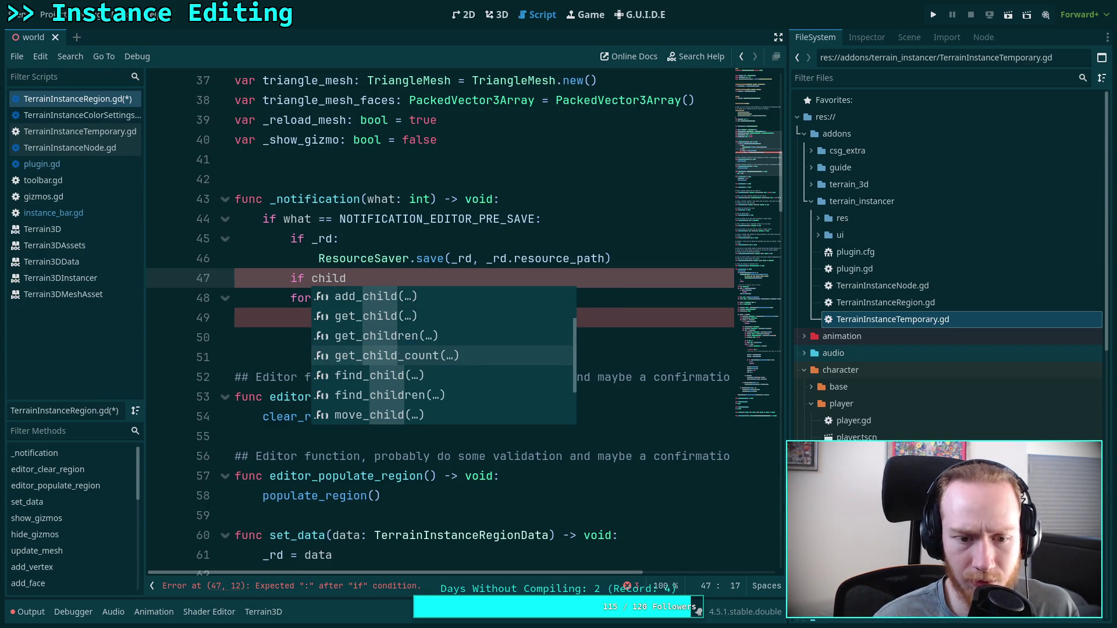
key(Return)
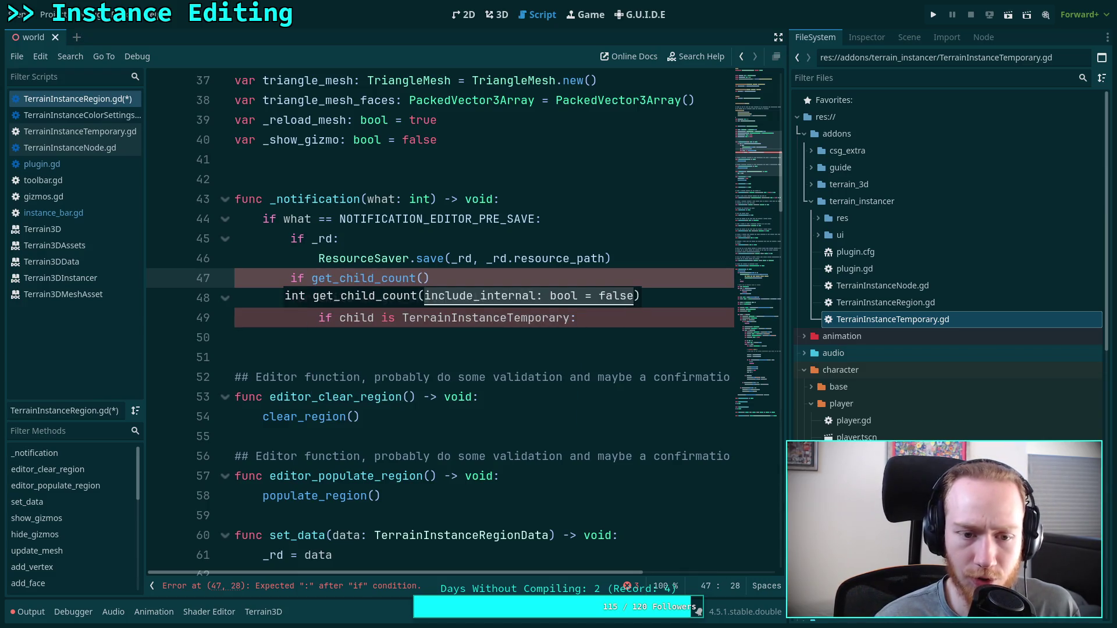
key(BackSpace)
key(BackSpace)
key(BackSpace)
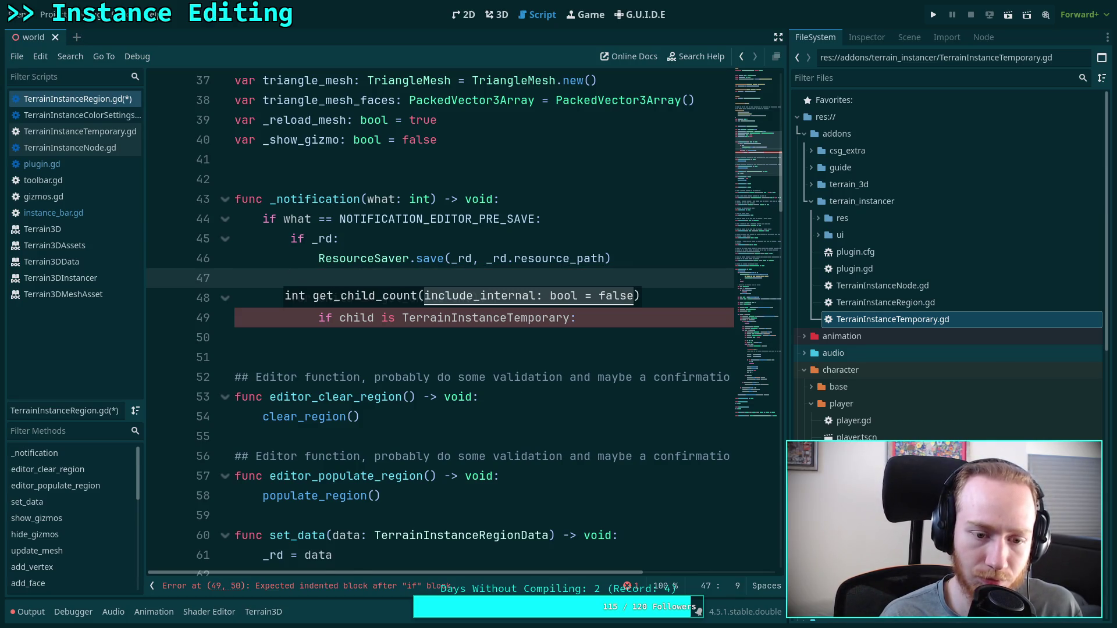
click(610, 258)
Step: Replace the children loop with a save_temporary_instances() call and save the script
drag(620, 313, 292, 298)
text(save_)
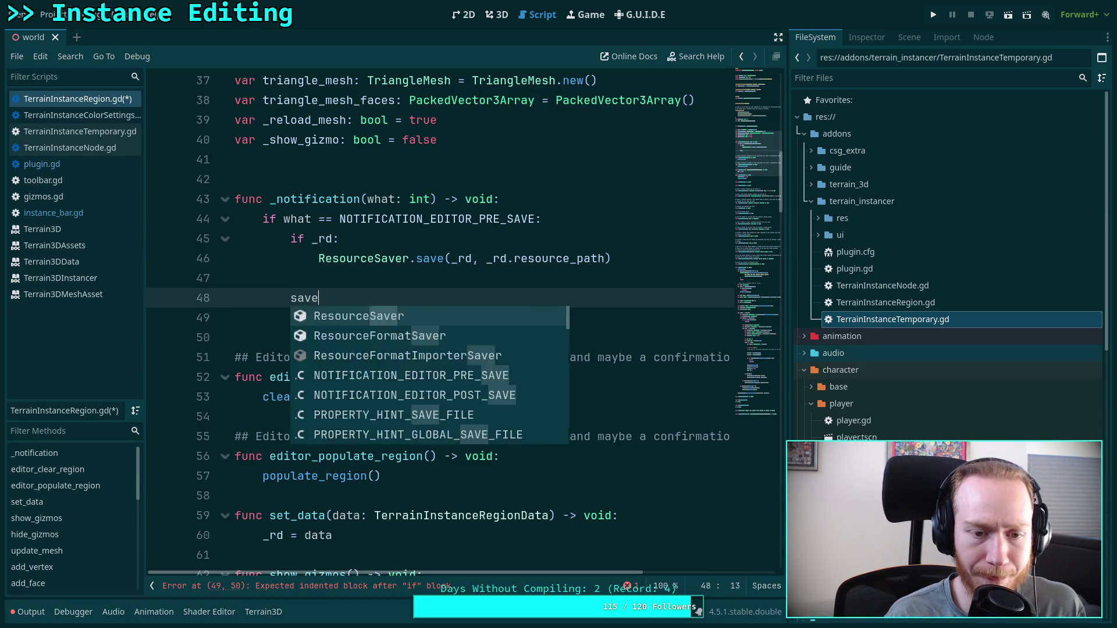
key(BackSpace)
key(BackSpace)
key(BackSpace)
key(BackSpace)
key(BackSpace)
text(add_t)
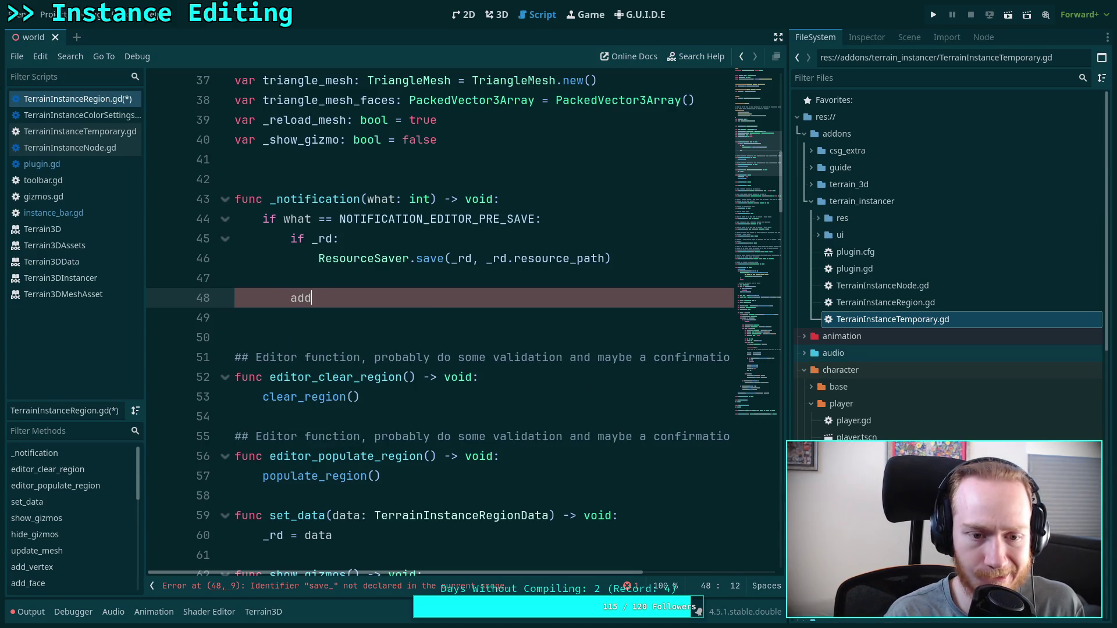
text(emporary)
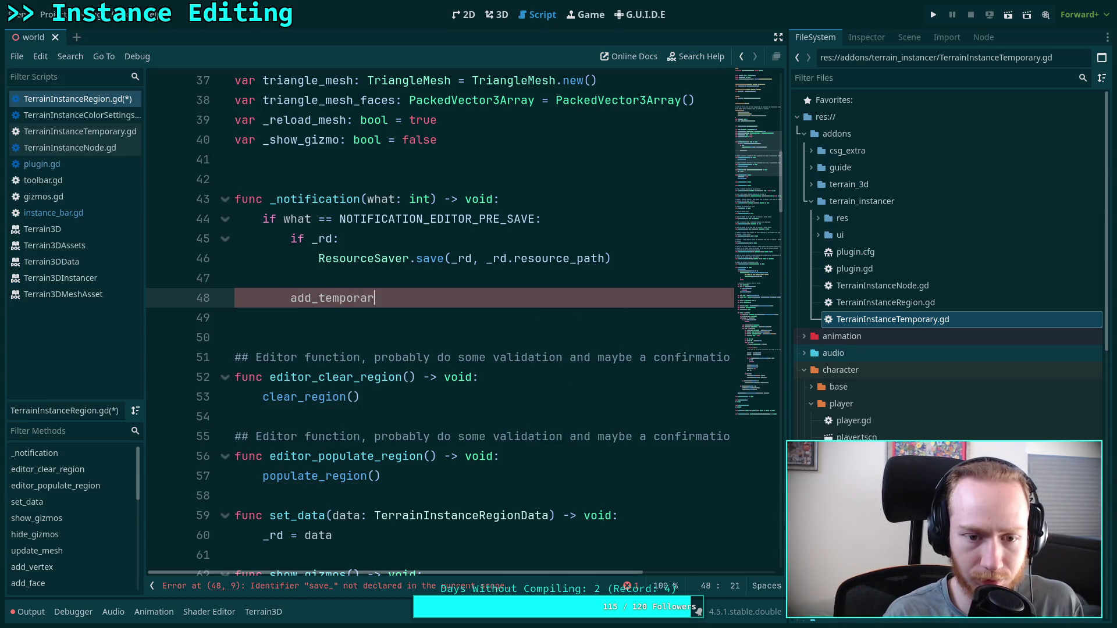
text(_instances)
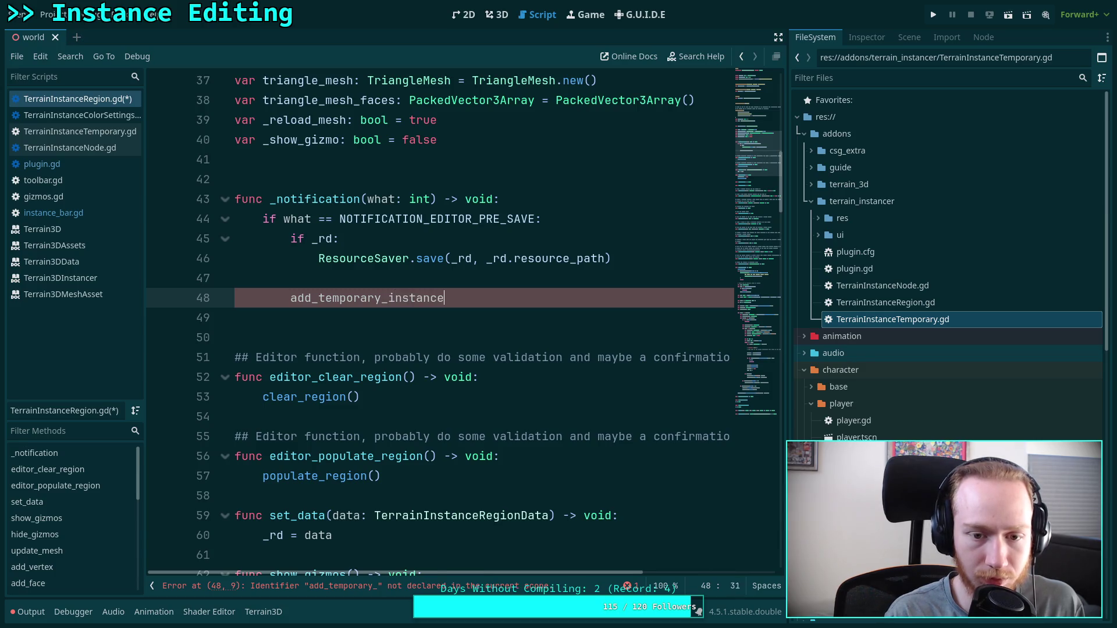
text(())
click(317, 319)
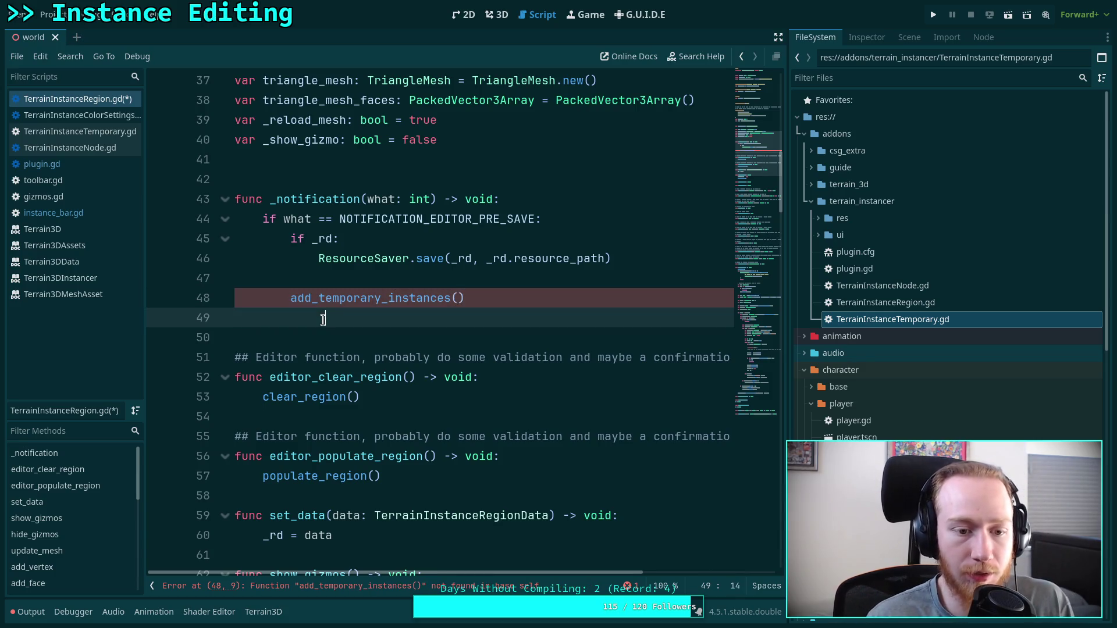
key(BackSpace)
key(BackSpace)
drag(311, 298, 288, 300)
text(save)
key(ctrl+s)
click(334, 278)
drag(778, 318, 780, 273)
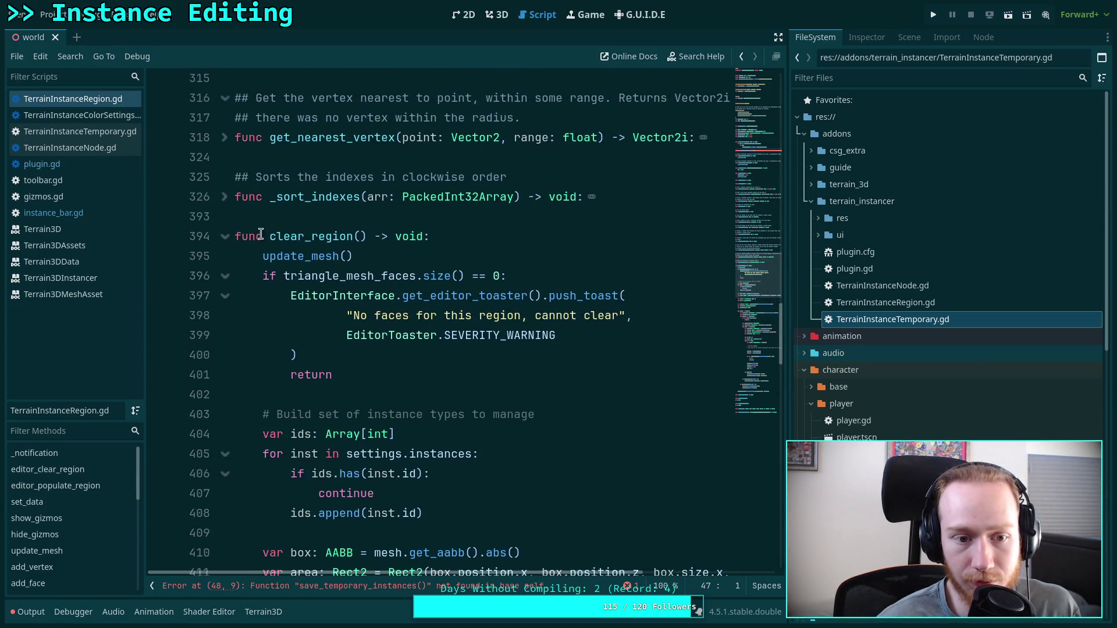
Step: Fold clear_region and add a new 'func save_temporary_instances() -> void:' above it
click(225, 236)
scroll(314, 326, up, 3)
scroll(325, 331, down, 2)
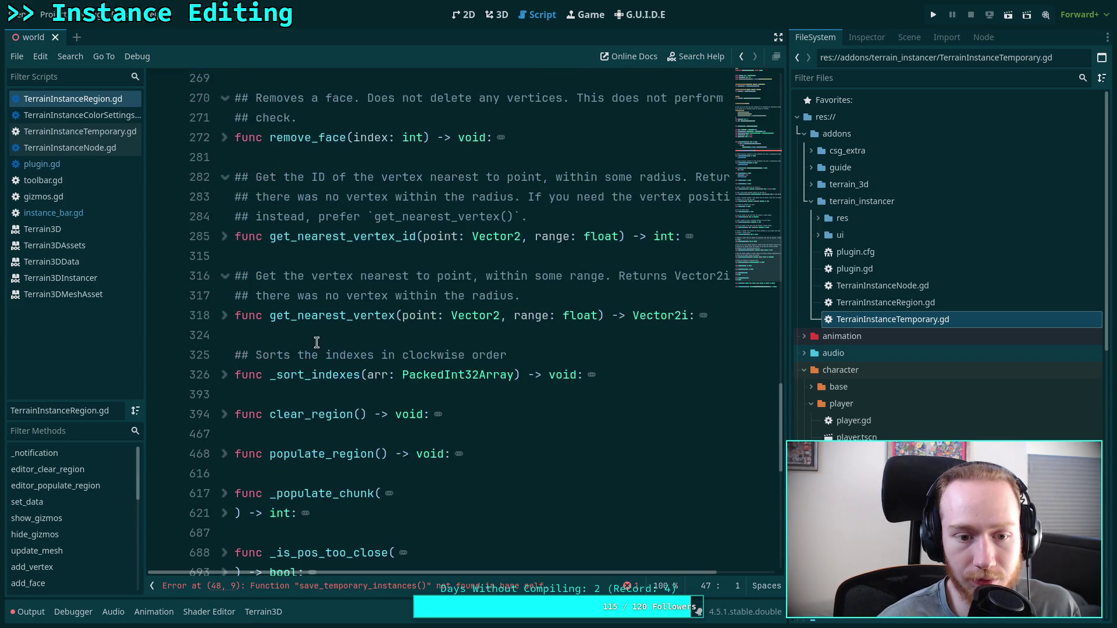
click(352, 277)
key(Return)
key(Return)
key(Up)
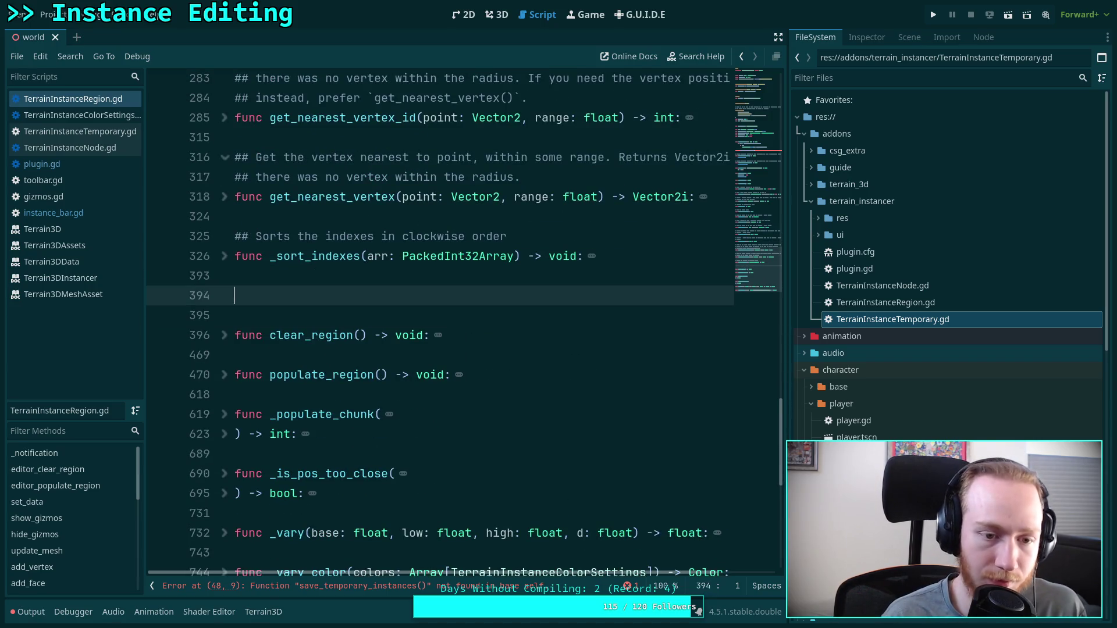
text(func save_tempo)
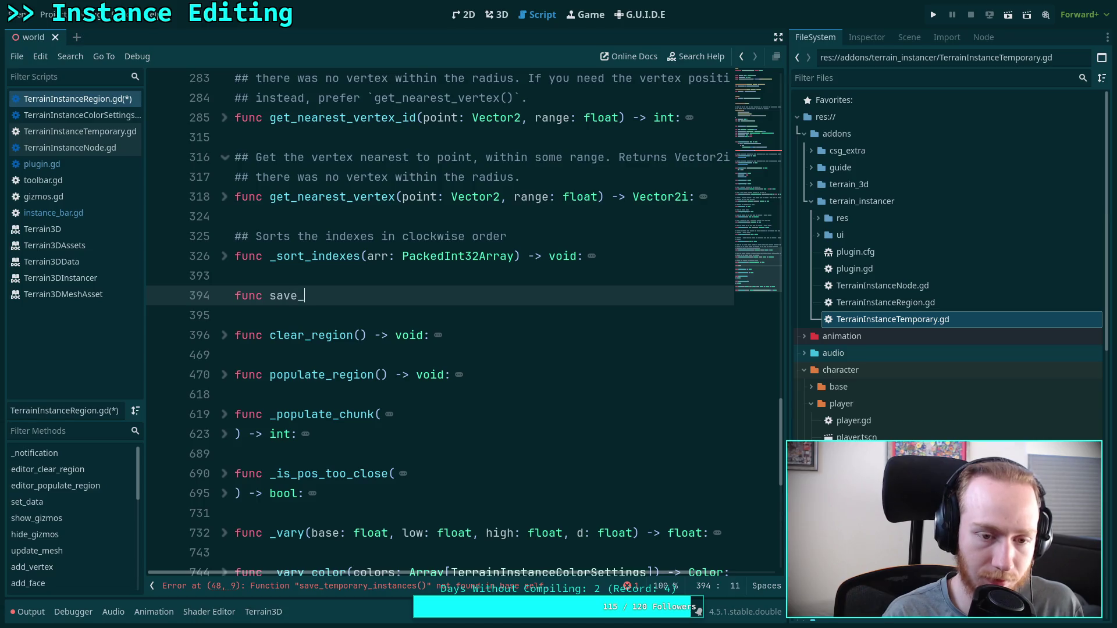
text(rary_instance)
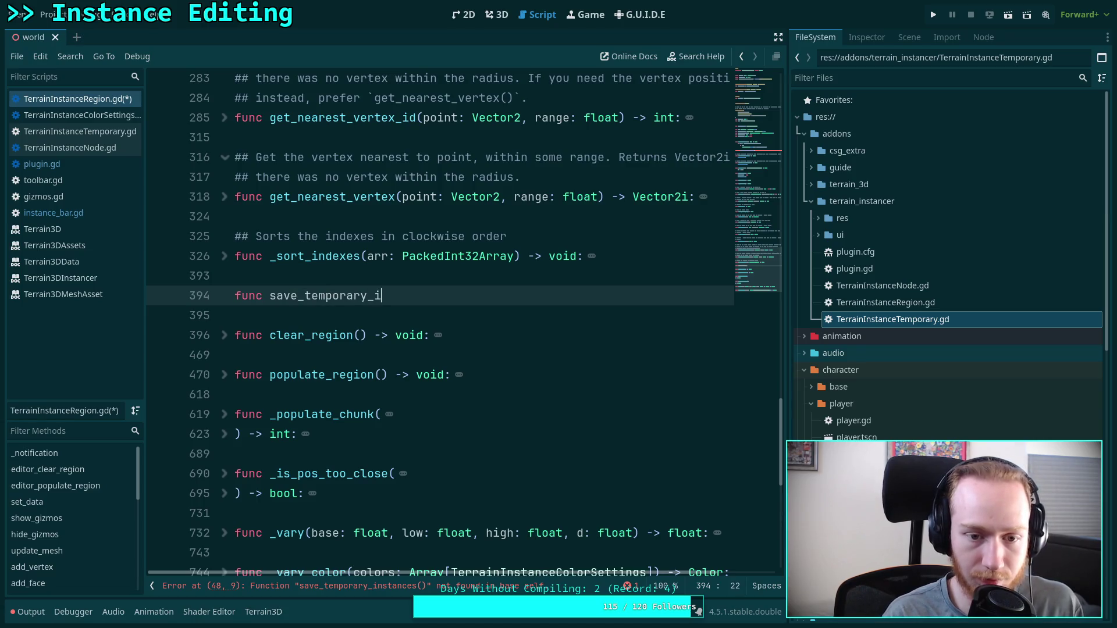
text(s() -> vo)
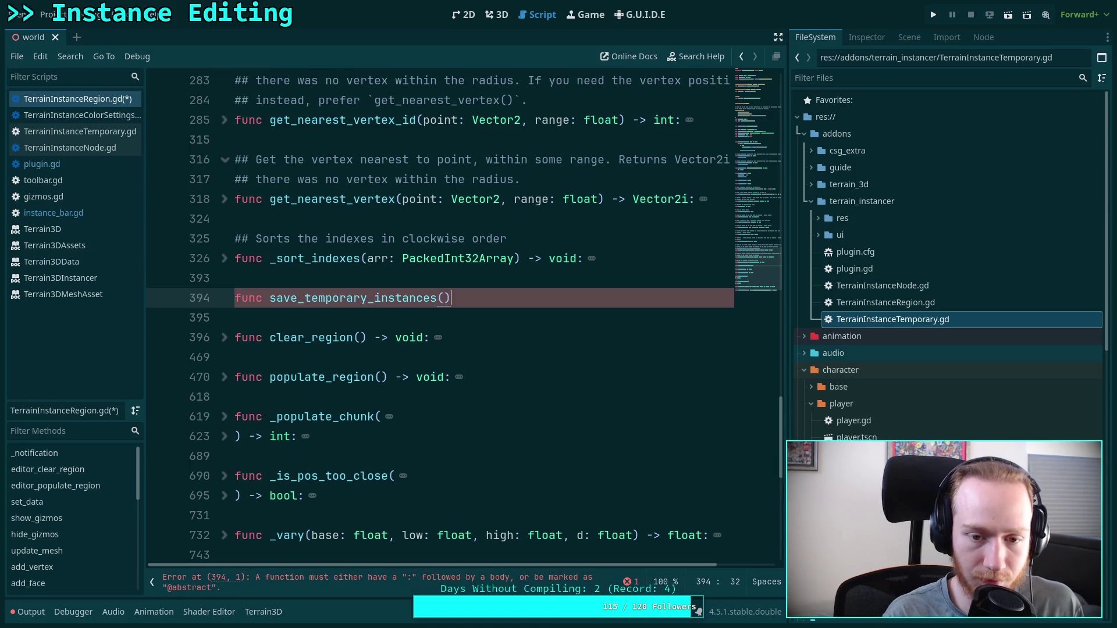
text(id:)
key(Return)
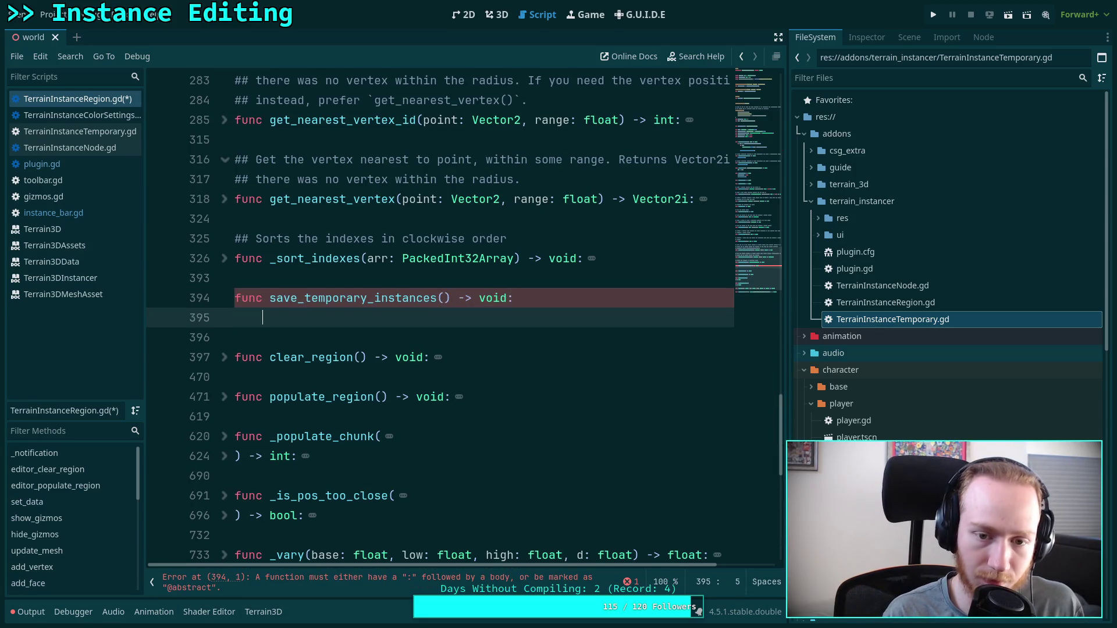
Step: Declare a temps variable typed as Array[TerrainInstanceTemporary]
text(var temp)
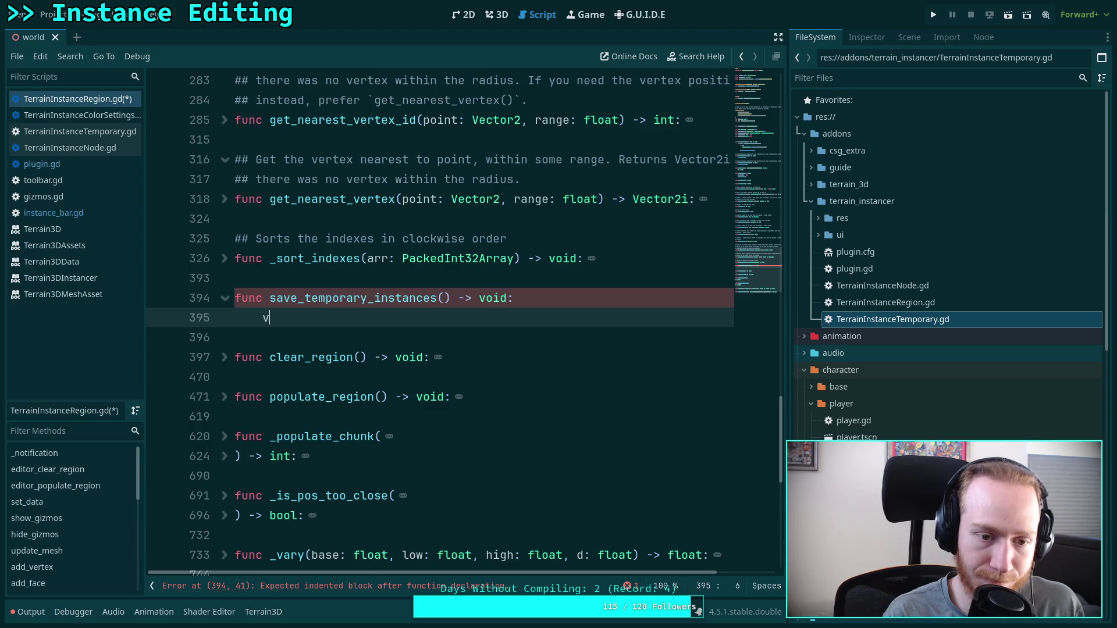
text(ora)
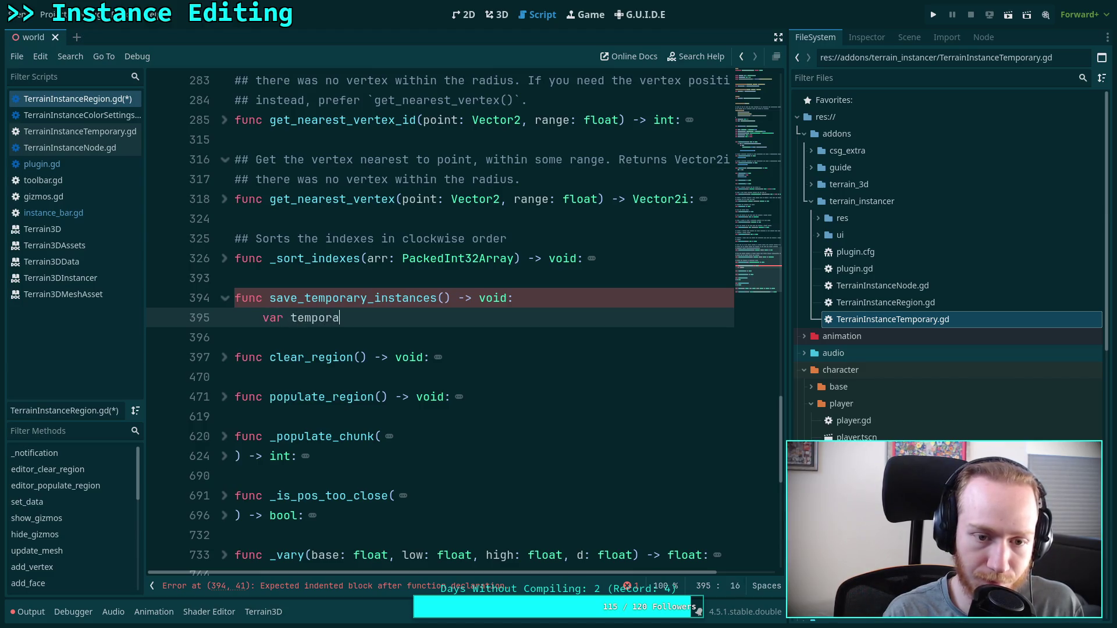
text(es)
key(BackSpace)
key(BackSpace)
key(BackSpace)
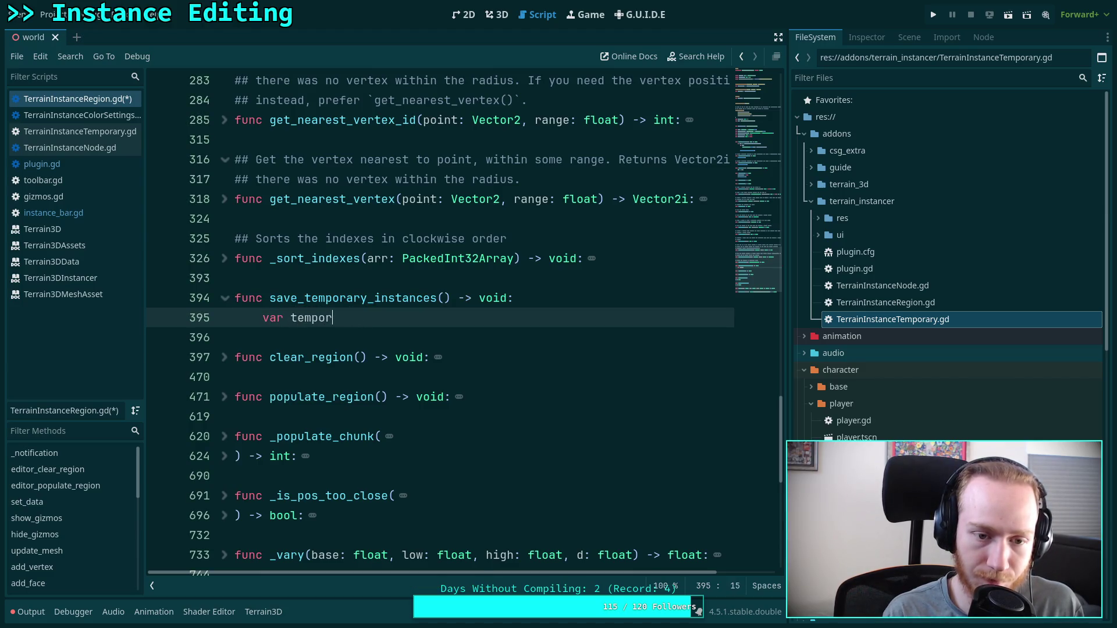
text(s: )
text(Array[)
text(emp)
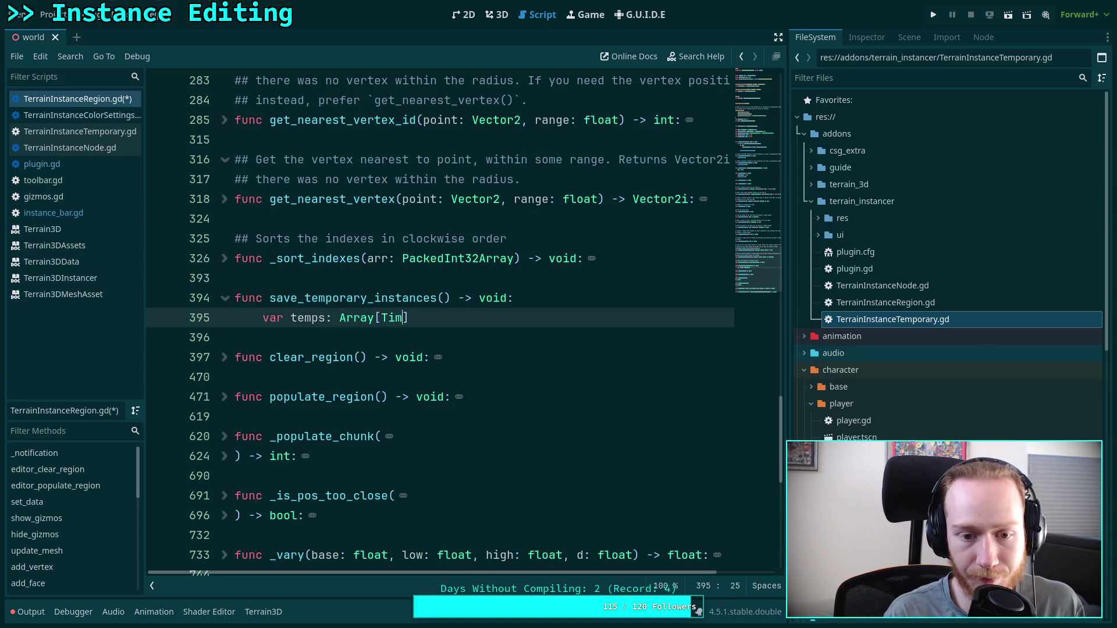
key(Return)
text(] =)
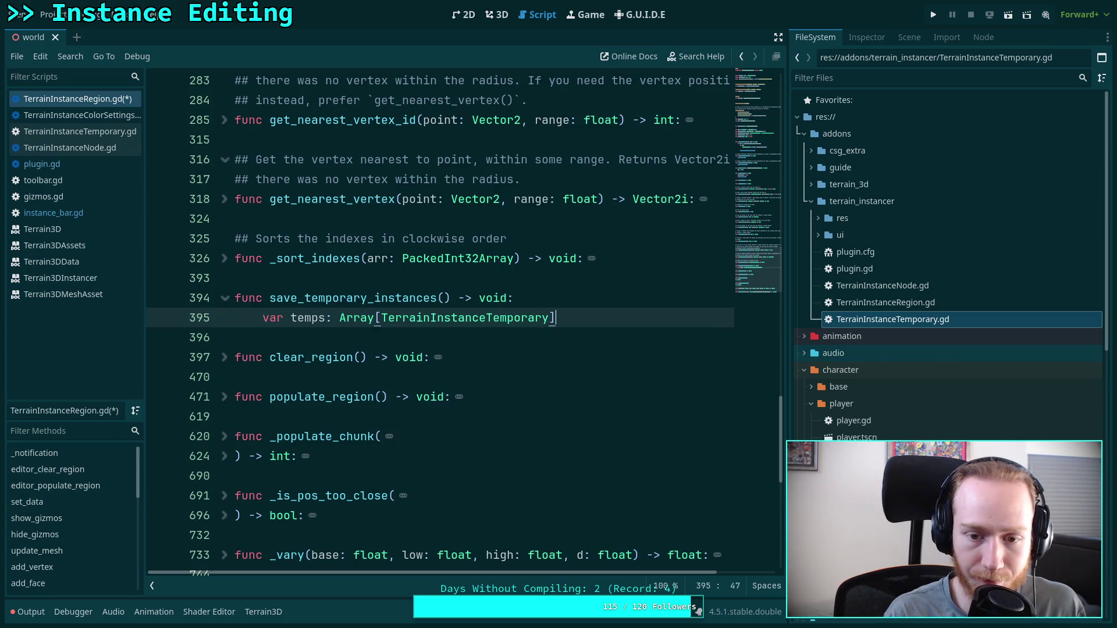
key(BackSpace)
key(BackSpace)
key(BackSpace)
Step: Add a 'for child in get_children()' loop below the temps declaration
key(Return)
text(for )
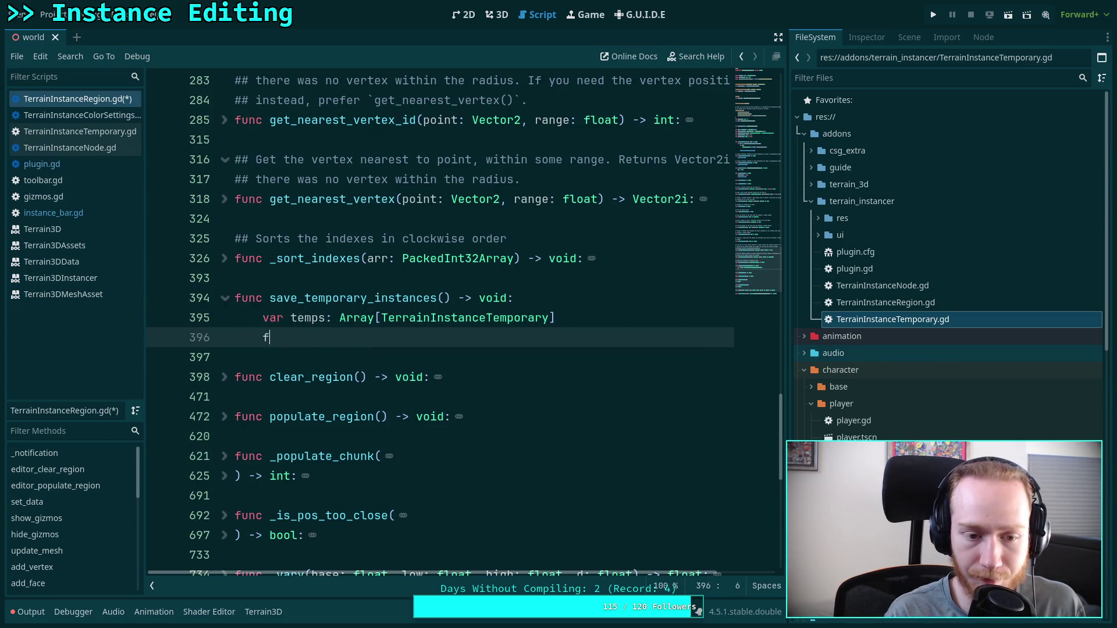
text(child in c)
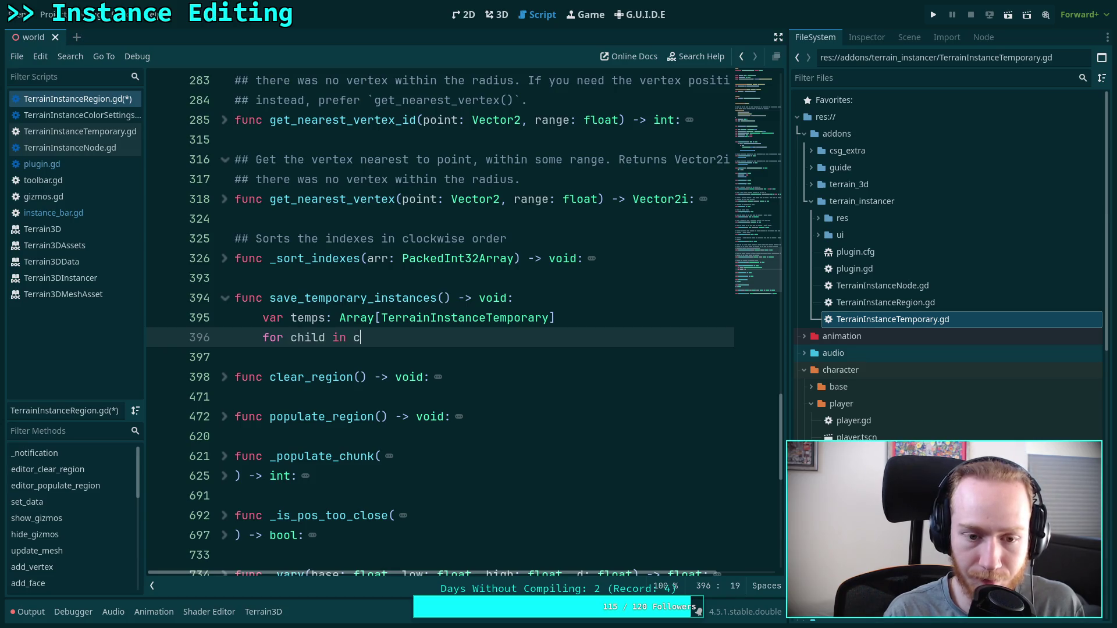
key(BackSpace)
text(get_chil)
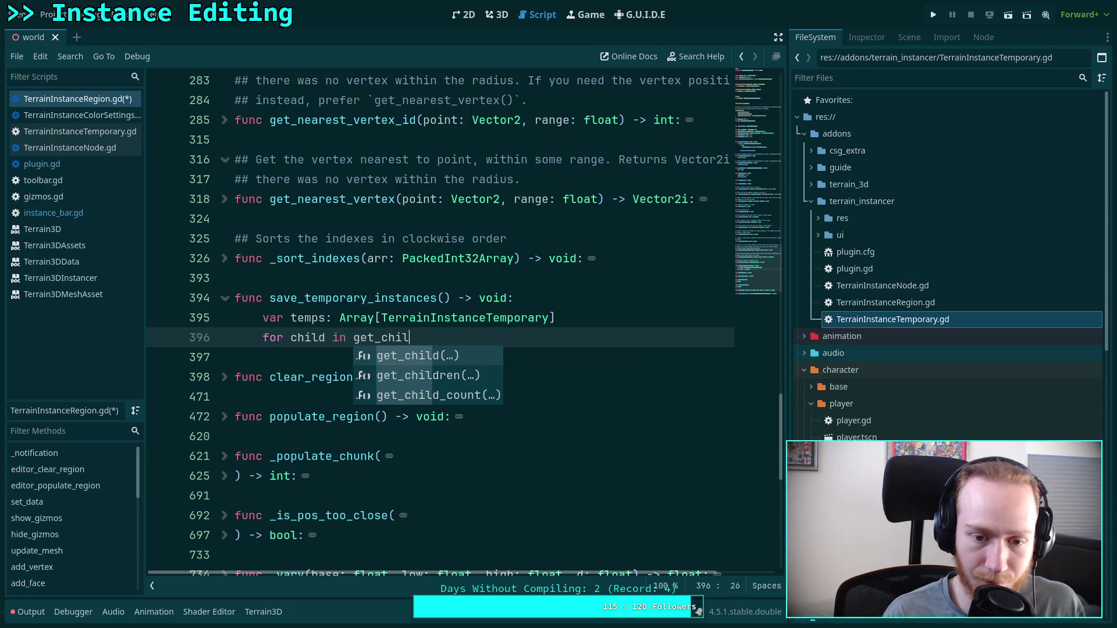
key(Down)
key(Return)
Step: Inside the loop, append each child that is a TerrainInstanceTemporary to temps
text(if )
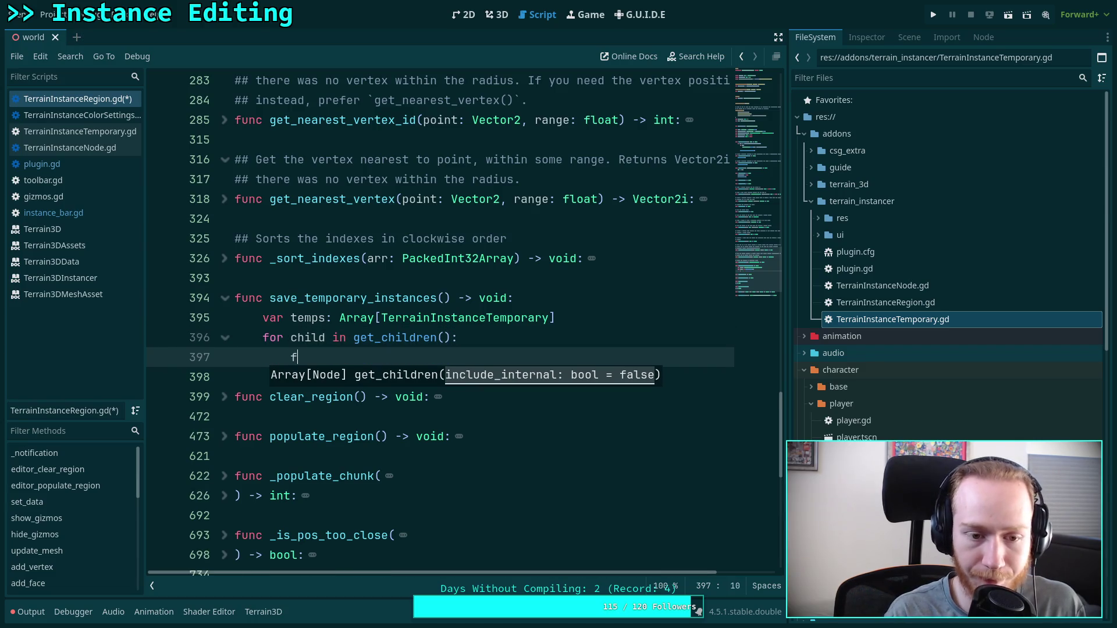
text(child is Terrain)
key(Return)
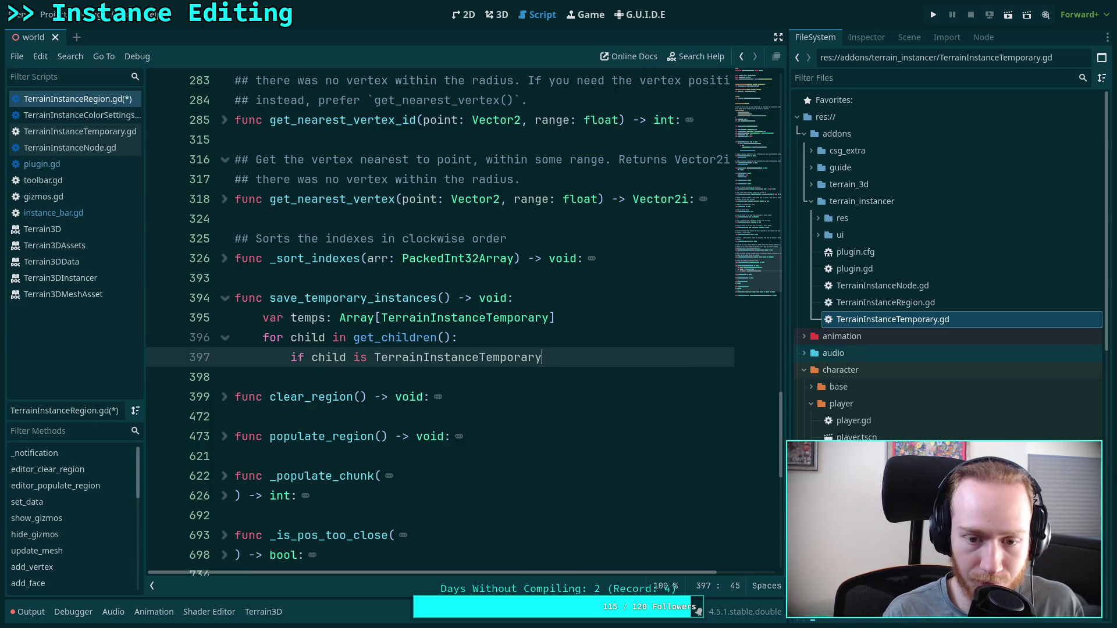
text(:)
key(Return)
text(temps.appe)
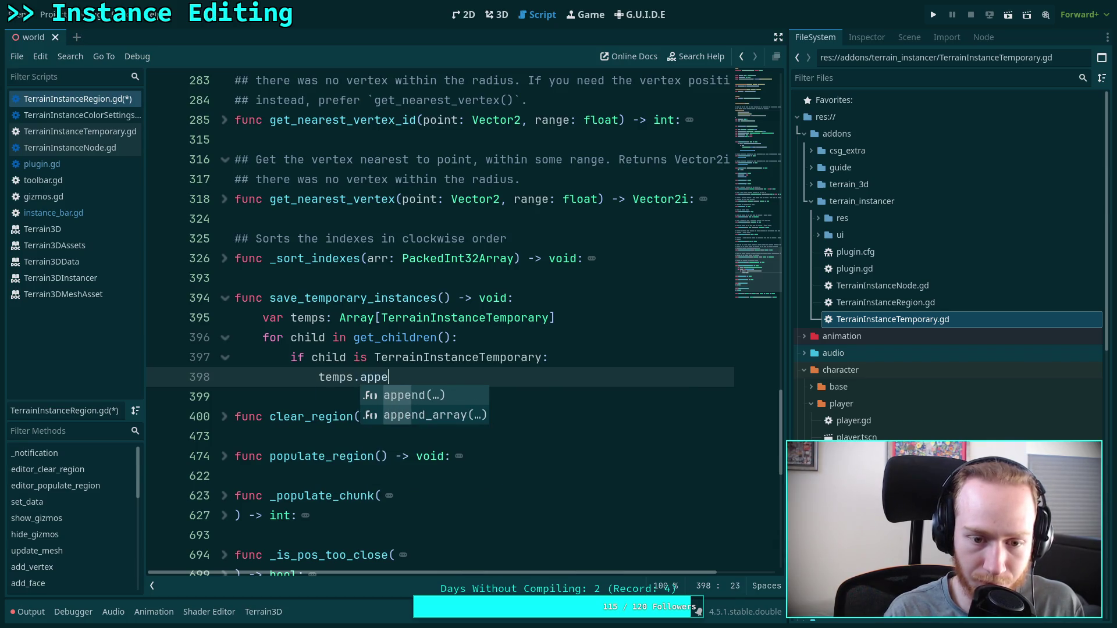
key(Return)
text(chi)
key(BackSpace)
key(BackSpace)
key(BackSpace)
text(child))
Step: After the loop, add an 'if not temps: return' early-exit guard
key(Return)
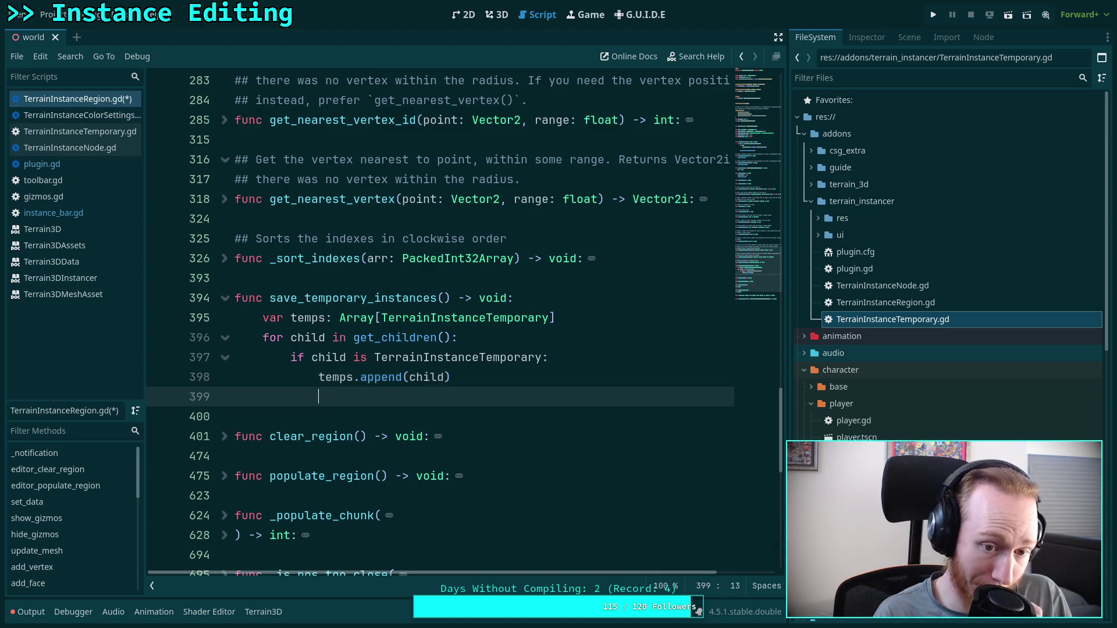
key(Return)
key(BackSpace)
key(BackSpace)
text(if not tom)
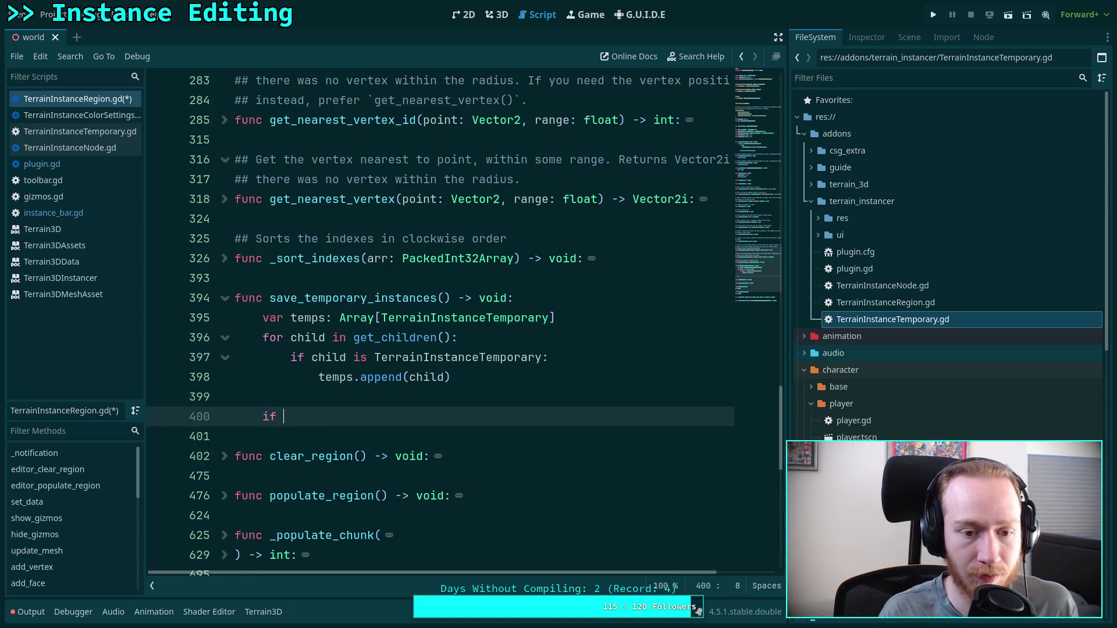
key(BackSpace)
key(BackSpace)
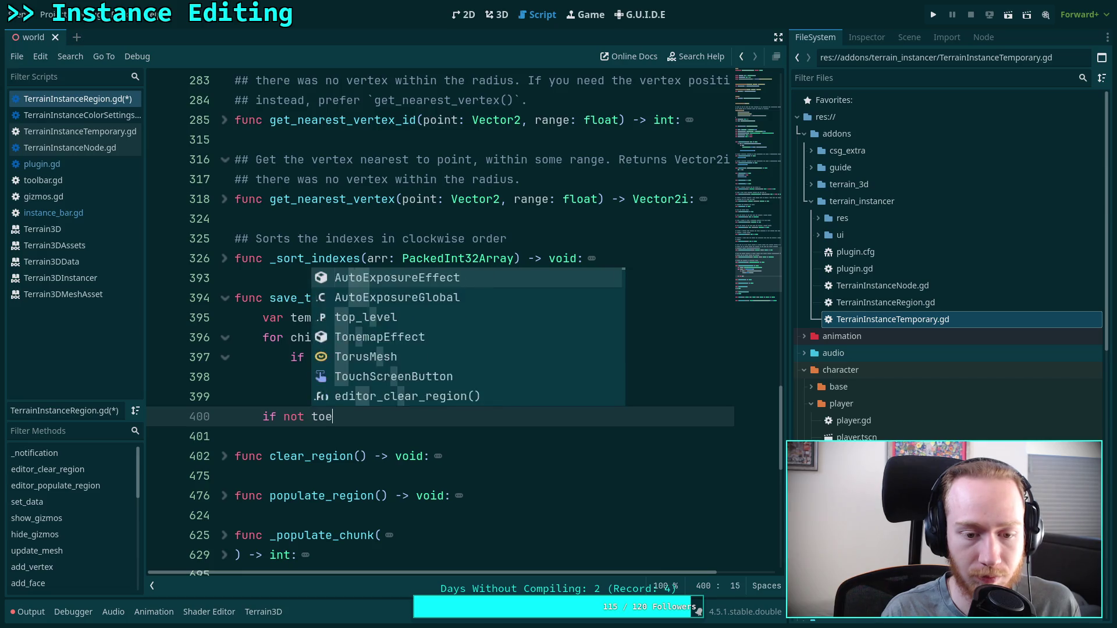
text(emps:)
key(Return)
text(return)
key(Return)
key(Return)
key(BackSpace)
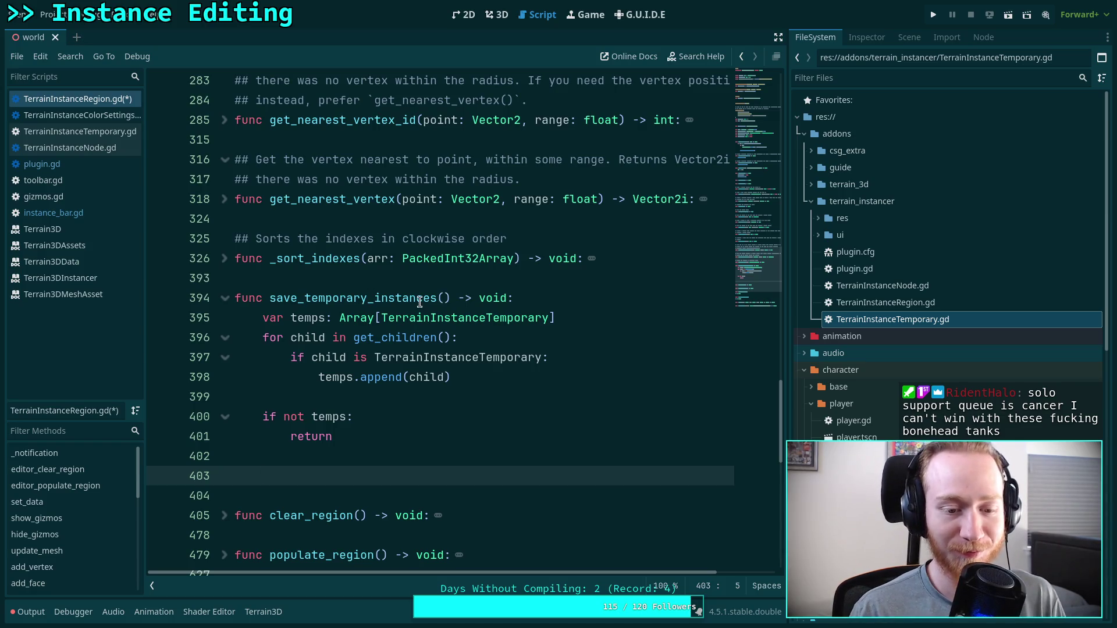
scroll(419, 396, down, 1)
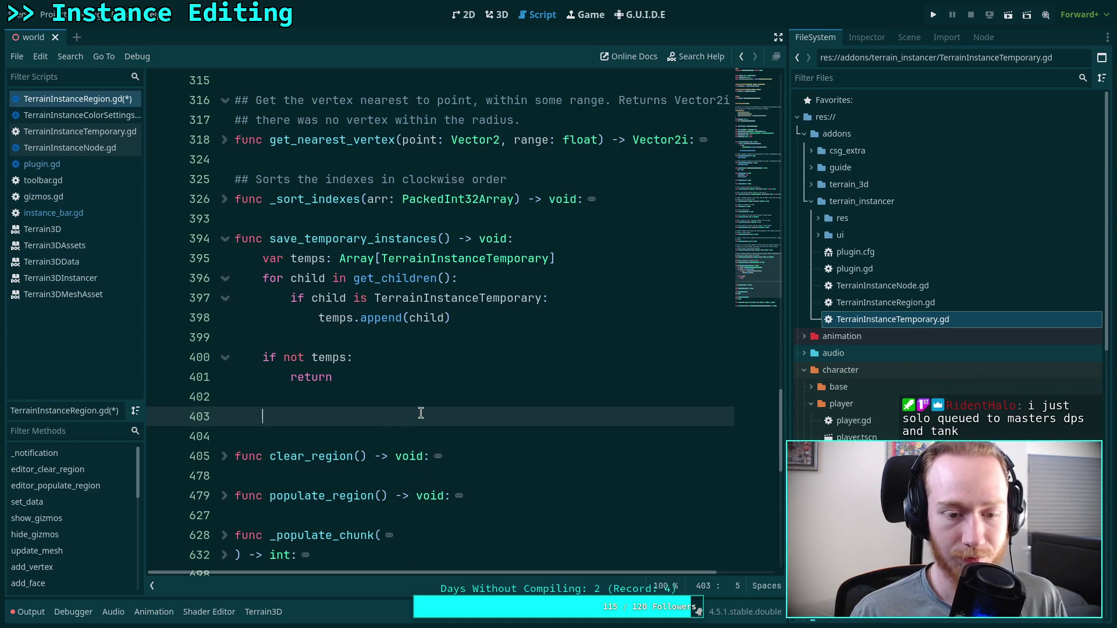
scroll(479, 402, down, 1)
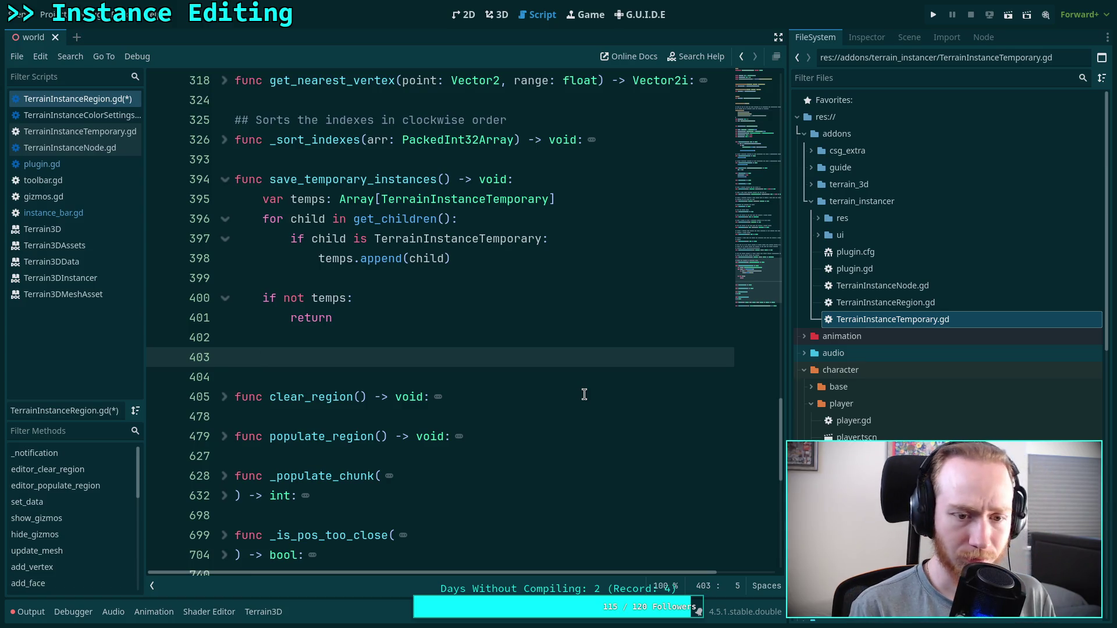
Step: Add 'if not instance_node: return' at the top of save_temporary_instances()
click(560, 182)
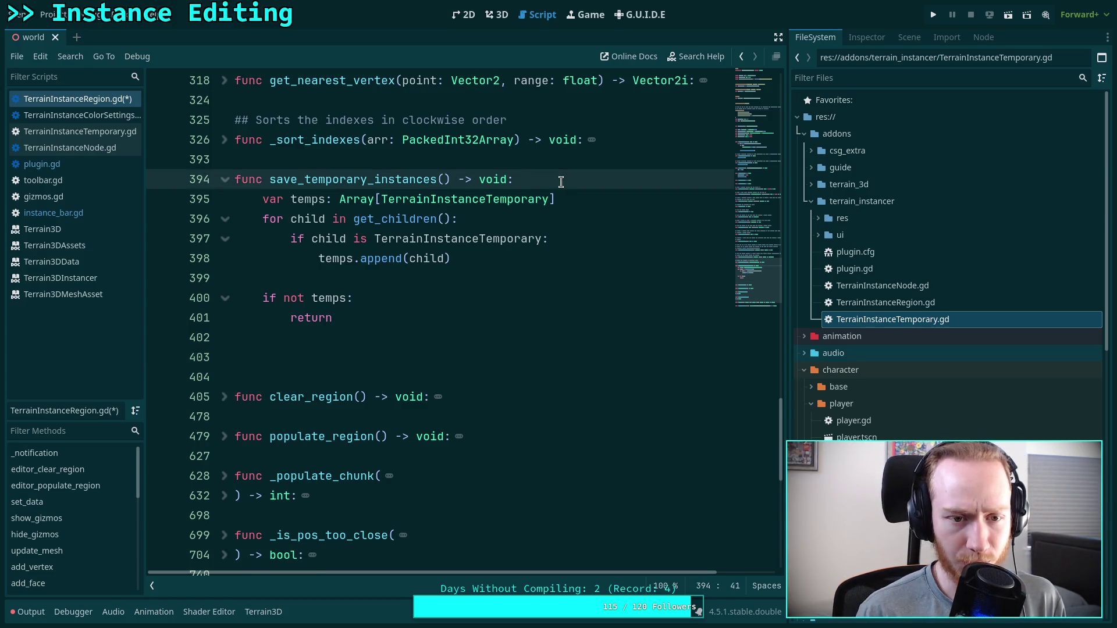
key(Return)
key(Return)
key(Up)
text(if)
key(BackSpace)
key(BackSpace)
text(iy)
key(BackSpace)
key(BackSpace)
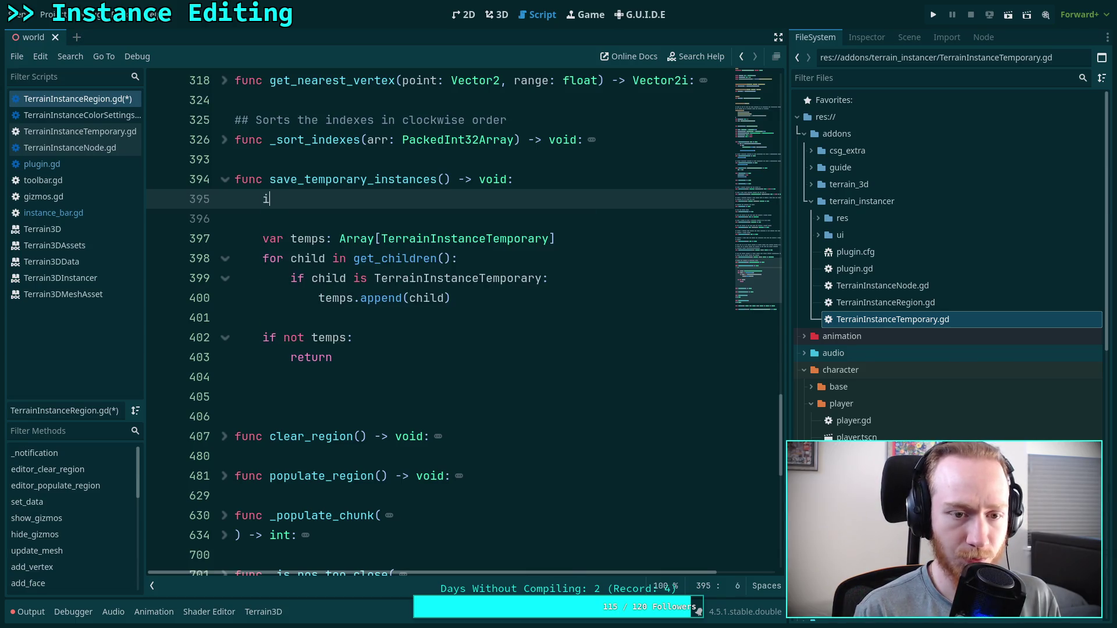
text(f not in)
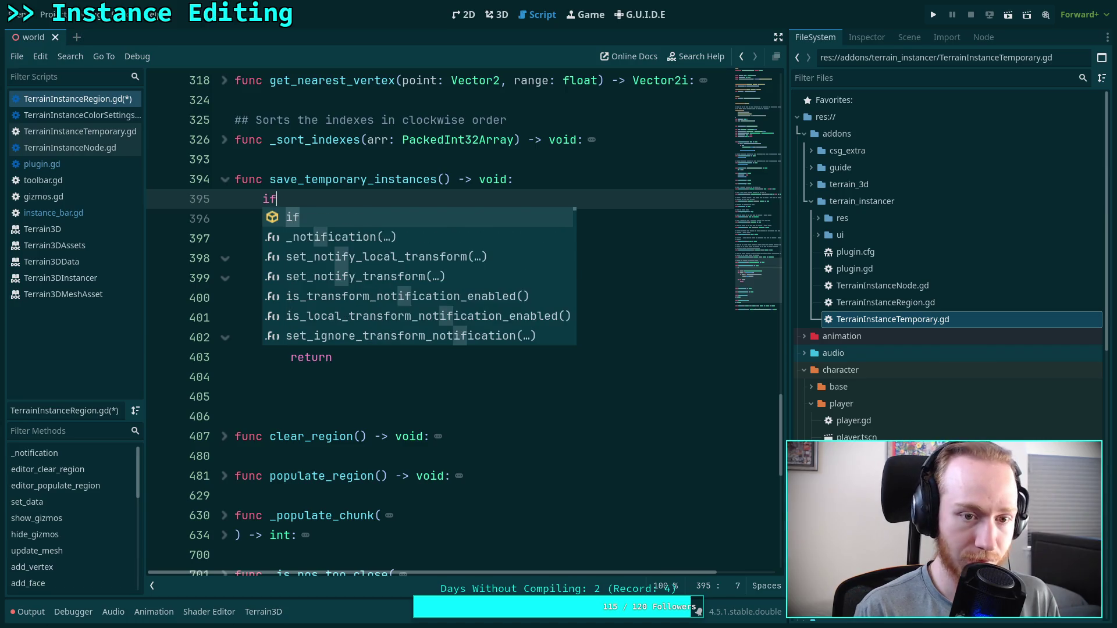
key(Return)
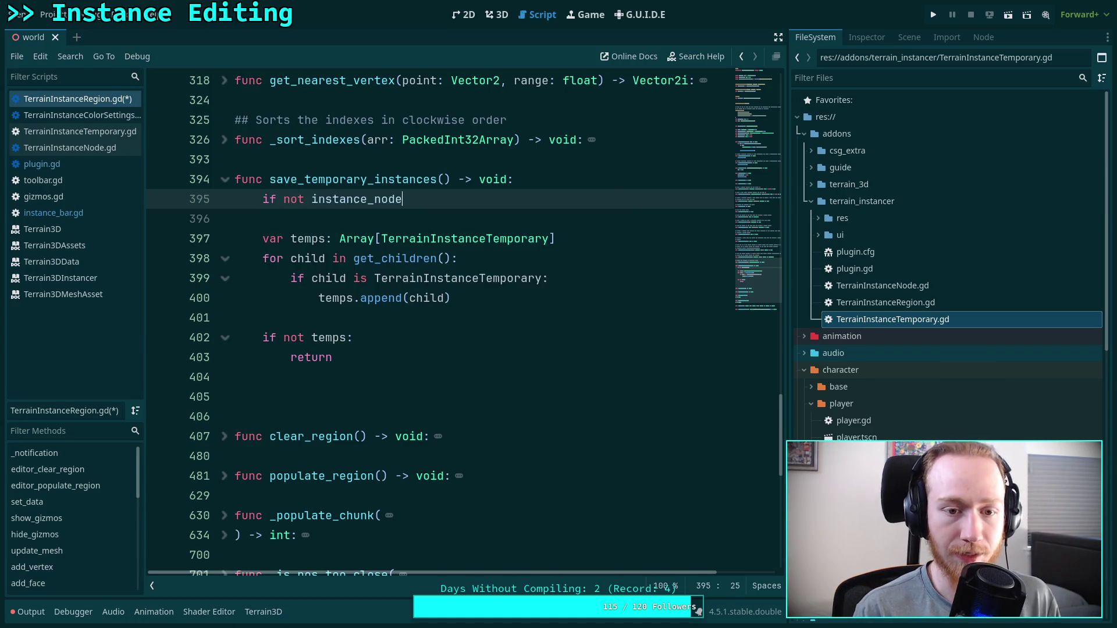
text(:)
key(Return)
text(return)
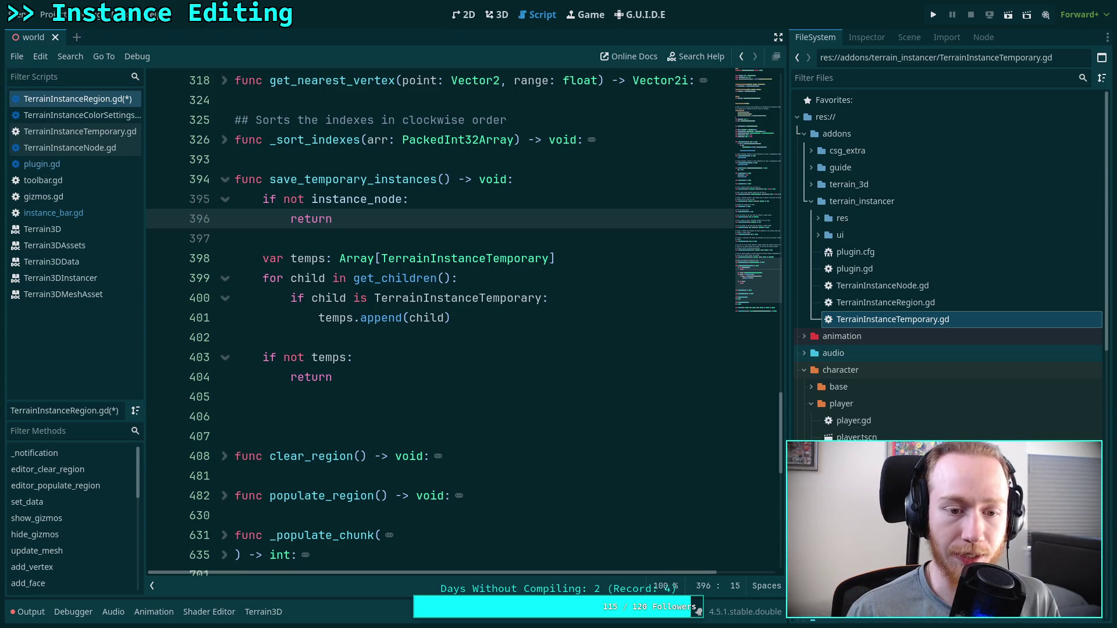
click(427, 388)
click(435, 411)
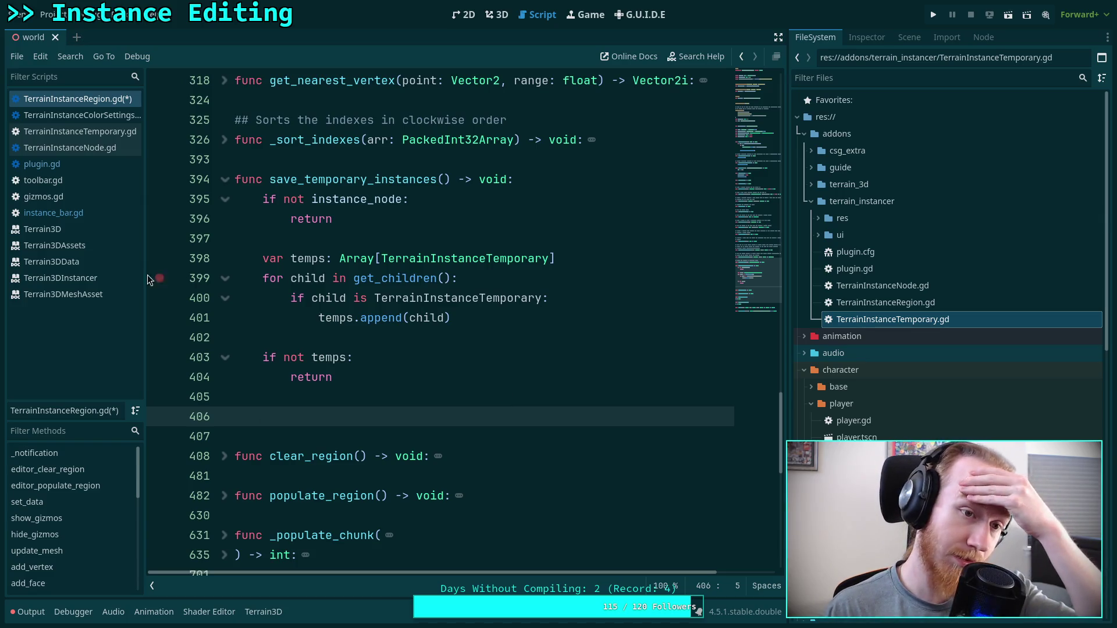
Step: Switch to TerrainInstanceNode.gd and unfold add_instances() to view its body
click(124, 150)
scroll(325, 365, down, 1)
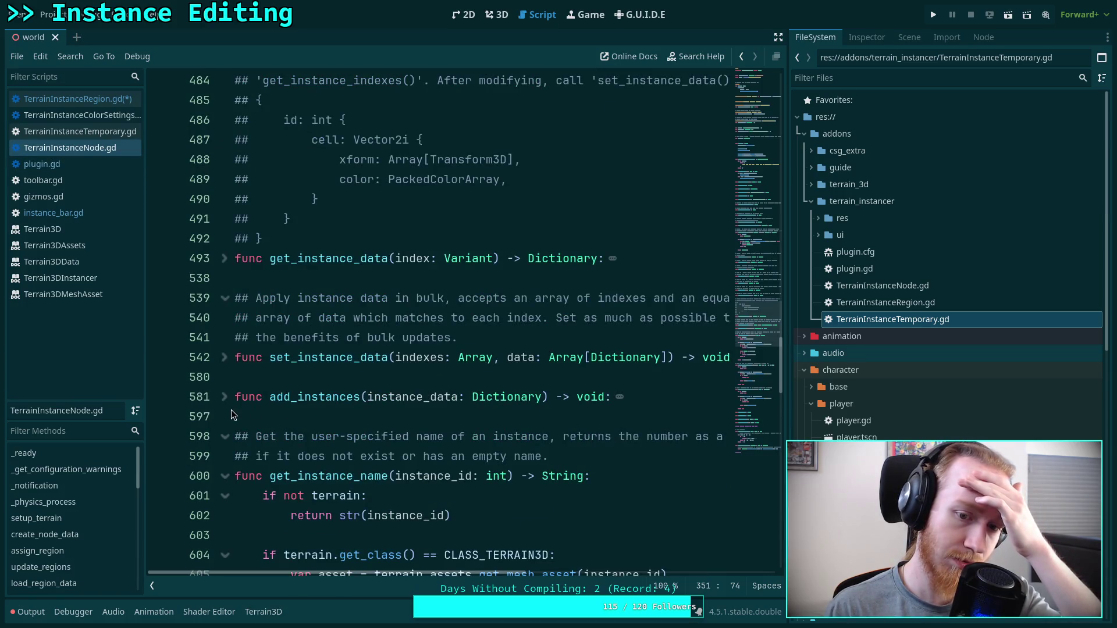
click(225, 395)
scroll(274, 392, down, 2)
scroll(274, 392, down, 2)
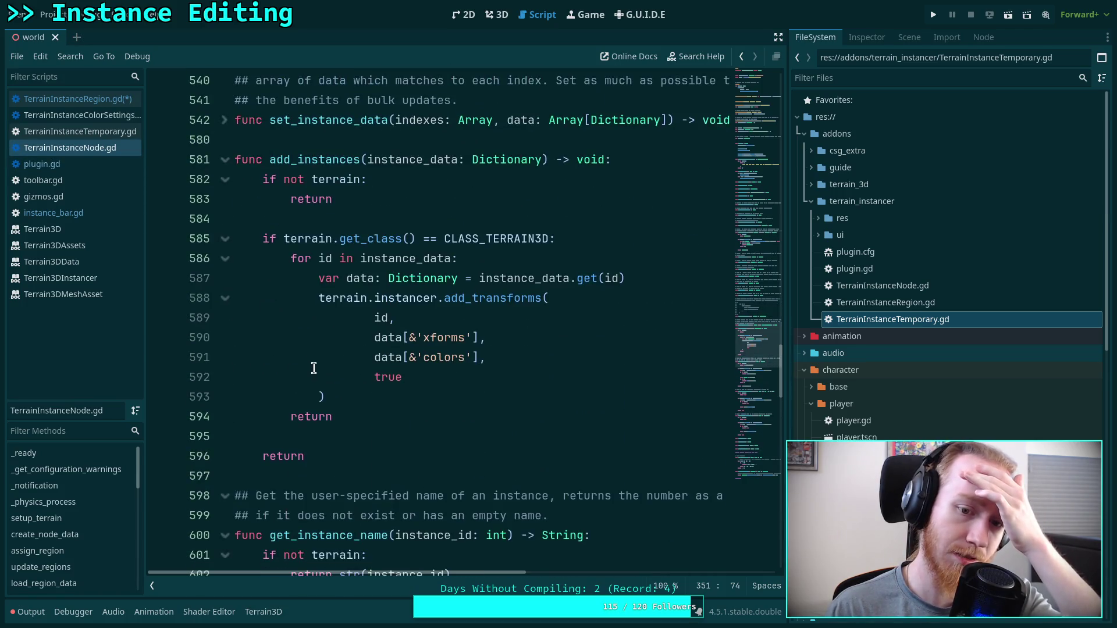
scroll(314, 366, up, 1)
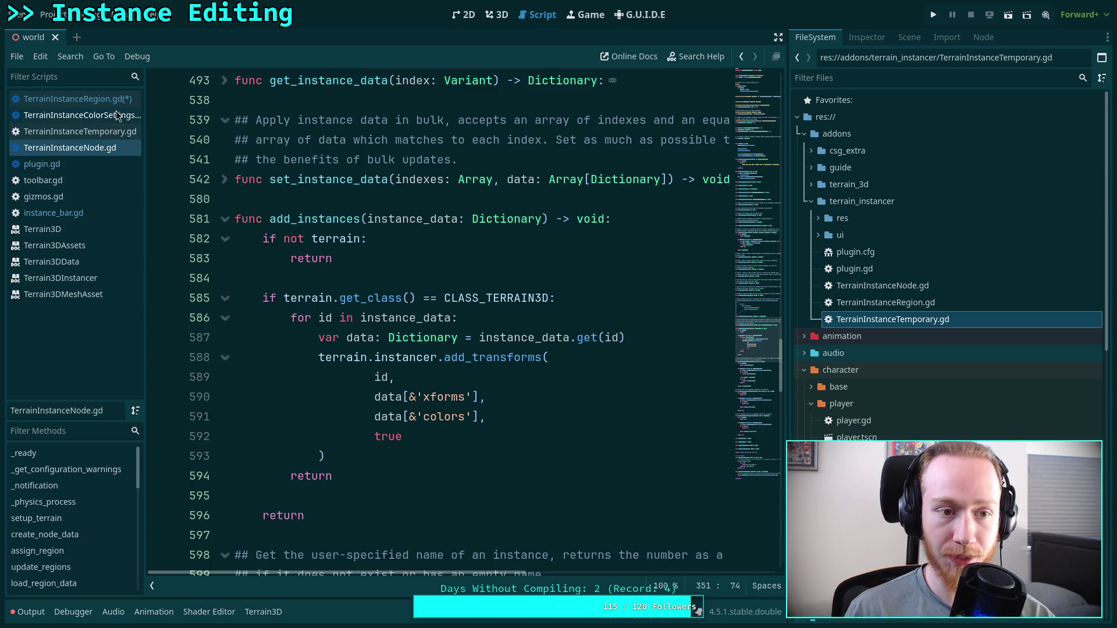
Step: In TerrainInstanceRegion.gd, declare 'var data: Dictionary' and add a 'for temp_inst in temps:' loop
click(78, 99)
text(vw)
key(BackSpace)
text(ar data: )
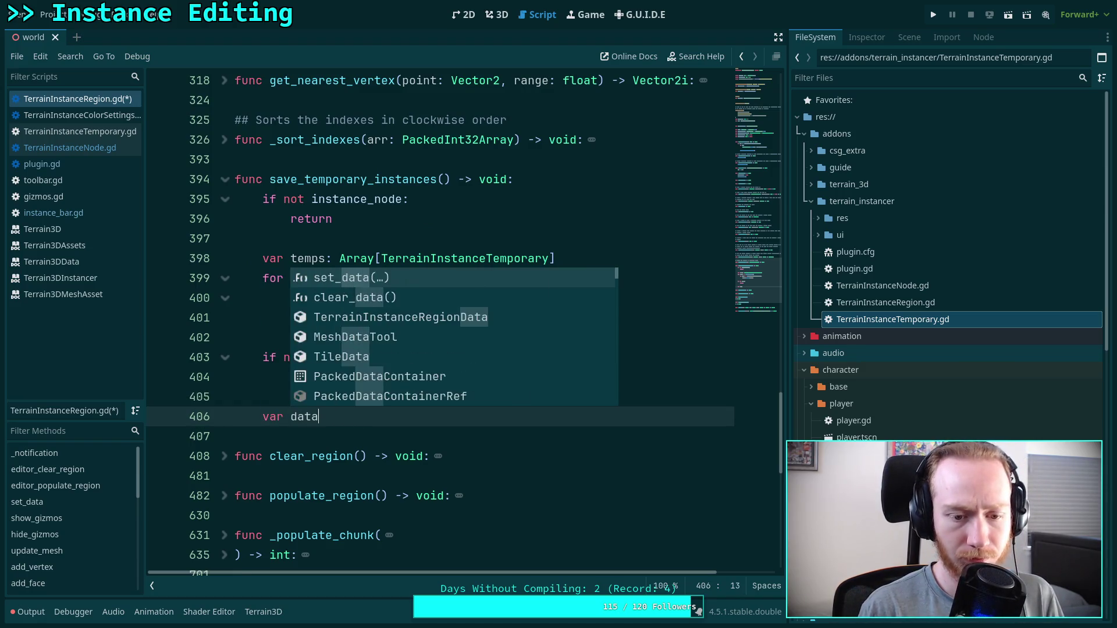
text(Dictionary)
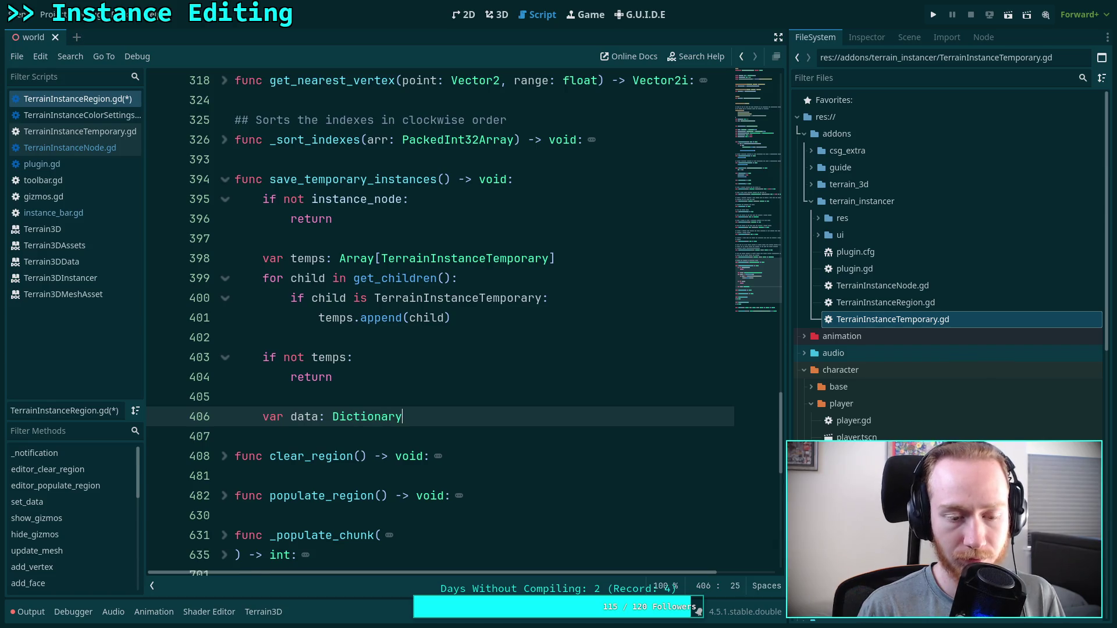
key(Return)
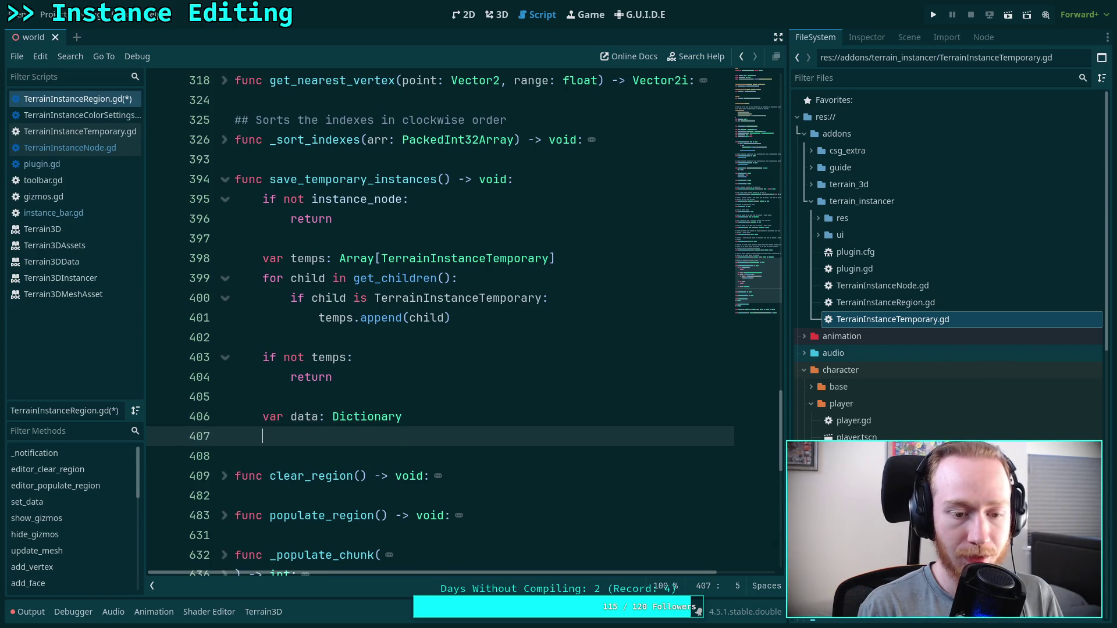
text(for )
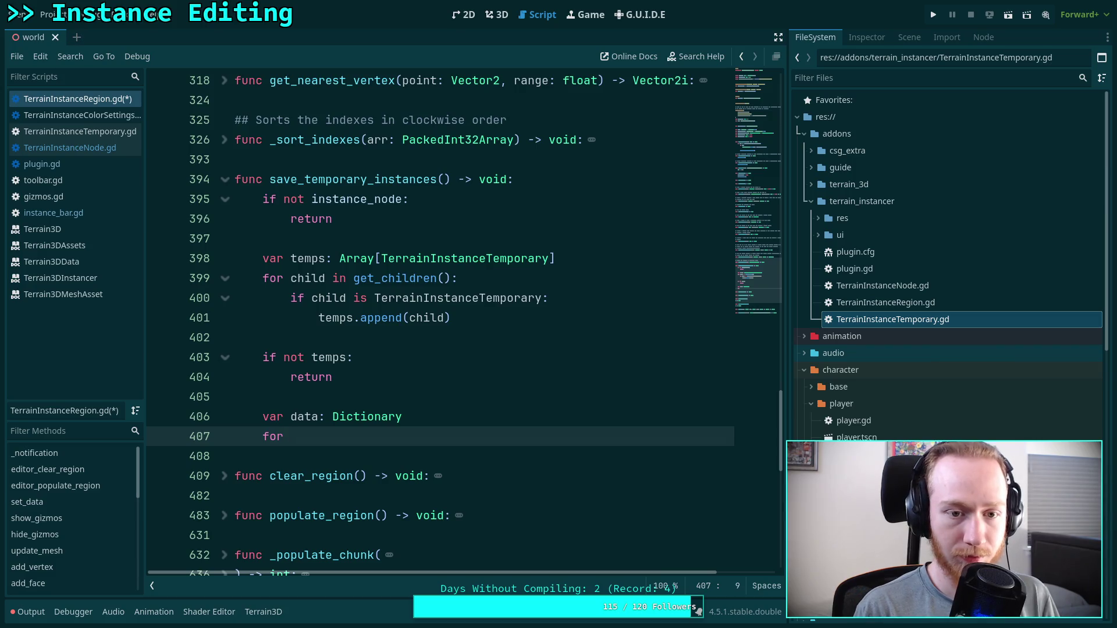
text(tu)
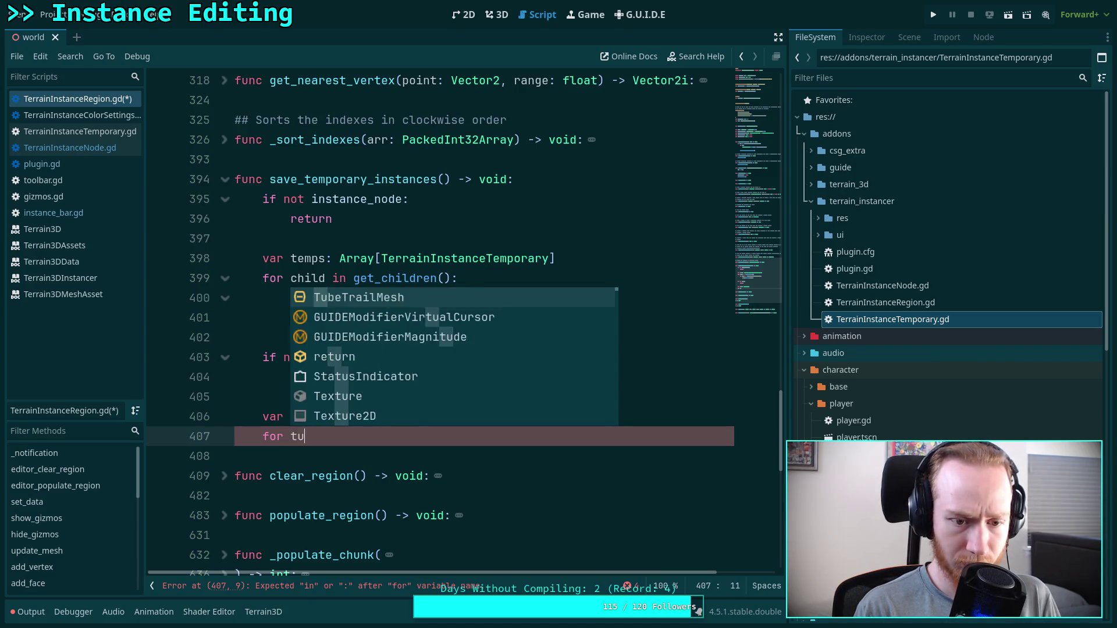
key(BackSpace)
text(emp_inst )
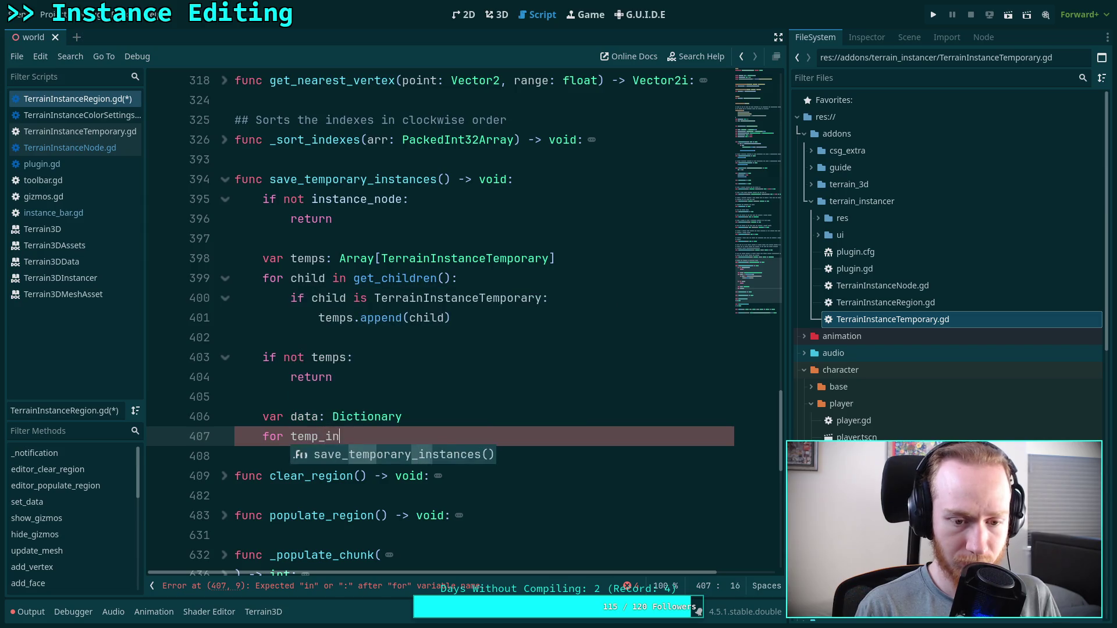
text(in temps)
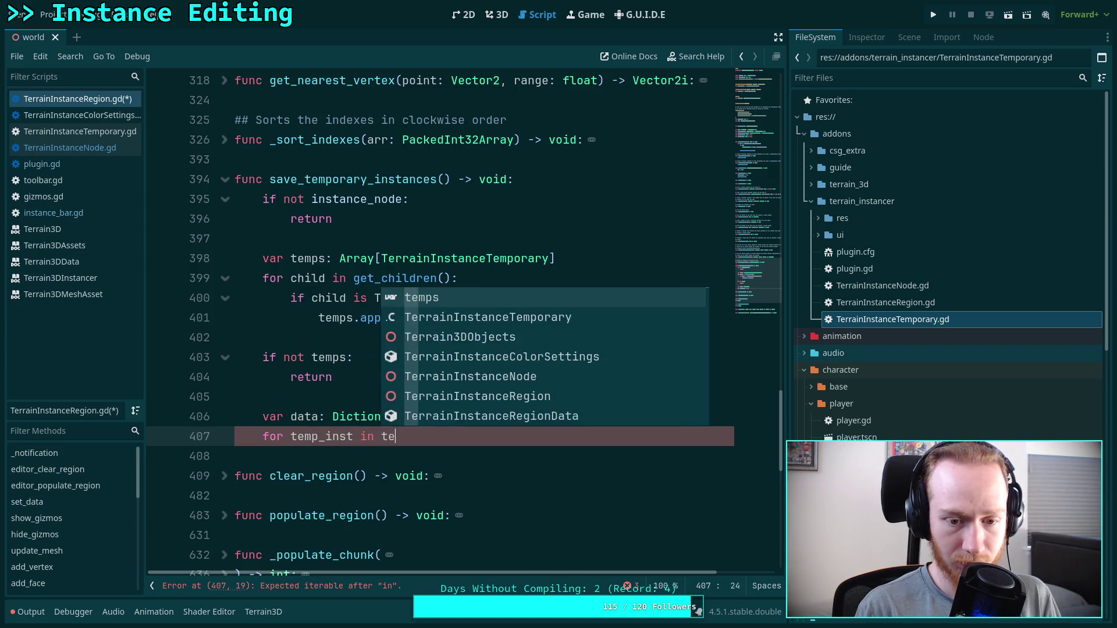
text(:)
key(Return)
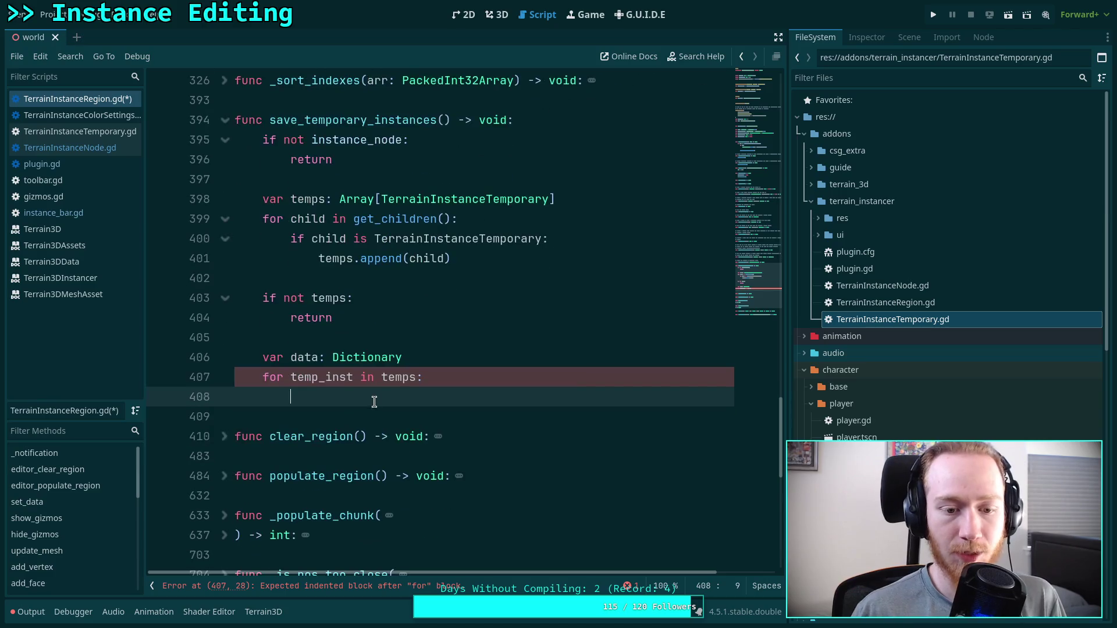
key(Return)
key(BackSpace)
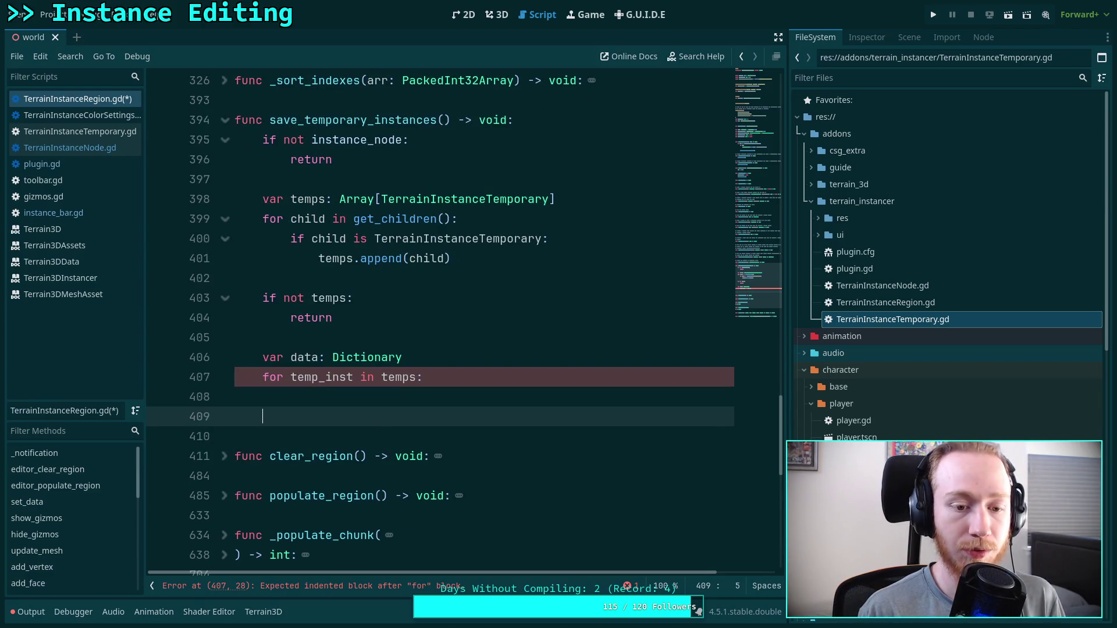
Step: Call instance_node.add_instances(data), remove each temp child via remove_child(child), and save the script
click(332, 357)
click(344, 417)
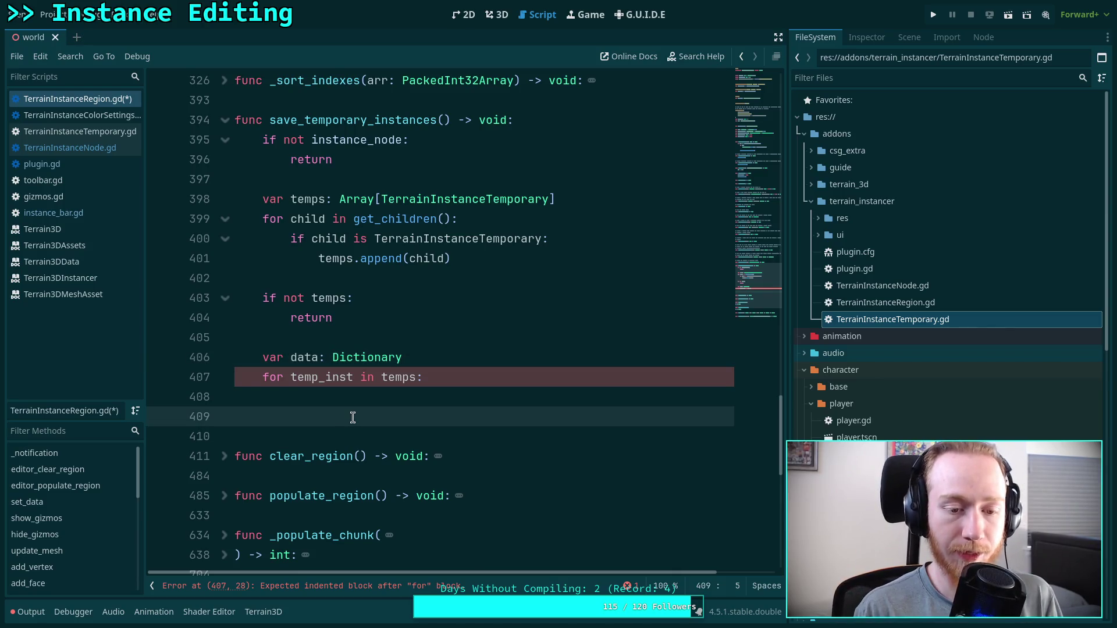
text(instance_)
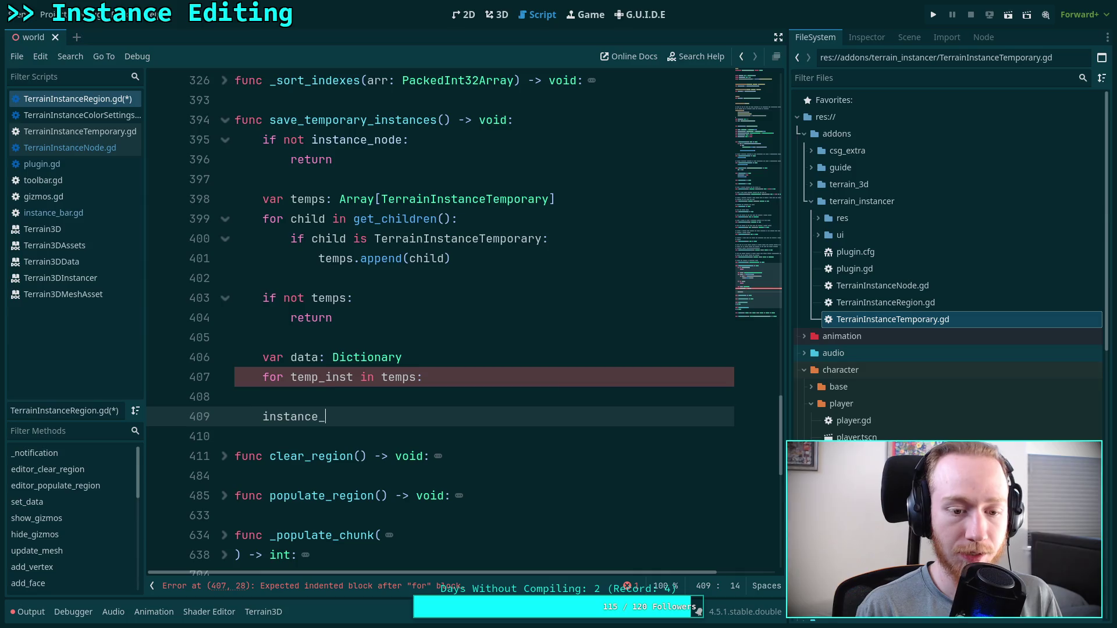
text(node.add)
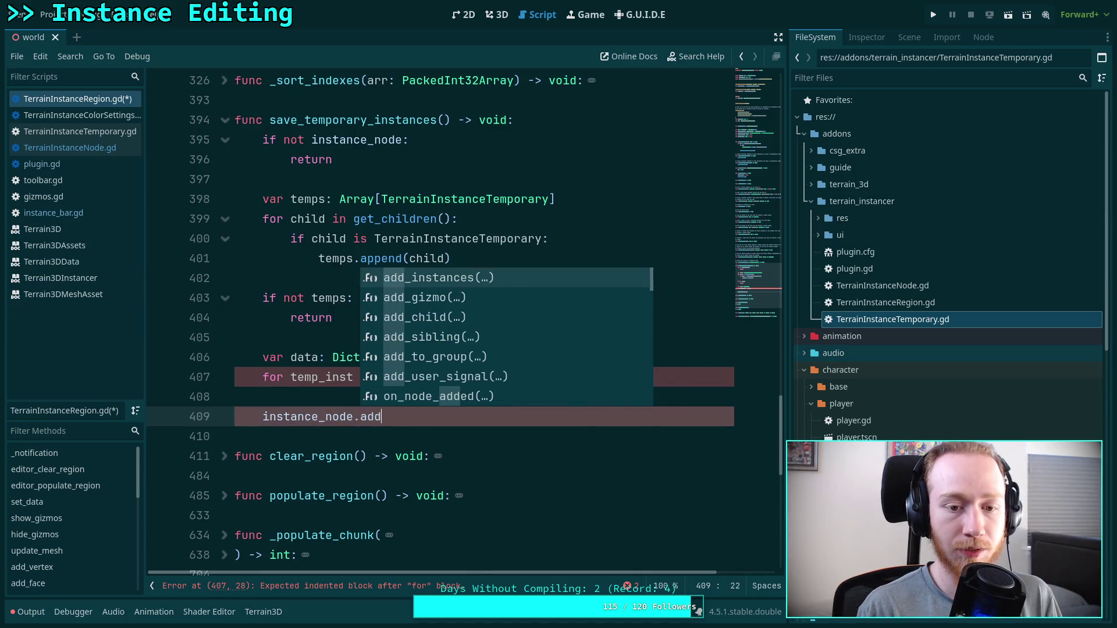
key(Return)
text(data))
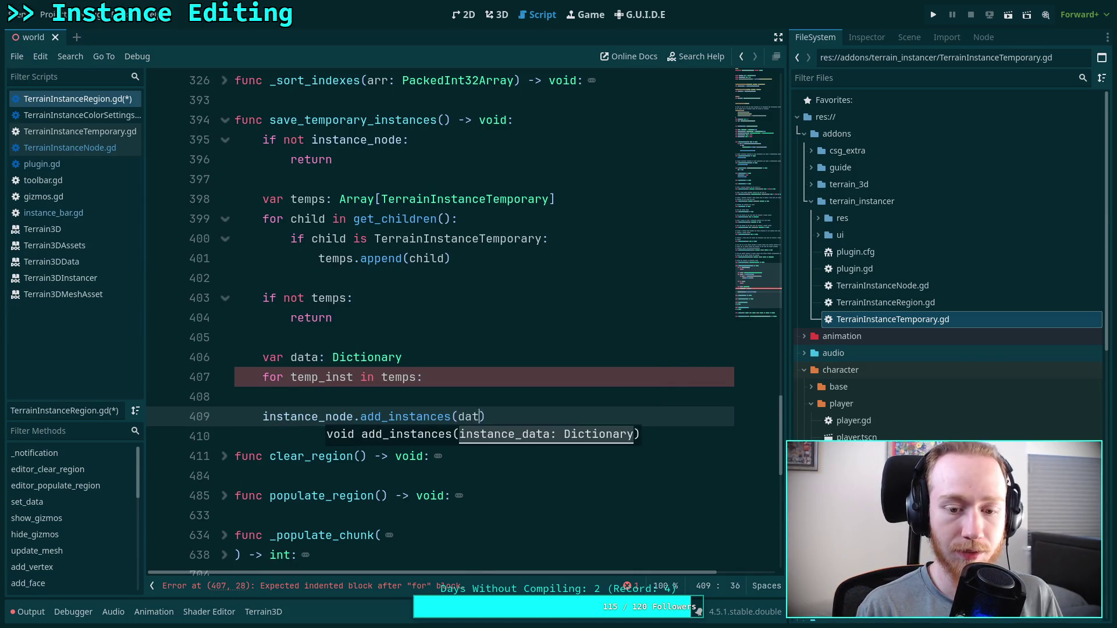
key(Return)
text(for )
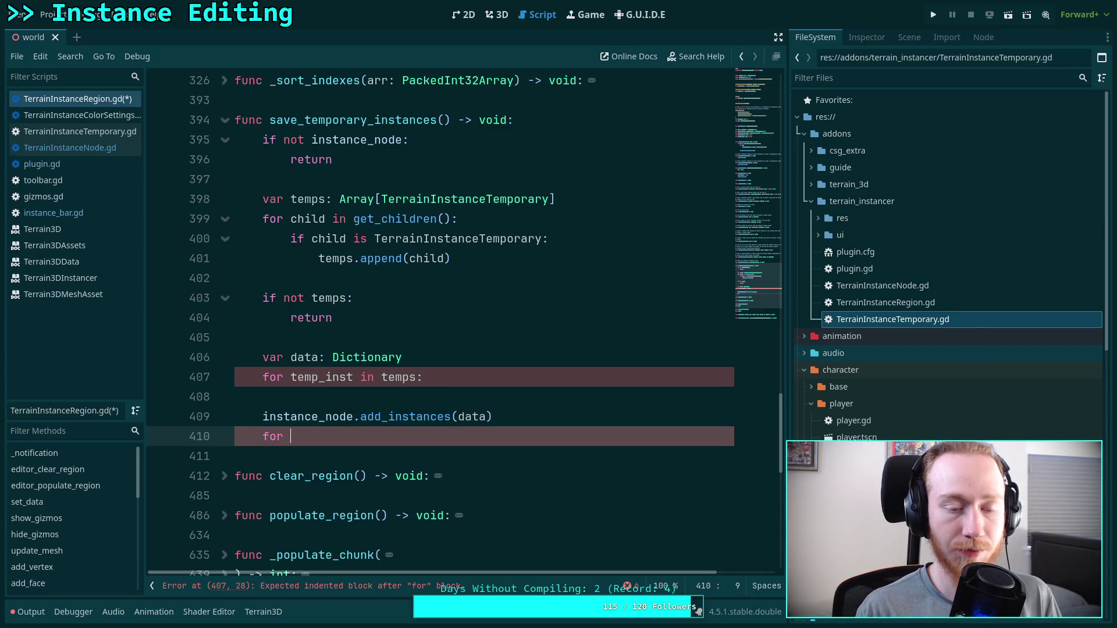
text(child in tem)
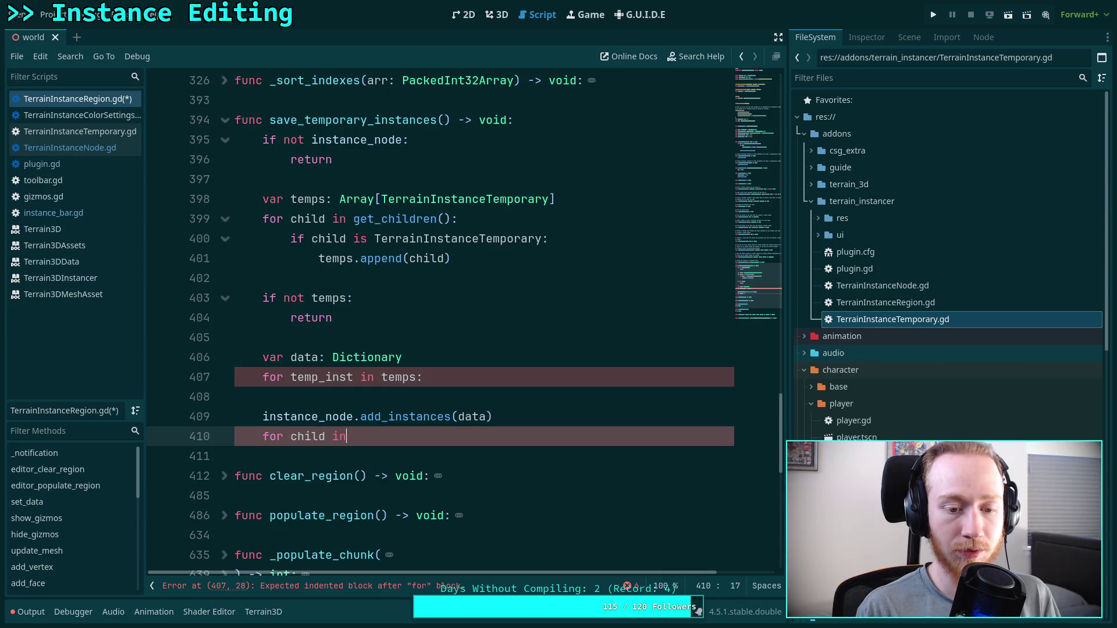
text(ps:)
key(Return)
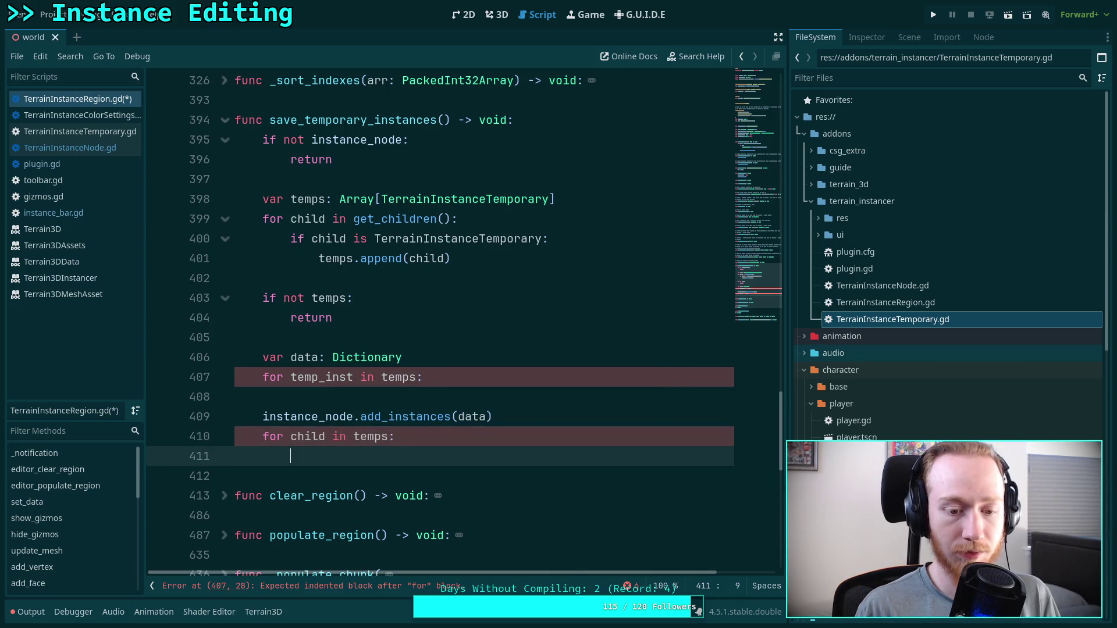
text(remove_)
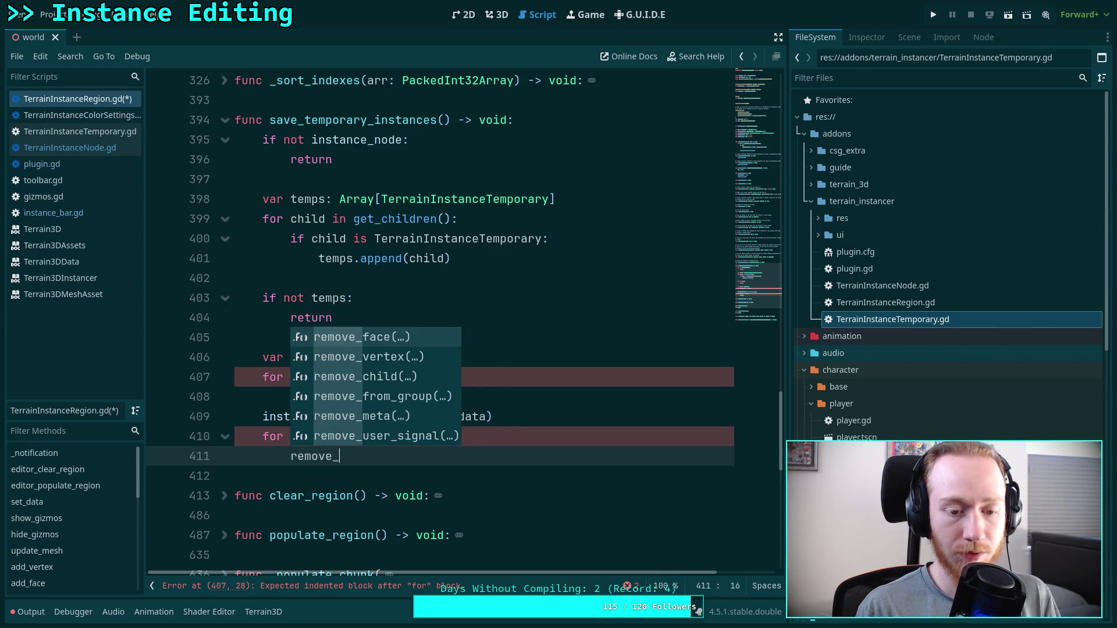
text(ch)
key(Return)
text(child)
key(ctrl+s)
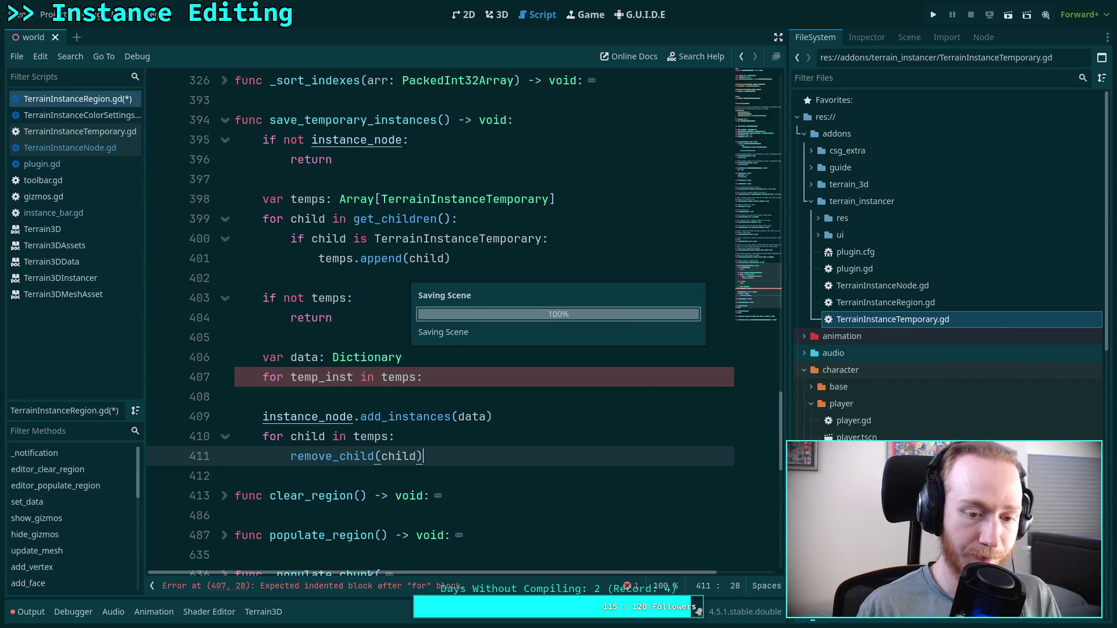
Step: Insert blank lines after the add_instances call and inside the temps loop
click(496, 384)
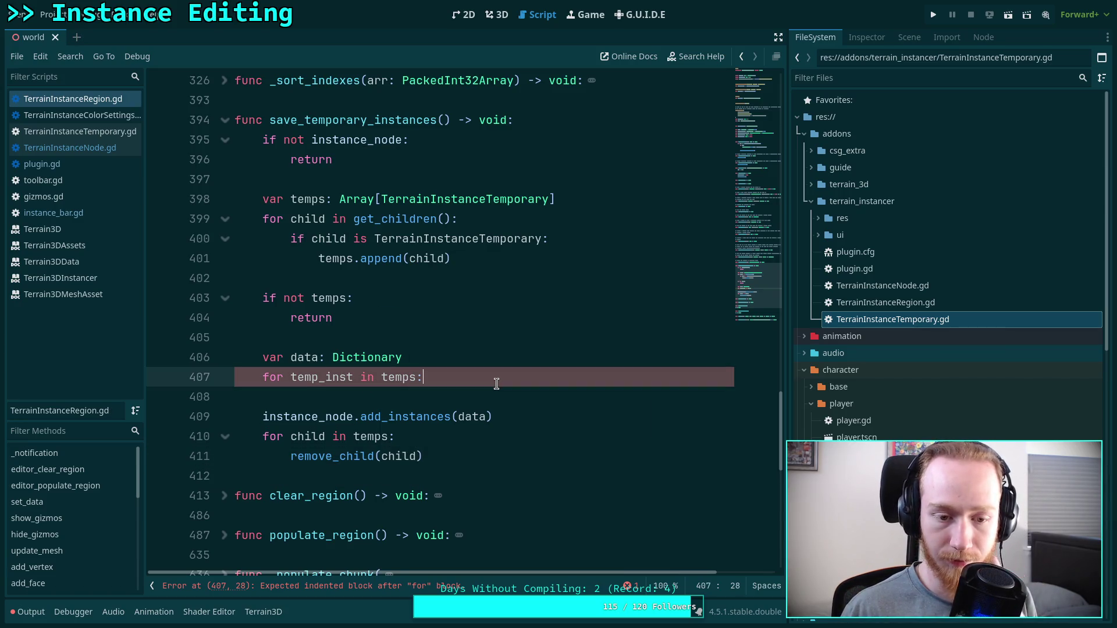
click(515, 415)
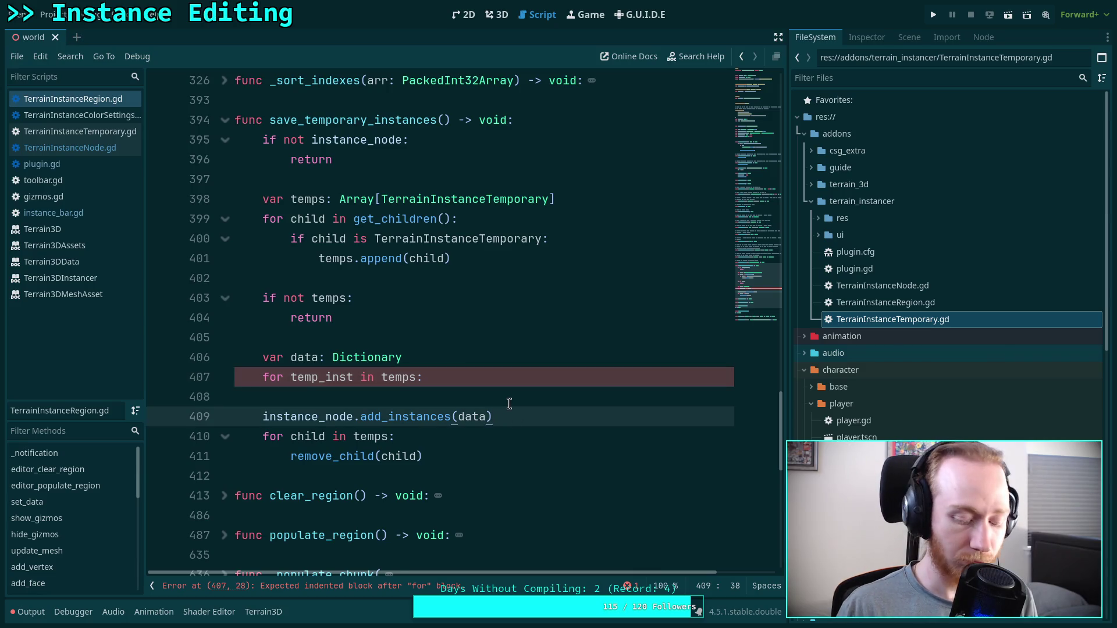
key(Return)
click(499, 382)
key(Return)
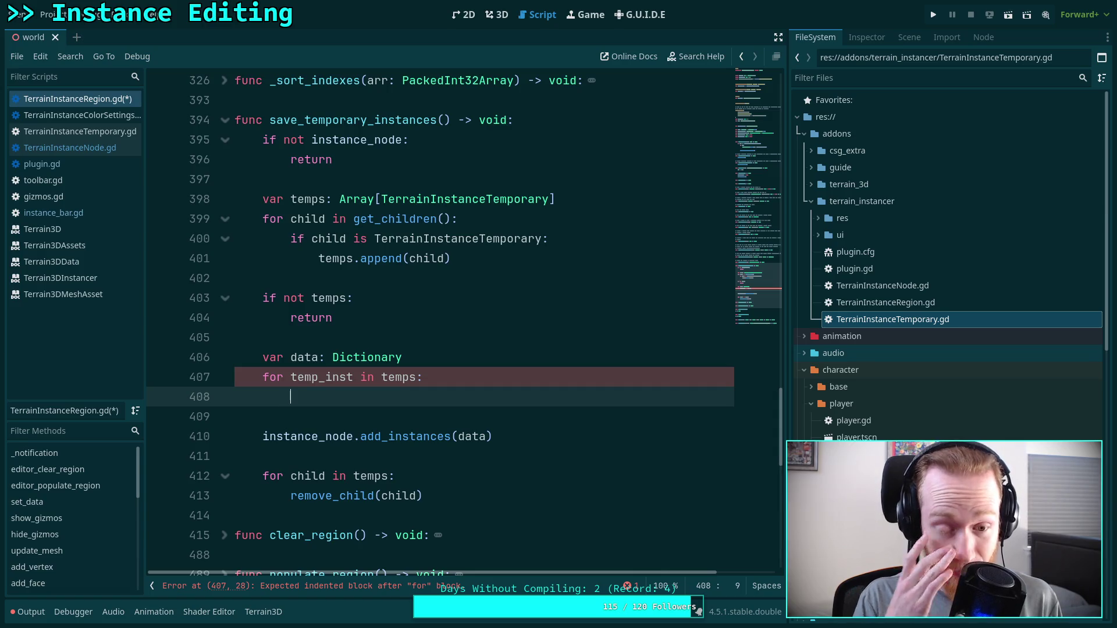
right_click(436, 198)
Step: Locate the TerrainInstanceTemporary definition and open TerrainInstanceTemporary.gd
click(491, 395)
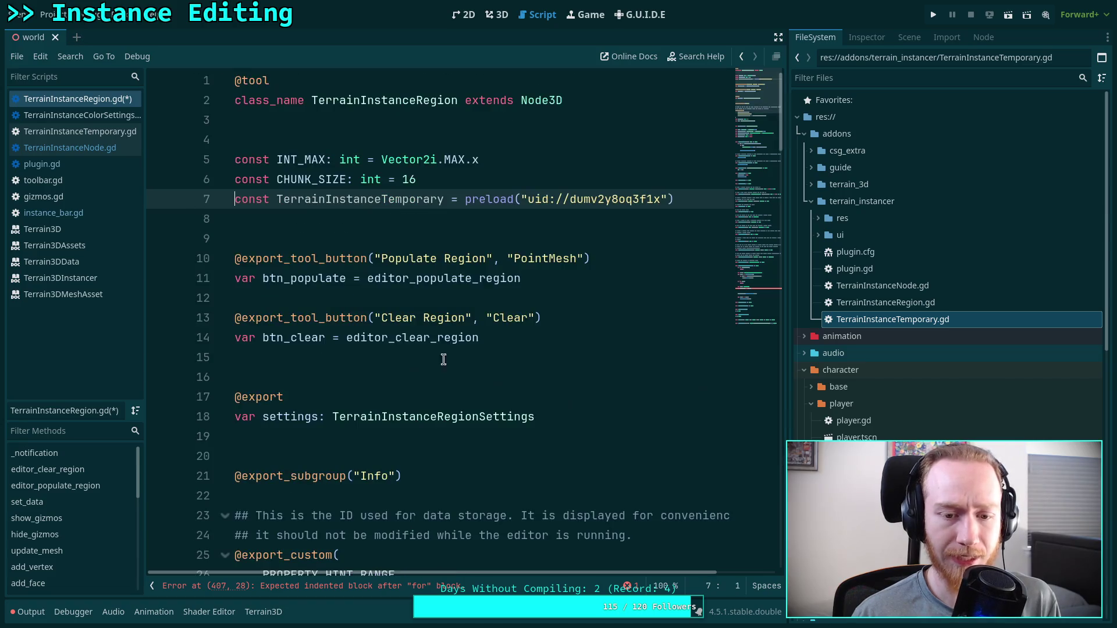
scroll(333, 326, down, 3)
scroll(333, 326, up, 3)
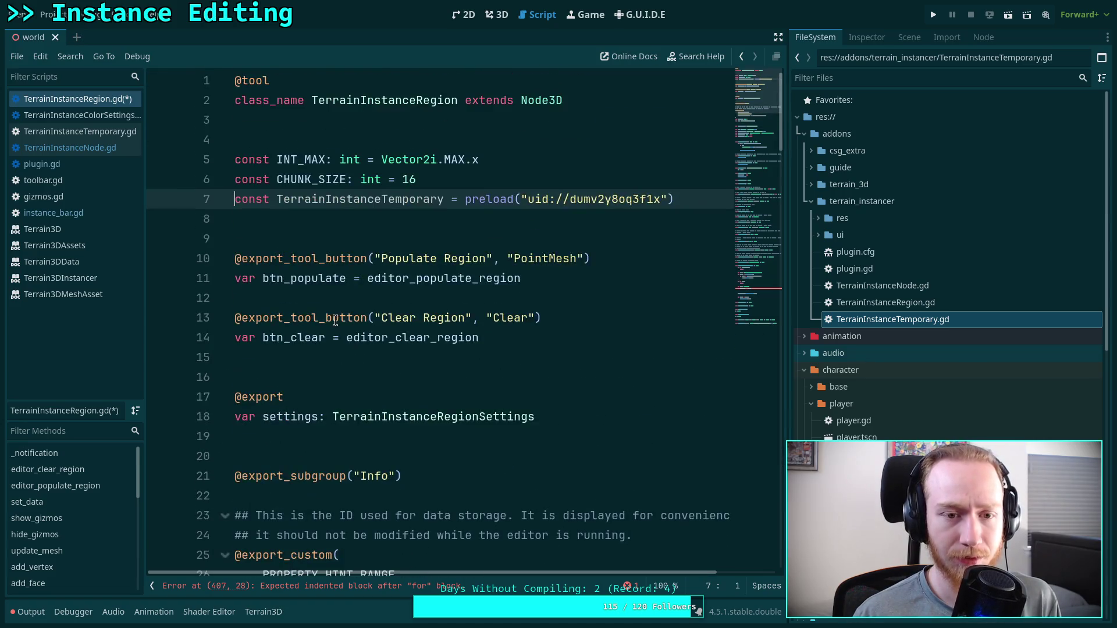
click(401, 199)
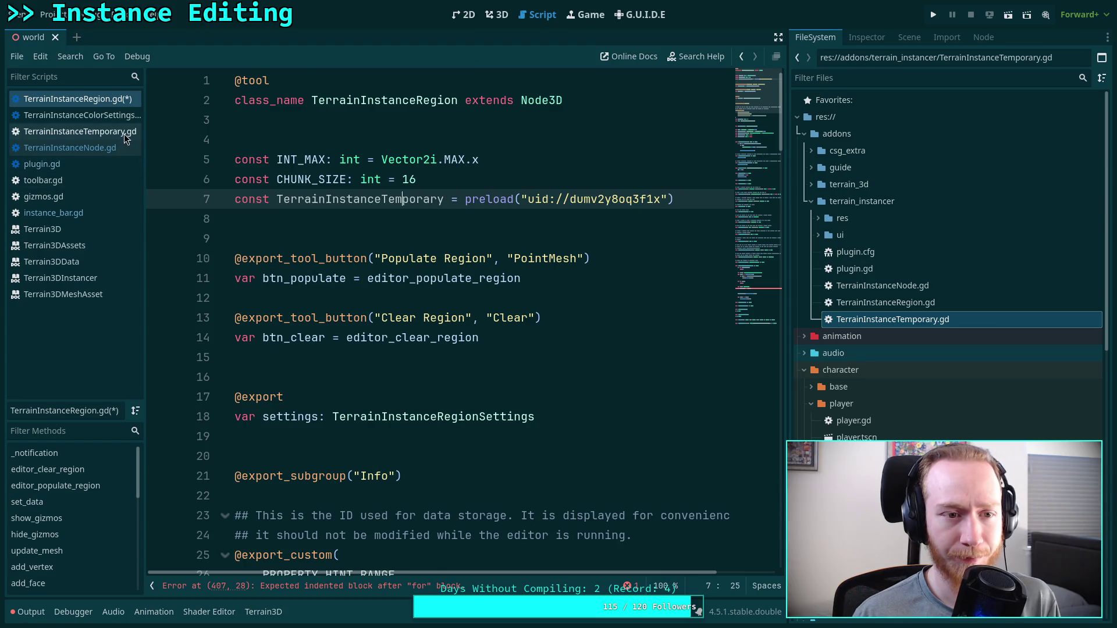
click(124, 133)
scroll(770, 111, up, 3)
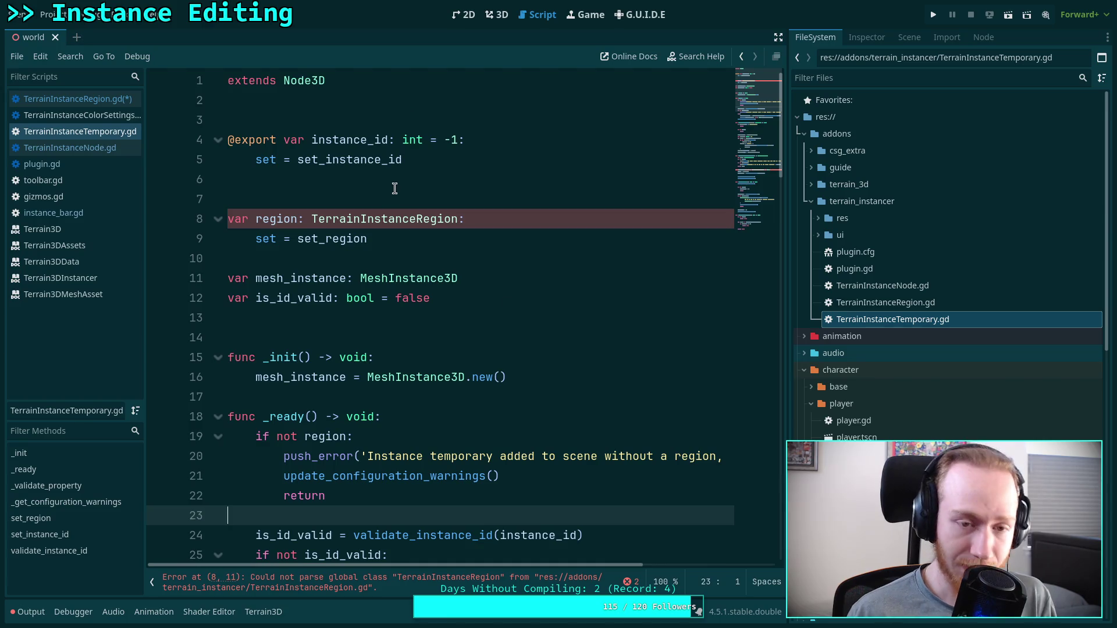
click(477, 168)
key(Return)
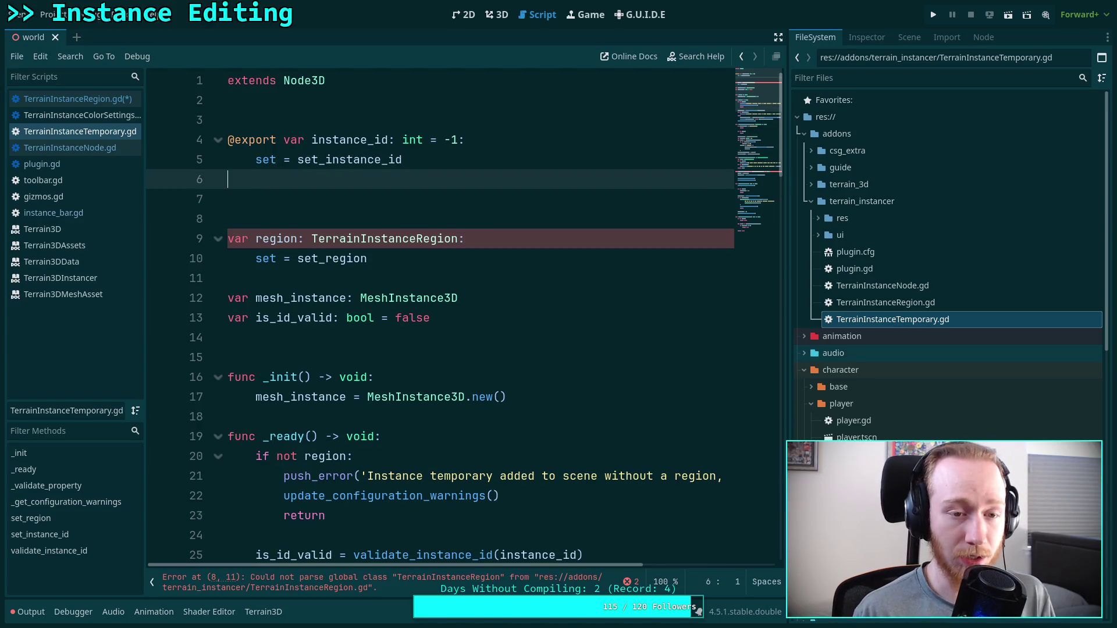
key(BackSpace)
text(@export v)
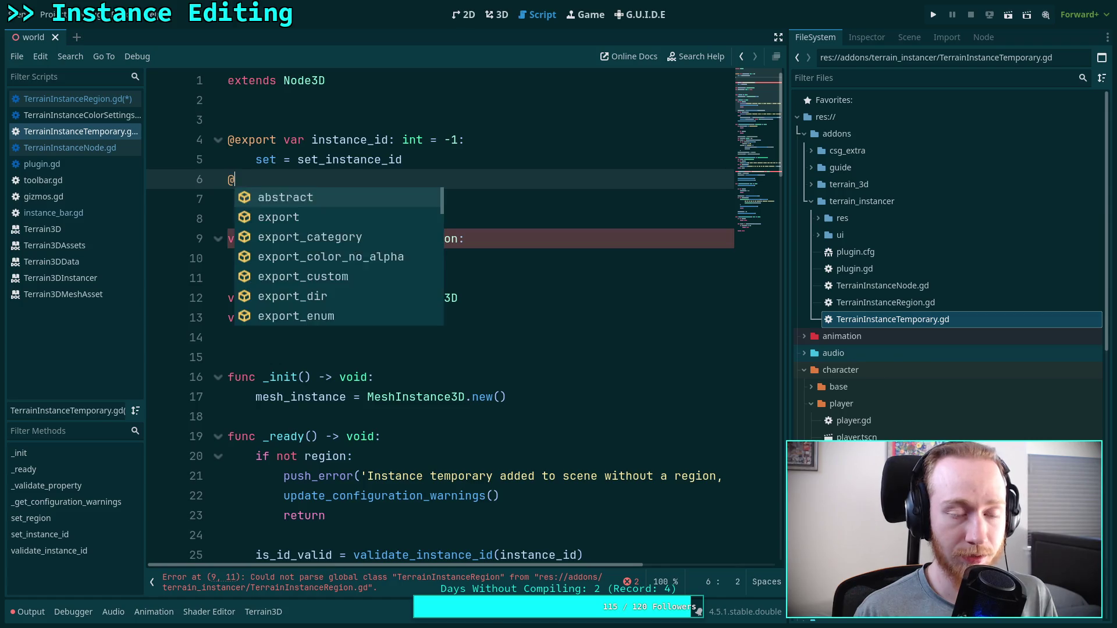
text(ar )
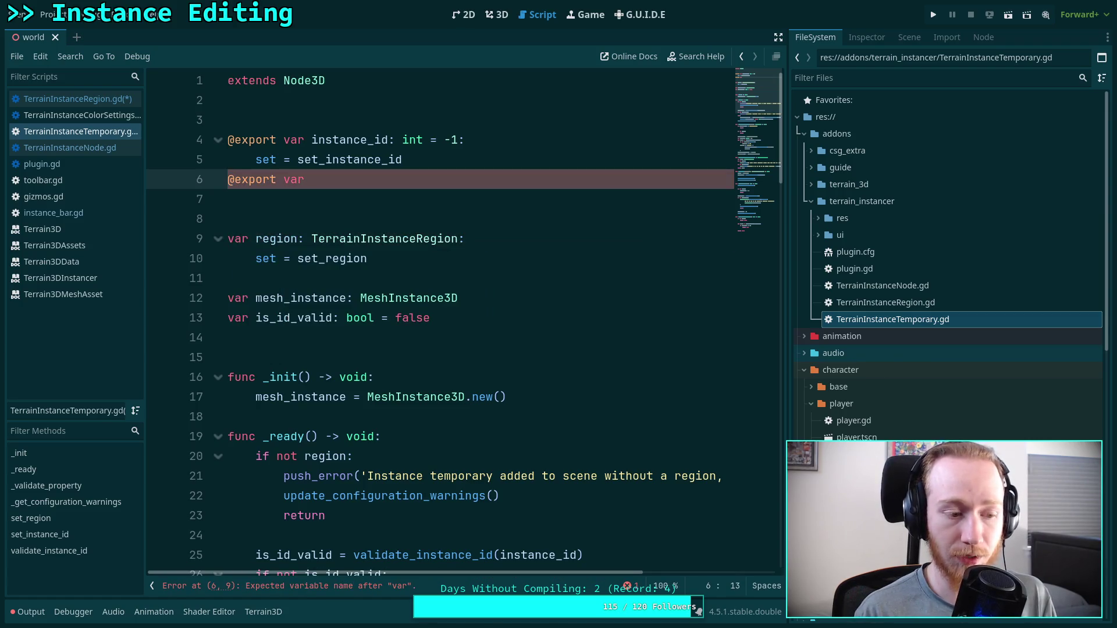
text(ins)
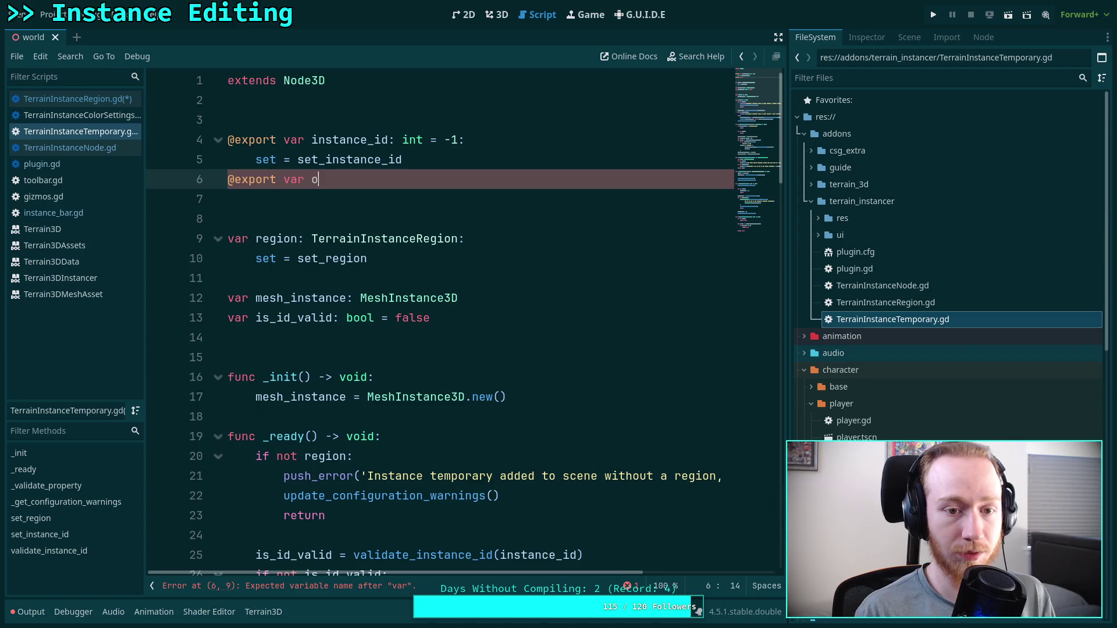
text(tanceC)
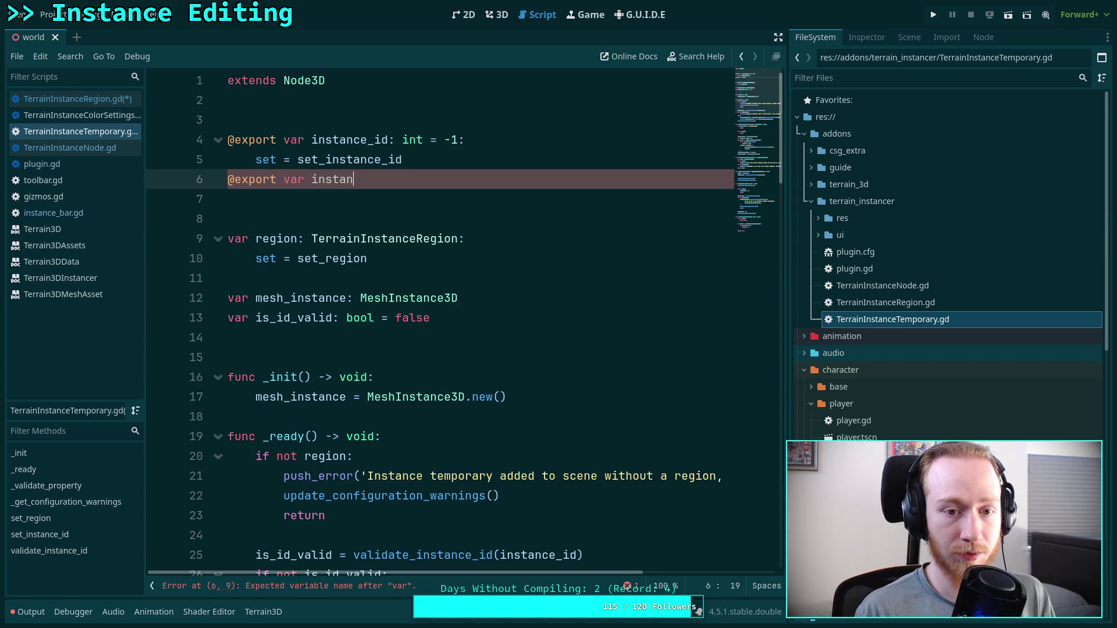
key(BackSpace)
text(_color)
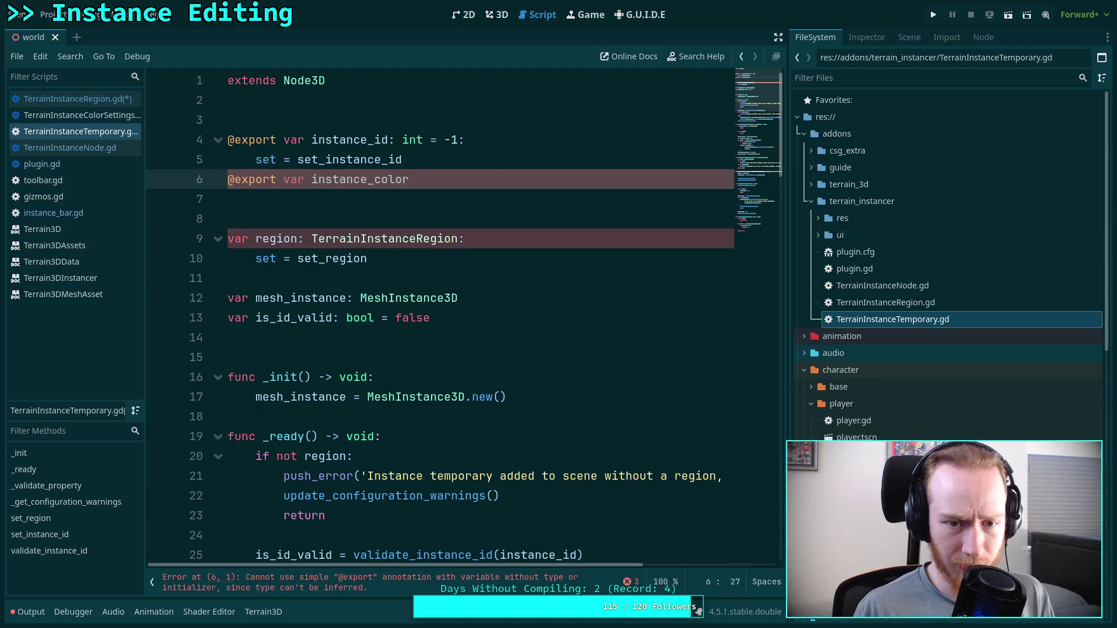
click(282, 180)
key(Return)
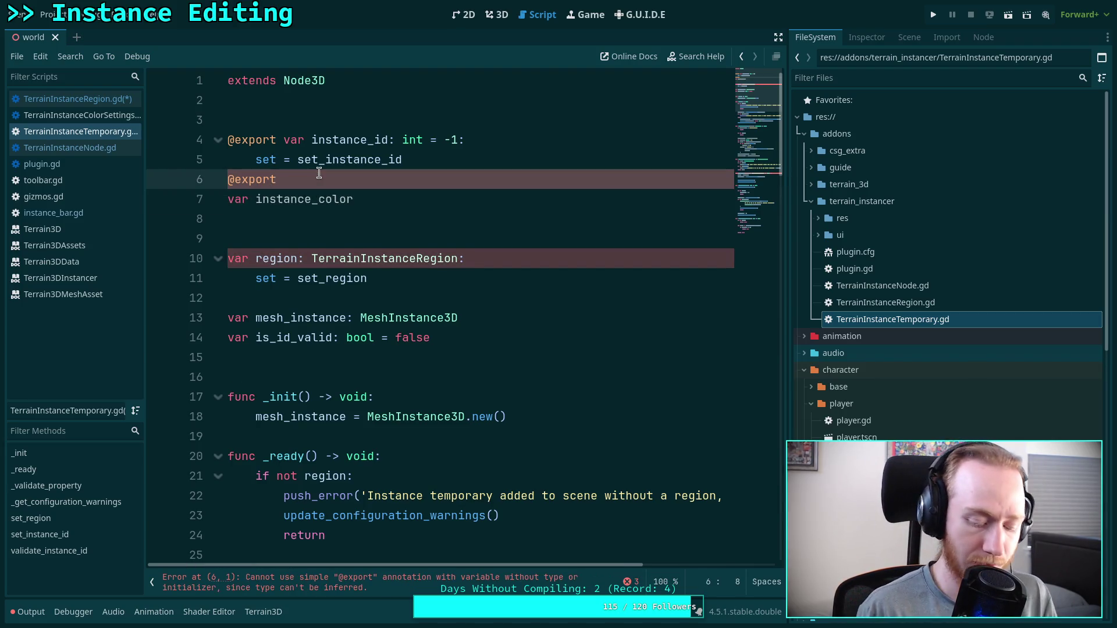
text(_co)
key(Return)
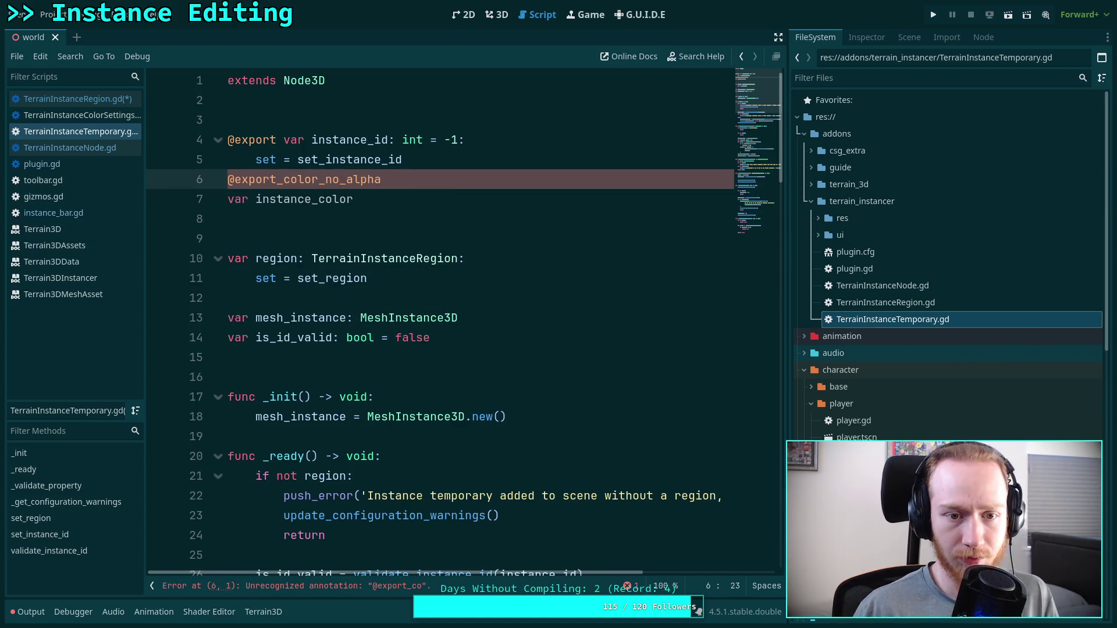
Step: Type instance_color as Color with default Color.WHITE and save the script
click(418, 164)
key(Return)
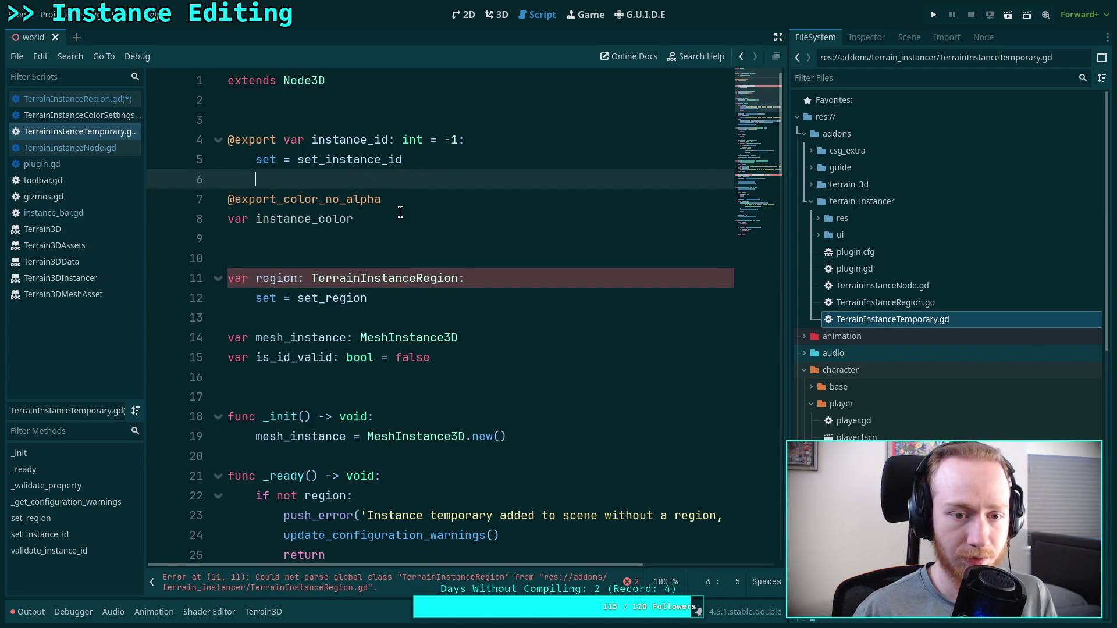
click(401, 212)
text(: Color )
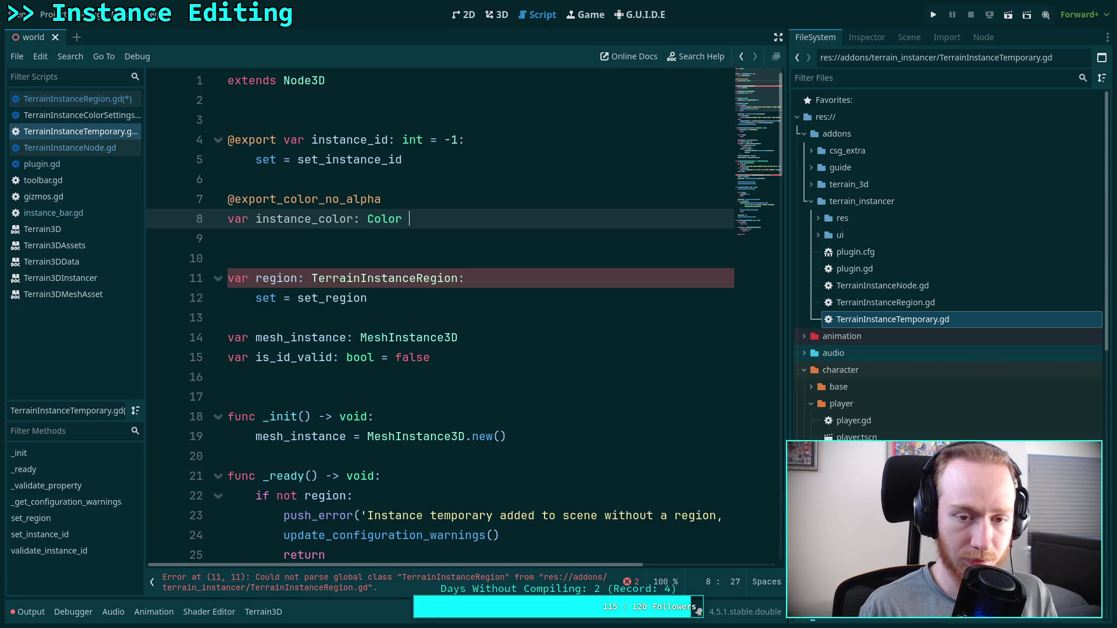
text(= Color.WH)
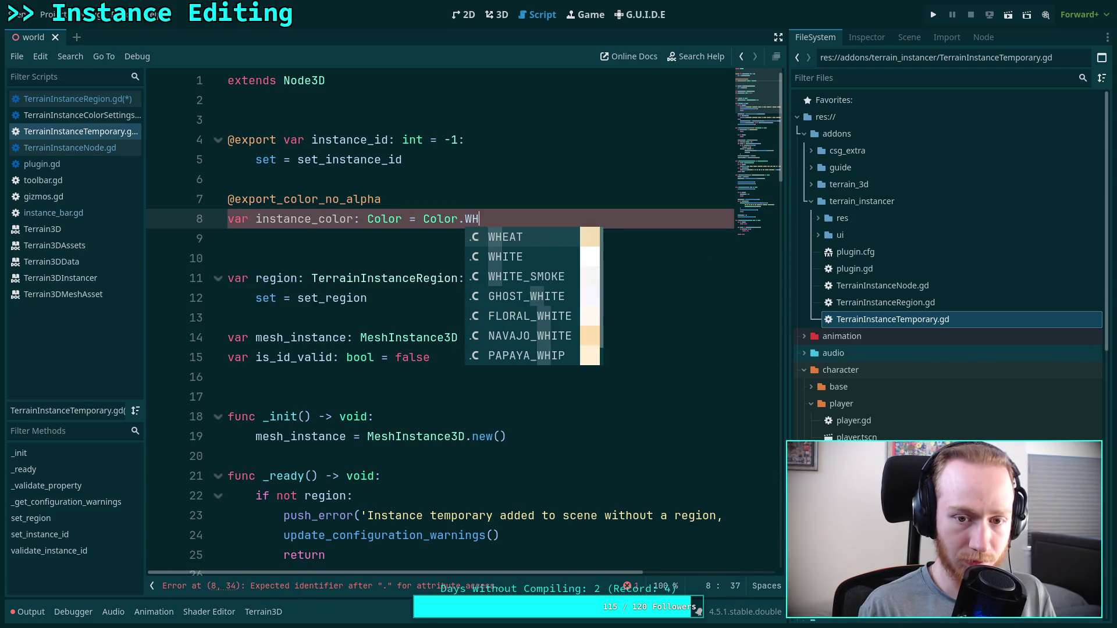
key(Down)
key(Return)
key(ctrl+s)
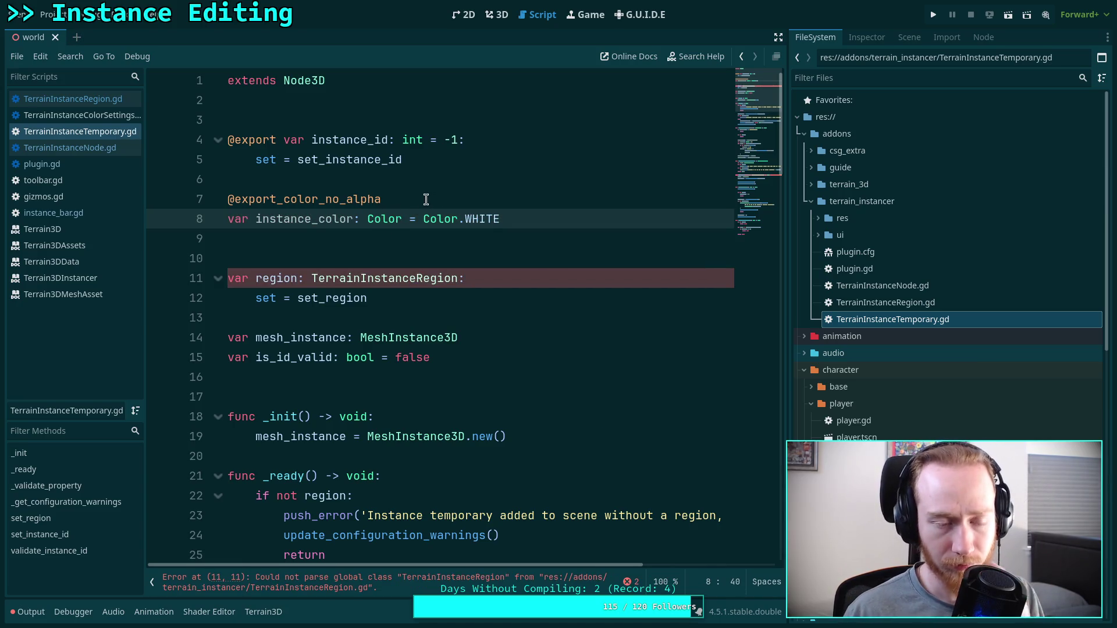
Step: In TerrainInstanceRegion.gd's temps loop, add 'if not data.has(temp_inst.instance_id):' and start a data.set( call
click(106, 148)
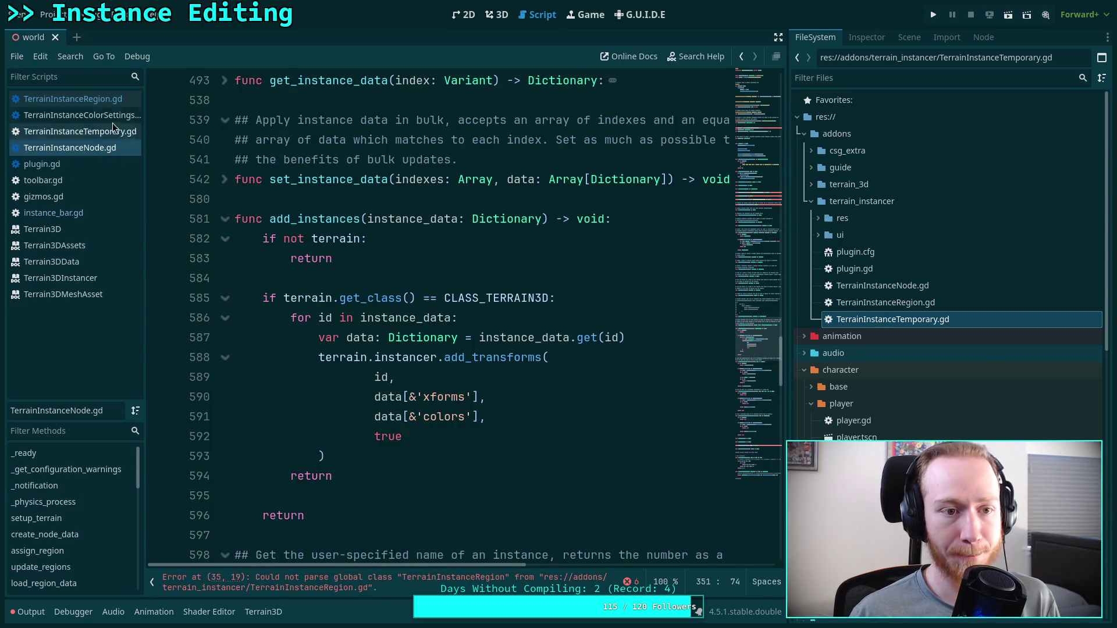
click(112, 104)
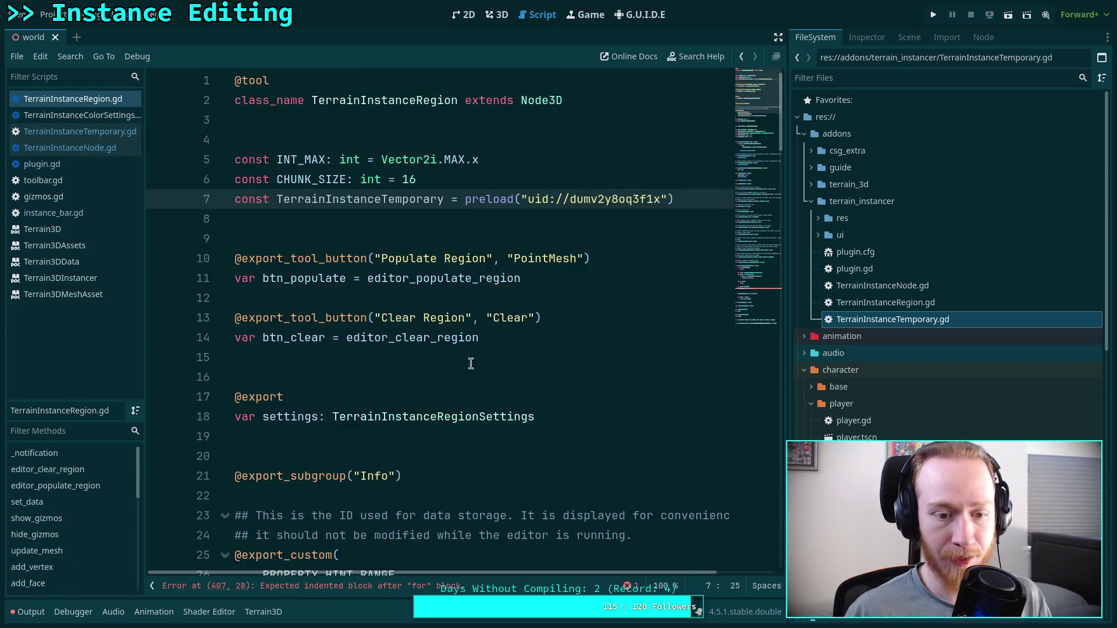
scroll(464, 363, down, 20)
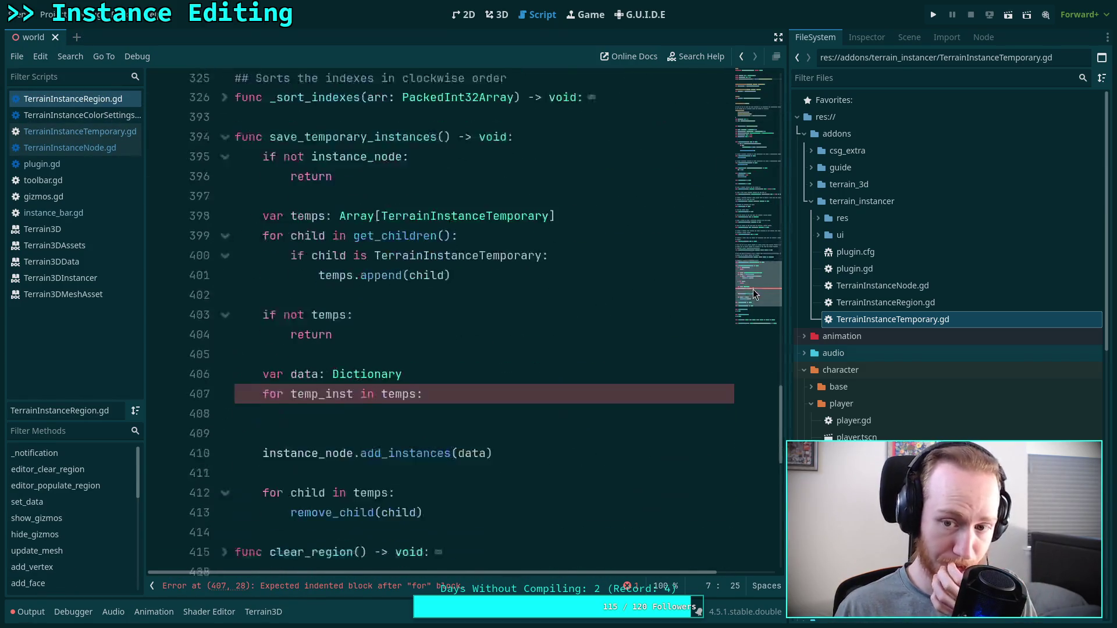
click(490, 401)
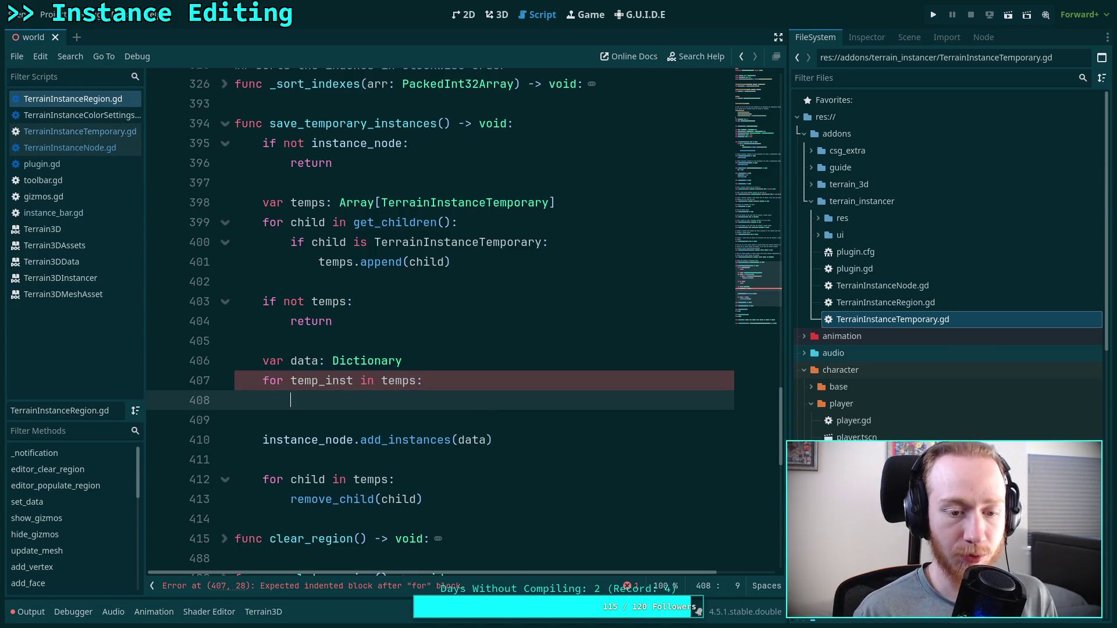
text(if not )
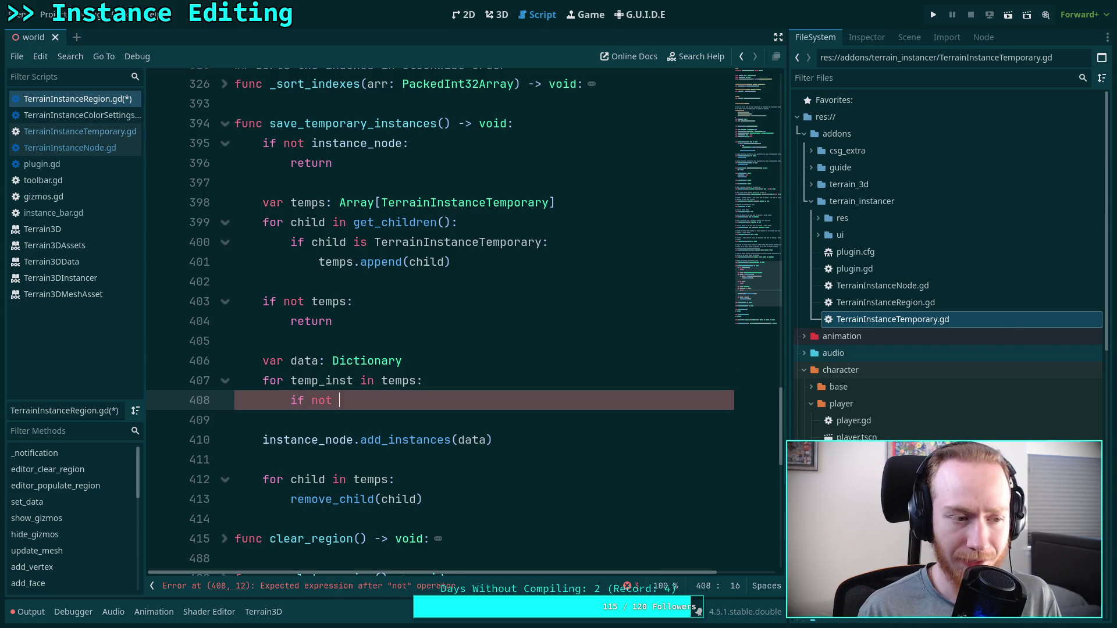
text(data.has(temp_inst.i)
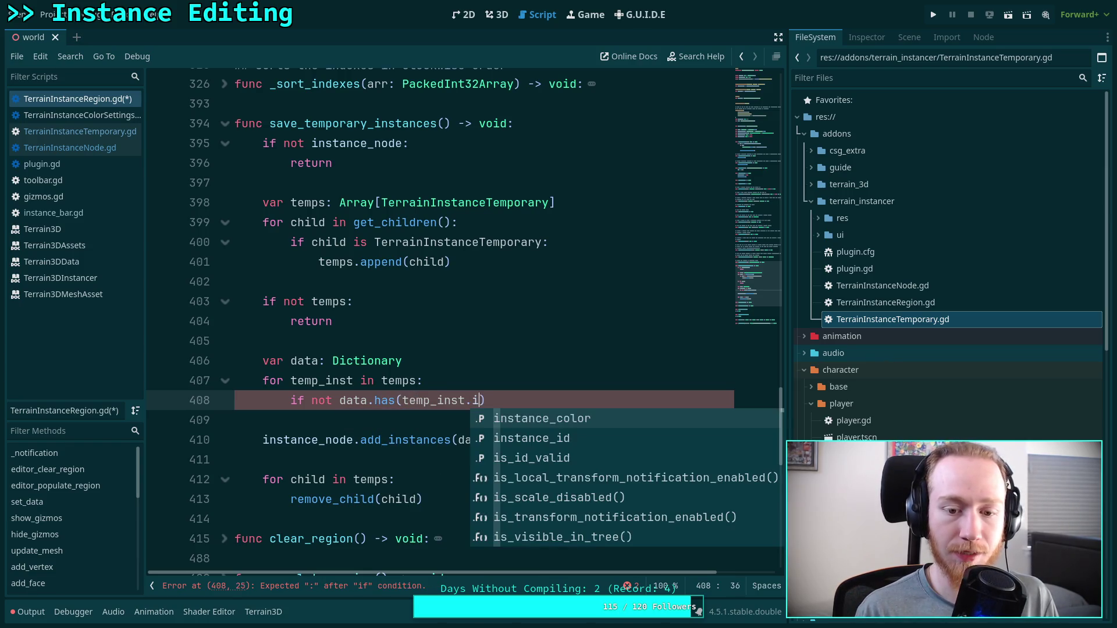
key(Down)
key(Return)
text(:)
key(Return)
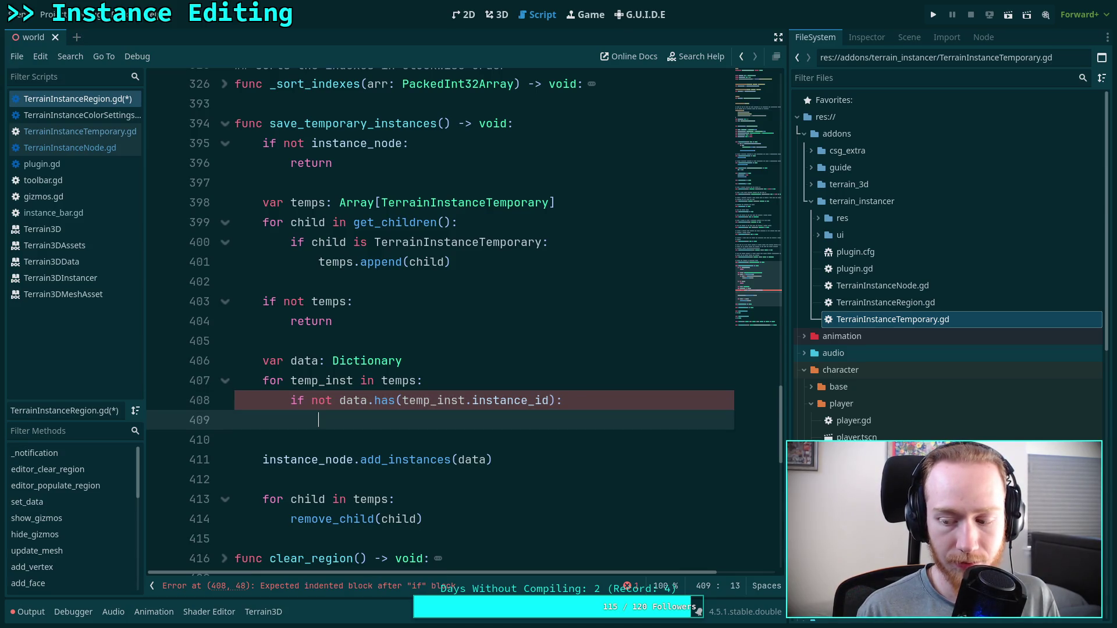
text(data.set)
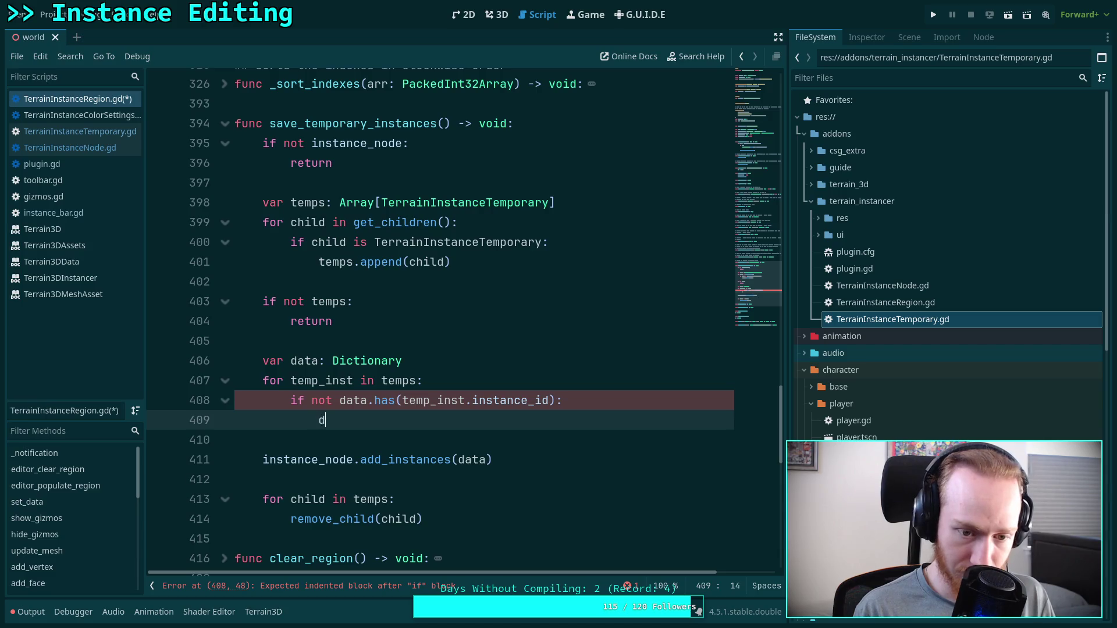
key(Return)
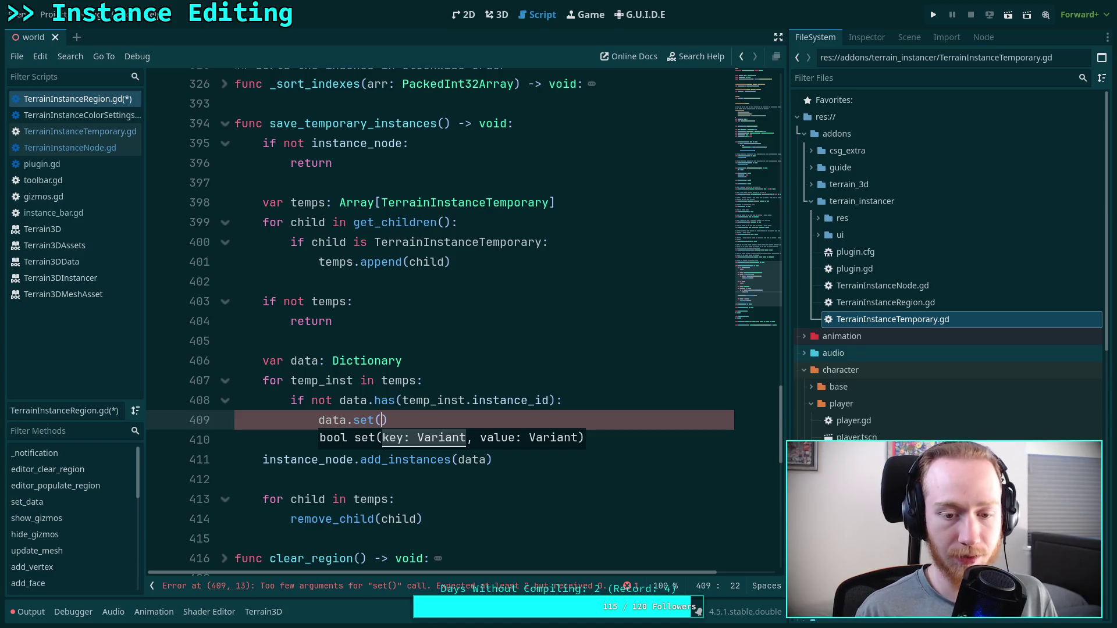
text(temp_in)
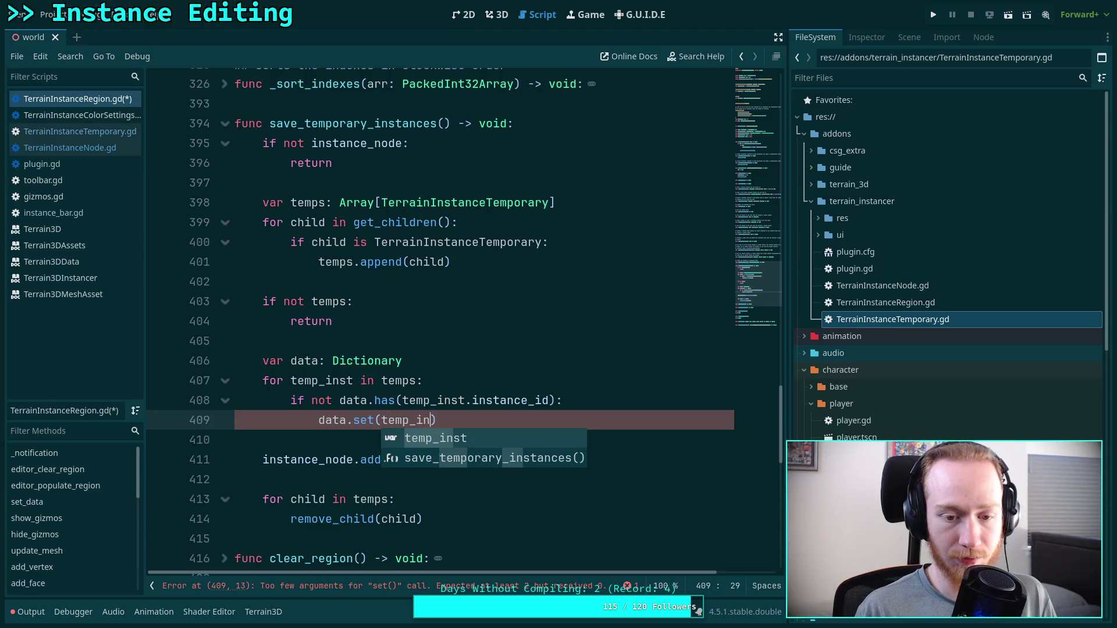
Step: Declare 'var id: int = temp_inst.instance_id' and 'var color: Color = temp_inst.instance_color' in the loop
click(424, 381)
key(Return)
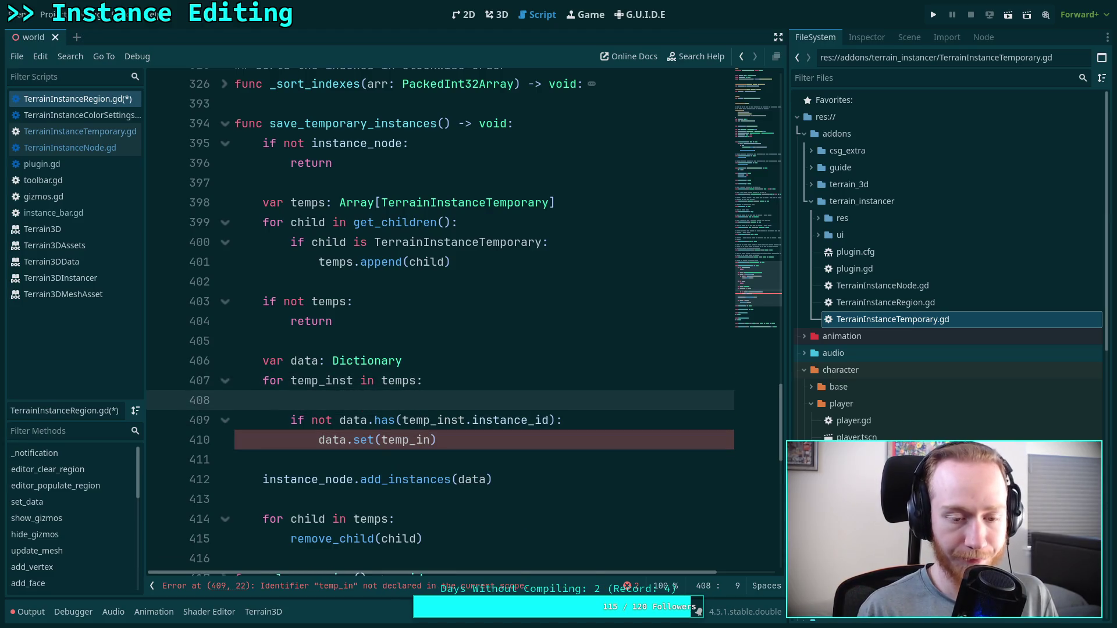
text(var id: int = temp_inst.inst)
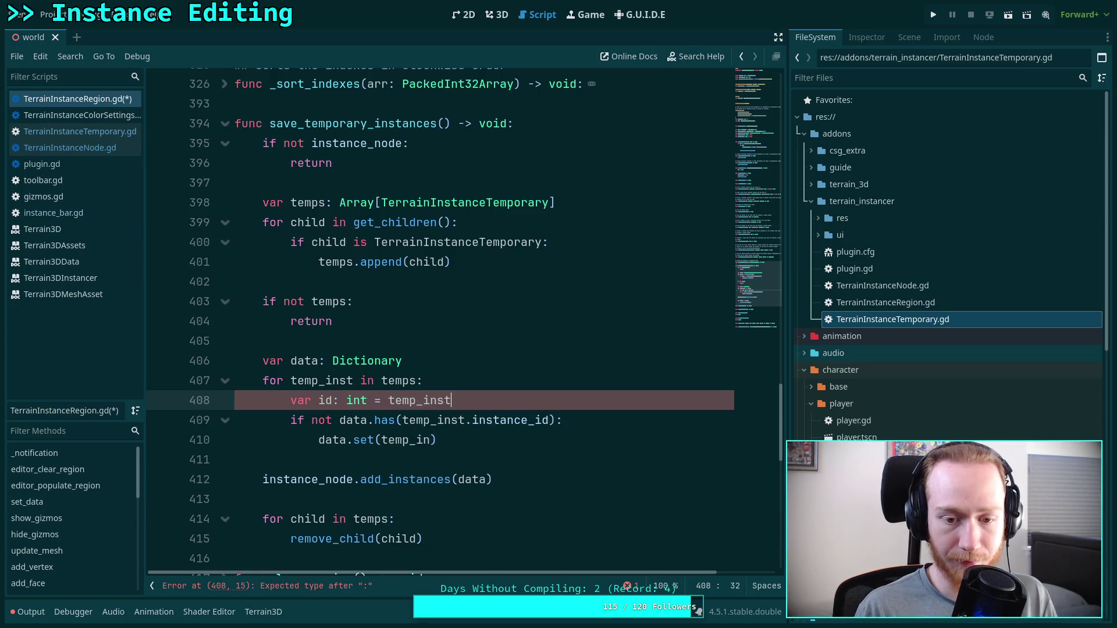
key(Down)
key(Return)
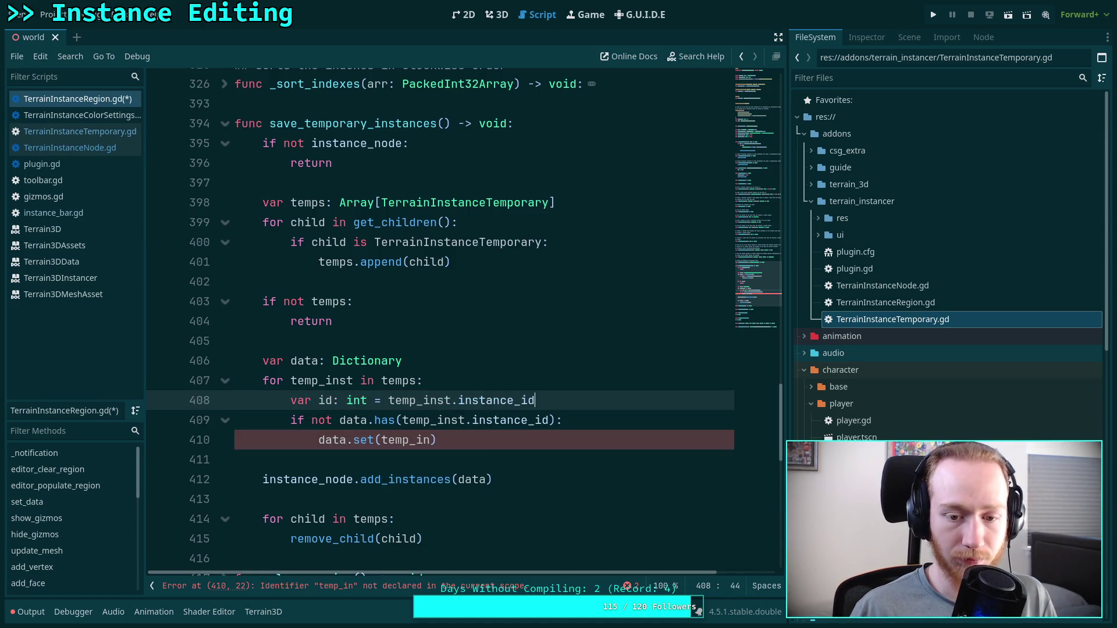
key(Return)
text(var color:)
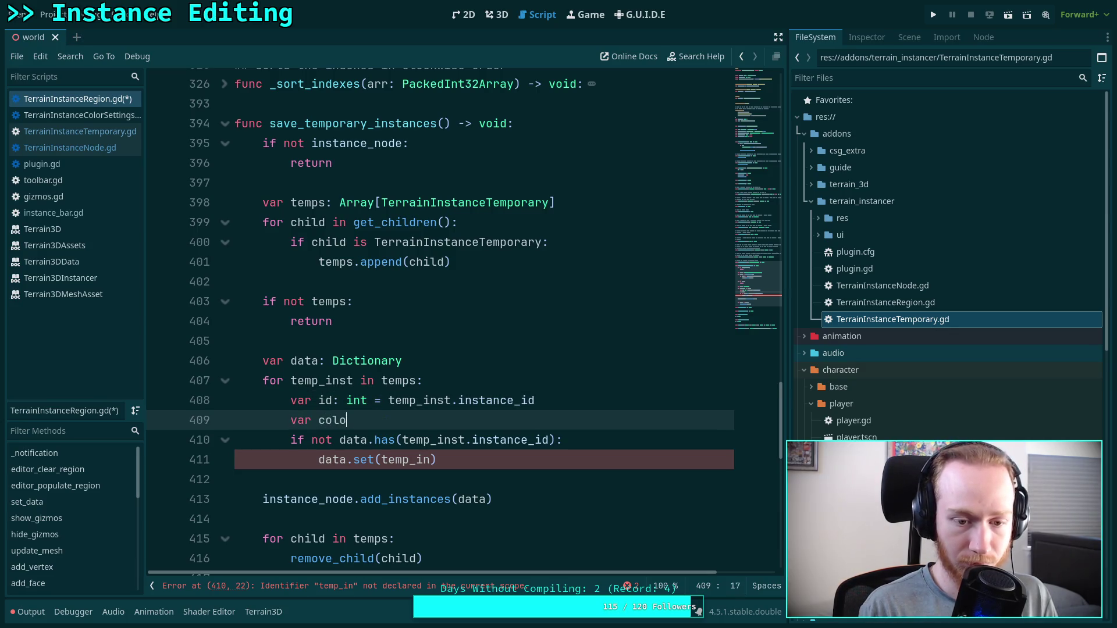
text( Color = temp_inst.)
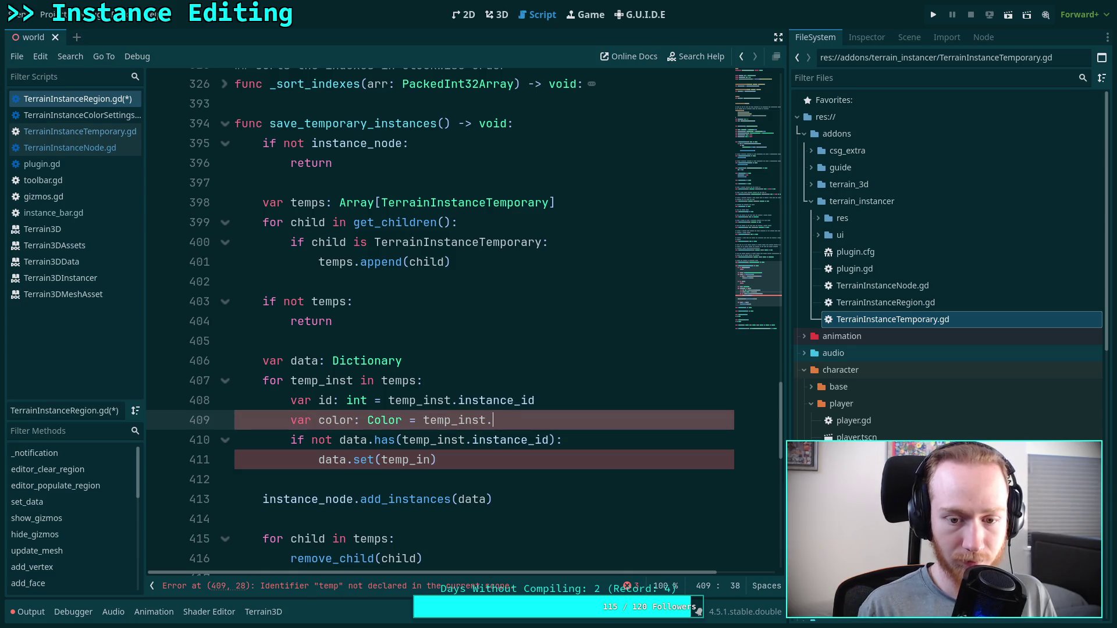
text(instanc)
key(Return)
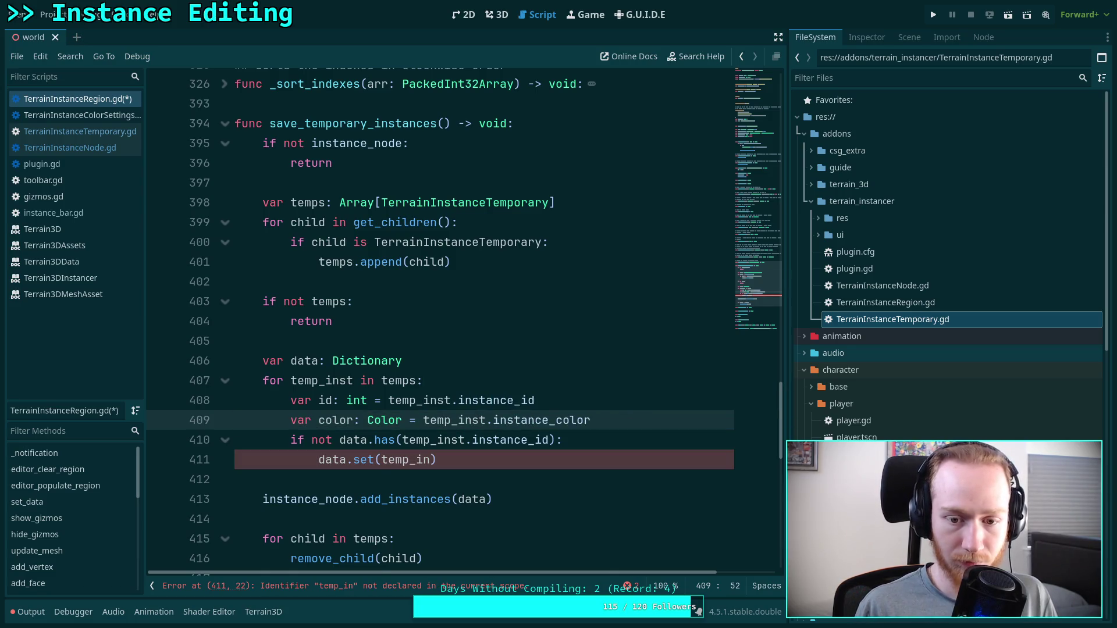
key(Return)
Step: Declare 'var xform: Transform3D = temp_inst.global_transform' below the color variable
text(var xform: )
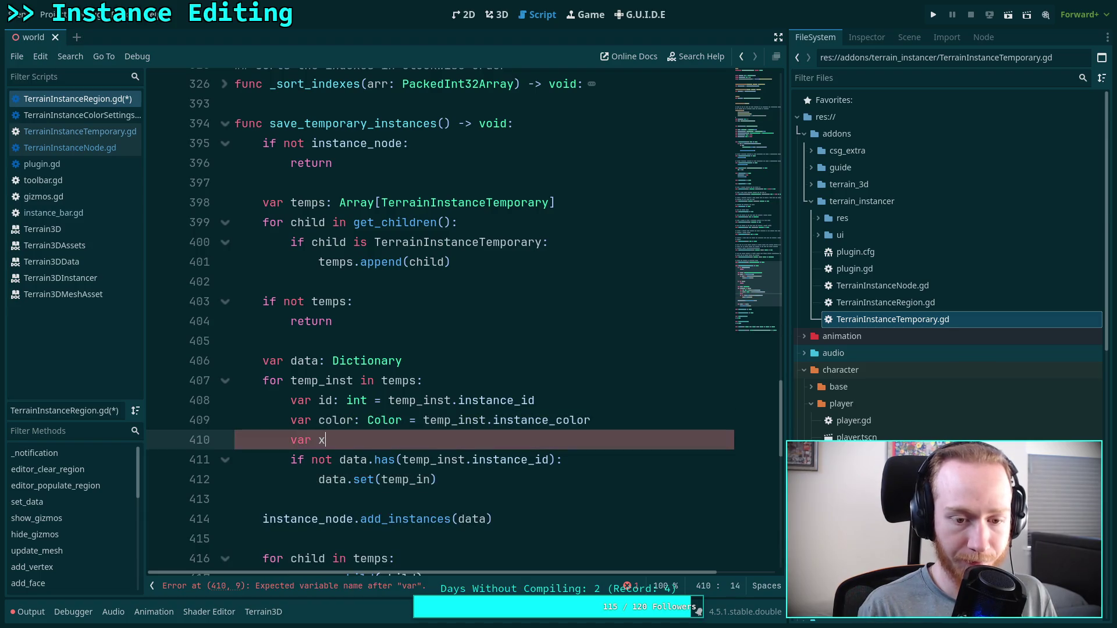
text(Transform3)
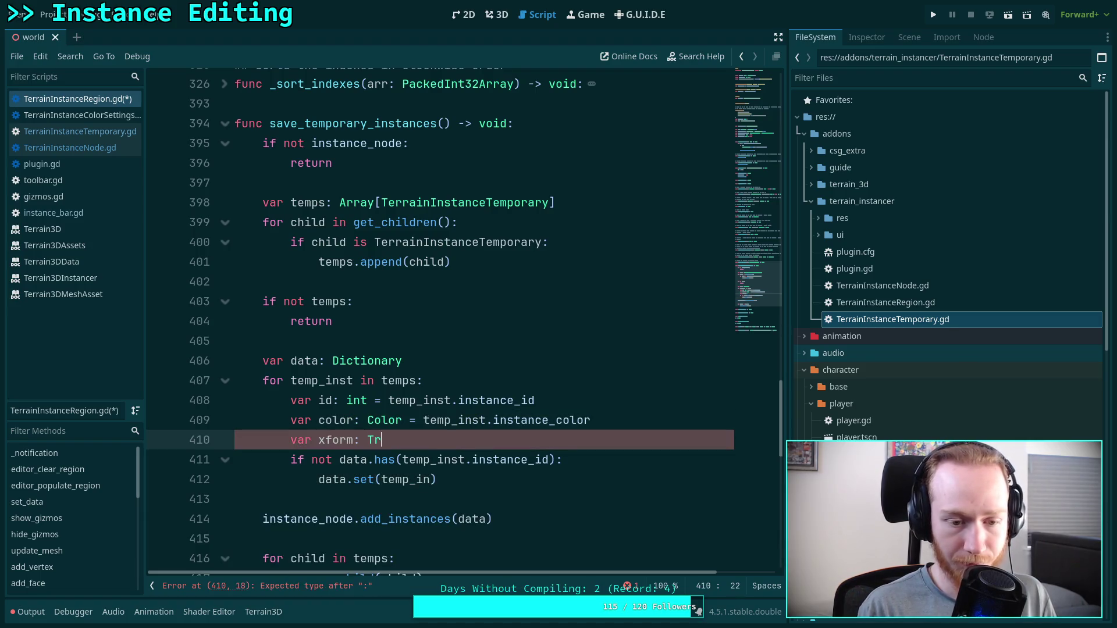
text(D = temp)
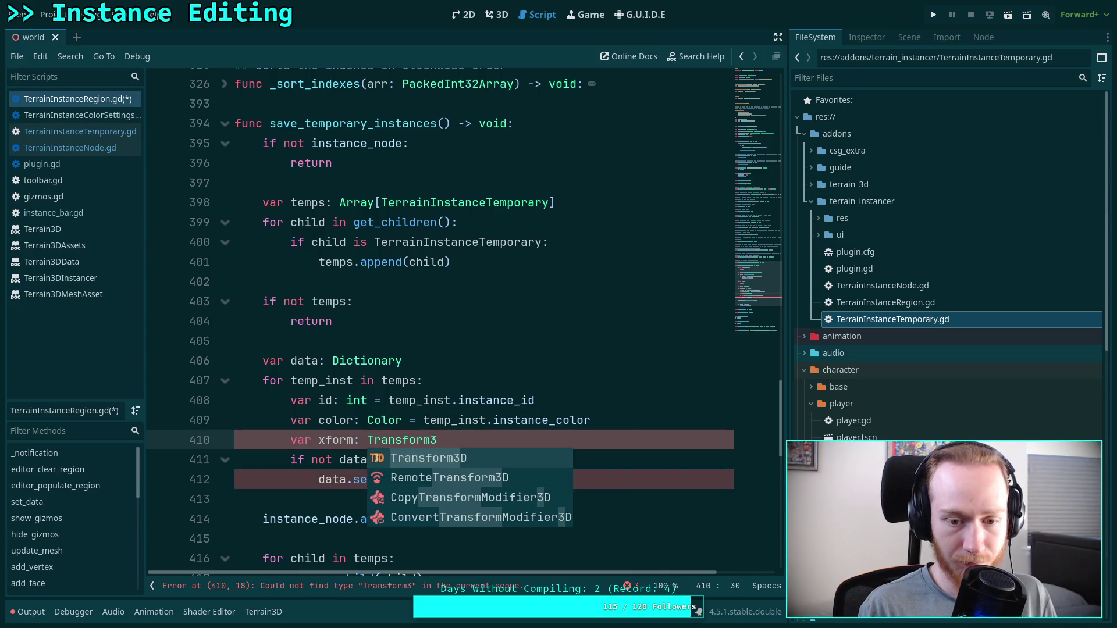
key(Return)
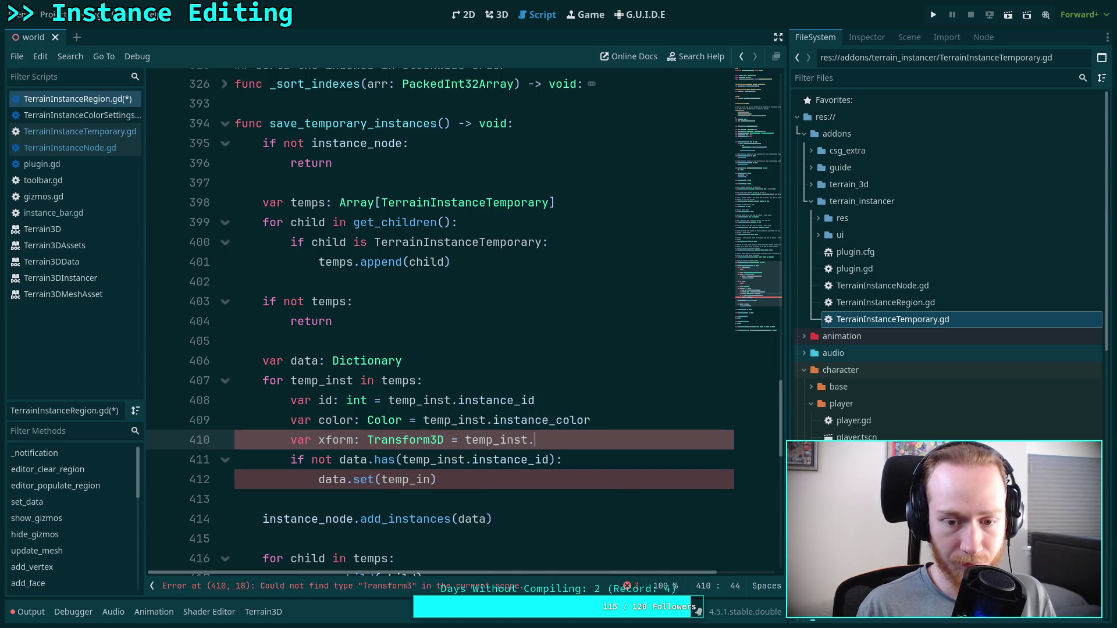
text(.tra)
key(BackSpace)
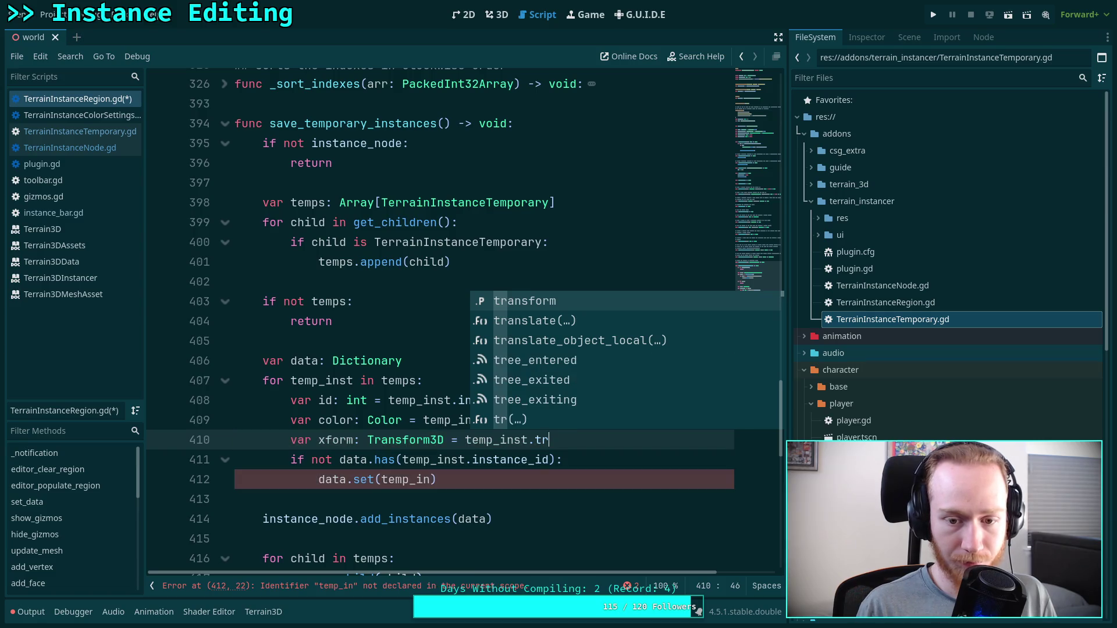
text(an)
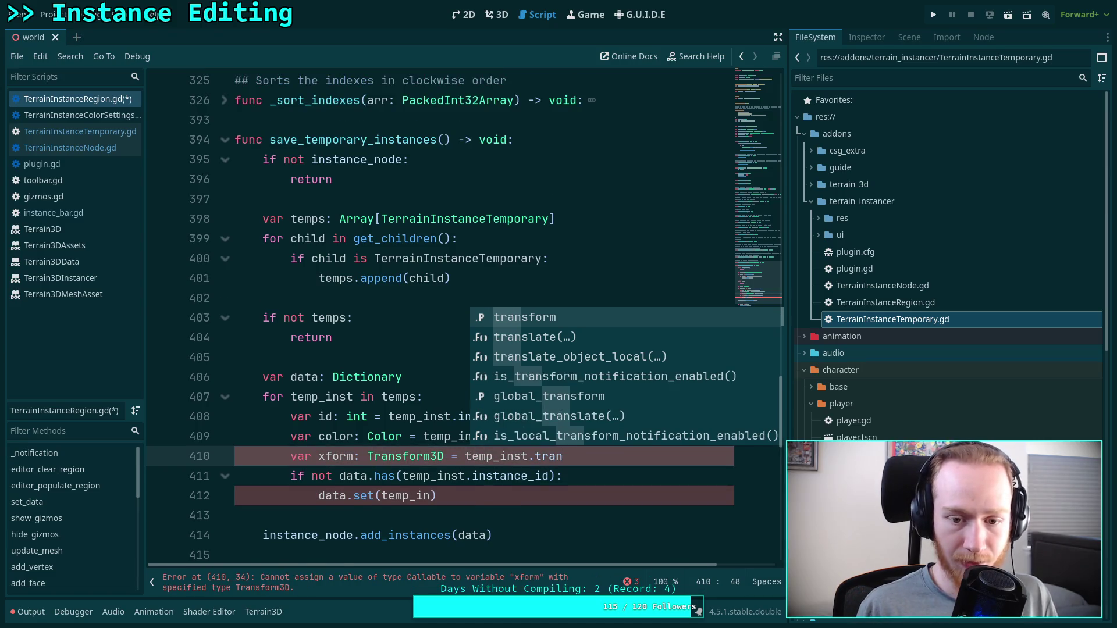
click(234, 456)
click(563, 456)
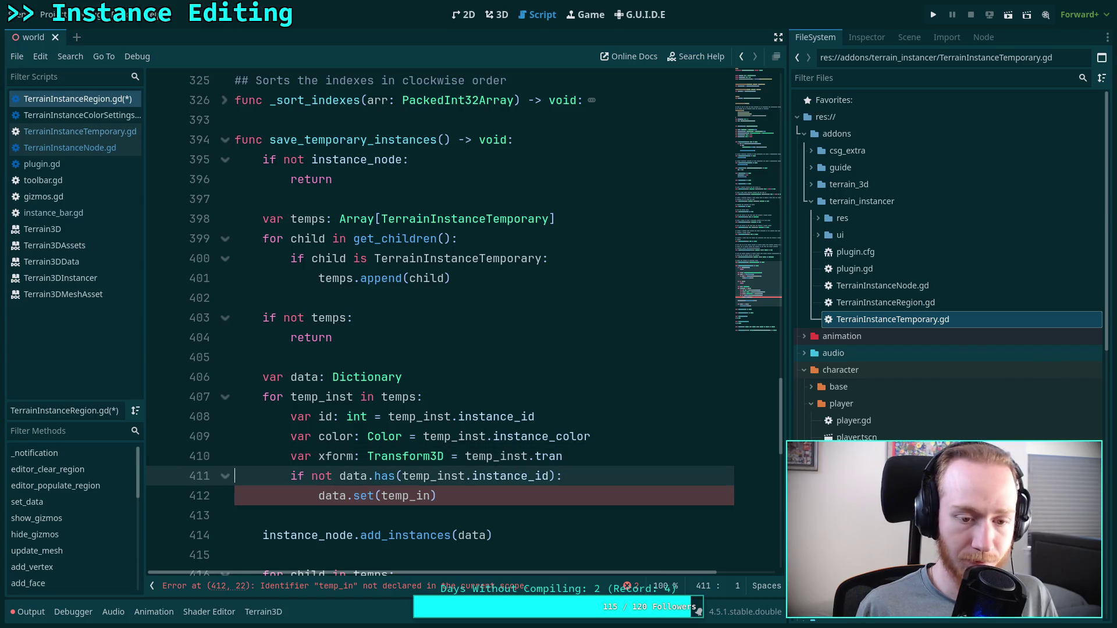
key(ctrl+space)
key(Down)
key(Down)
key(Return)
scroll(596, 465, down, 2)
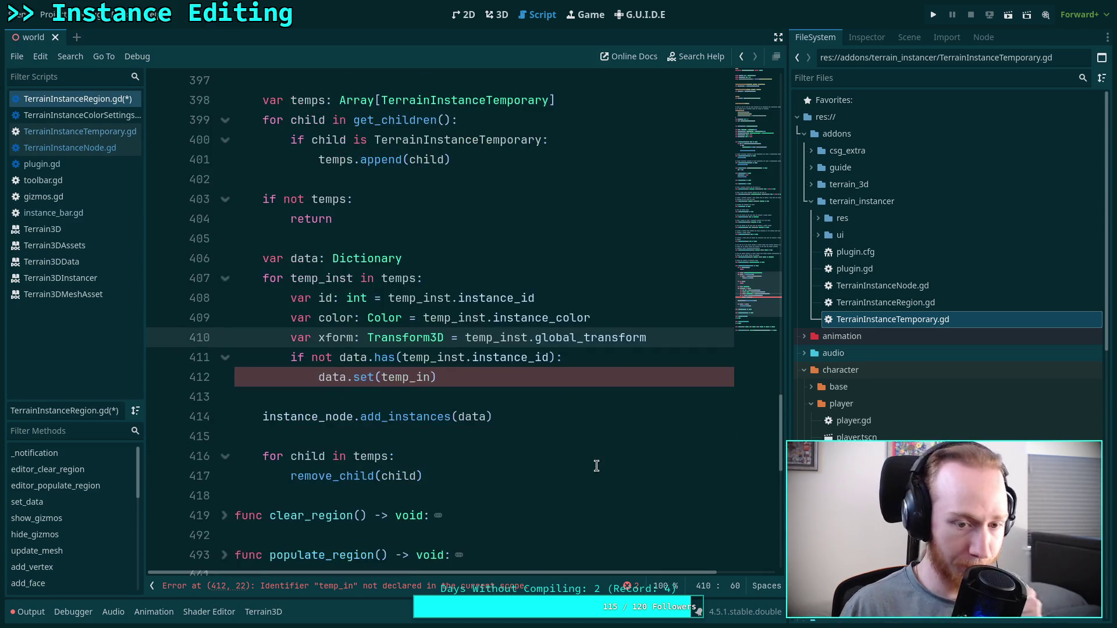
key(Return)
Step: Rewrite the call as data.set(id, { &'xforms': }), matching TerrainInstanceNode.gd's key names
click(431, 397)
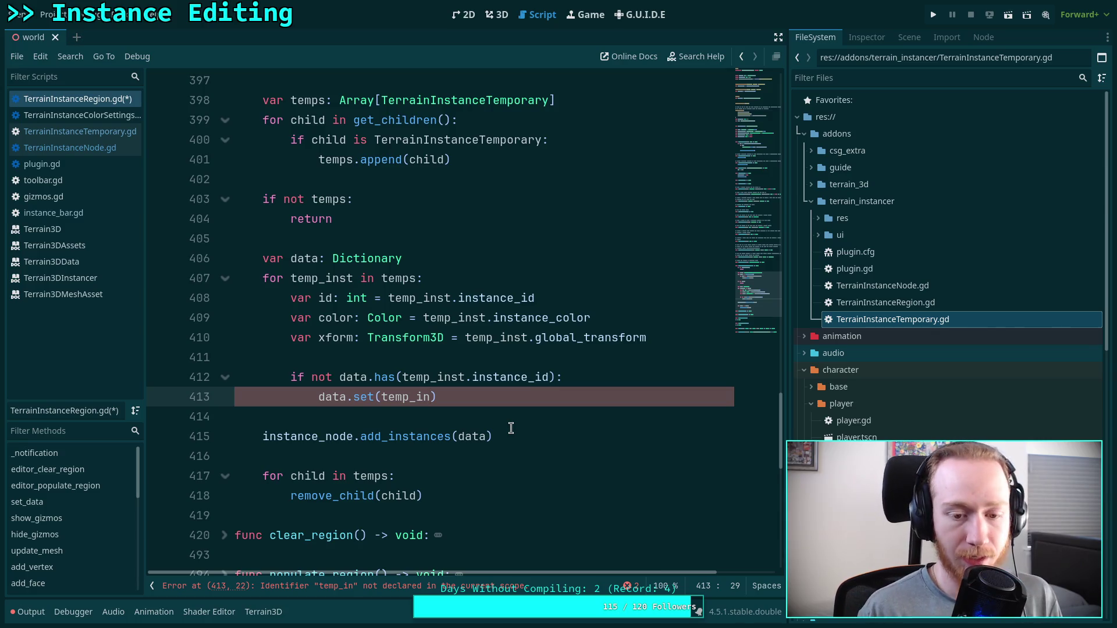
key(BackSpace)
key(BackSpace)
key(BackSpace)
text(id,)
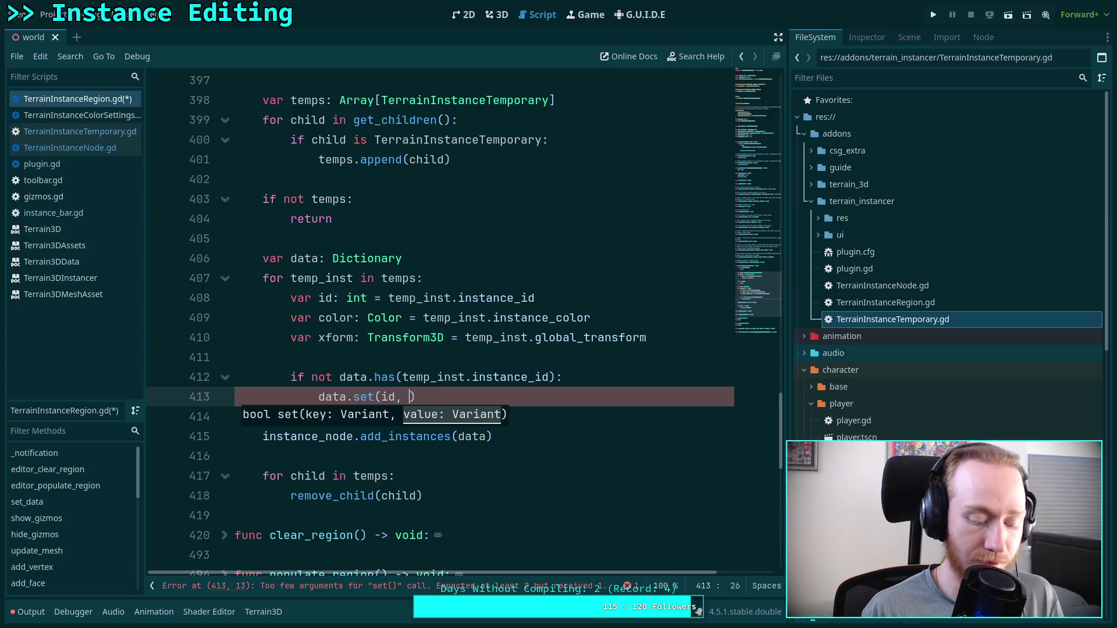
text( ?)
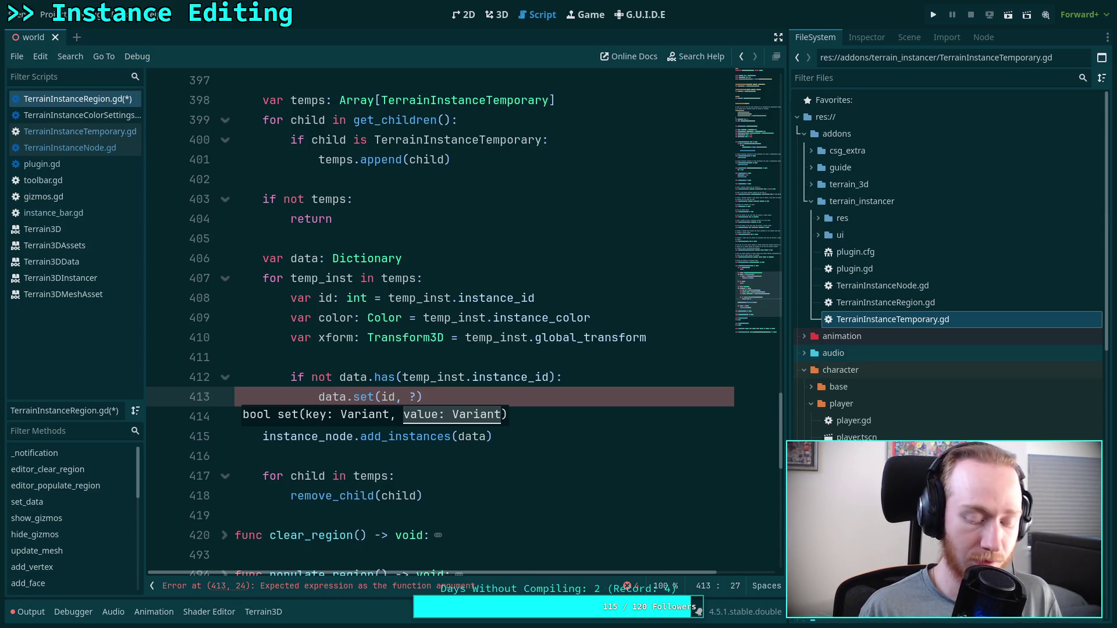
text({ )
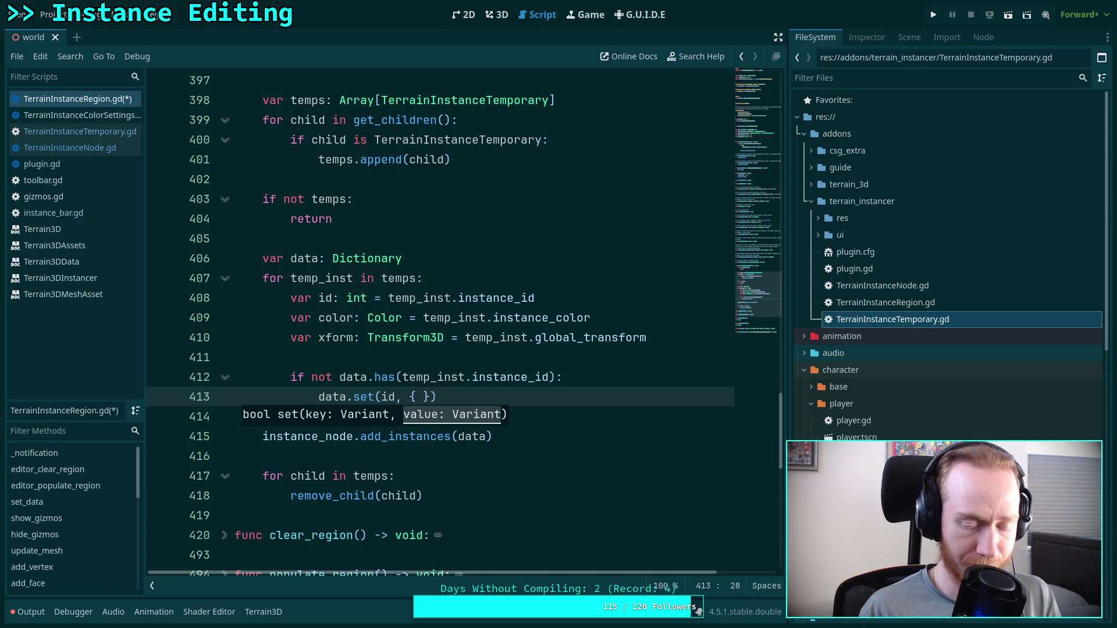
text(&')
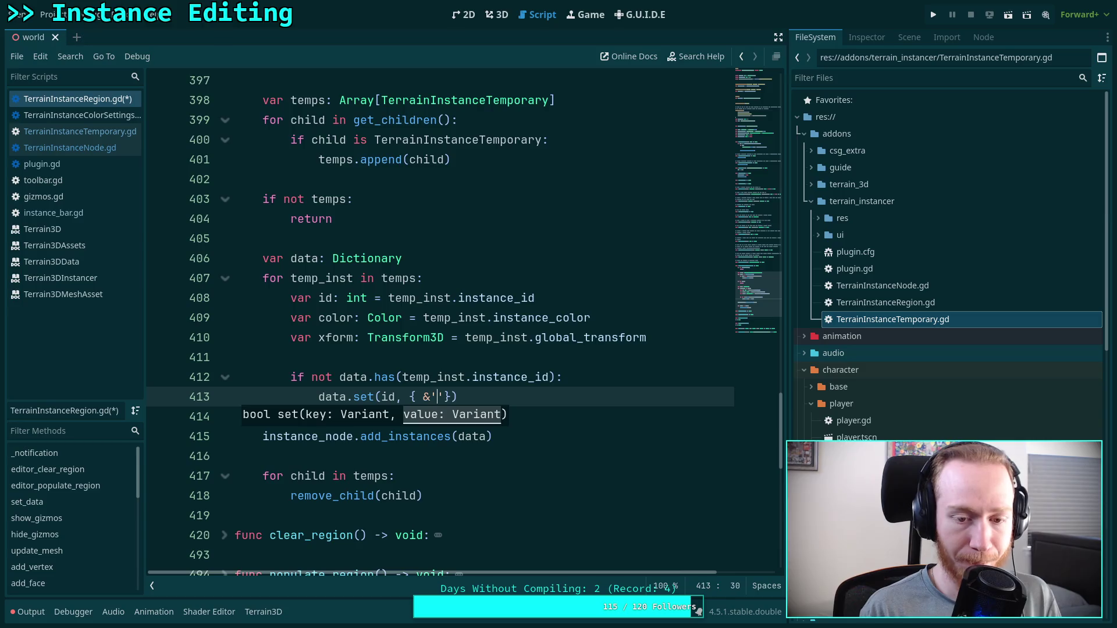
text(xforms)
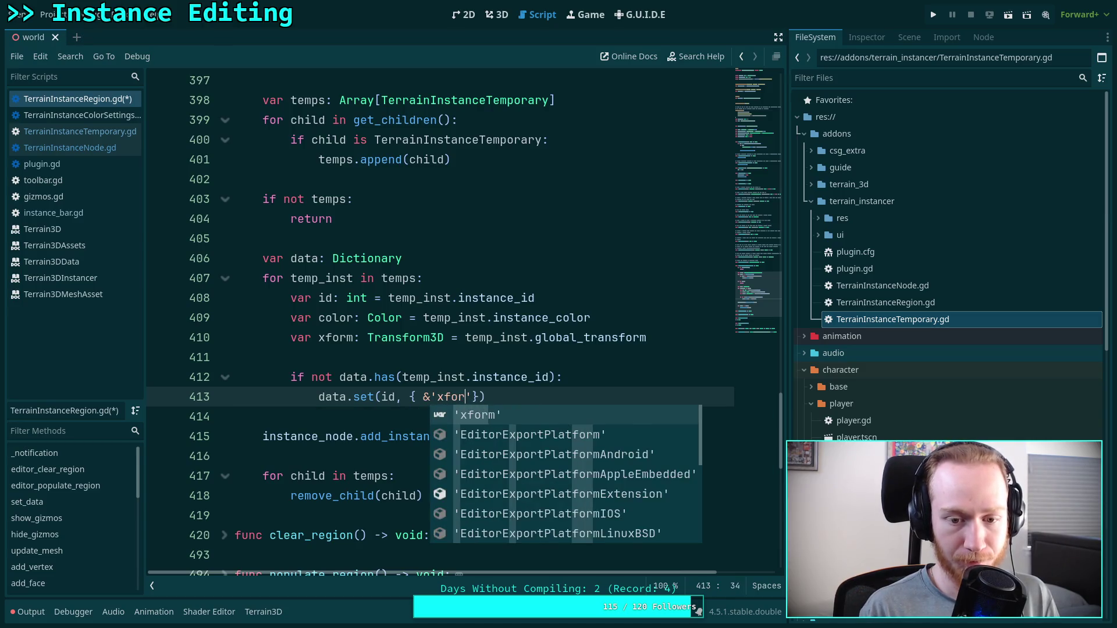
click(78, 148)
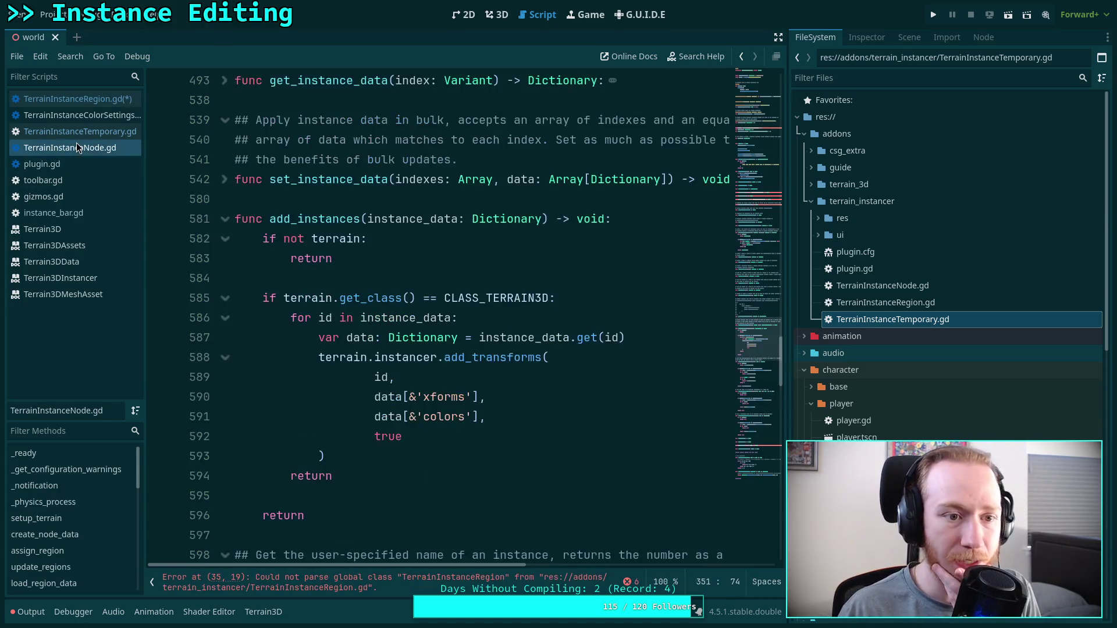
click(111, 101)
text('xforms)
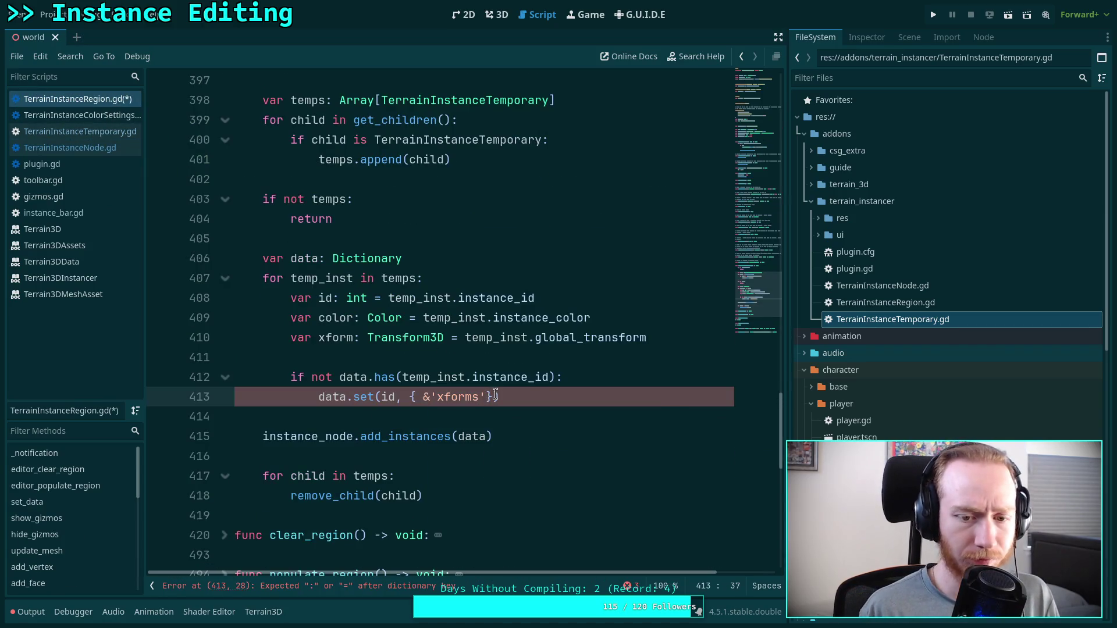
text(:)
click(646, 378)
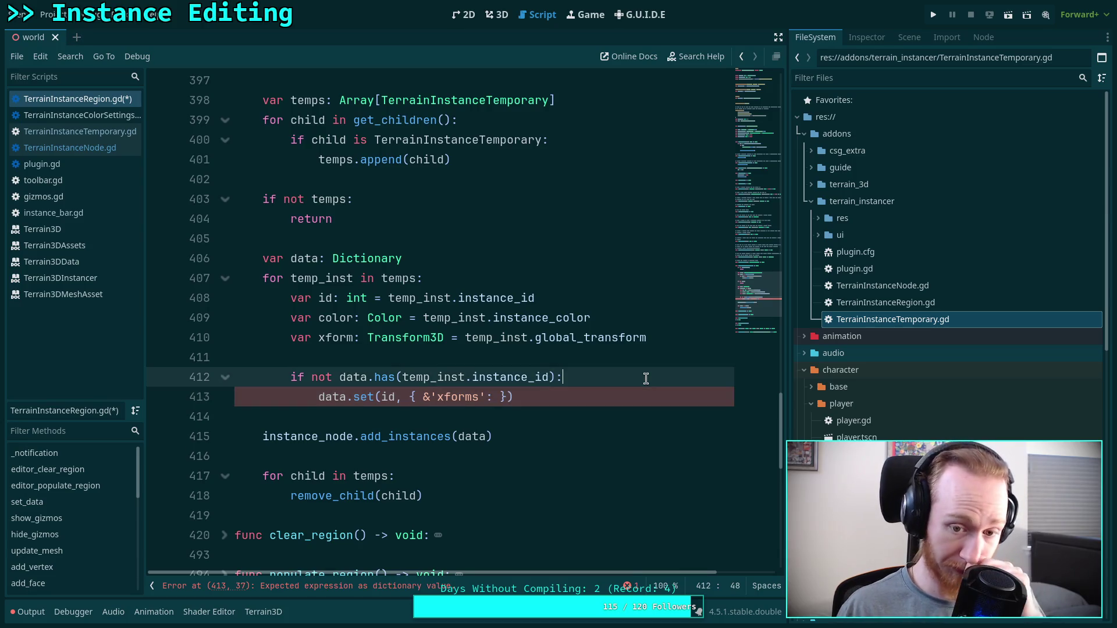
Step: Declare 'var xforms: Array[Transform3D] = [xform]' and 'var colors: PackedColorArray = [color]' under the if
key(Return)
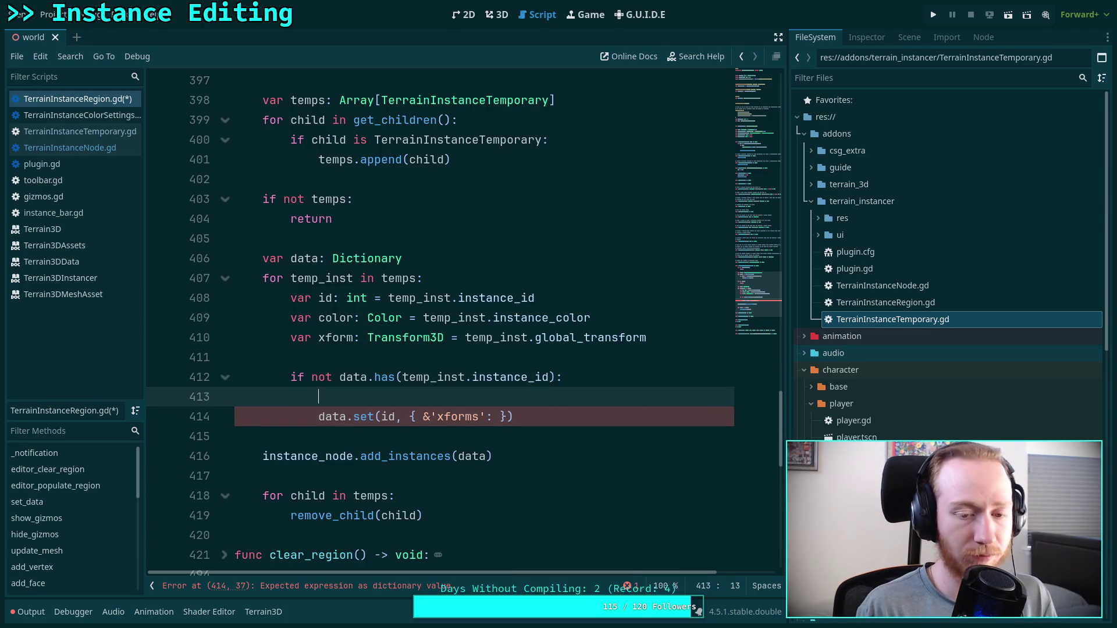
text(var )
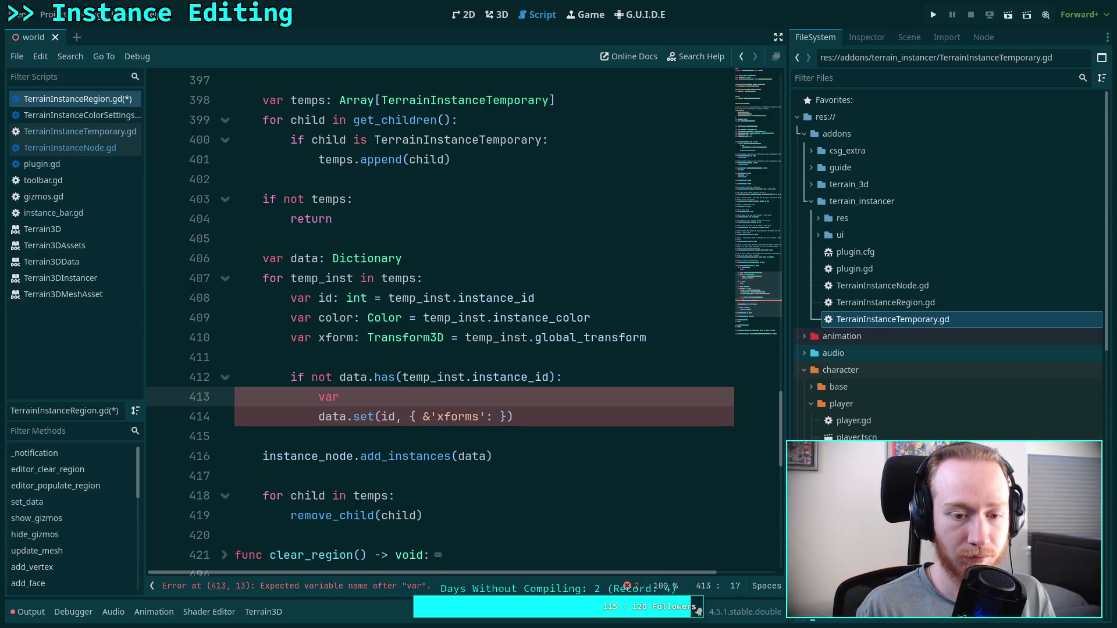
text(xforms)
key(BackSpace)
key(BackSpace)
text(ms)
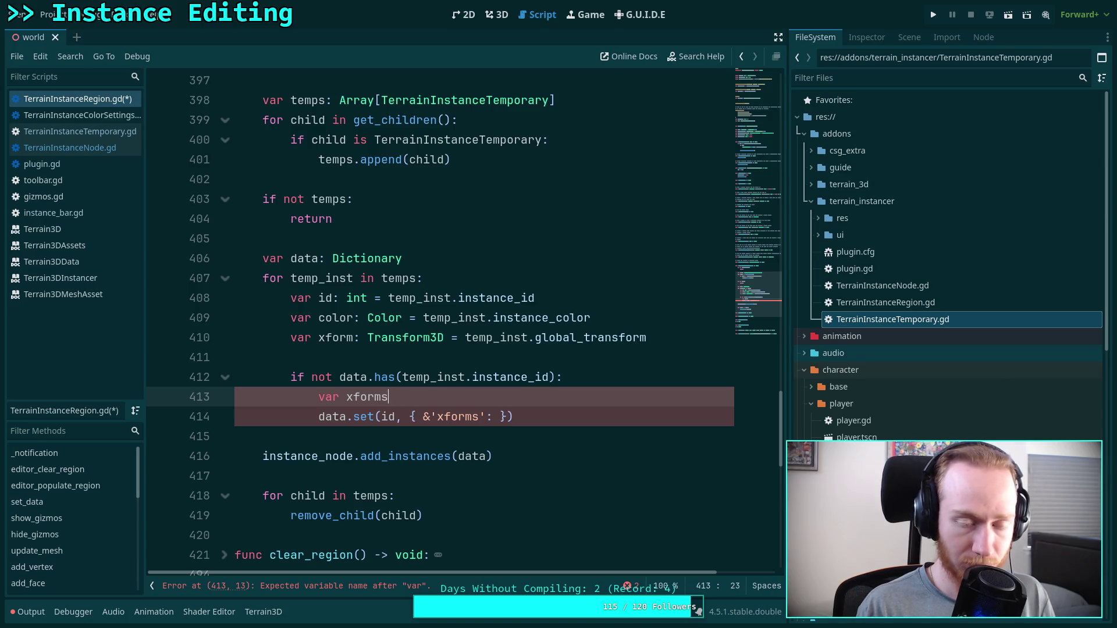
text(: )
text(Array[Transfo)
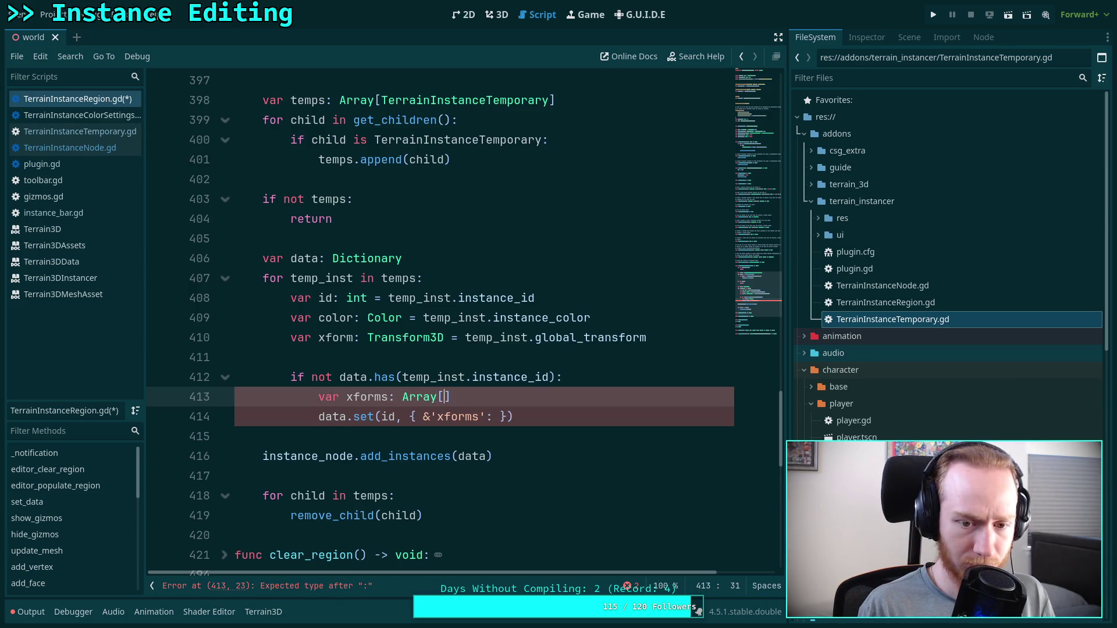
text(rm3D)
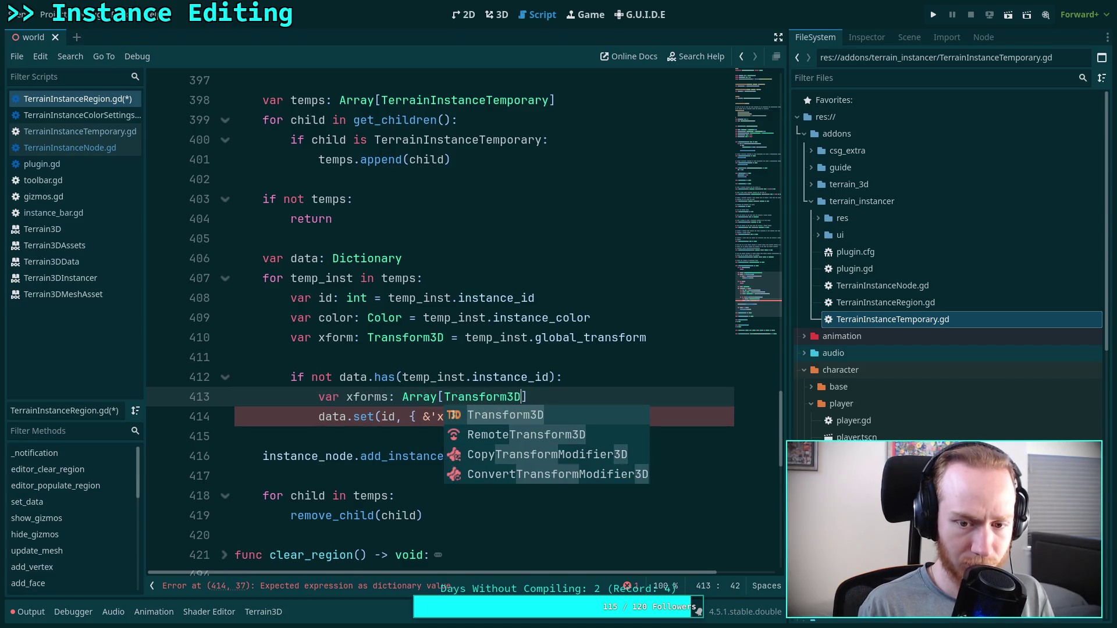
key(Escape)
text(= [xform)
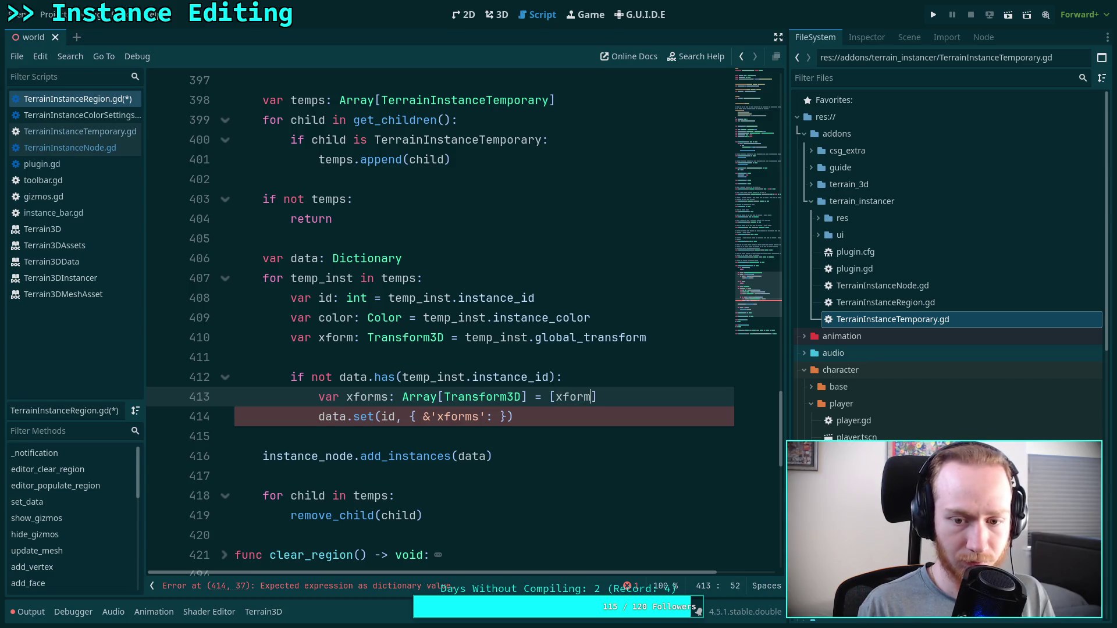
key(Return)
text(var c)
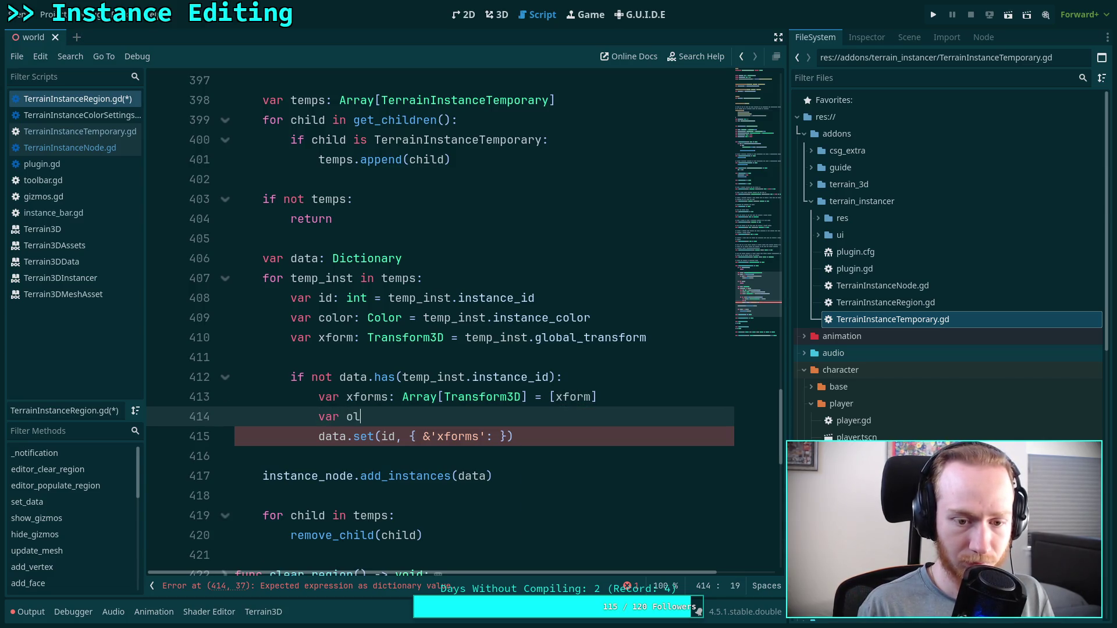
text(olor)
key(BackSpace)
key(BackSpace)
key(BackSpace)
text(lorl)
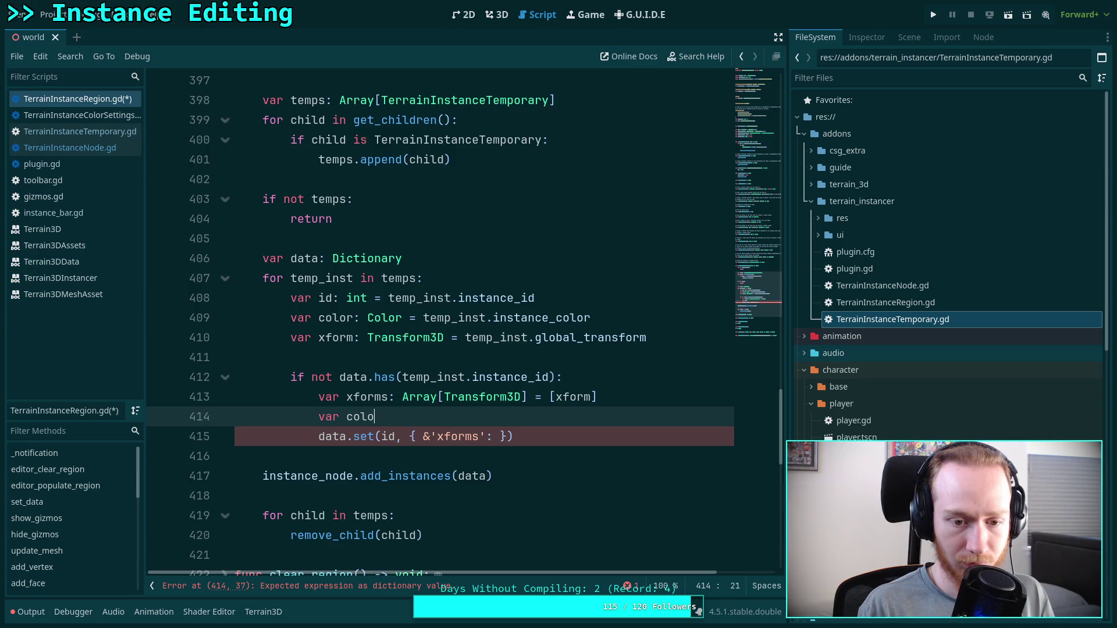
key(BackSpace)
text(s: PackedC)
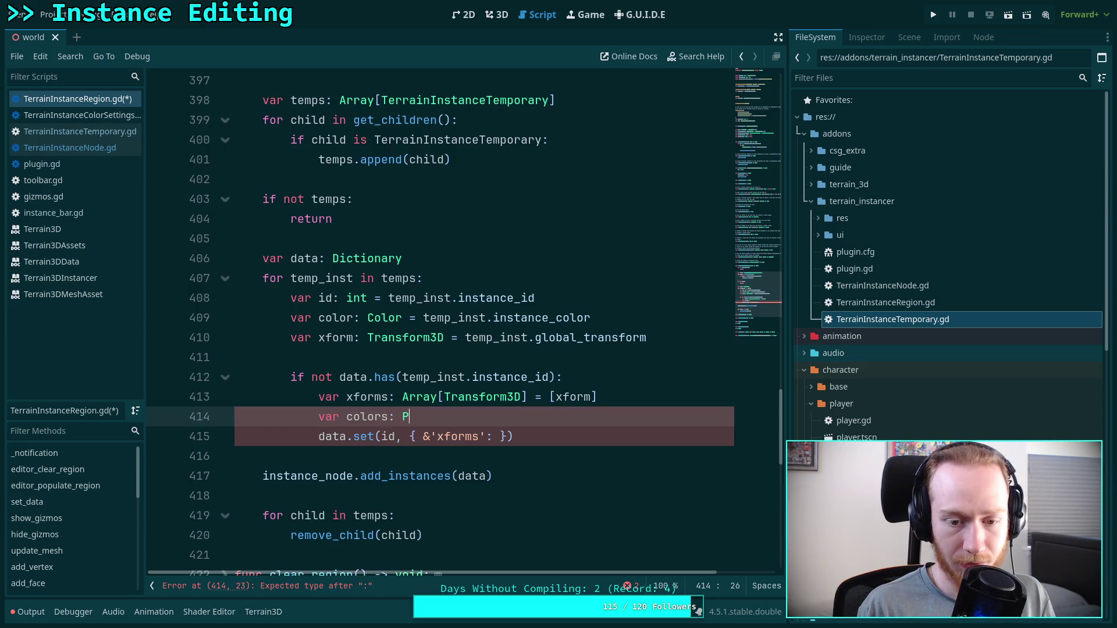
key(Return)
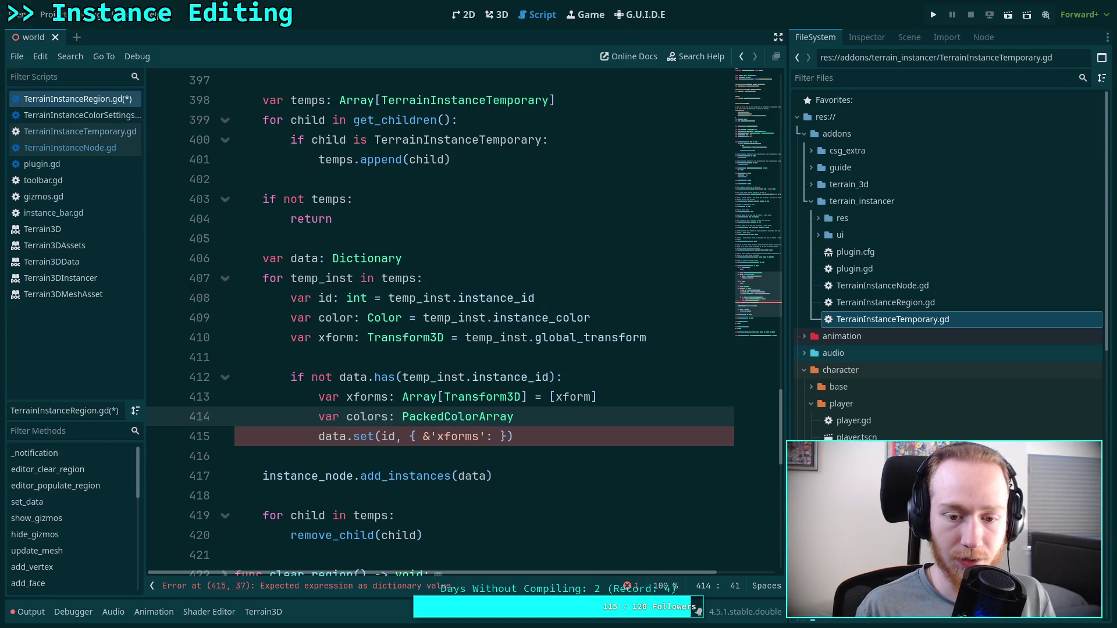
text([color)
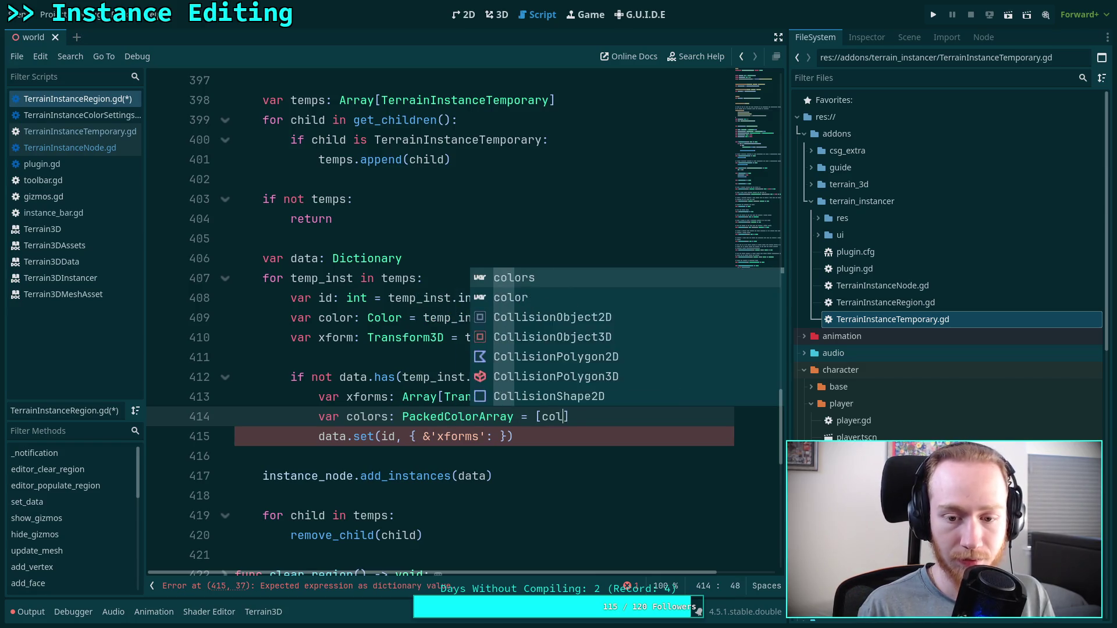
key(Escape)
Step: Complete data.set with &'xforms': xforms and &'colors': colors, then add continue
click(501, 438)
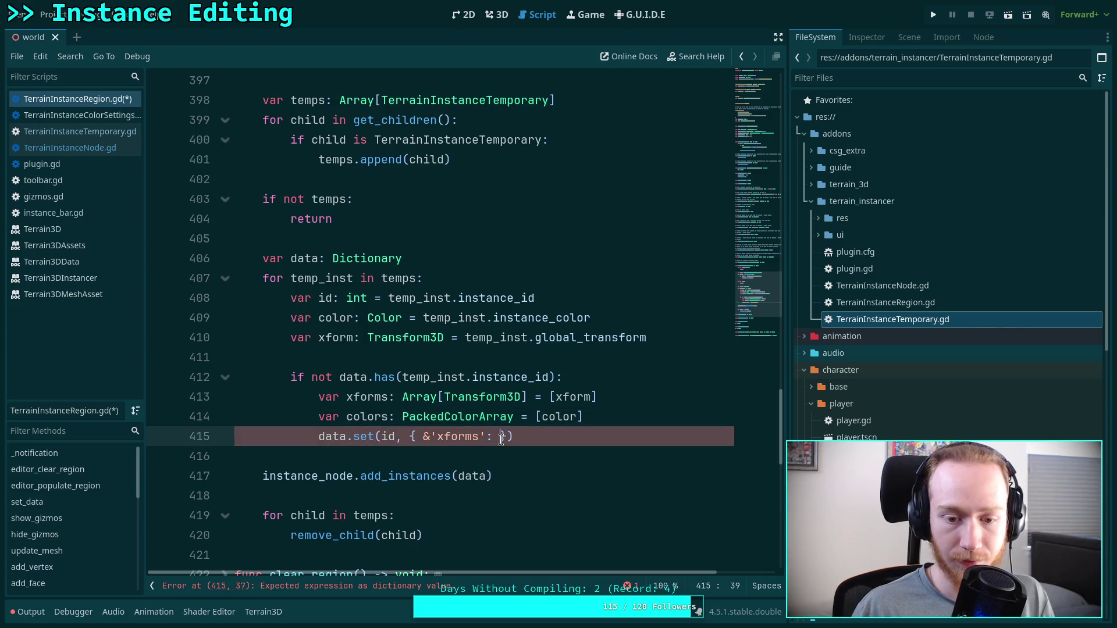
text(xforms,)
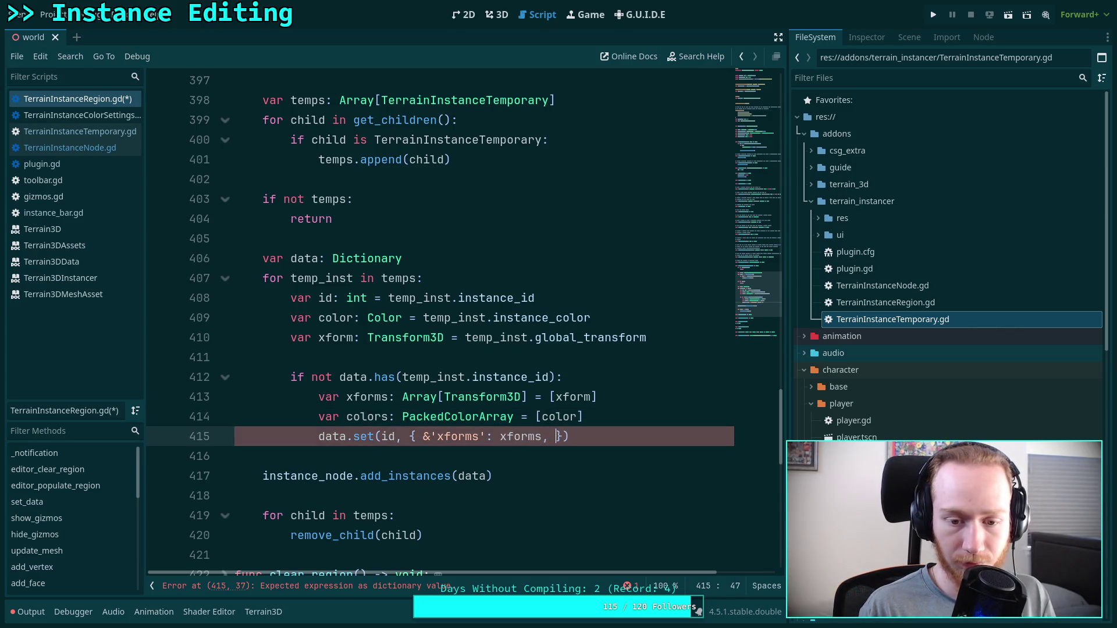
key(Escape)
text(&'color)
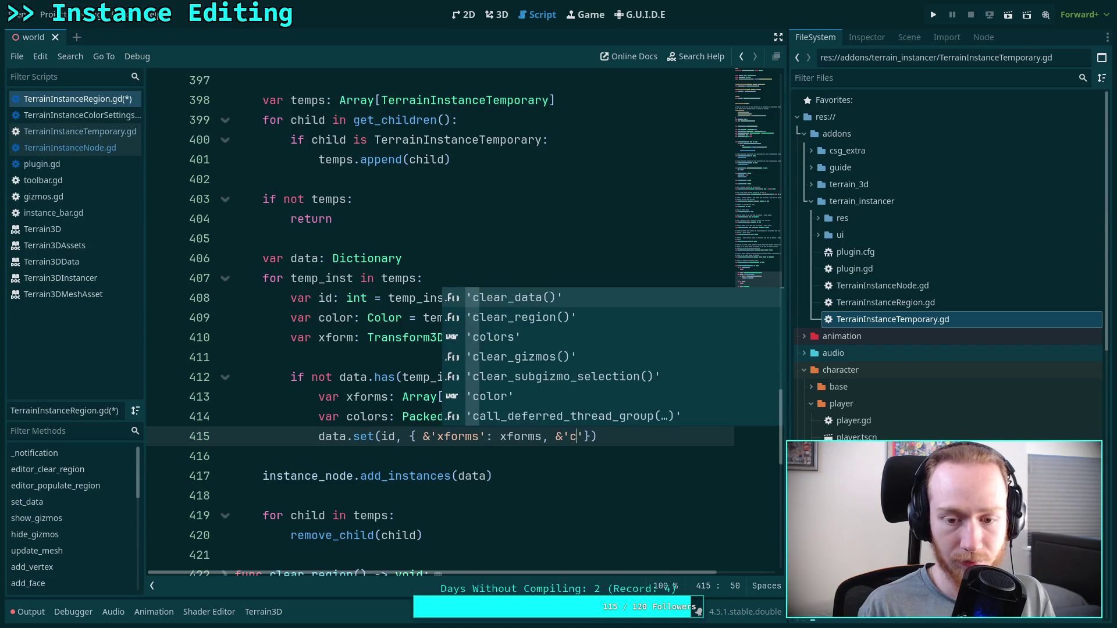
text(s': )
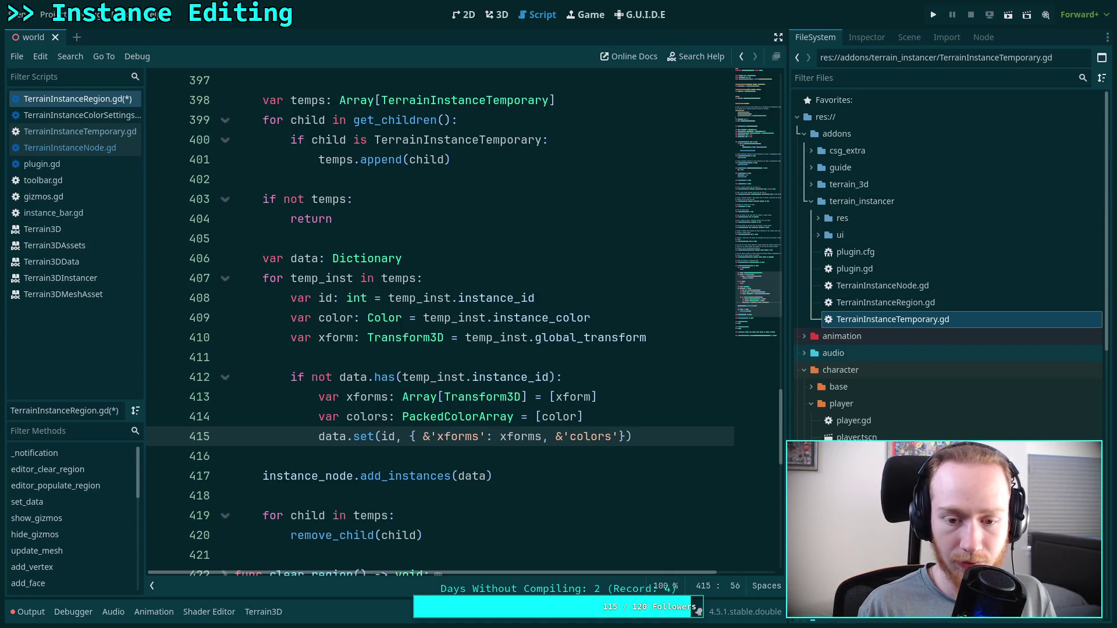
text(colors)
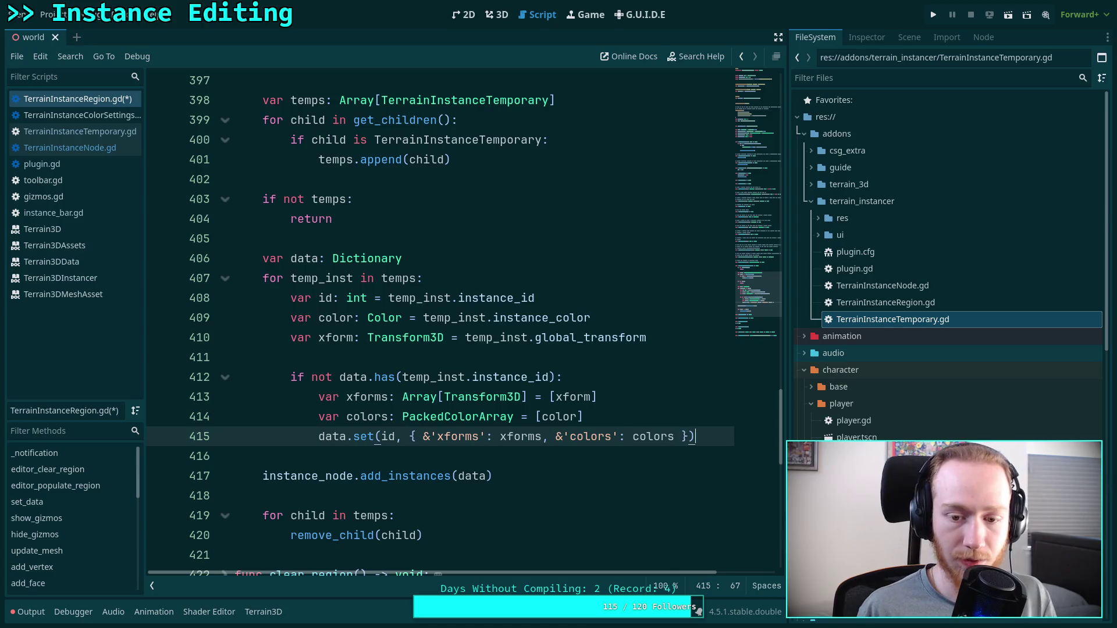
key(ctrl+Return)
text(continue)
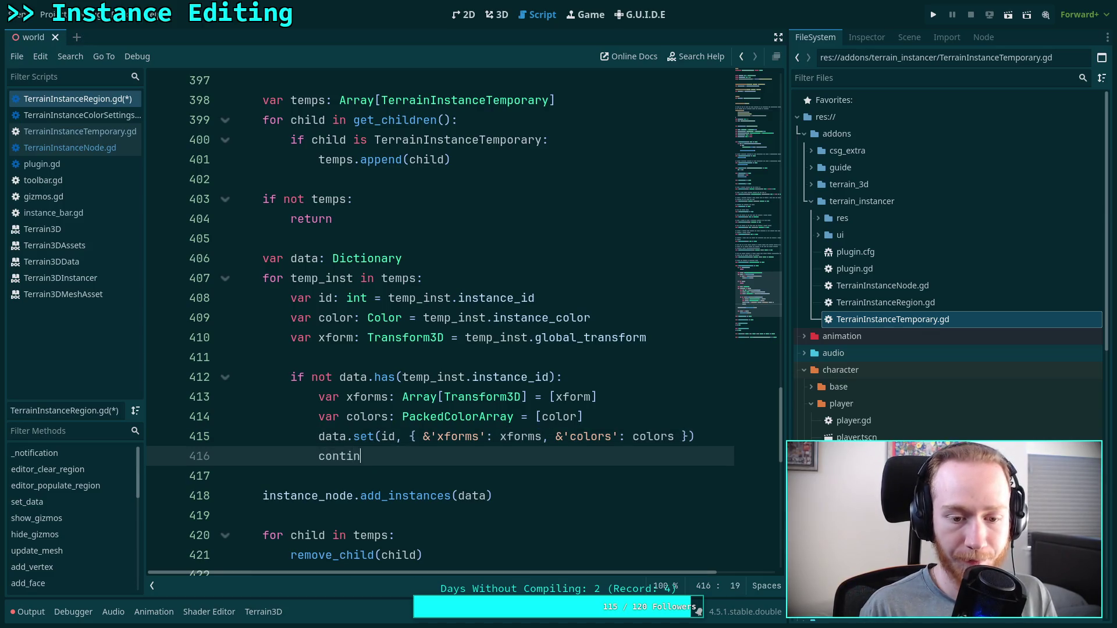
key(Return)
key(Return)
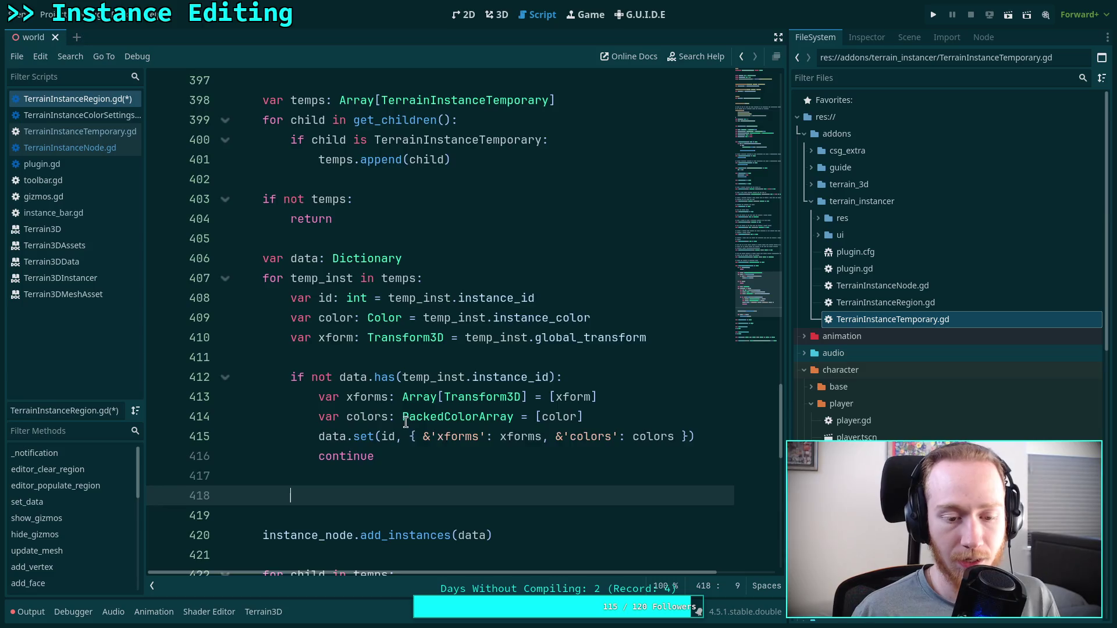
scroll(406, 421, down, 1)
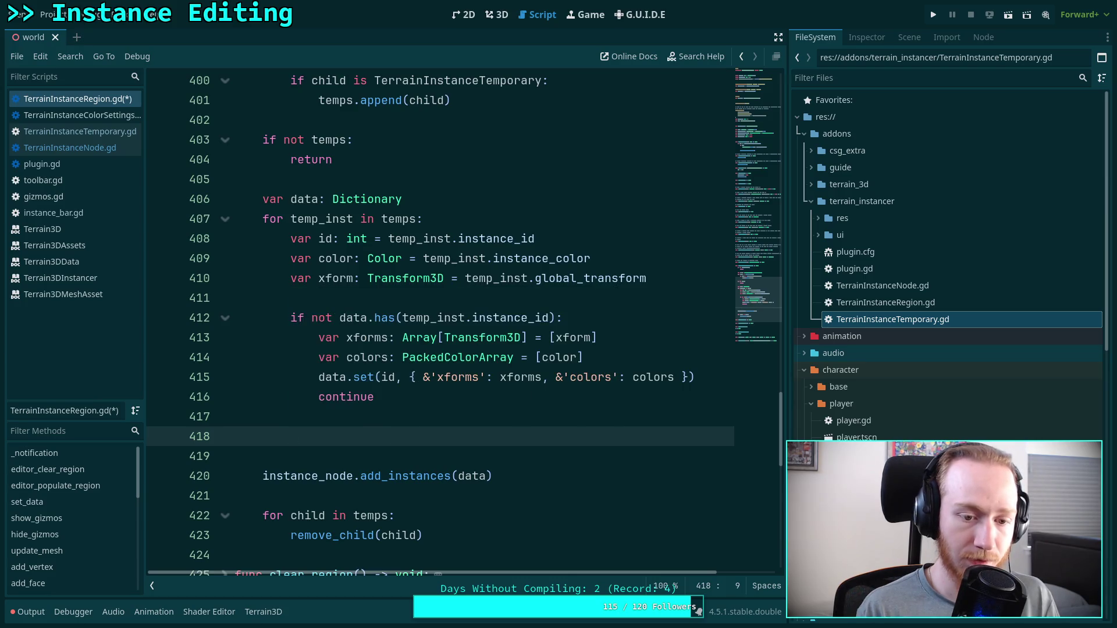
Step: Fetch inst_data from data by id and read its xforms with inst_data.get(&'xforms')
text(var inst_data: )
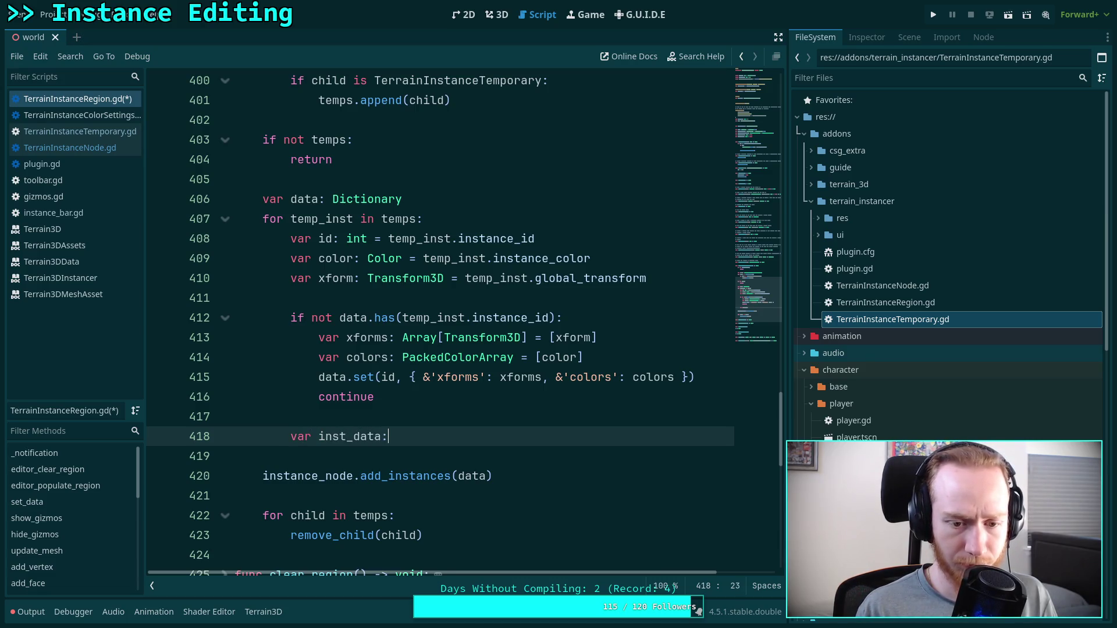
text(Dictionary)
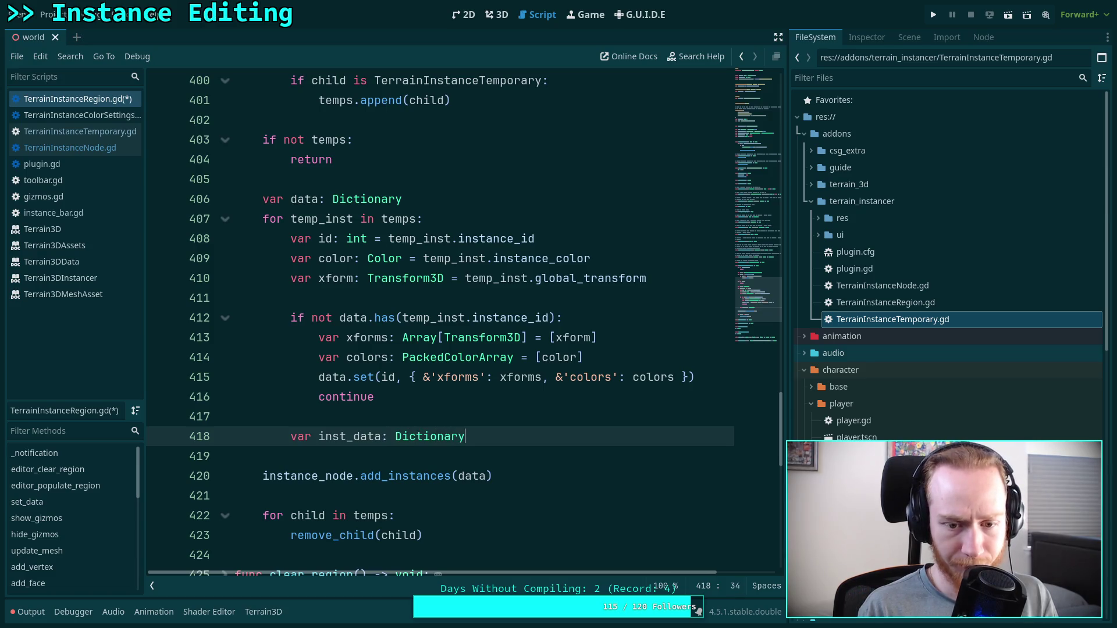
text( = data.get)
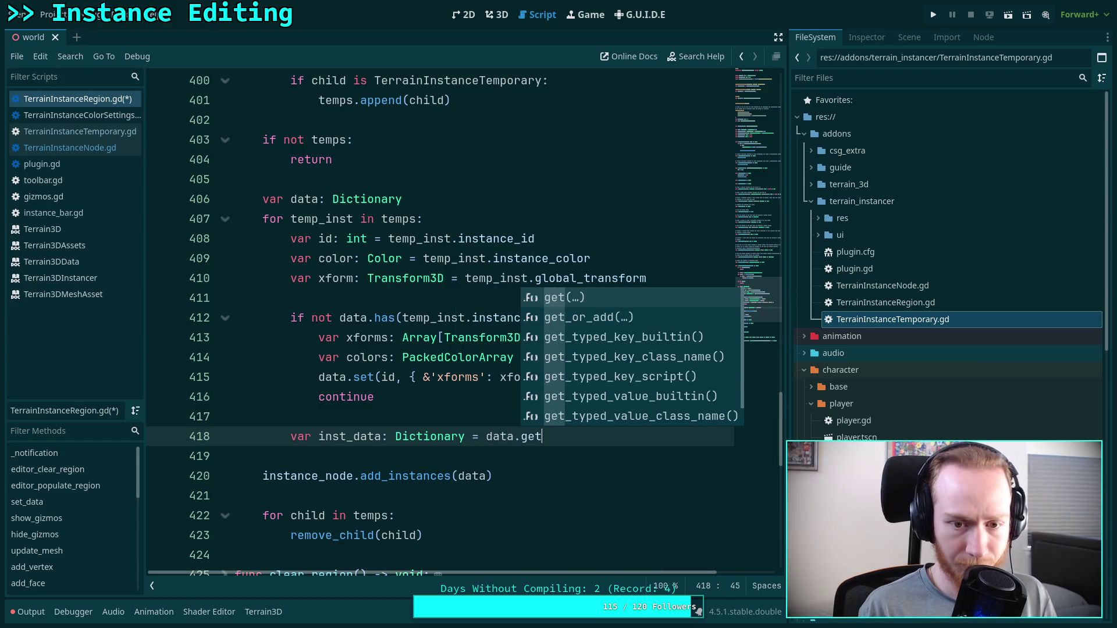
key(Return)
text(id)
key(Return)
text(var xforms: Array[Transform3D] = inst_data.get(&')
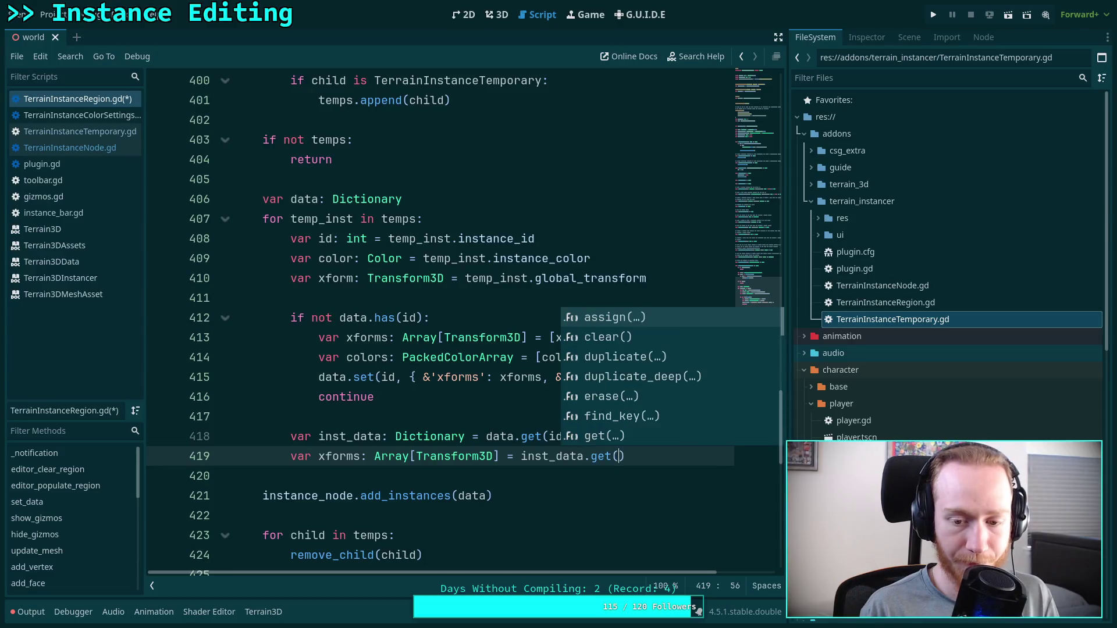
text(xforms)
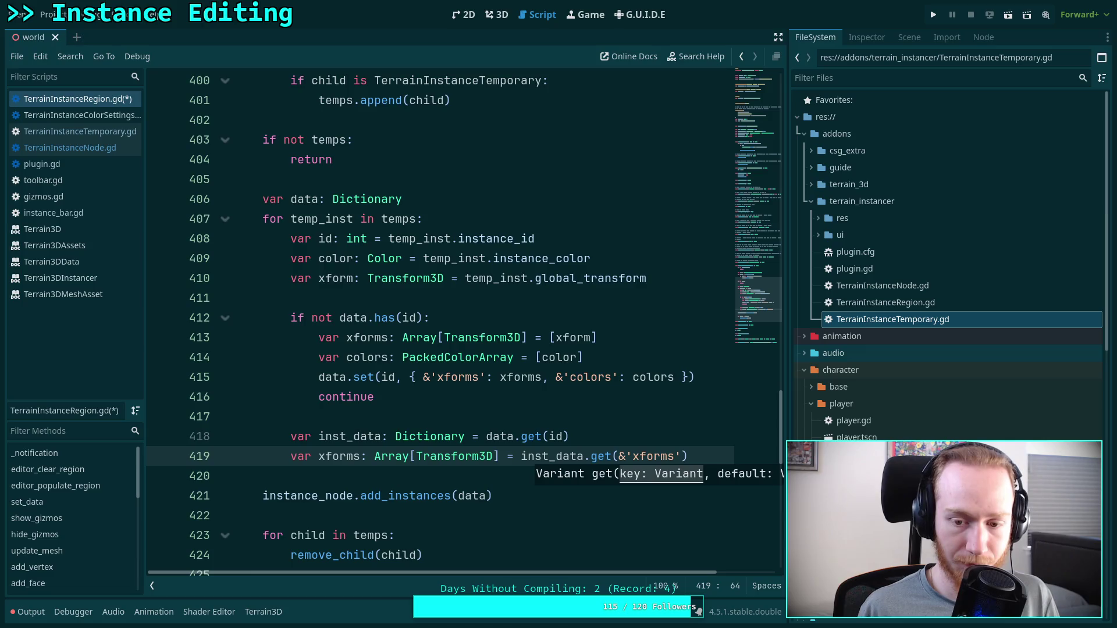
Step: Add xforms.append(xform) below the xforms lookup and tidy the surrounding blank lines
key(Return)
text(xforms.a)
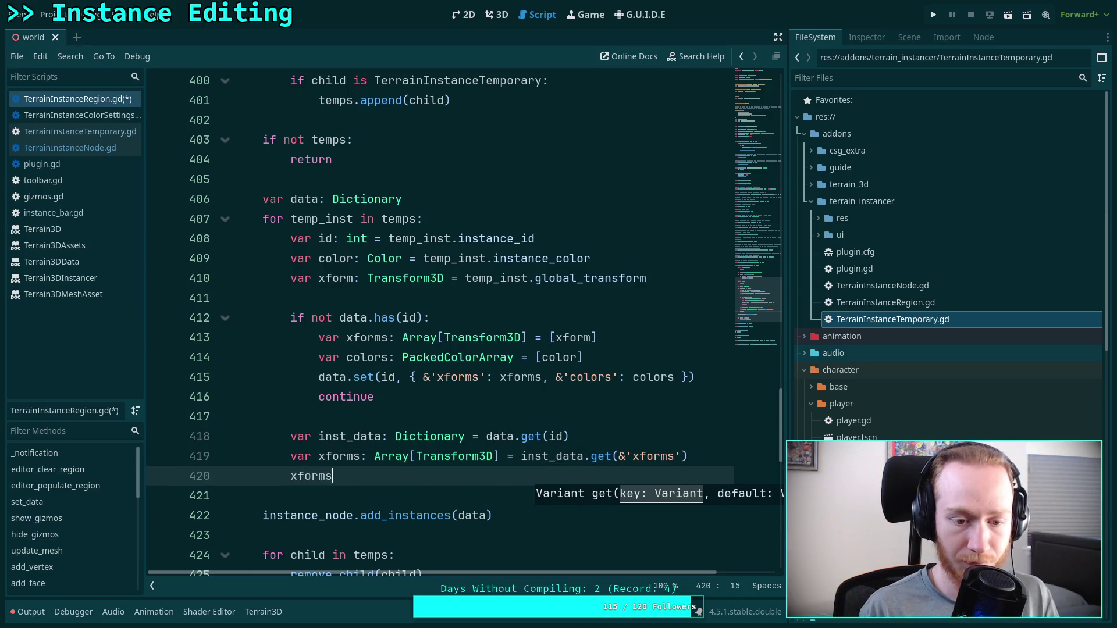
text(ppend)
key(Return)
text(xform))
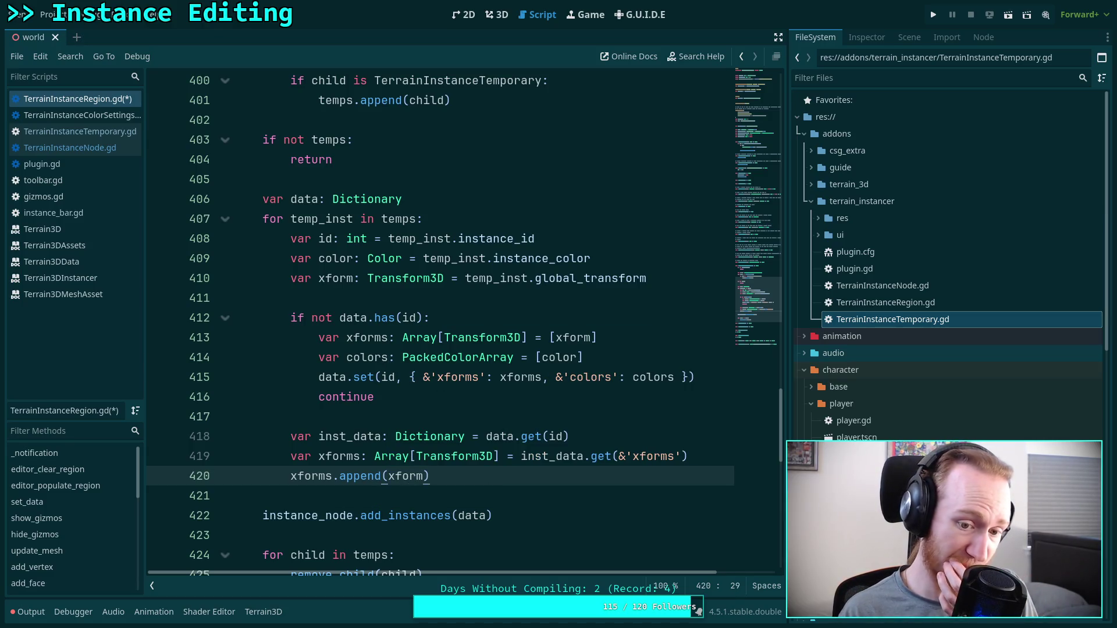
key(Return)
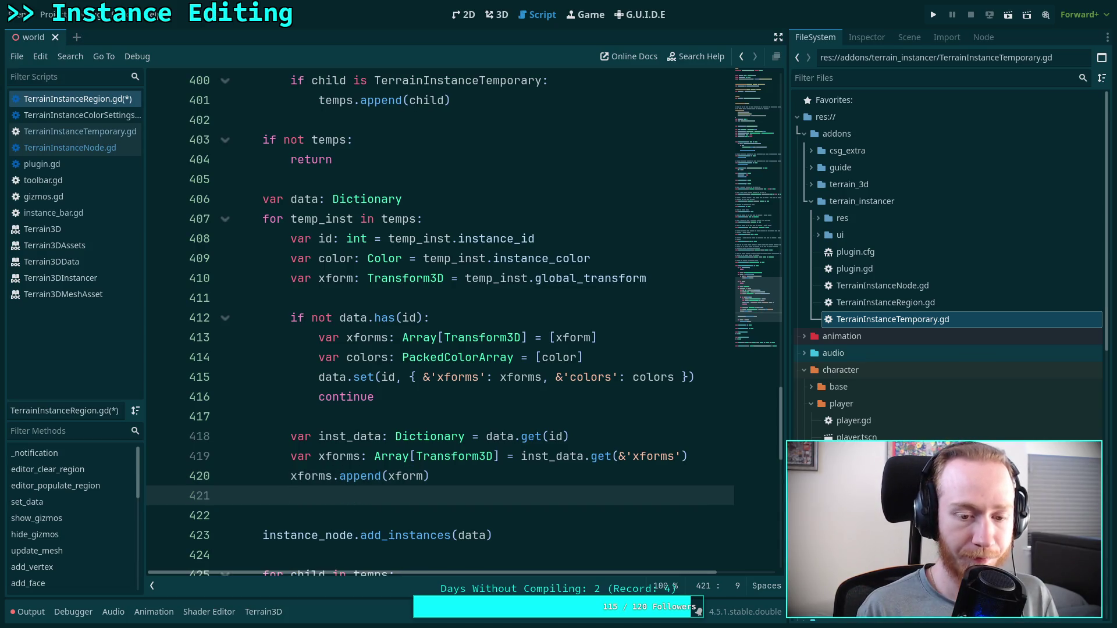
key(Up)
key(Up)
key(Return)
key(Down)
key(Down)
key(Up)
key(Up)
key(BackSpace)
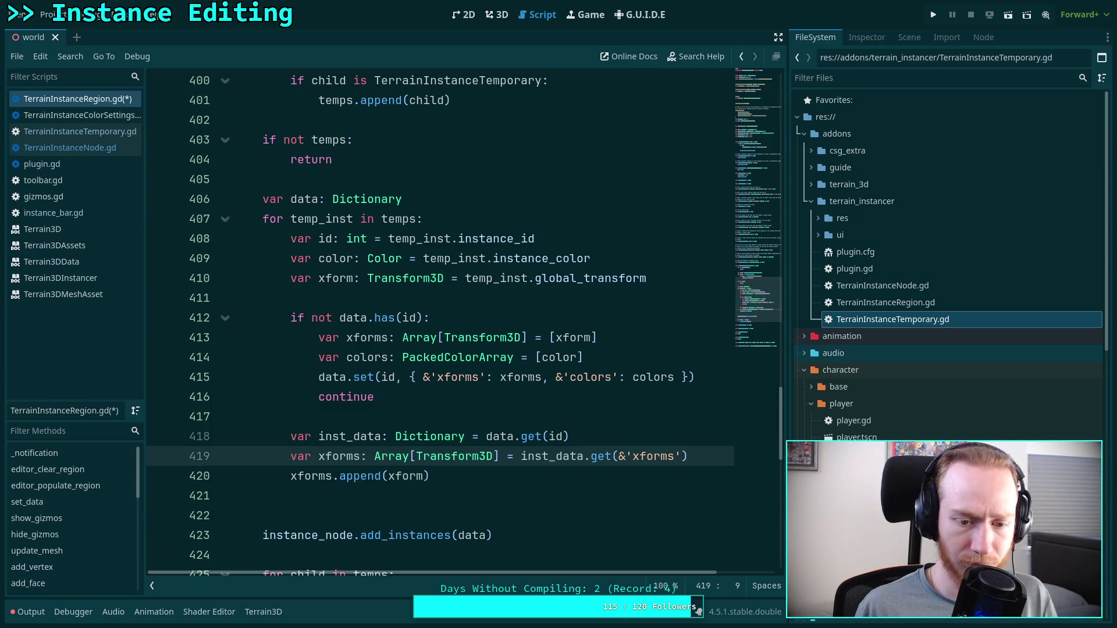
Step: Declare var colors: PackedColorArray = inst_data.get(&'colors') under the xforms line
key(ctrl+Return)
text(zv)
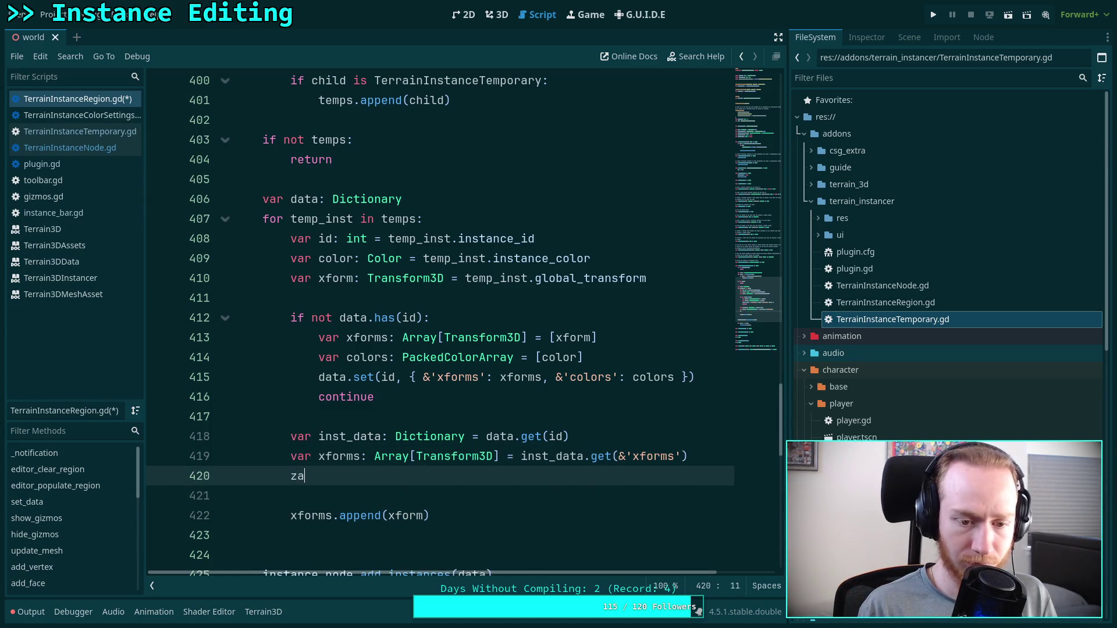
key(BackSpace)
key(BackSpace)
text(var colors)
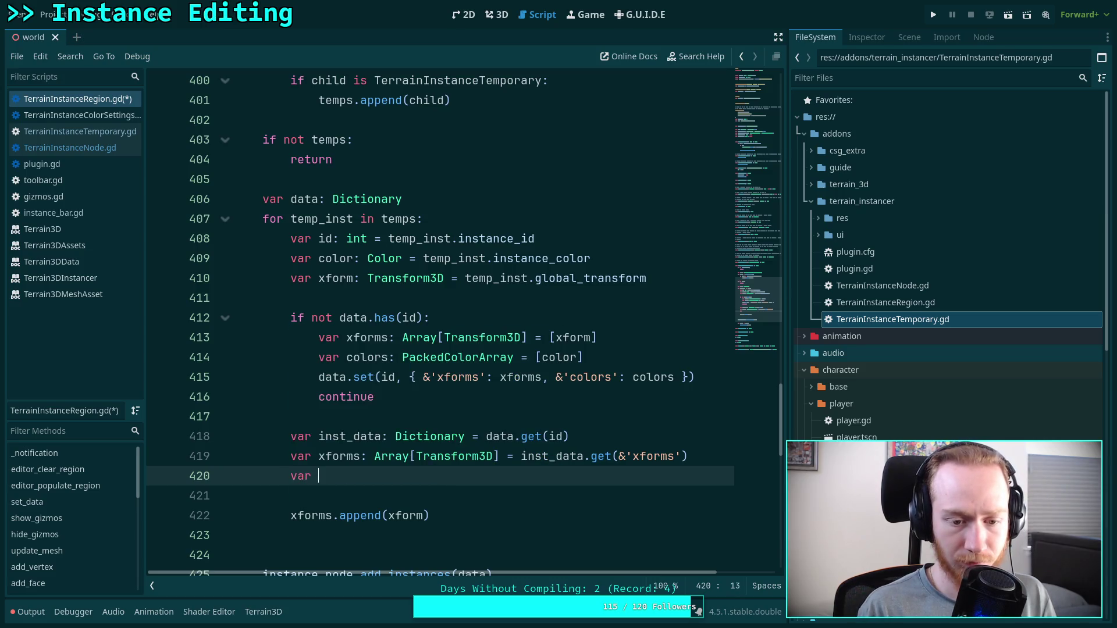
text(: PackedC)
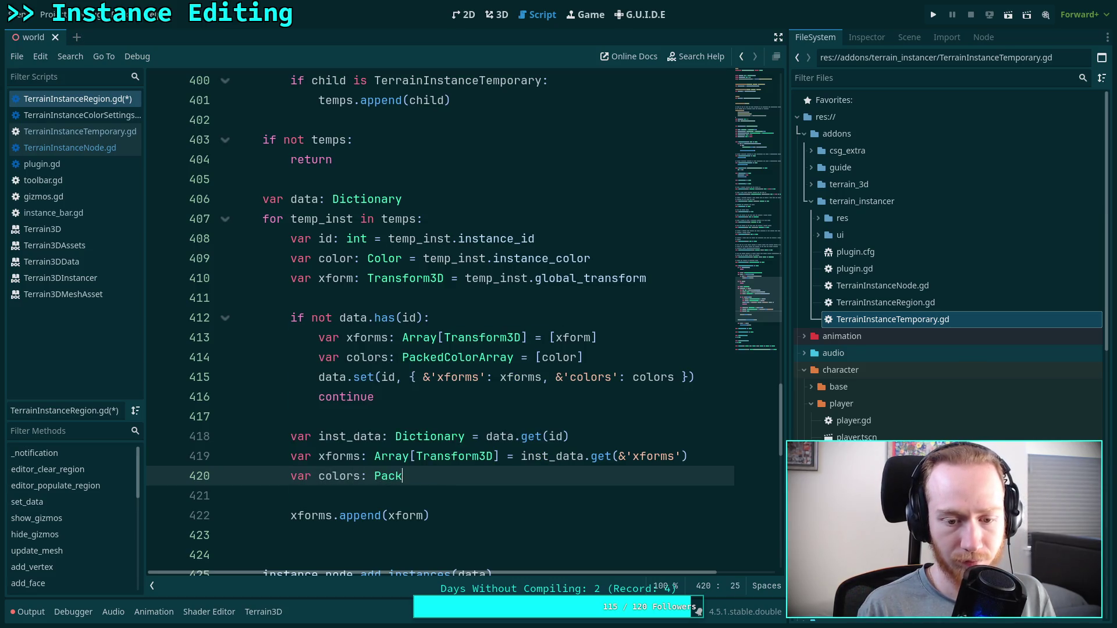
key(Return)
text(=)
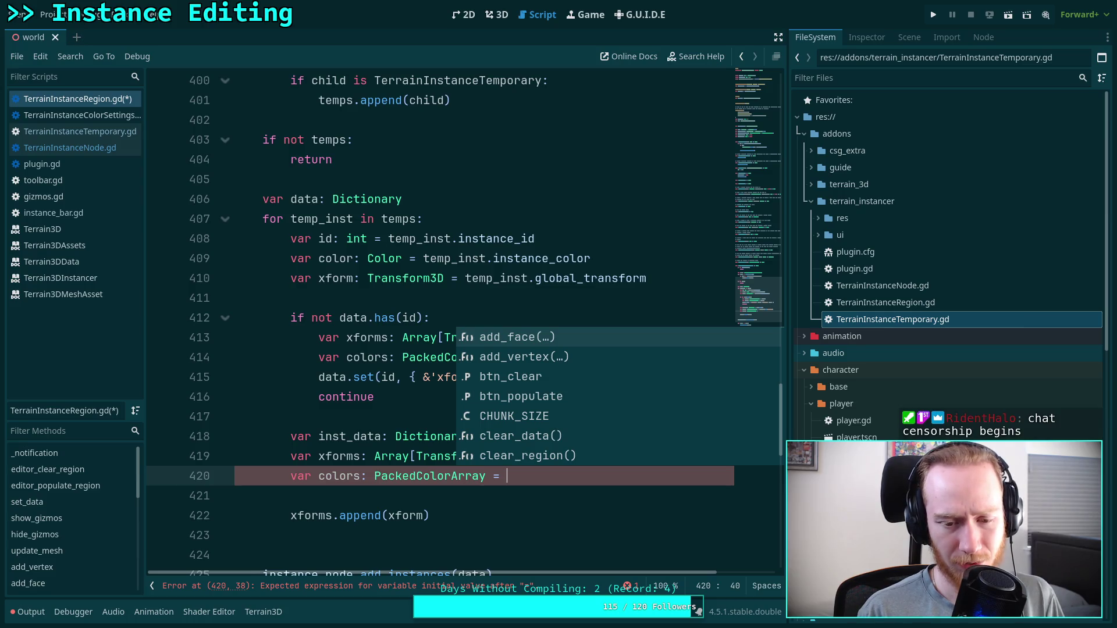
text(inst_data.)
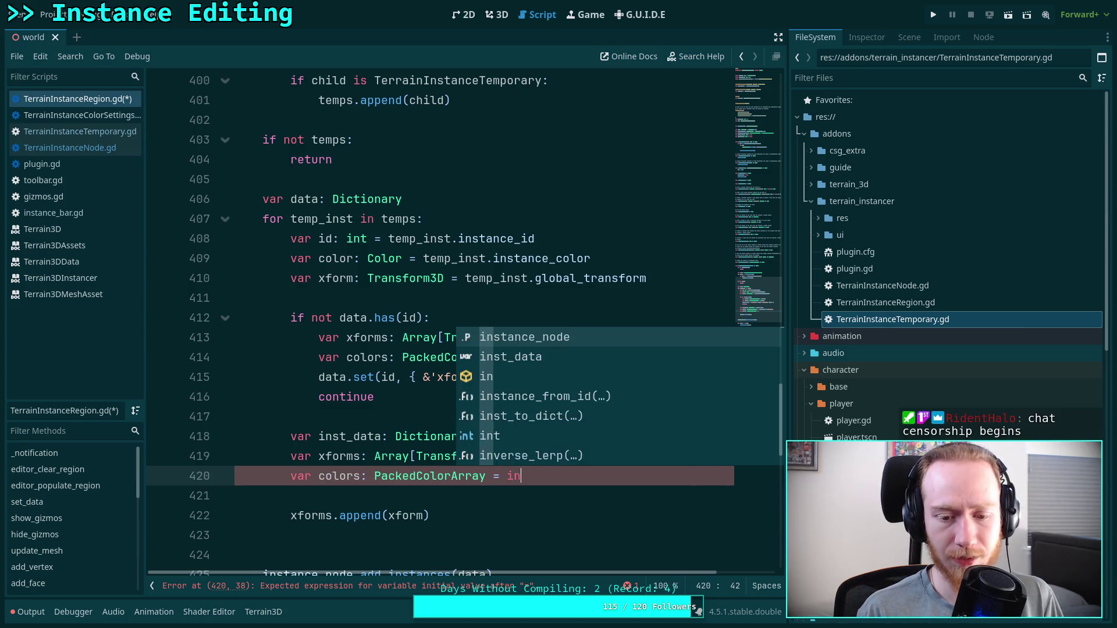
text(get(&')
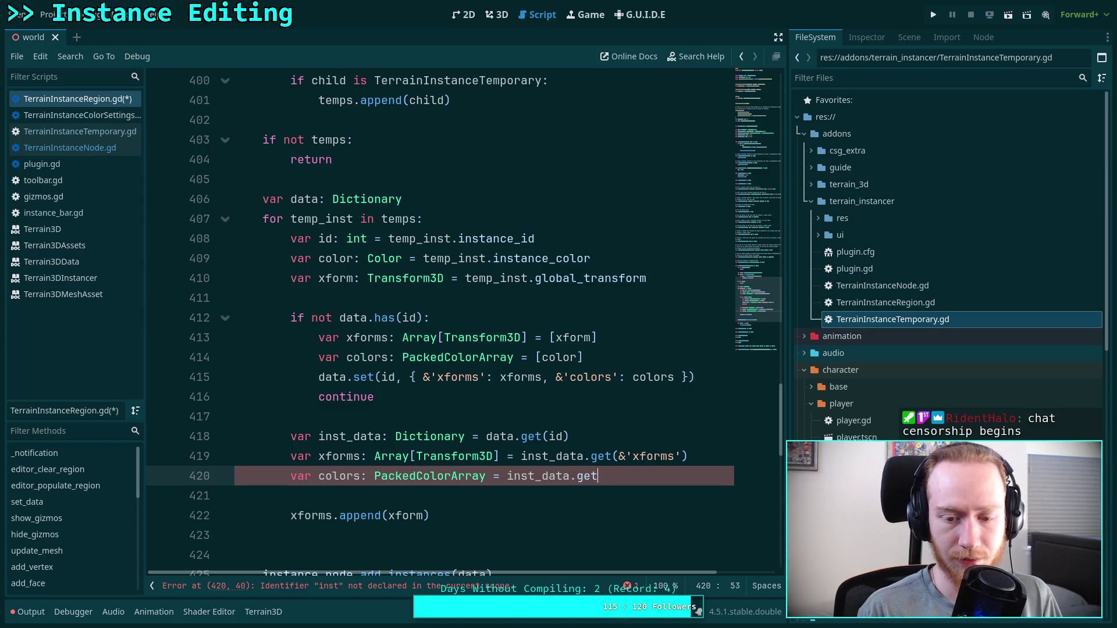
text(colors)
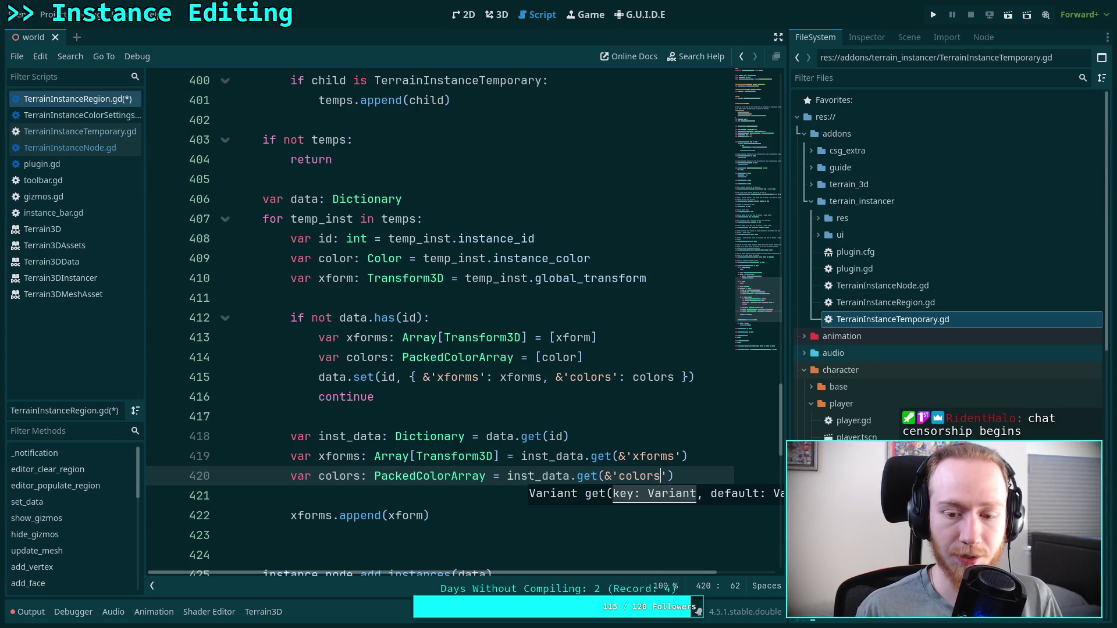
key(Return)
scroll(454, 451, down, 1)
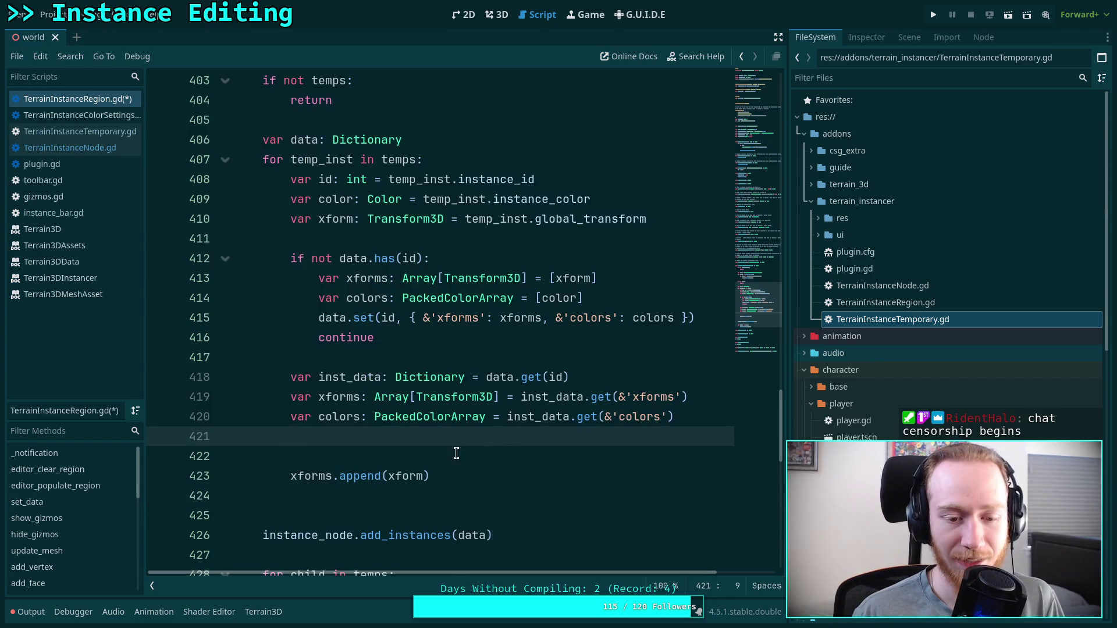
scroll(549, 443, down, 1)
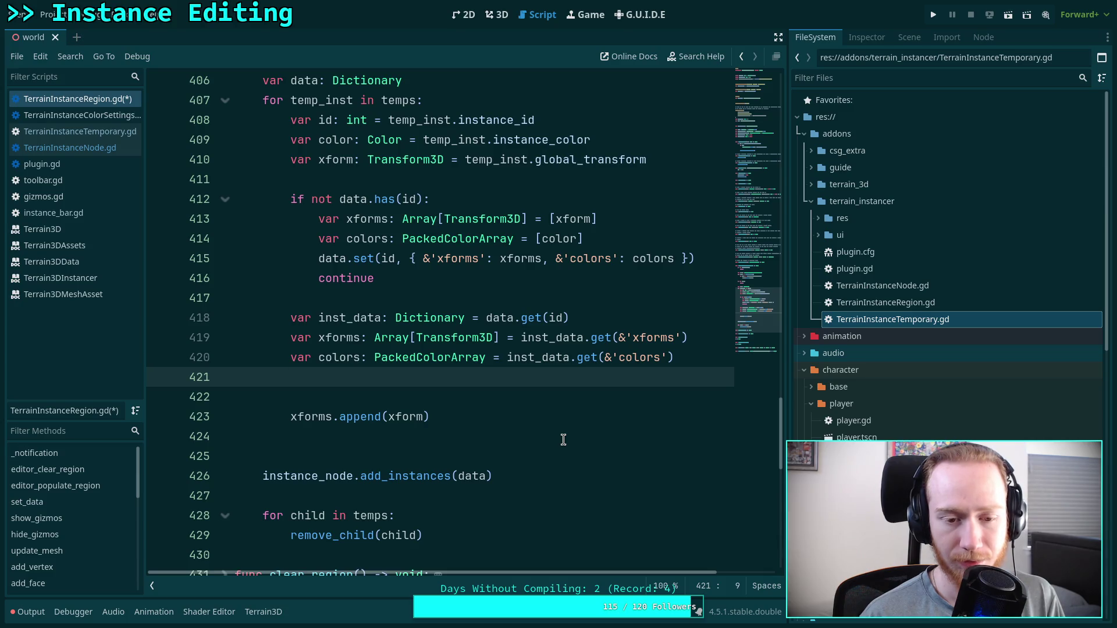
Step: Remove the stray empty line and add colors.append(color) below the xforms append
key(Up)
key(Down)
key(ctrl+shift+k)
key(Up)
key(End)
key(Down)
text(colors.)
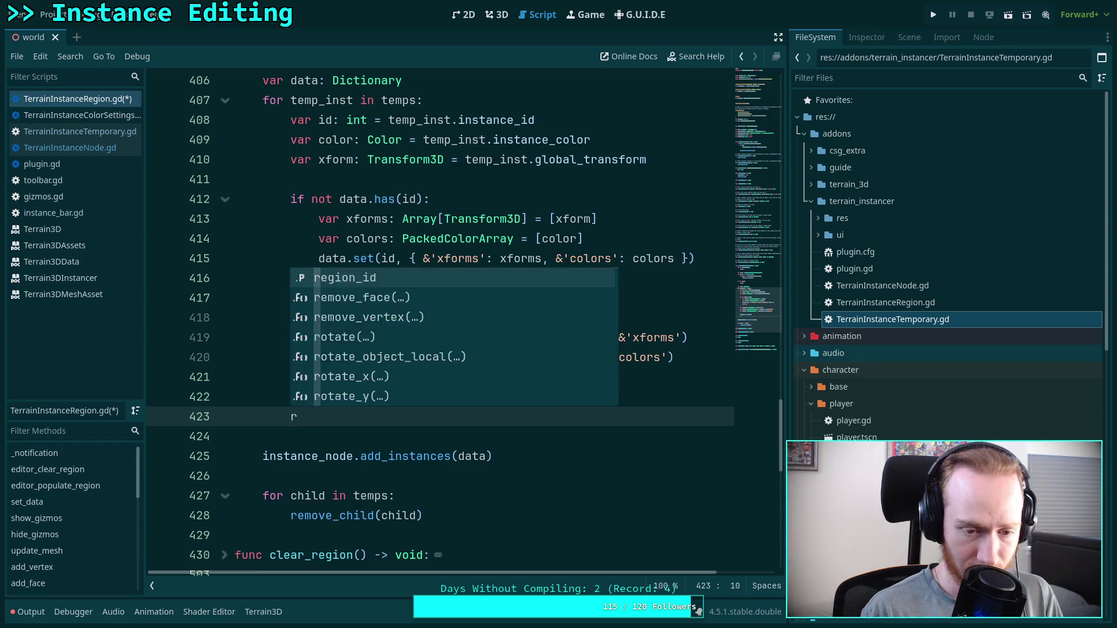
text(append)
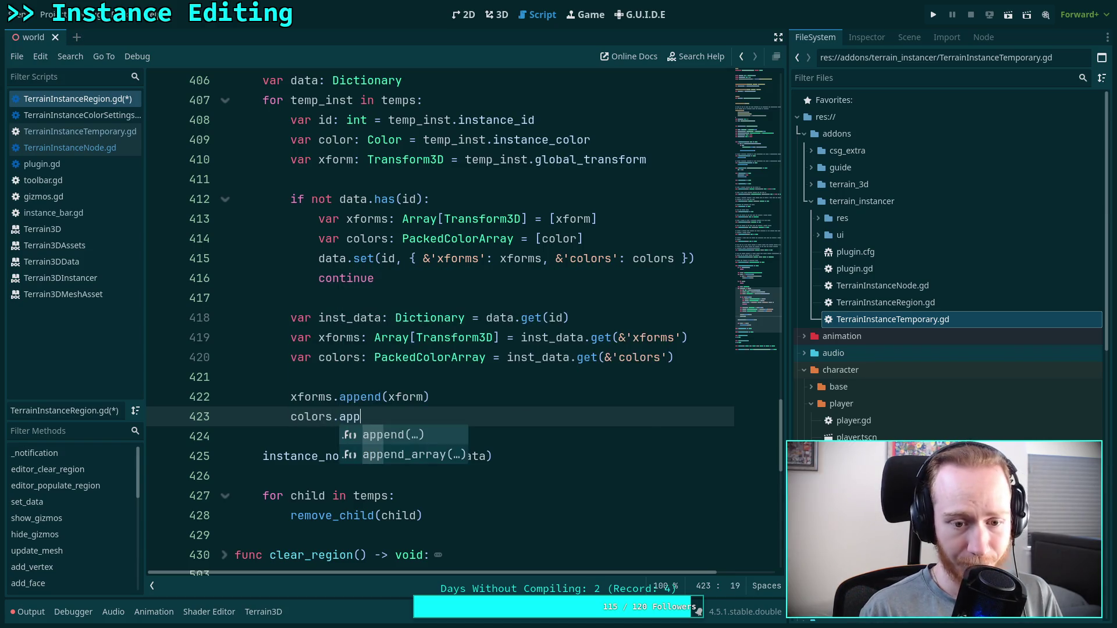
key(Return)
text(color)
key(End)
key(Return)
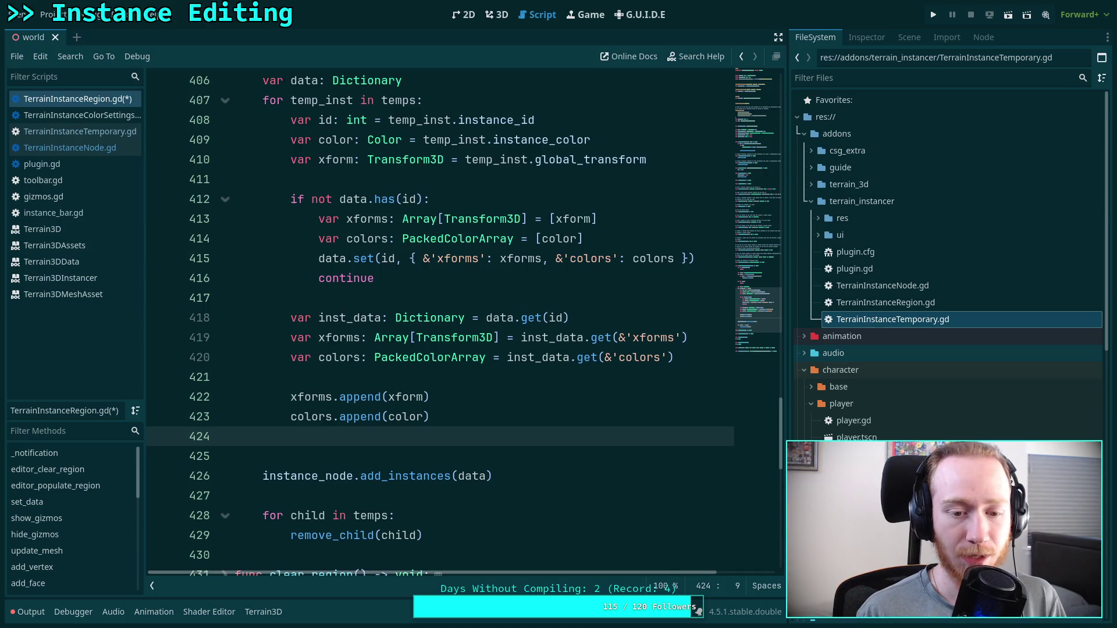
Step: Write back inst_data.set(&'xforms', xforms) and inst_data.set(&'colors', colors), then save the script
key(Return)
text(inst)
key(Down)
key(Return)
text(.set()
text(&')
text(xforms')
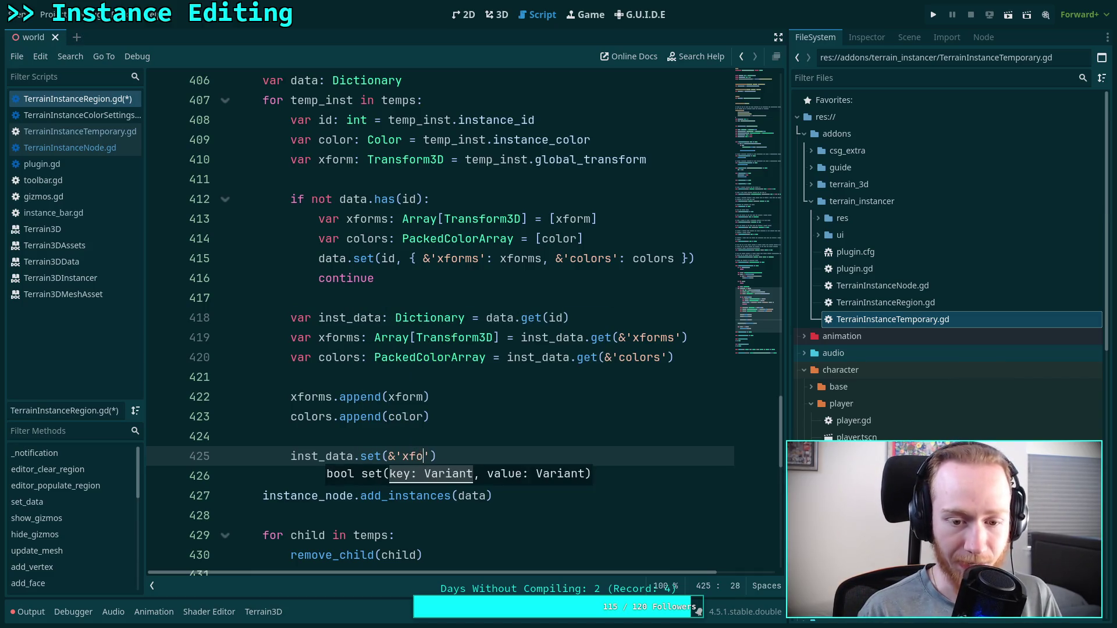
text(, xforms)
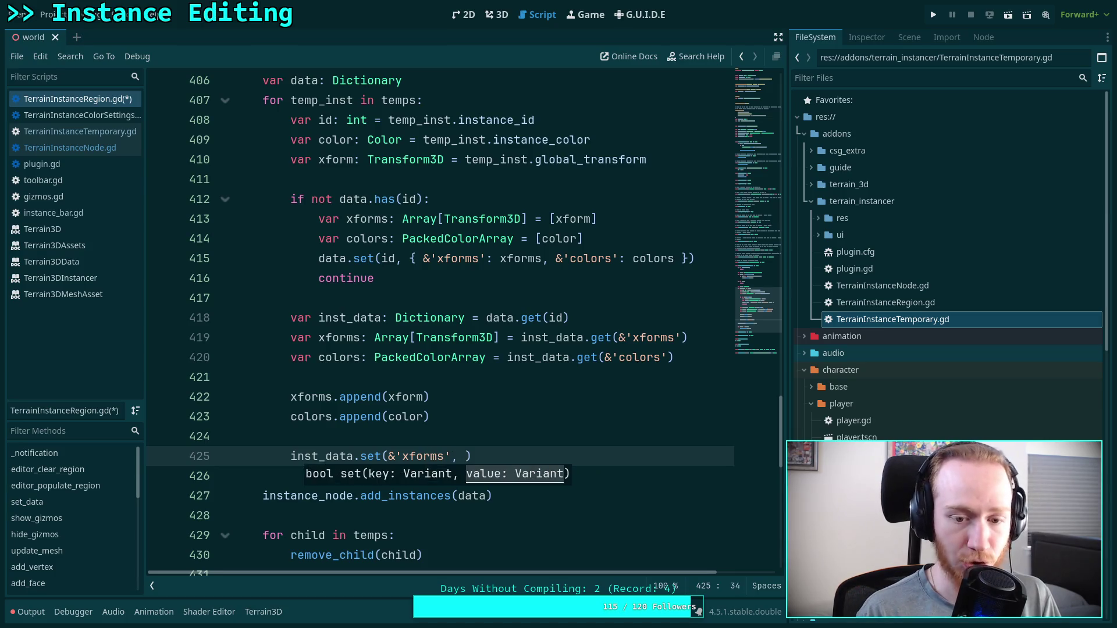
key(End)
key(Return)
text(inst_data)
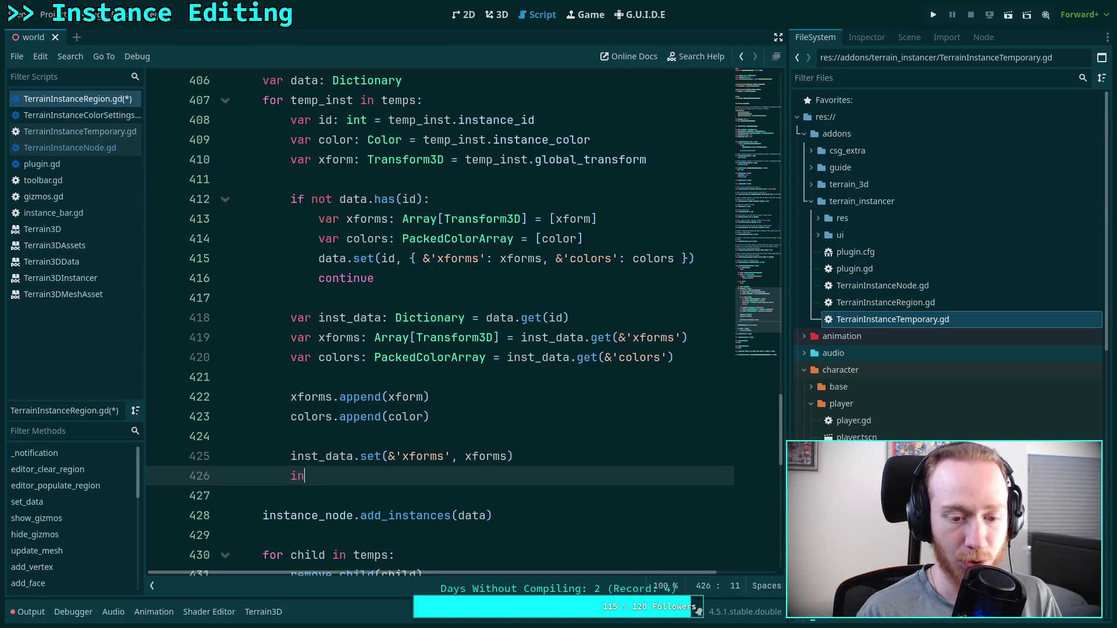
text(.set(&)
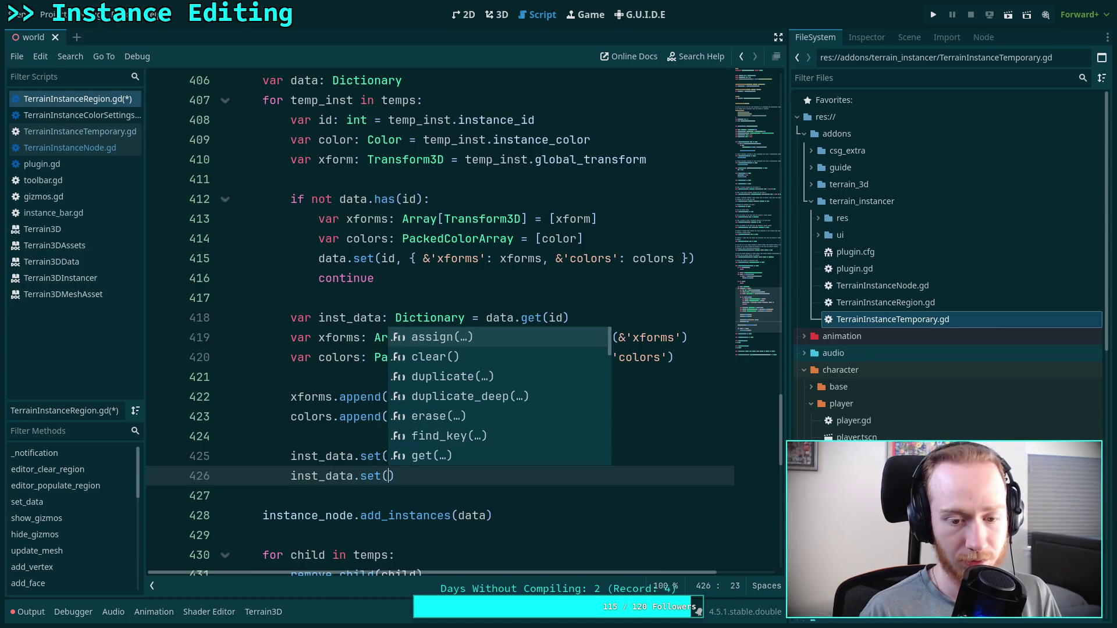
text('colors')
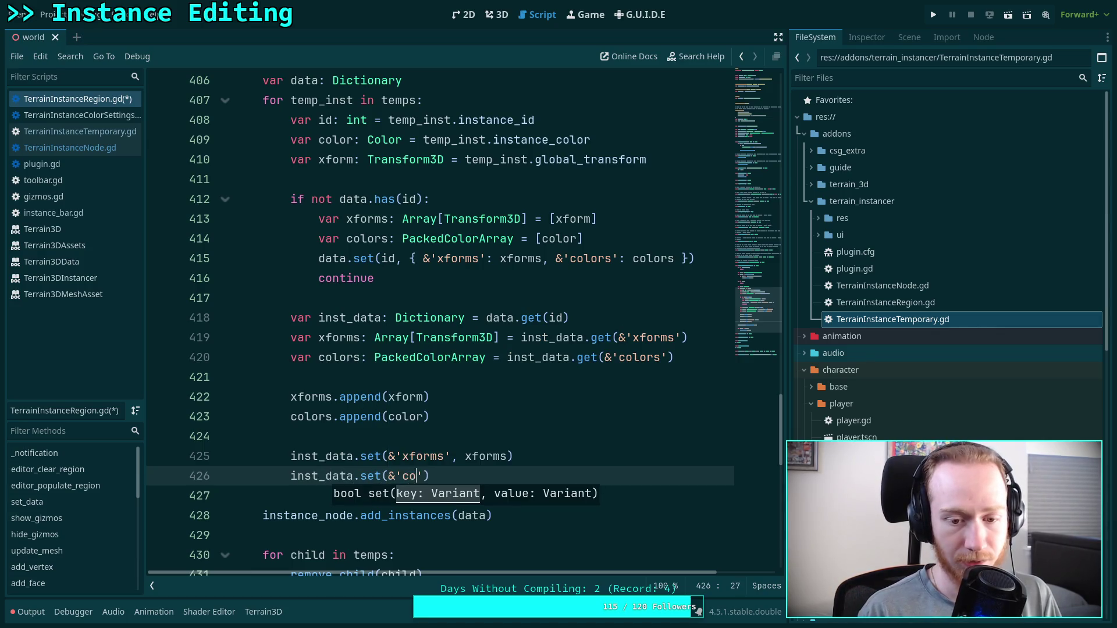
text(, colors)
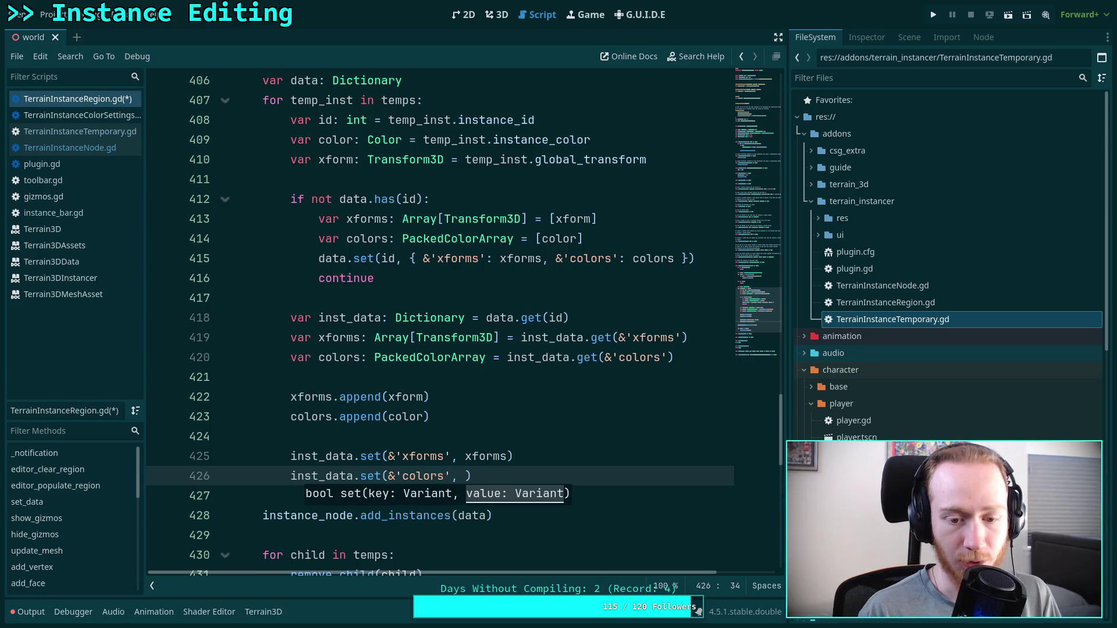
key(ctrl+s)
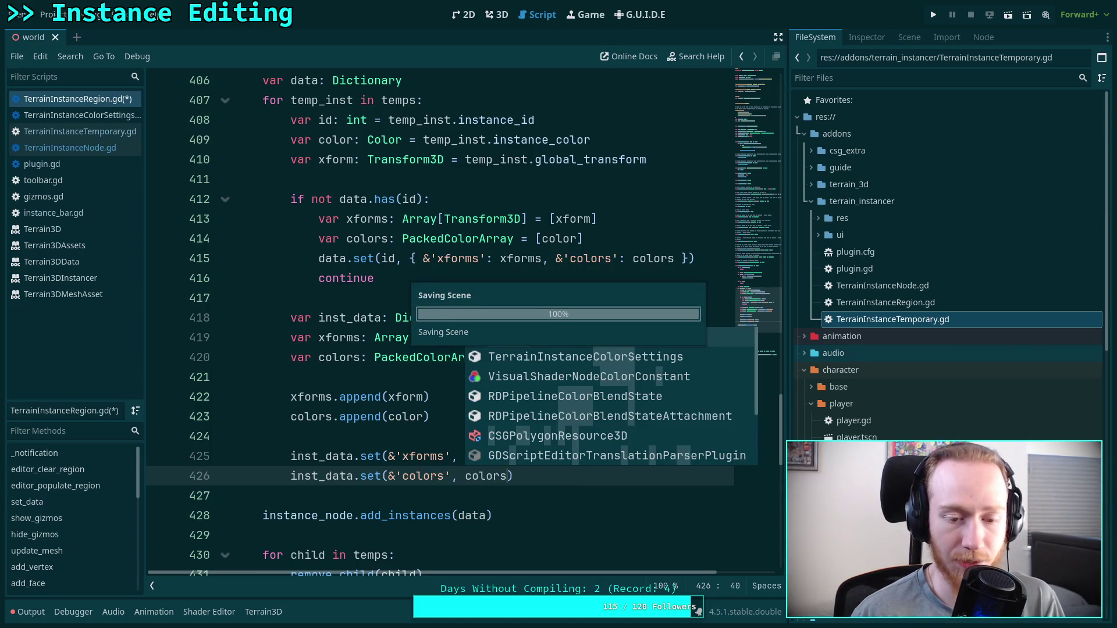
click(465, 495)
click(560, 478)
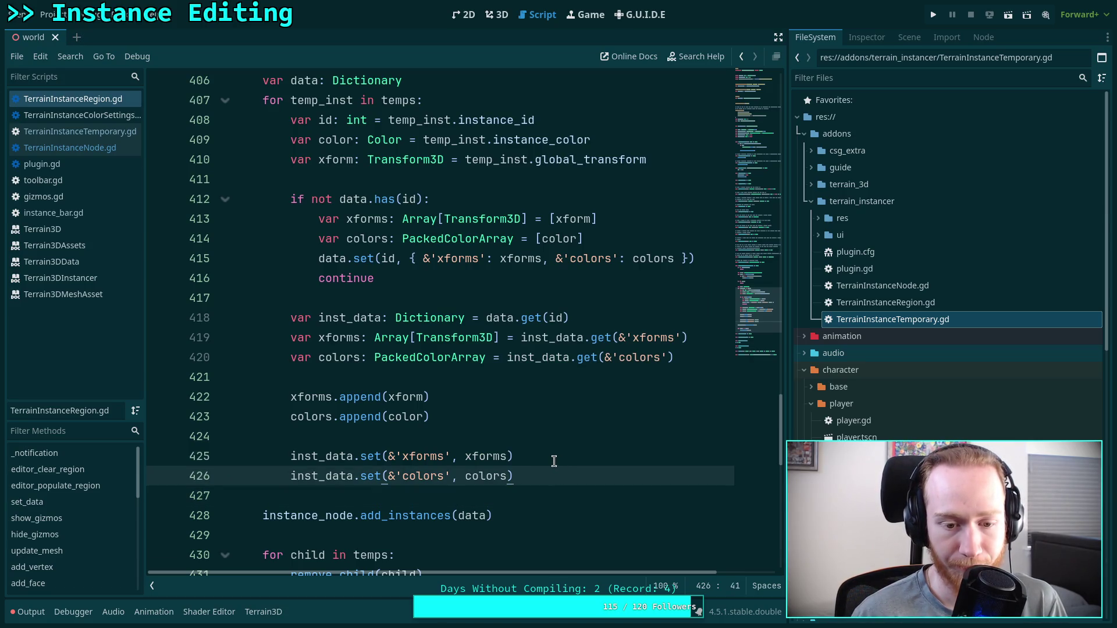
scroll(553, 462, down, 1)
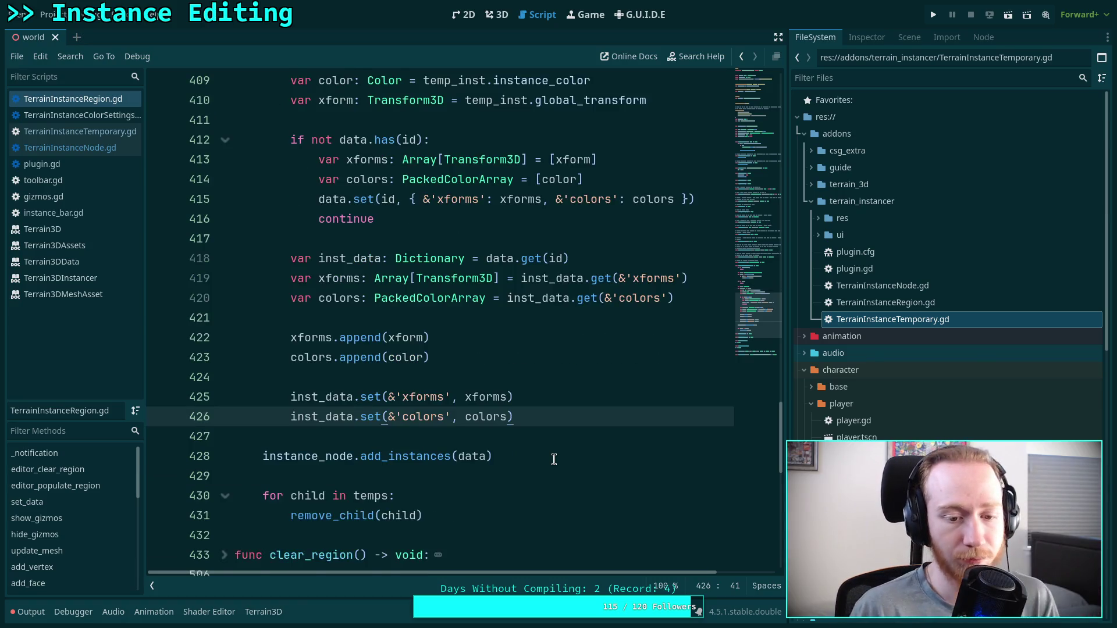
Step: Save TerrainInstanceRegion.gd and bring up the world scene tree
scroll(554, 460, down, 1)
click(490, 443)
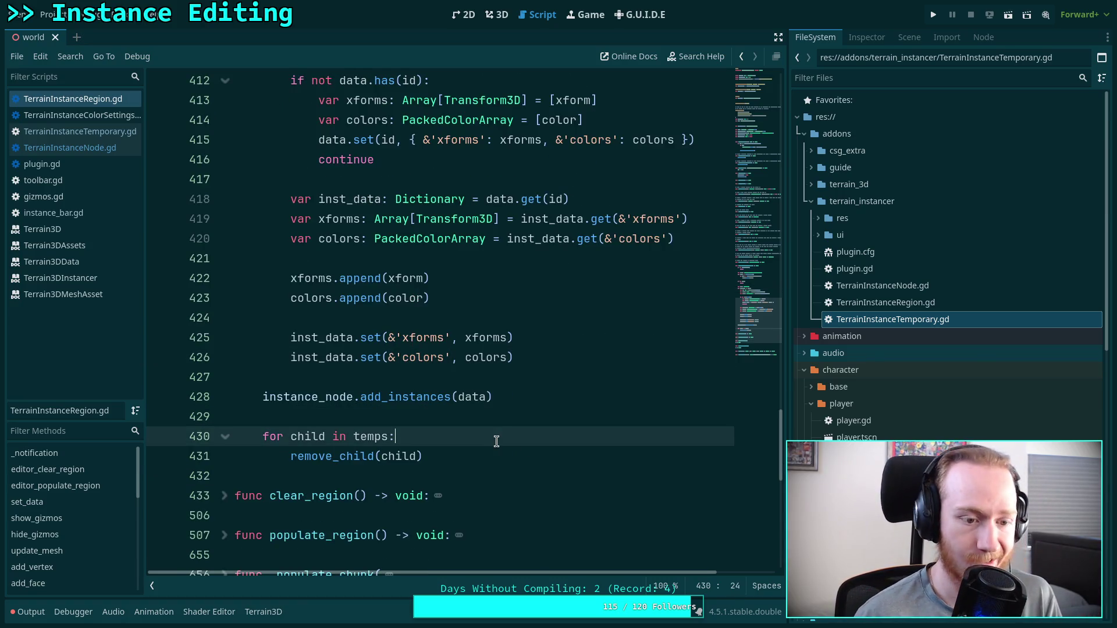
key(ctrl+s)
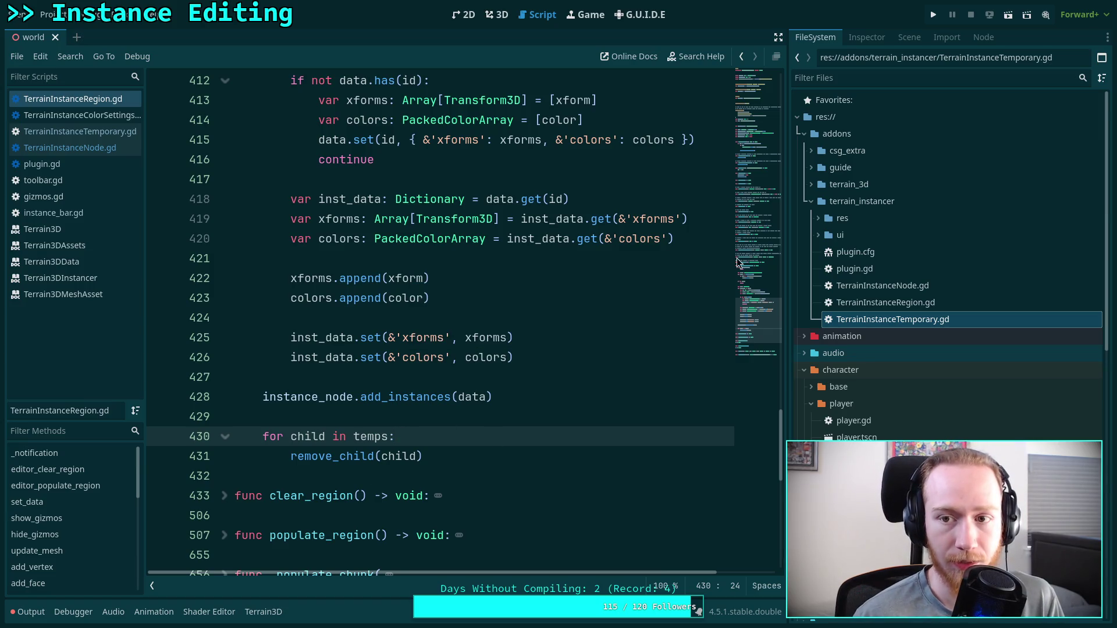
click(911, 37)
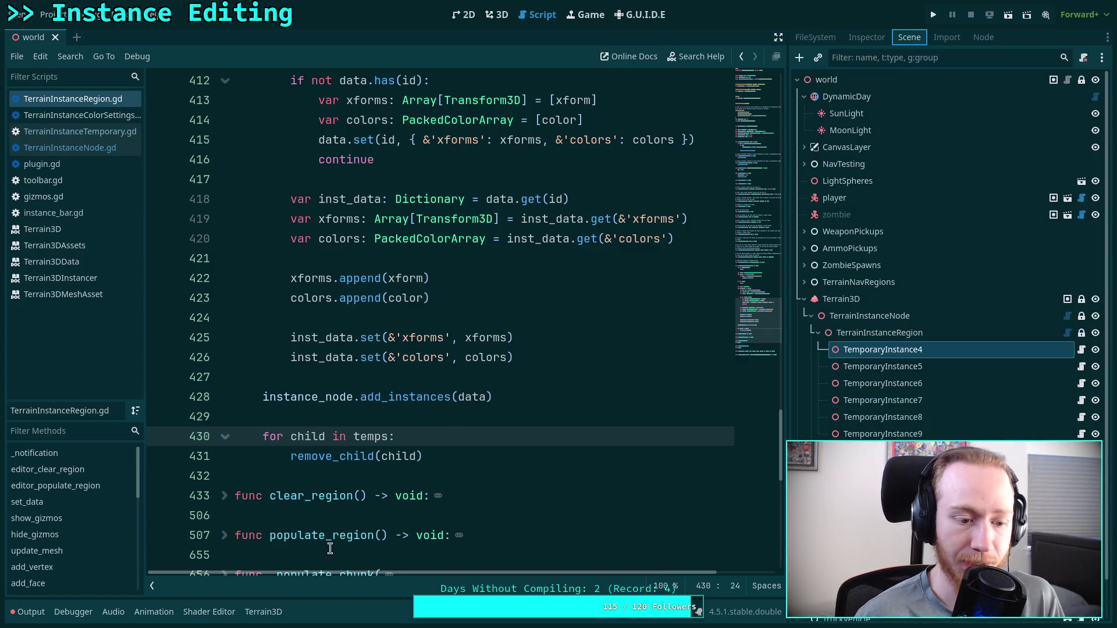
Step: Review the Output log errors, inspect instance_color in TerrainInstanceTemporary.gd, and return to 3D
key(alt+o)
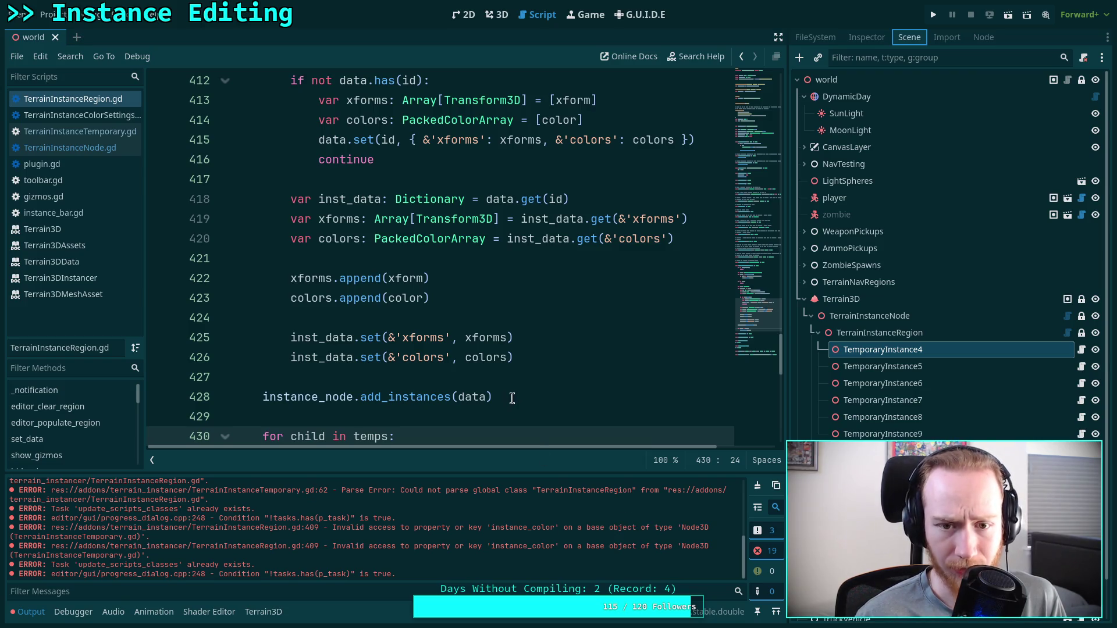
scroll(512, 381, up, 3)
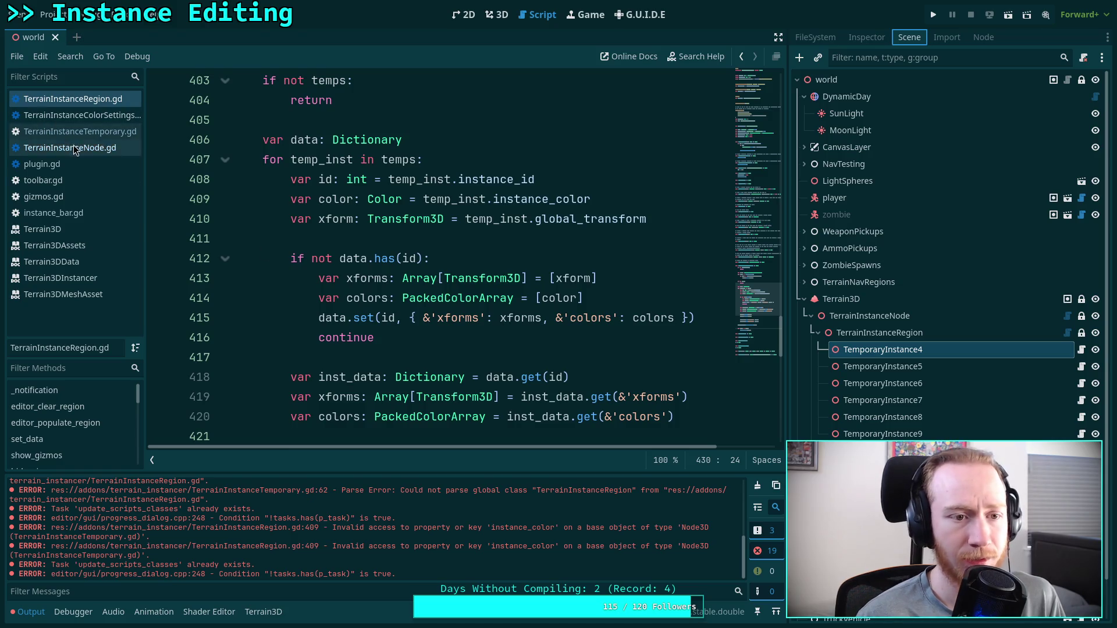
click(110, 131)
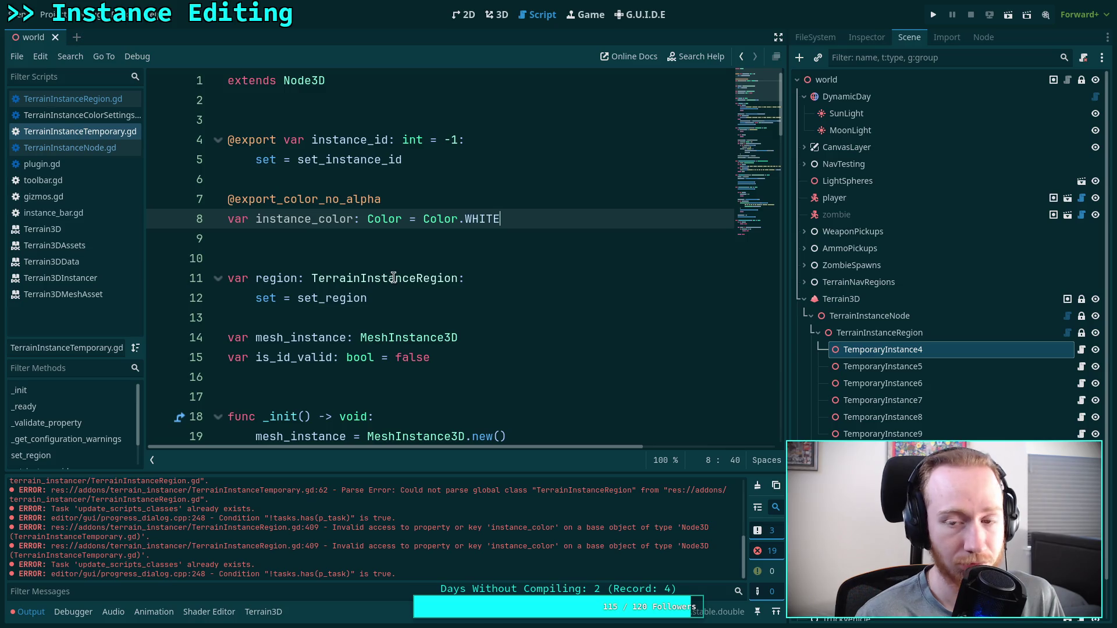
click(498, 18)
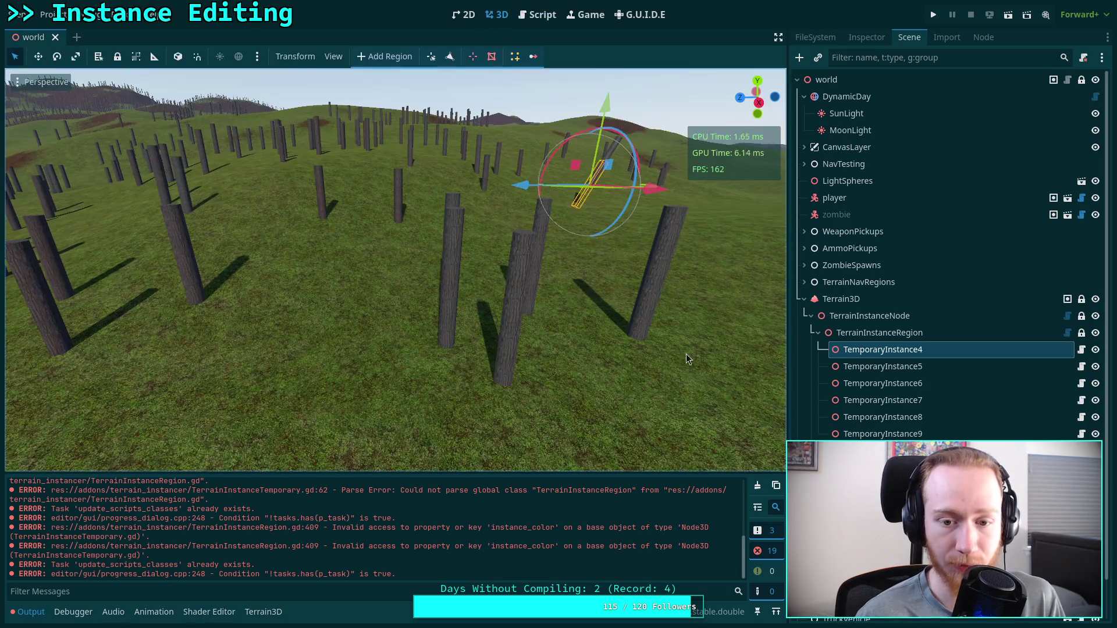
Step: Focus the 3D view on TemporaryInstance4 and save the world scene
click(757, 485)
click(872, 367)
double_click(873, 350)
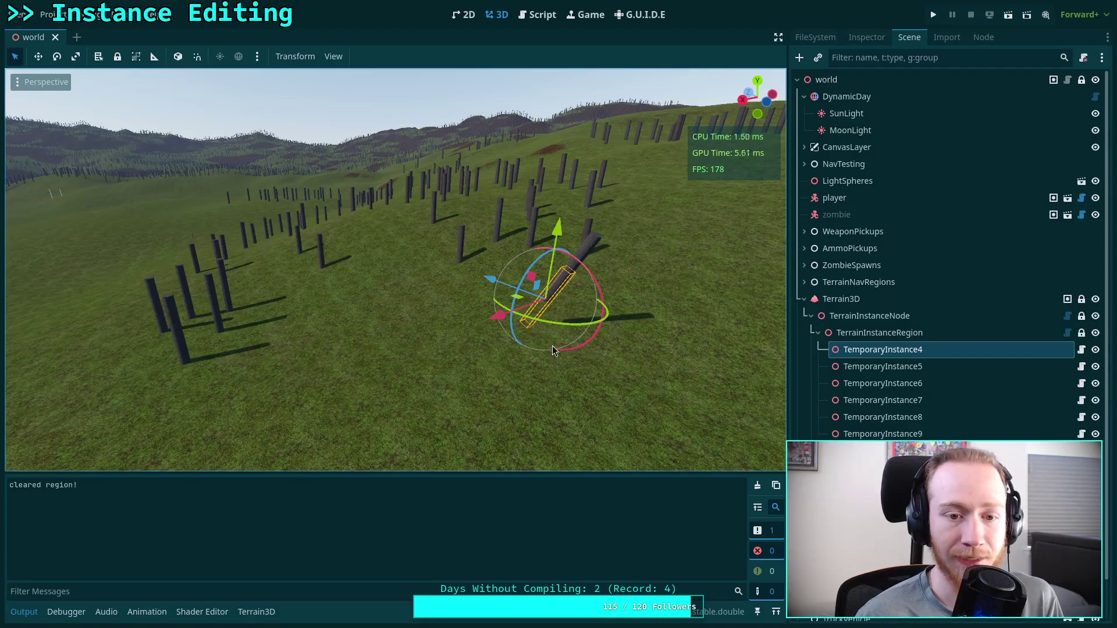
click(534, 15)
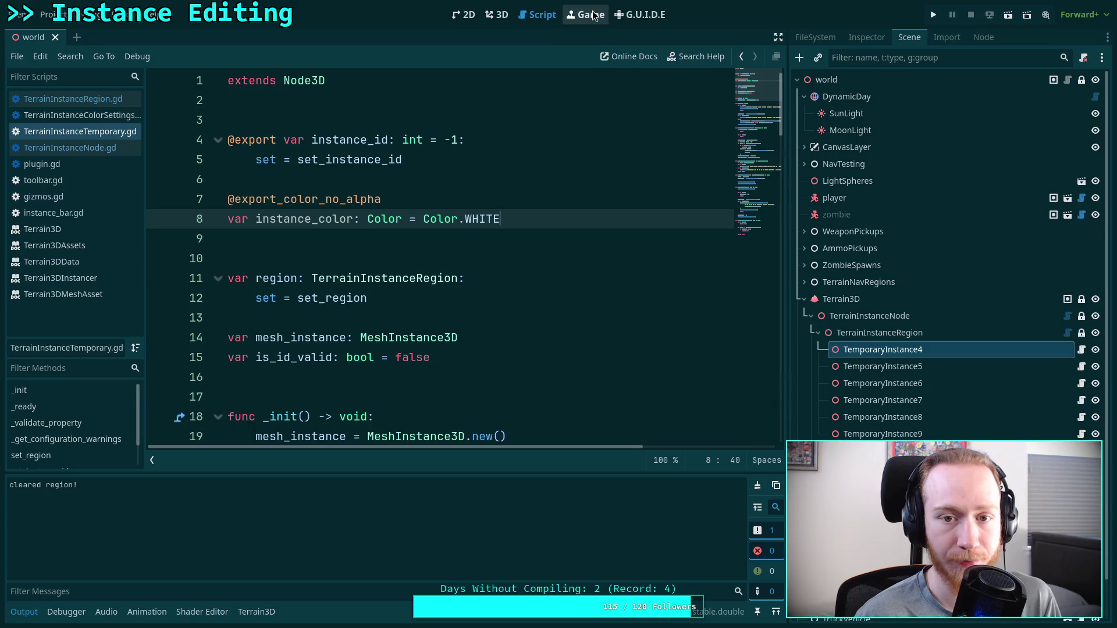
click(488, 18)
key(ctrl+s)
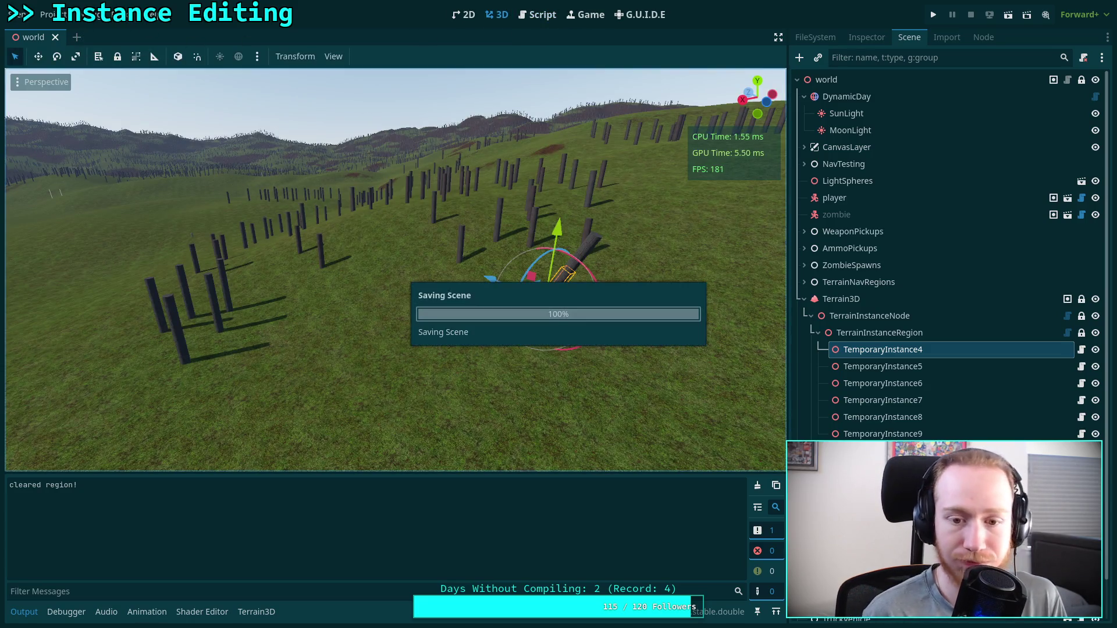
drag(398, 346, 326, 279)
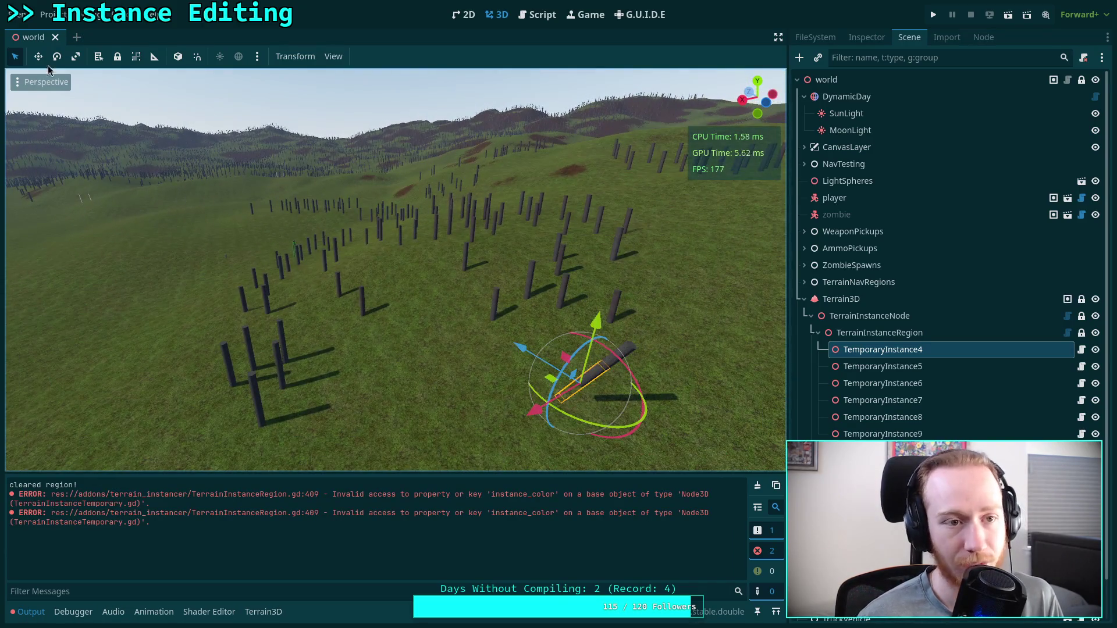
Step: Restart the Terrain Instancer plugin by toggling it off and on in Project Settings
click(52, 14)
click(87, 31)
click(255, 229)
click(251, 228)
click(539, 490)
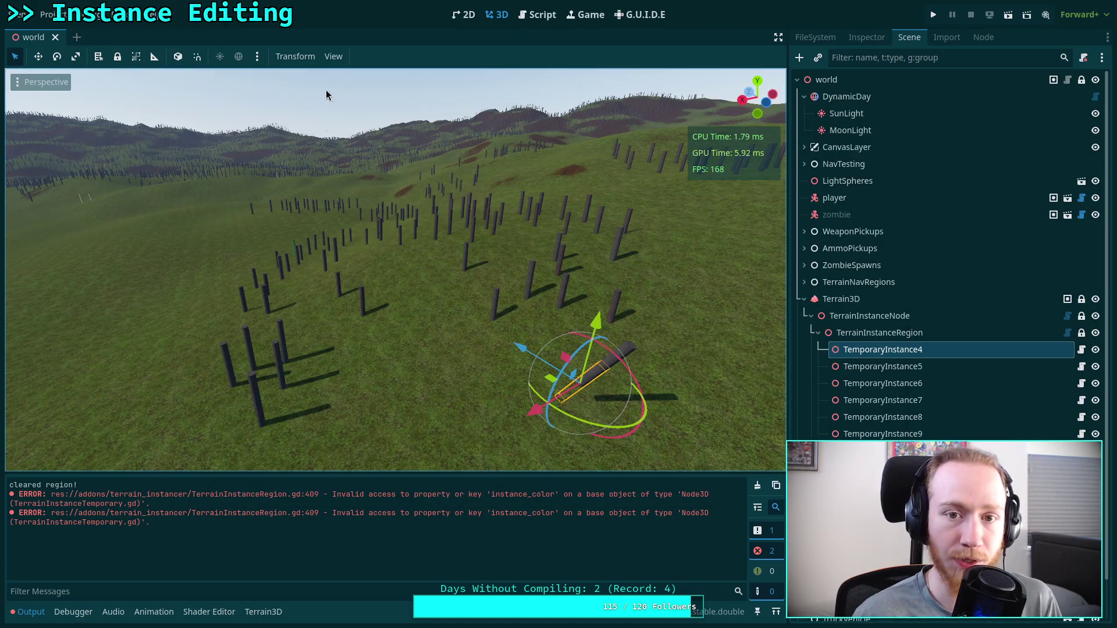
Step: Select TerrainInstanceRegion, save the scene, and fly the camera around its region
click(843, 299)
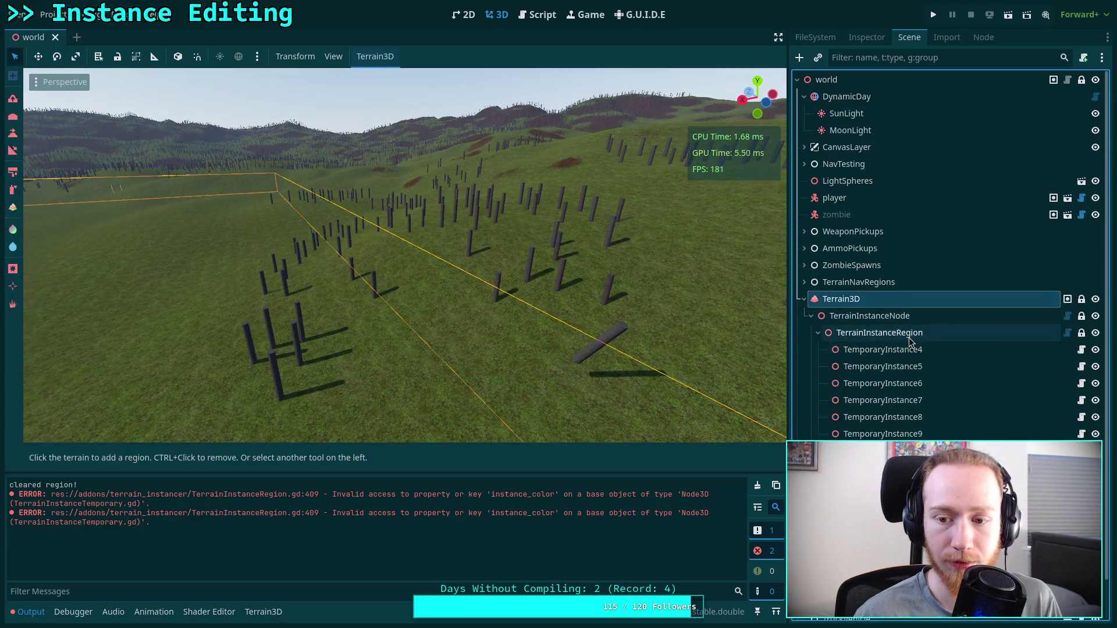
click(908, 337)
key(ctrl+s)
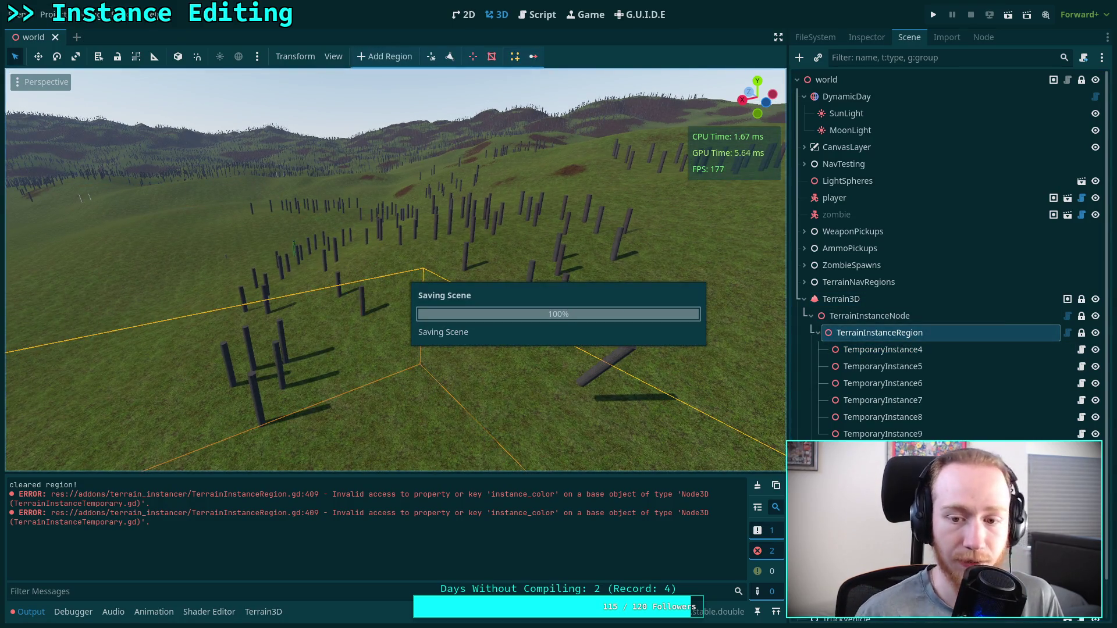
key(w)
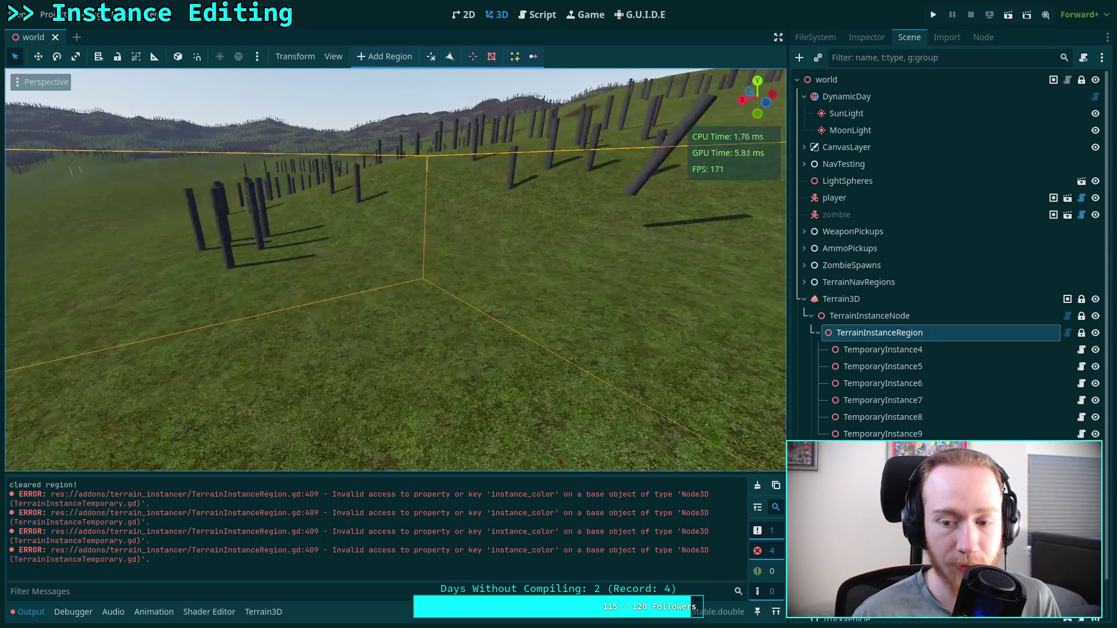
key(s)
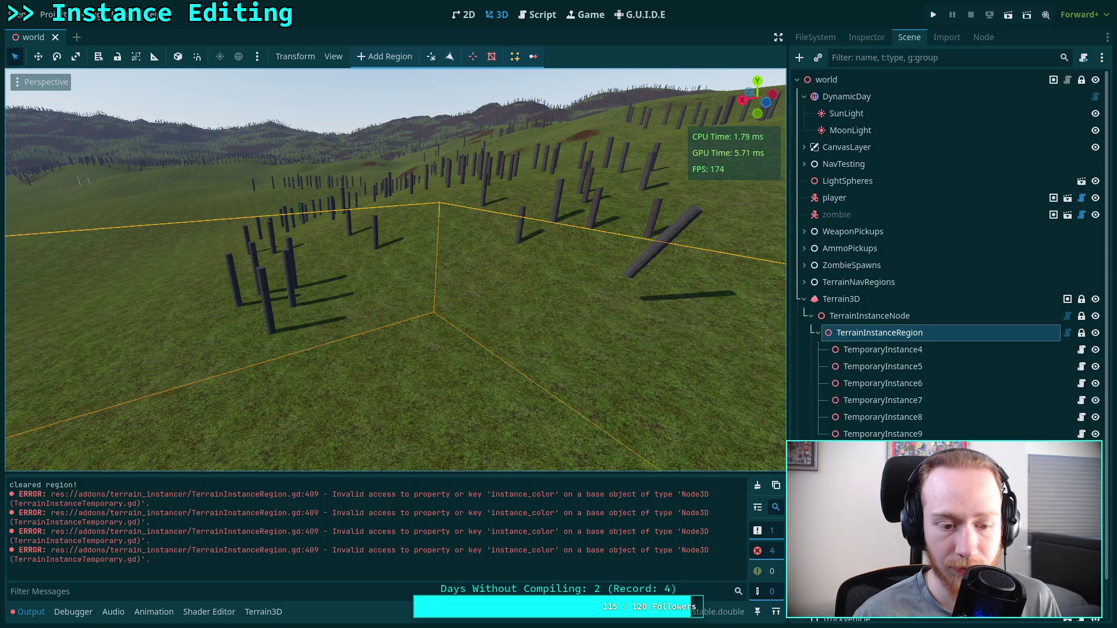
Step: Copy the instance_color name from line 8 of TerrainInstanceTemporary.gd
click(532, 14)
double_click(326, 219)
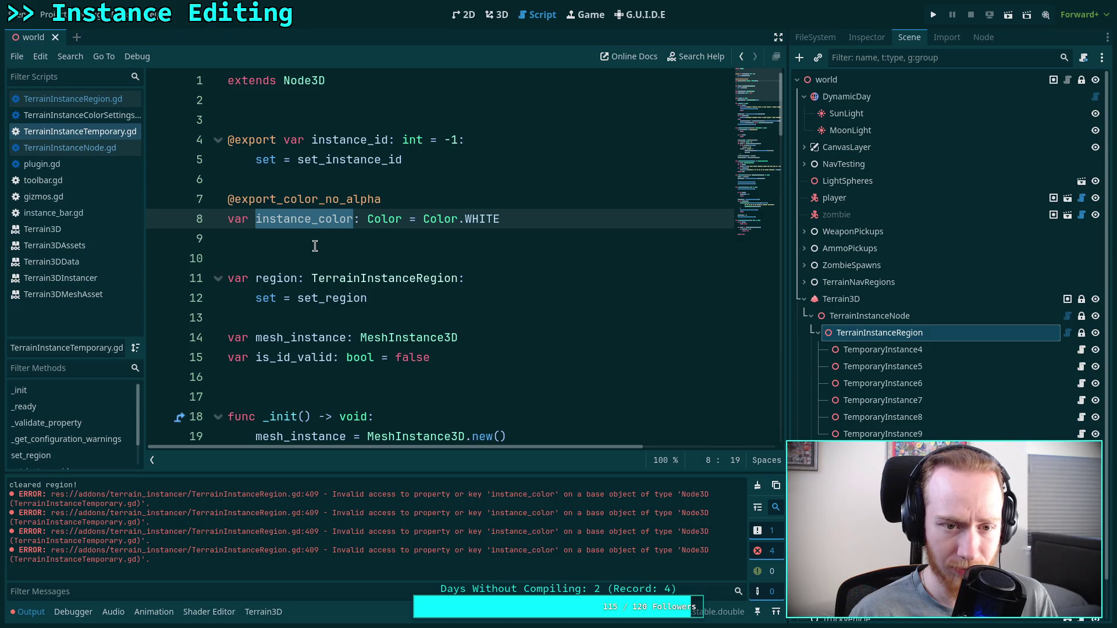
right_click(301, 222)
right_click(291, 221)
right_click(291, 221)
right_click(289, 222)
right_click(289, 221)
click(305, 285)
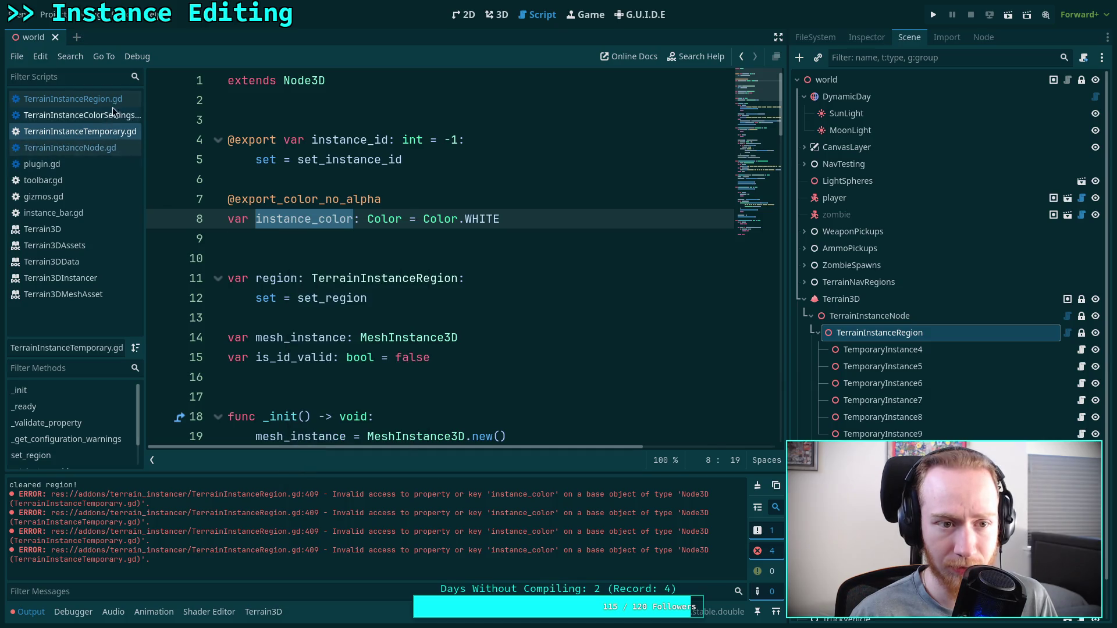
Step: Paste it over instance_color on line 409 of TerrainInstanceRegion.gd and save
click(73, 99)
double_click(549, 199)
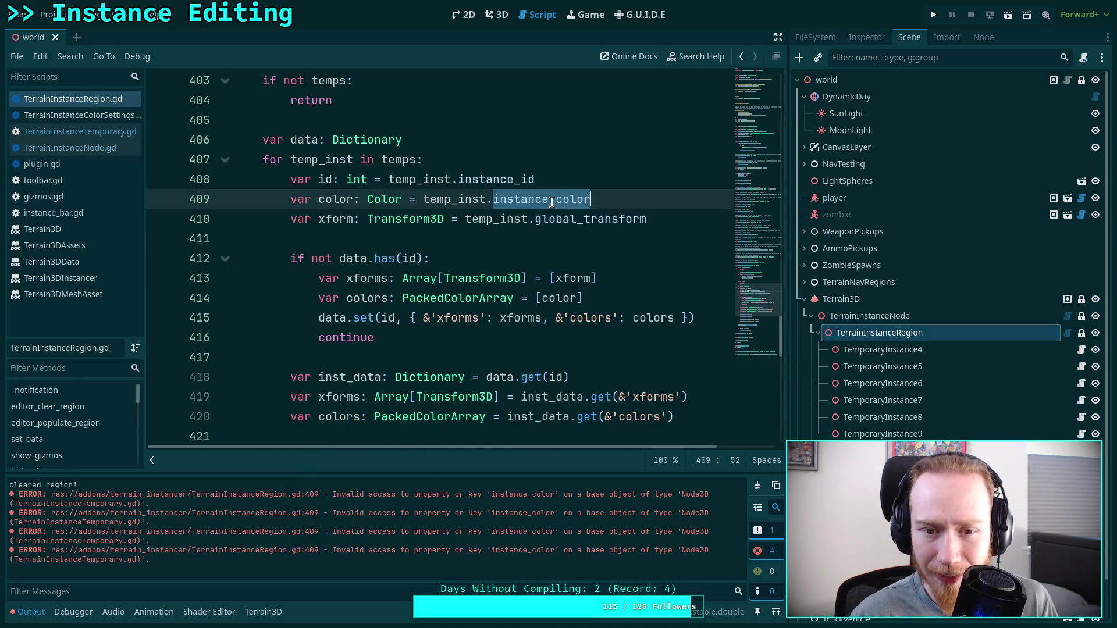
right_click(541, 199)
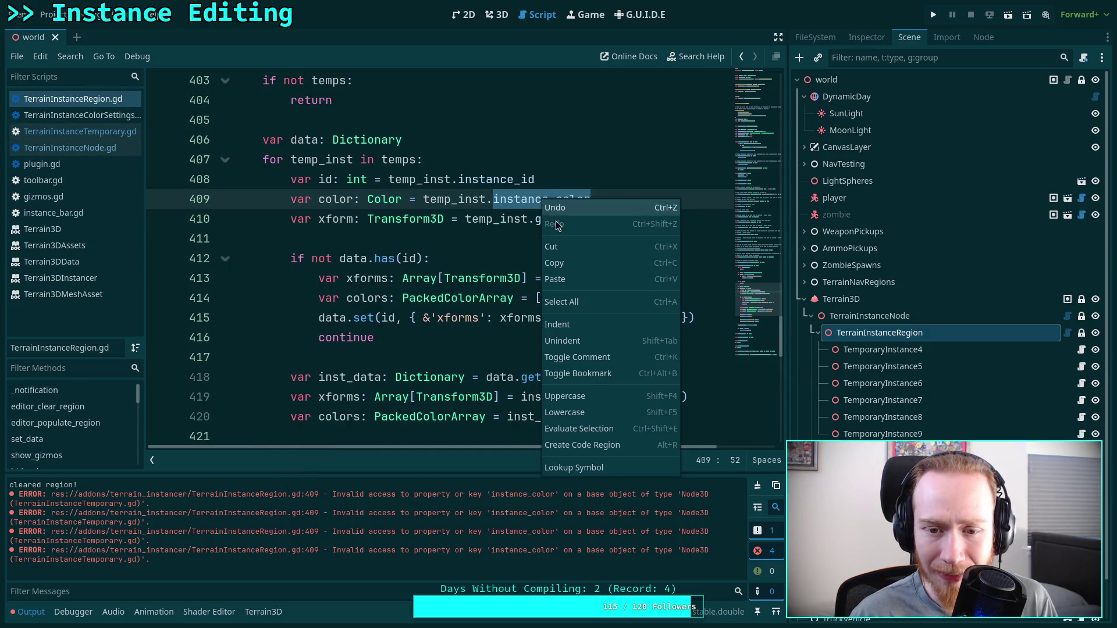
click(561, 283)
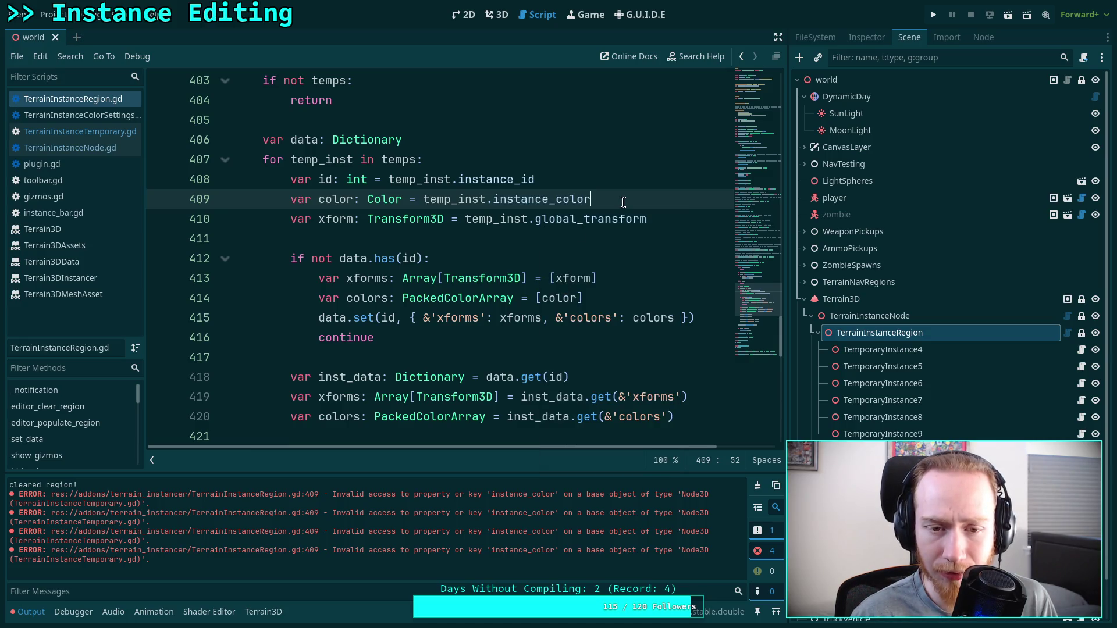
key(ctrl+s)
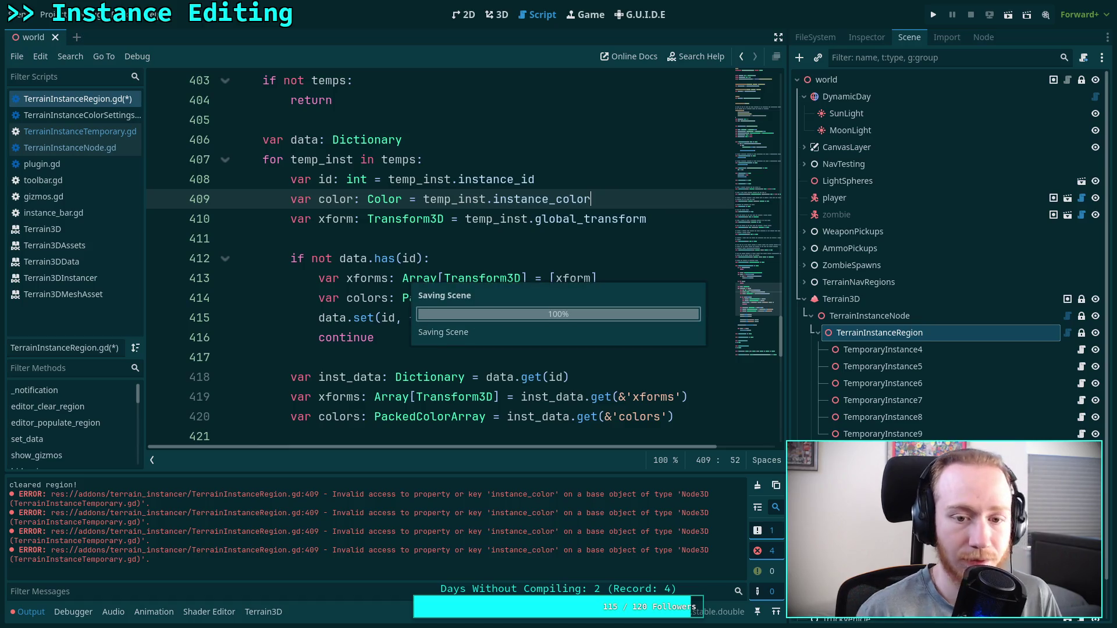
Step: Reload the current project from the Project menu
click(60, 22)
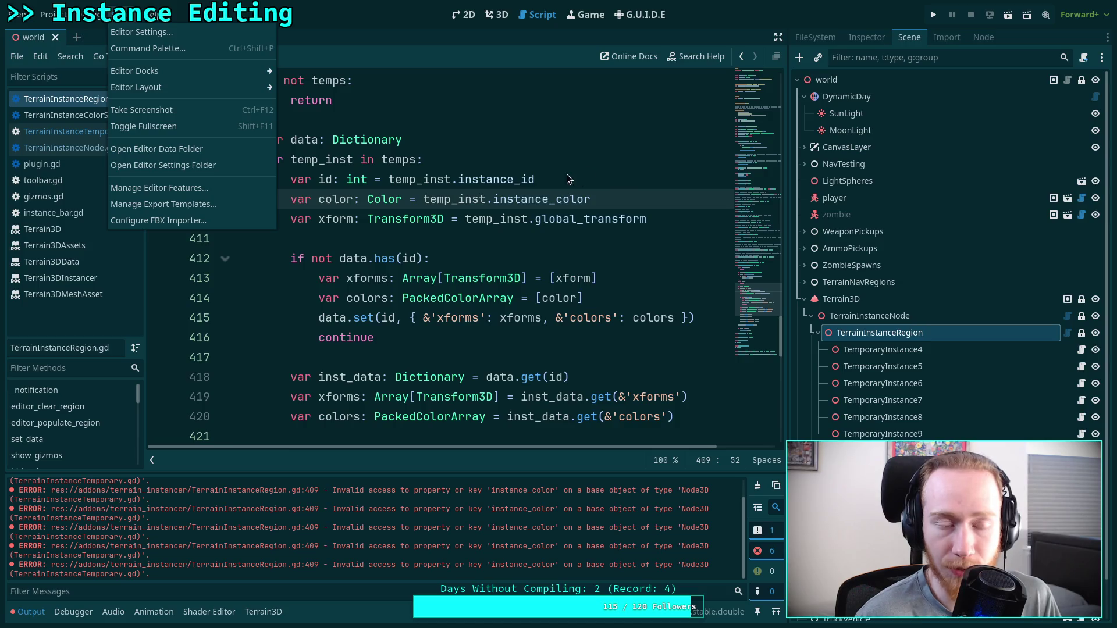
click(496, 15)
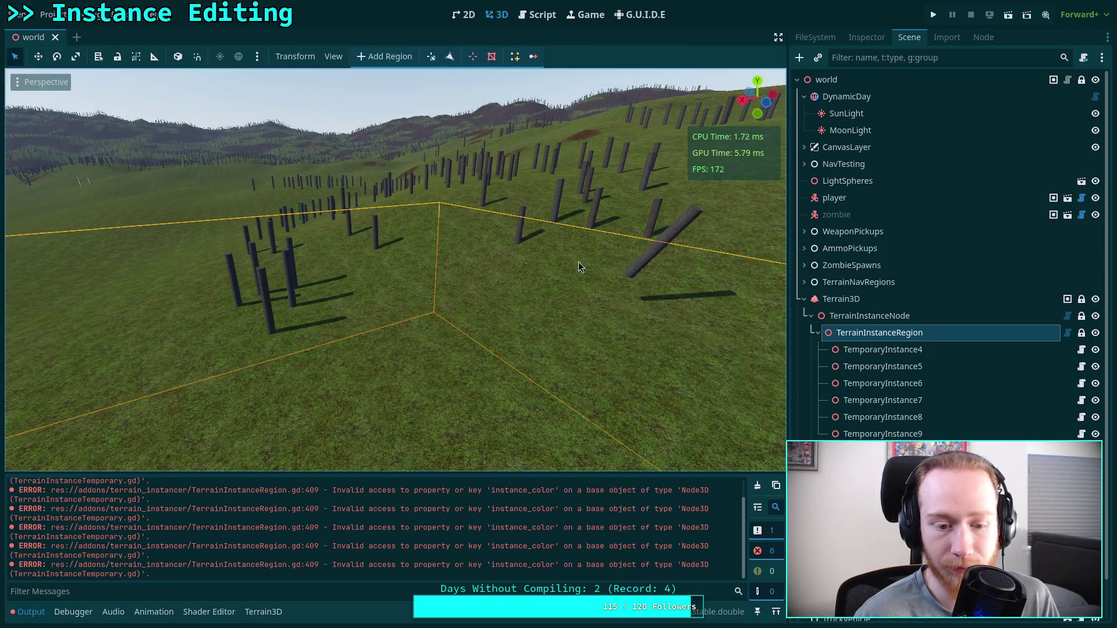
click(48, 14)
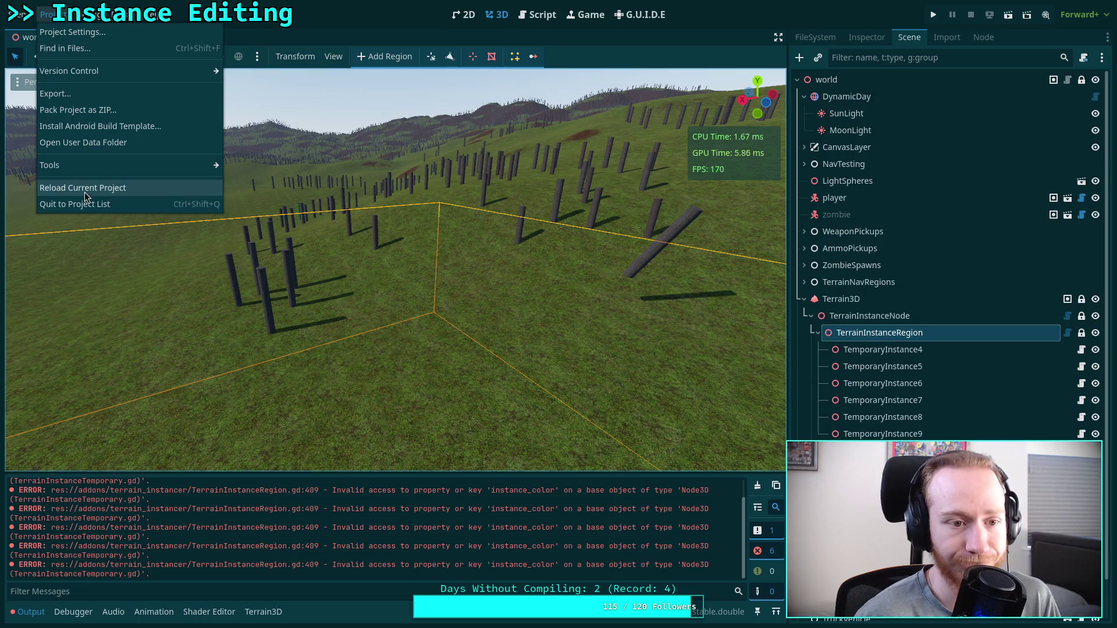
click(87, 191)
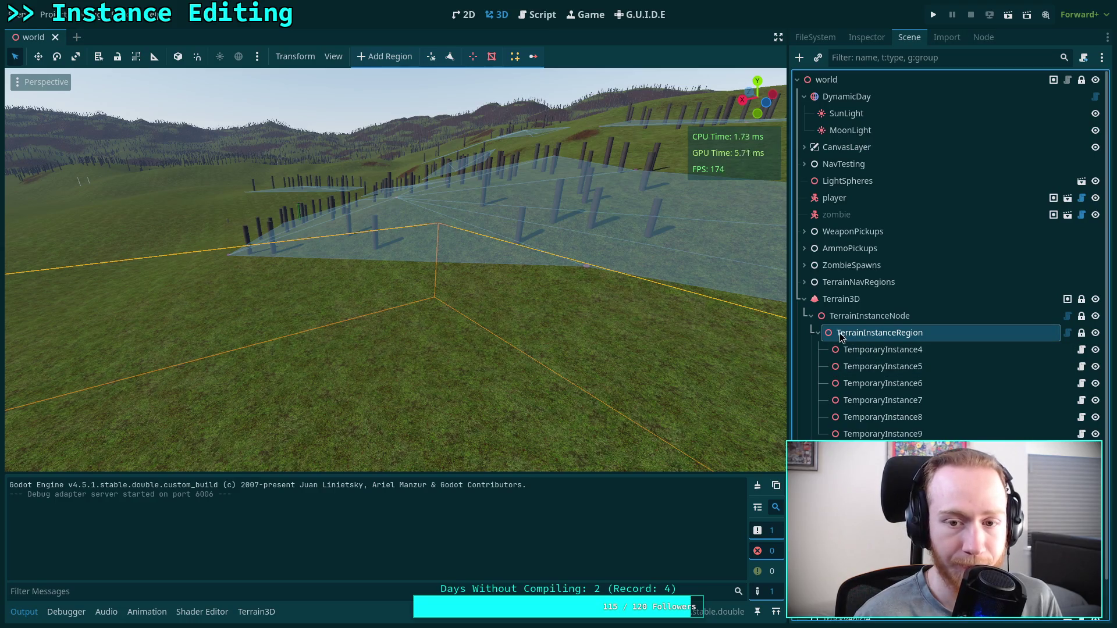
Step: Create a new empty scene, then close it to return to the world scene
key(ctrl+n)
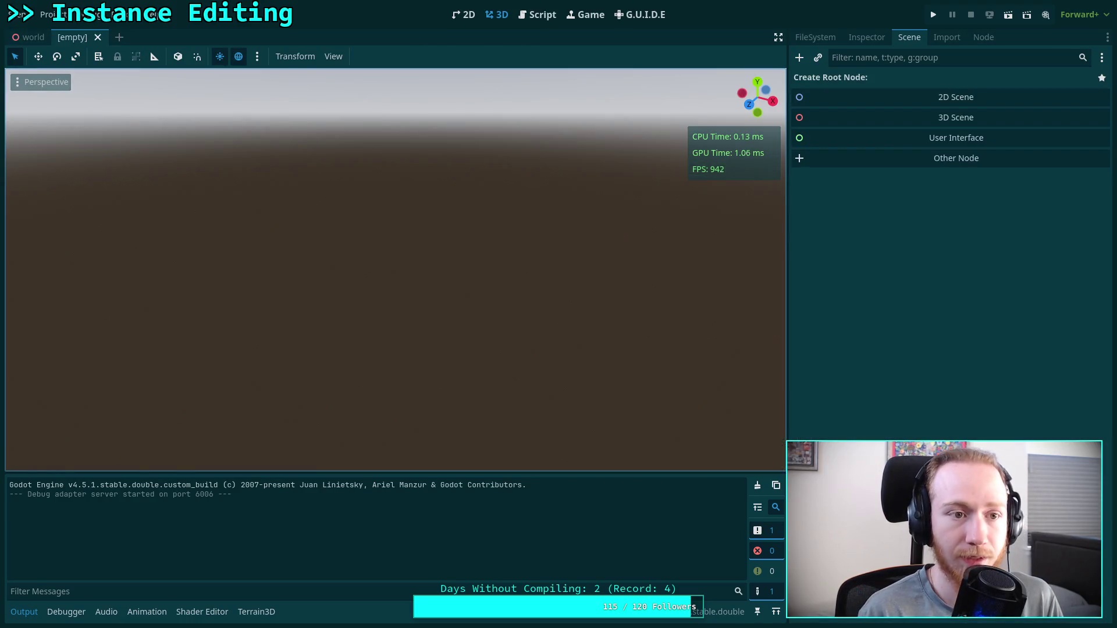
click(94, 40)
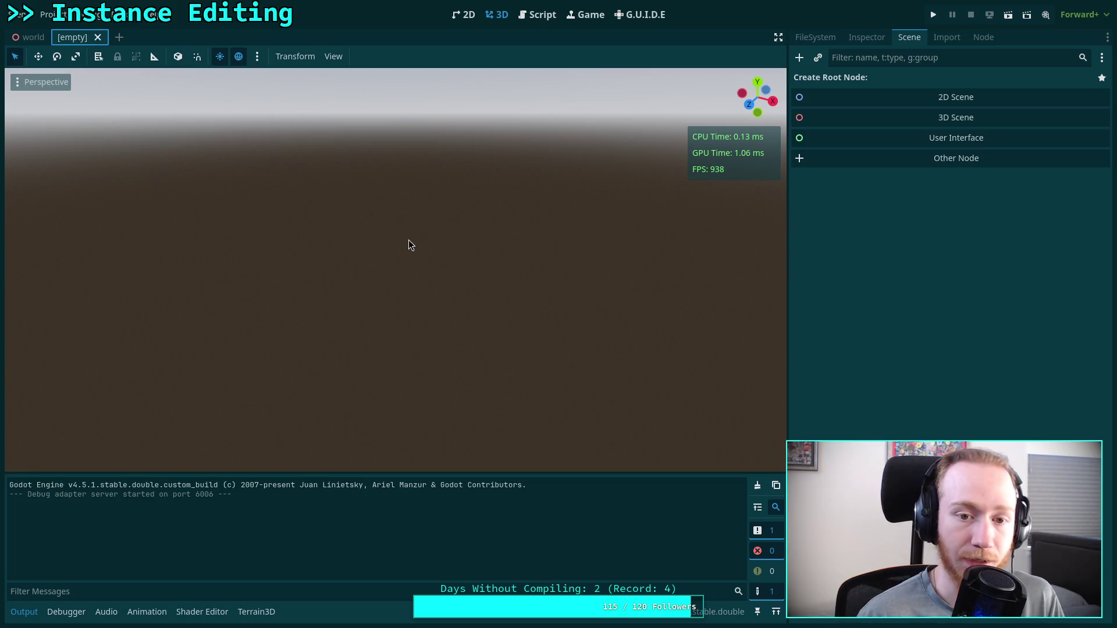
key(ctrl+w)
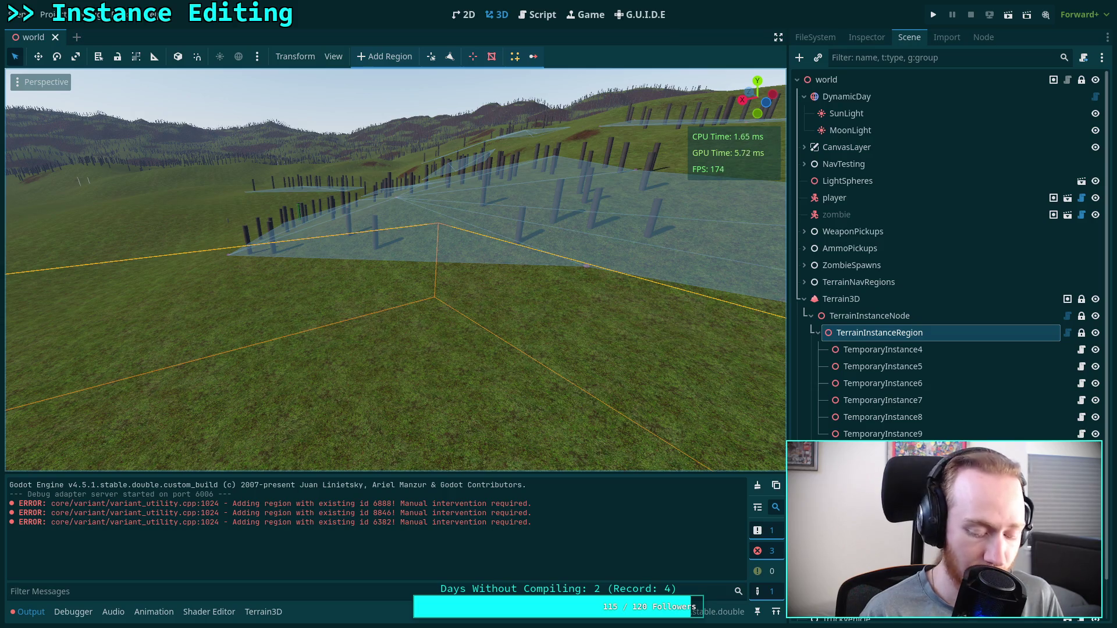
key(ctrl+s)
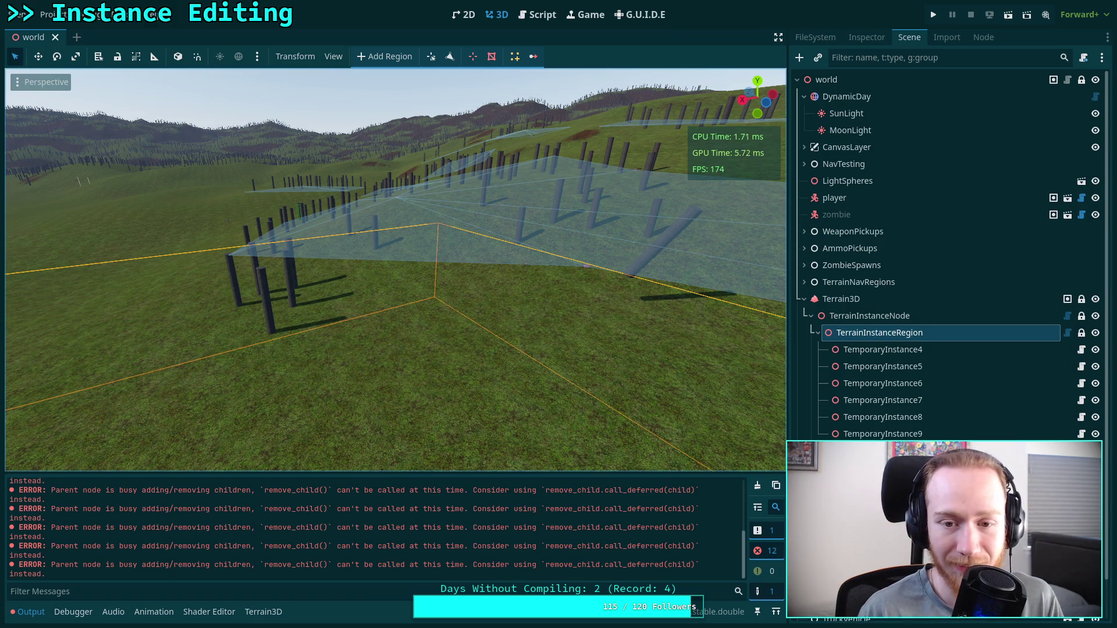
key(d)
key(w)
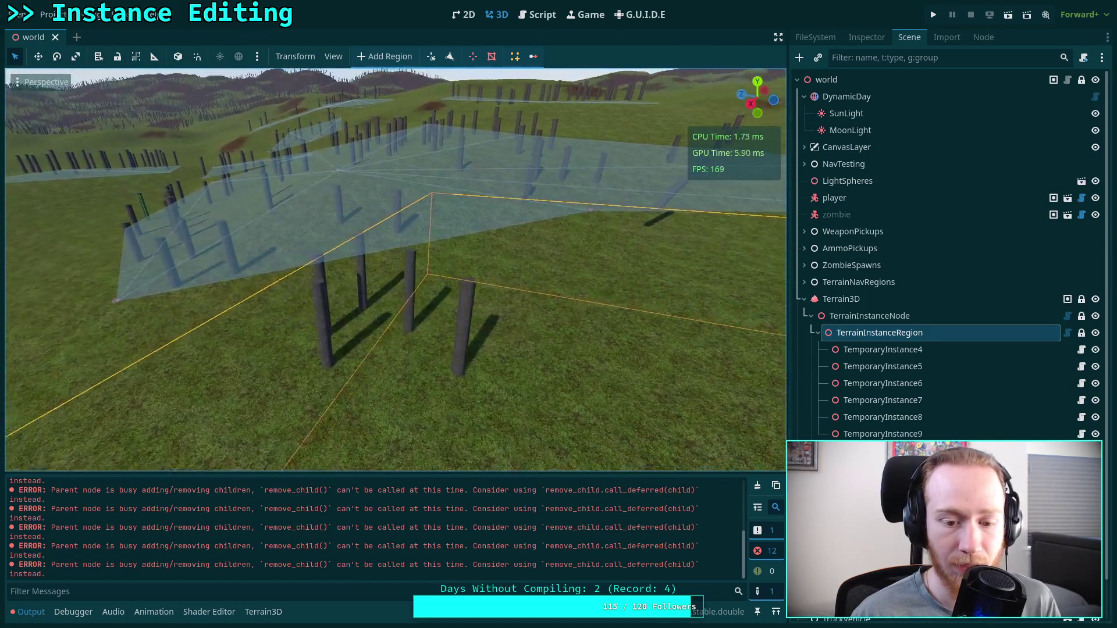
key(a)
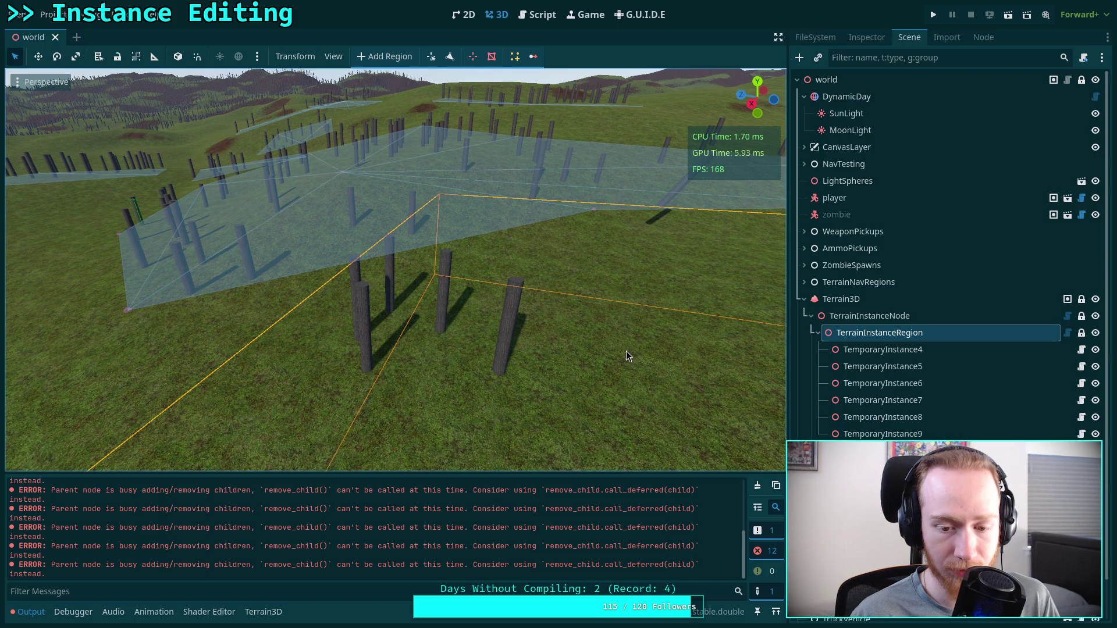
scroll(609, 499, up, 5)
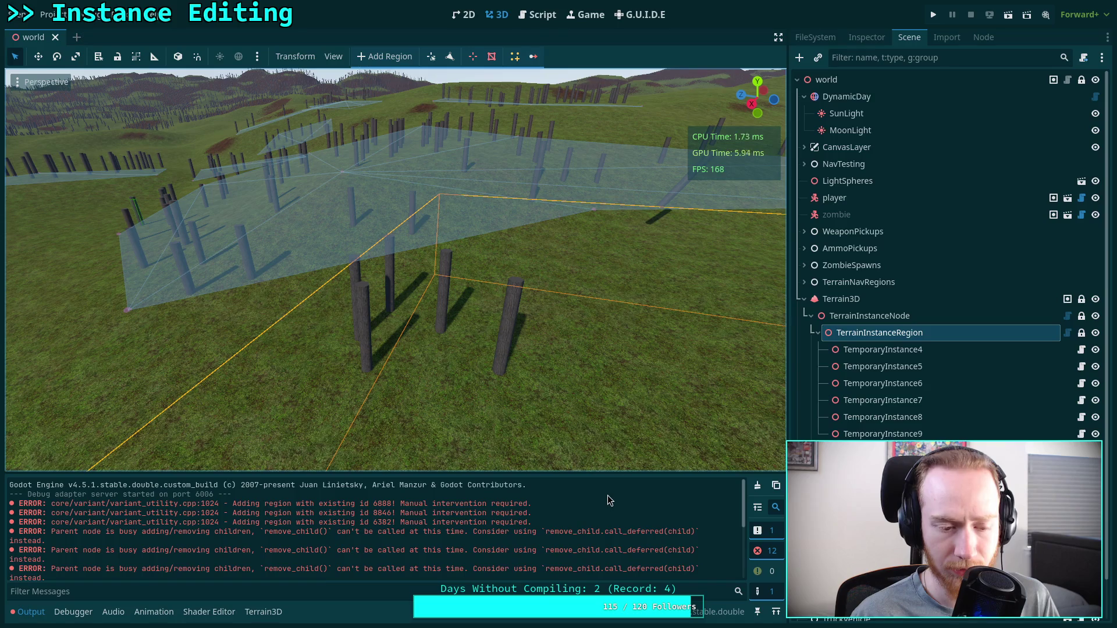
scroll(607, 495, down, 5)
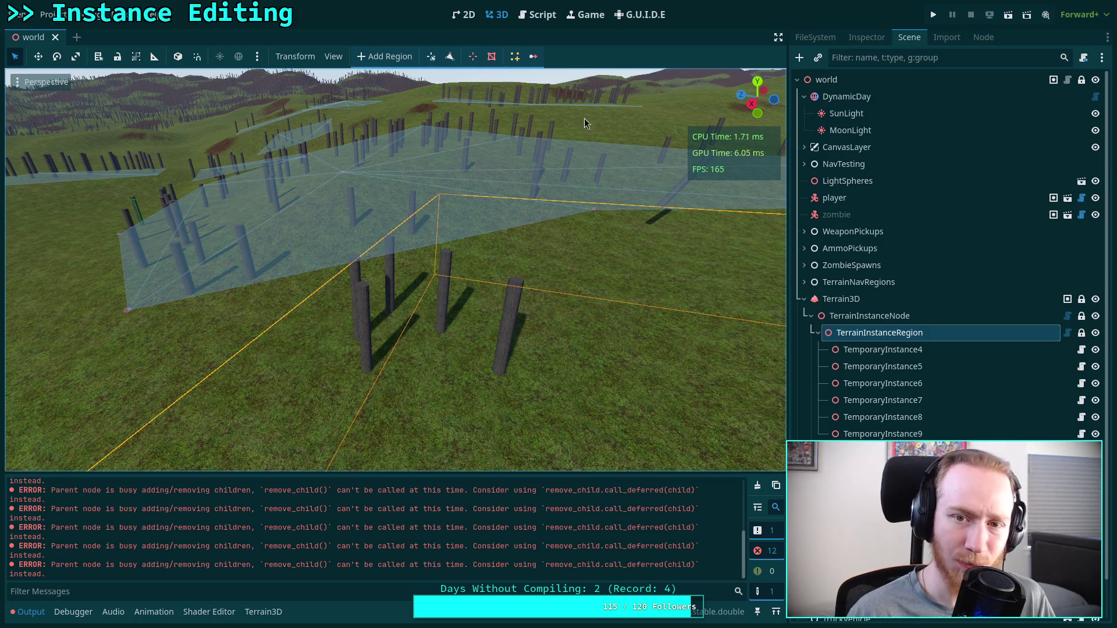
click(533, 16)
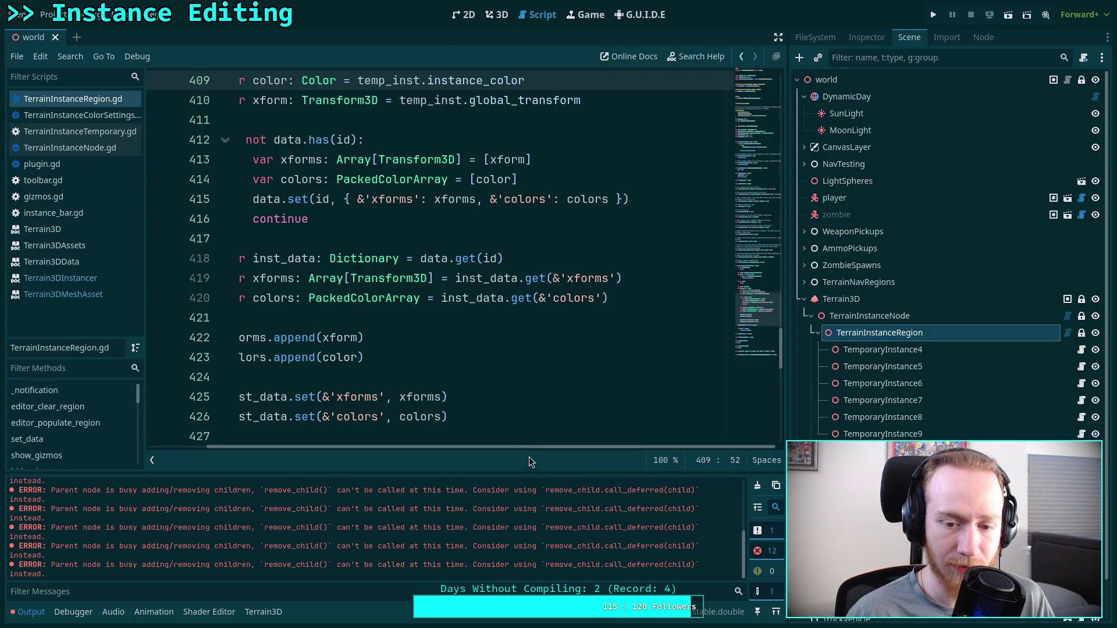
Step: Scroll up to the save_temporary_instances call in _notification and inspect the method
drag(525, 447, 427, 441)
scroll(476, 387, up, 20)
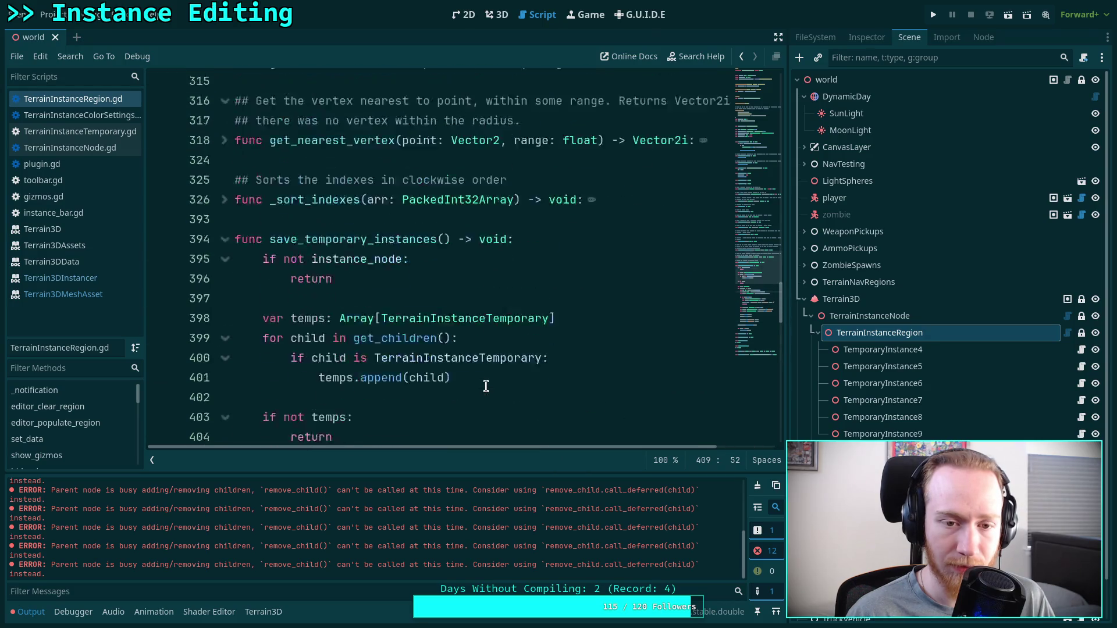
scroll(477, 387, up, 10)
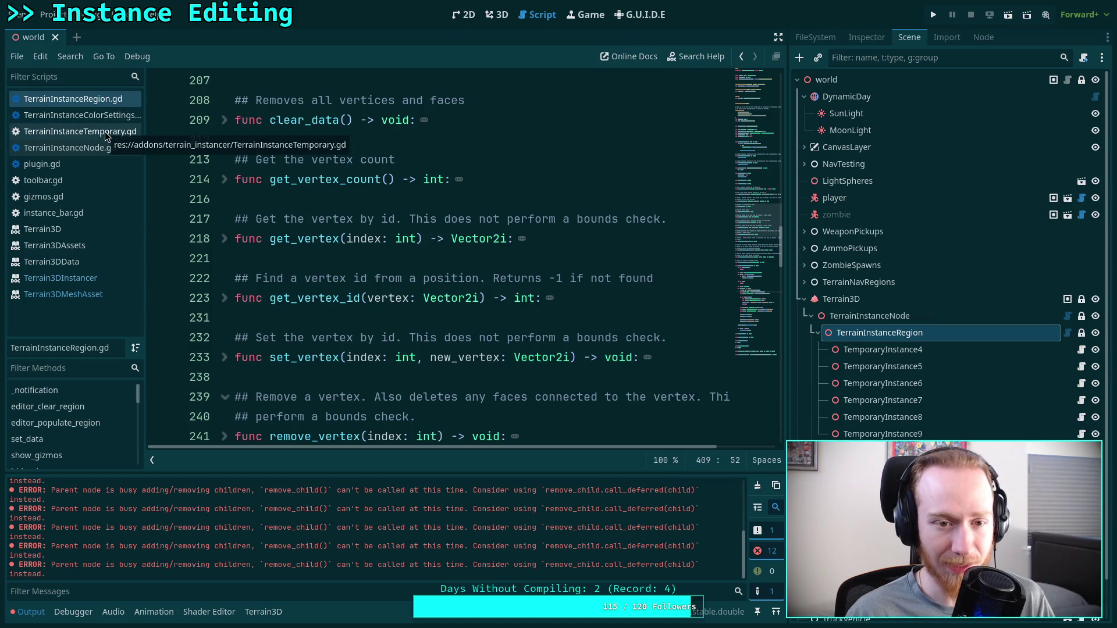
scroll(482, 298, up, 20)
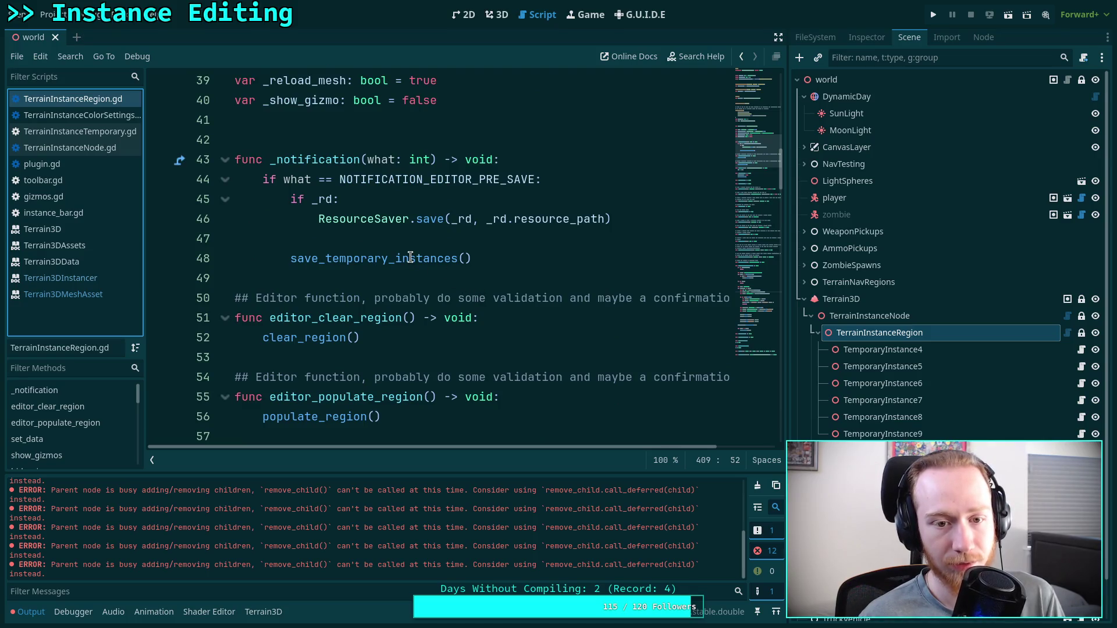
click(405, 258)
click(403, 259)
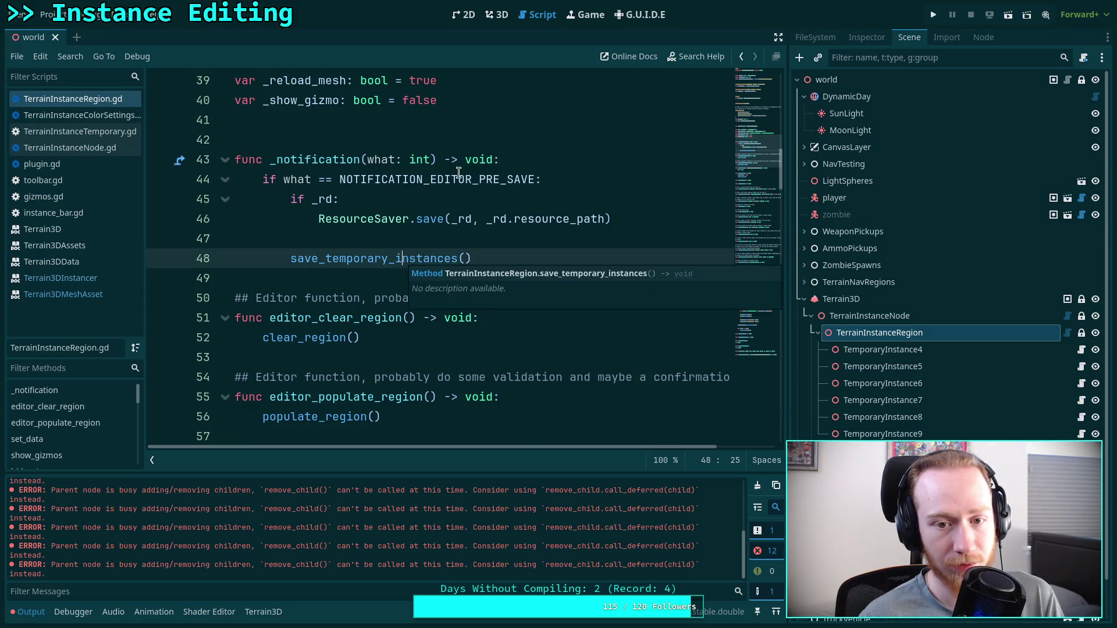
mouse_move(461, 179)
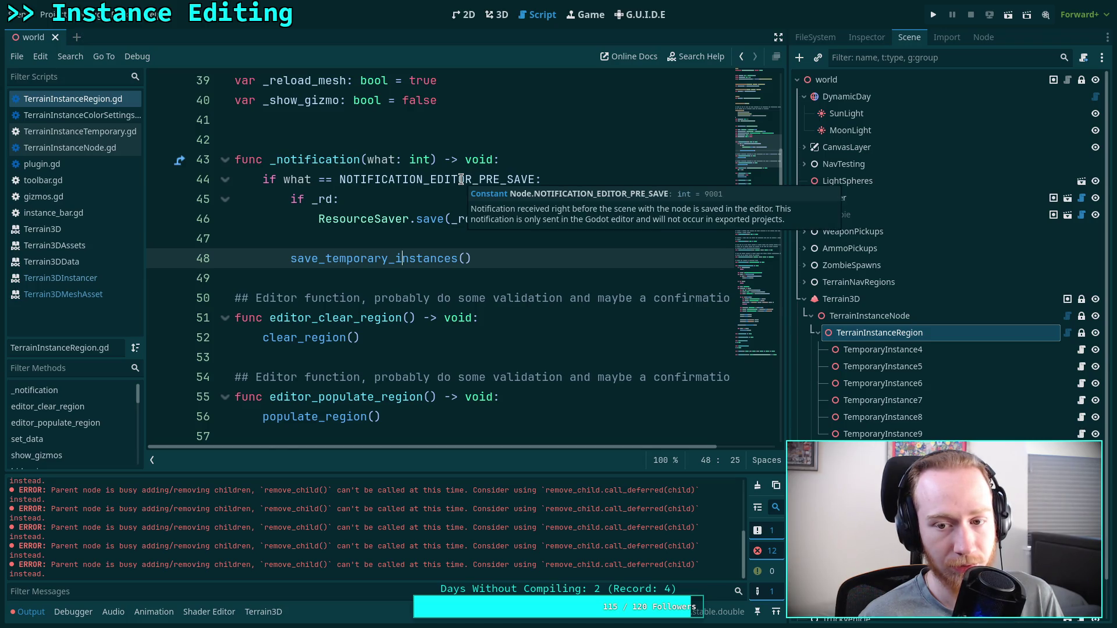
Step: Scroll down to the remove_child call ending save_temporary_instances and read its documentation
scroll(384, 267, down, 20)
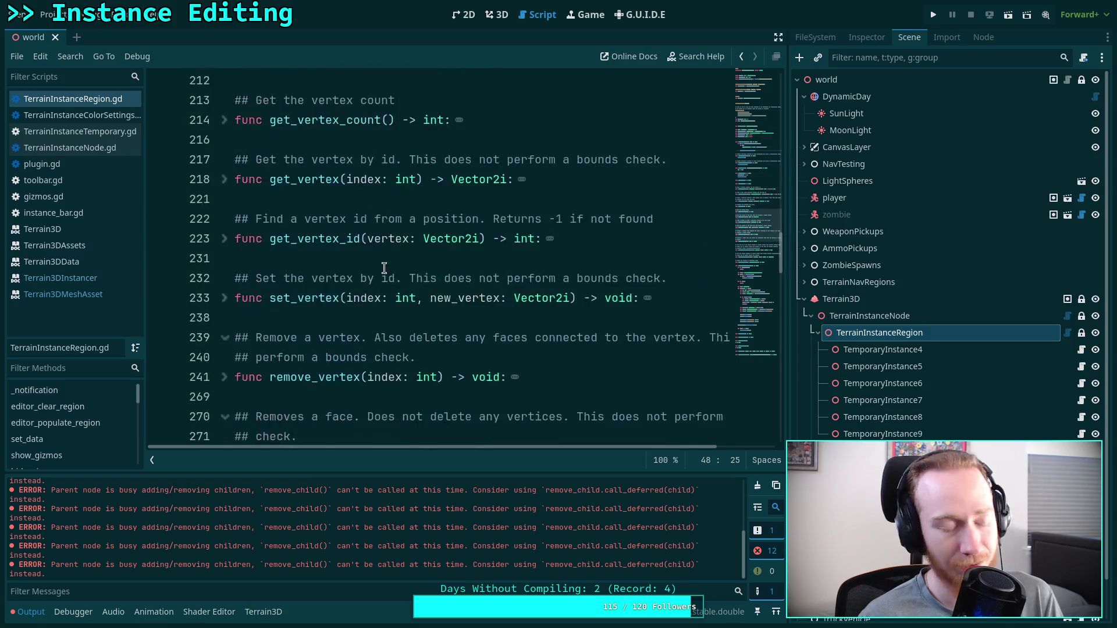
scroll(384, 268, down, 10)
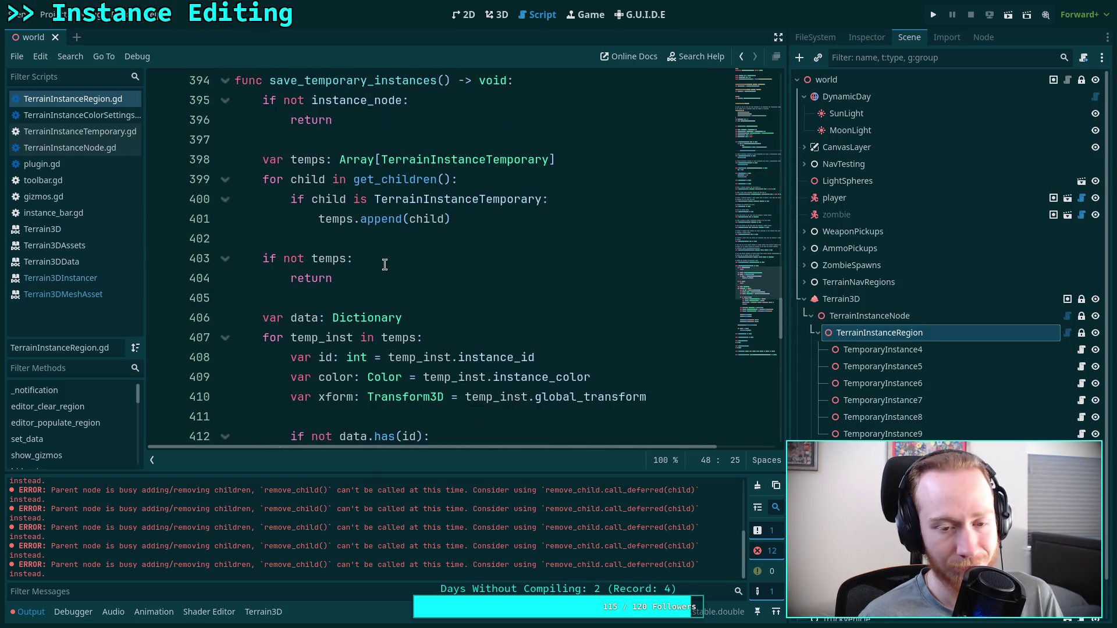
scroll(385, 265, down, 3)
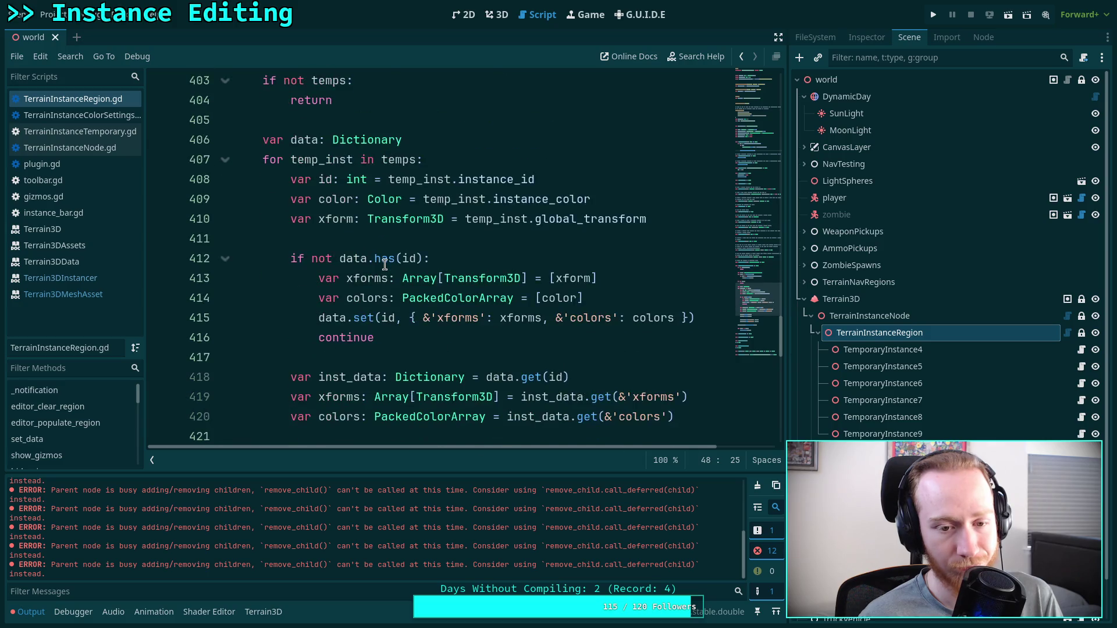
scroll(385, 265, down, 2)
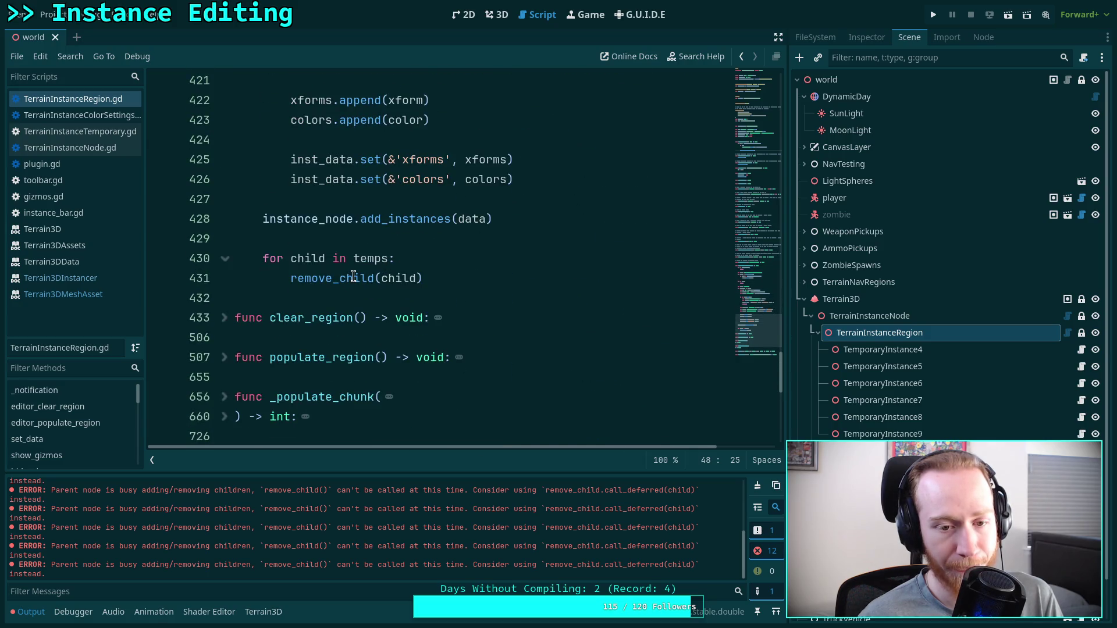
mouse_move(354, 276)
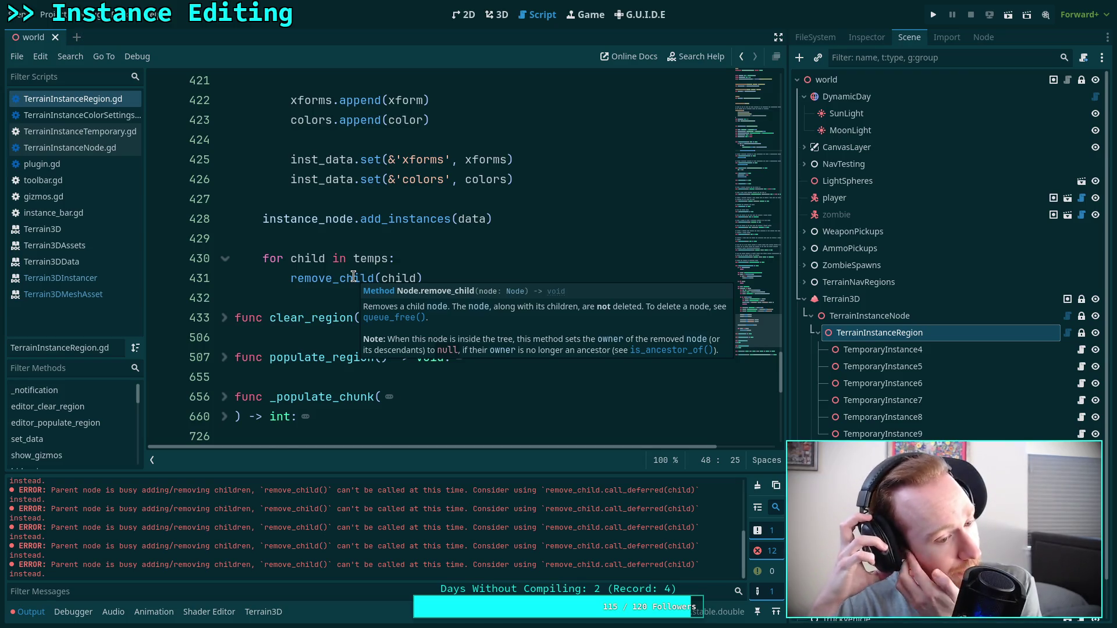
click(484, 205)
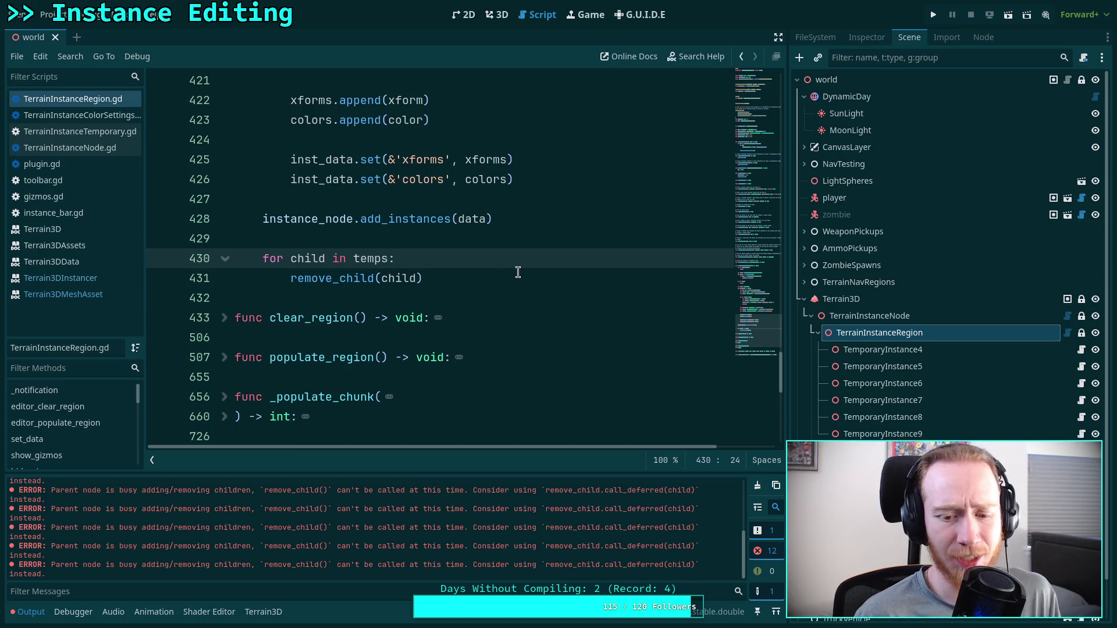
click(471, 235)
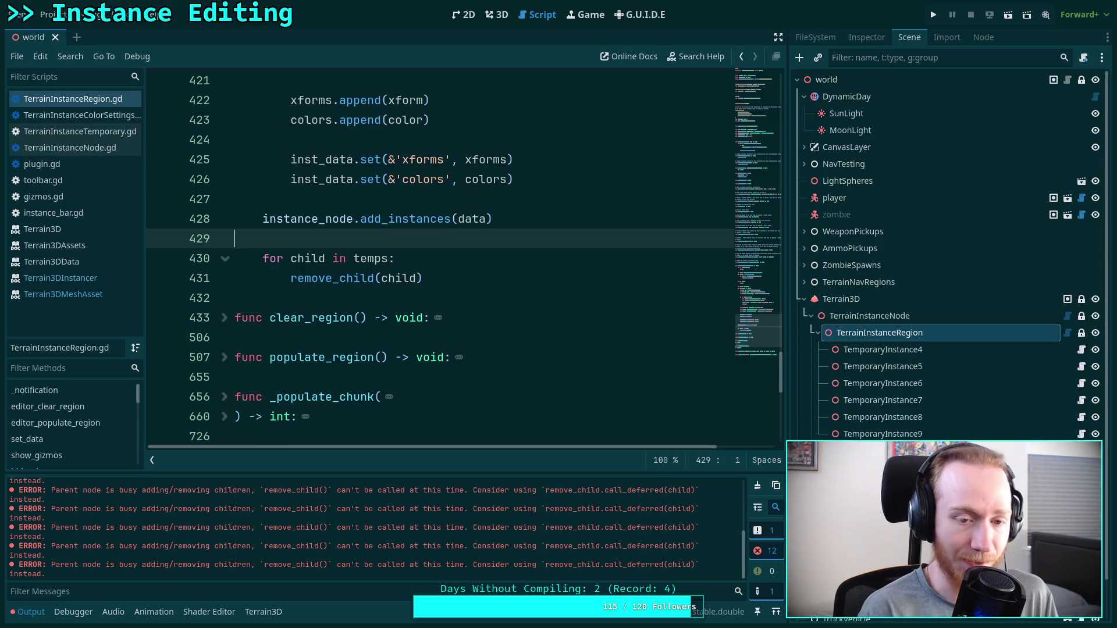
key(super+2)
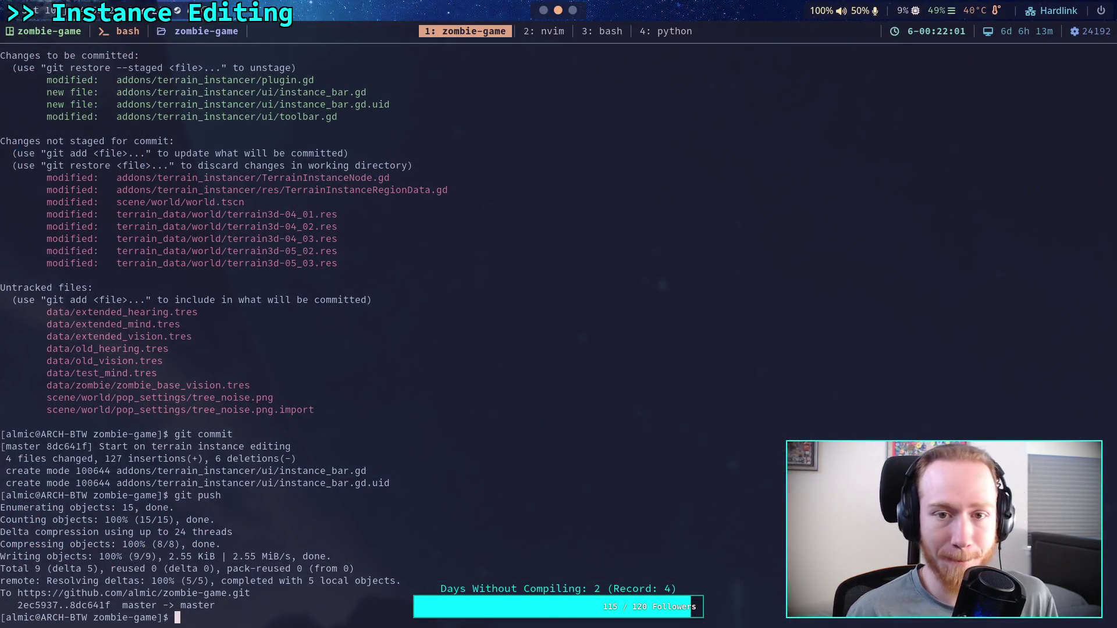
Step: Quit the Terrain3D Neovim session with :q
click(589, 35)
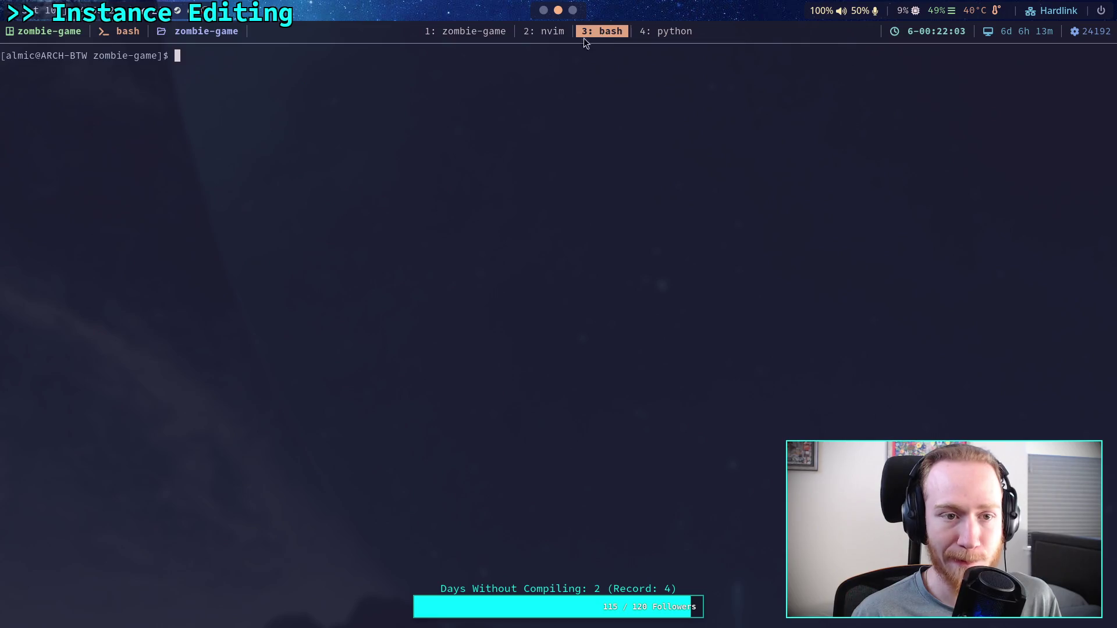
click(536, 31)
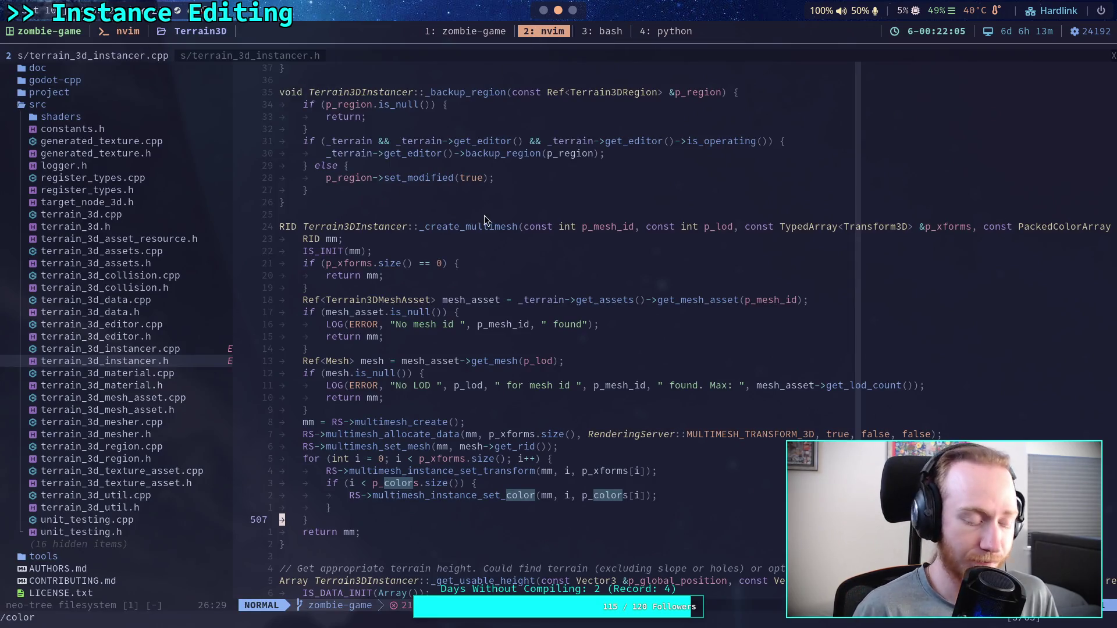
key(colon)
text(qa)
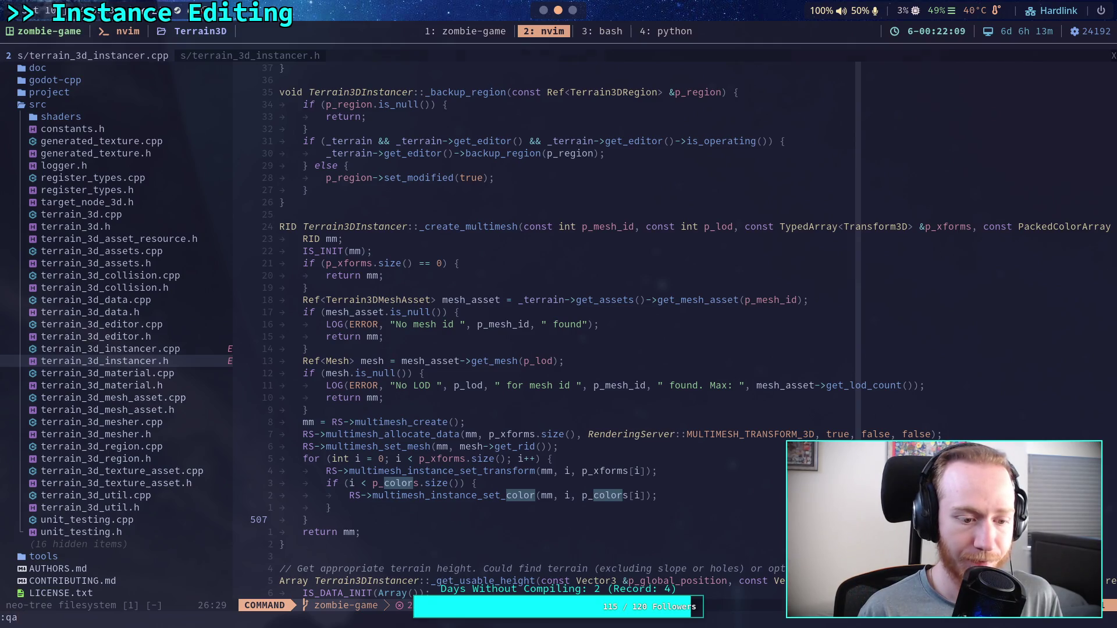
key(Return)
Step: Change into ../godot and launch Neovim there with 'n .'
text(cd .)
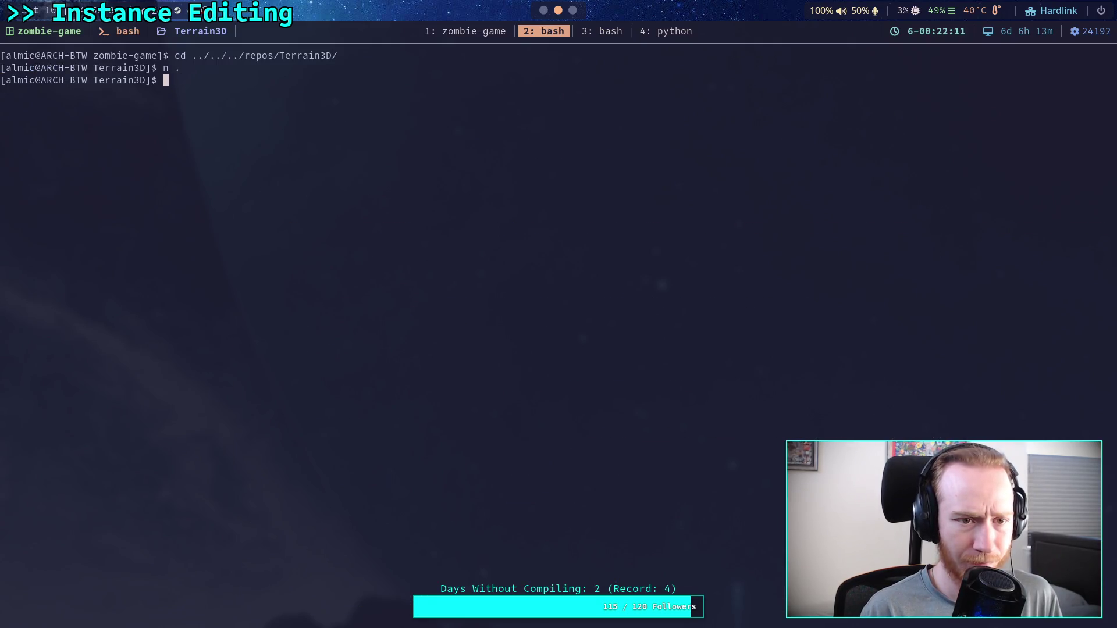
text(./godot)
key(Return)
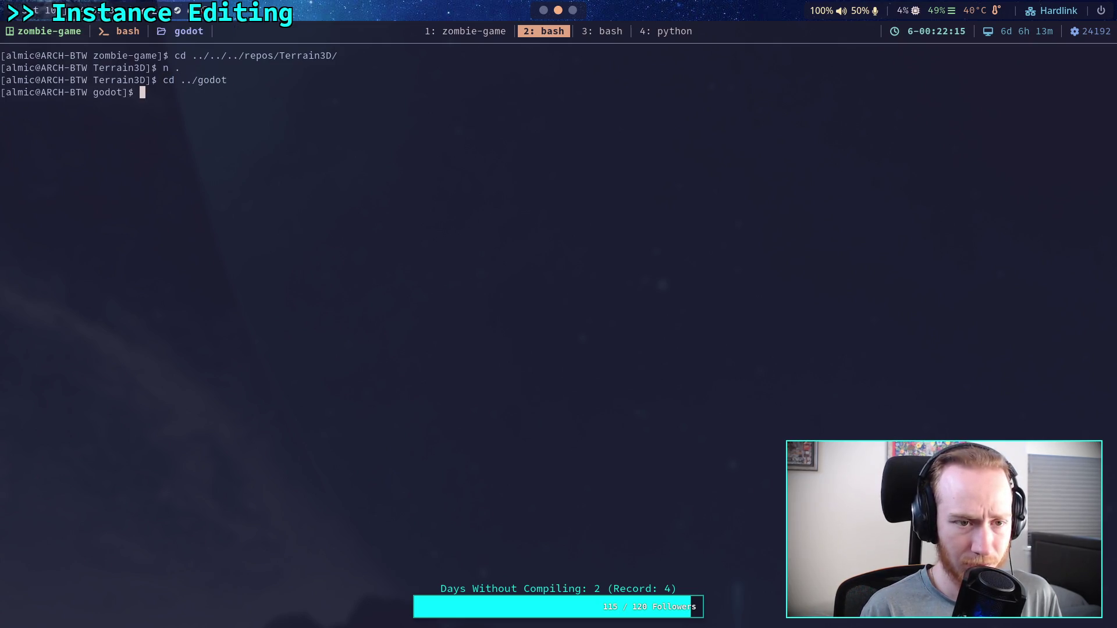
text(n .)
key(Return)
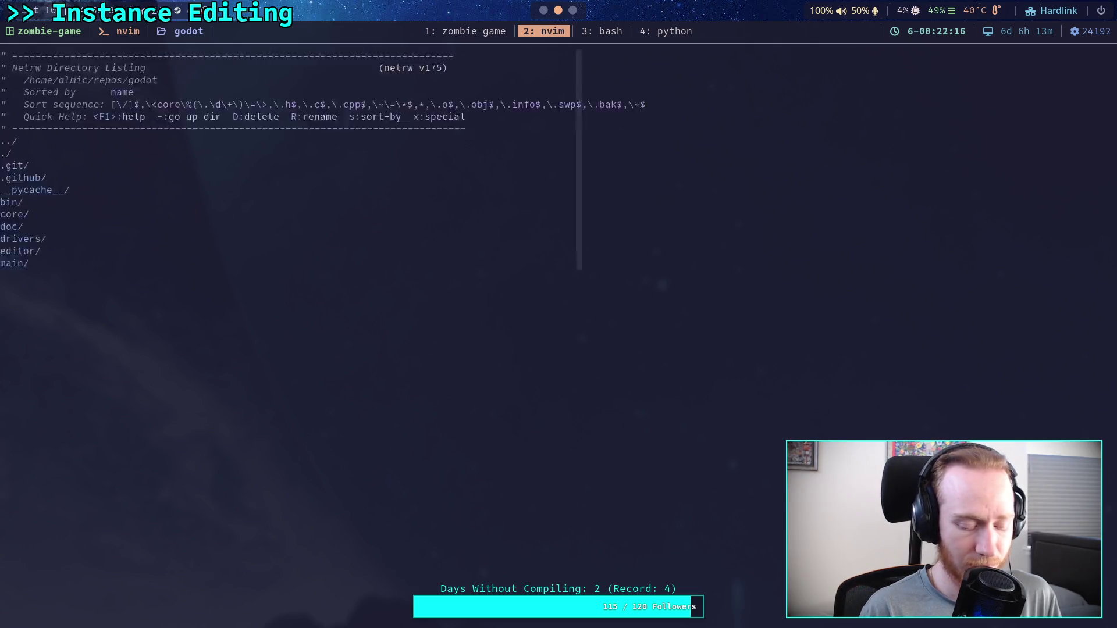
Step: Live-grep the godot tree for 'Parent node is busy', retyping after typos
key(space)
text(fg)
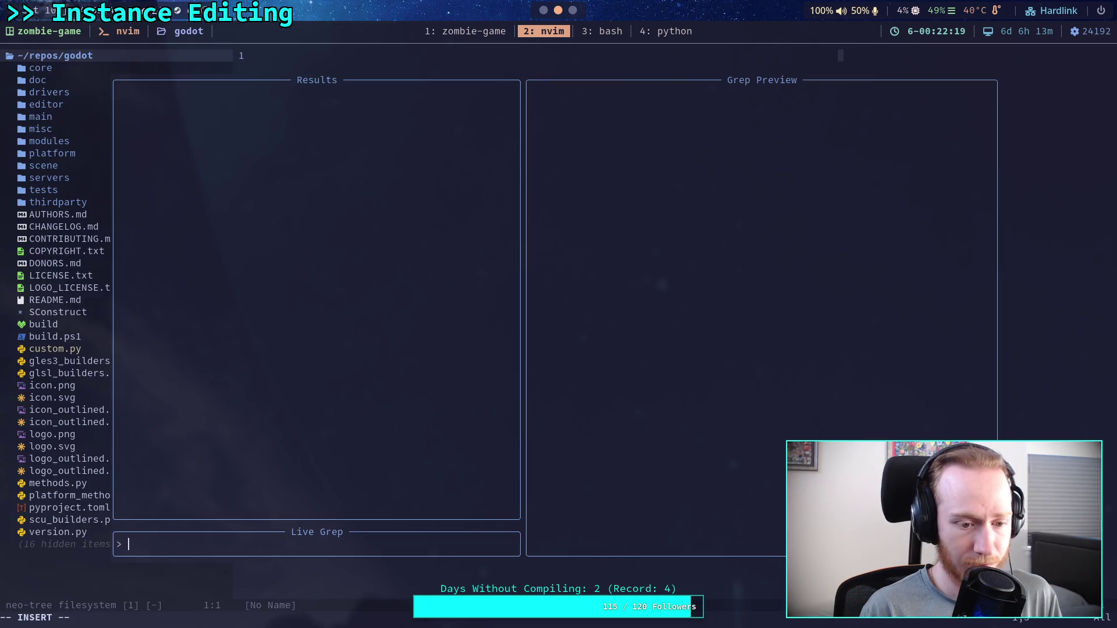
text(Parent N)
key(BackSpace)
text(node is busy)
key(Escape)
key(Escape)
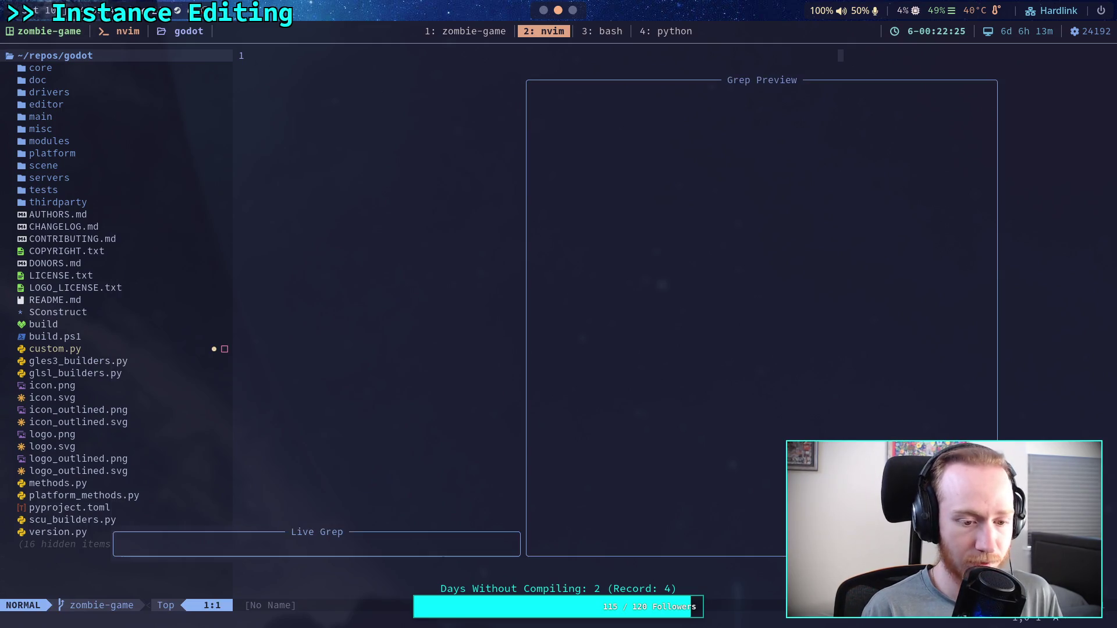
key(space)
text(fgParent node is busy)
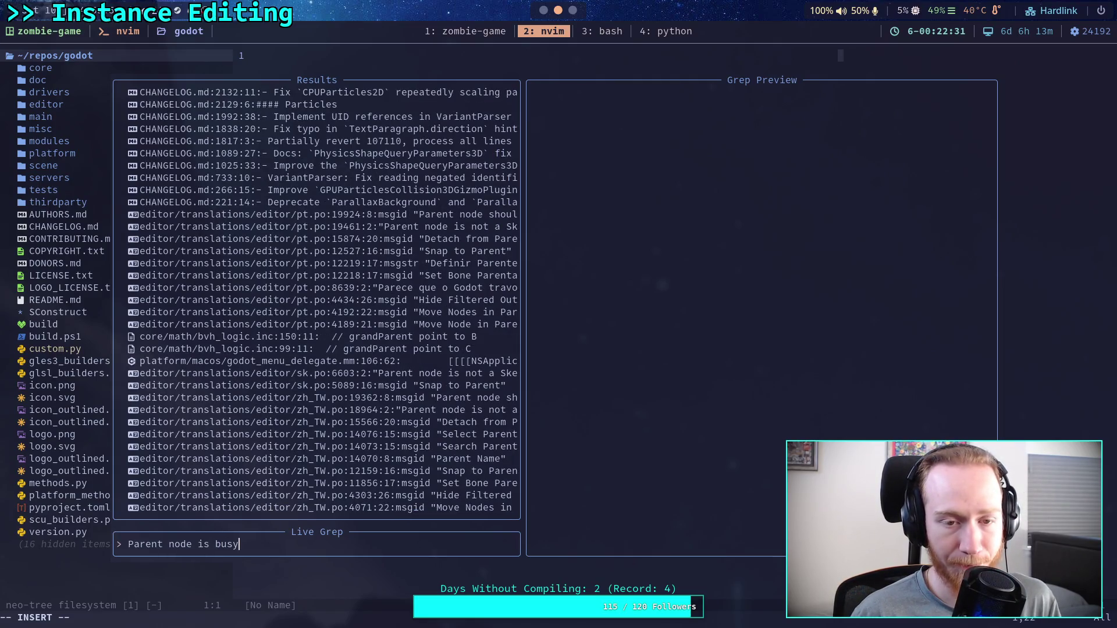
key(Escape)
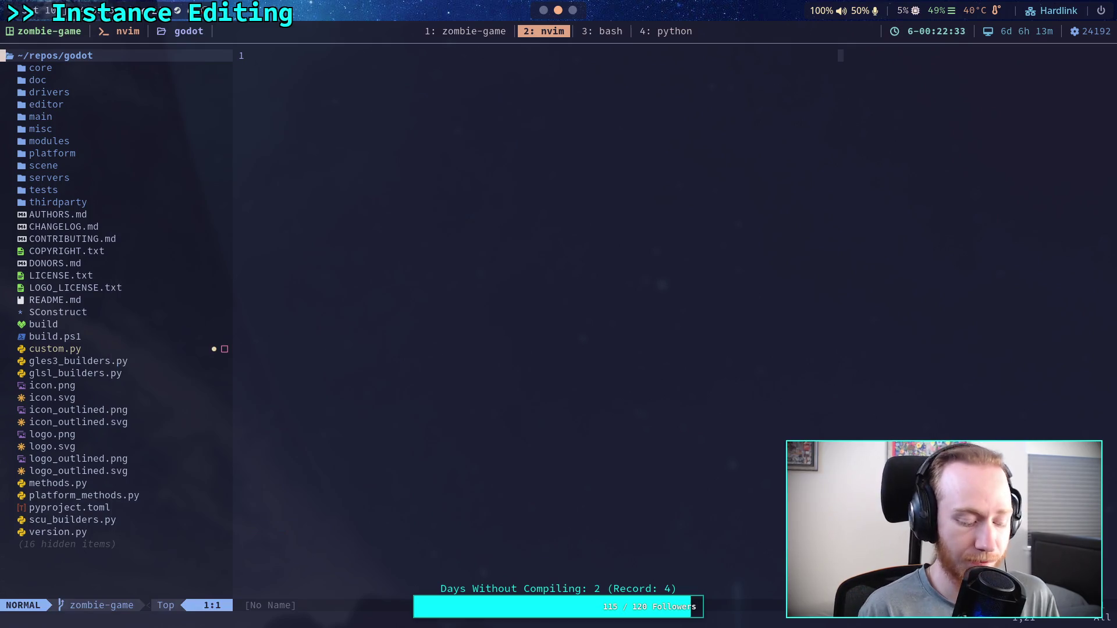
Step: Rerun the 'Parent node is busy' live grep and glance back at the Godot editor
key(space)
text(fgParnt)
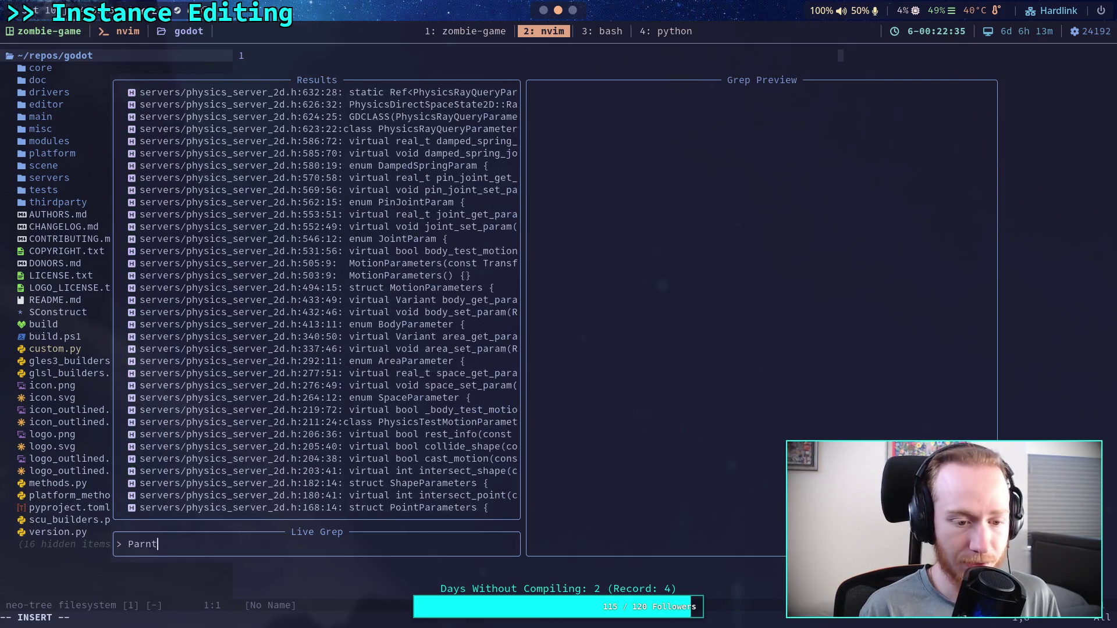
key(BackSpace)
key(BackSpace)
key(BackSpace)
text(ent node is b)
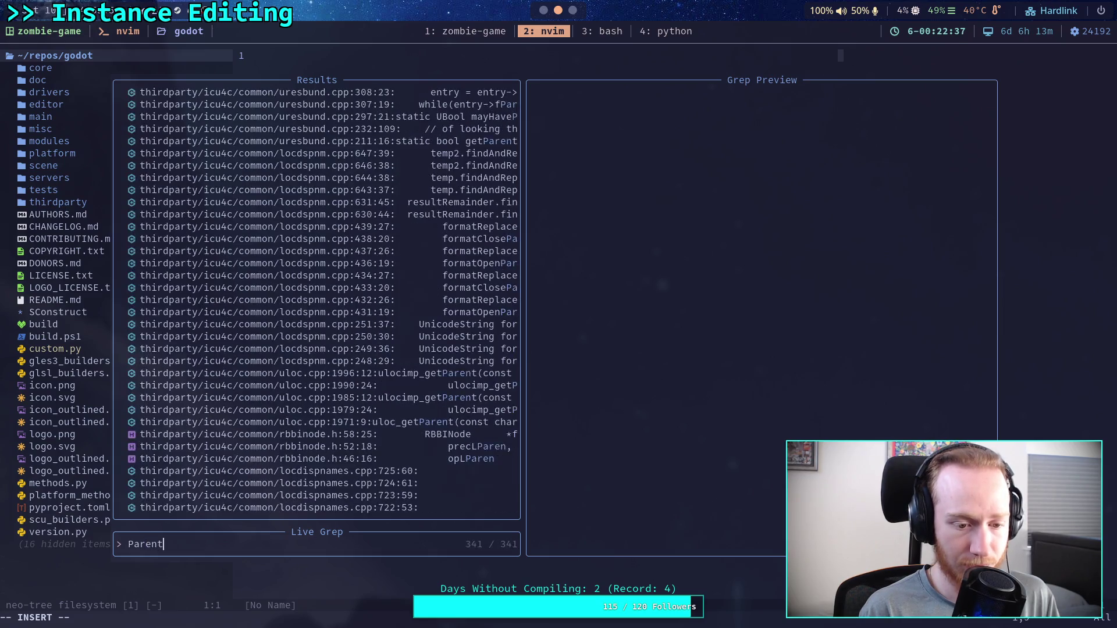
text(usy)
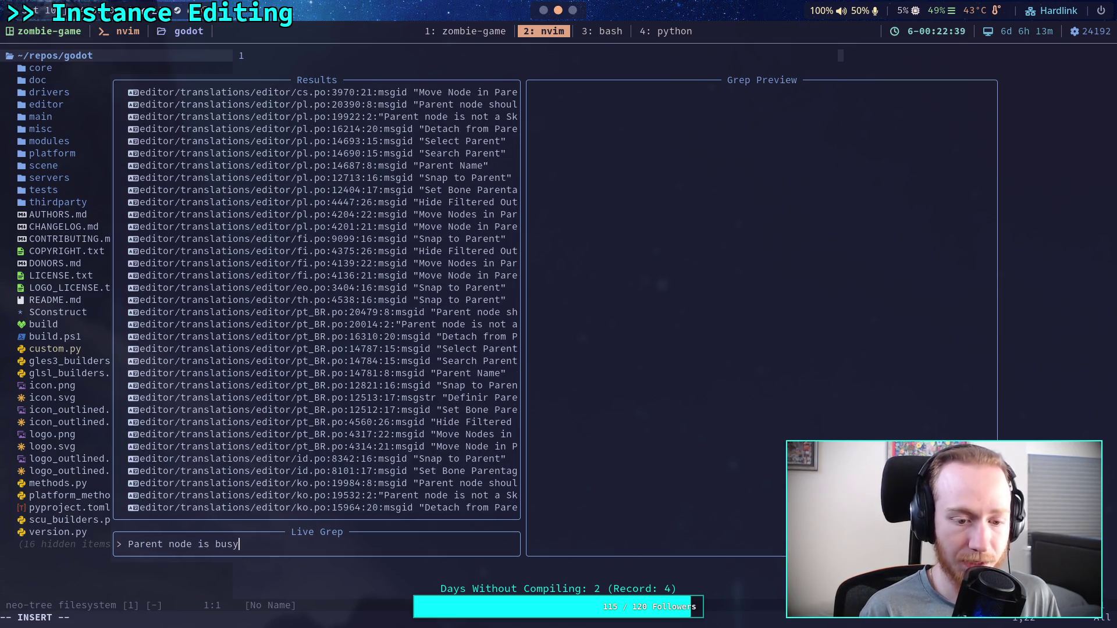
key(alt+Tab)
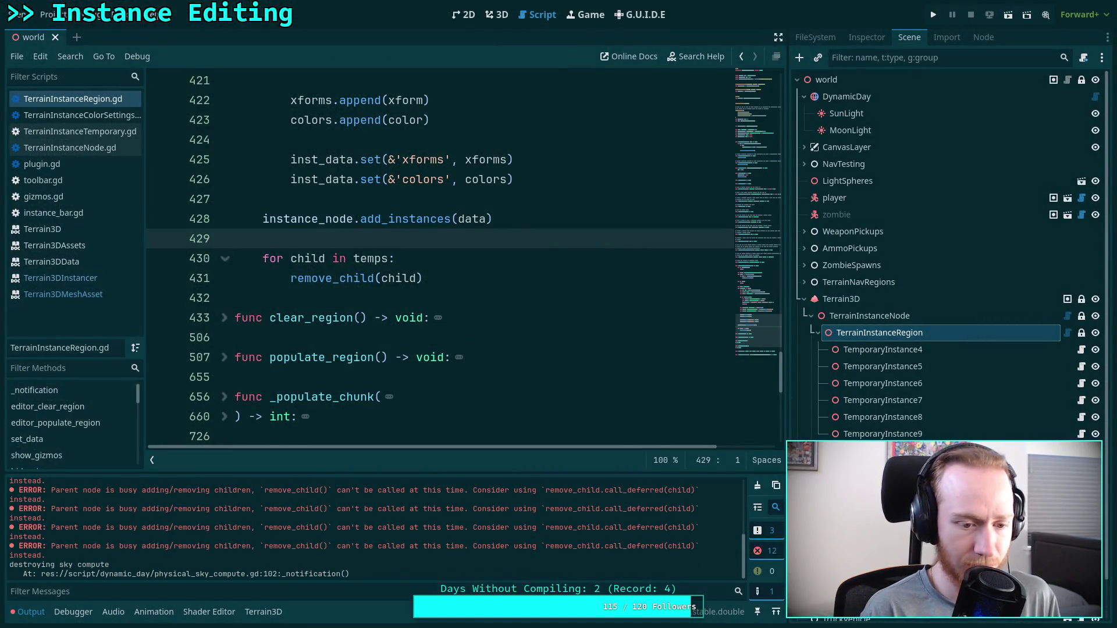
key(alt+Tab)
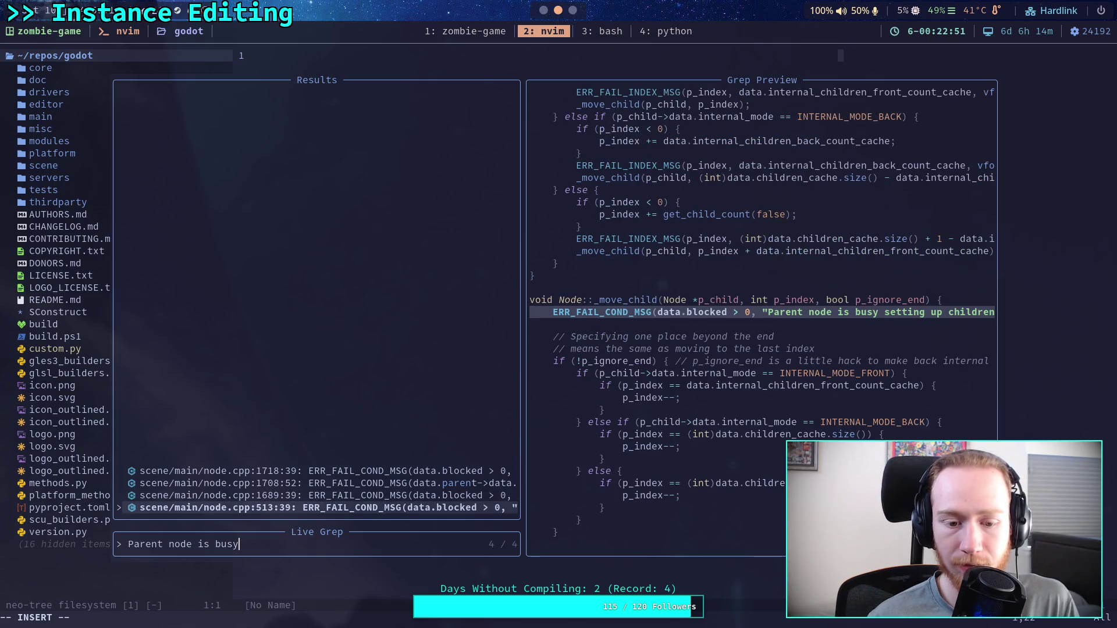
Step: Compare the add_sibling, remove_child and add_child matches, then open scene/main/node.cpp
key(Up)
key(Up)
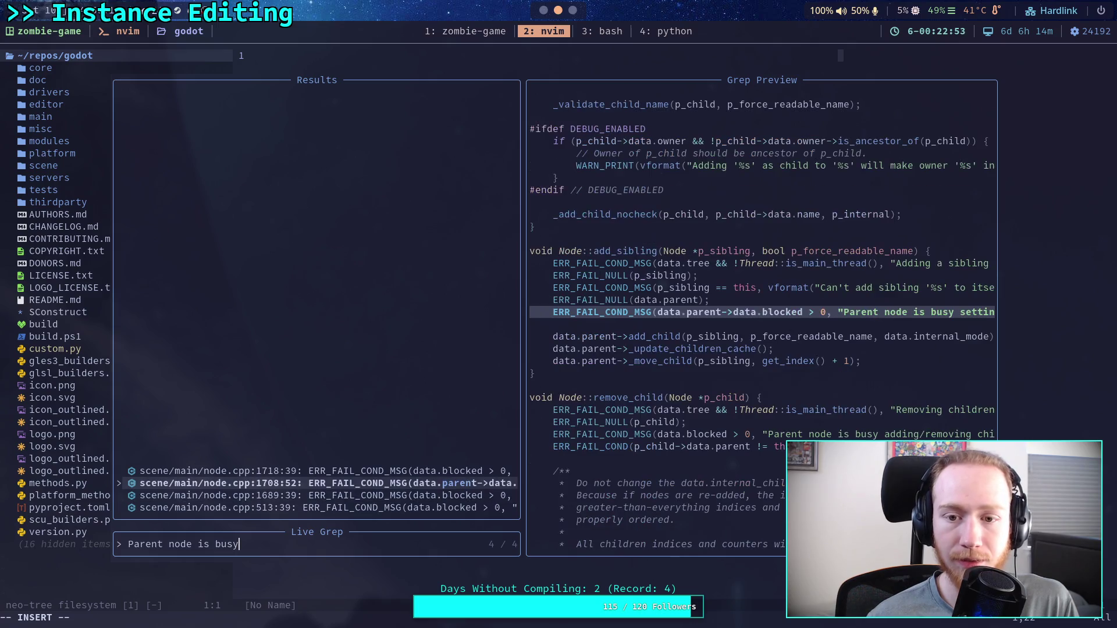
key(Up)
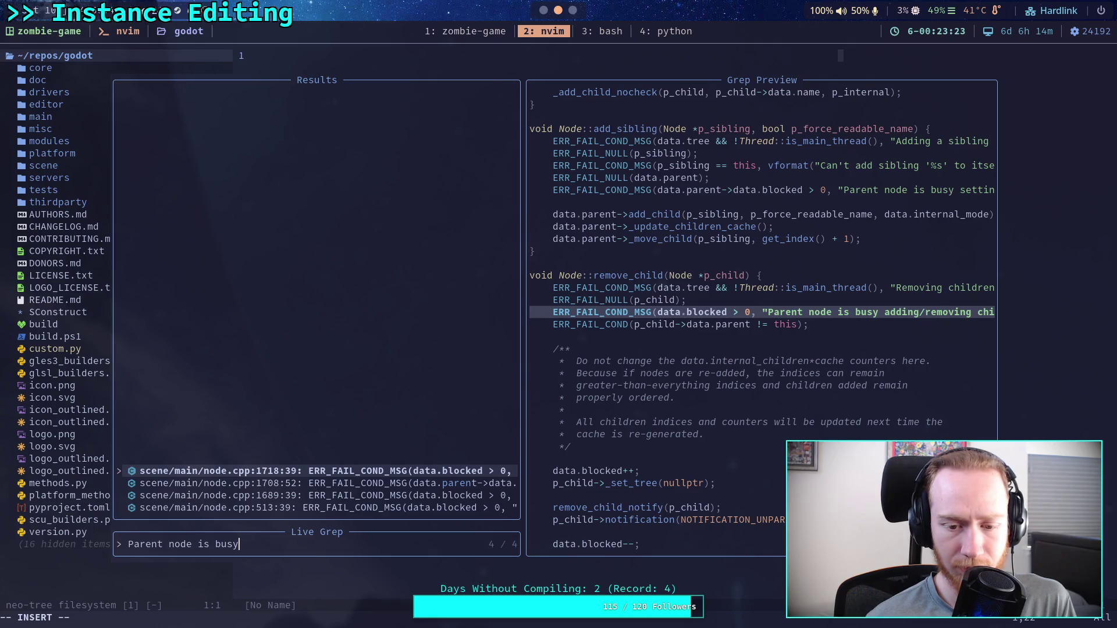
click(320, 483)
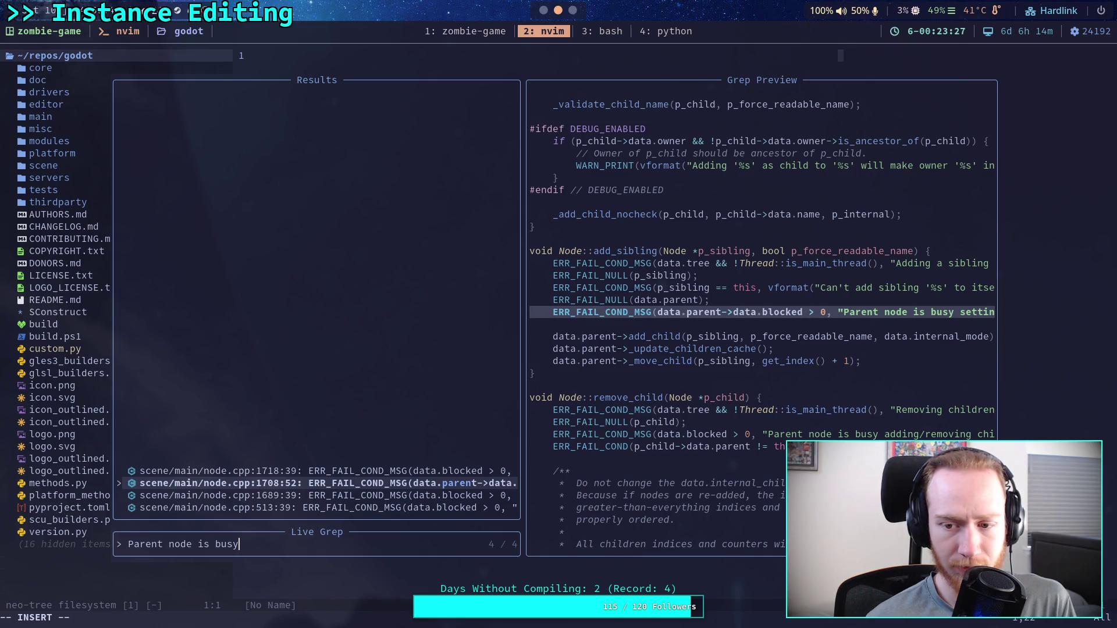
click(320, 495)
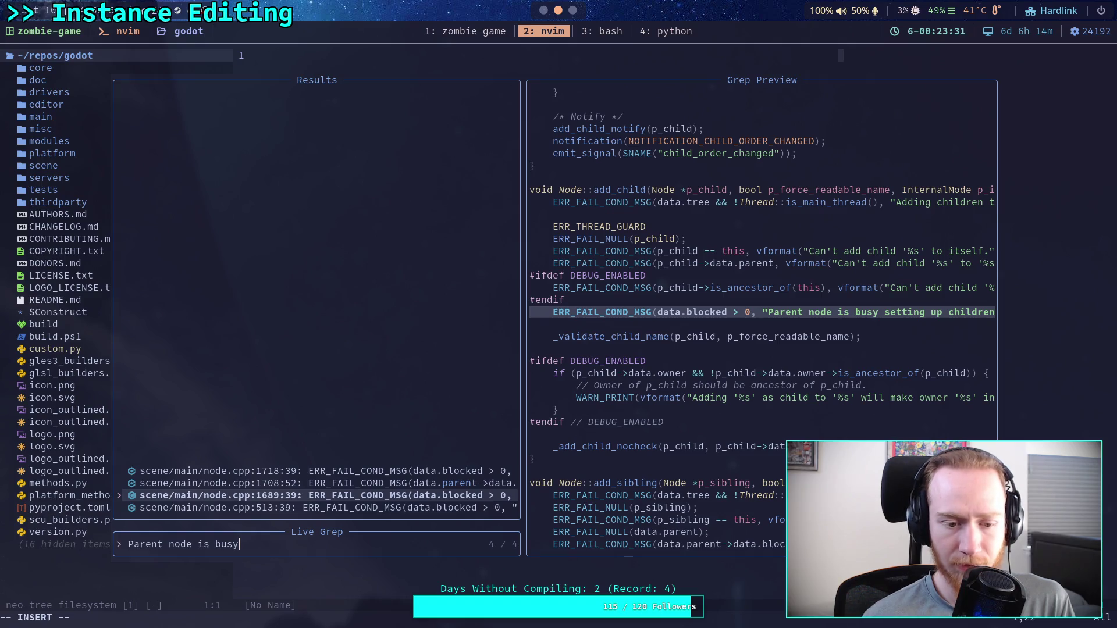
key(Return)
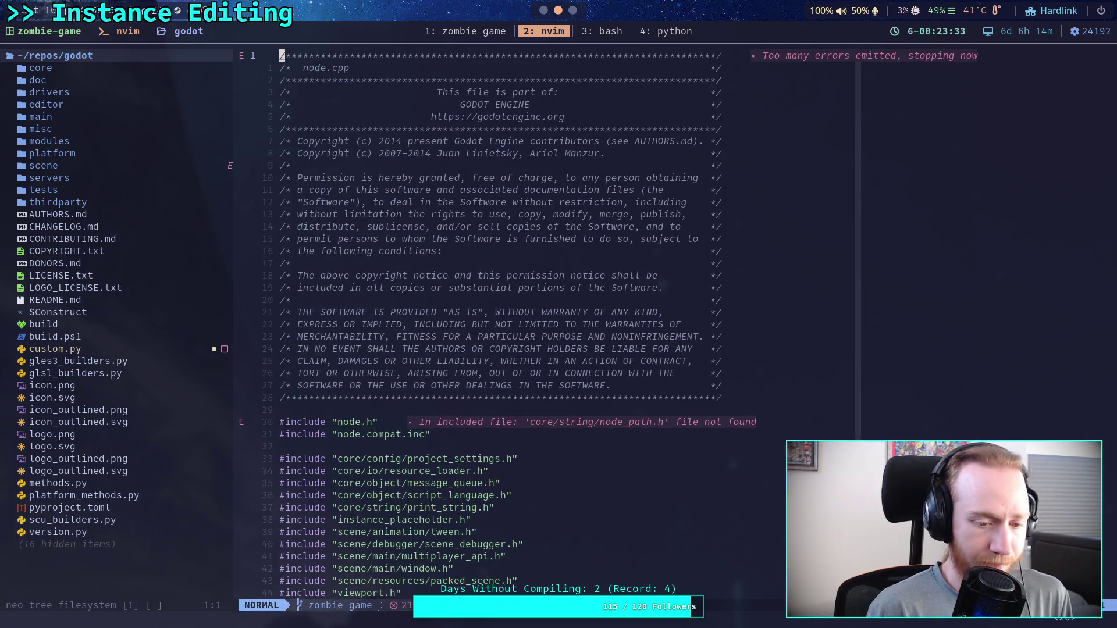
Step: Undo the stray lines added to node.cpp and search for data\.blocked++
key(p)
key(i)
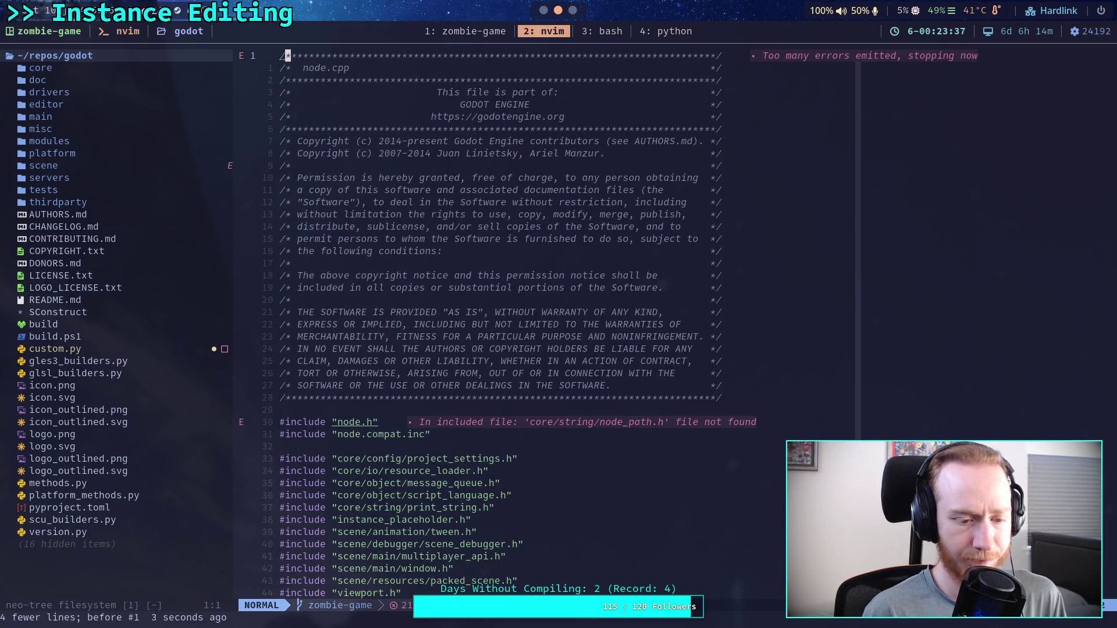
key(slash)
text(data\.)
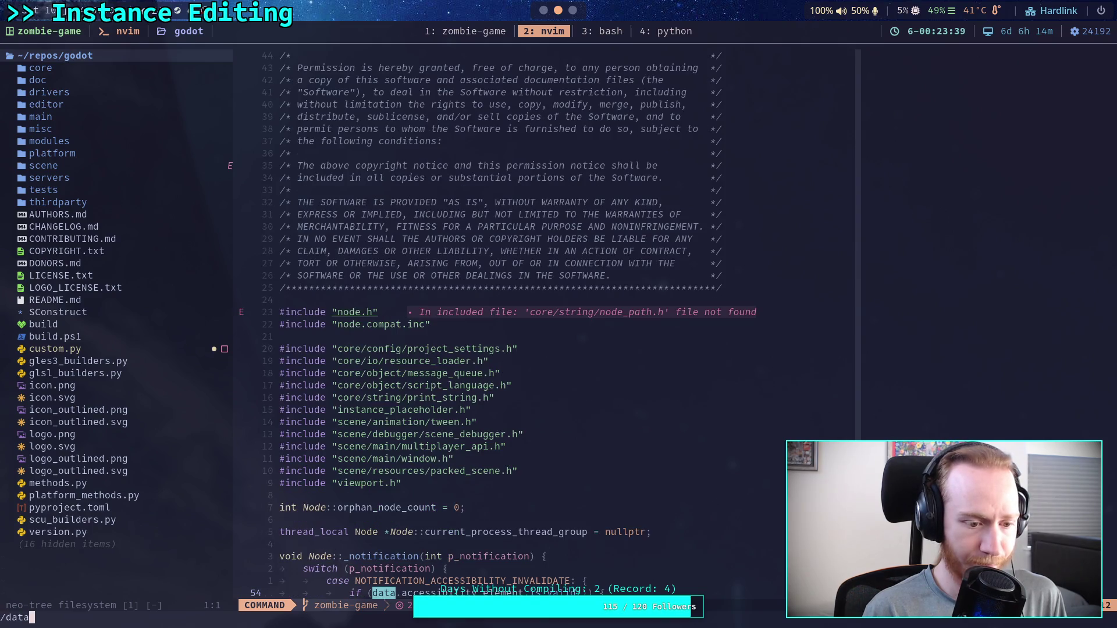
text(blocked|)
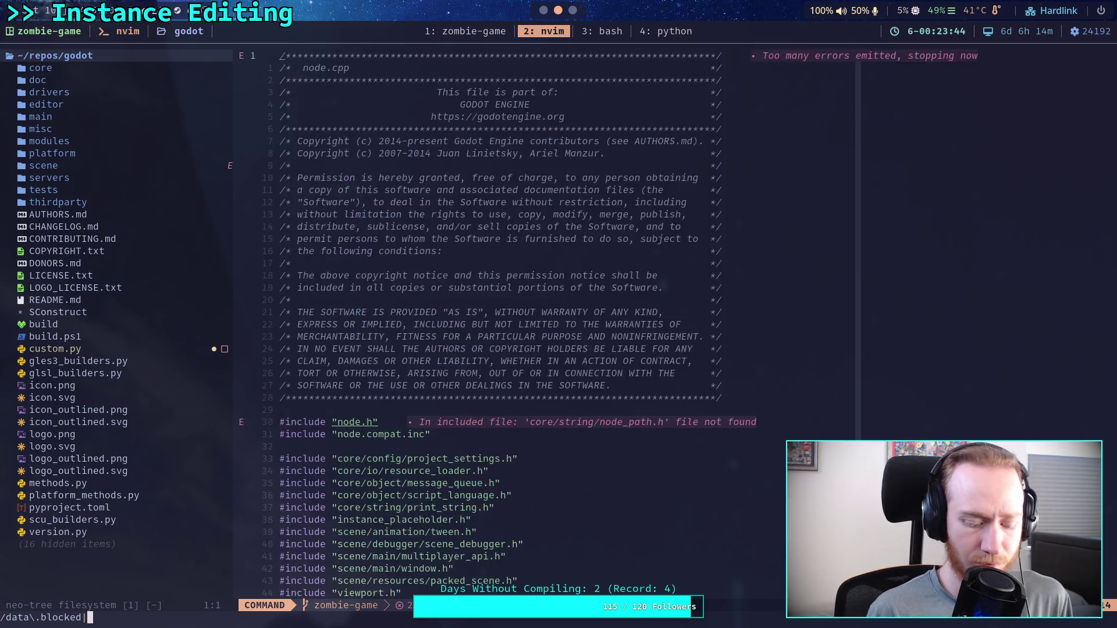
key(BackSpace)
text(++)
key(Return)
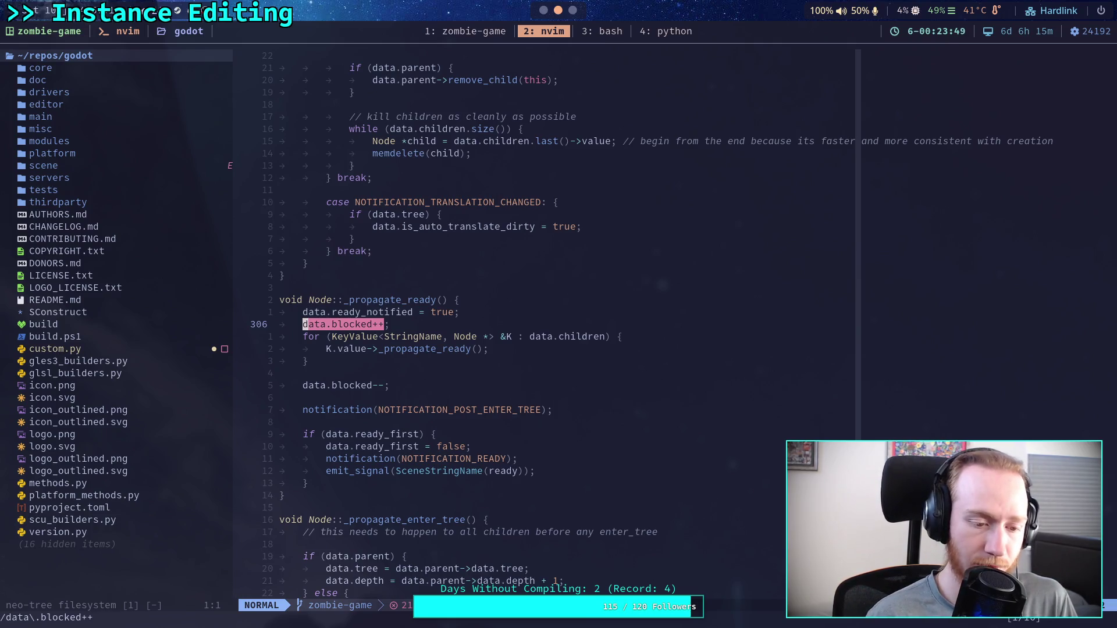
Step: Step through the first four data.blocked++ matches in node.cpp
key(n)
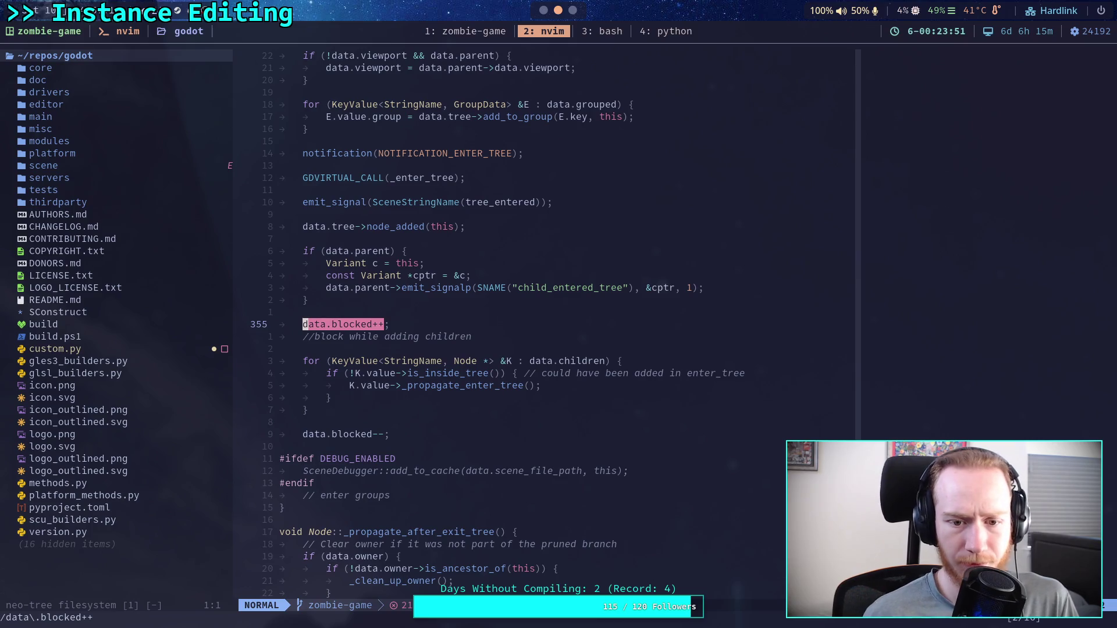
scroll(536, 323, up, 7)
scroll(551, 361, down, 3)
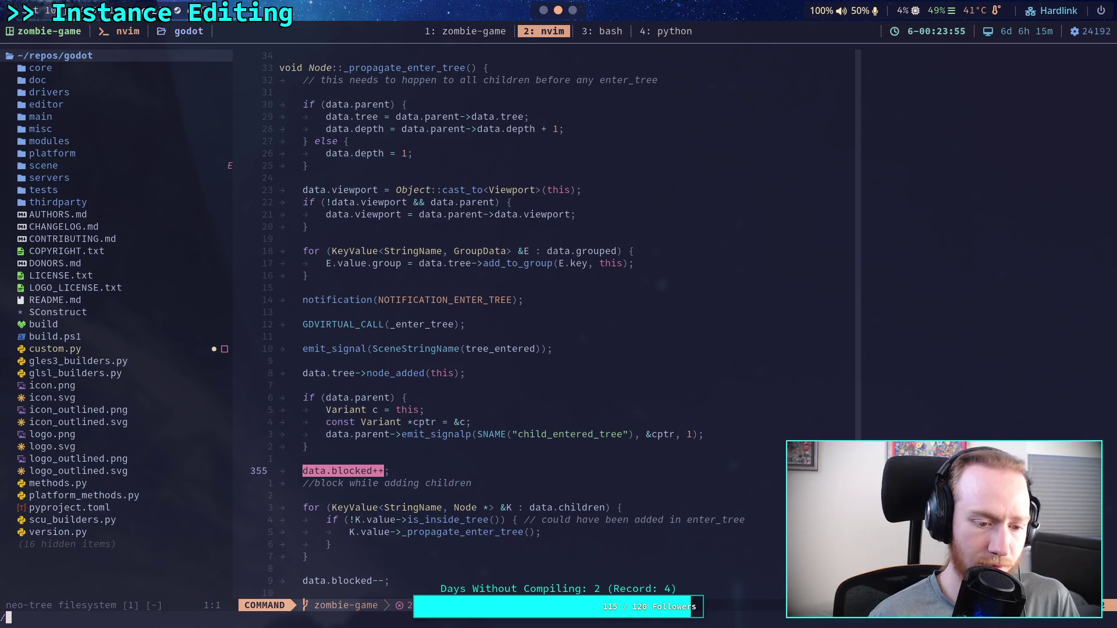
key(n)
scroll(581, 360, down, 5)
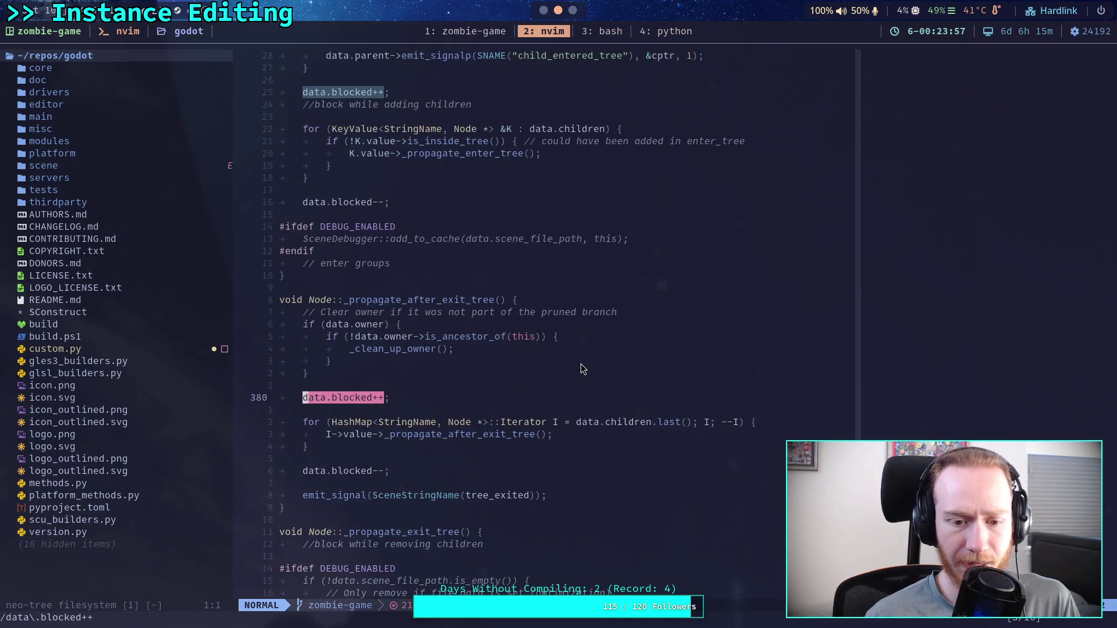
key(n)
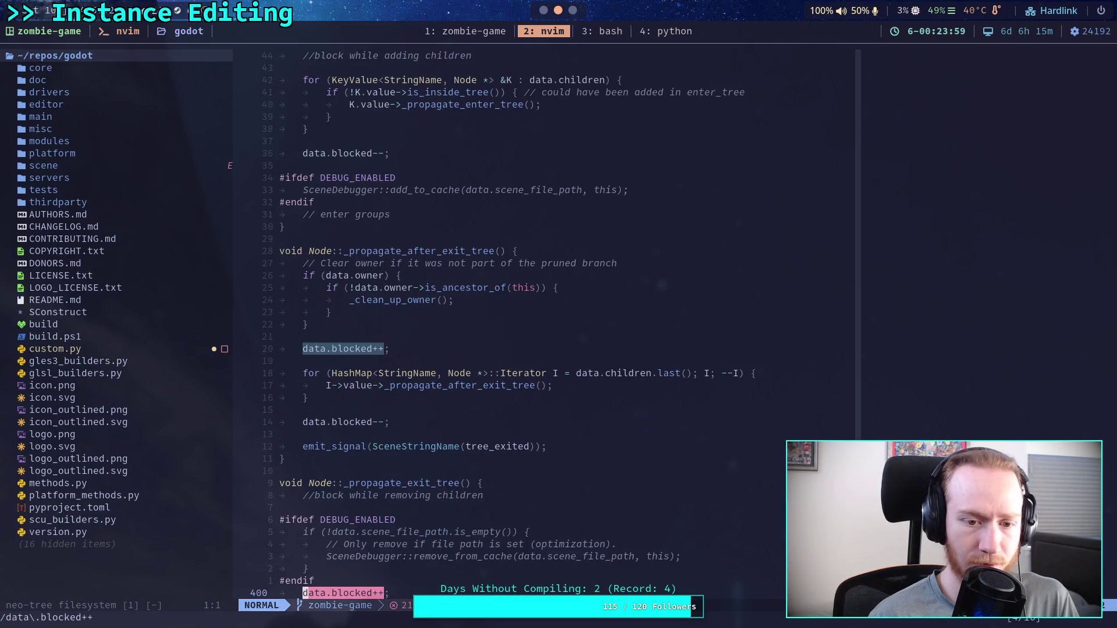
scroll(567, 385, down, 7)
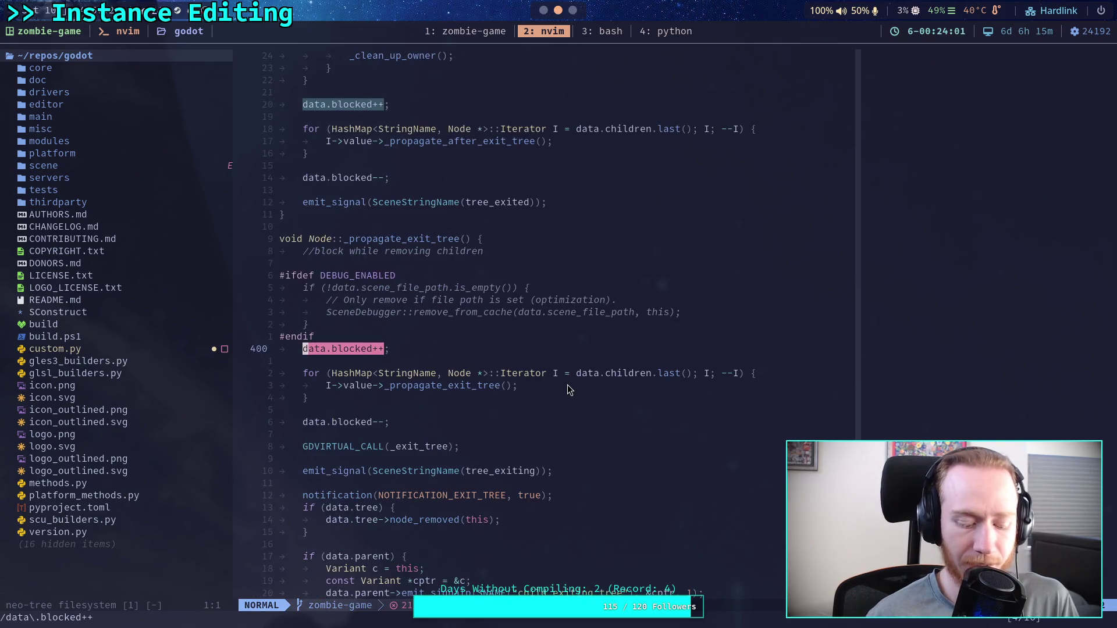
key(n)
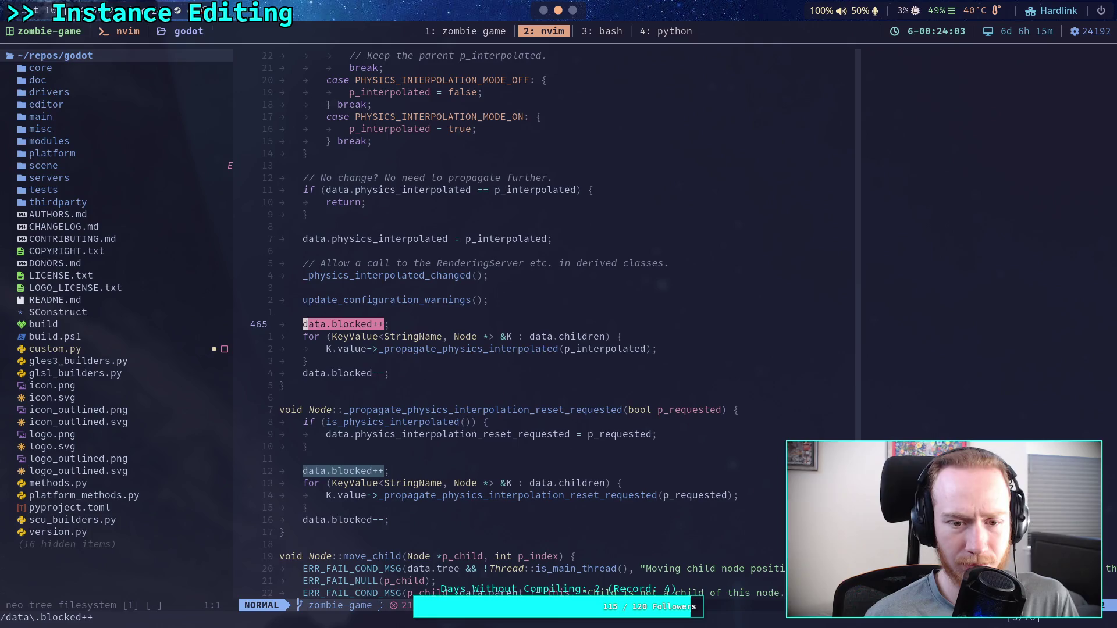
scroll(524, 375, up, 7)
scroll(525, 375, down, 5)
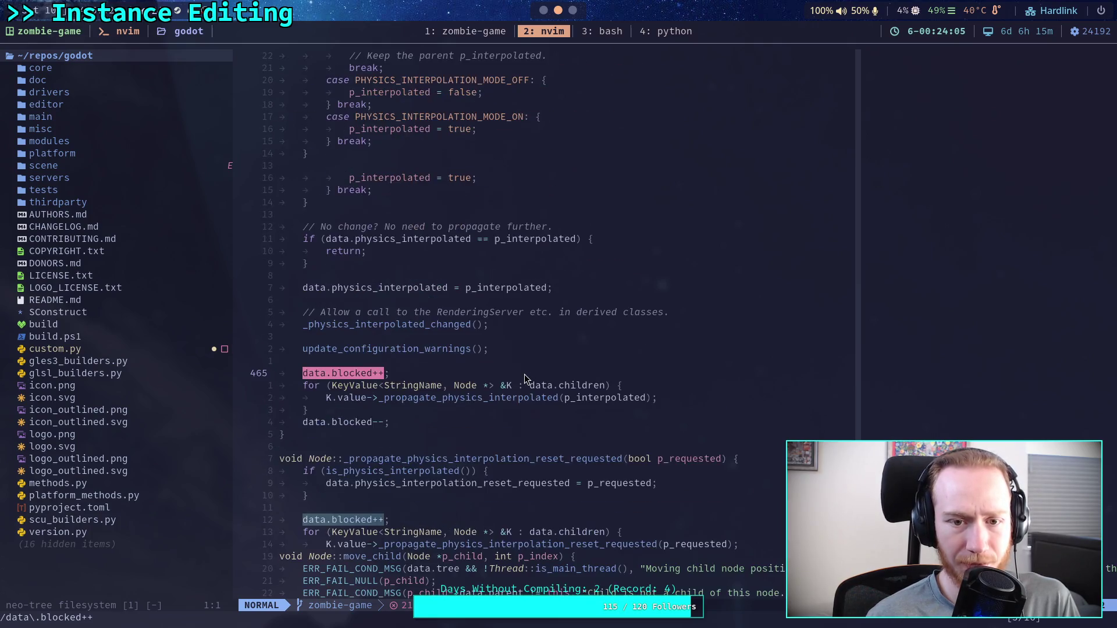
scroll(525, 375, down, 8)
Step: Re-run the data.blocked++ search to reach the increment in move_child
key(/)
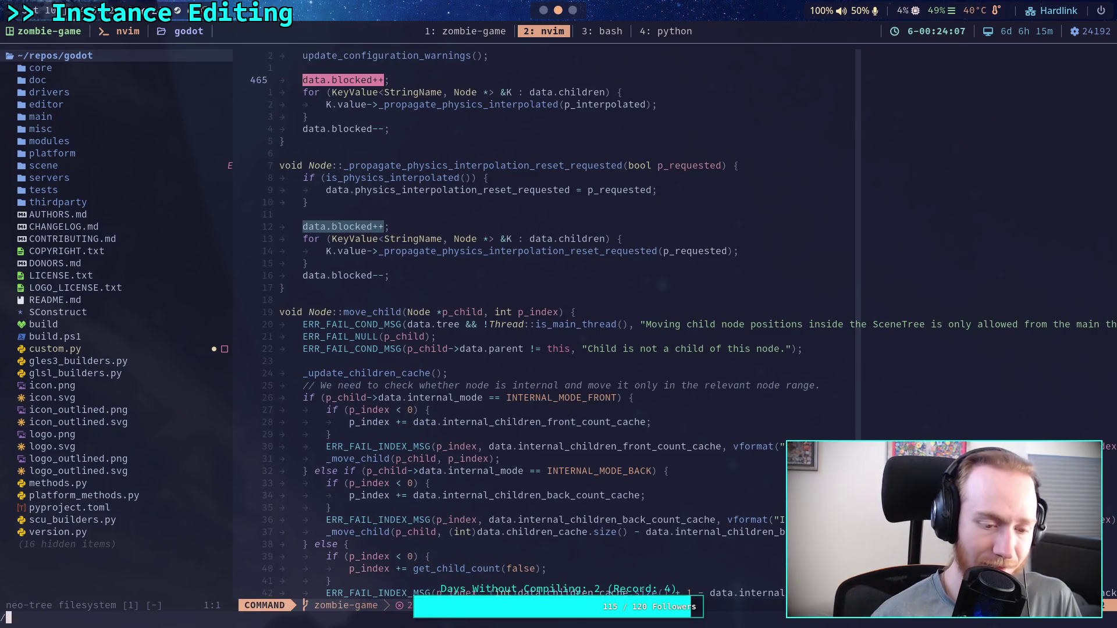
key(Up)
key(Return)
key(n)
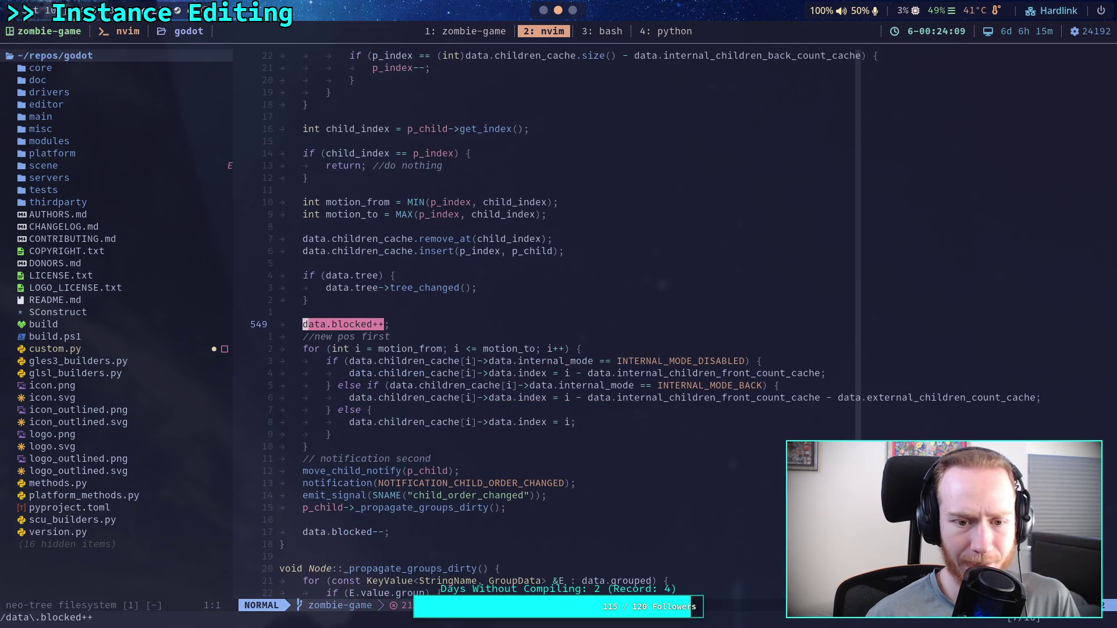
scroll(475, 352, up, 7)
scroll(474, 352, down, 3)
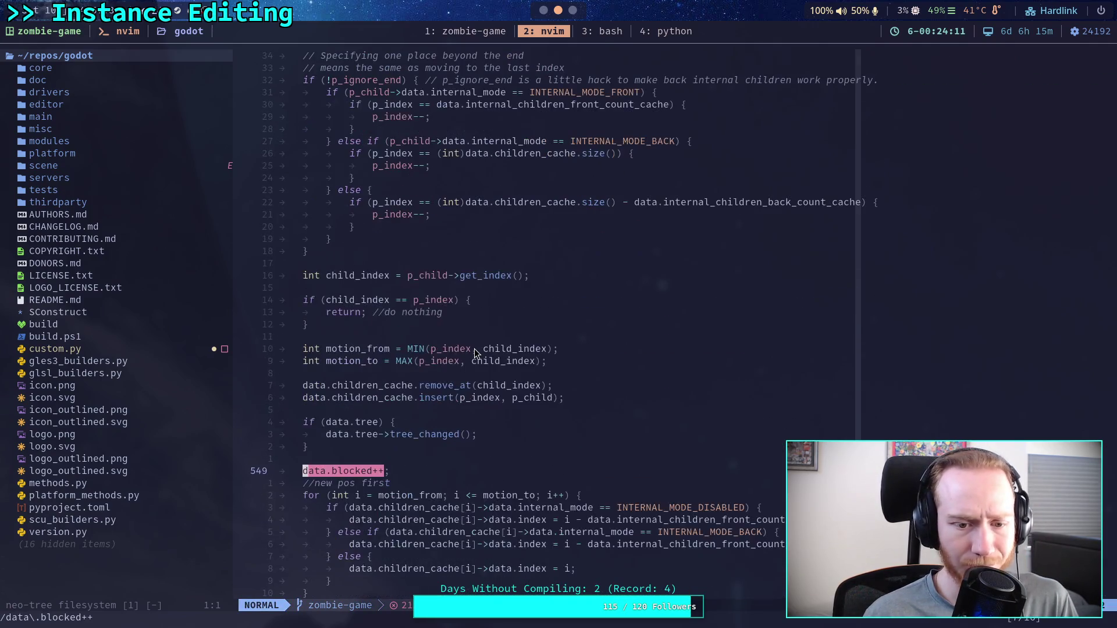
scroll(527, 372, down, 2)
Step: Re-run the data.blocked++ search to reach the increment in remove_child
key(/)
key(Up)
key(Return)
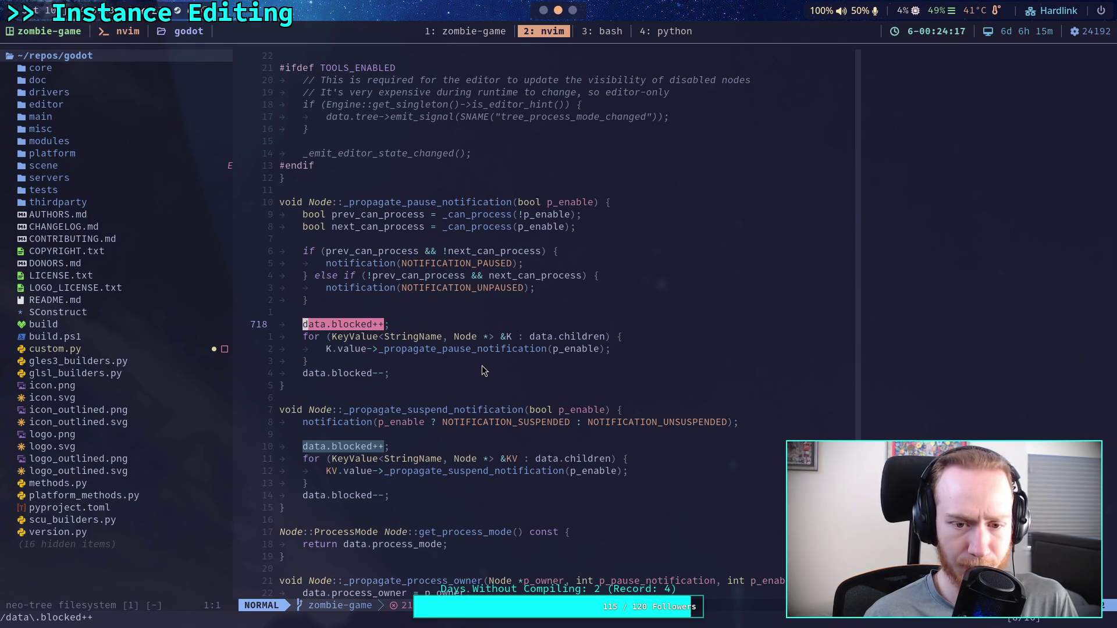
scroll(482, 366, down, 4)
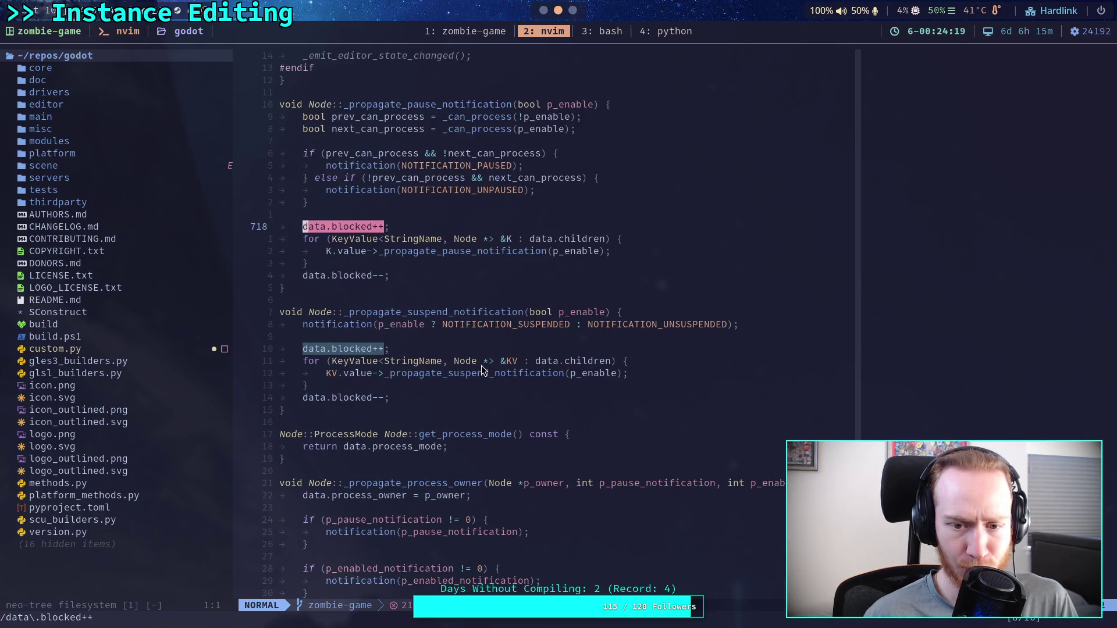
scroll(481, 368, down, 10)
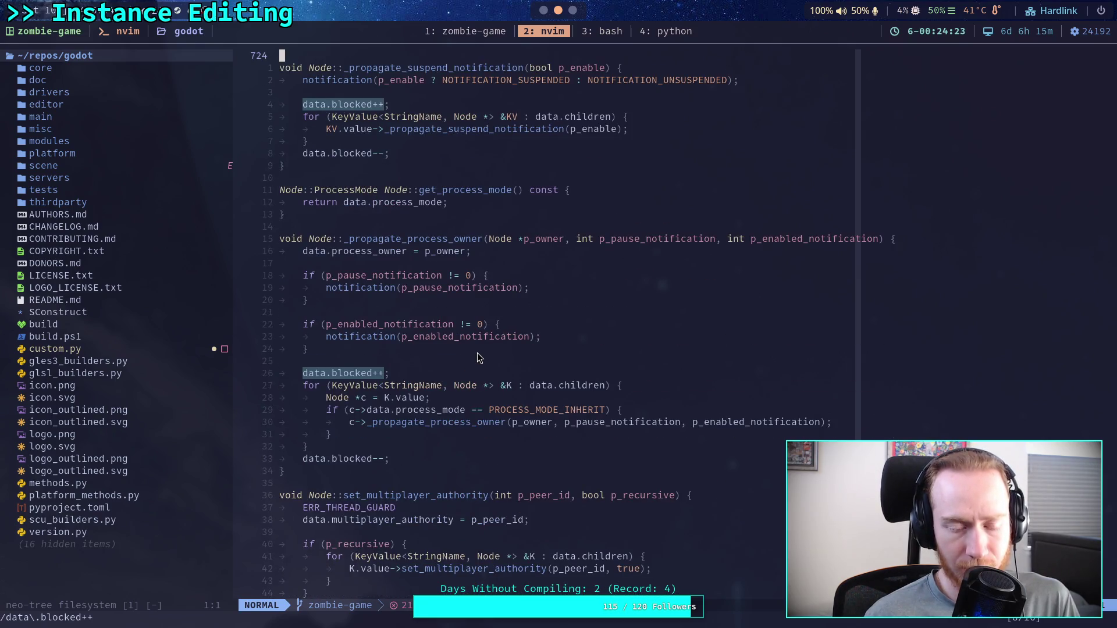
scroll(477, 353, down, 2)
key(slash)
key(Up)
key(Return)
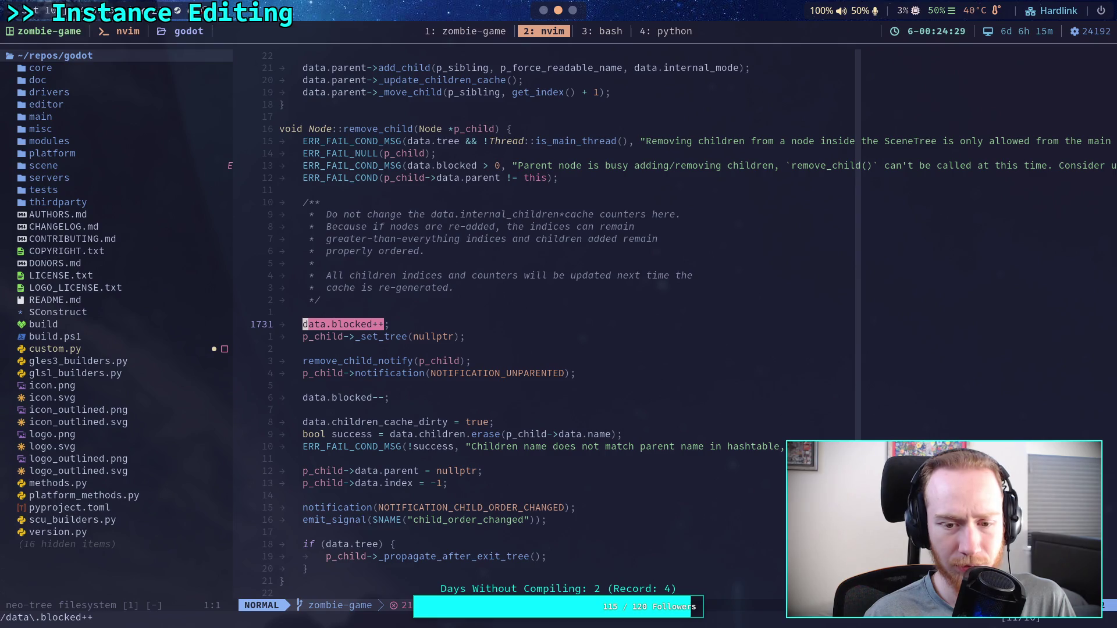
Step: Advance past the deferred notification match to the data.blocked++ in propagate_notification
key(n)
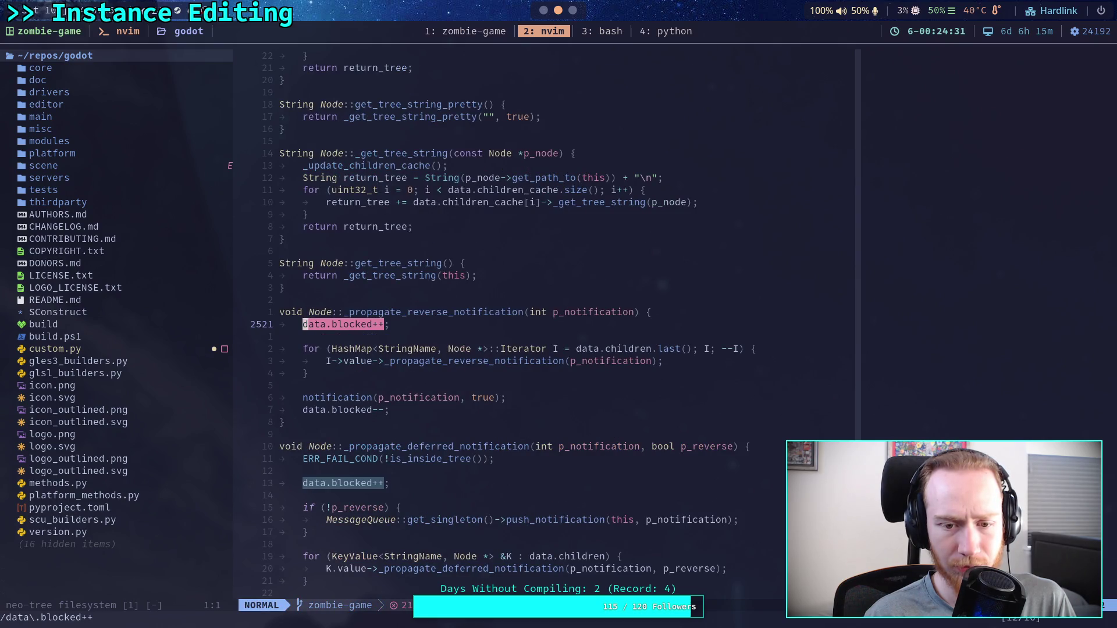
key(n)
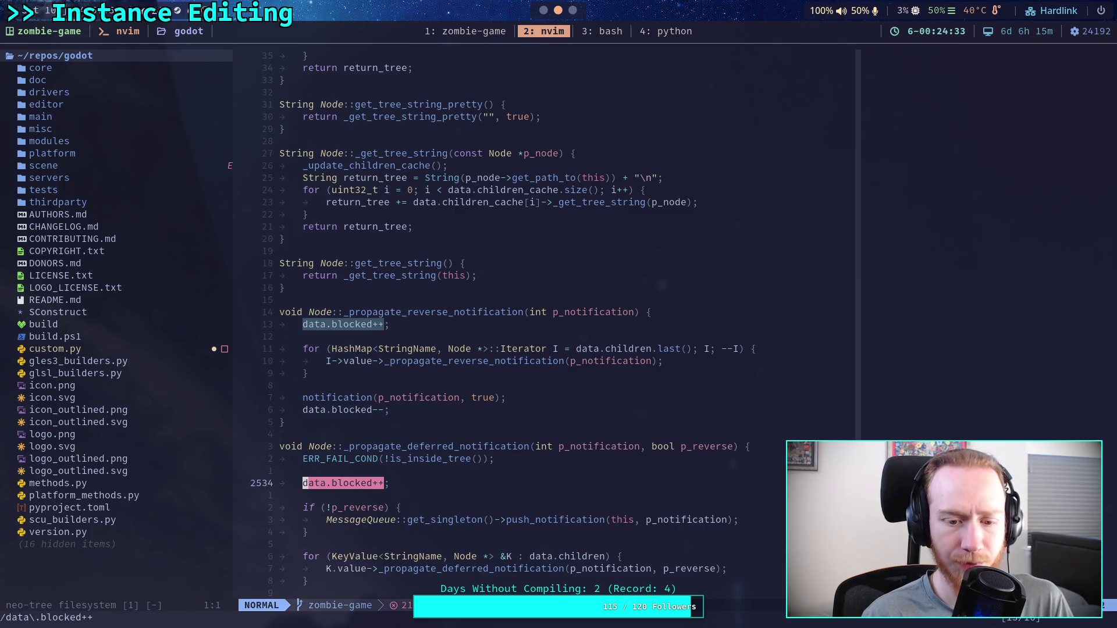
scroll(528, 386, down, 10)
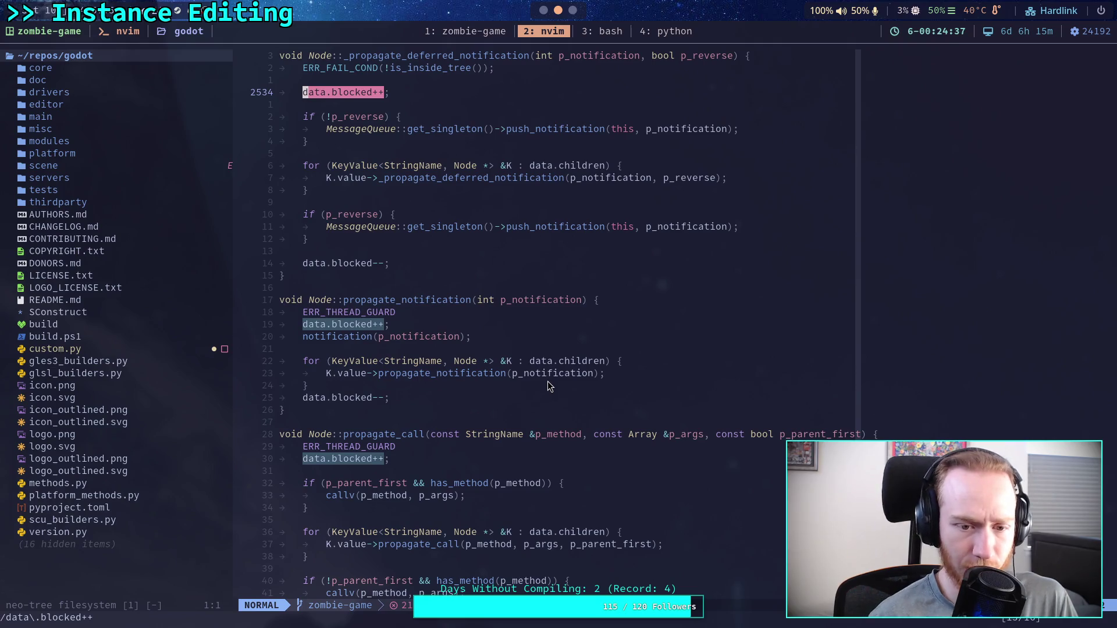
key(n)
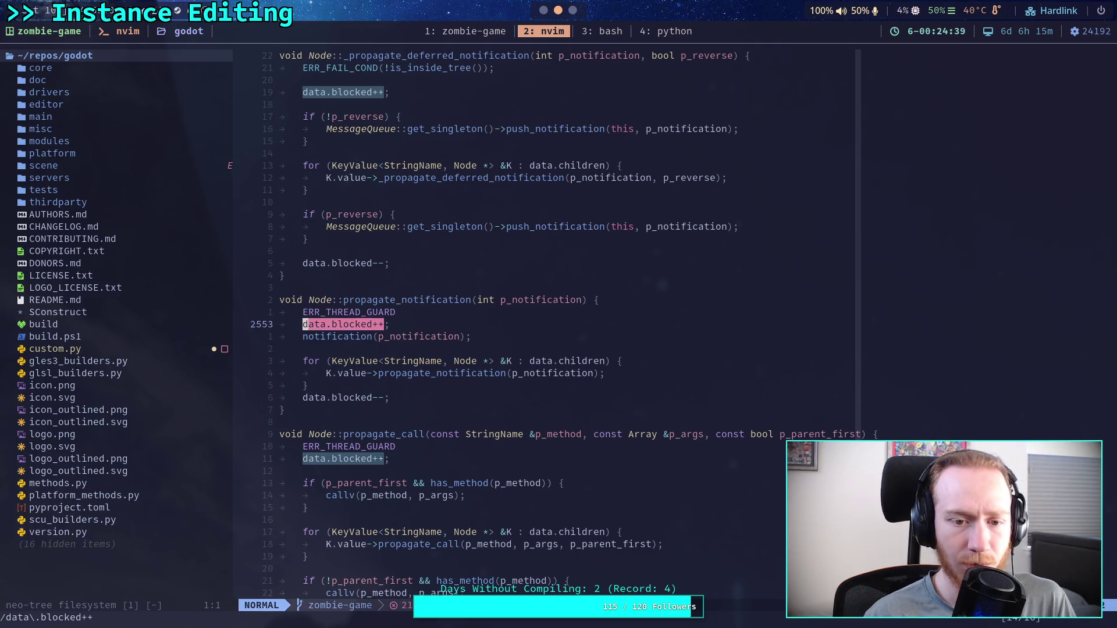
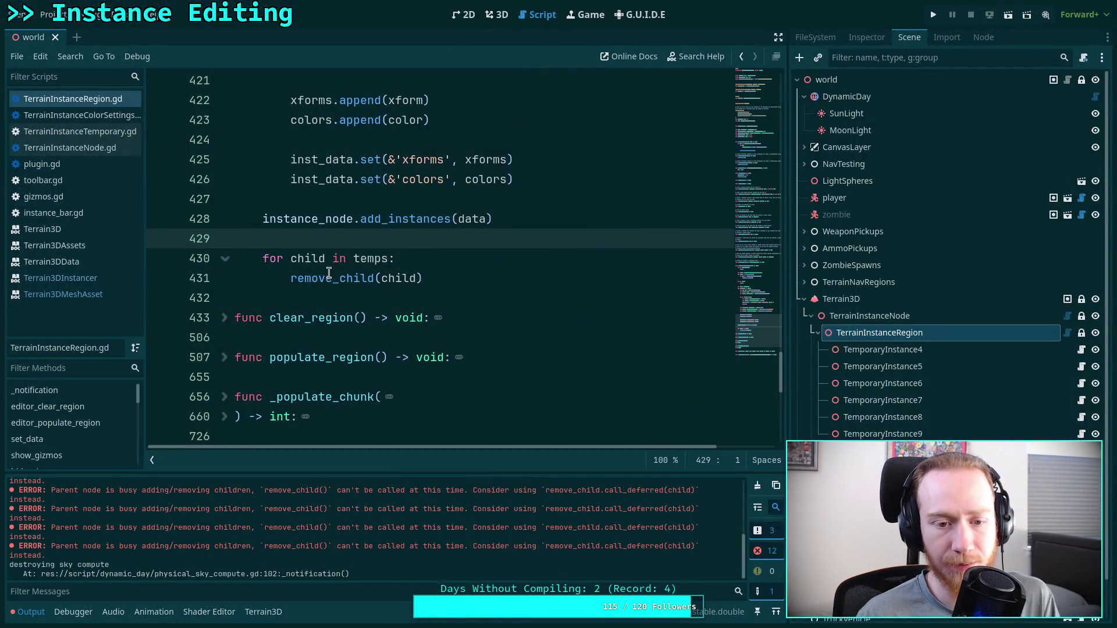
Step: Change line 431 to remove_child.call_deferred(child), save the script, and clear the Output log
click(376, 278)
text(.call)
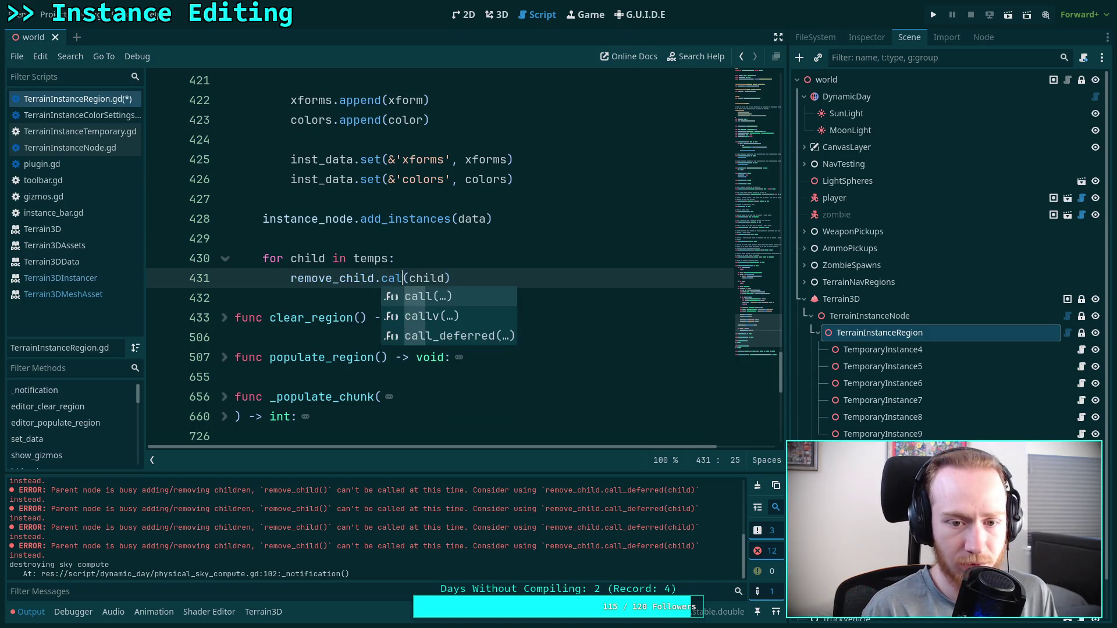
key(Down)
key(Down)
key(Return)
key(ctrl+s)
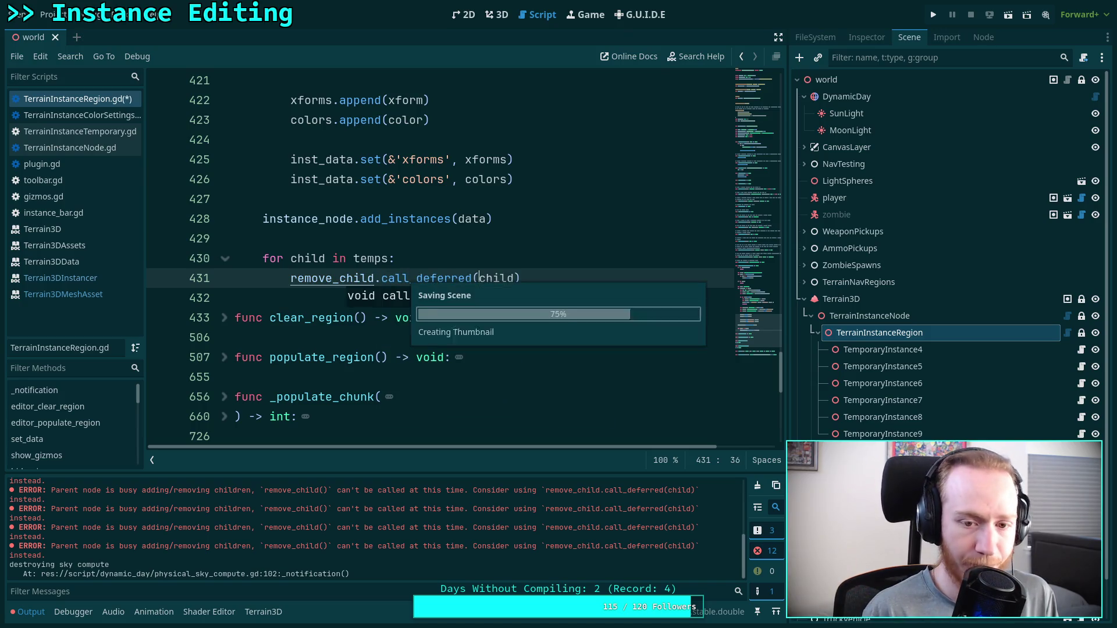
click(757, 485)
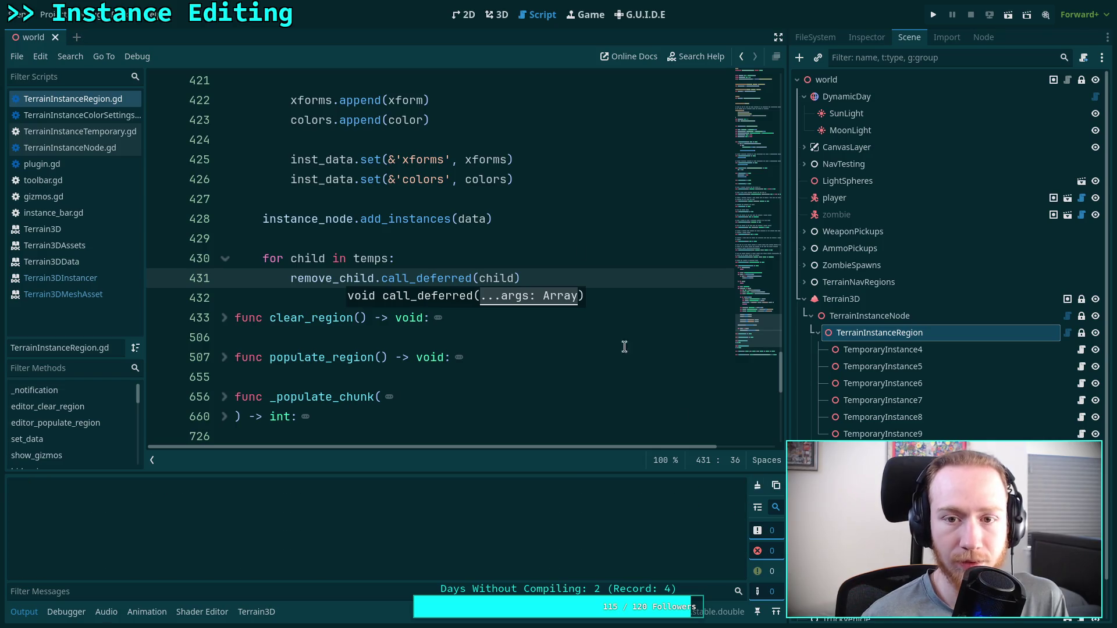
click(496, 14)
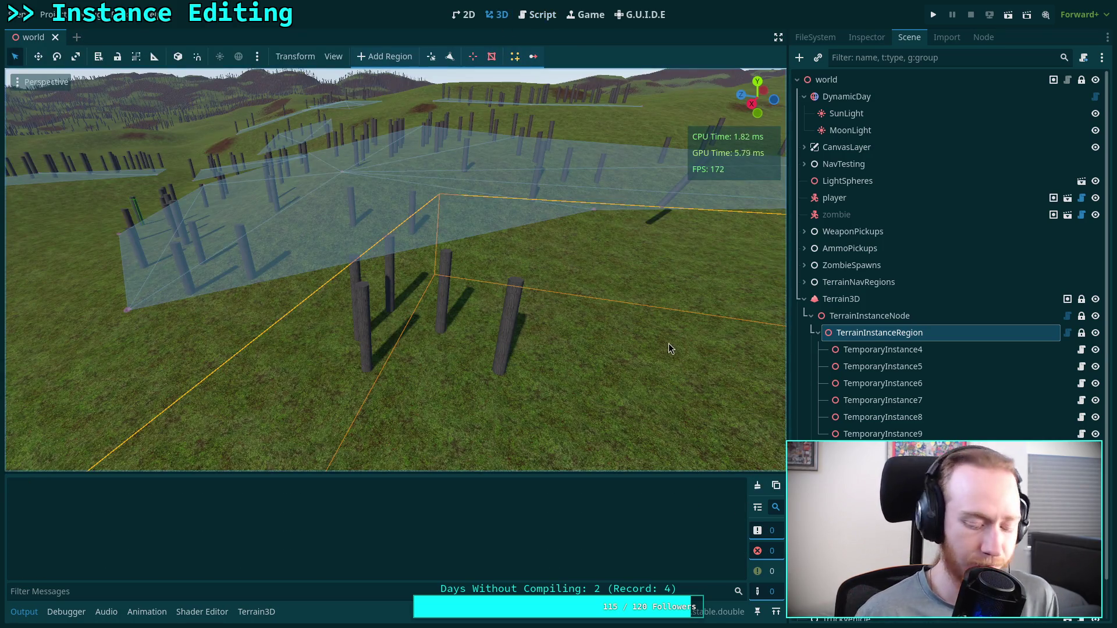
Step: Save the world scene, orbit closer to the posts, and switch to the bash terminal workspace
key(ctrl+s)
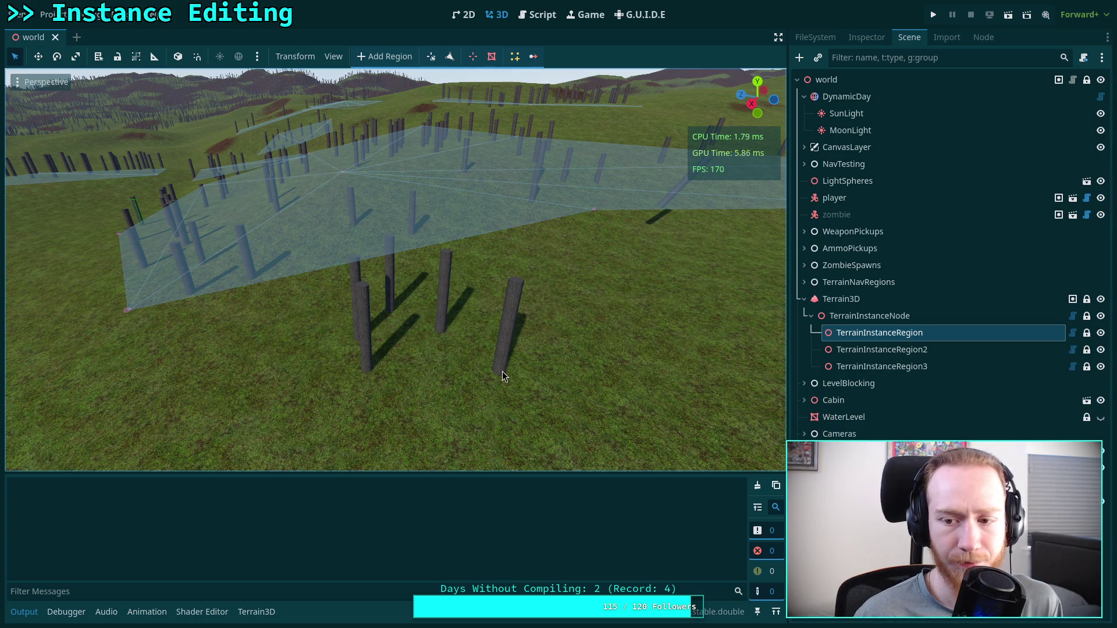
drag(465, 369, 442, 349)
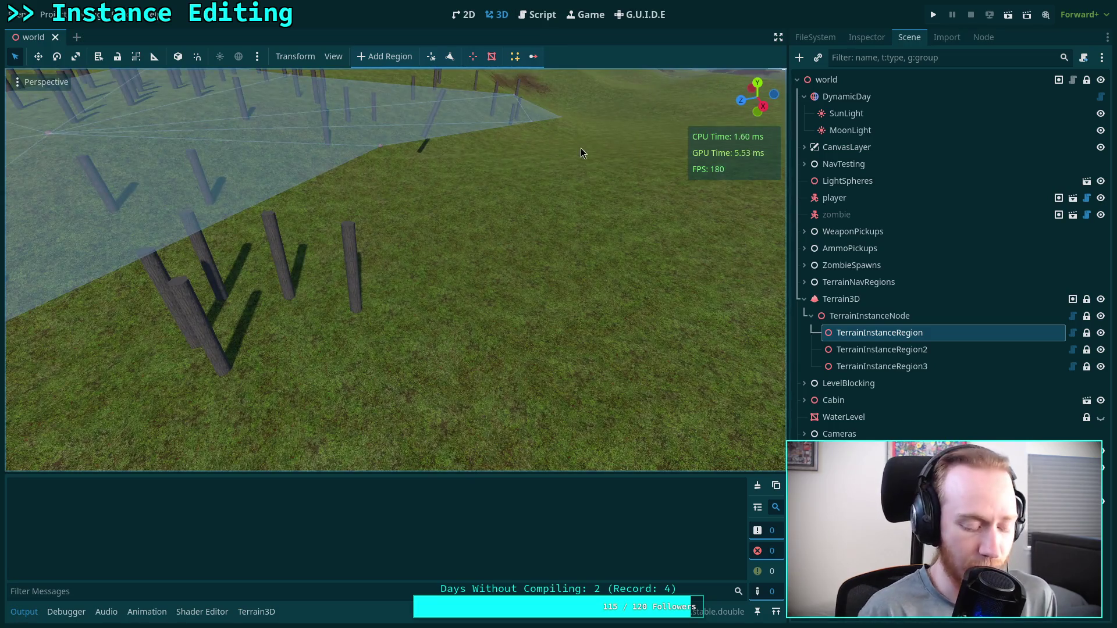
key(super+2)
key(super+1)
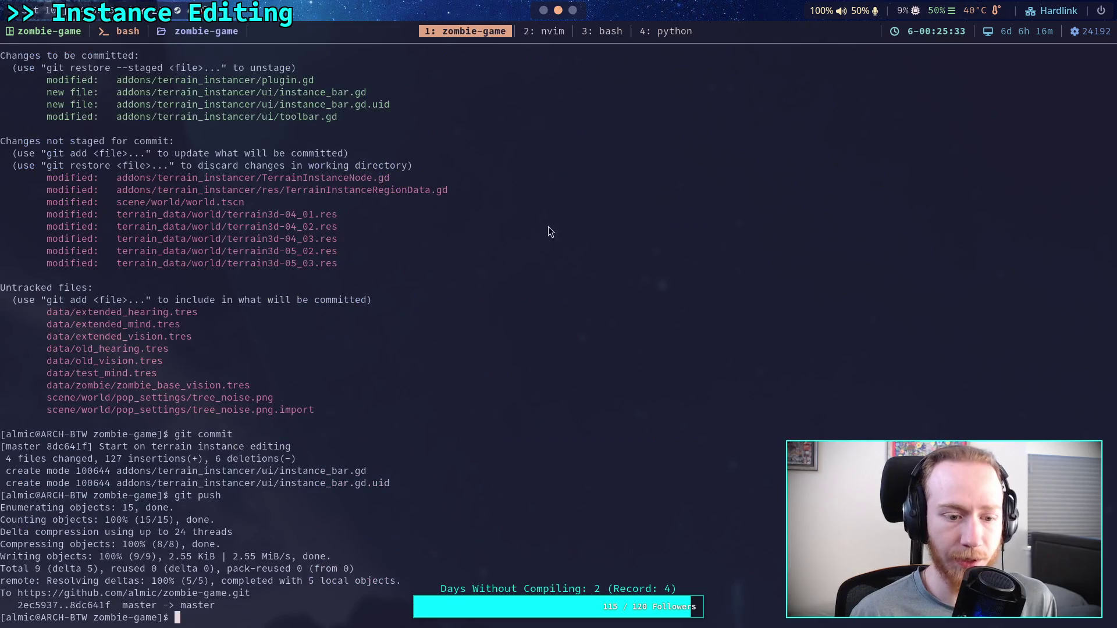
Step: Run git diff in the terminal
text(git status)
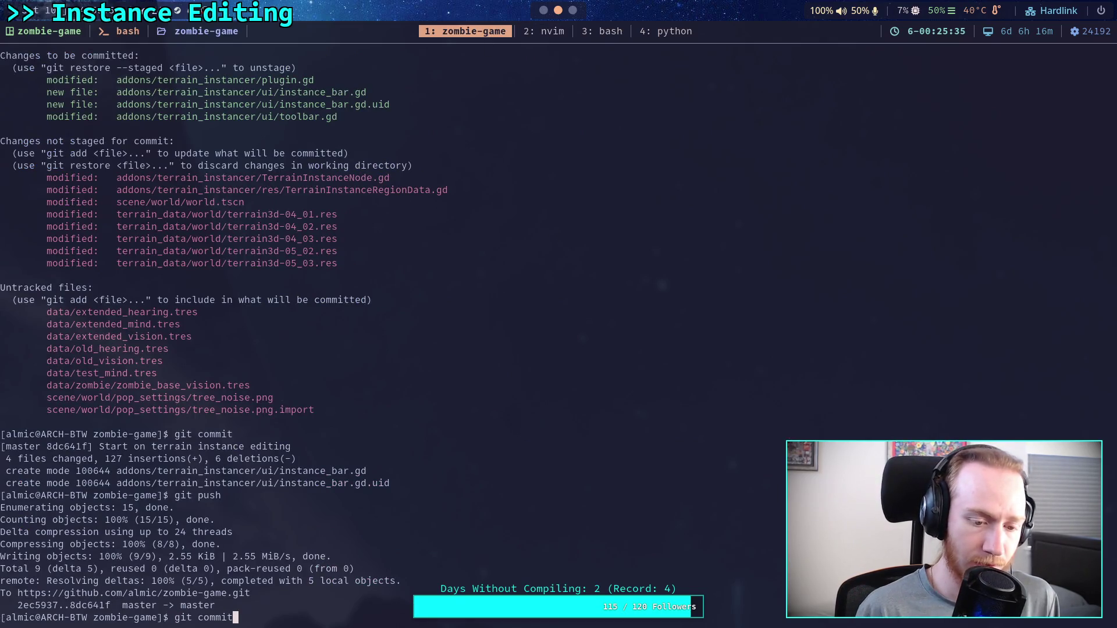
key(BackSpace)
key(BackSpace)
key(BackSpace)
text(diff)
key(Return)
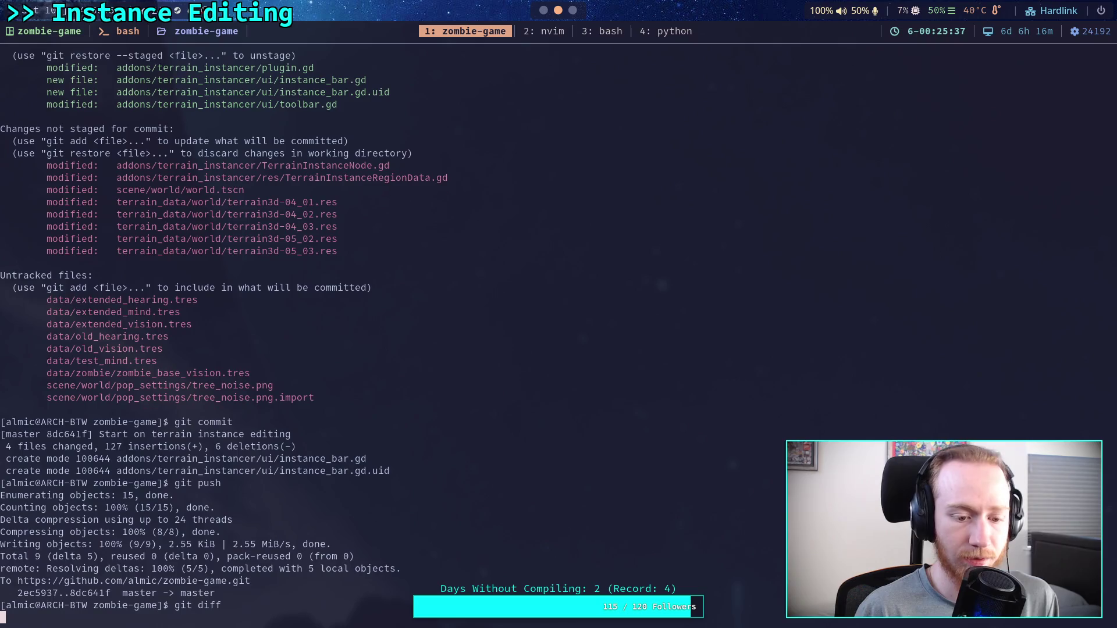
Step: Page through the diff to the world.tscn TemporaryInstance nodes, then return to Godot
key(space)
key(space)
key(space)
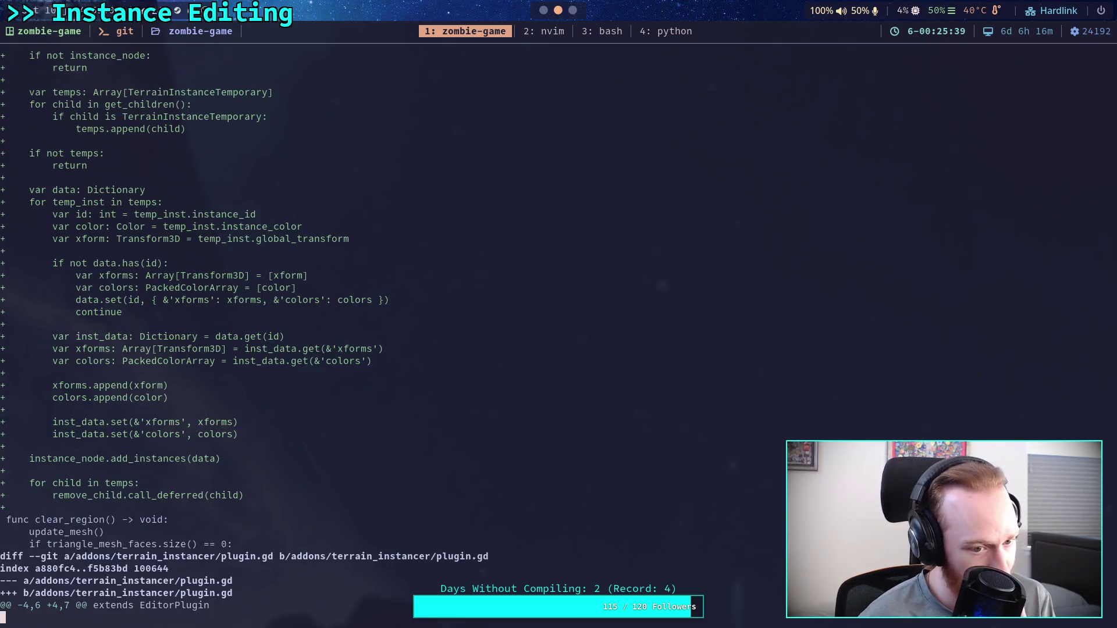
key(space)
key(space)
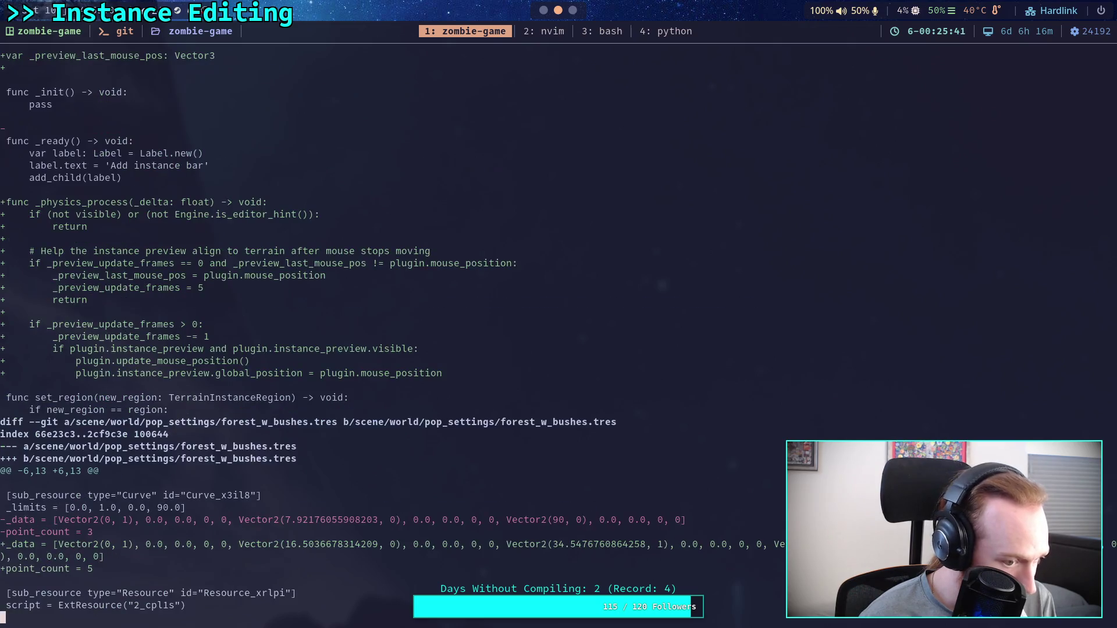
key(space)
scroll(391, 330, down, 4)
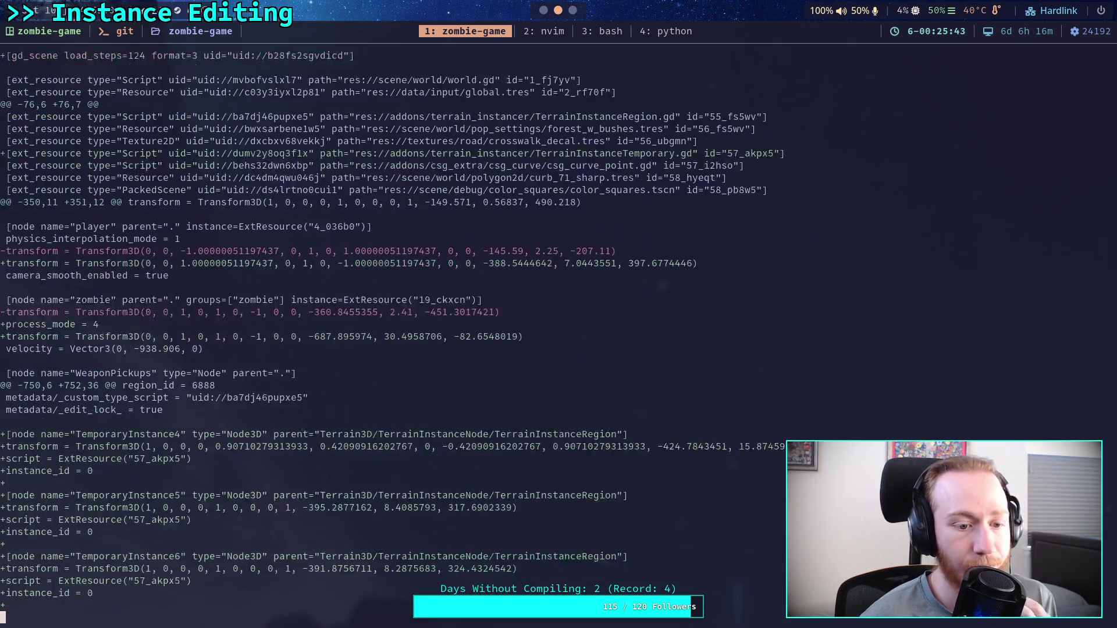
scroll(391, 331, down, 7)
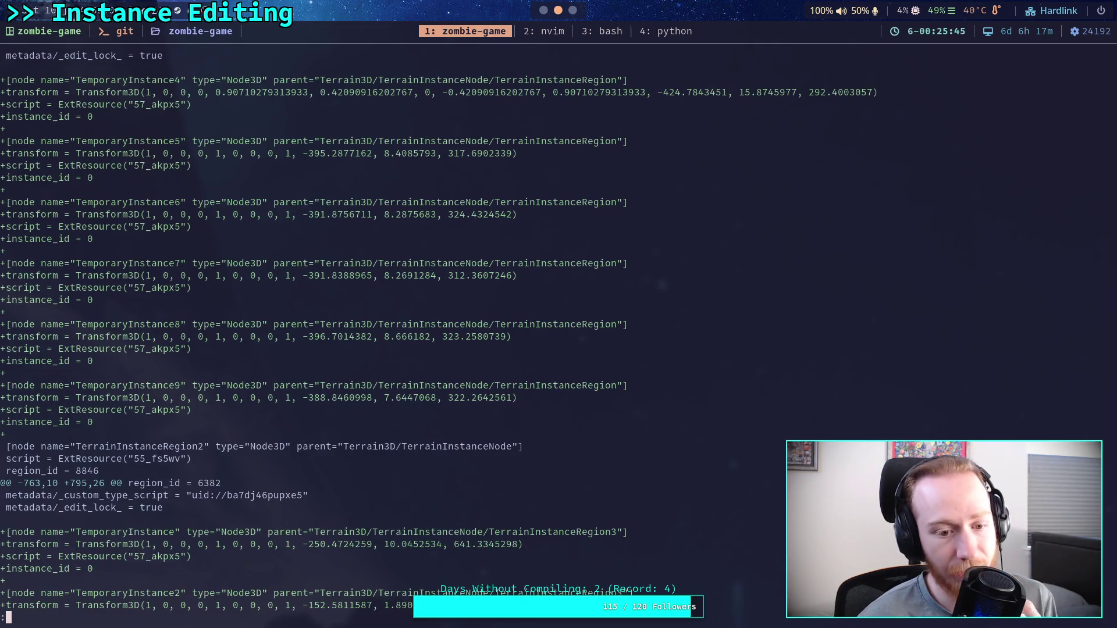
scroll(391, 330, down, 4)
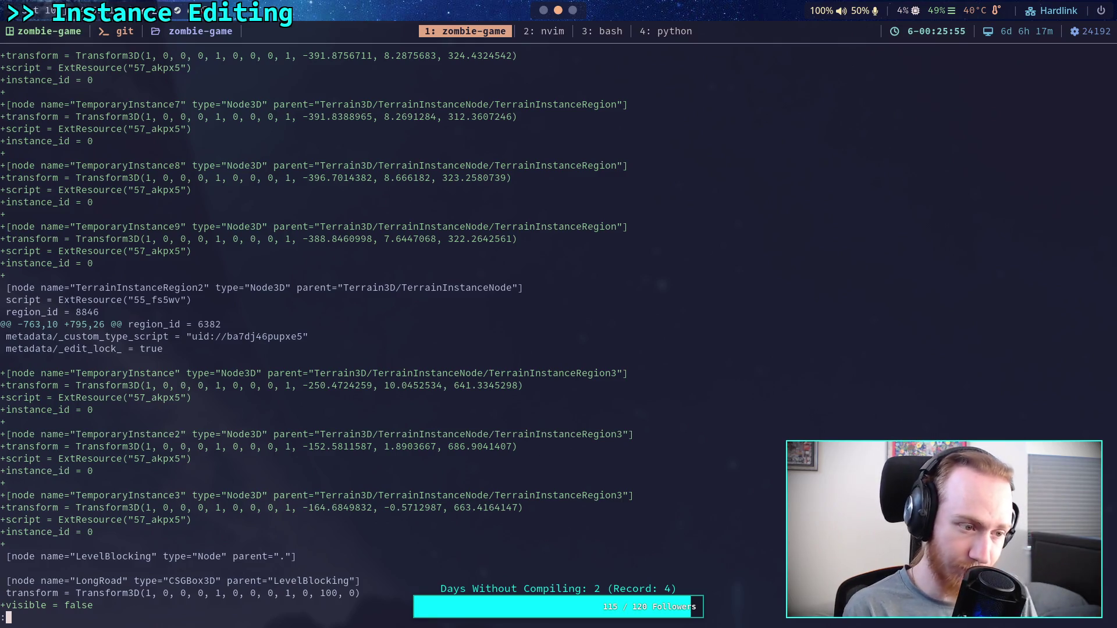
key(alt+Tab)
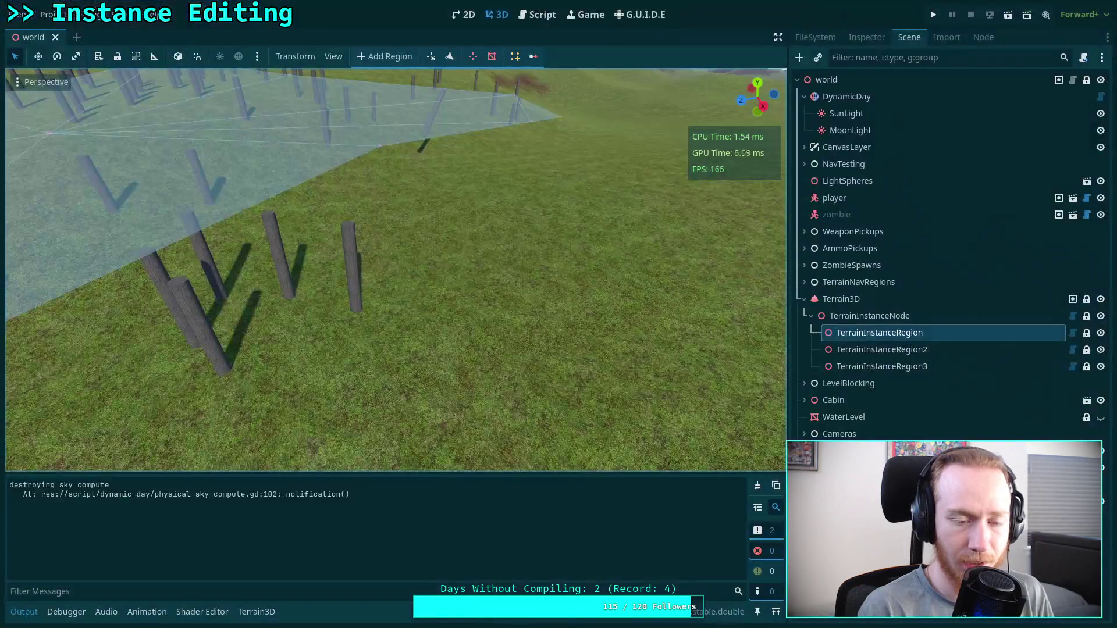
Step: Add _resave_on_save = true on a new line after the removal loop in TerrainInstanceRegion.gd
click(538, 15)
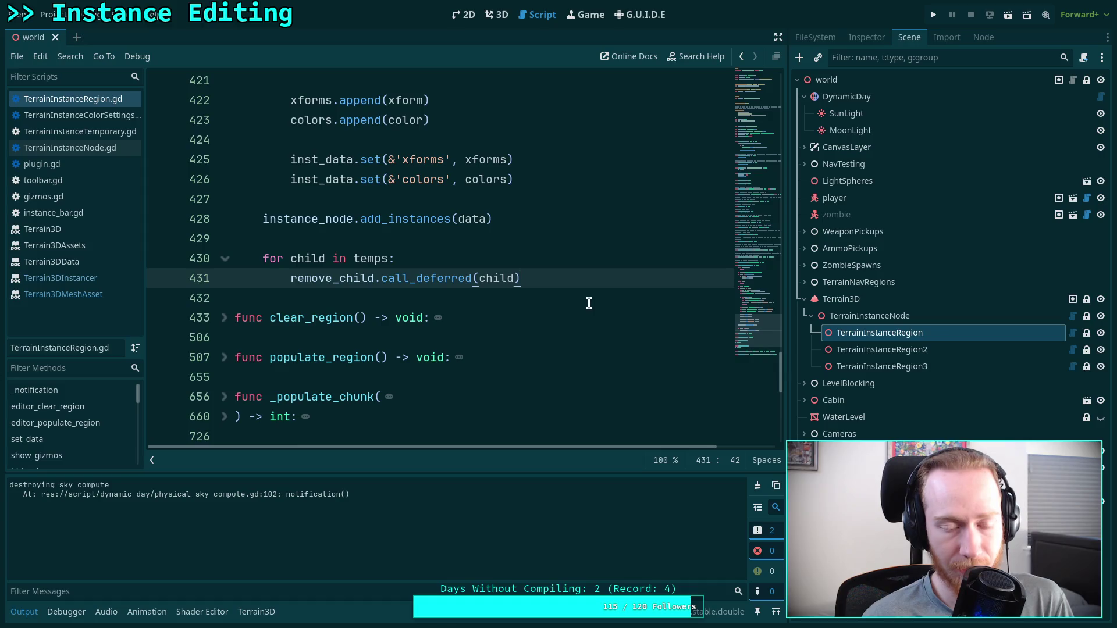
key(Return)
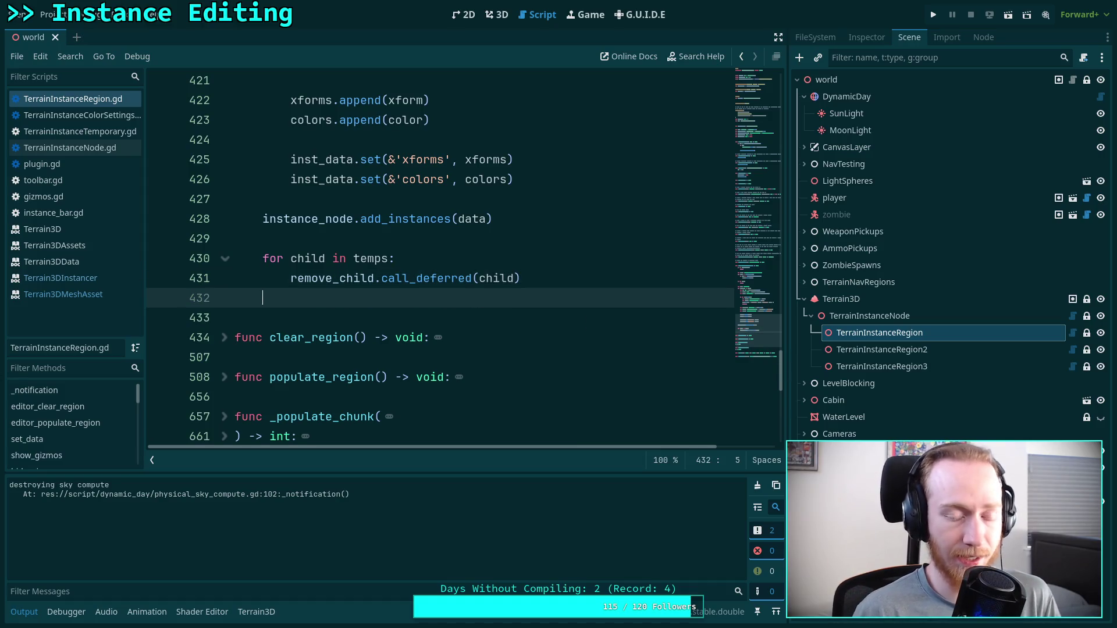
text(r)
key(BackSpace)
text(_)
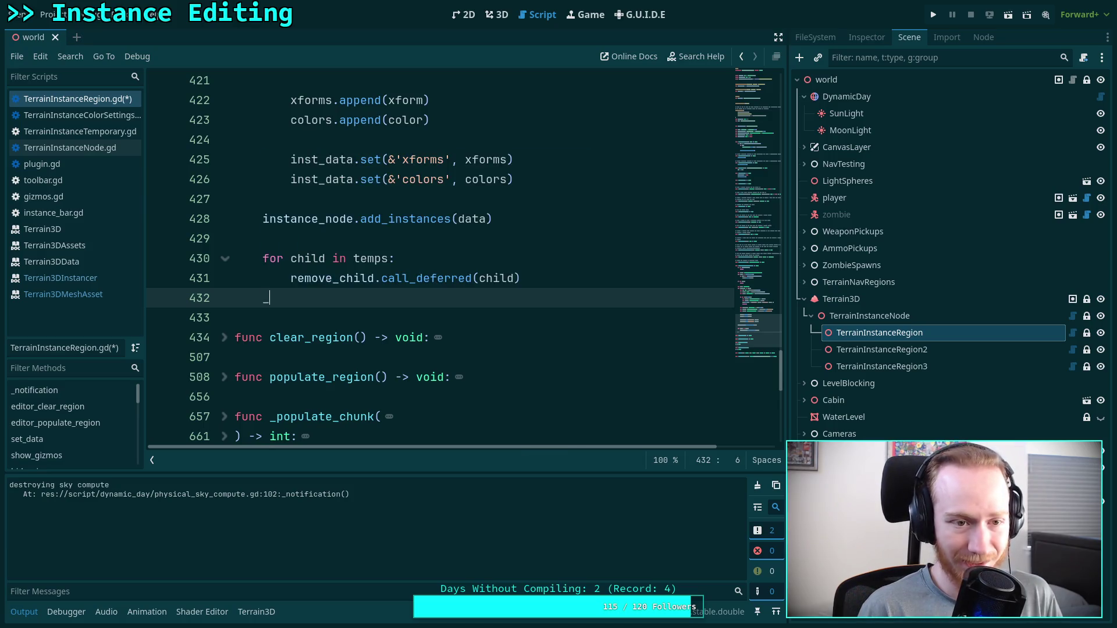
text(resave_on_save = true)
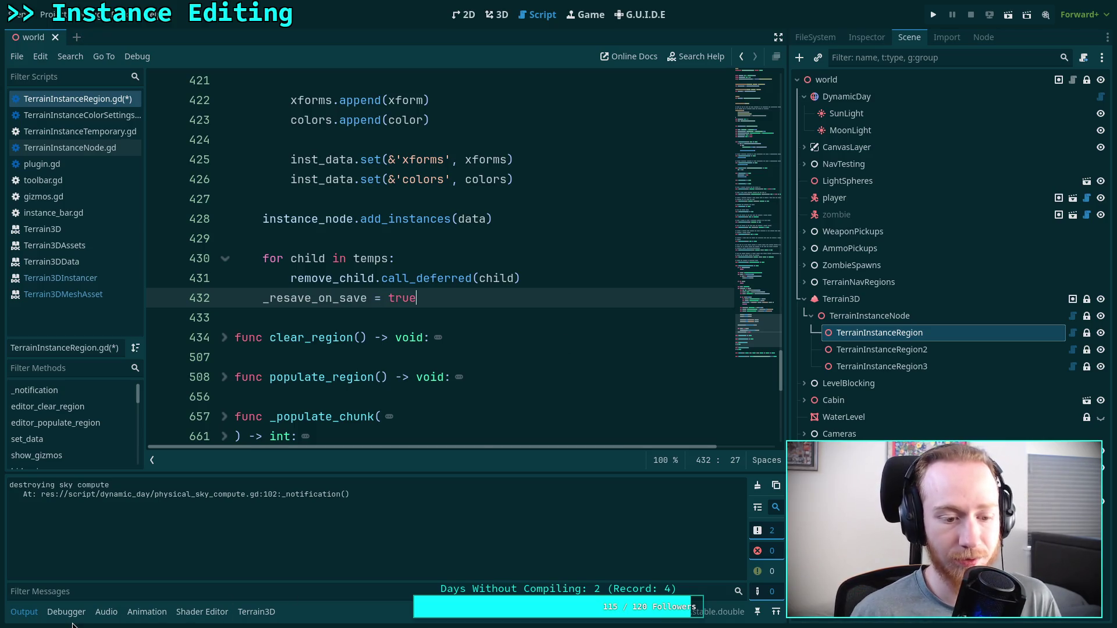
click(24, 611)
Step: Declare var _resave_on_save: bool = false below line 40 and save the script
scroll(512, 369, up, 15)
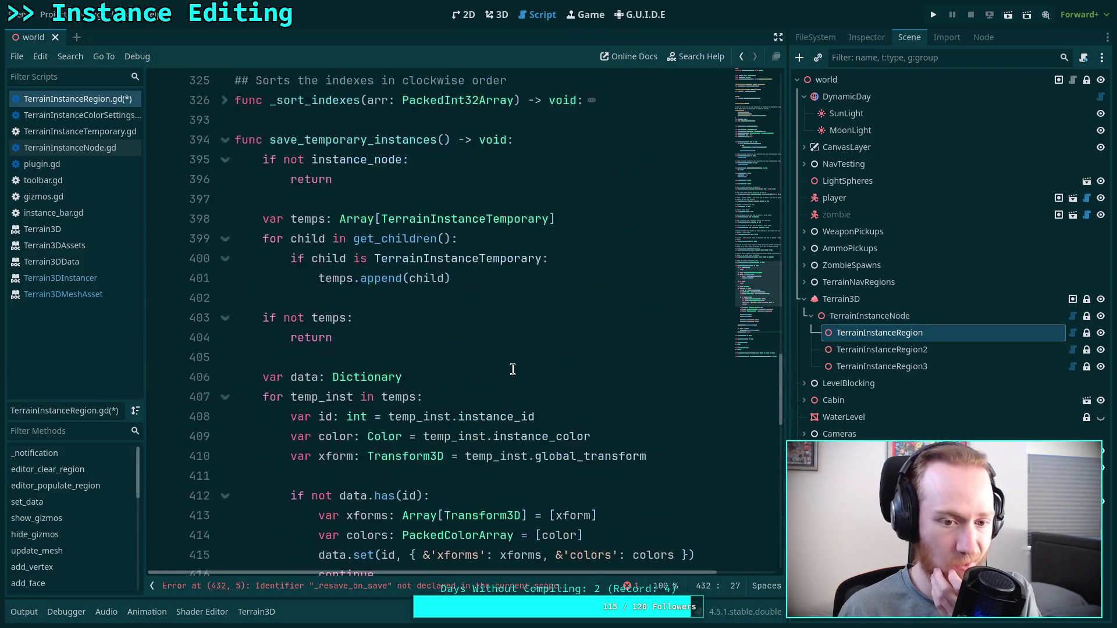
scroll(513, 369, up, 20)
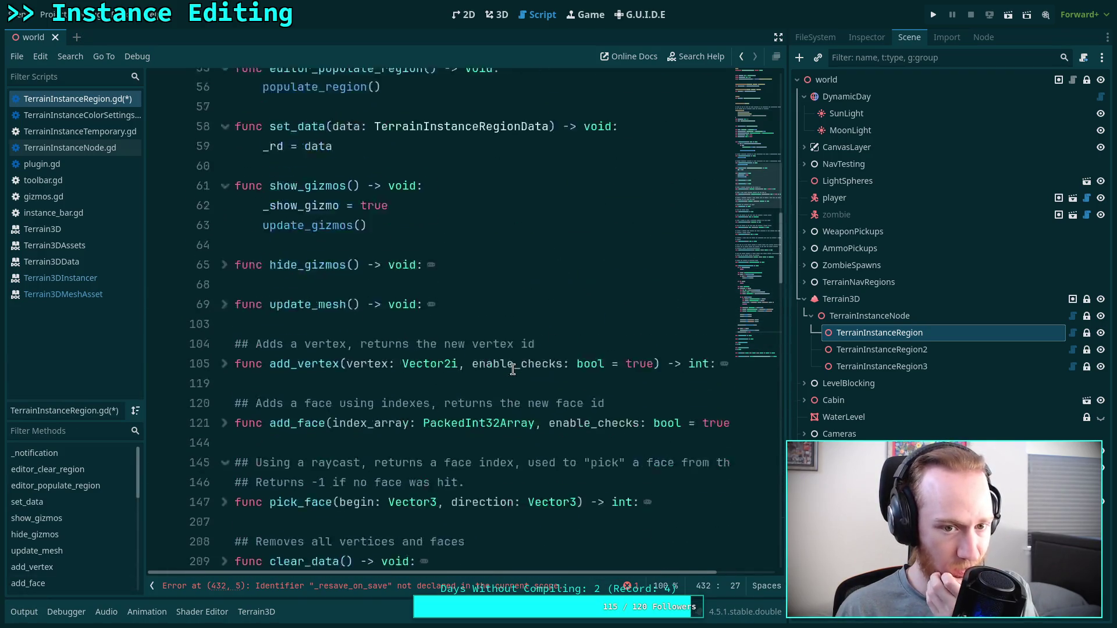
scroll(512, 369, up, 10)
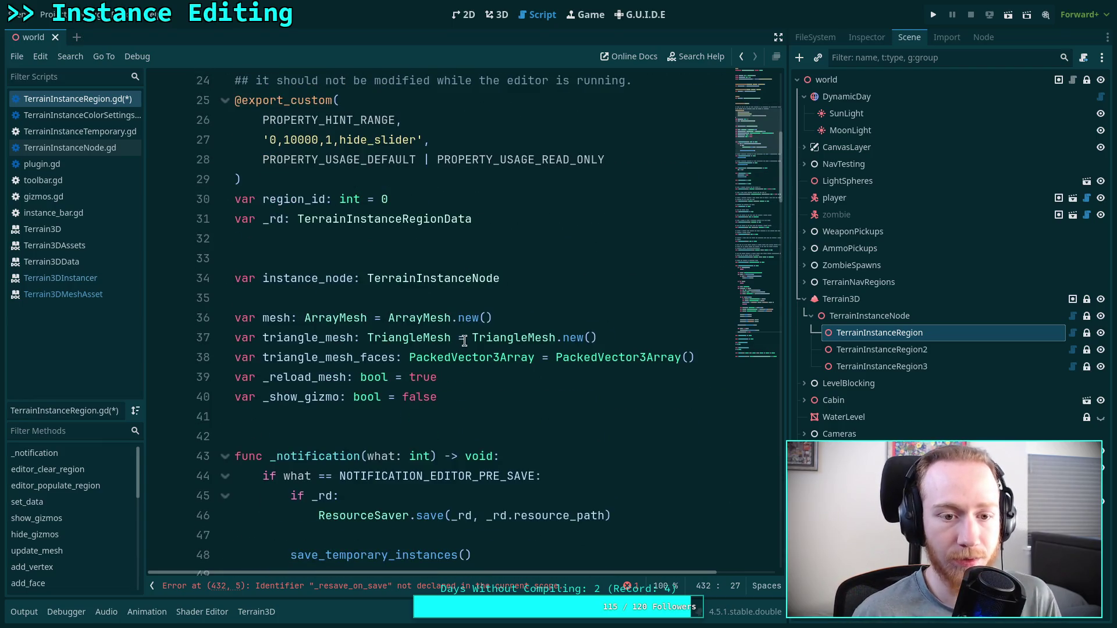
click(555, 395)
key(Return)
text(var -)
key(BackSpace)
text(_resave_on_save: bool /)
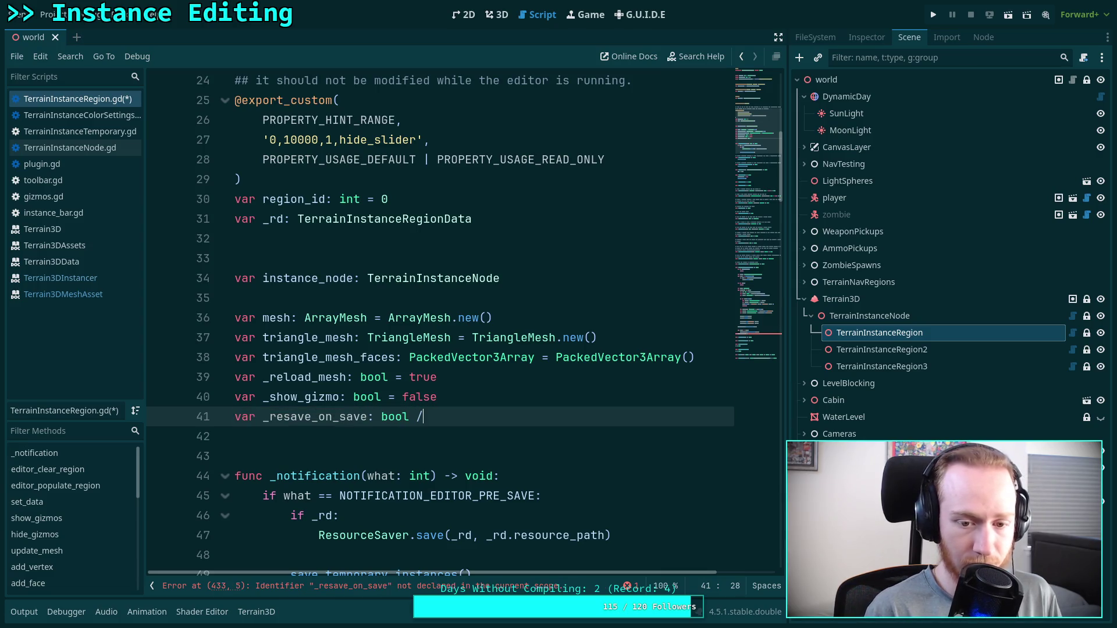
key(BackSpace)
text(= false)
key(ctrl+s)
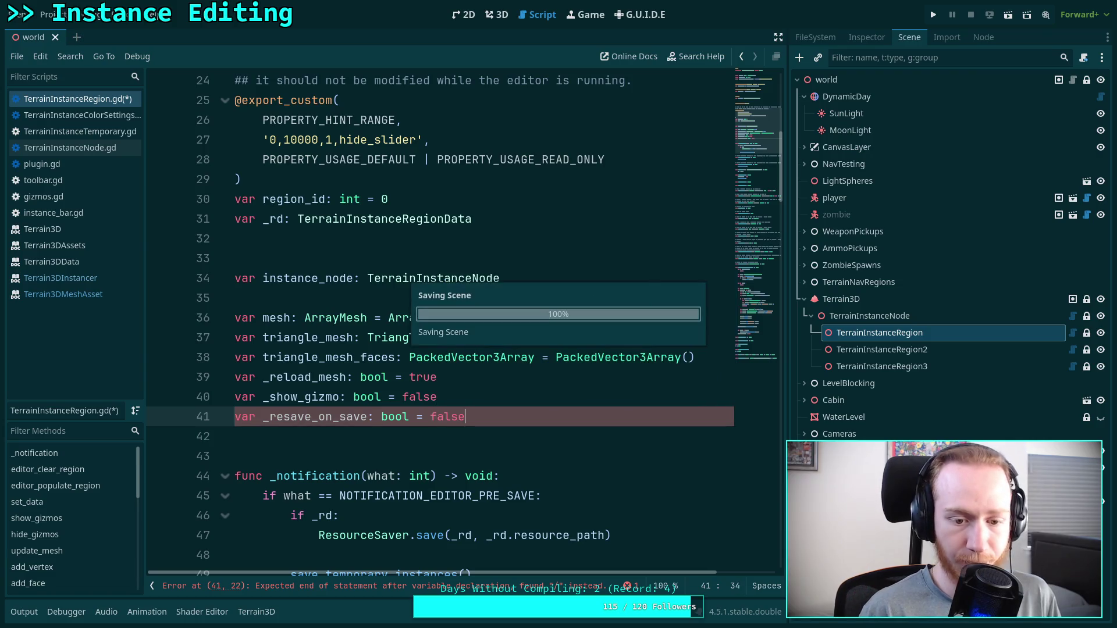
Step: Place the caret at the start of line 48 in _notification
scroll(440, 320, down, 3)
click(472, 397)
key(Up)
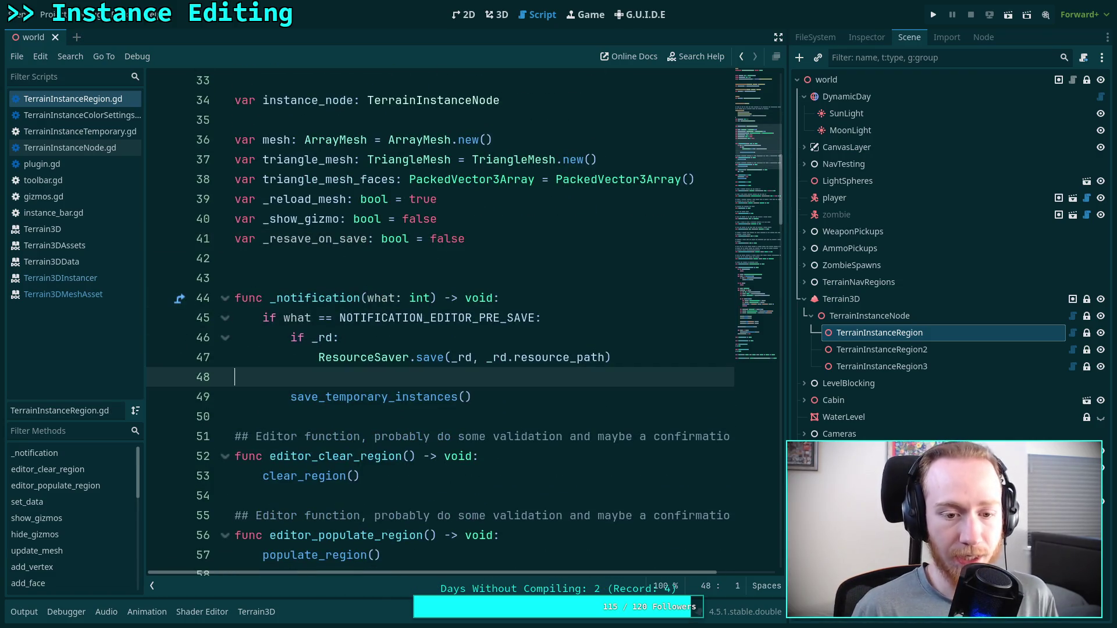
Step: Insert _resave_on_save = false before save_temporary_instances and save the script
key(Return)
text(_e)
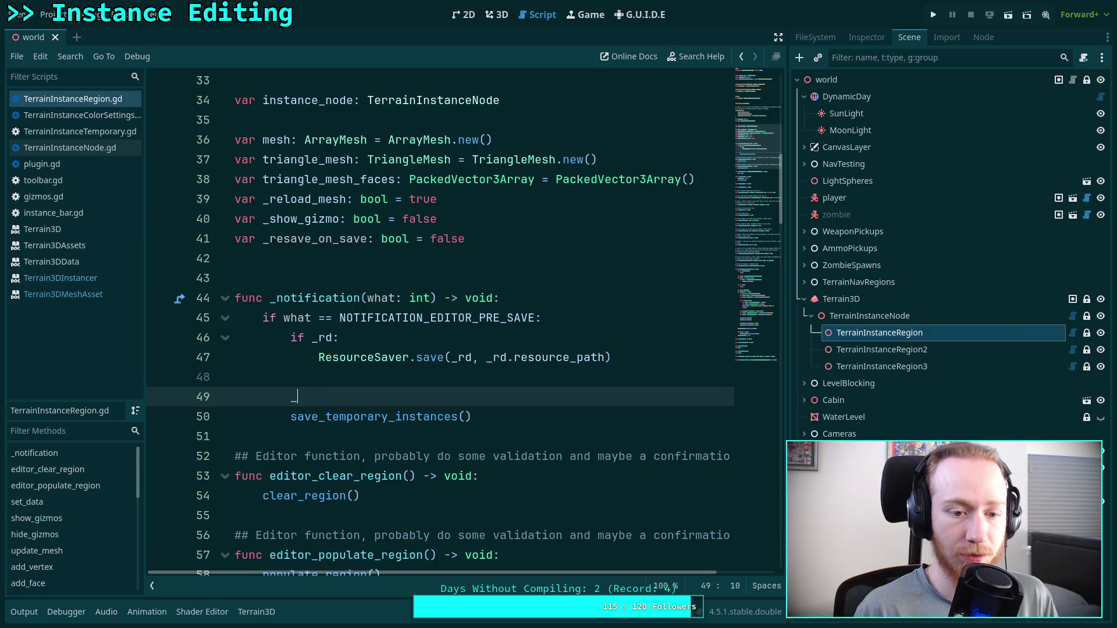
key(BackSpace)
text(re)
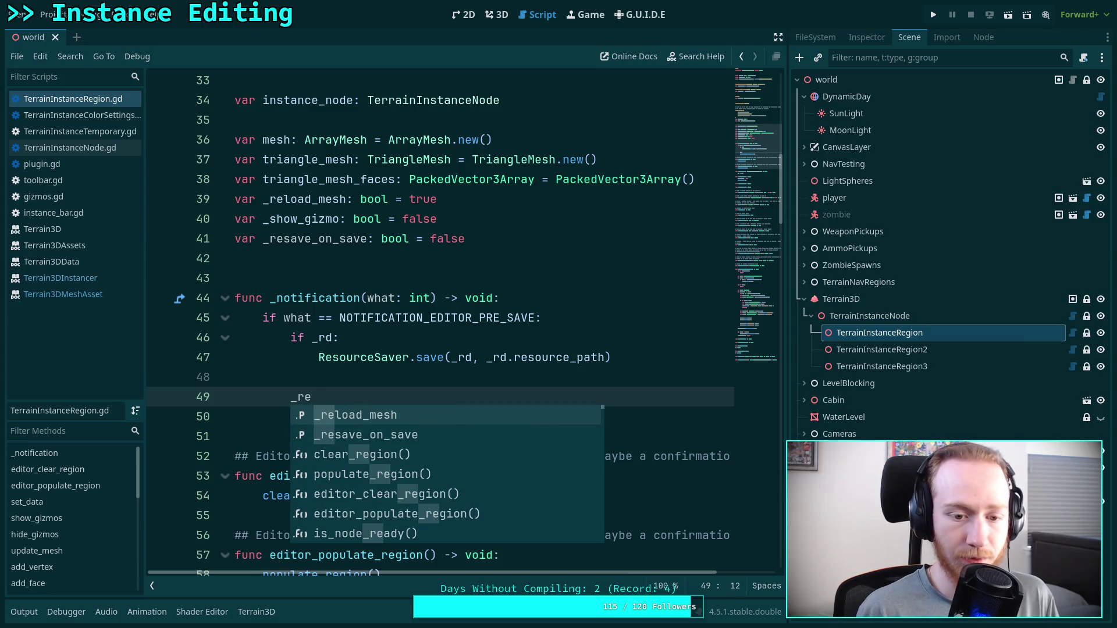
key(Down)
key(Return)
text(= false)
key(ctrl+s)
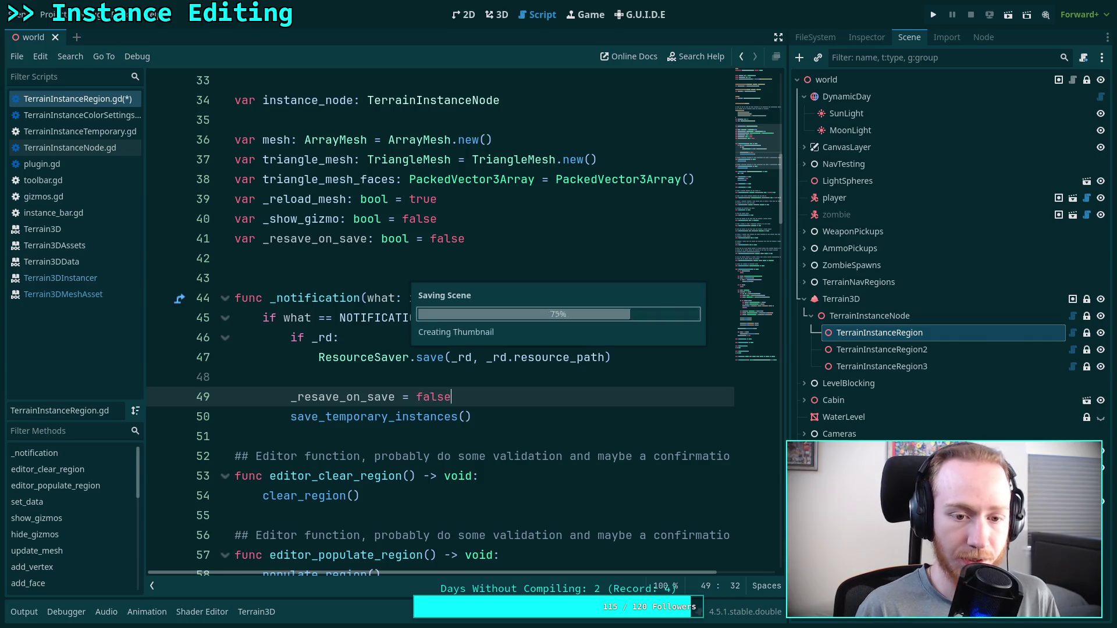
Step: Add an elif what == NOTIFICATION_EDITOR_POST_SAVE branch after save_temporary_instances()
click(567, 423)
key(Return)
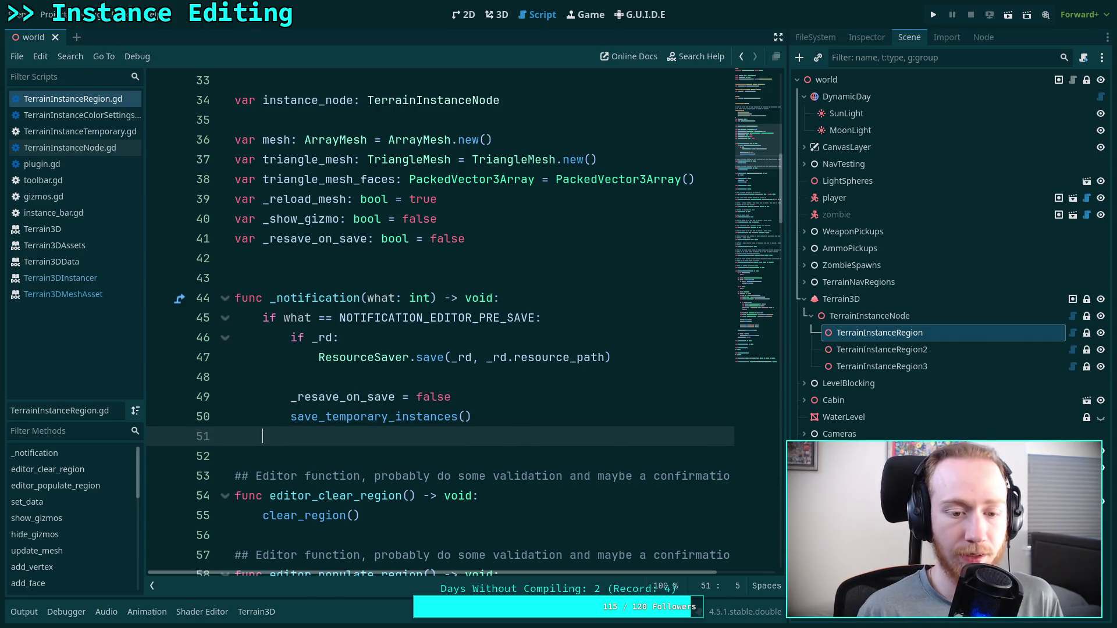
text(if ha)
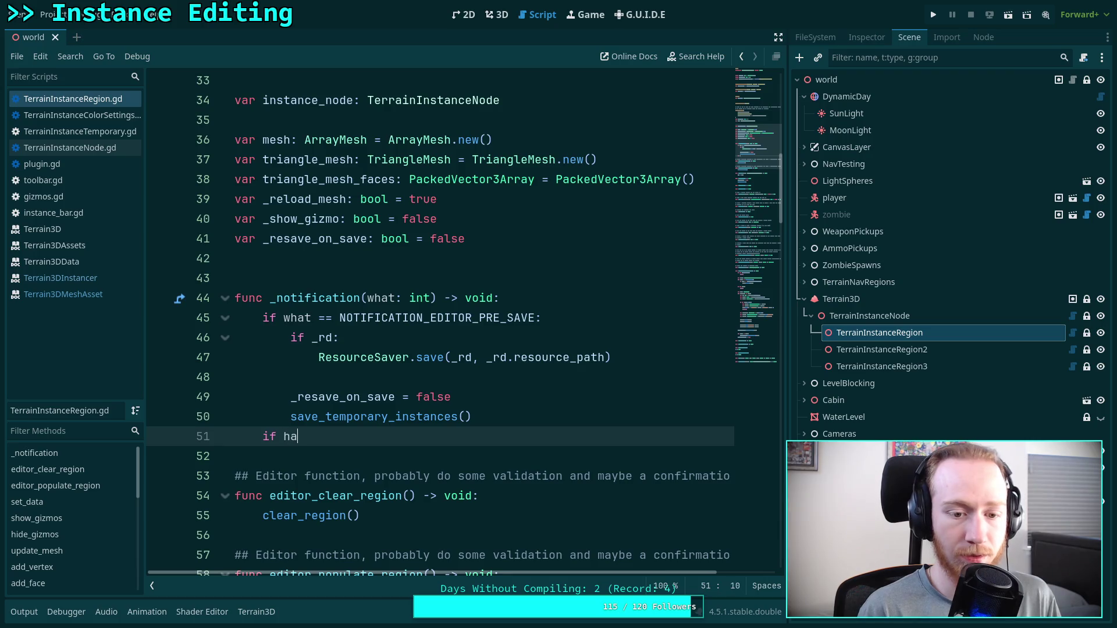
key(BackSpace)
key(BackSpace)
key(BackSpace)
text(elif wh)
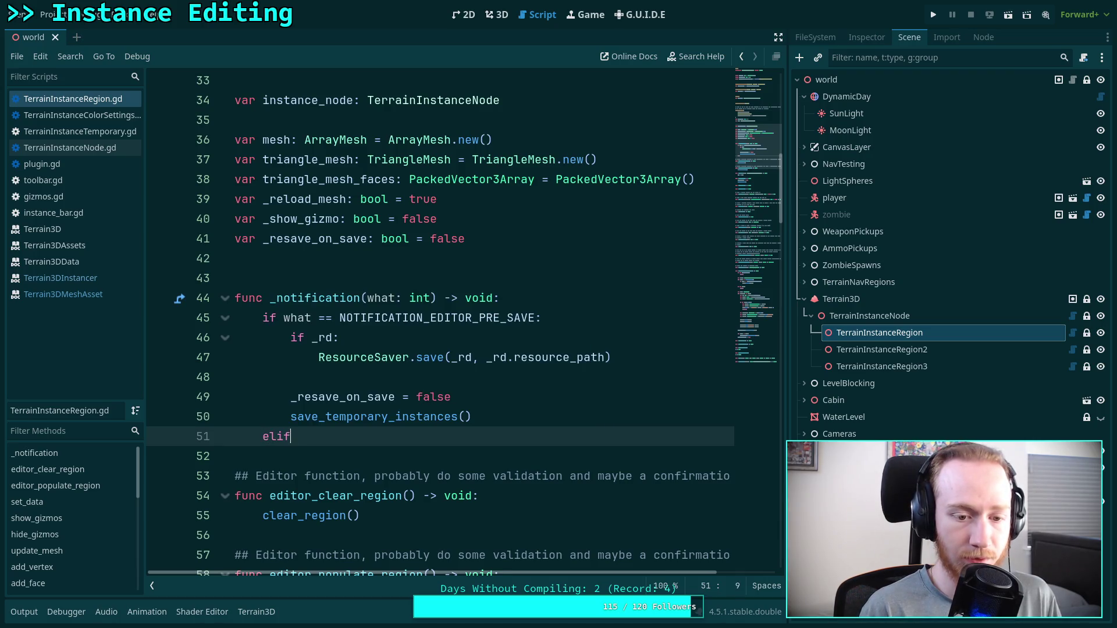
text(at == NOT)
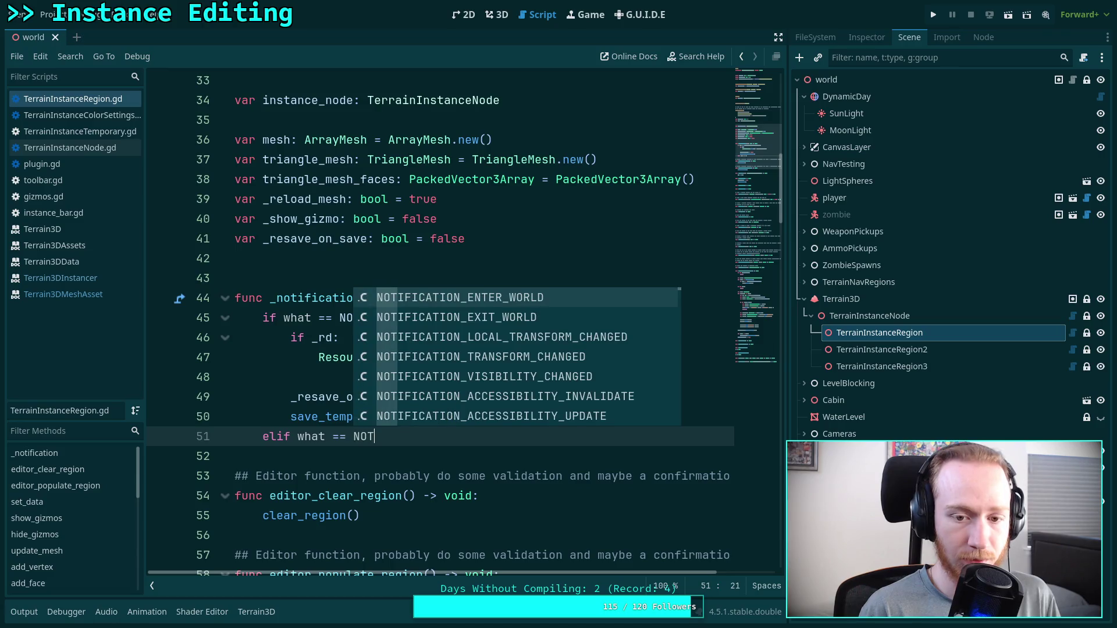
key(Down)
key(Down)
key(Down)
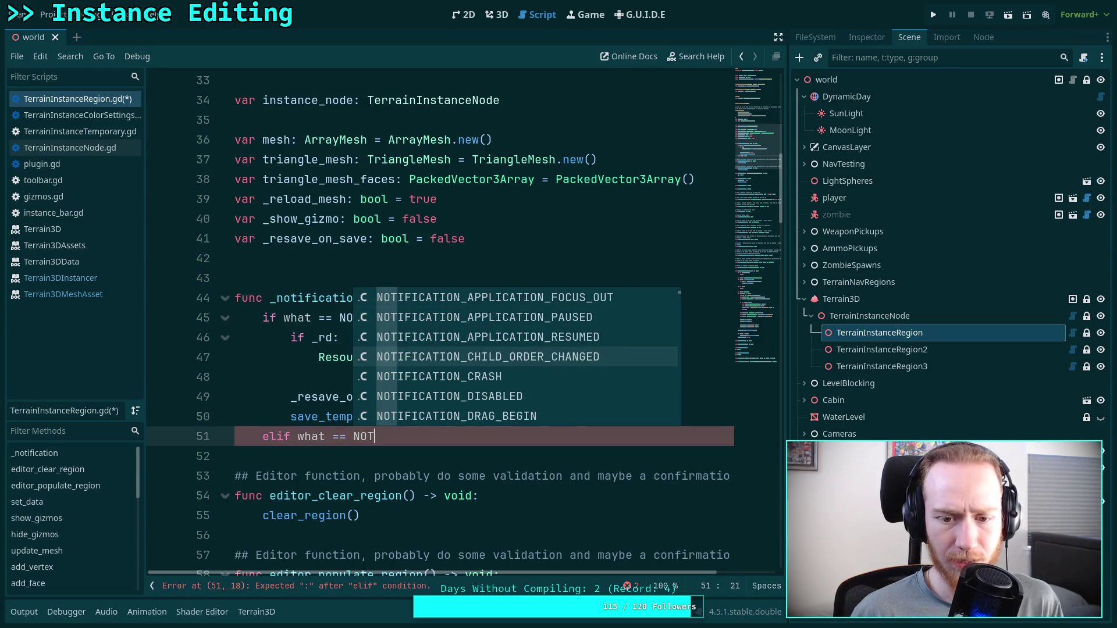
key(Down)
key(Down)
key(Down)
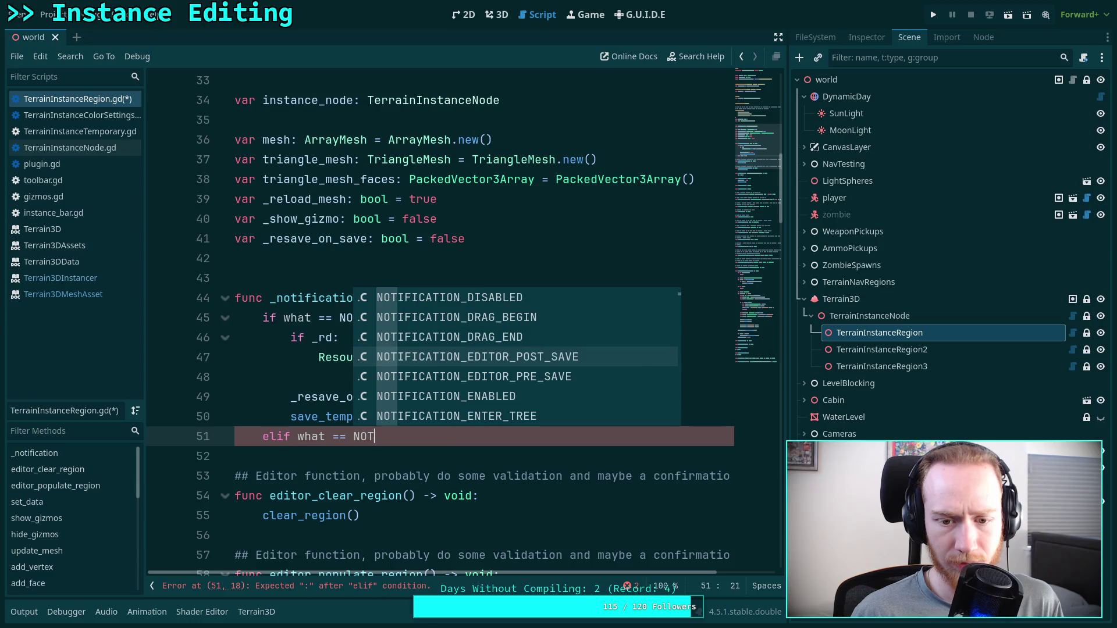
key(Return)
key(Return)
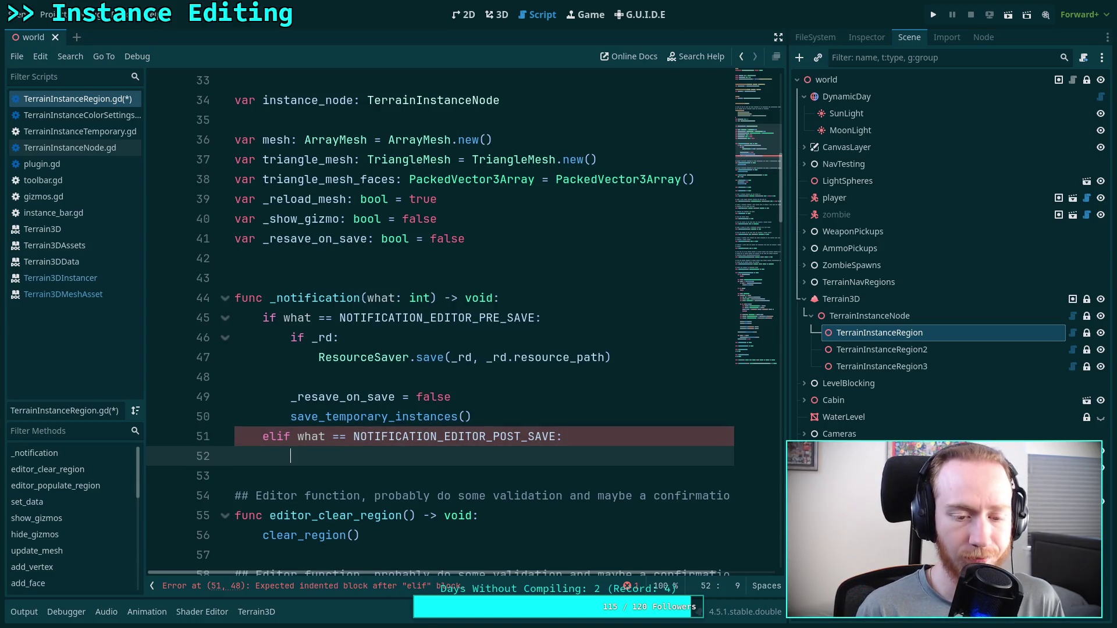
Step: Write an 'if _resave_on_save:' check inside the post-save branch
text(save)
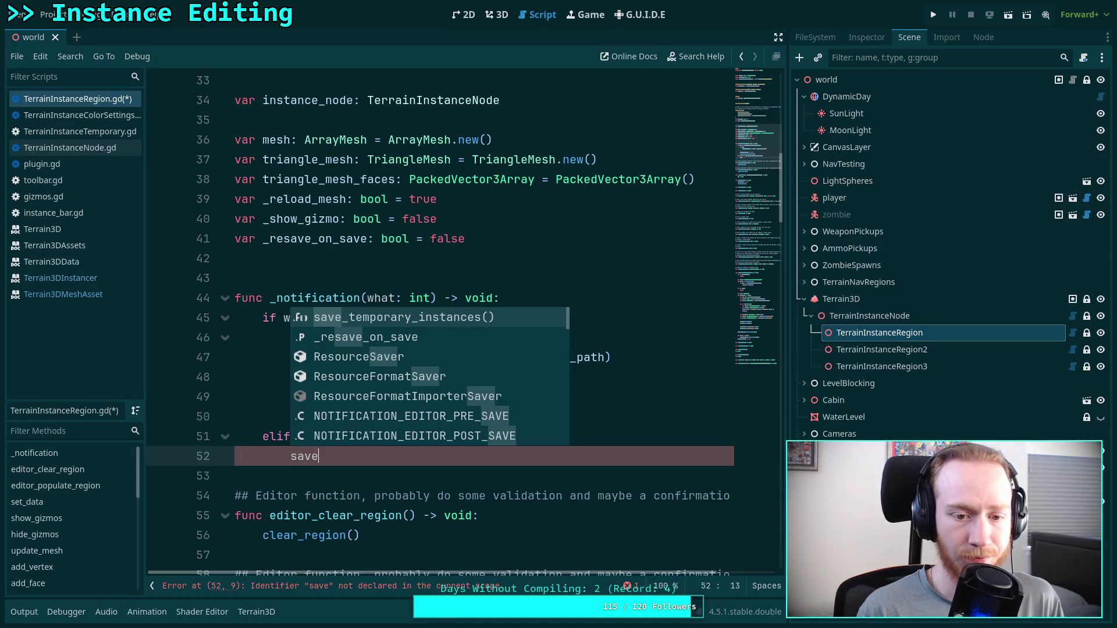
key(Down)
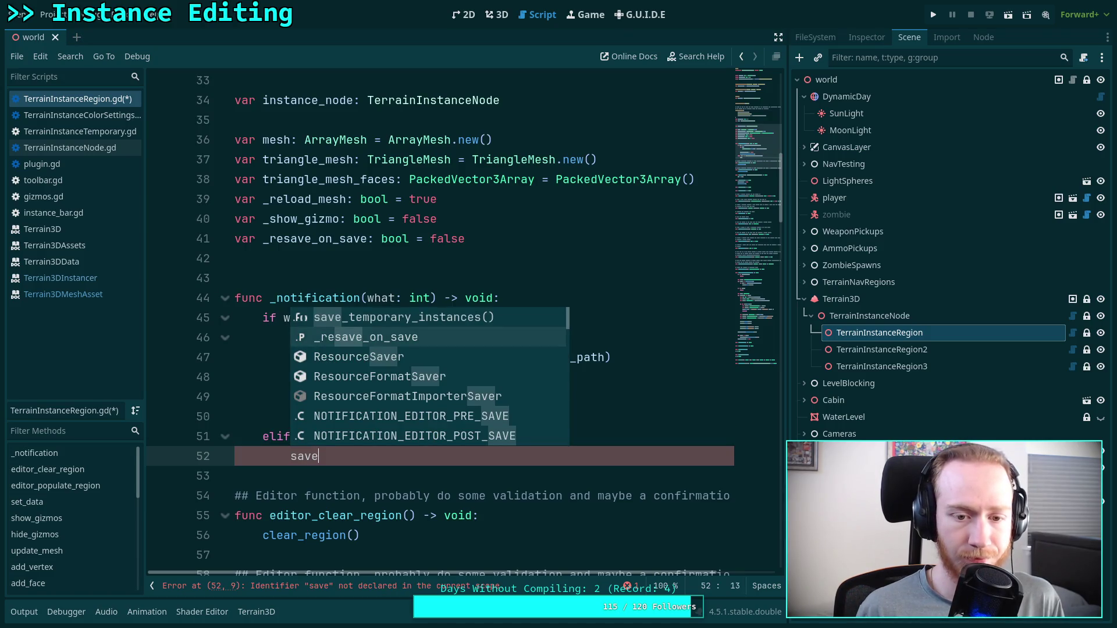
key(Return)
text(= false)
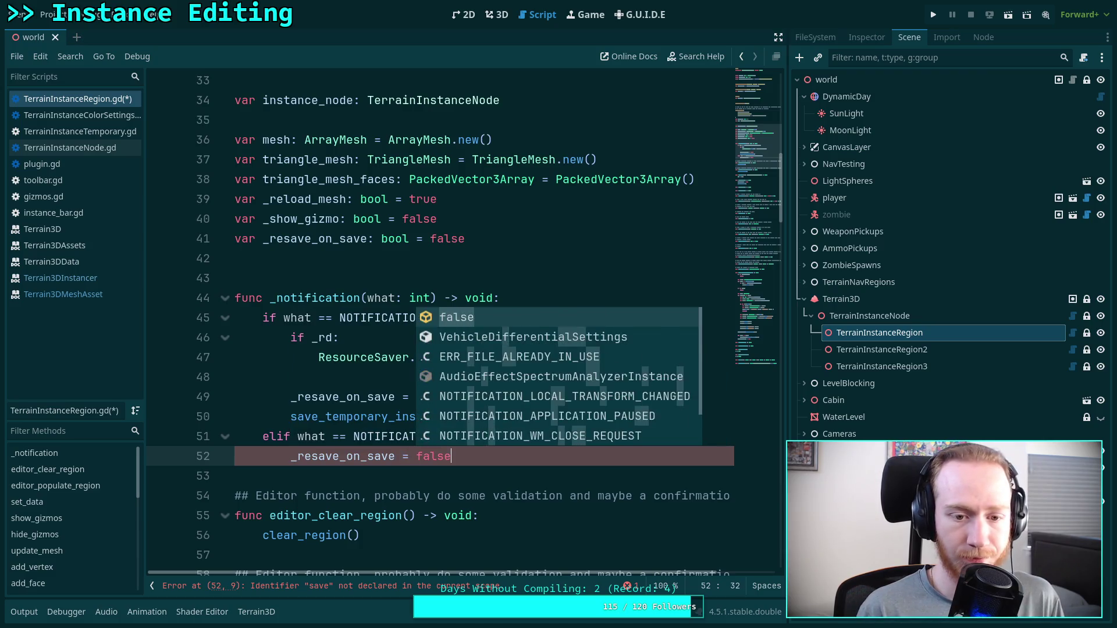
key(Escape)
key(BackSpace)
key(BackSpace)
key(BackSpace)
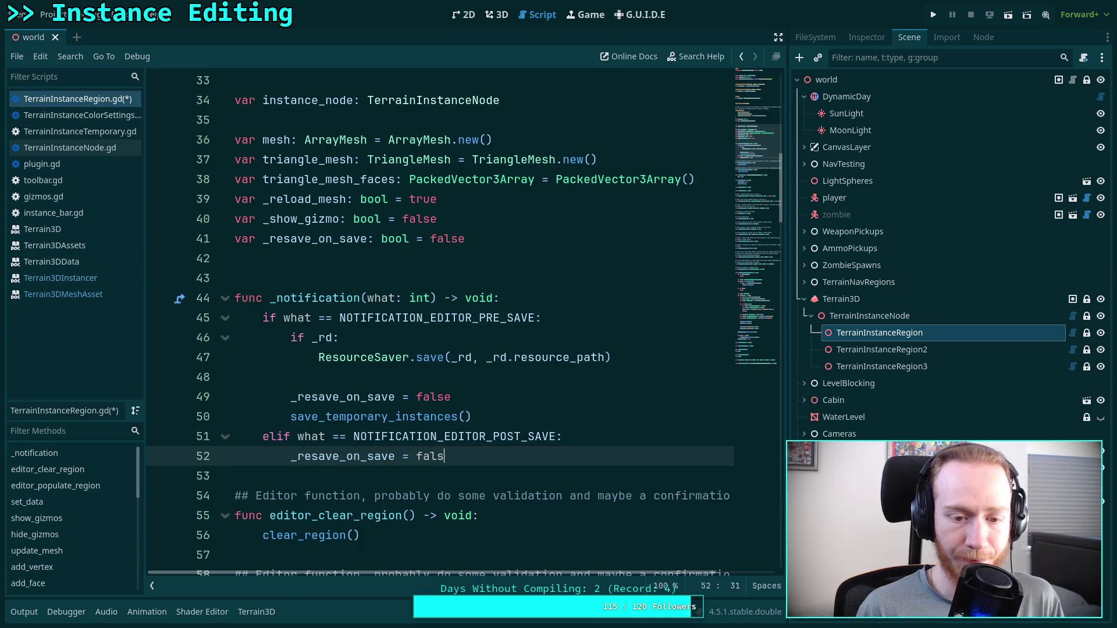
text(if _re)
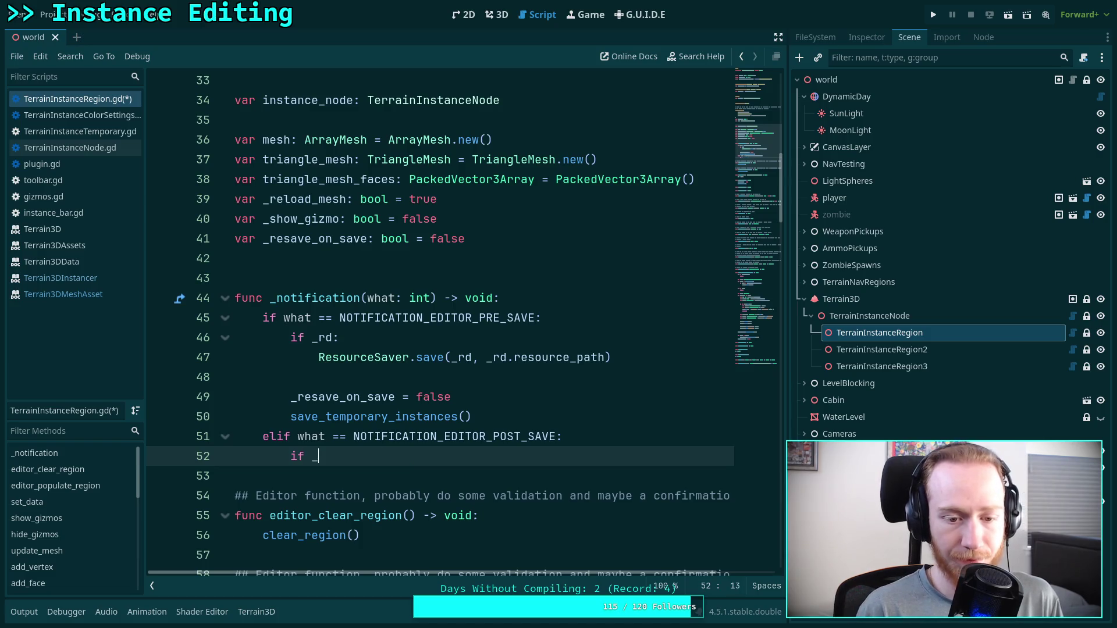
key(Down)
key(Return)
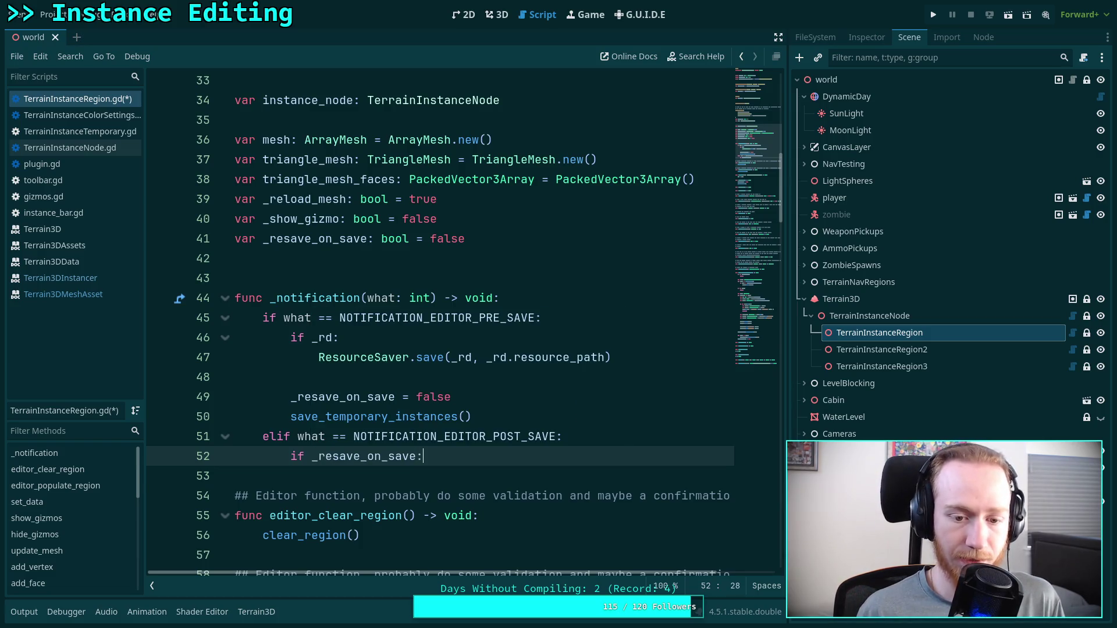
key(Return)
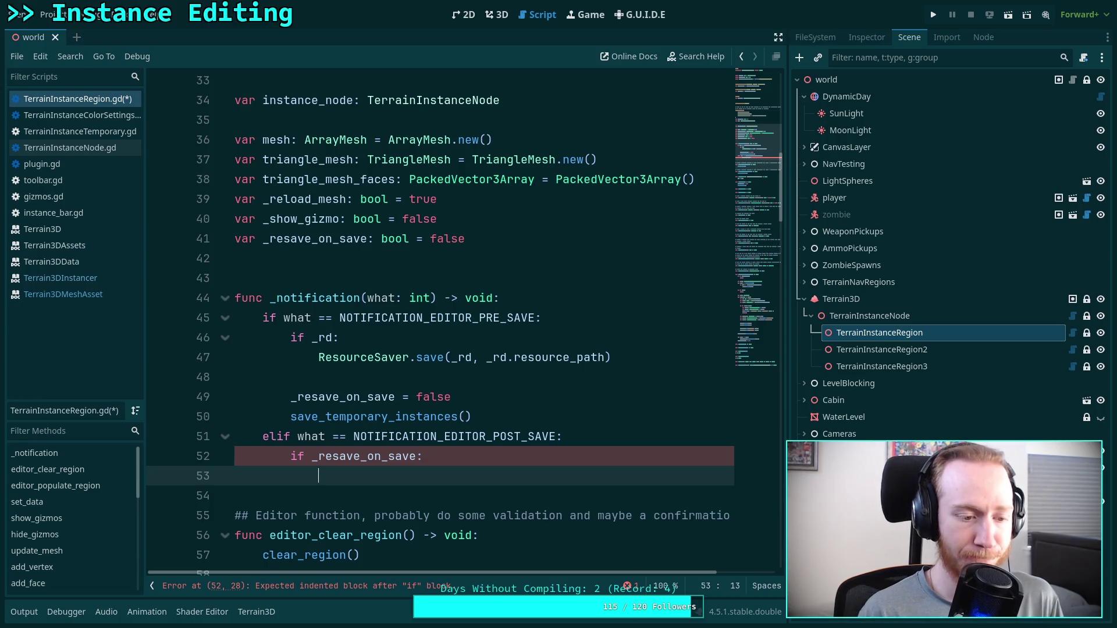
Step: Call EditorInterface.save_scene() in the if body and save the script
text(Editor.)
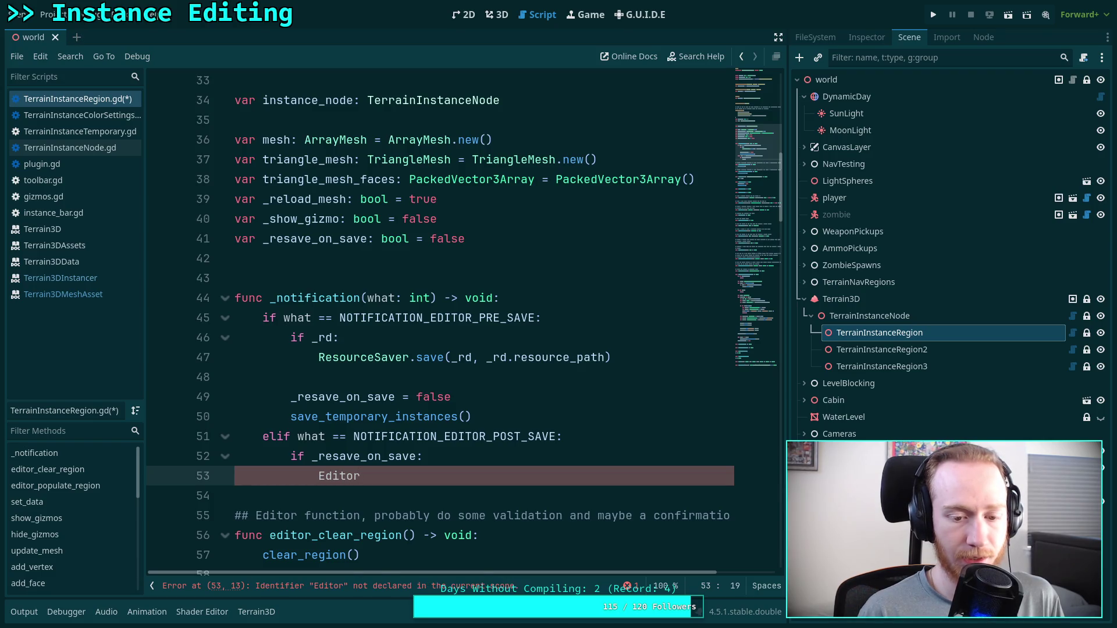
text(I)
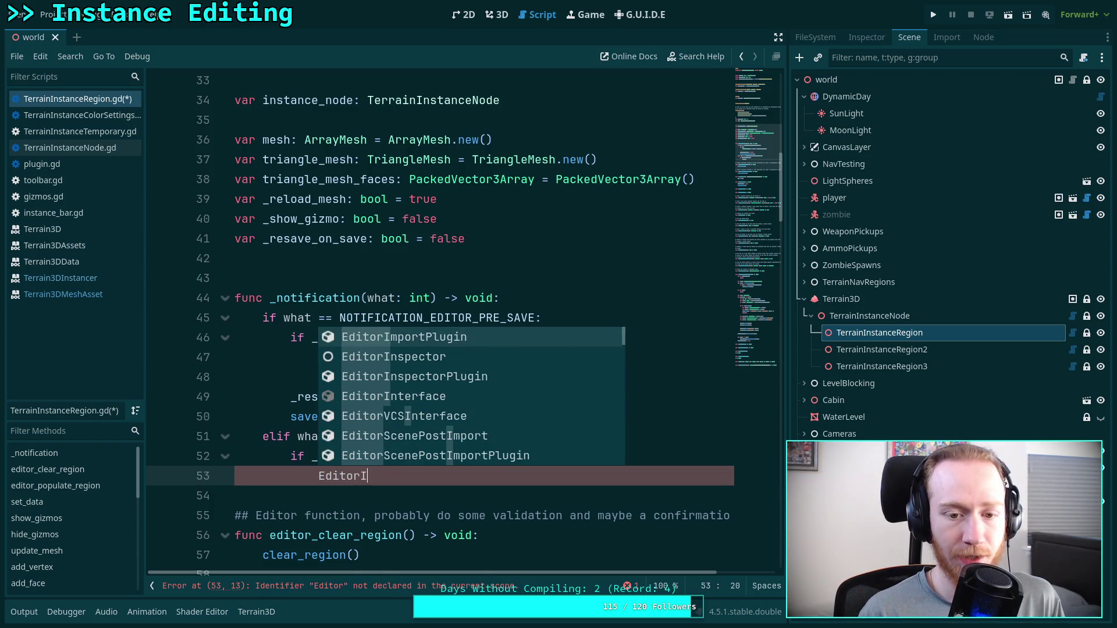
key(Down)
key(Return)
key(BackSpace)
key(BackSpace)
key(BackSpace)
text(nte)
key(Return)
text(.)
key(Down)
key(Down)
key(Down)
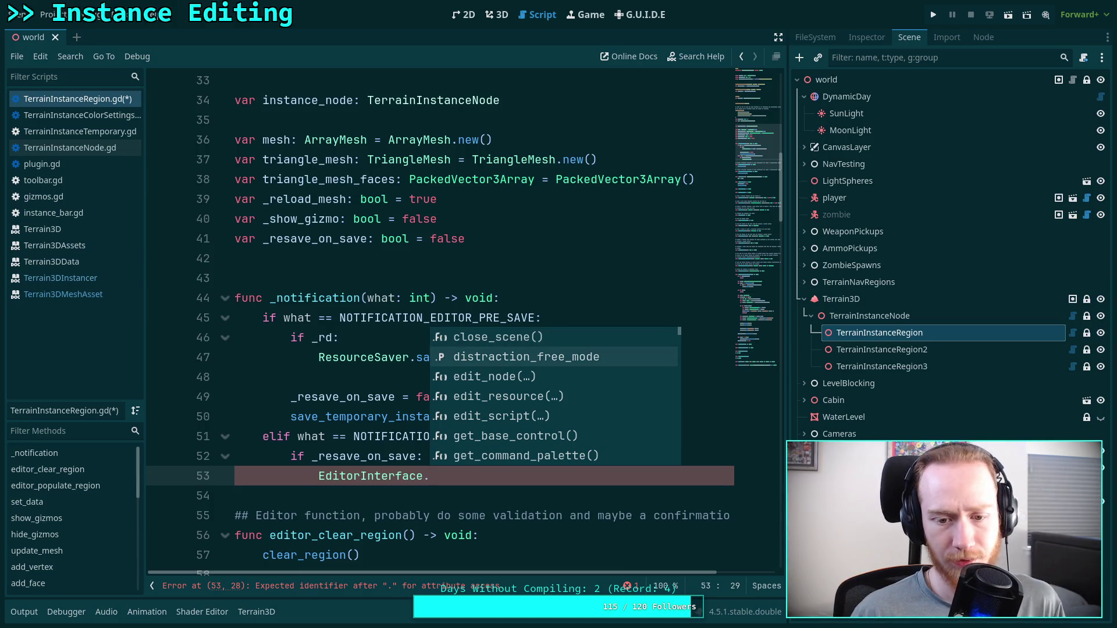
key(Up)
key(Up)
key(Up)
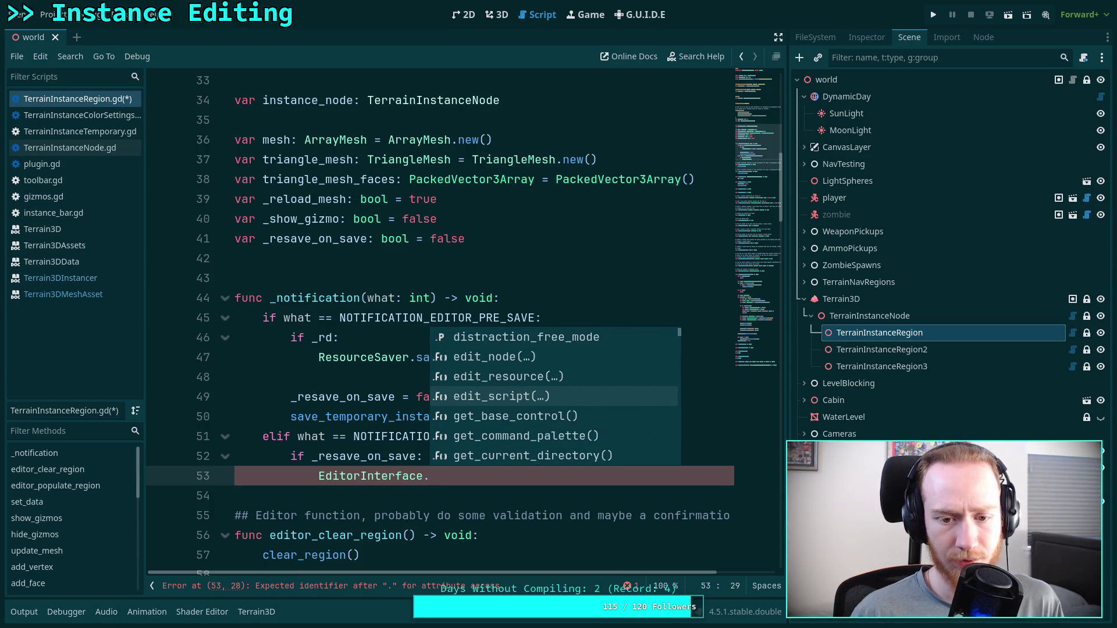
text(sa)
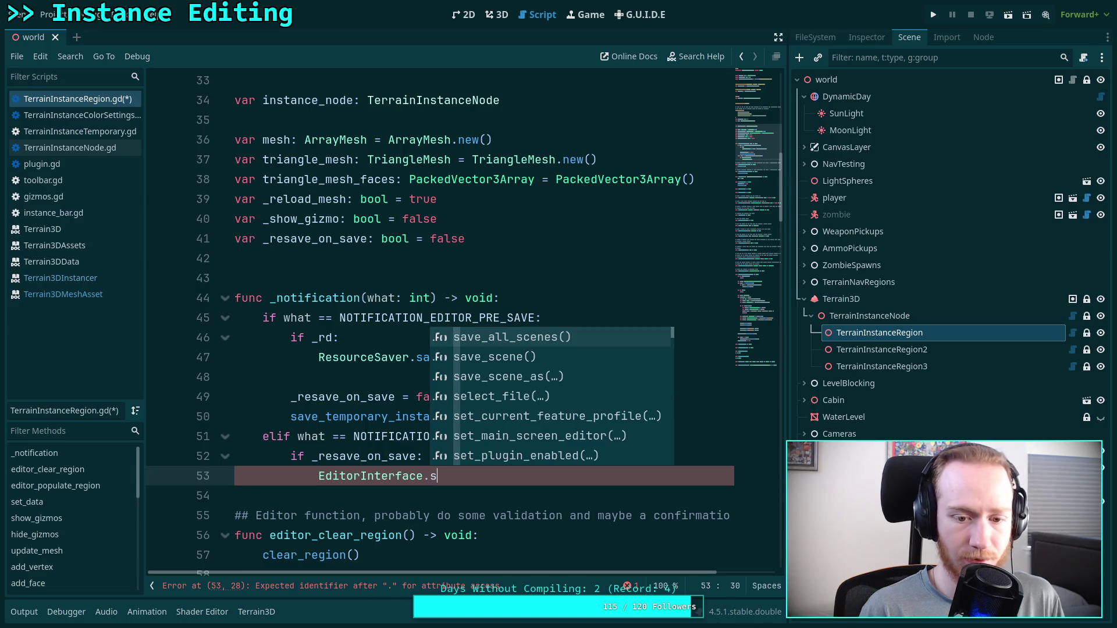
key(Down)
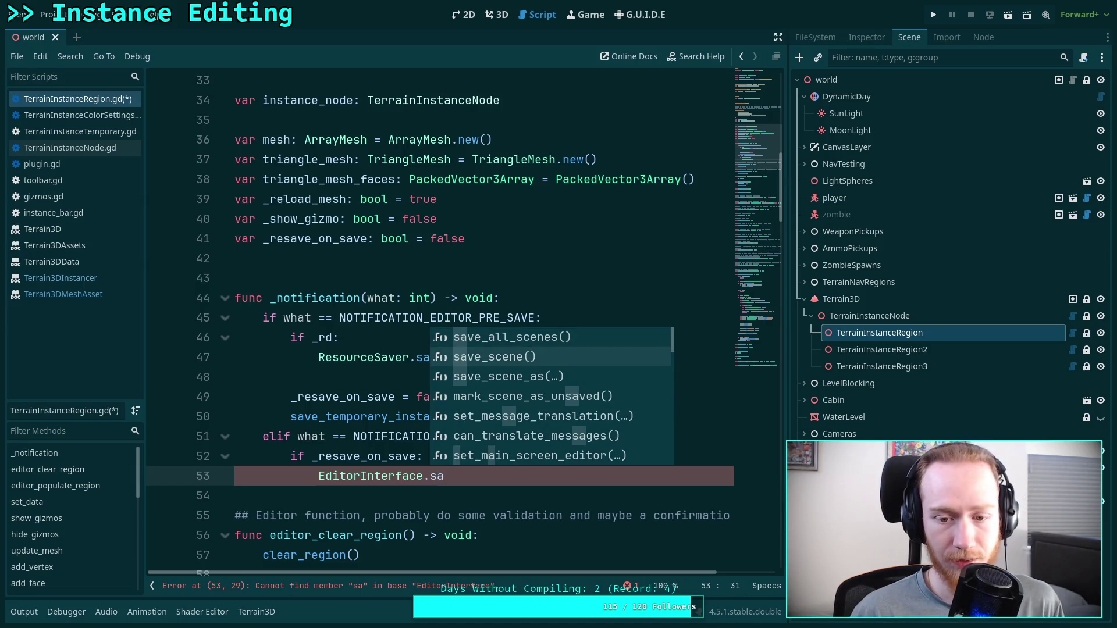
key(Return)
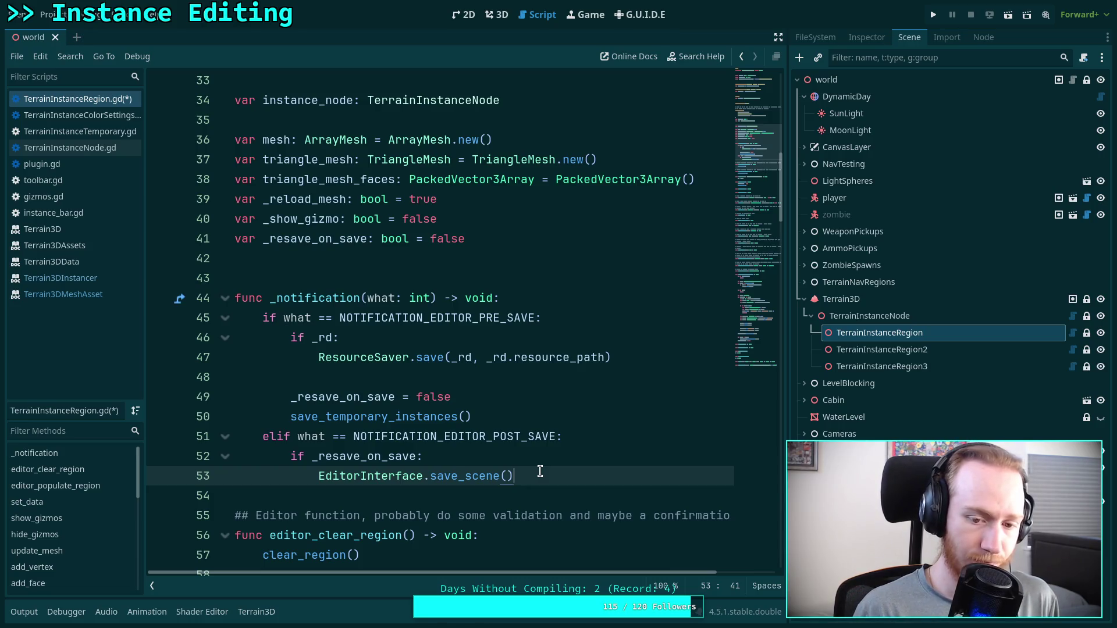
key(ctrl+s)
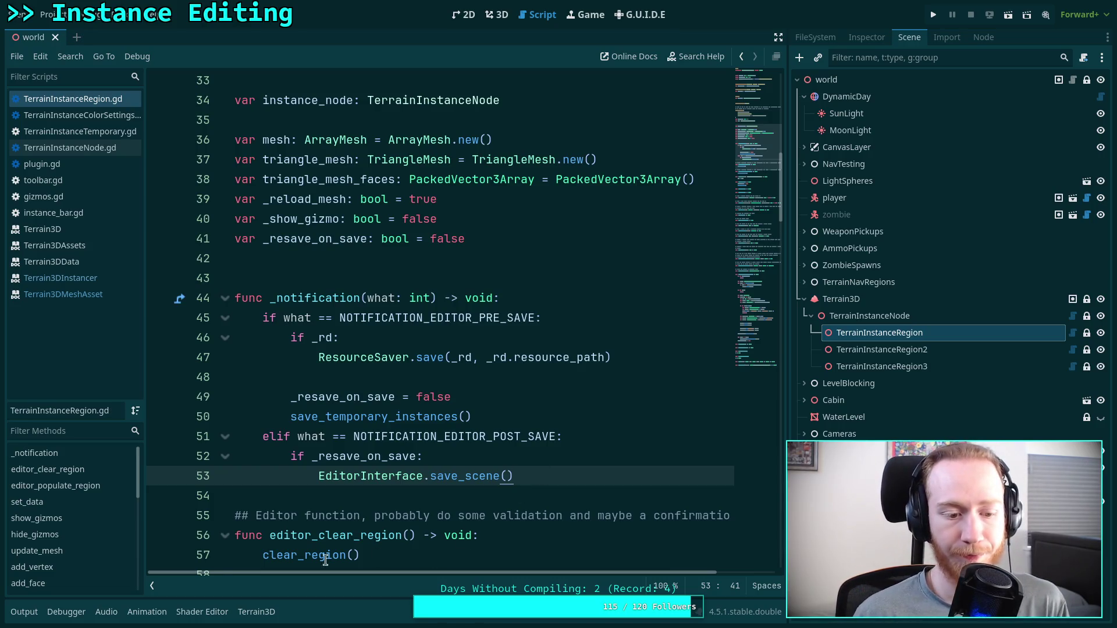
Step: Place four tree instances on the terrain with the add-instance tool and save the world scene
click(496, 14)
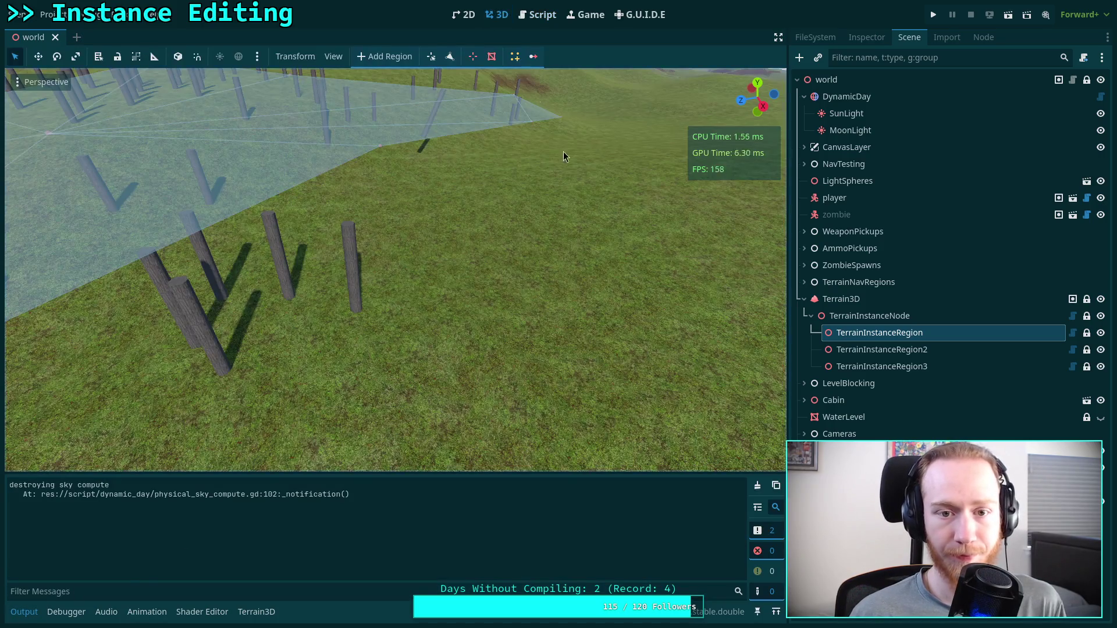
click(515, 56)
click(522, 285)
click(448, 371)
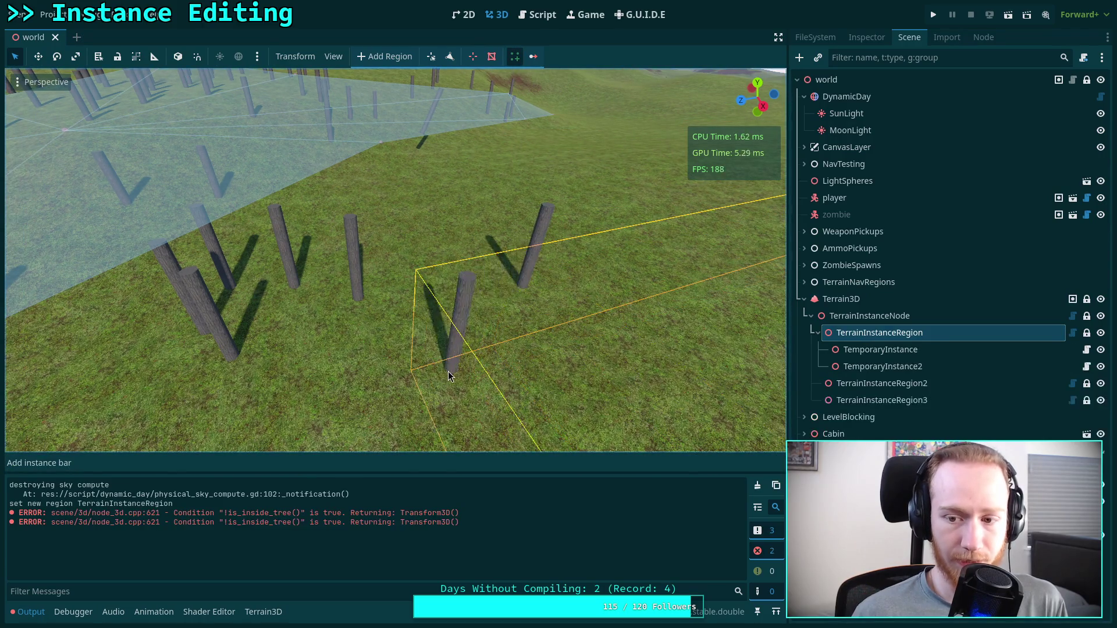
click(630, 382)
click(482, 292)
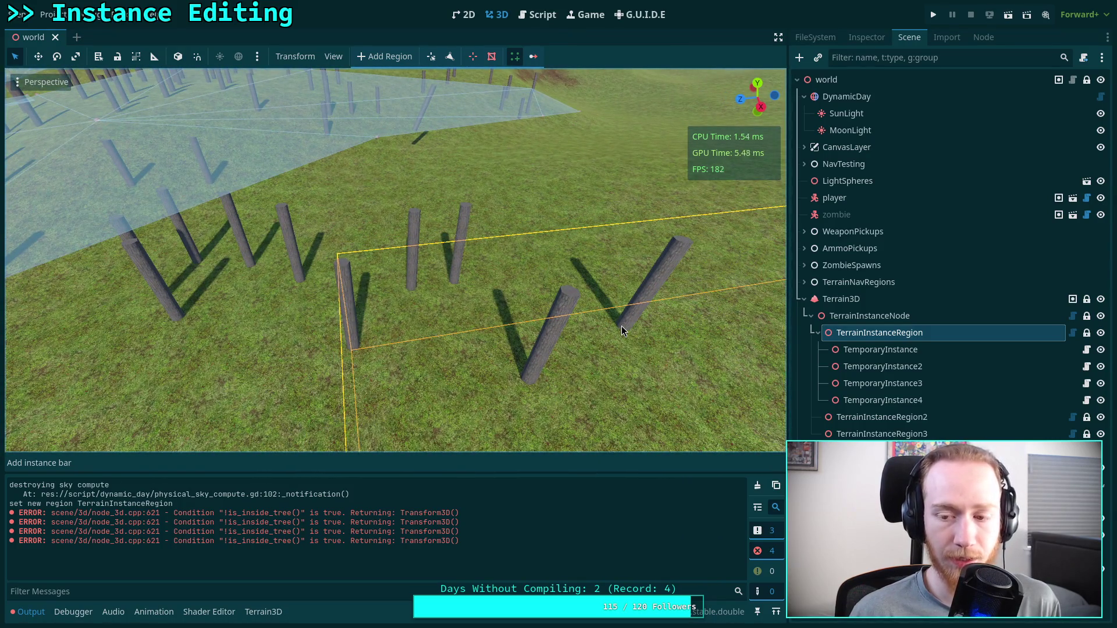
key(Escape)
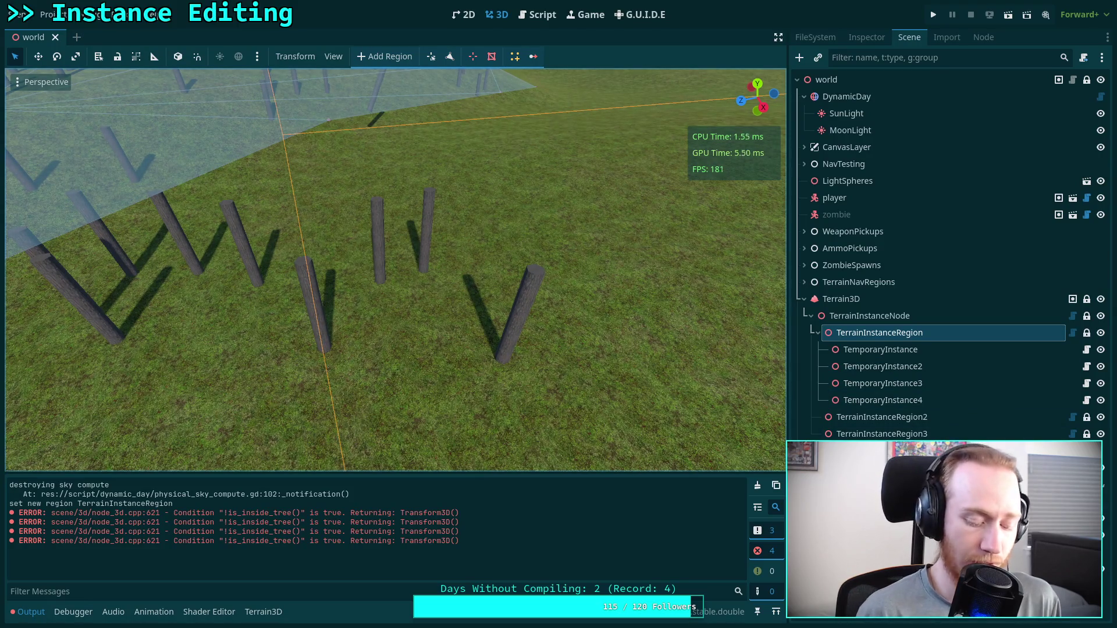
key(ctrl+s)
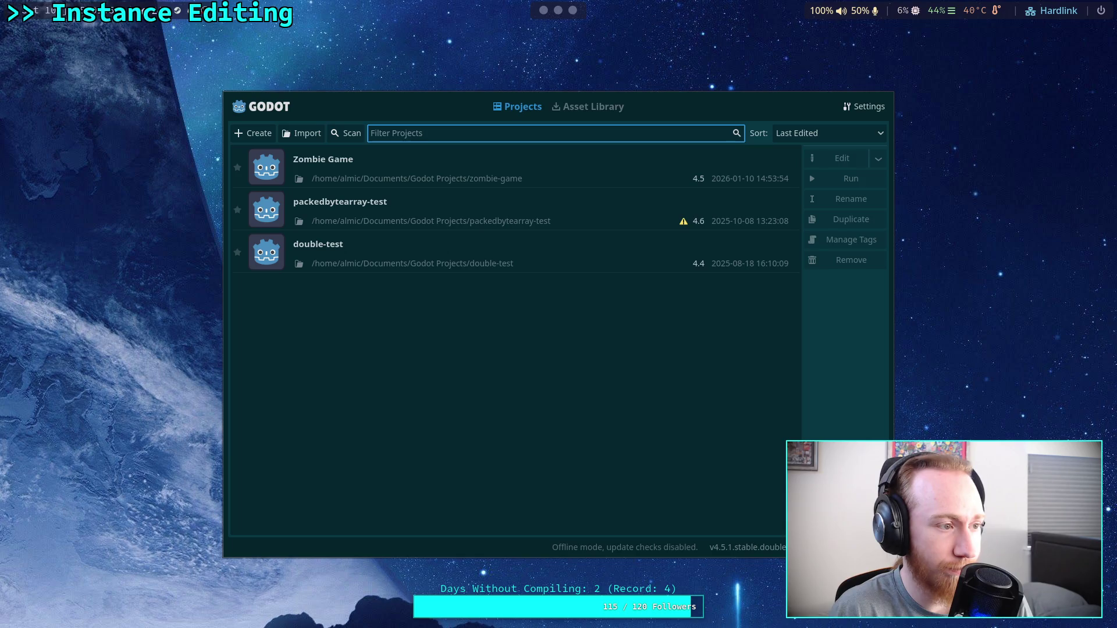
Step: Open the Zombie Game project for editing from the Project Manager
click(574, 166)
click(841, 158)
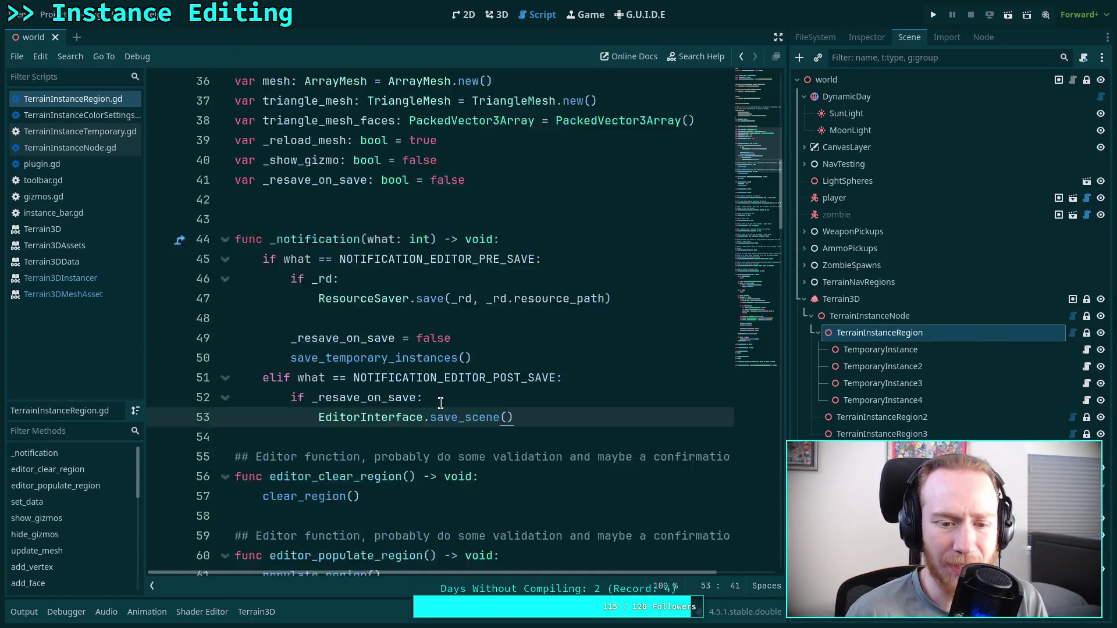
Step: Add _resave_on_save = false on line 54 after save_scene()
key(Return)
text(_res)
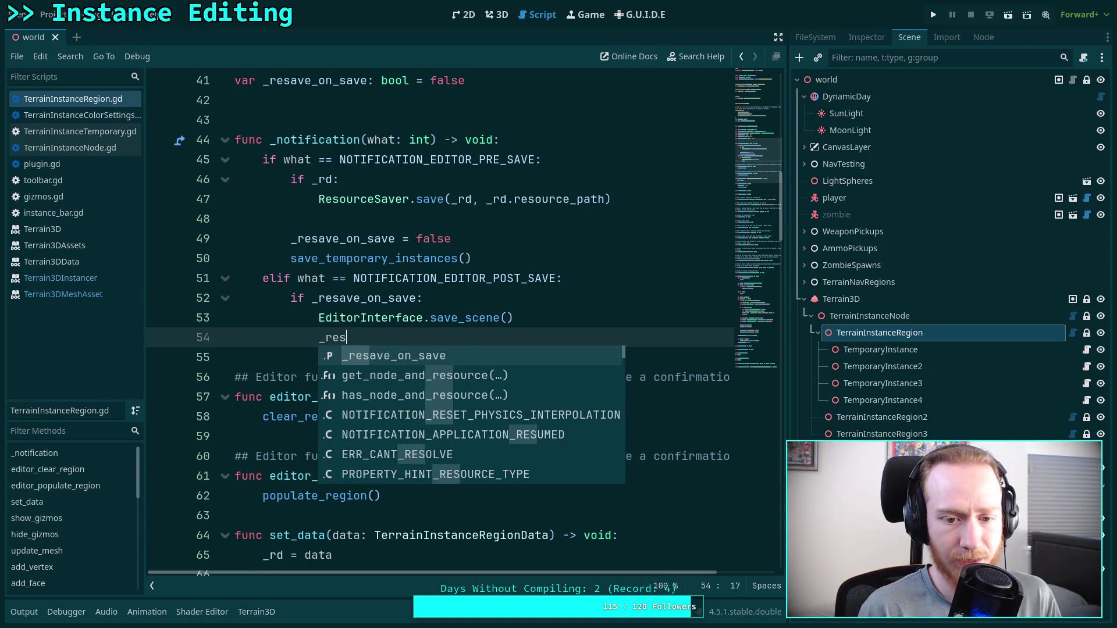
key(Return)
double_click(358, 239)
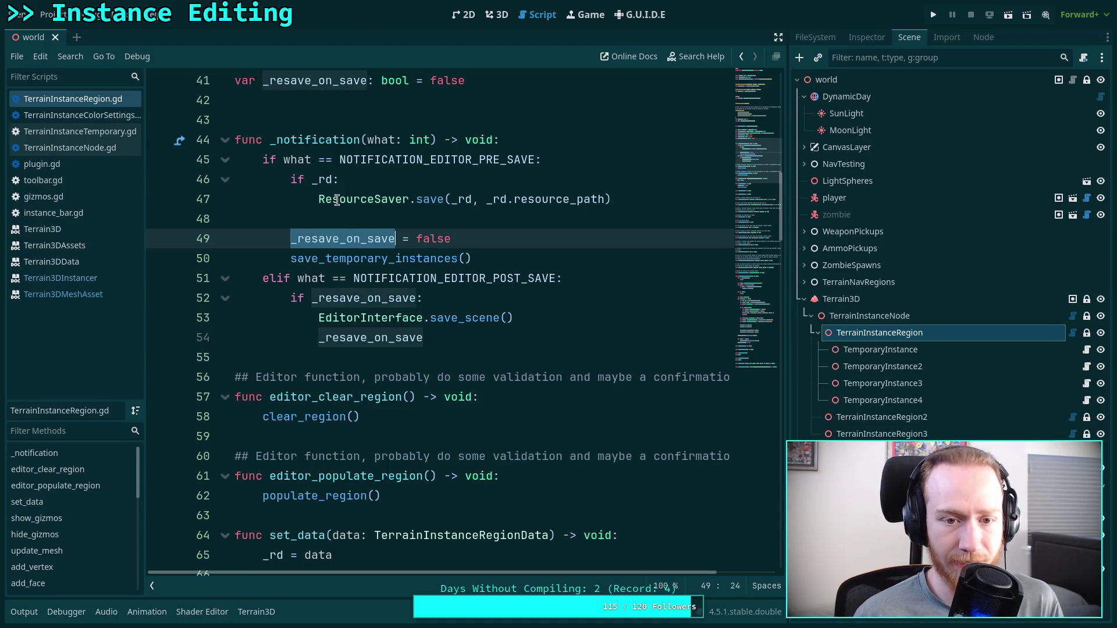
mouse_move(306, 242)
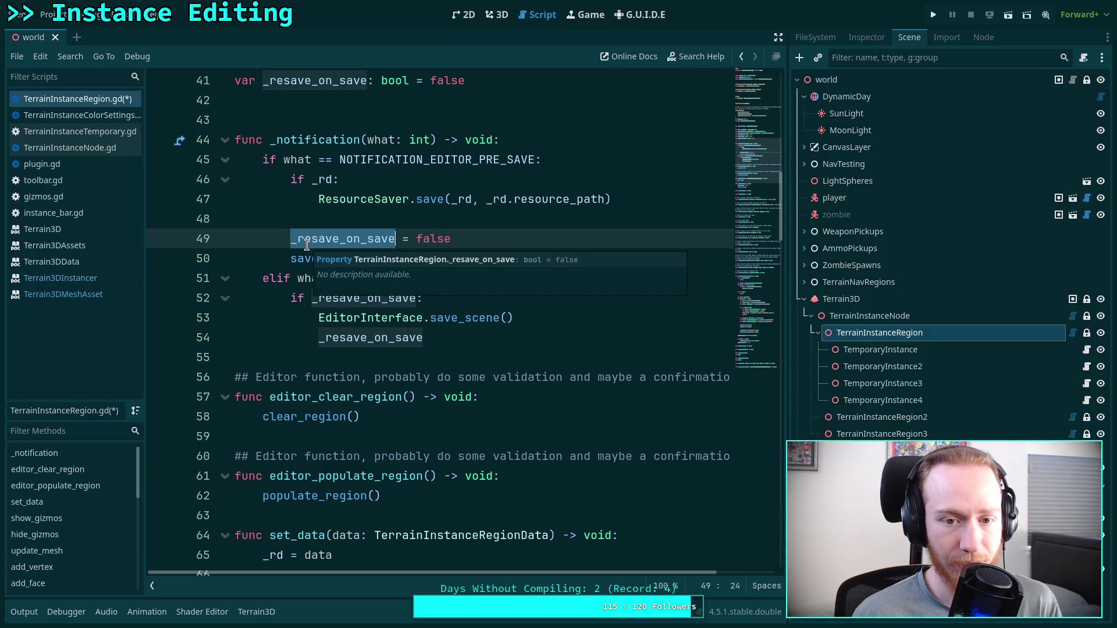
click(506, 338)
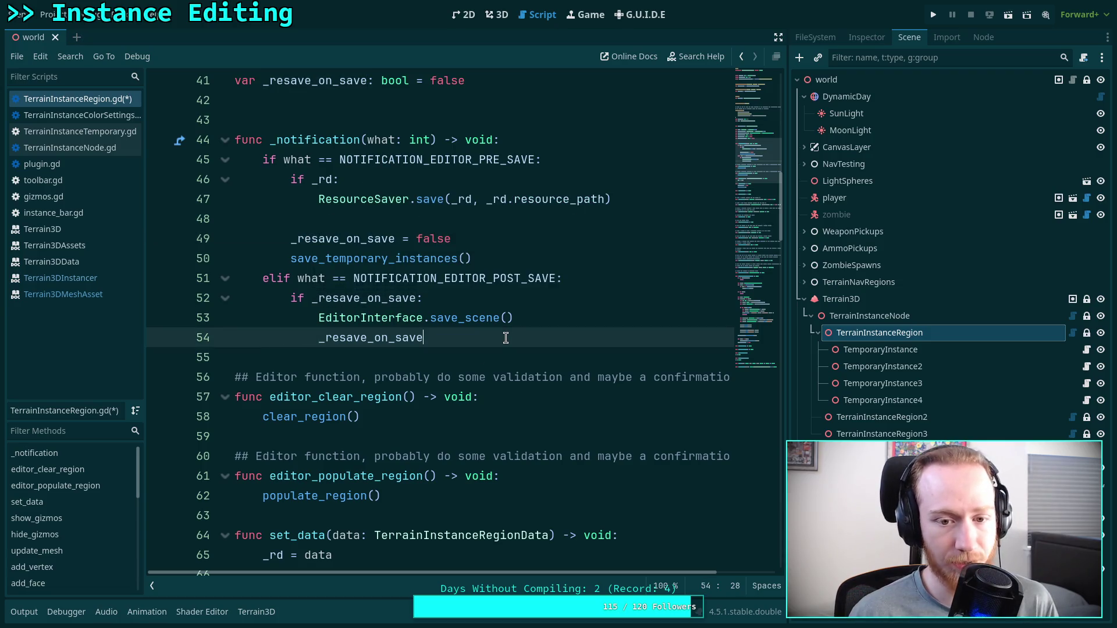
text(= false)
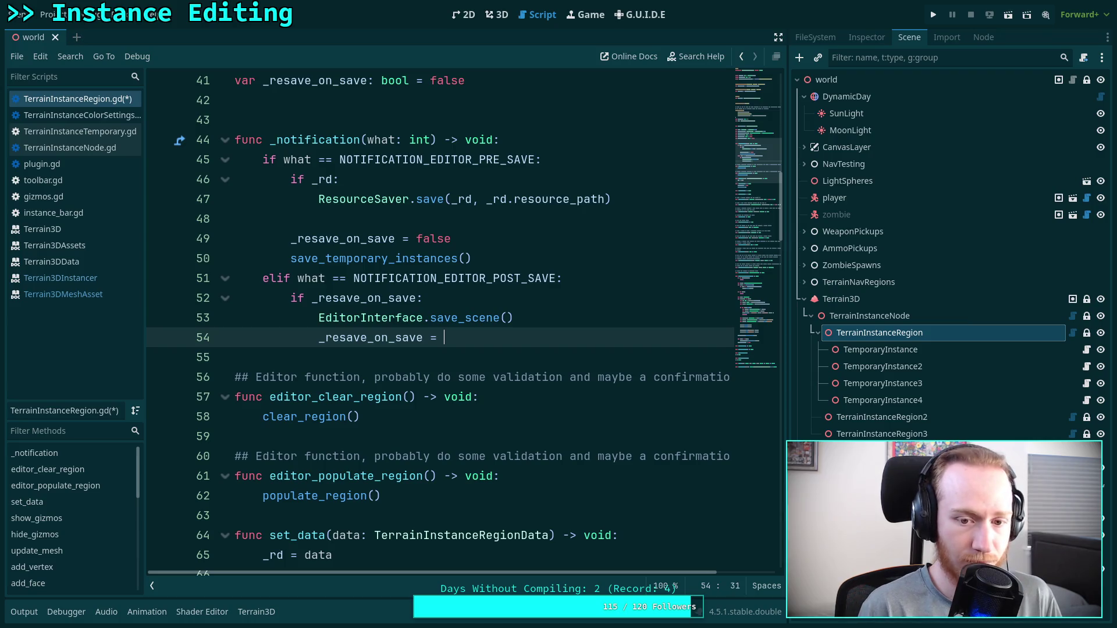
Step: Make the _resave_on_save declaration on line 41 static
click(374, 259)
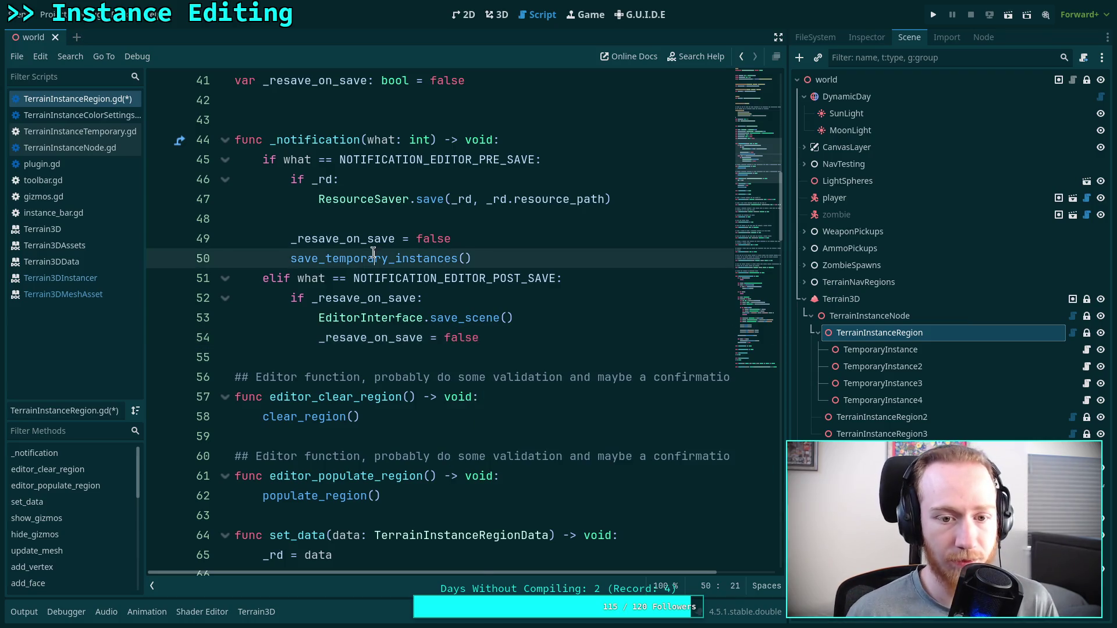
scroll(375, 259, up, 5)
scroll(421, 329, up, 4)
scroll(420, 329, up, 2)
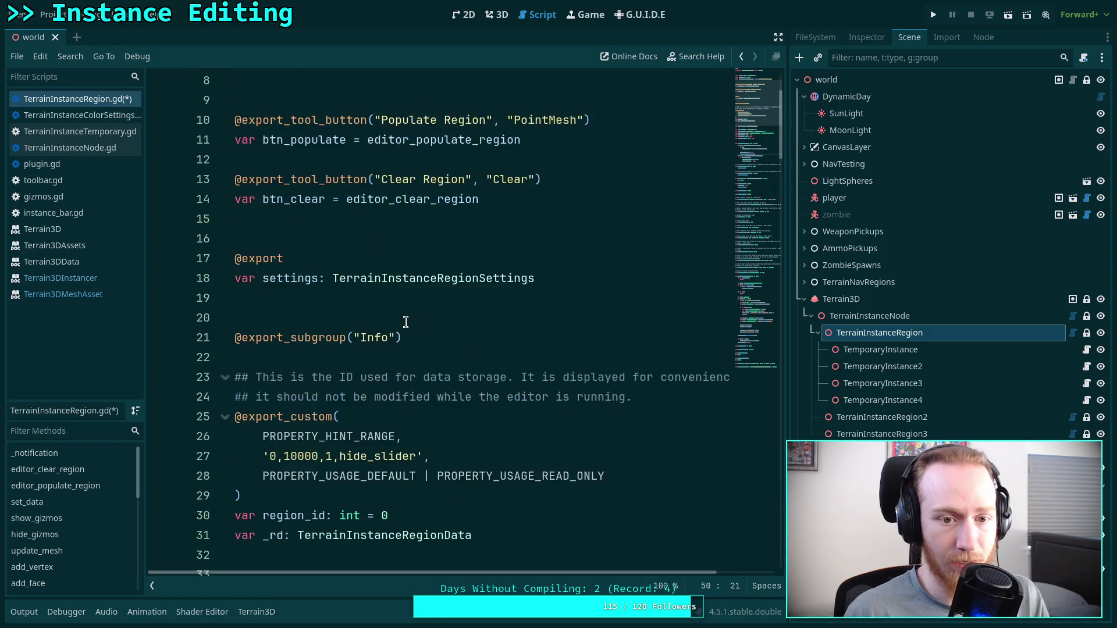
scroll(404, 319, down, 6)
click(236, 378)
text(static)
scroll(581, 395, down, 3)
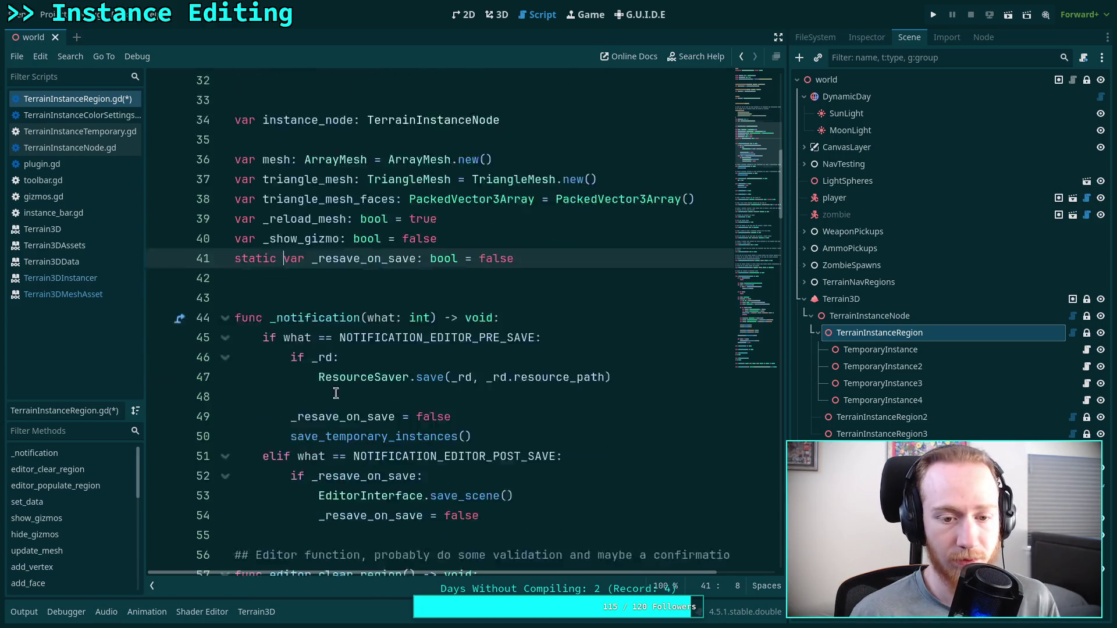
click(582, 396)
scroll(582, 395, down, 1)
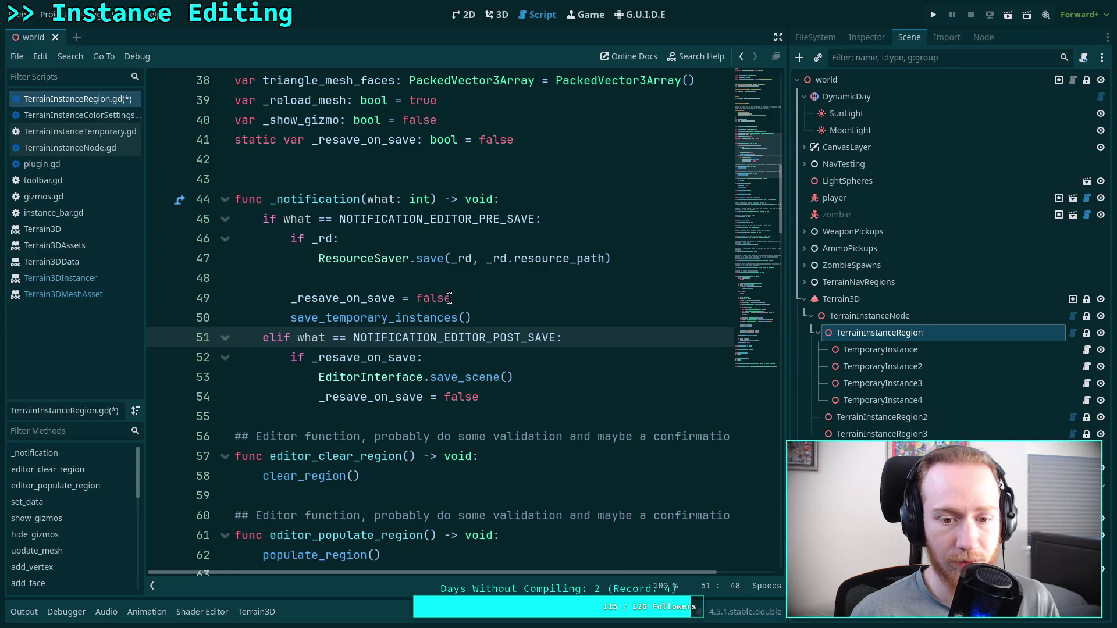
click(336, 298)
double_click(362, 319)
scroll(523, 413, down, 20)
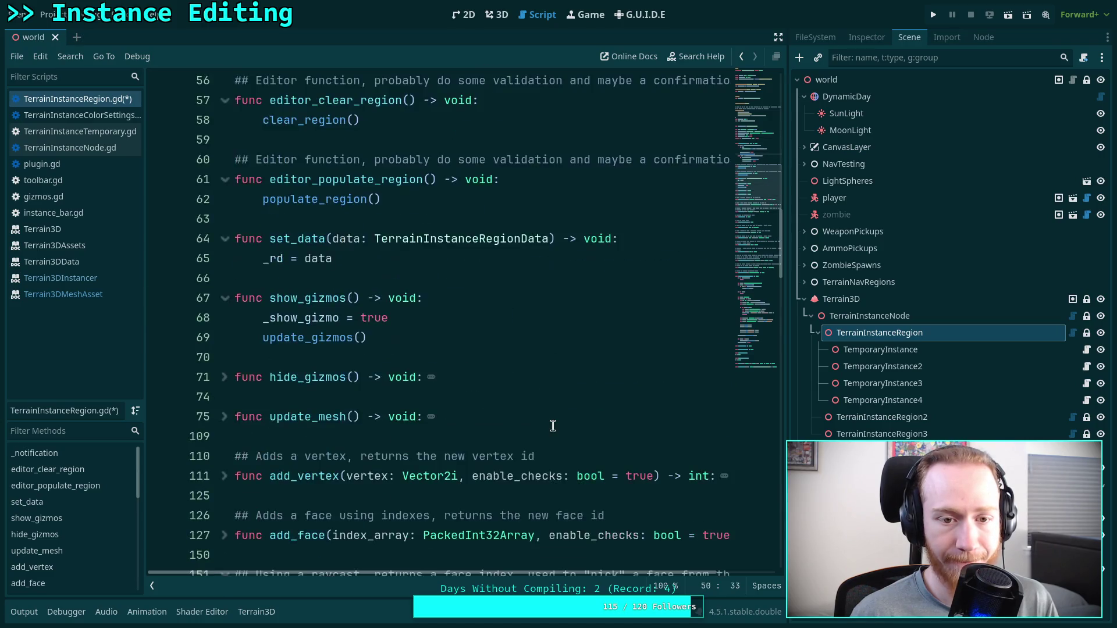
scroll(548, 423, down, 9)
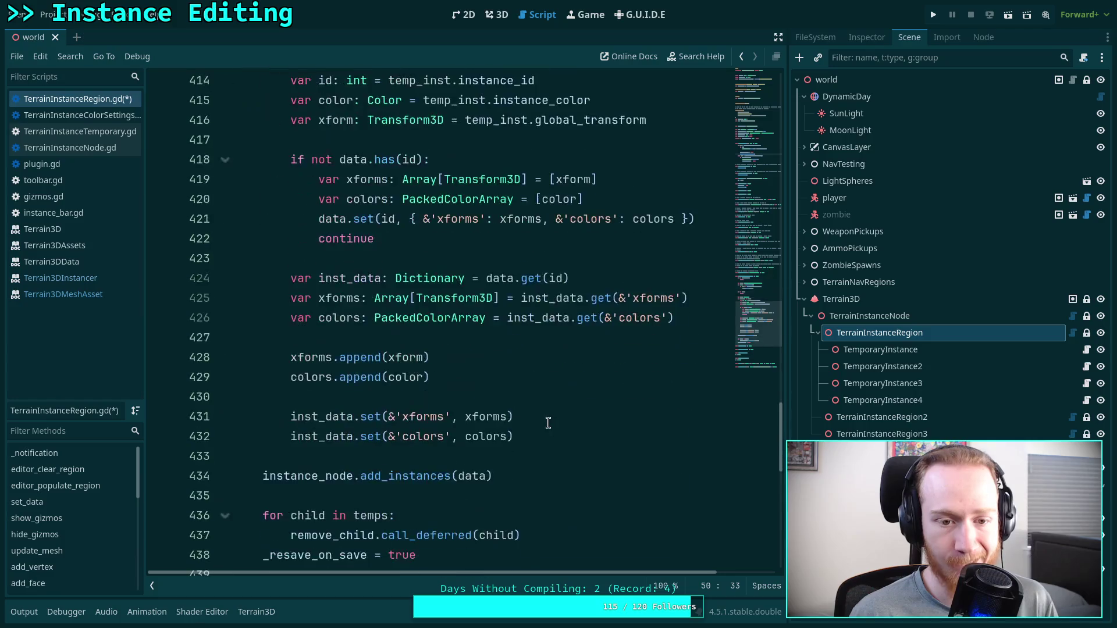
scroll(548, 423, up, 15)
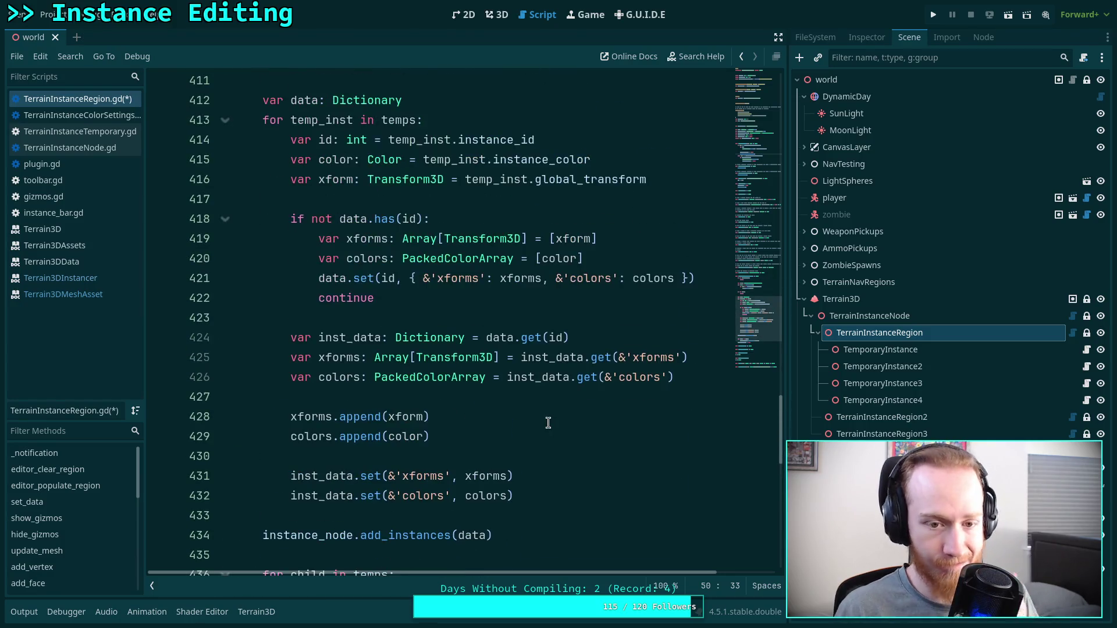
scroll(548, 423, up, 20)
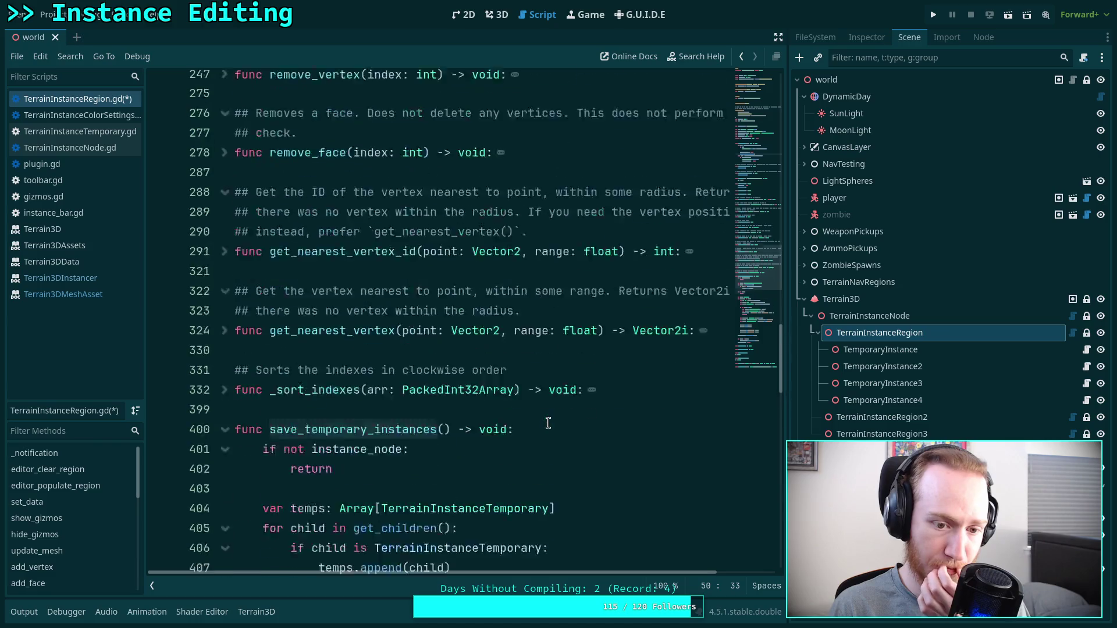
scroll(548, 423, up, 1)
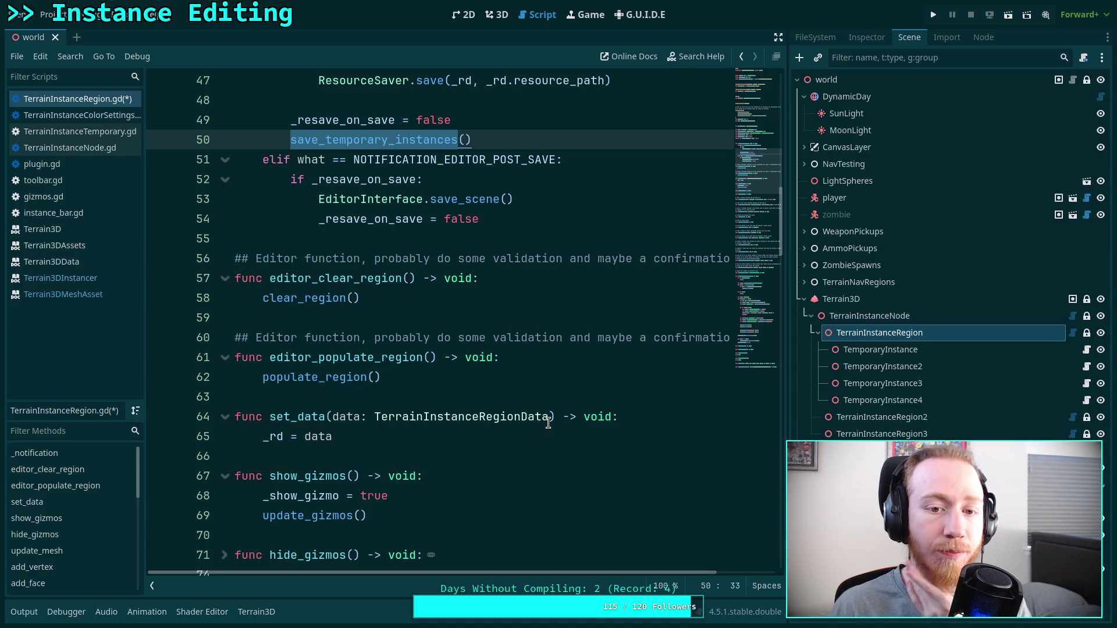
scroll(548, 422, up, 1)
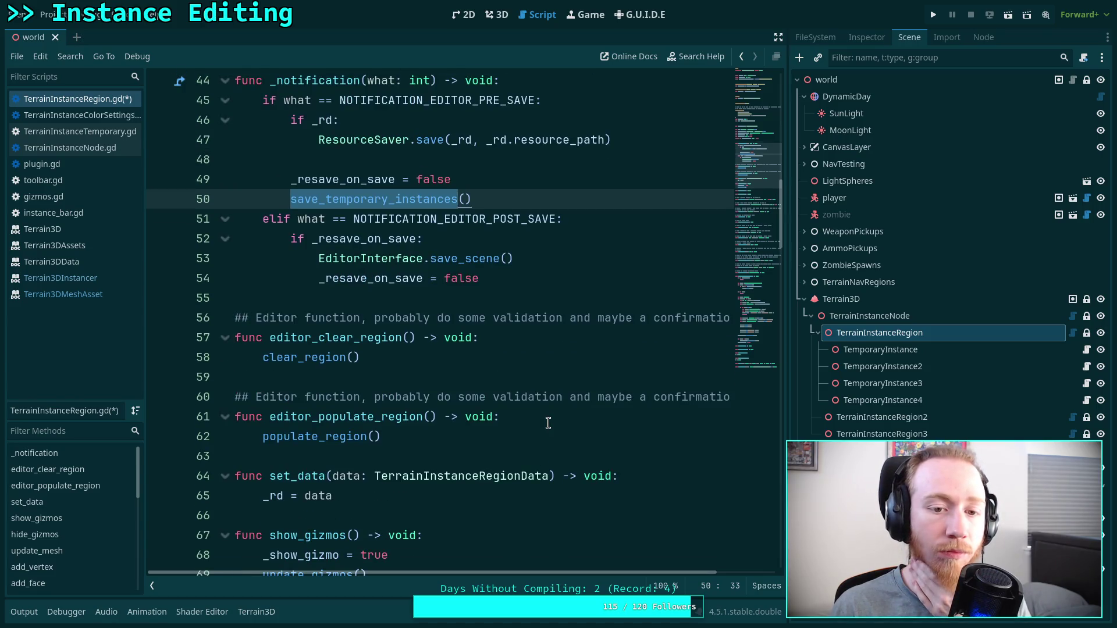
scroll(548, 423, up, 1)
click(467, 298)
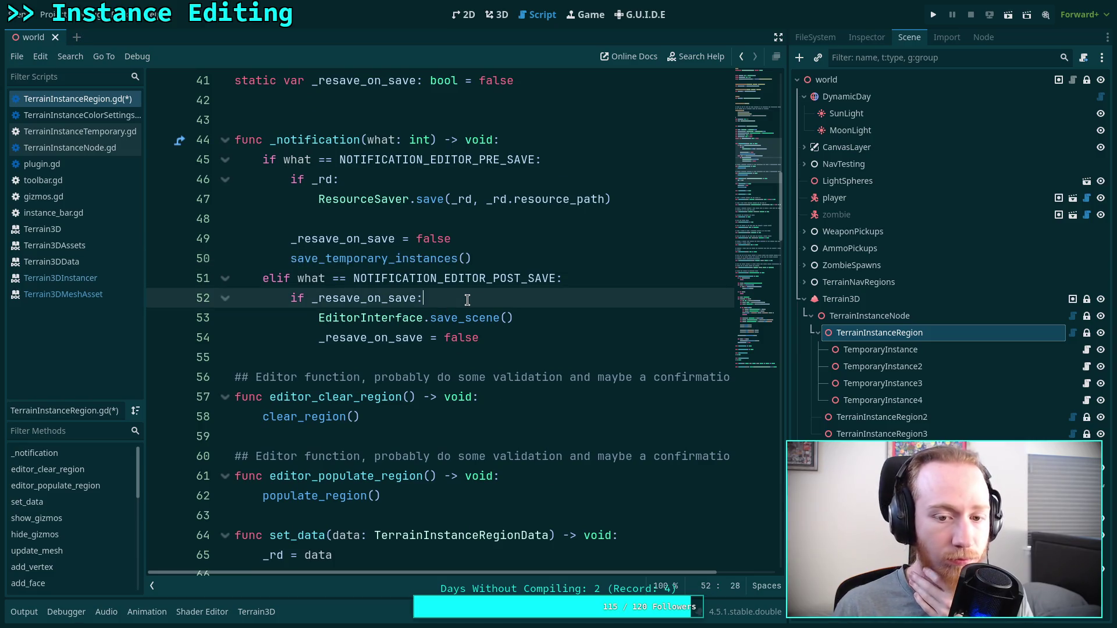
Step: Move the _resave_on_save = false line above the save_scene call
key(Return)
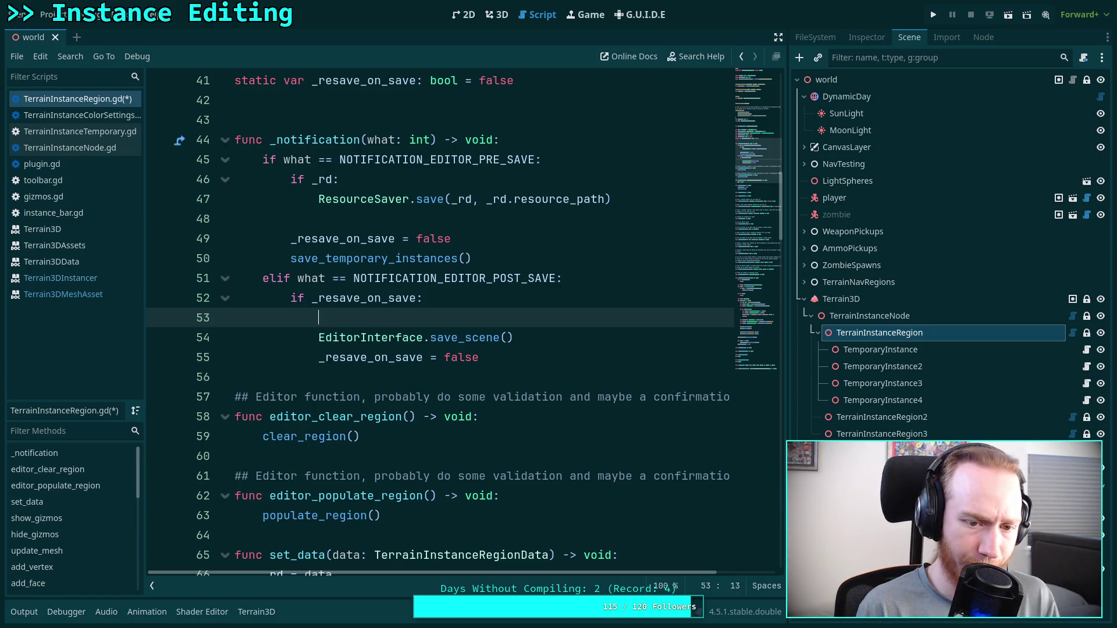
key(Down)
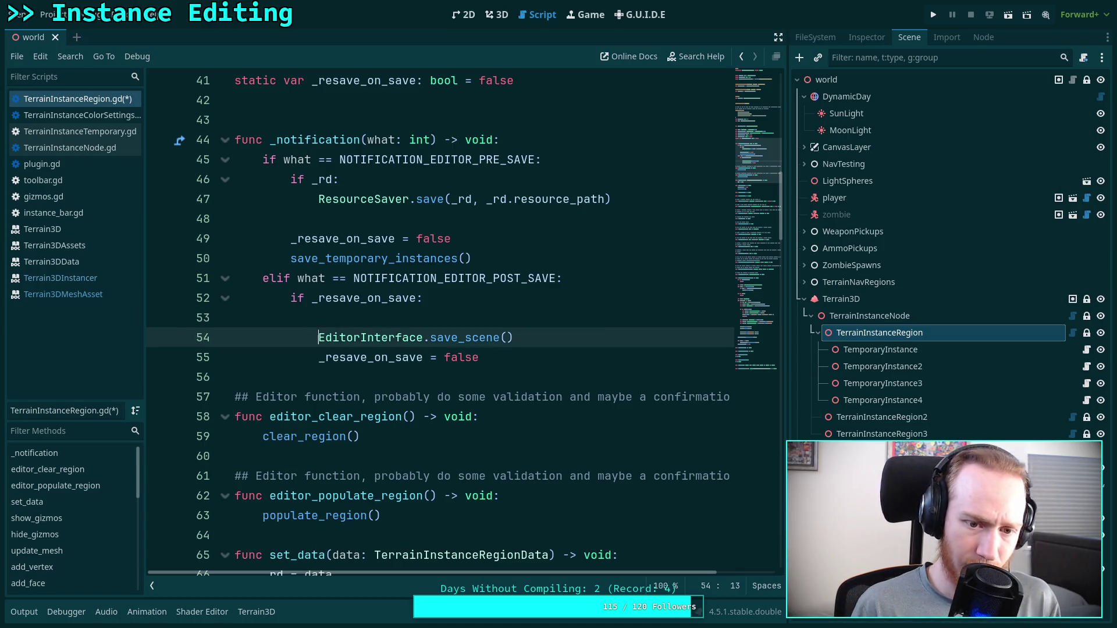
key(Down)
key(alt+Up)
key(alt+Up)
key(Down)
Step: Change save_scene() to save_scene.call_deferred() and delete the leftover empty line 54
key(Down)
key(End)
key(BackSpace)
key(BackSpace)
text(.cal)
key(Down)
key(Down)
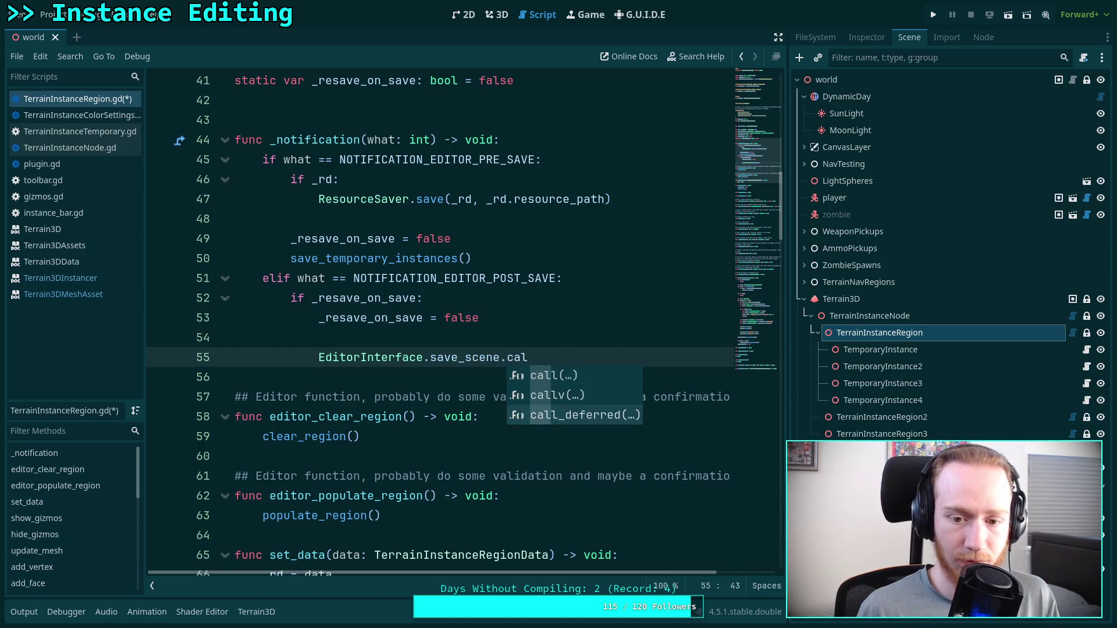
key(Return)
key(Escape)
key(Up)
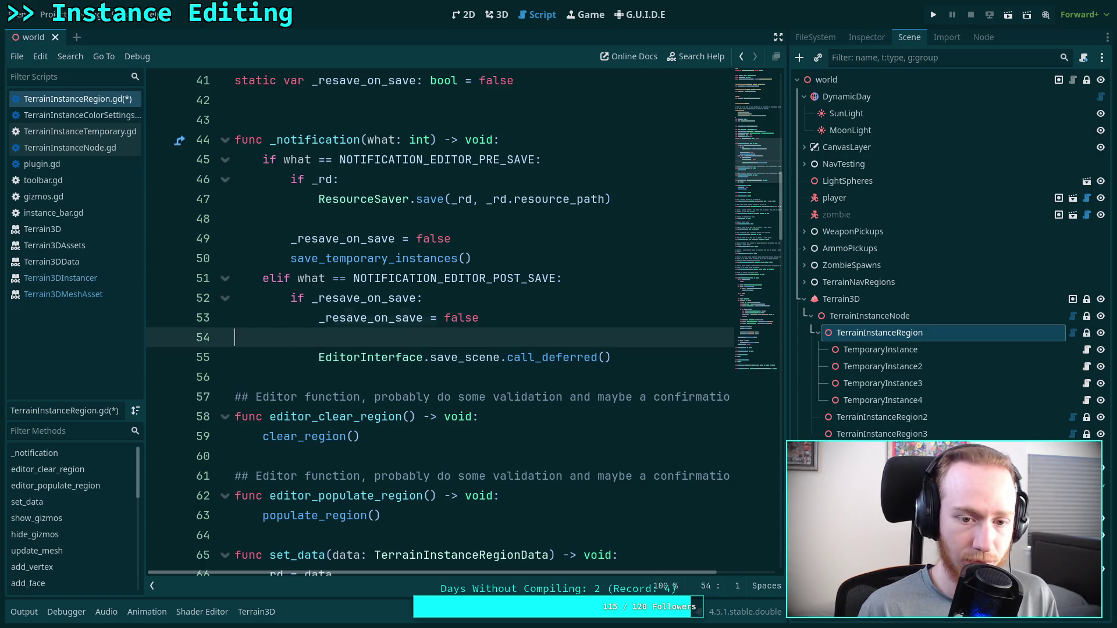
key(BackSpace)
Step: Save the script and clear the Output log
key(ctrl+s)
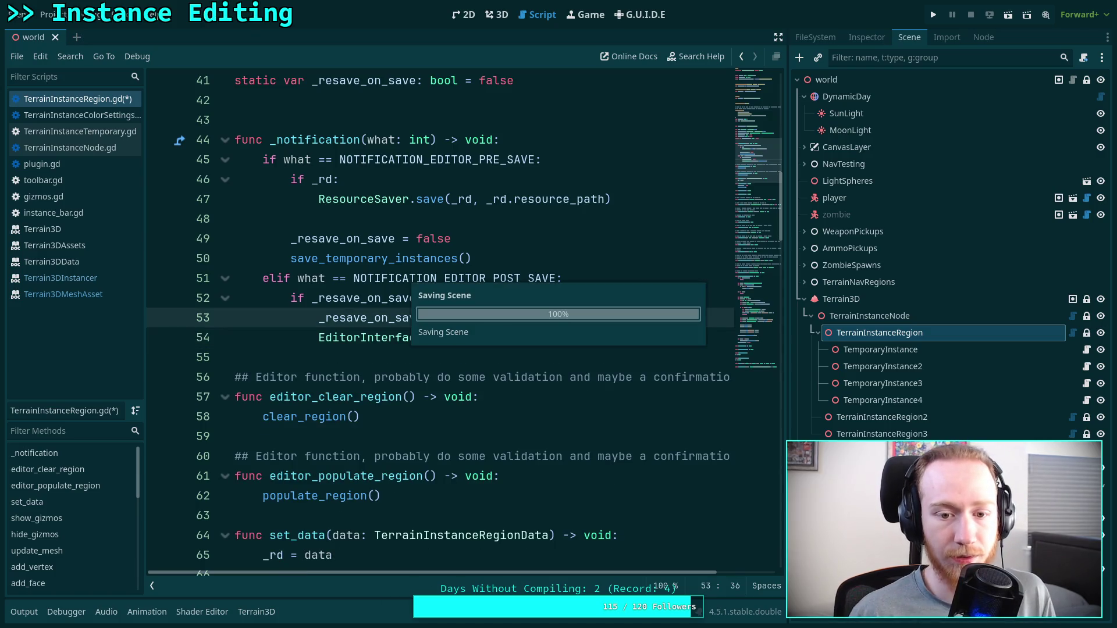
click(27, 615)
click(757, 486)
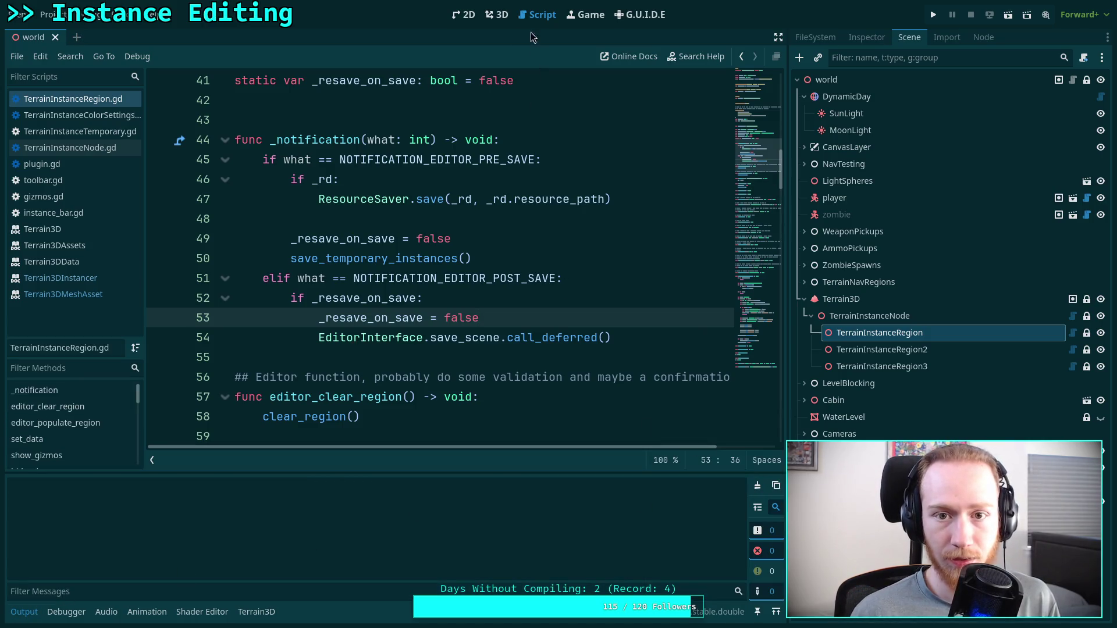
Step: Save the world scene, enable adding instances to the region, and save again to bake them
click(496, 14)
scroll(463, 326, up, 1)
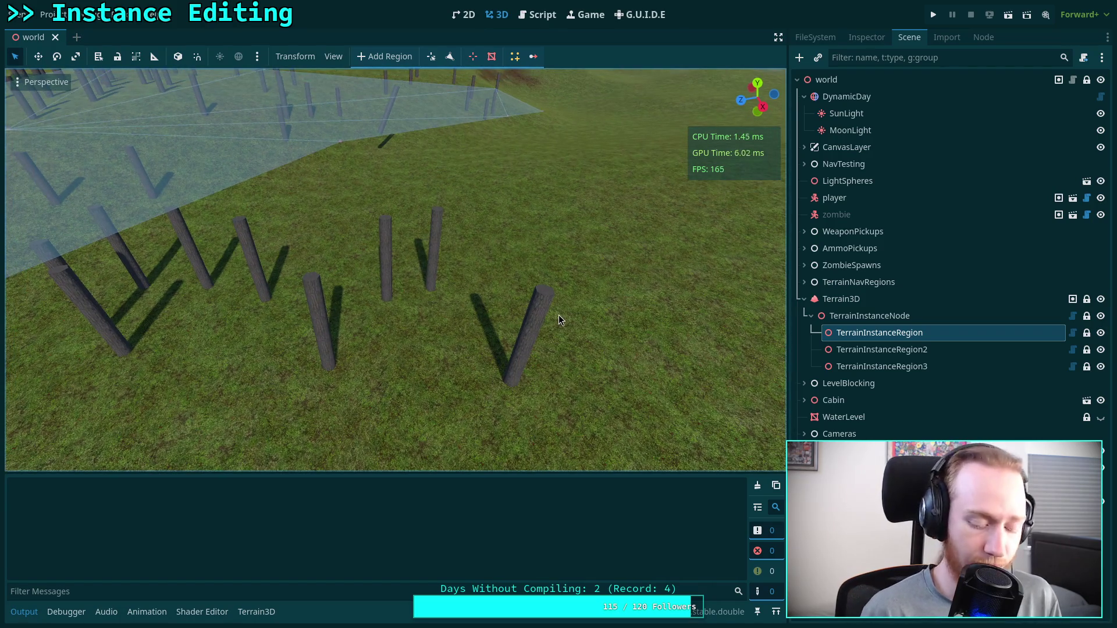
key(ctrl+s)
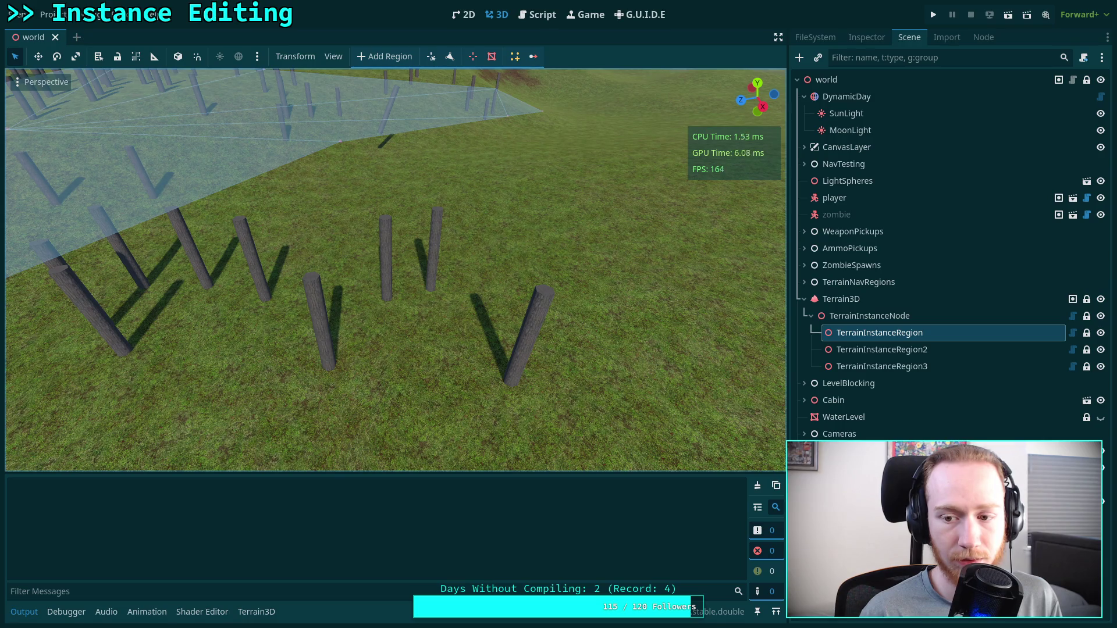
click(515, 57)
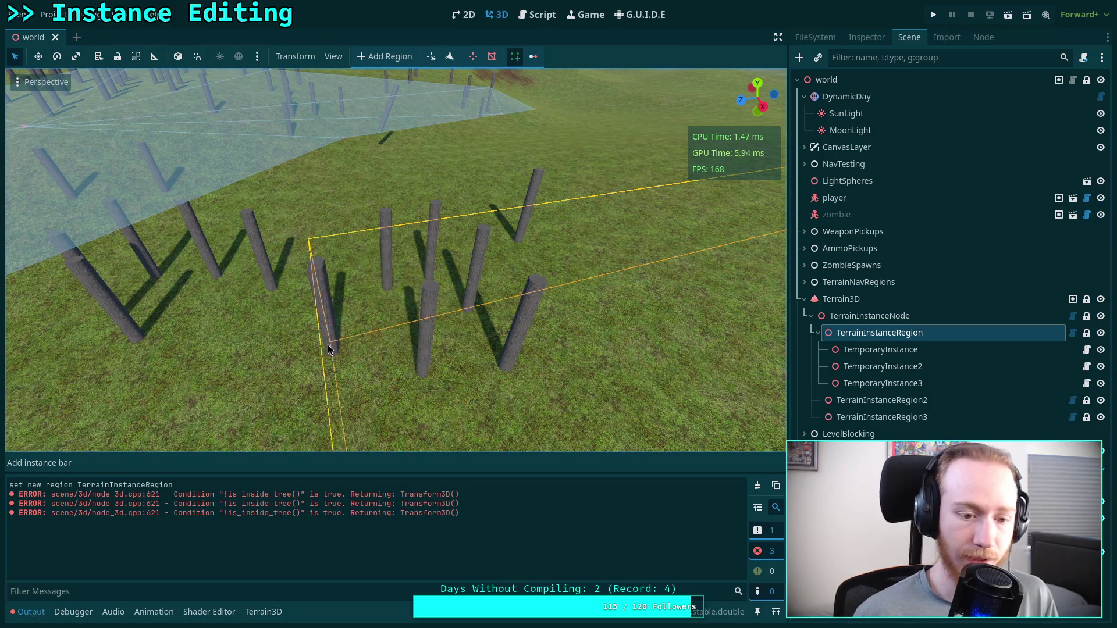
key(ctrl+s)
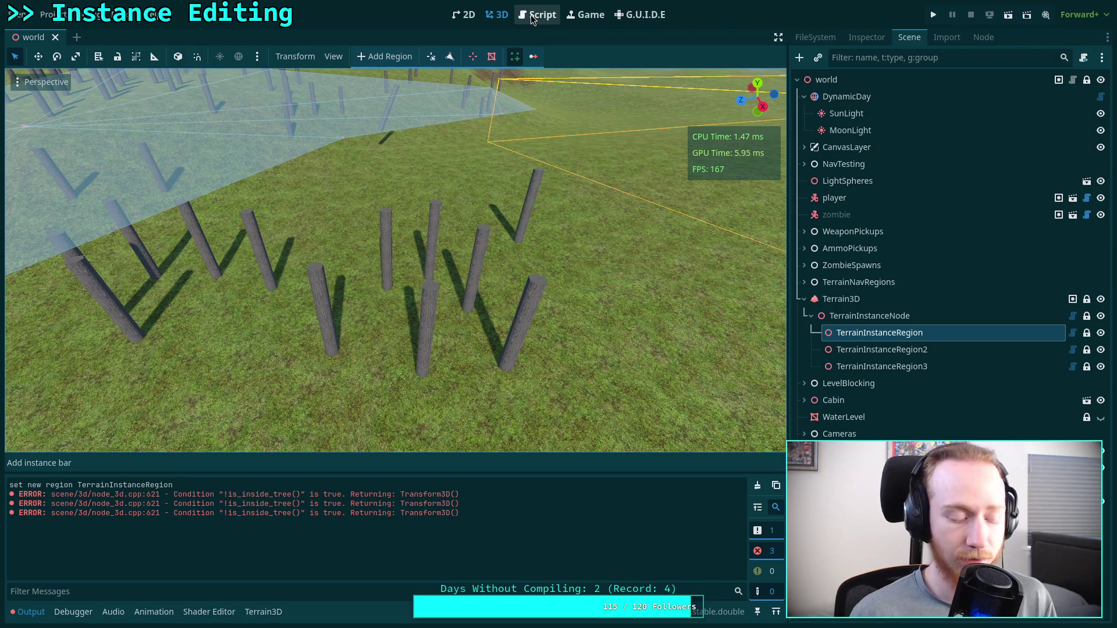
Step: Run git diff in the terminal and start paging through the changes
key(super+2)
text(qgit diff)
key(Return)
key(space)
key(space)
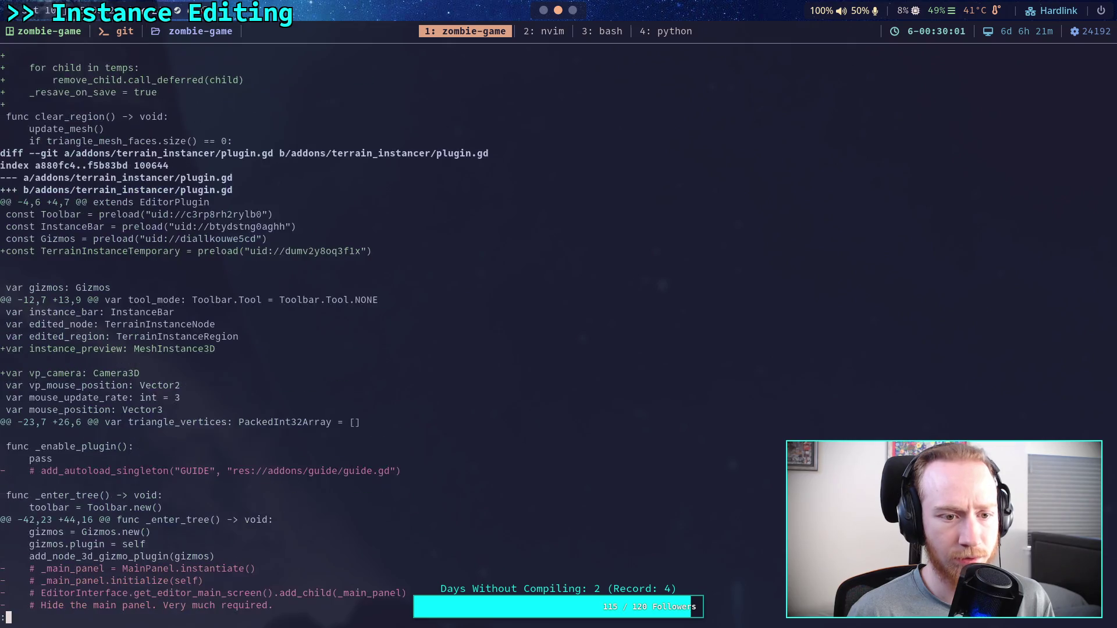
Step: Page the diff down to world.tscn's three TemporaryInstance nodes, then return to TerrainInstanceRegion.gd
key(space)
key(space)
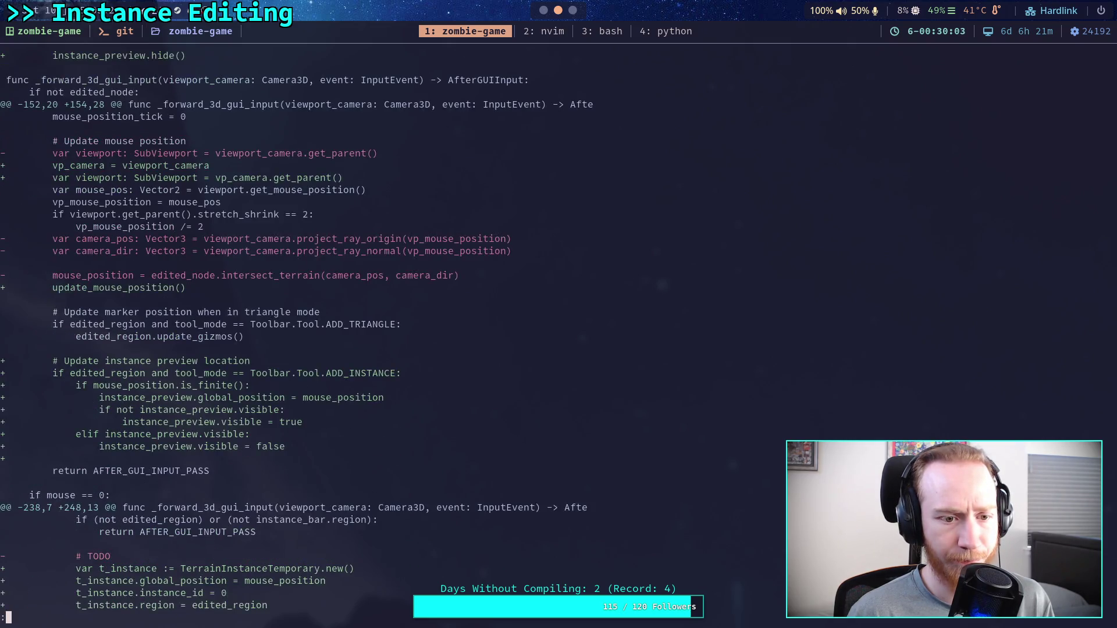
key(space)
key(space)
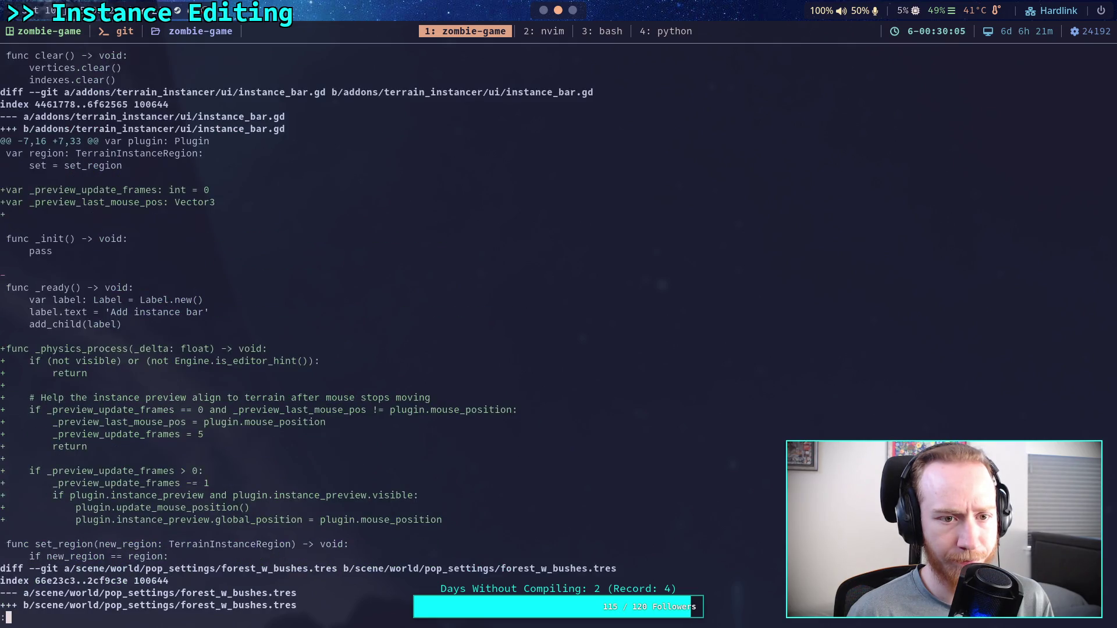
key(space)
key(Down)
scroll(387, 331, down, 13)
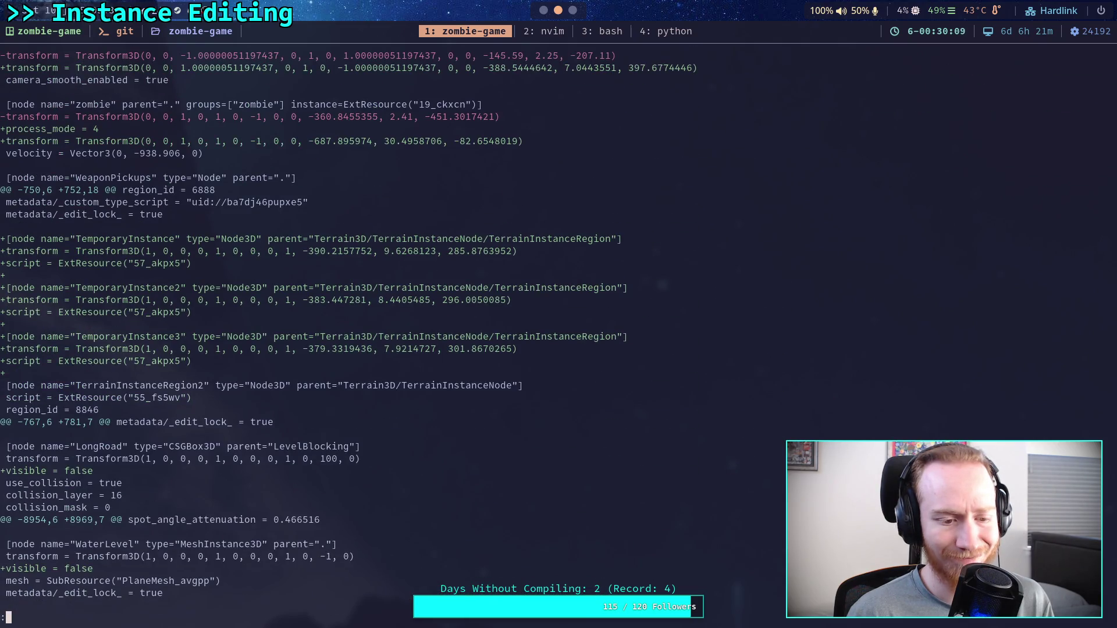
scroll(387, 330, down, 3)
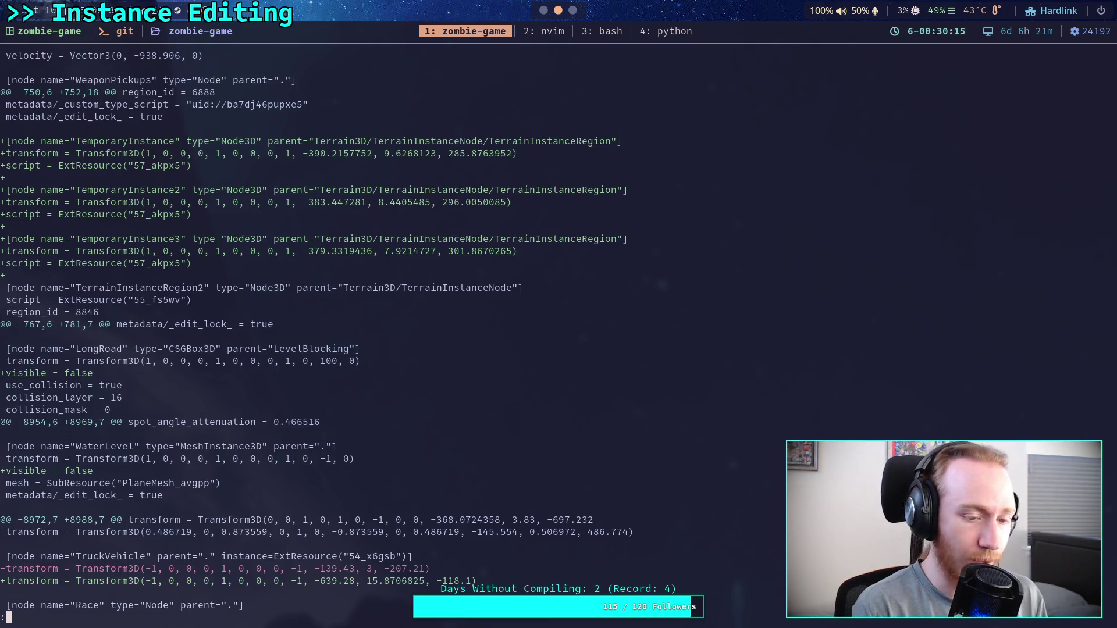
key(alt+Tab)
click(540, 16)
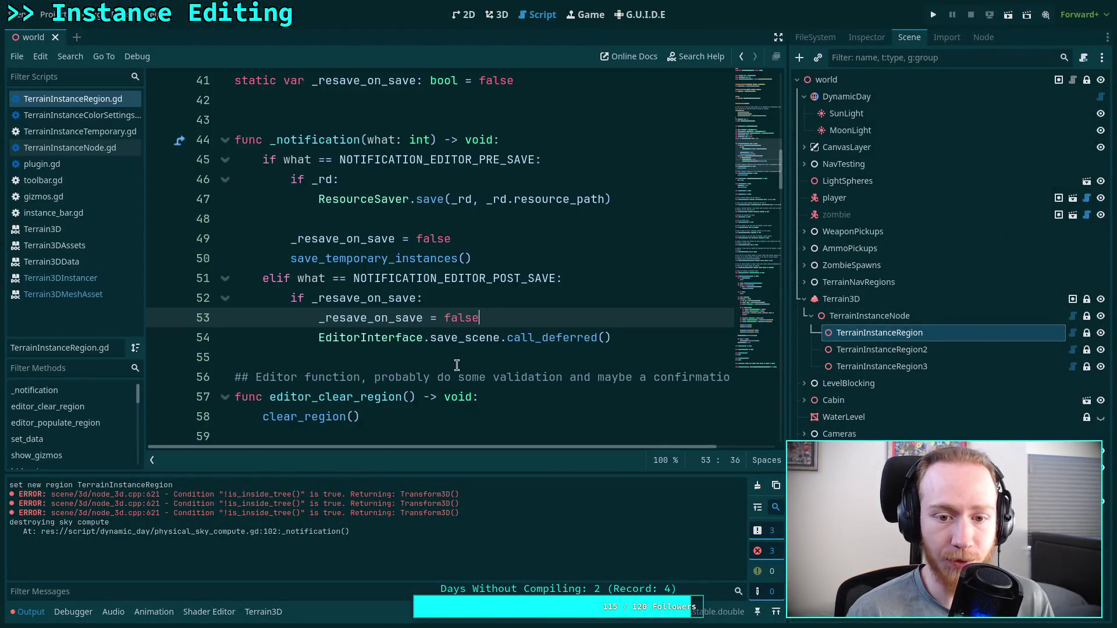
Step: Delete the POST_SAVE resave block, the _resave_on_save reset line and its static declaration
key(Down)
key(shift+Up)
key(shift+Up)
key(shift+Up)
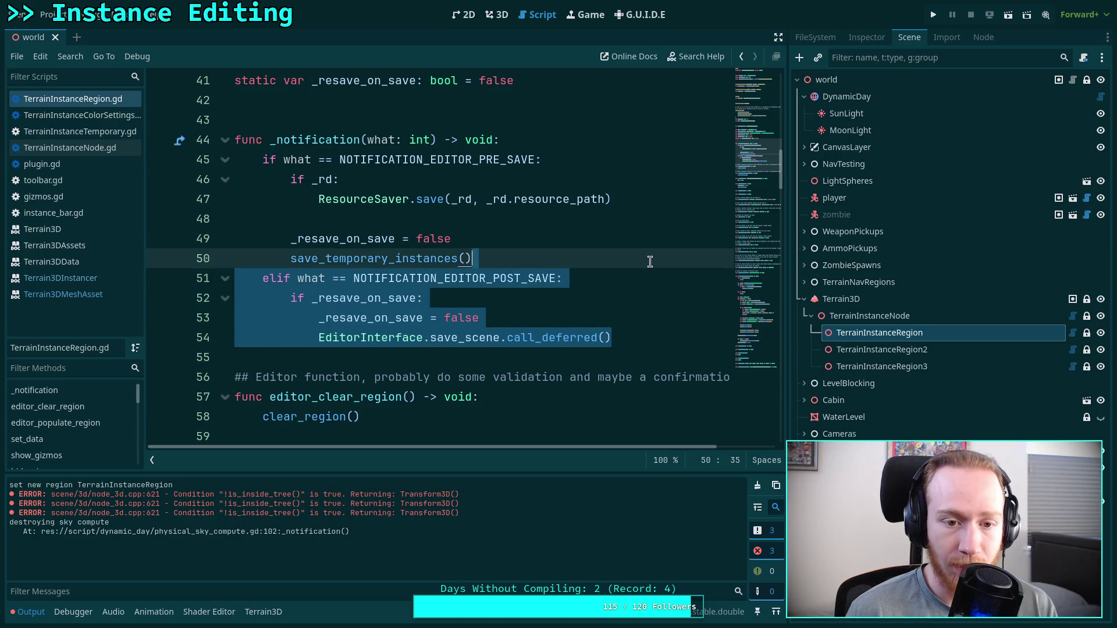
key(BackSpace)
key(Up)
key(shift+Up)
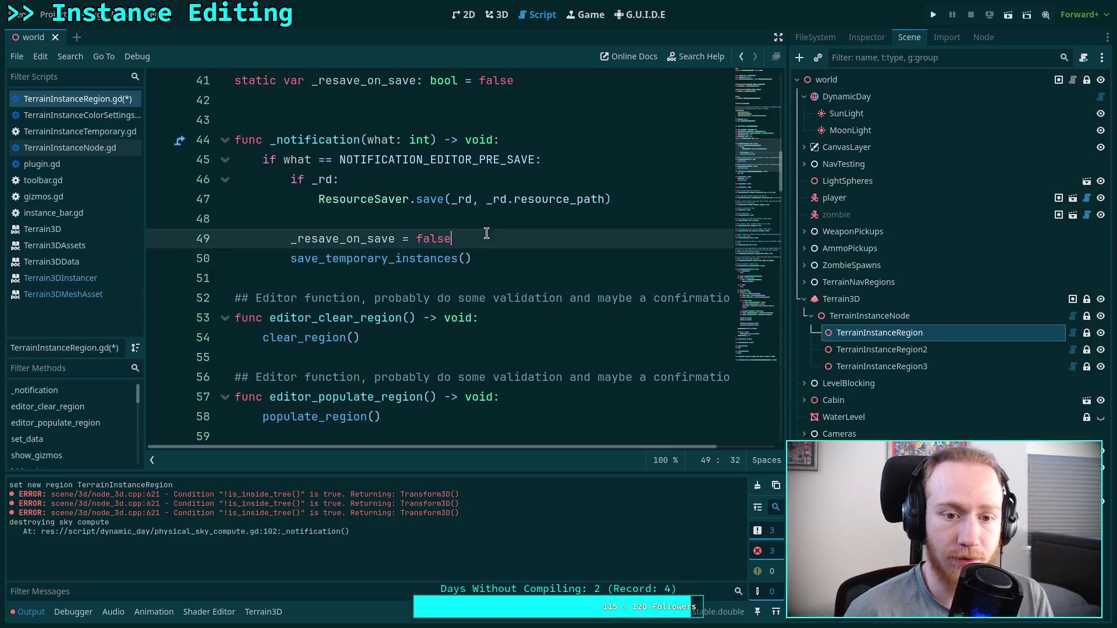
key(BackSpace)
scroll(473, 233, up, 2)
click(551, 196)
key(shift+Up)
key(BackSpace)
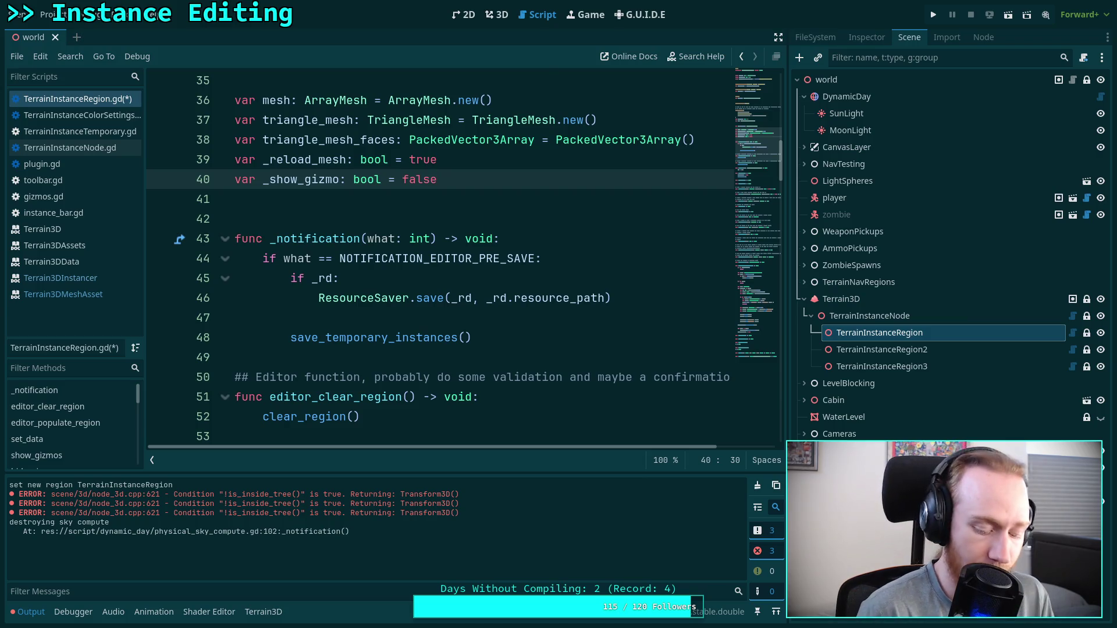
key(ctrl+s)
Step: In the temporary-children loop, replace the _resave_on_save = true line with child.owner = null and save
scroll(378, 325, down, 20)
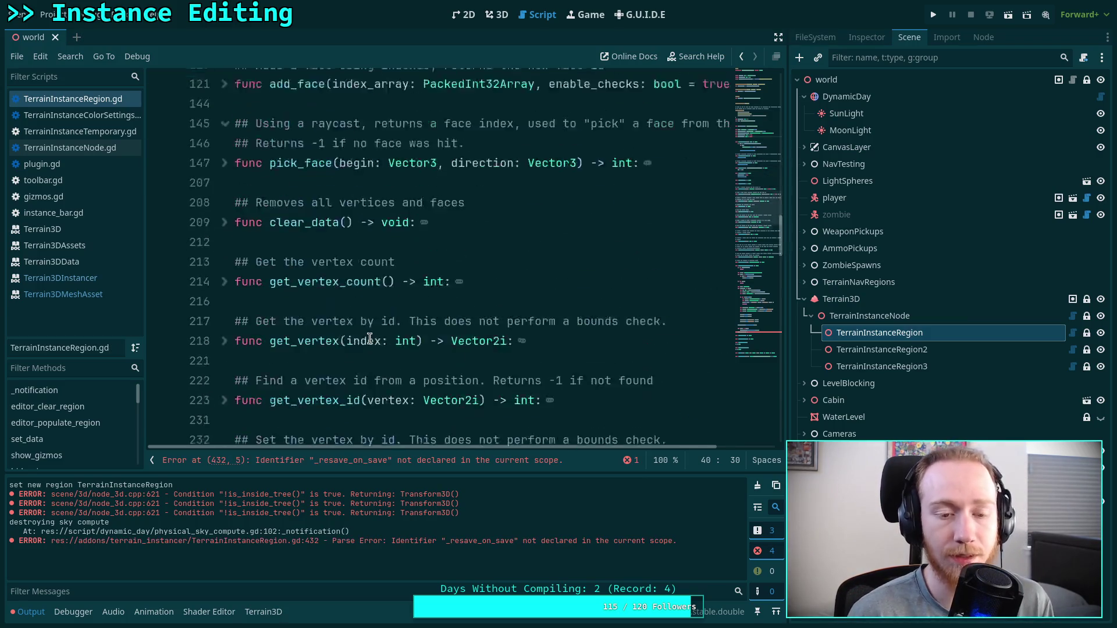
scroll(378, 326, down, 10)
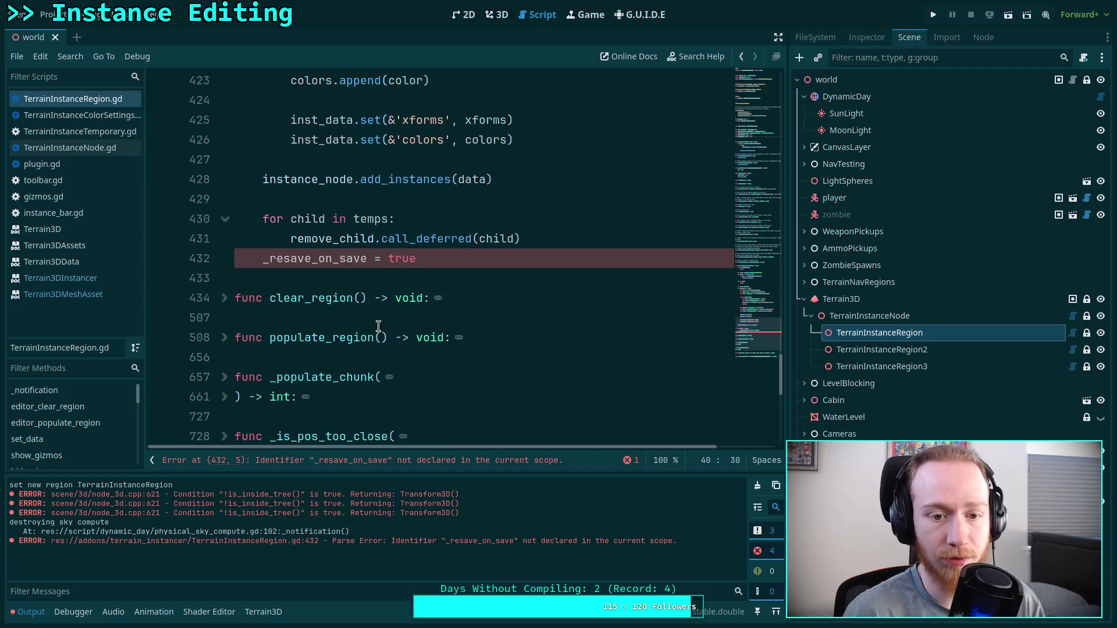
click(538, 219)
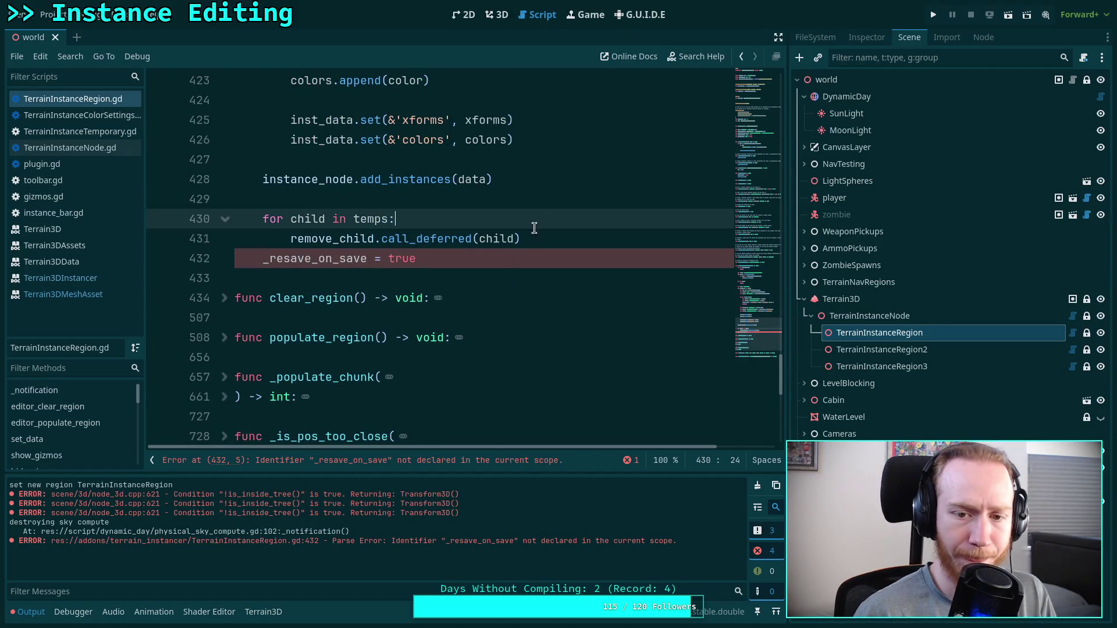
key(Down)
key(Down)
key(ctrl+shift+k)
key(Up)
key(Up)
key(Return)
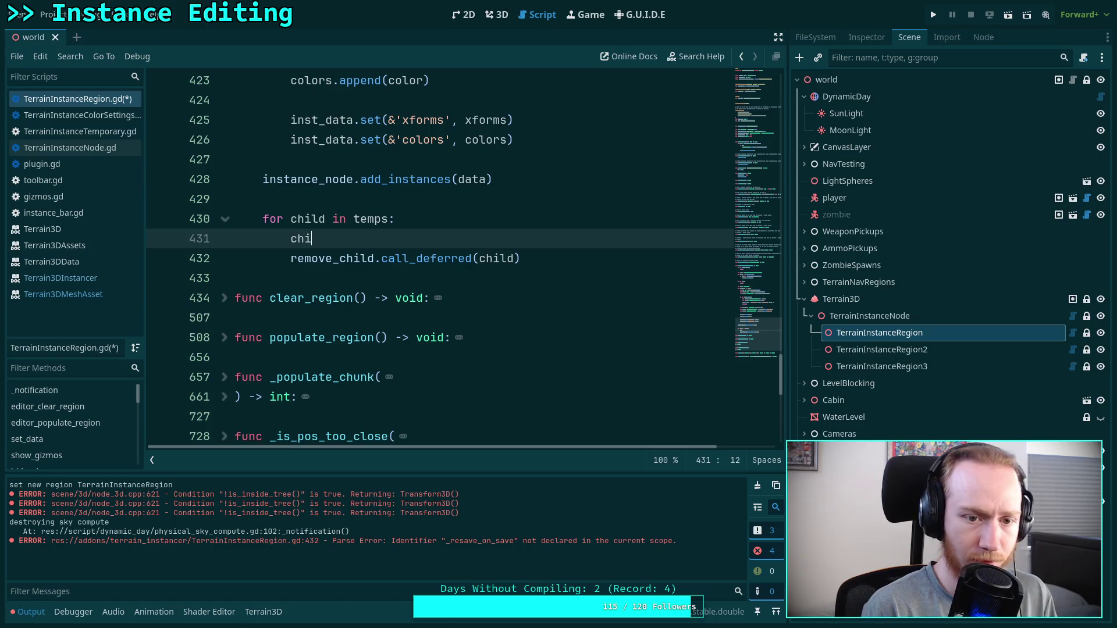
text(owner = n)
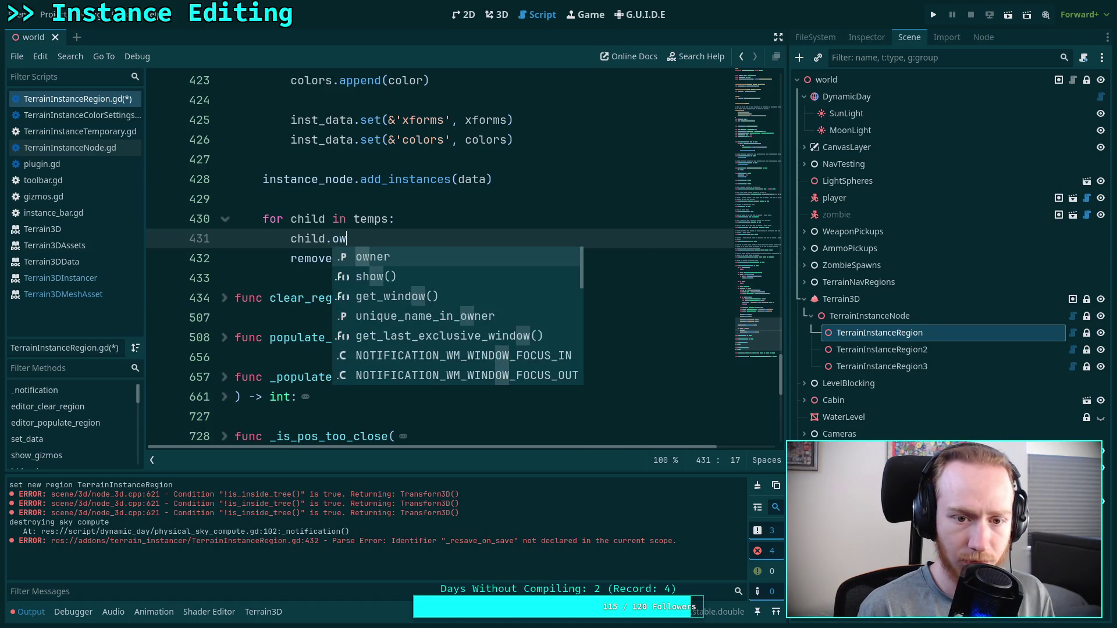
text(ull)
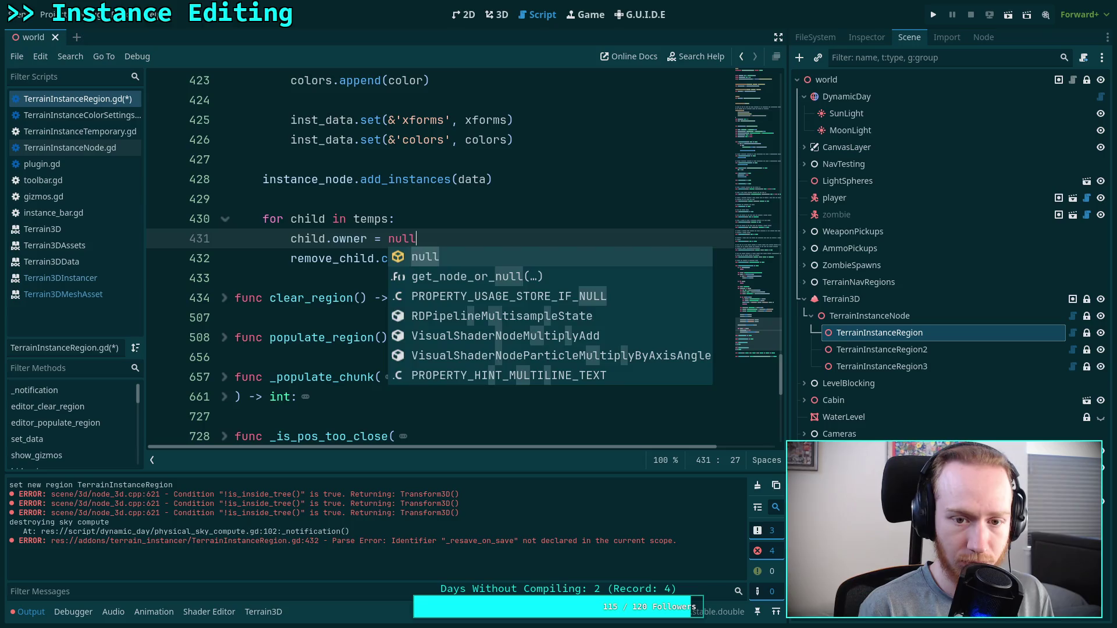
key(ctrl+s)
click(441, 166)
click(498, 14)
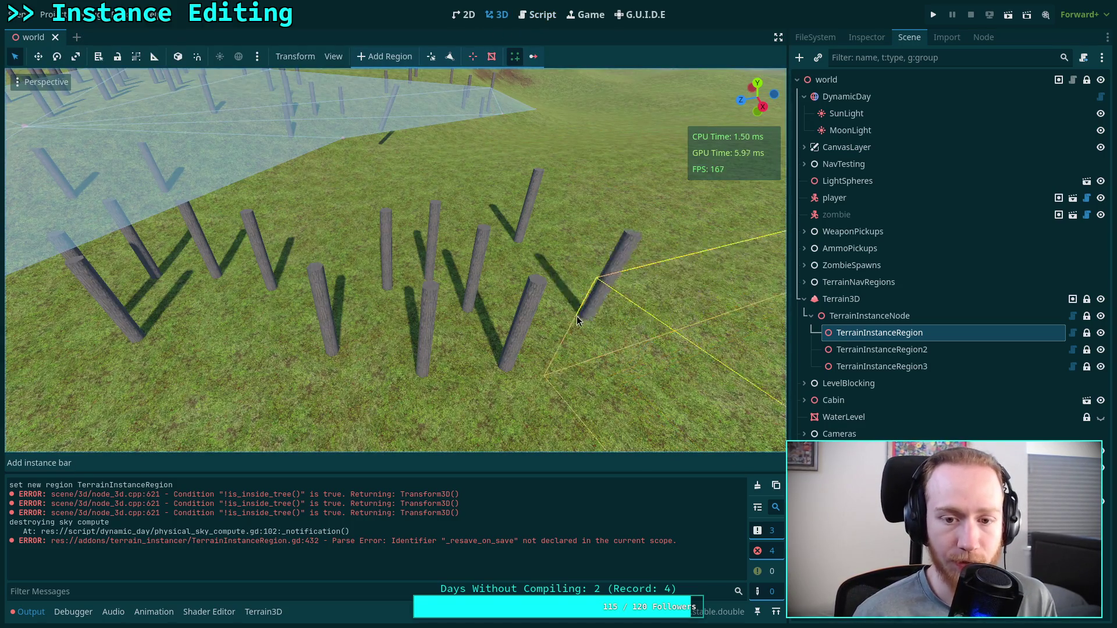
Step: Place three temporary pillars inside the region and save the scene to bake them
scroll(396, 262, up, 3)
click(405, 282)
click(494, 268)
click(516, 334)
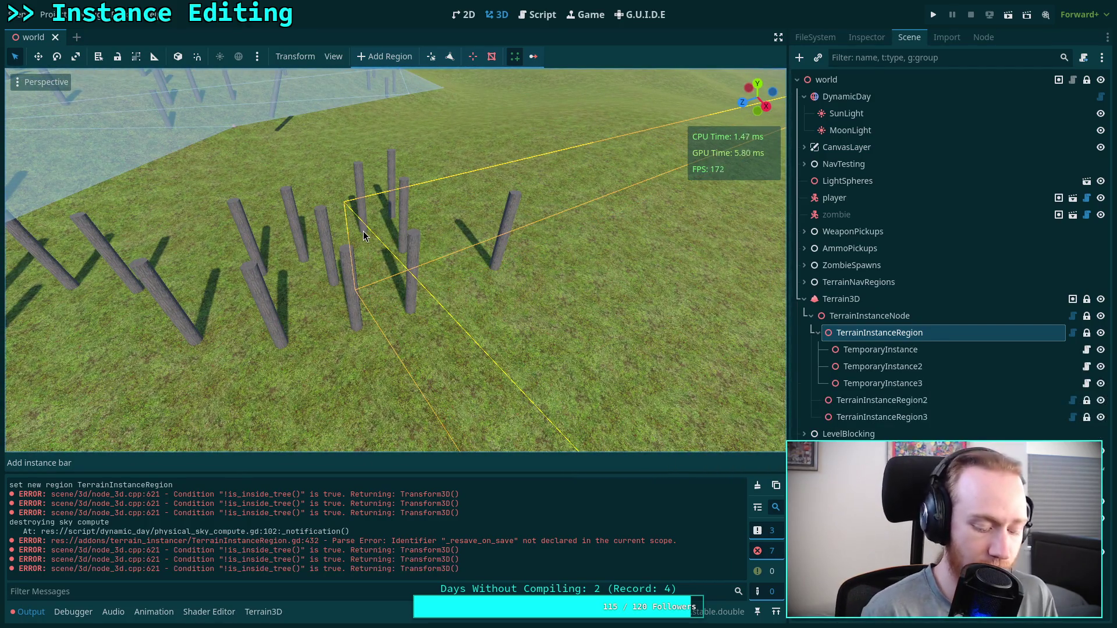
key(ctrl+s)
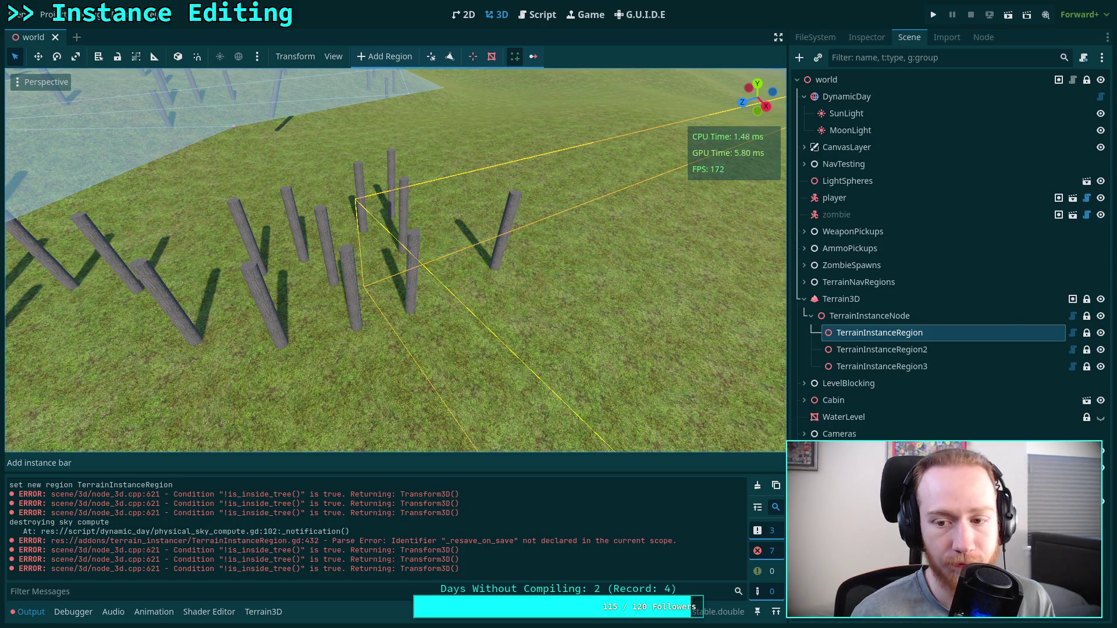
key(super+1)
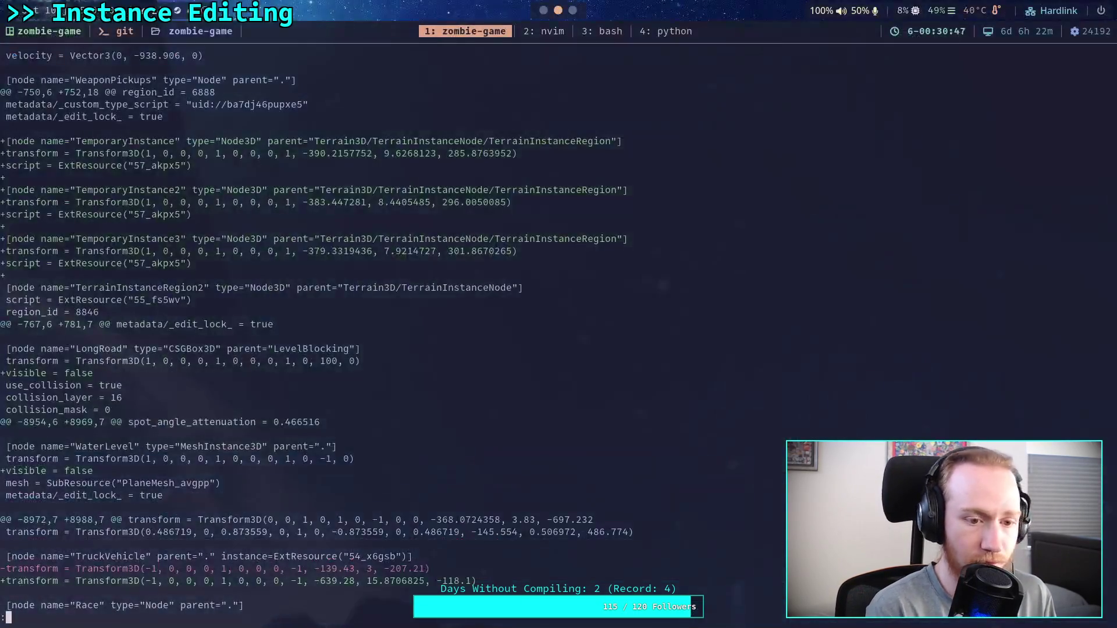
Step: Rerun git diff and scroll to the world.tscn node changes to check for TemporaryInstance nodes
key(j)
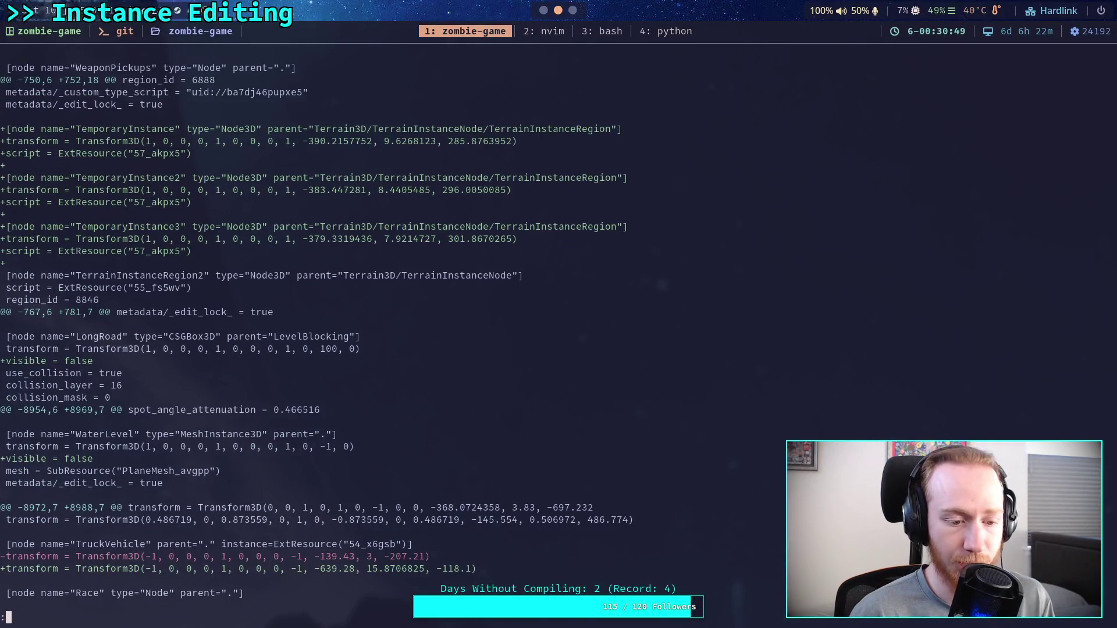
key(q)
key(Up)
key(Return)
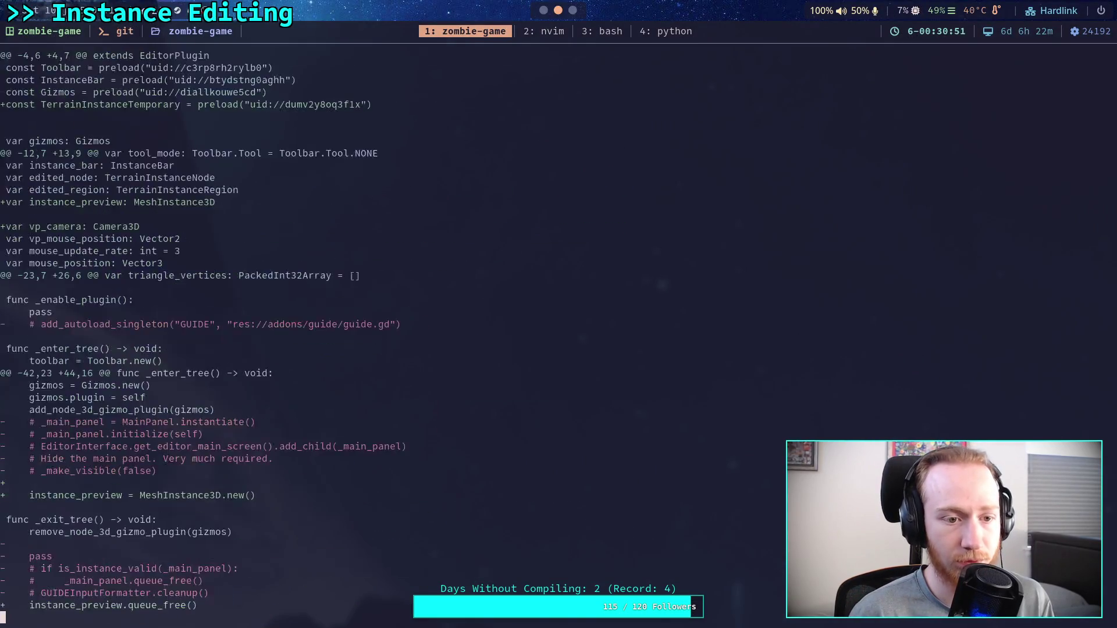
key(space)
key(space)
key(space)
key(j)
key(j)
key(j)
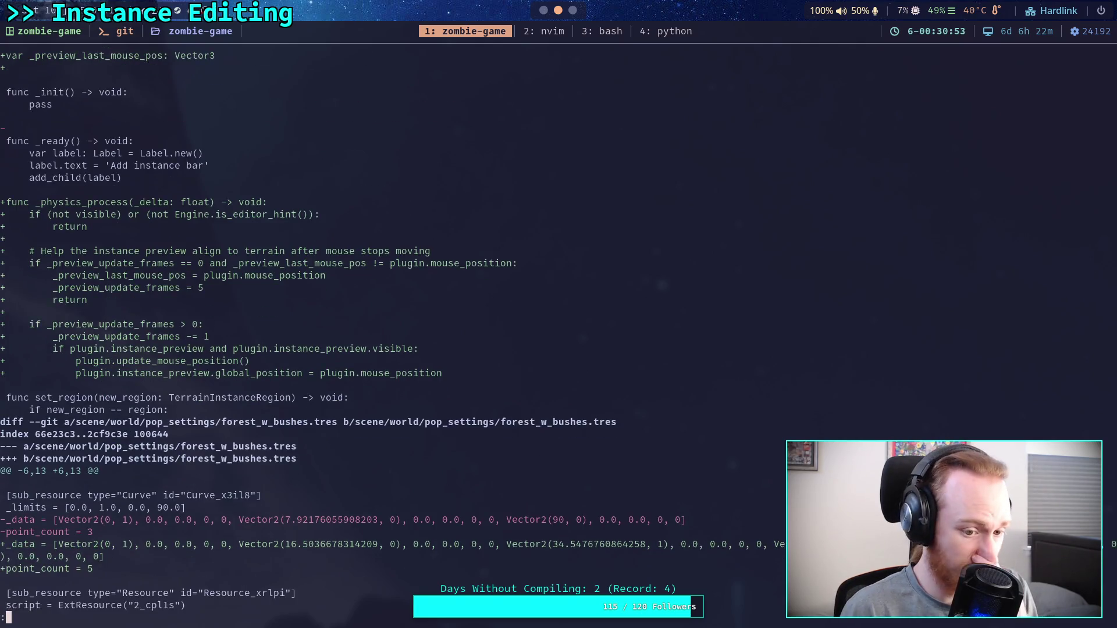
key(space)
key(j)
key(j)
key(j)
key(k)
key(k)
key(k)
key(k)
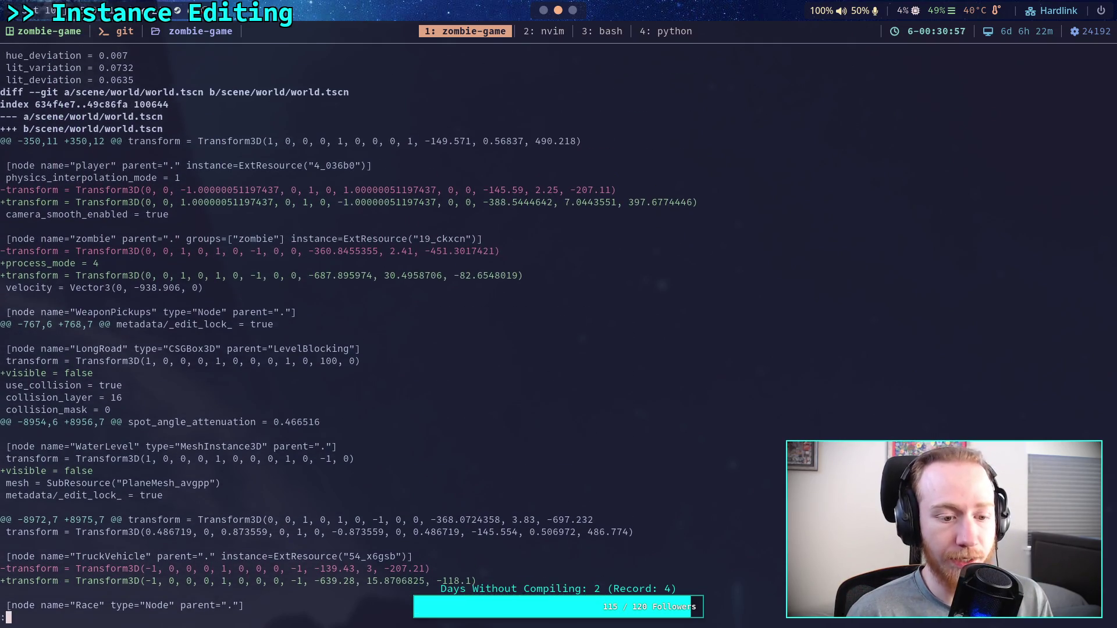
key(alt+Tab)
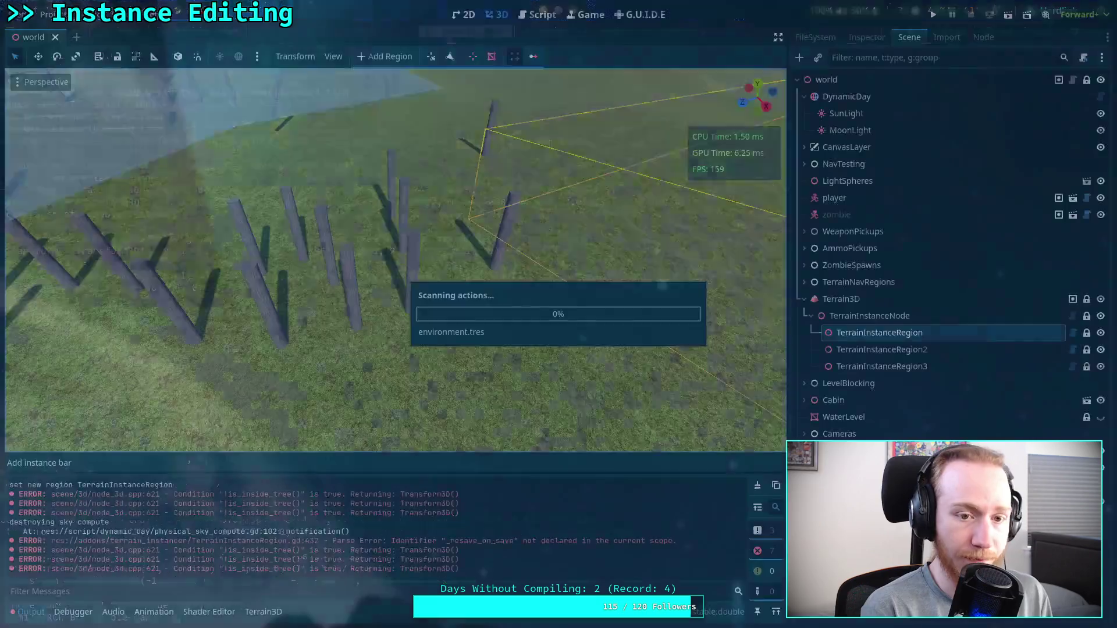
Step: Erase the foreground pillars with Terrain3D's instancer brush in subtract mode, then reselect TerrainInstanceRegion
drag(346, 351, 551, 309)
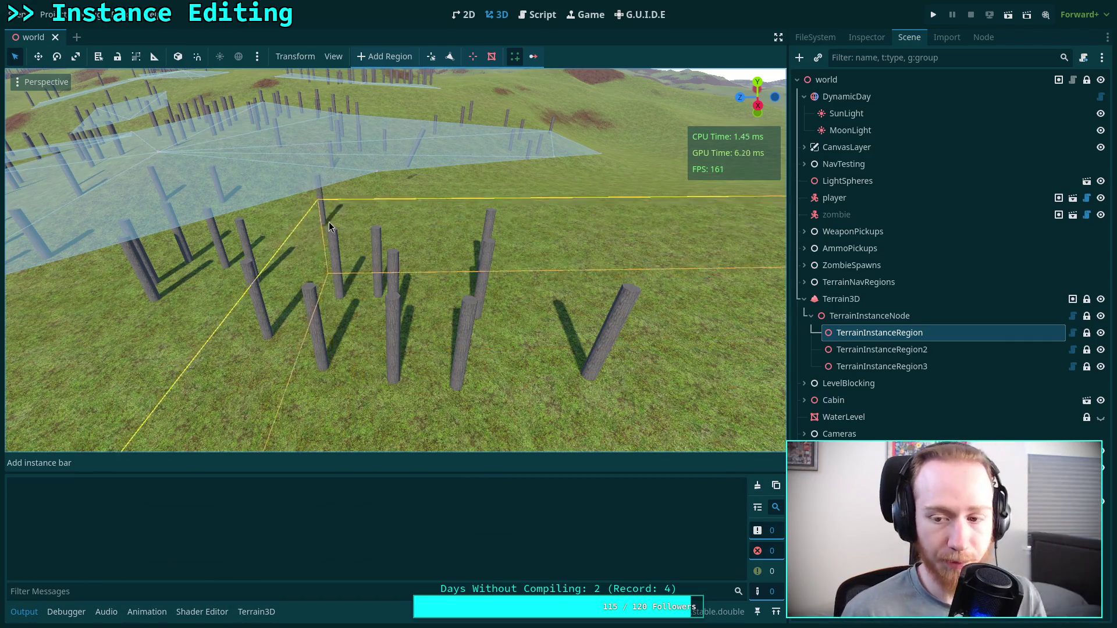
click(841, 298)
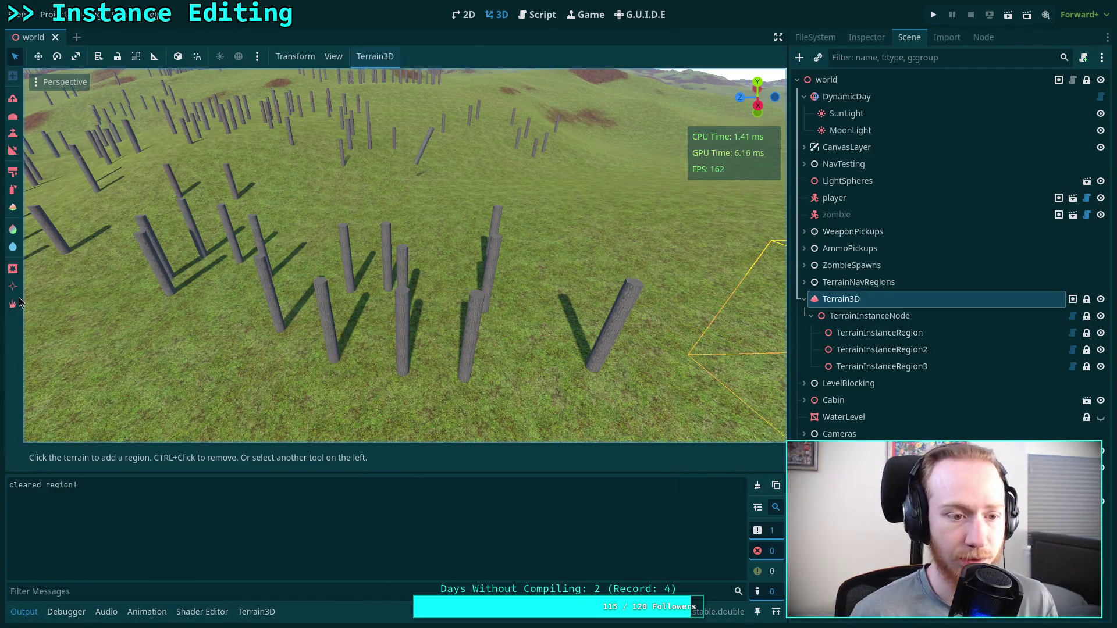
click(13, 288)
shift+click(585, 361)
mouse_move(586, 360)
mouse_down()
mouse_move(465, 322)
mouse_move(424, 287)
mouse_move(421, 315)
mouse_move(391, 300)
mouse_move(196, 284)
mouse_move(225, 263)
mouse_move(187, 250)
mouse_move(373, 371)
mouse_move(424, 219)
mouse_move(415, 177)
mouse_move(407, 195)
mouse_up()
key(s)
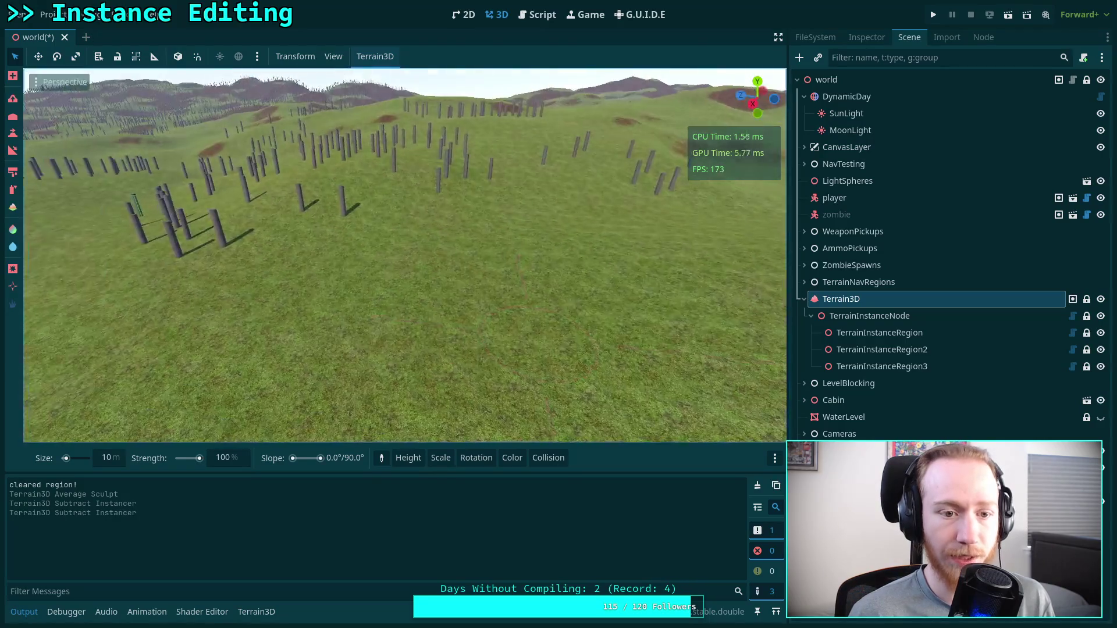
click(851, 333)
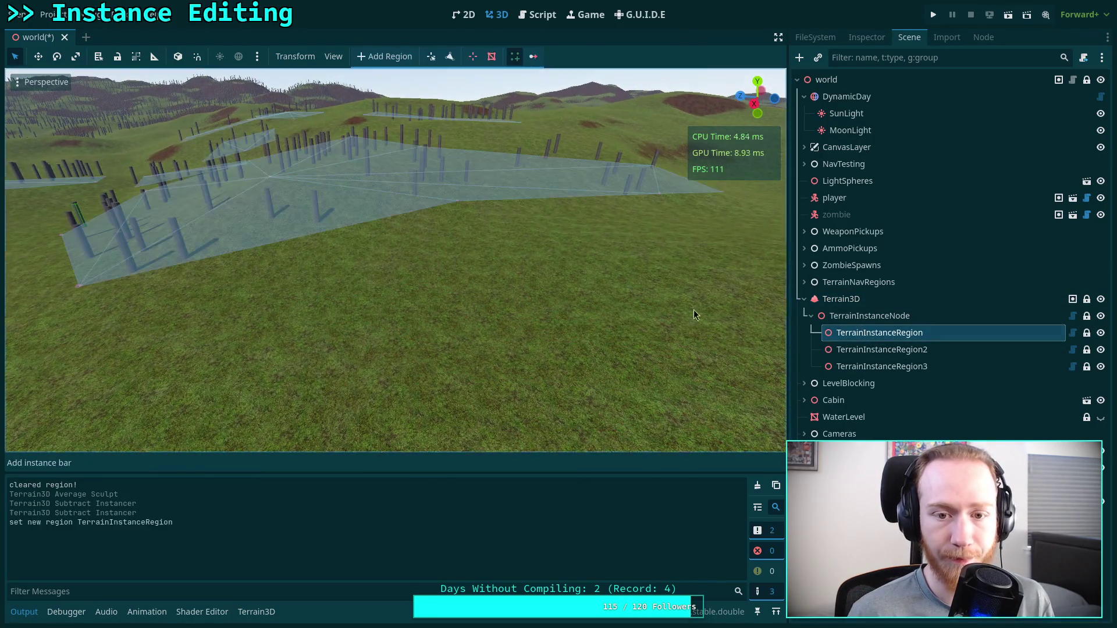
Step: Place one temporary pillar inside the region
key(d)
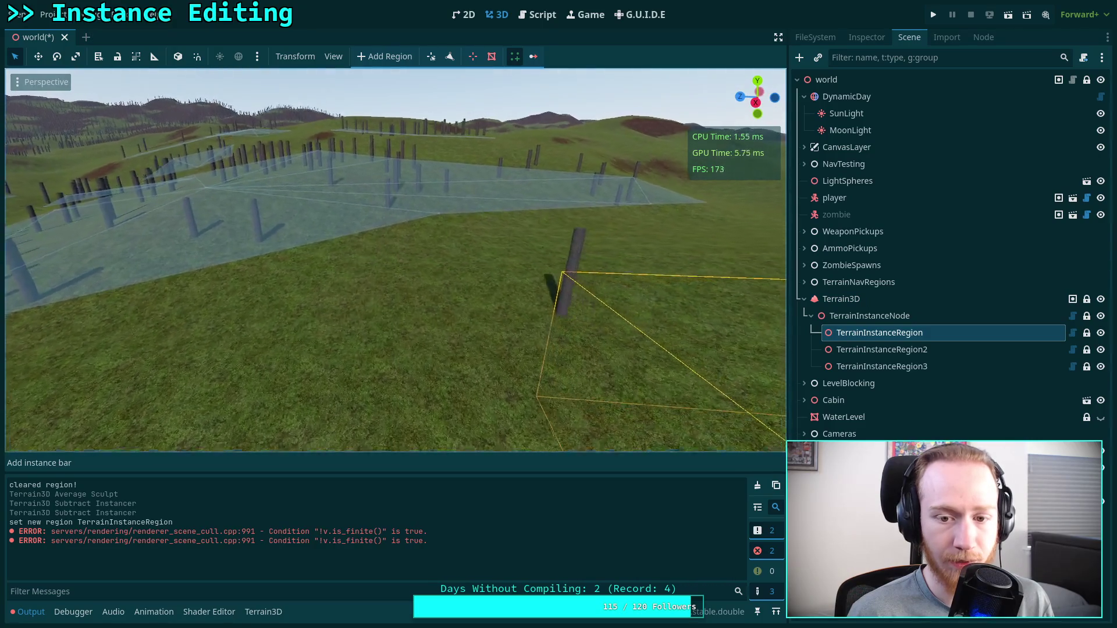
key(a)
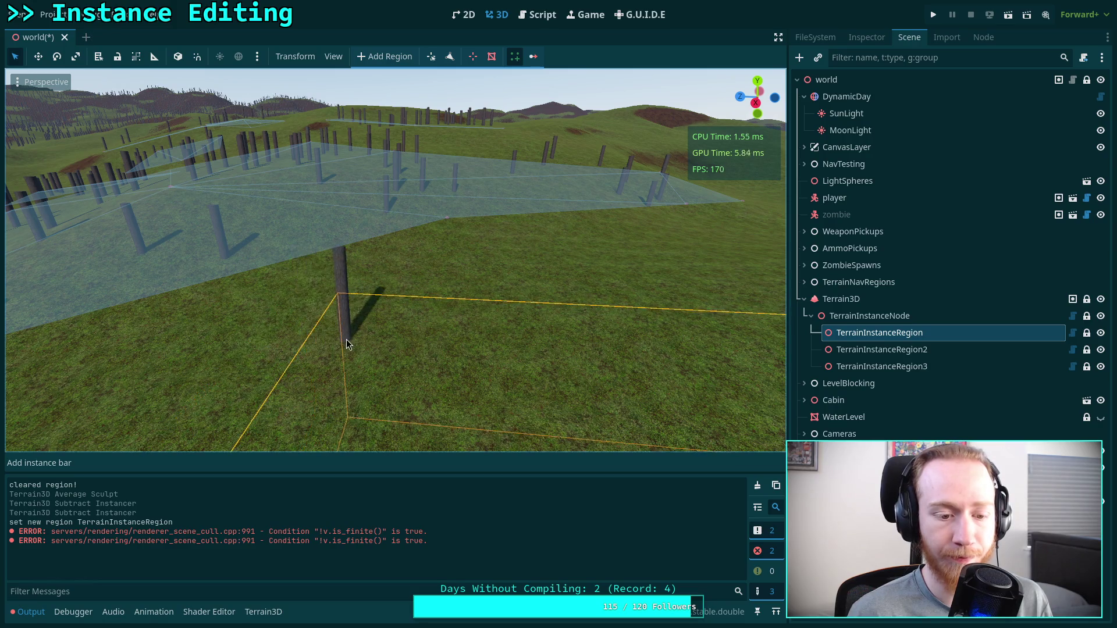
click(755, 488)
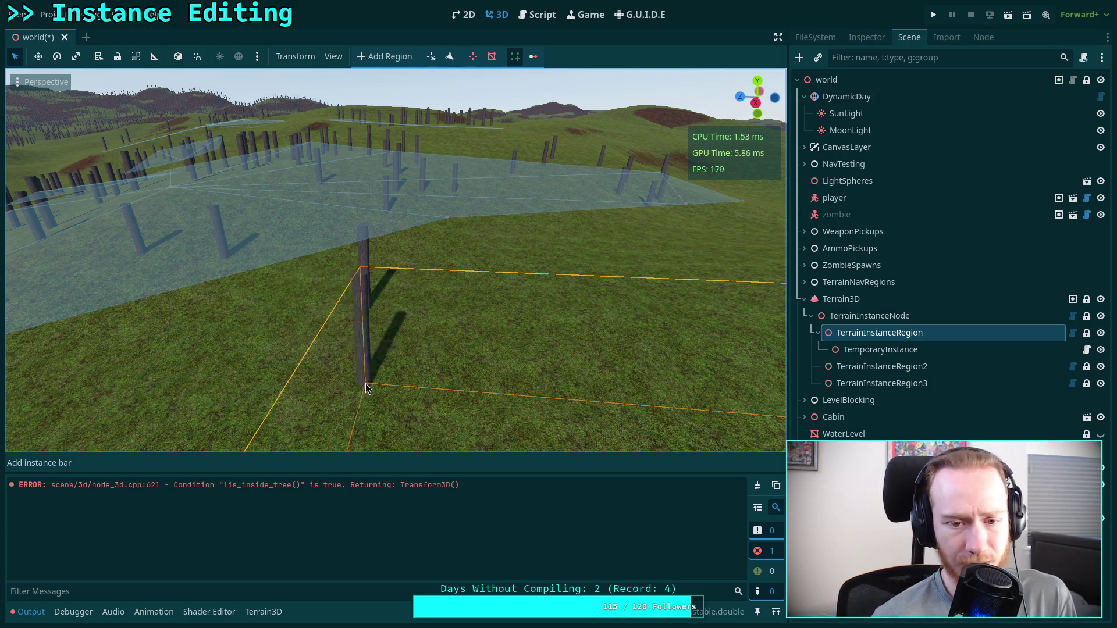
Step: Open TerrainInstanceTemporary.gd in the script editor
click(535, 18)
scroll(251, 258, up, 5)
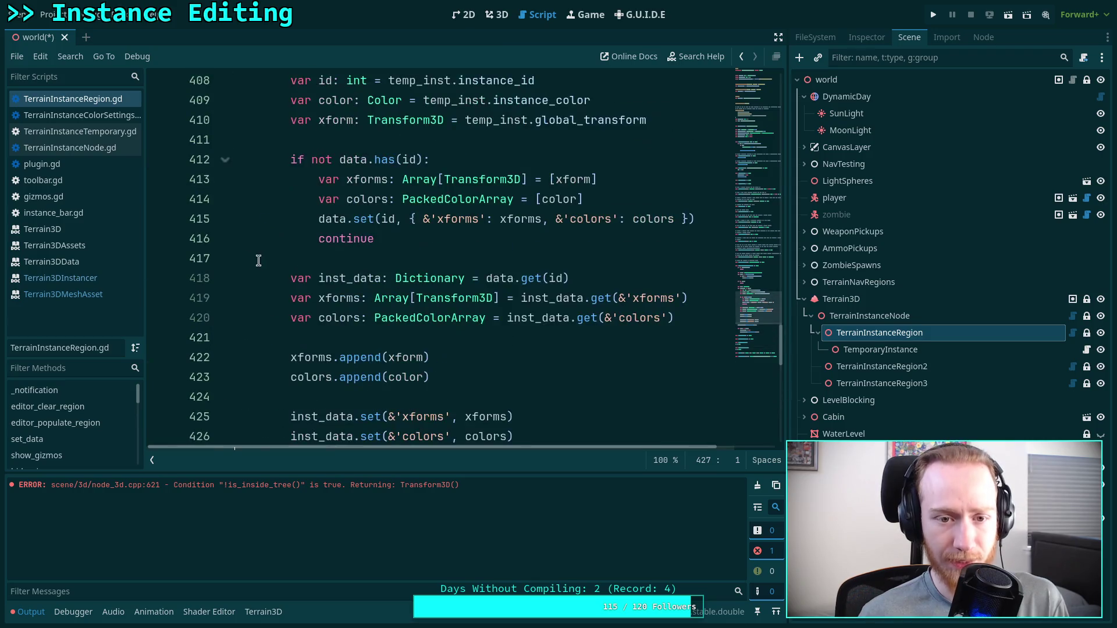
click(75, 138)
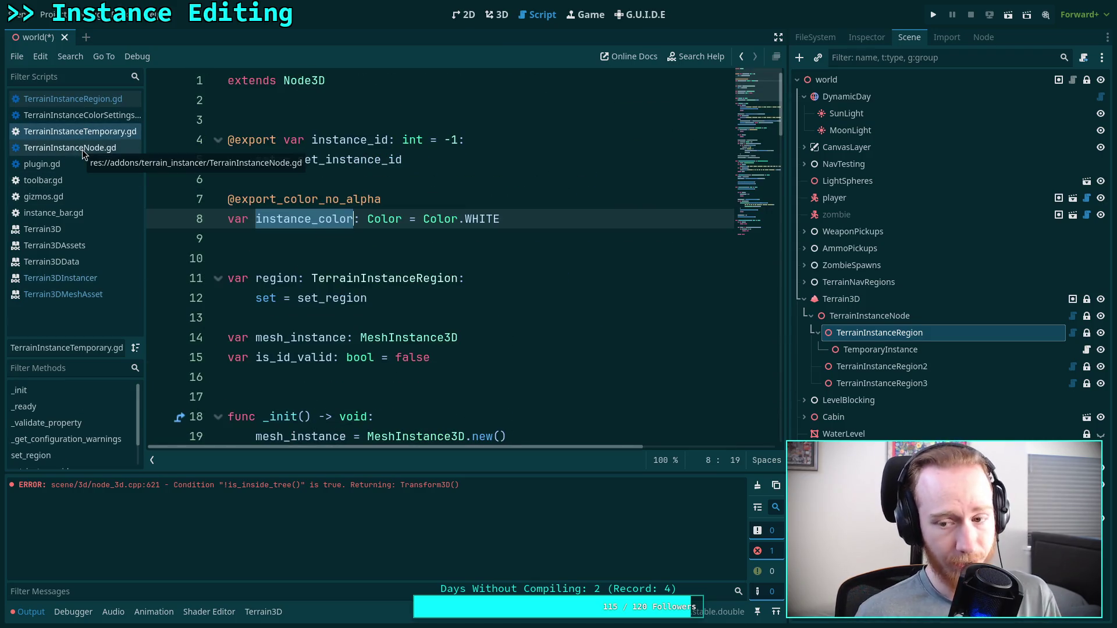